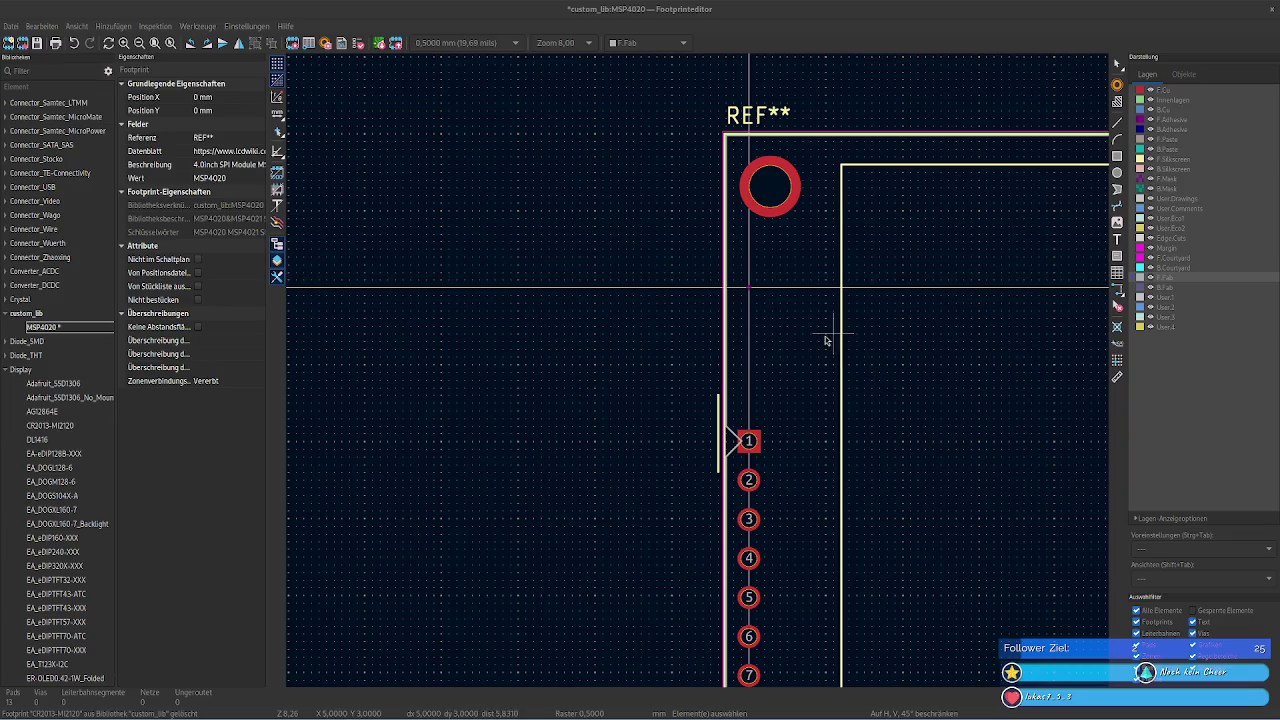
# - Copy the silkscreen line's -1,62 mm Start X beside pad 1 and bring up the calculator
pyautogui.click(752, 443)
pyautogui.scroll(5, 783, 451)
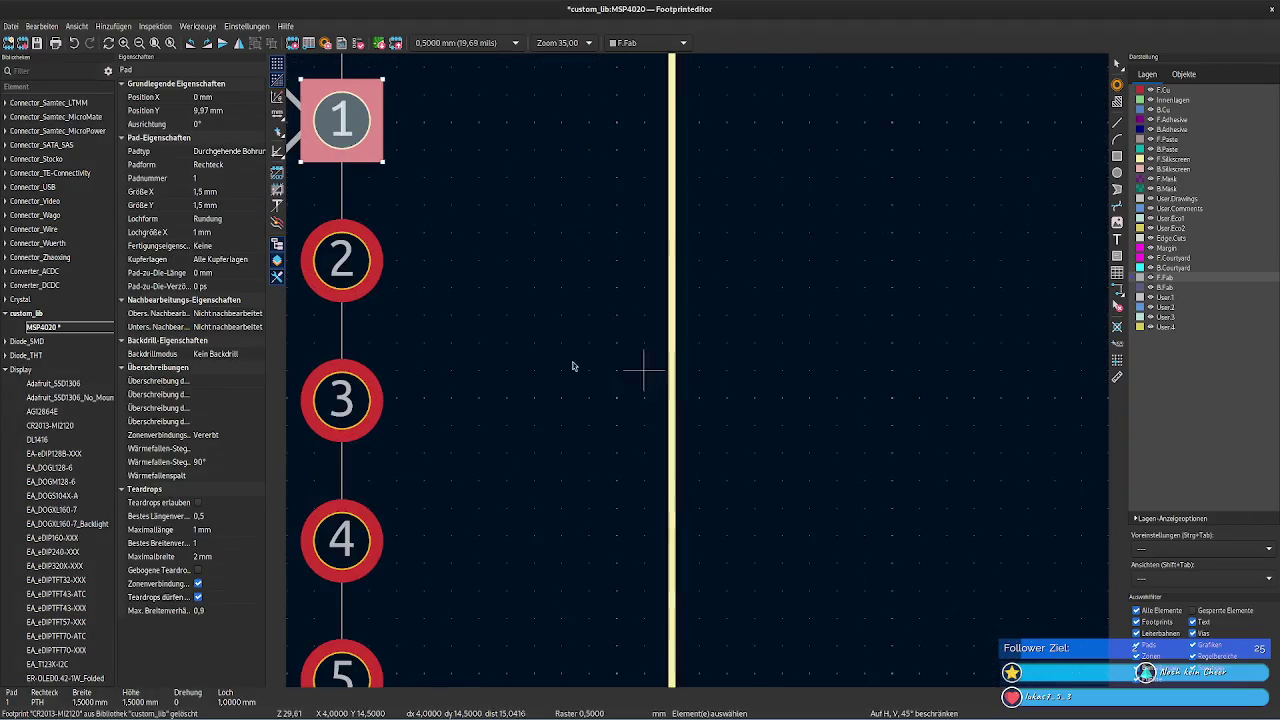
pyautogui.moveTo(480, 343); pyautogui.dragTo(800, 591, button='middle')
pyautogui.click(571, 397)
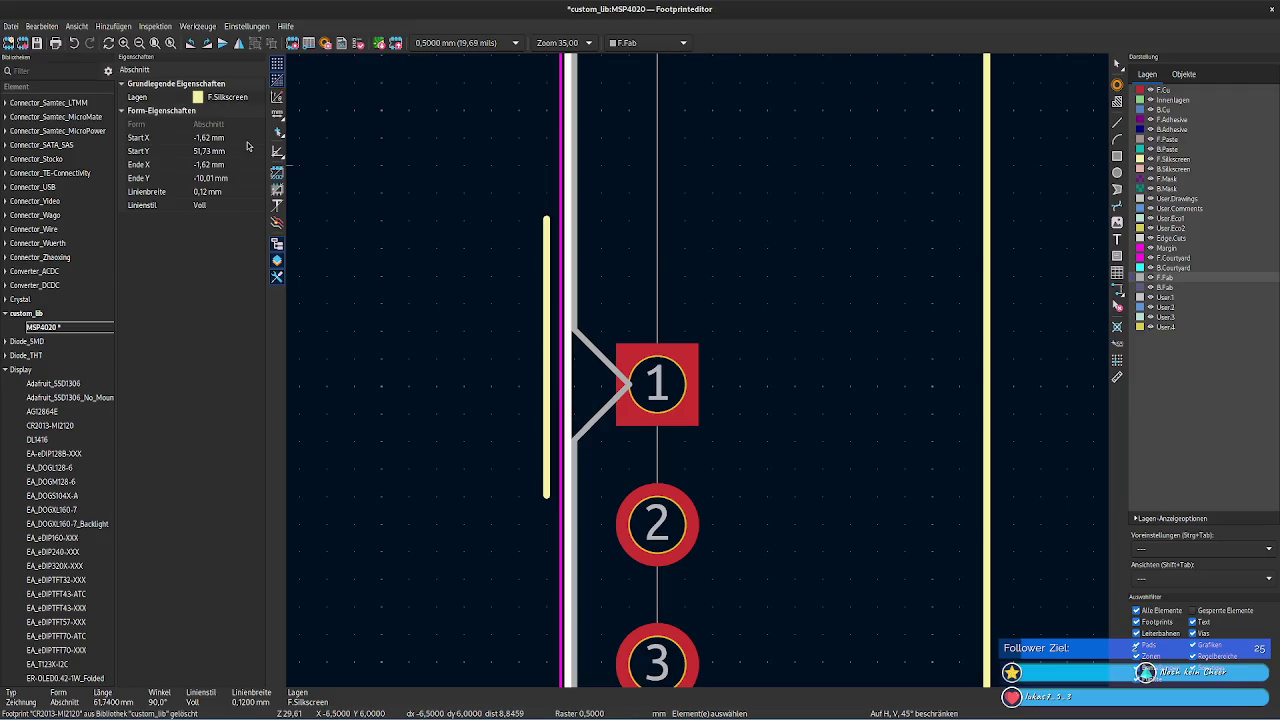
pyautogui.click(236, 137)
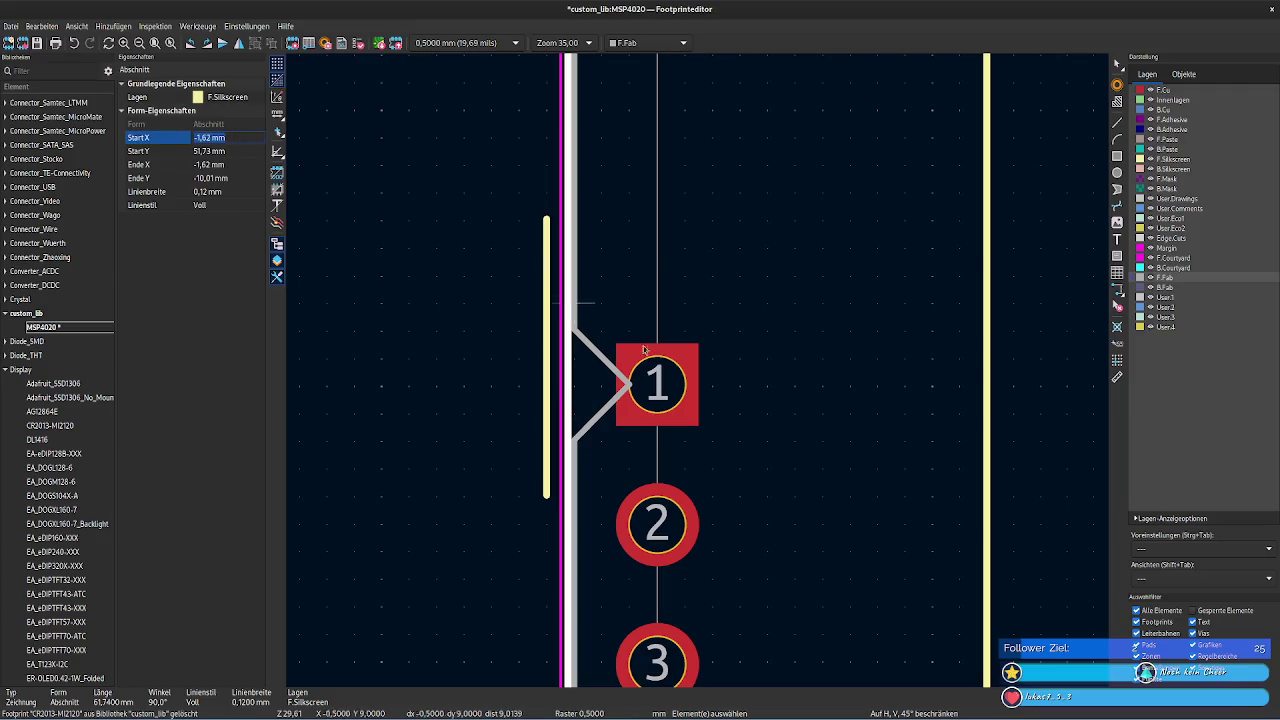
pyautogui.click(628, 355)
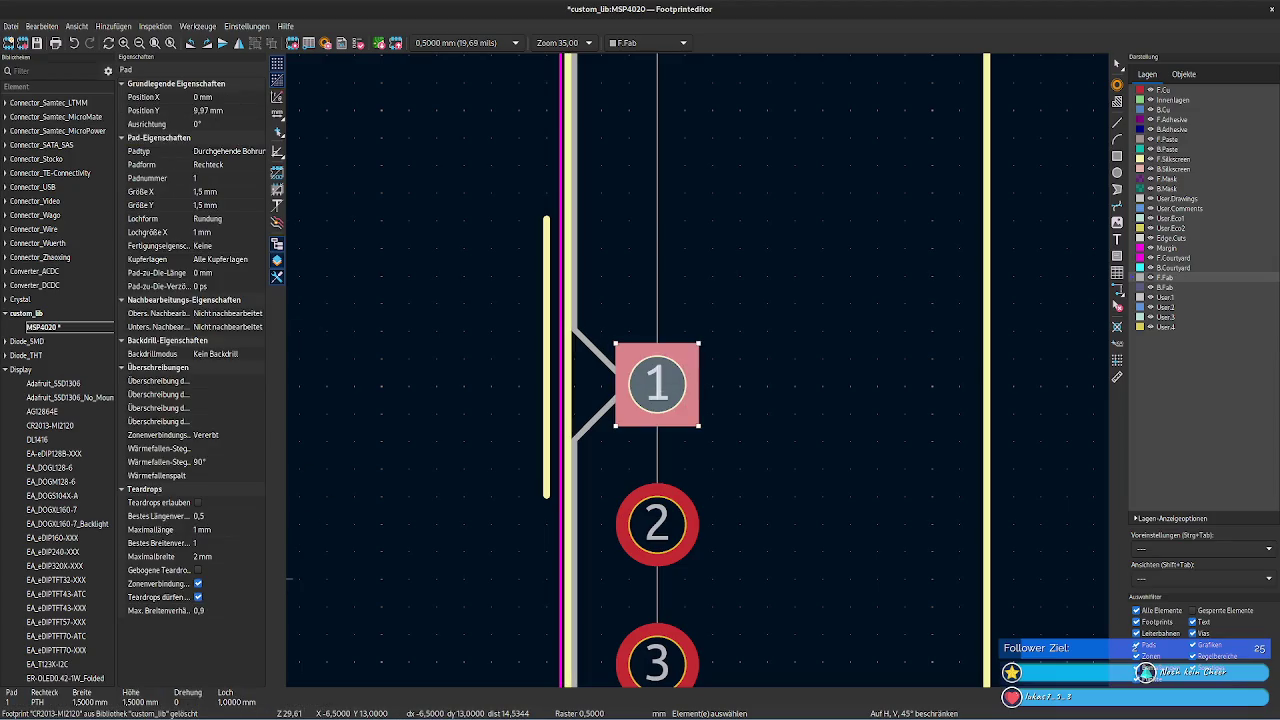
pyautogui.click(438, 712)
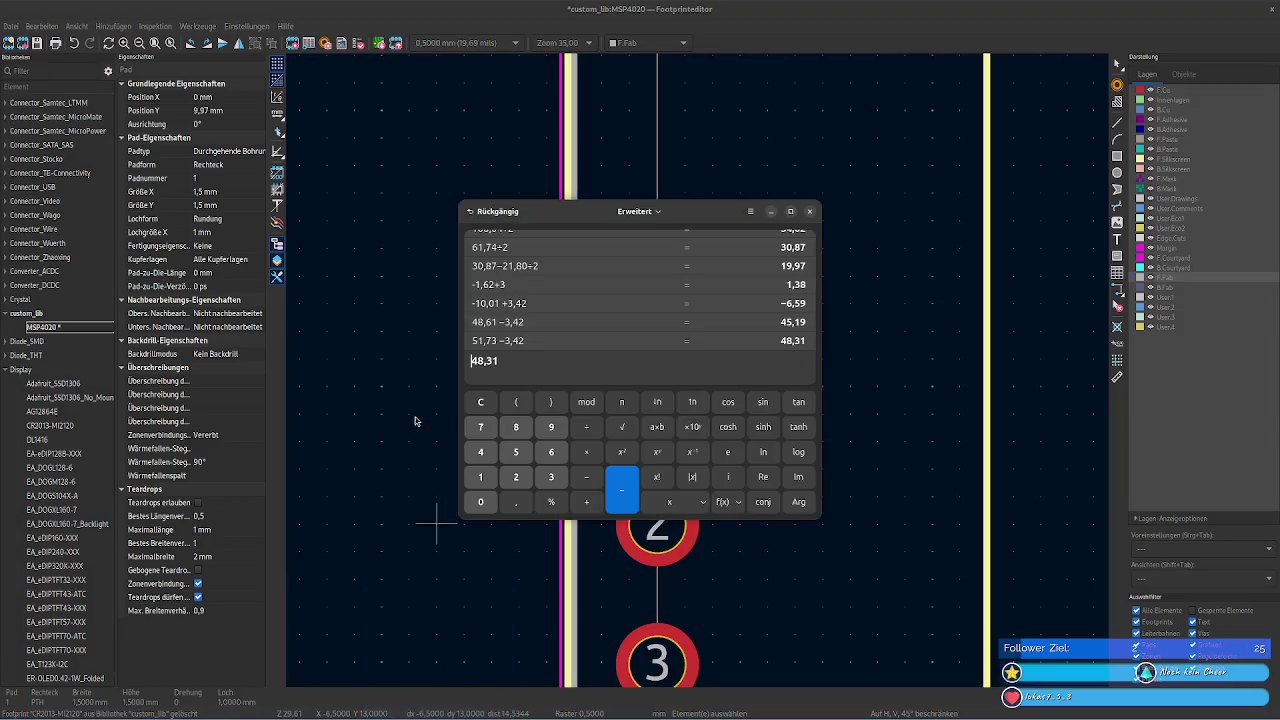
# - Compute -1,62 + 2 = 0,38 in the calculator and return to pad 1's Position X field
pyautogui.write('-1,62 mm')
pyautogui.press('BackSpace')
pyautogui.press('BackSpace')
pyautogui.press('BackSpace')
pyautogui.write('+2')
pyautogui.press('Return')
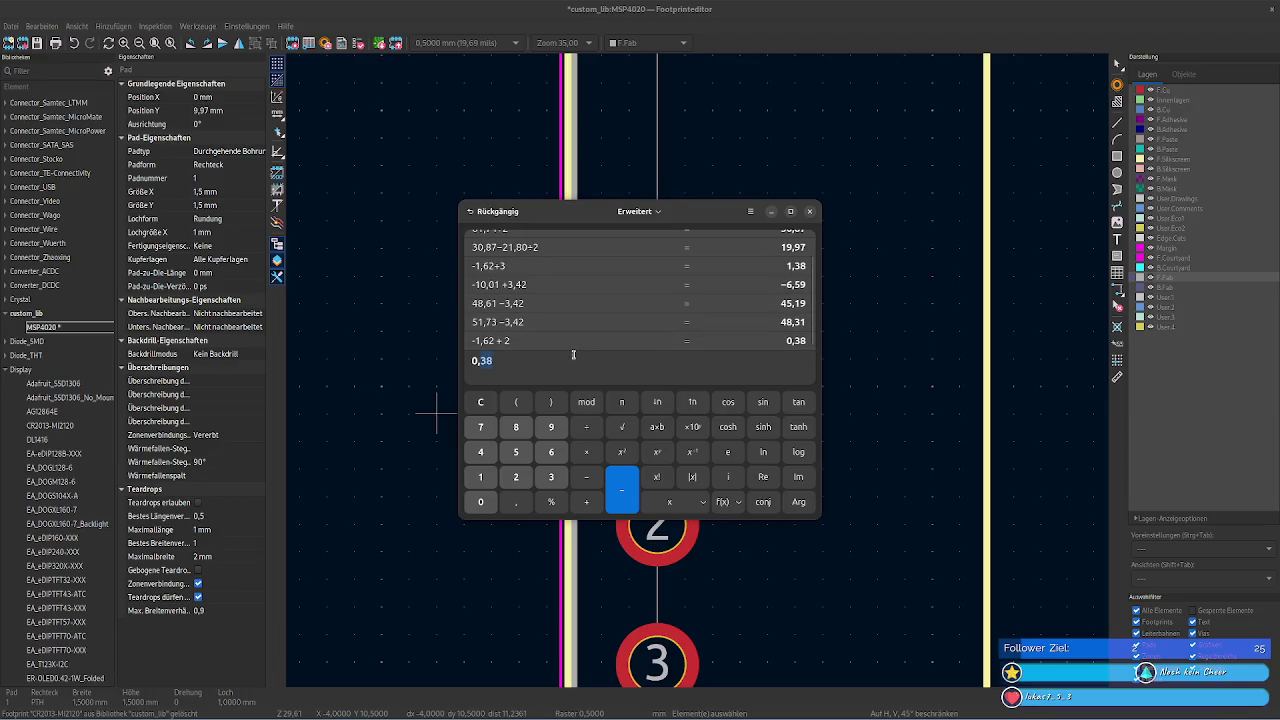
pyautogui.click(217, 97)
# - Set pads 1 and 2 to Position X 0,38 mm, then select the triangle marker's upper line
pyautogui.write('0,38')
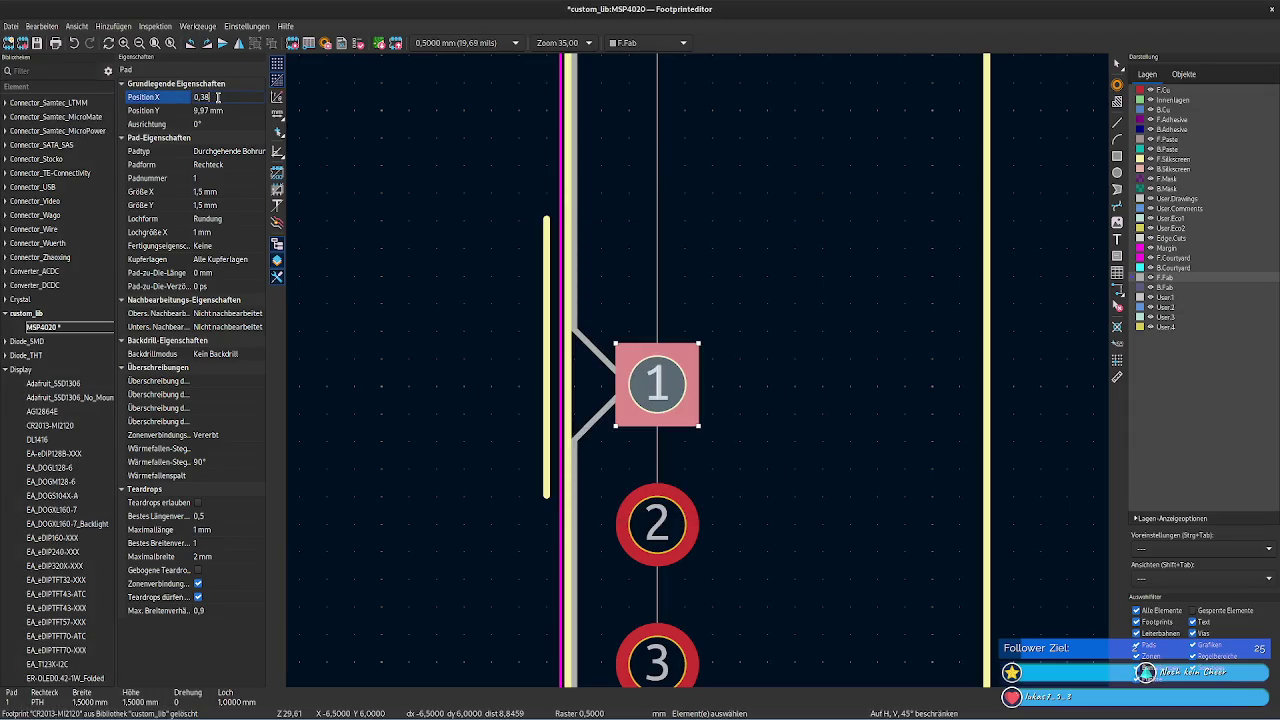
pyautogui.press('Tab')
pyautogui.click(657, 500)
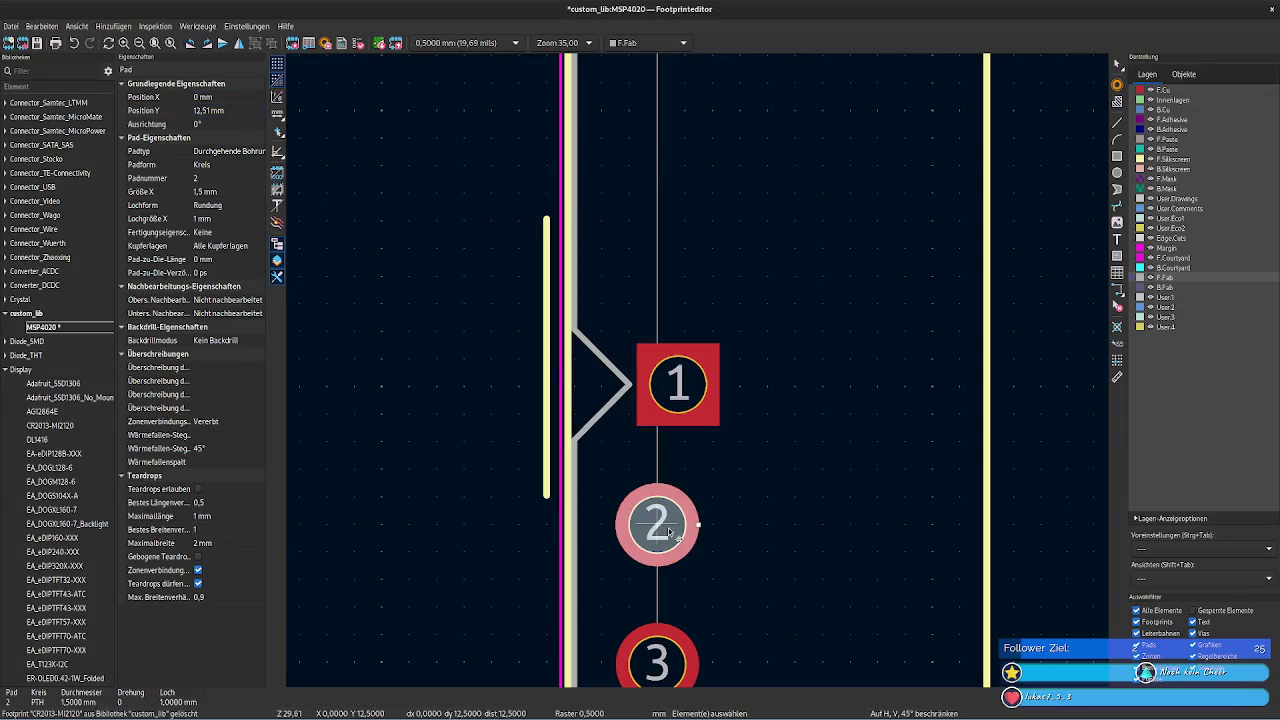
pyautogui.click(220, 97)
pyautogui.write('0,38')
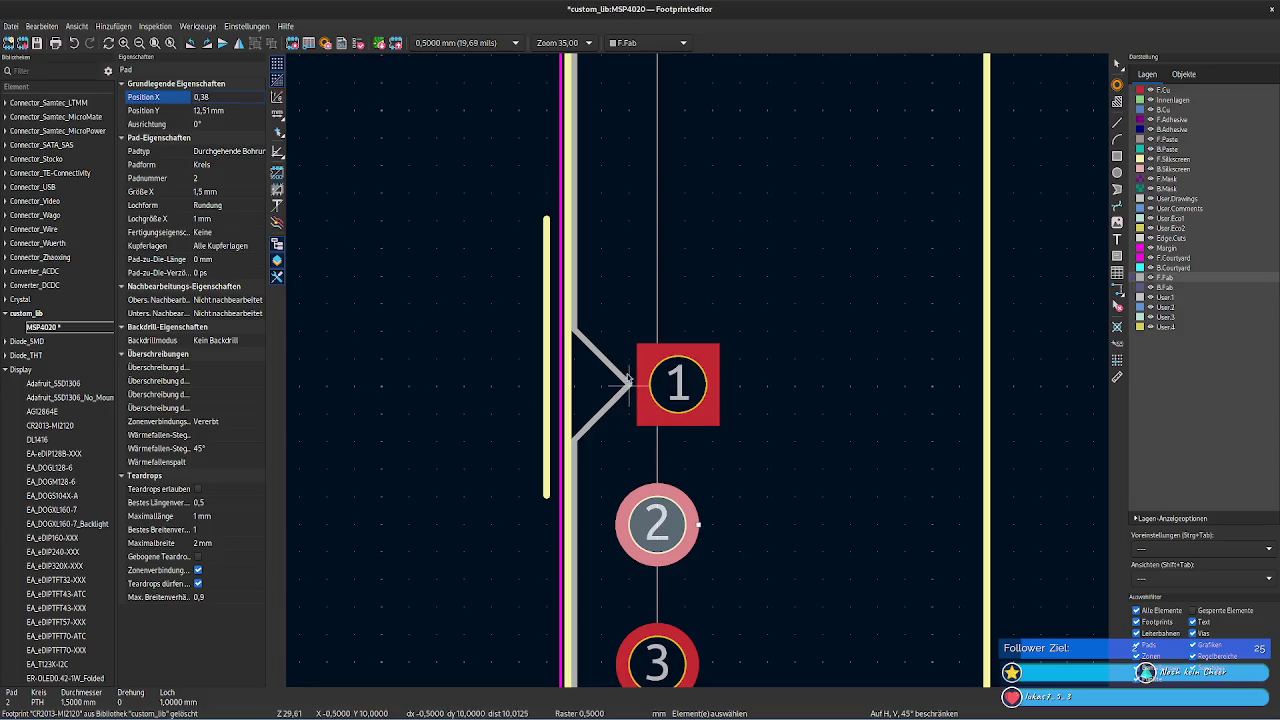
pyautogui.click(615, 368)
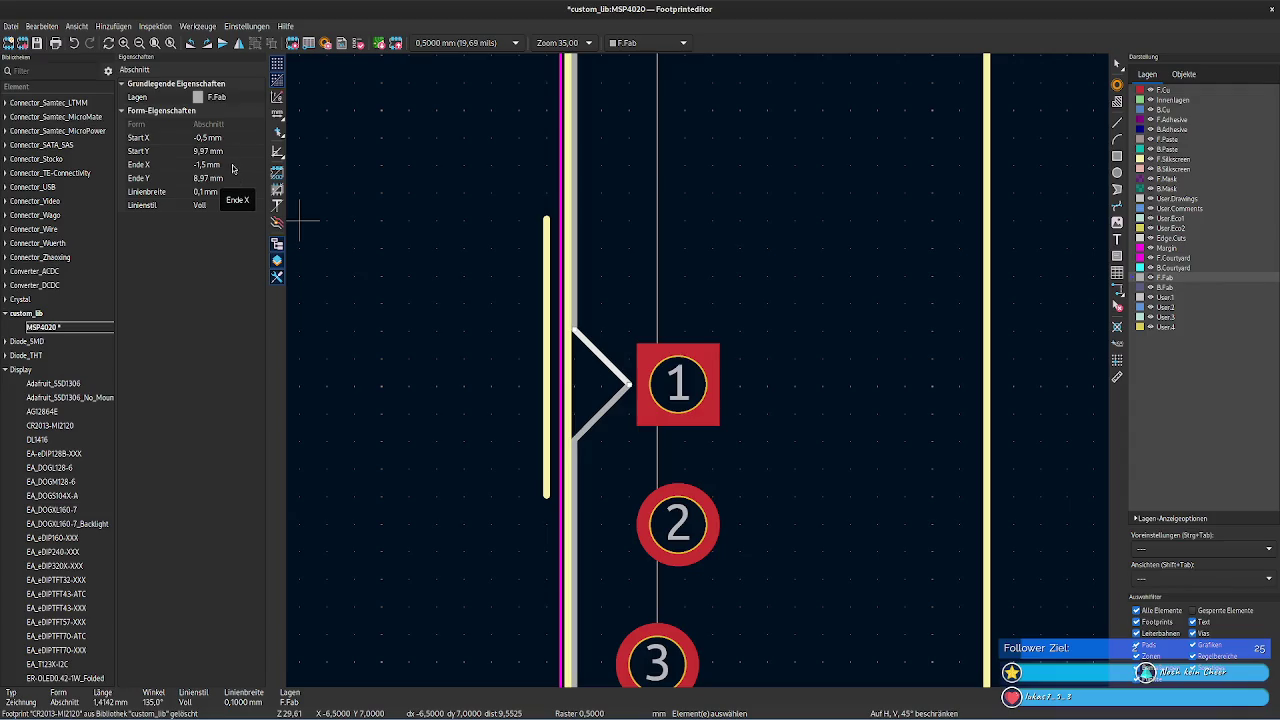
pyautogui.click(688, 388)
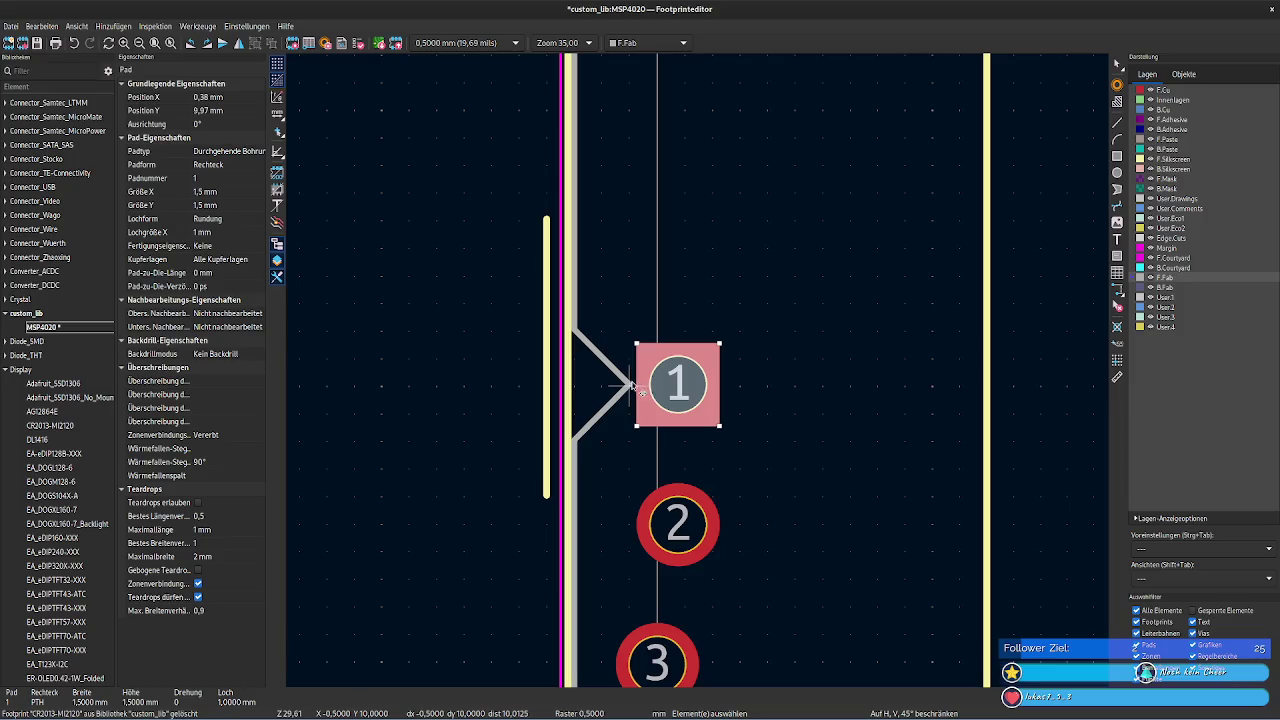
pyautogui.click(602, 360)
pyautogui.moveTo(629, 383); pyautogui.dragTo(630, 384)
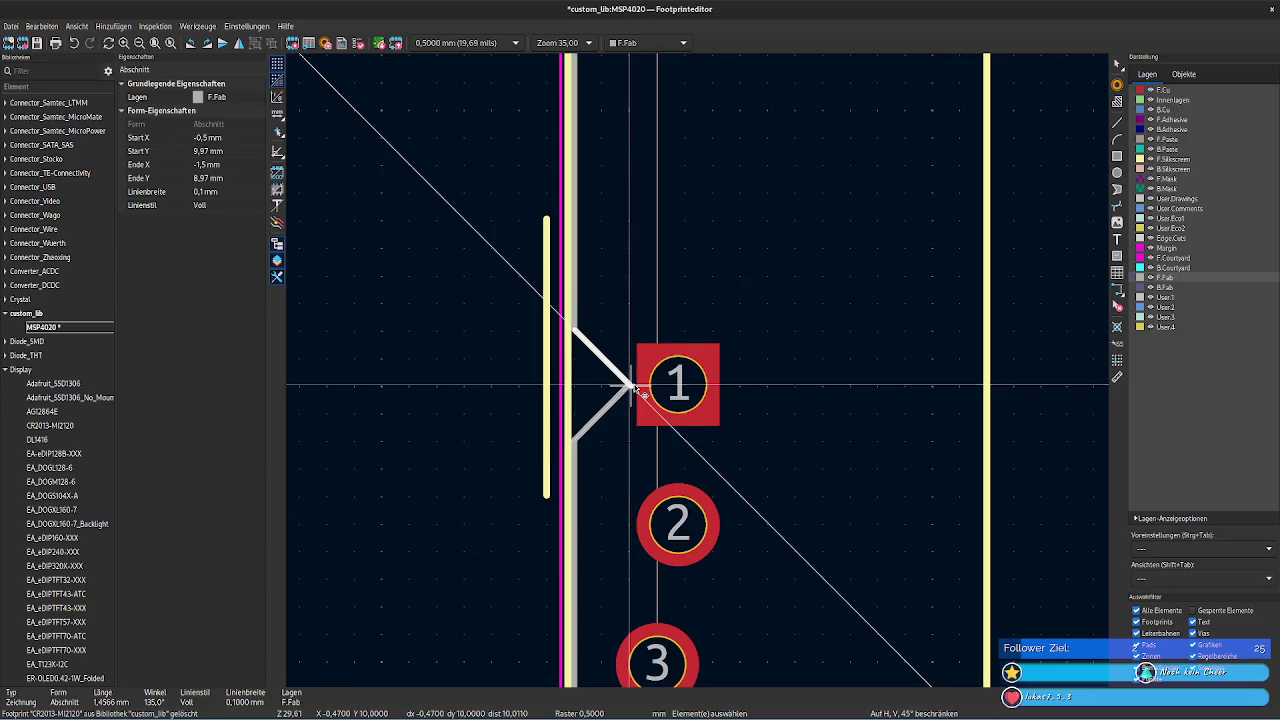
pyautogui.scroll(3, 640, 386)
pyautogui.scroll(4, 700, 368)
pyautogui.keyDown('shift'); pyautogui.scroll(-2, 702, 377); pyautogui.keyUp('shift')
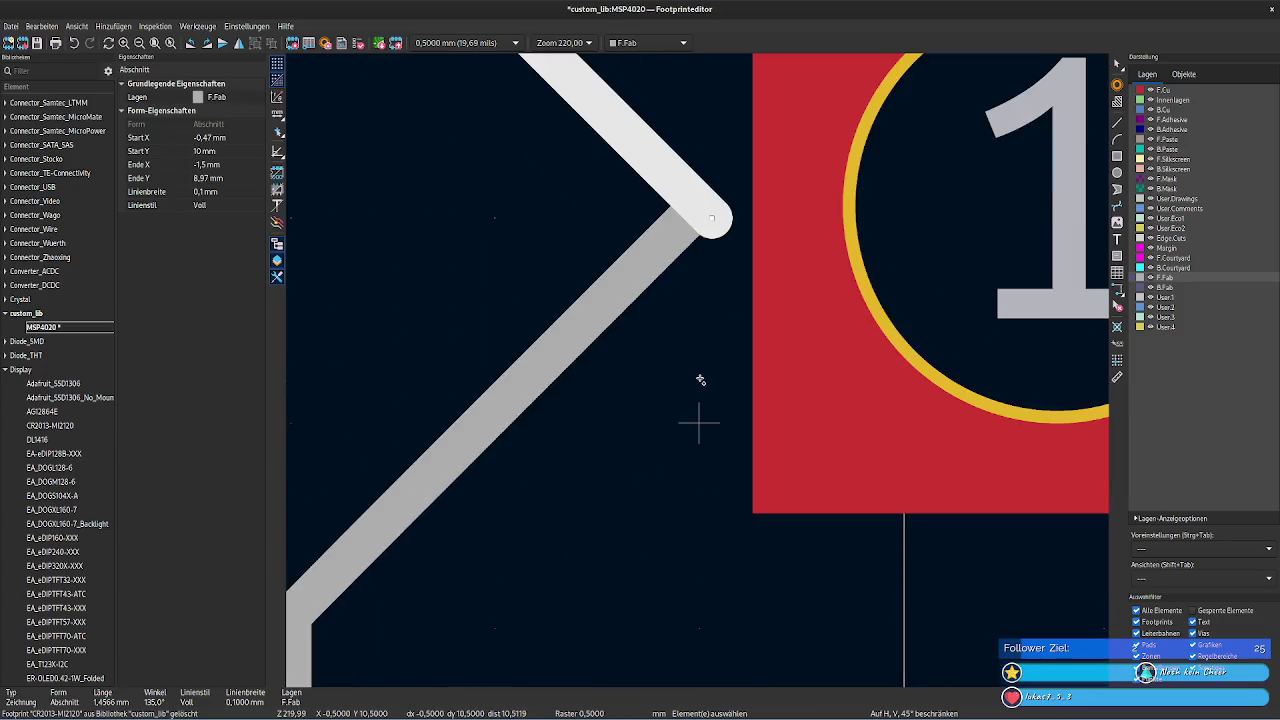
pyautogui.keyDown('shift'); pyautogui.scroll(3, 702, 377); pyautogui.keyUp('shift')
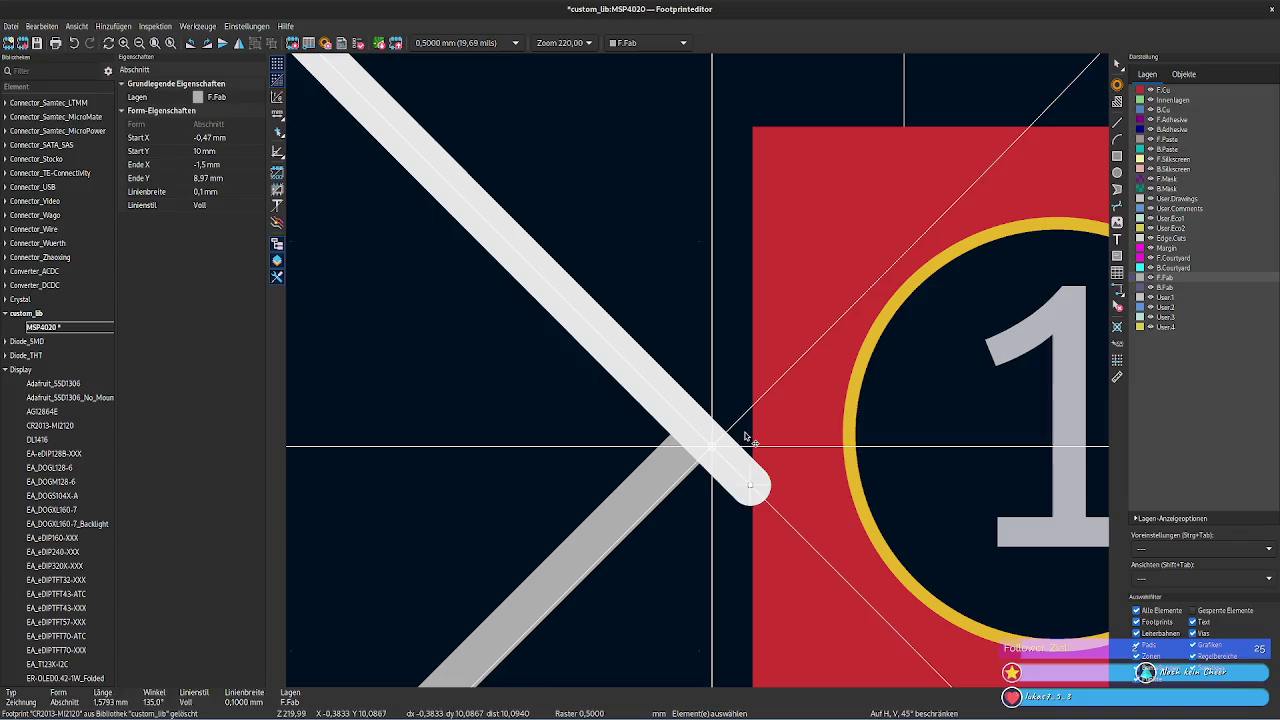
pyautogui.moveTo(713, 452)
pyautogui.mouseDown()
pyautogui.moveTo(715, 417)
pyautogui.moveTo(751, 449)
pyautogui.moveTo(697, 380)
pyautogui.mouseUp()
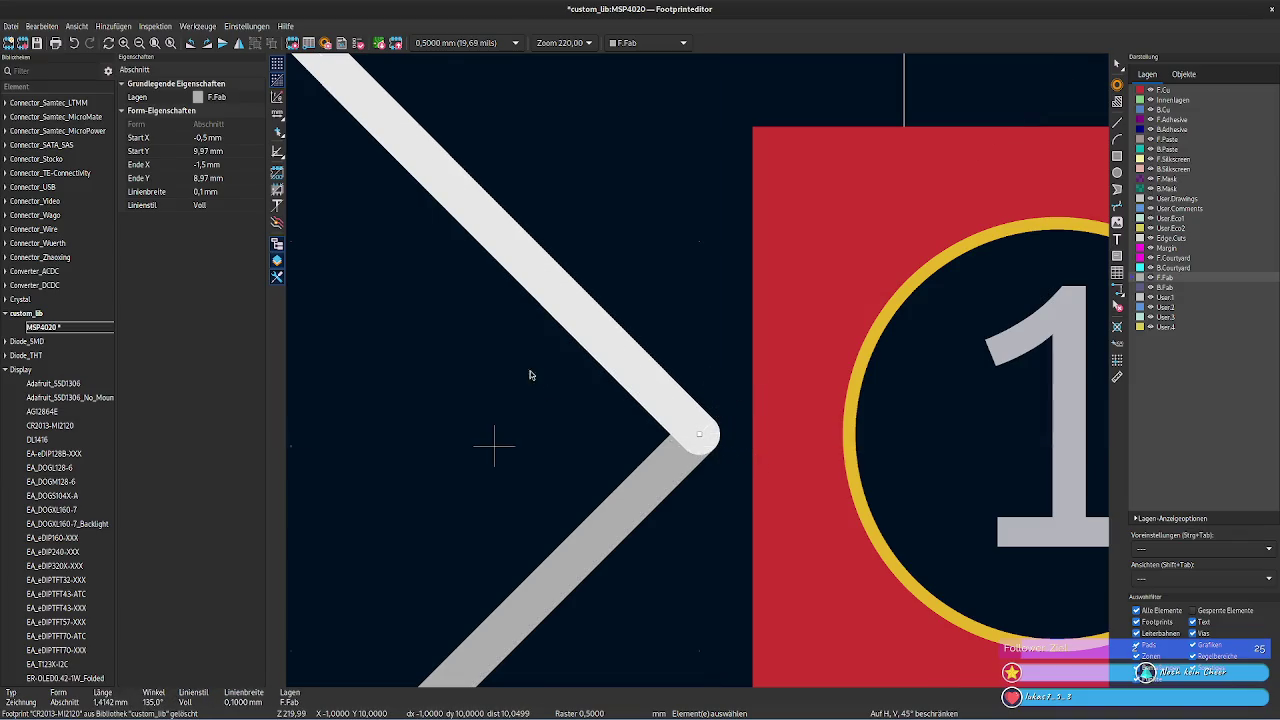
pyautogui.scroll(-2, 703, 371)
pyautogui.scroll(-2, 803, 503)
pyautogui.moveTo(791, 528); pyautogui.dragTo(514, 526, button='middle')
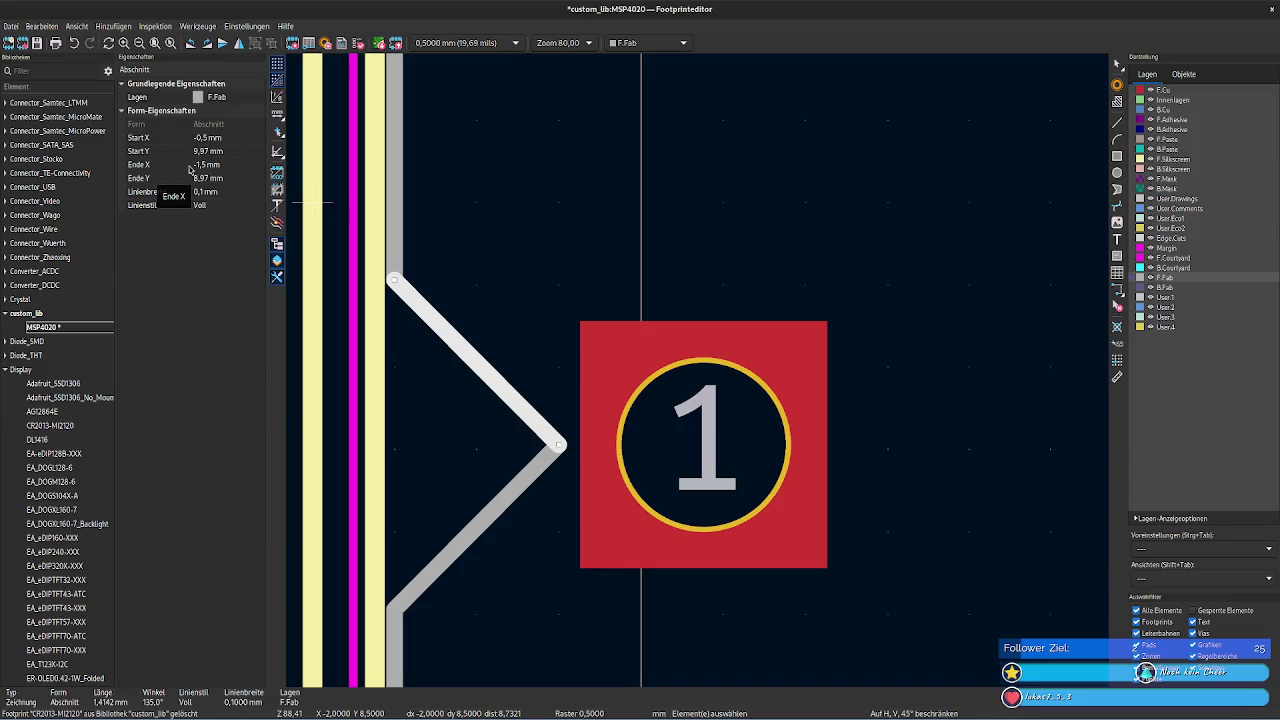
# - Set the upper marker line's Start X to -0,12 mm
pyautogui.click(228, 138)
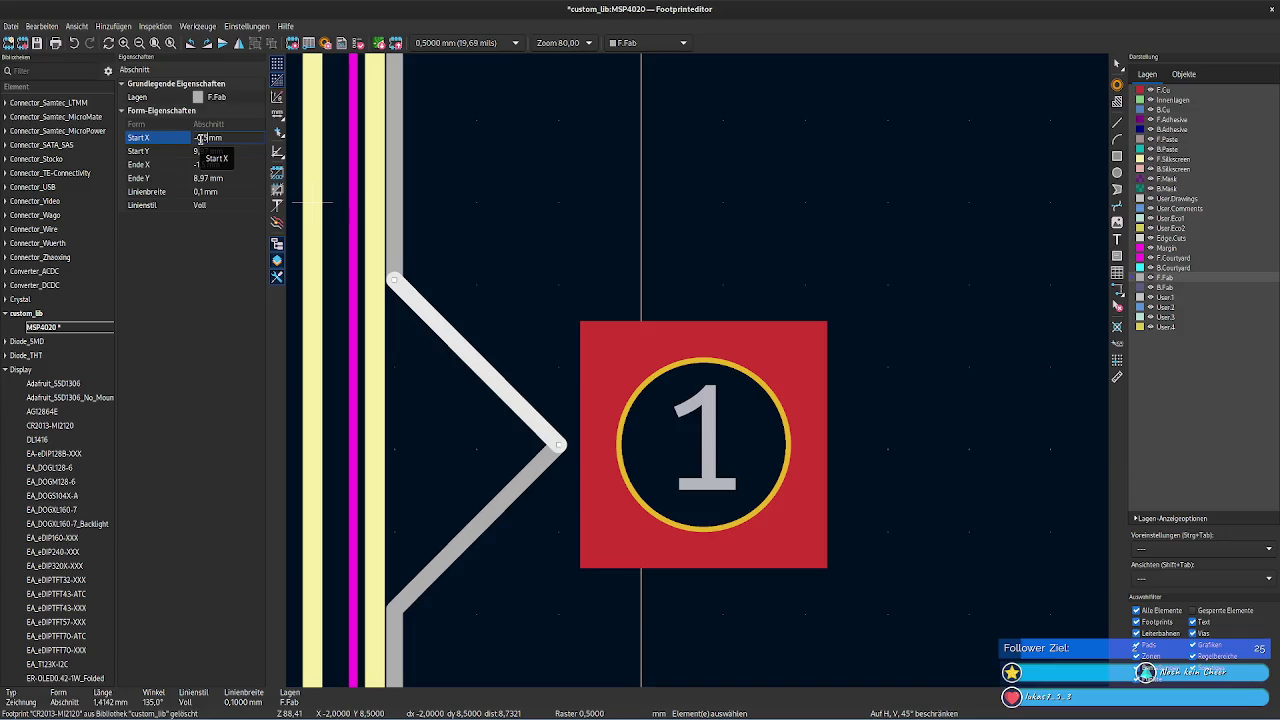
pyautogui.doubleClick(201, 138)
pyautogui.write('0')
pyautogui.click(229, 136)
pyautogui.press('BackSpace')
pyautogui.press('BackSpace')
pyautogui.press('BackSpace')
pyautogui.write('38')
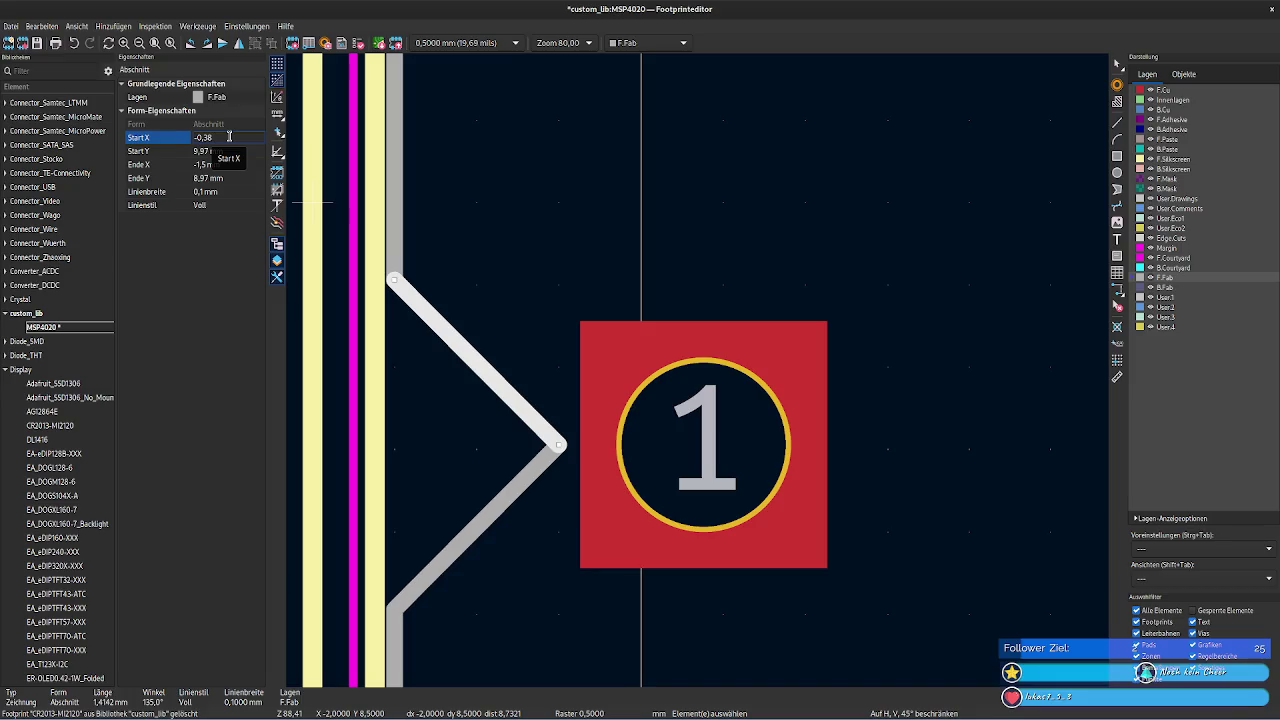
pyautogui.press('BackSpace')
pyautogui.press('Tab')
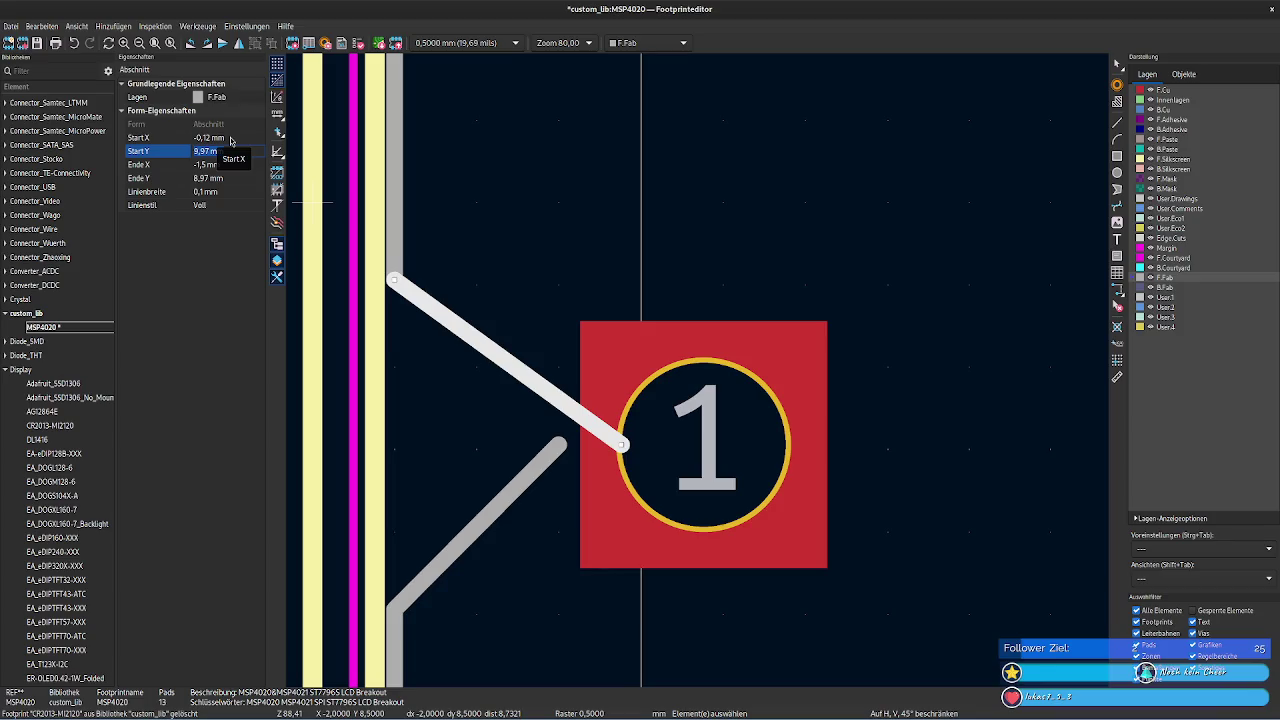
# - Shift the upper line's Start X to -0,32 then -0,42 mm and compare with pad 1
pyautogui.click(231, 140)
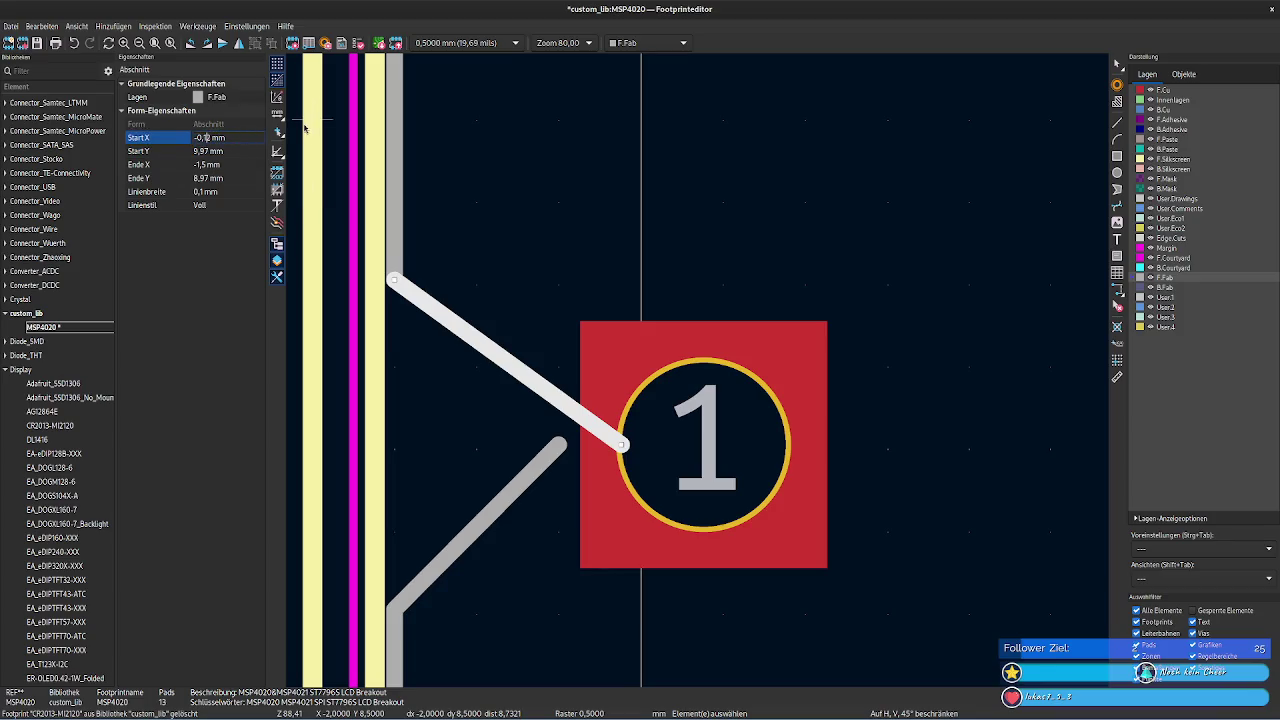
pyautogui.press('BackSpace')
pyautogui.write('3')
pyautogui.press('Tab')
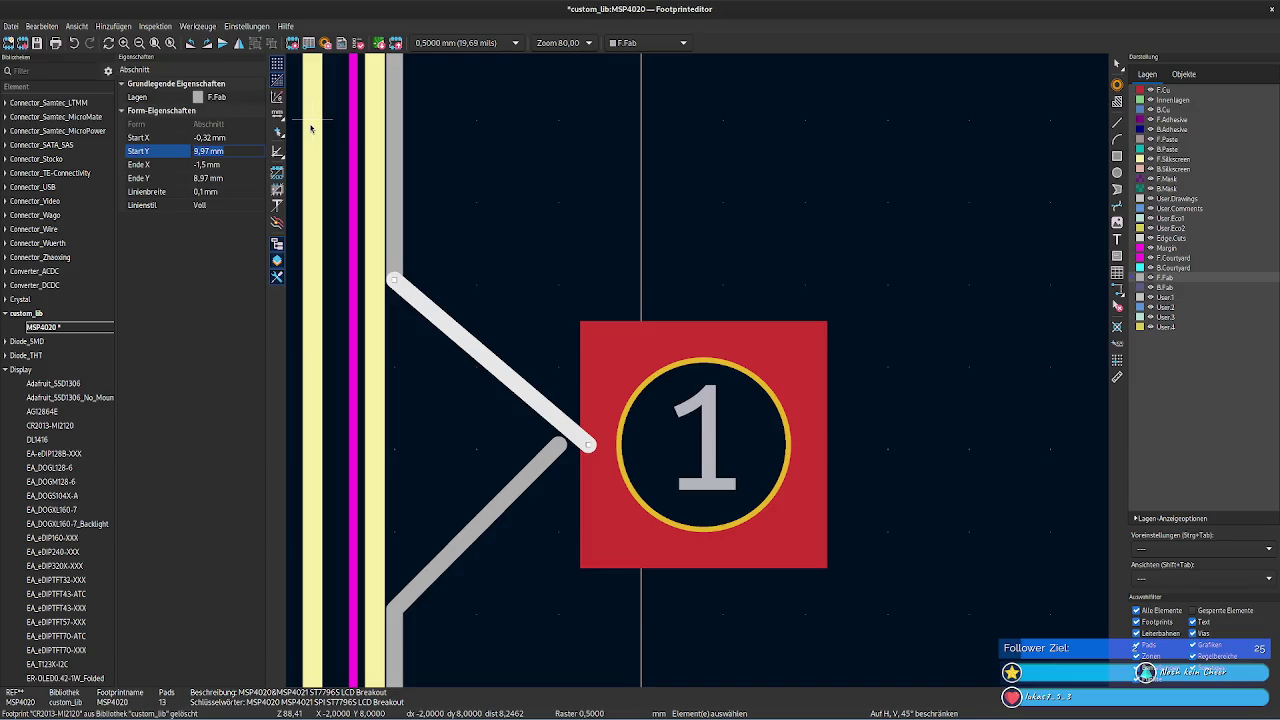
pyautogui.click(207, 138)
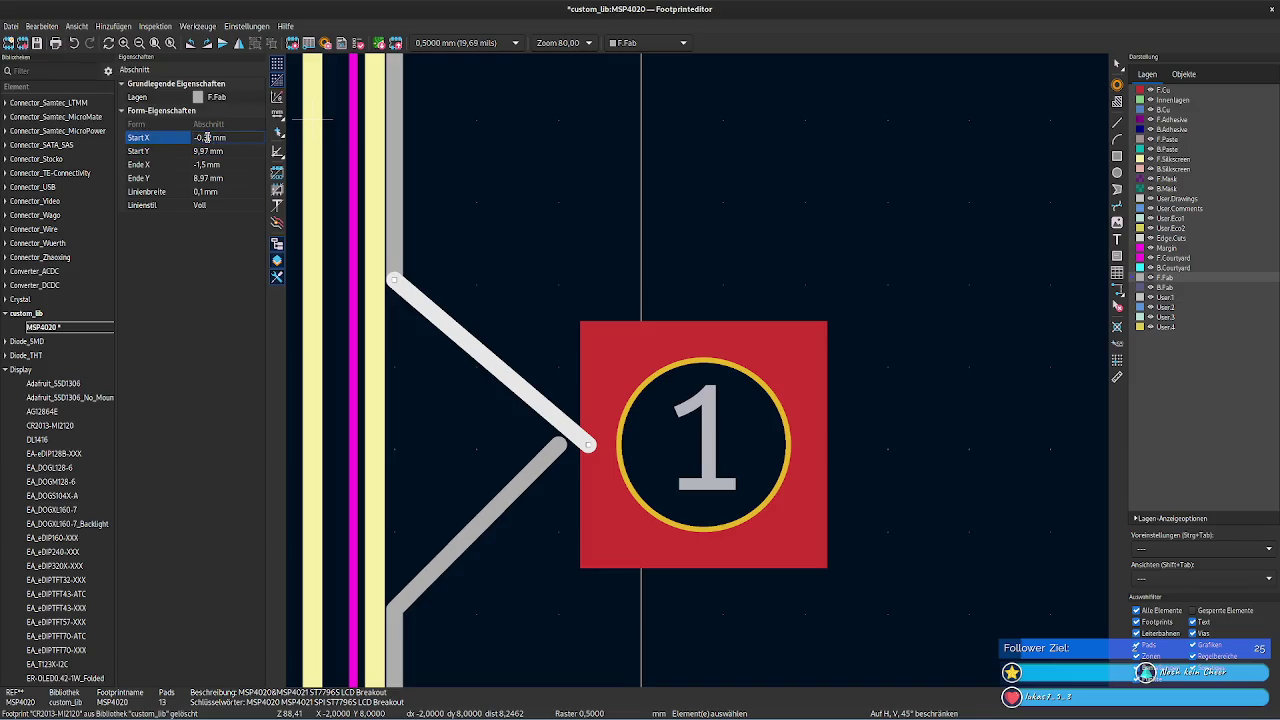
pyautogui.press('BackSpace')
pyautogui.write('42')
pyautogui.press('Tab')
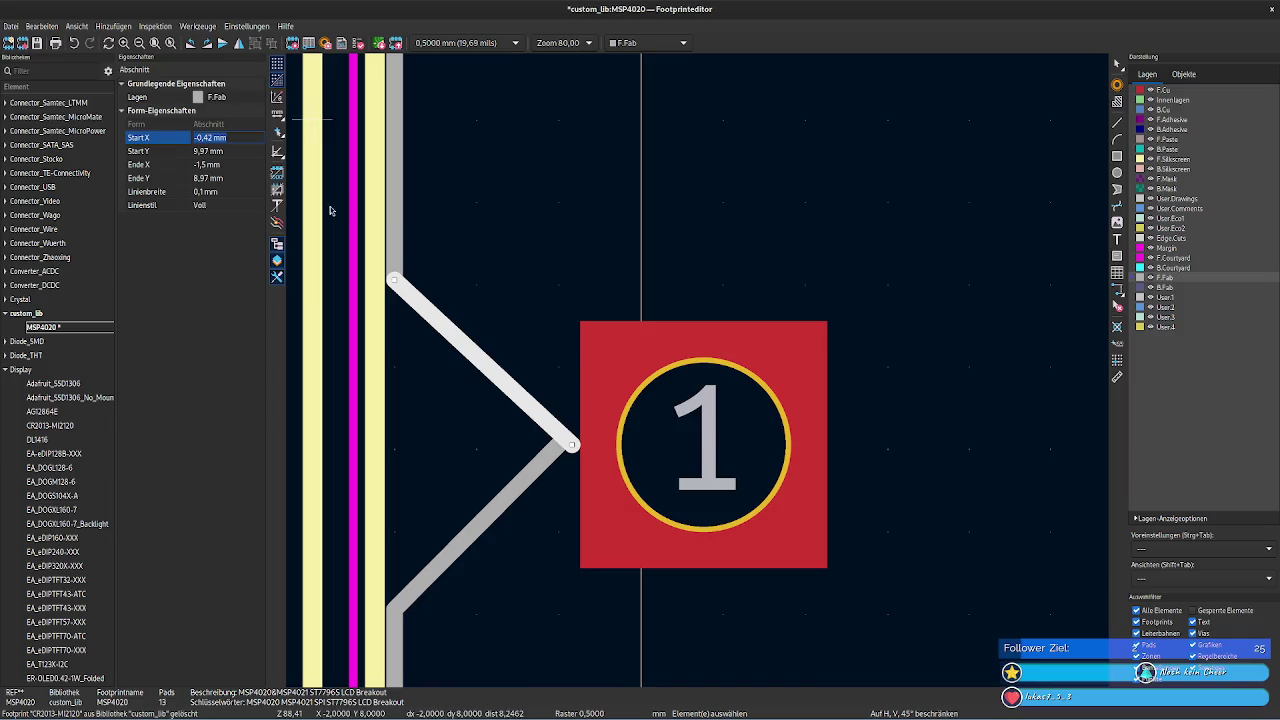
pyautogui.click(690, 410)
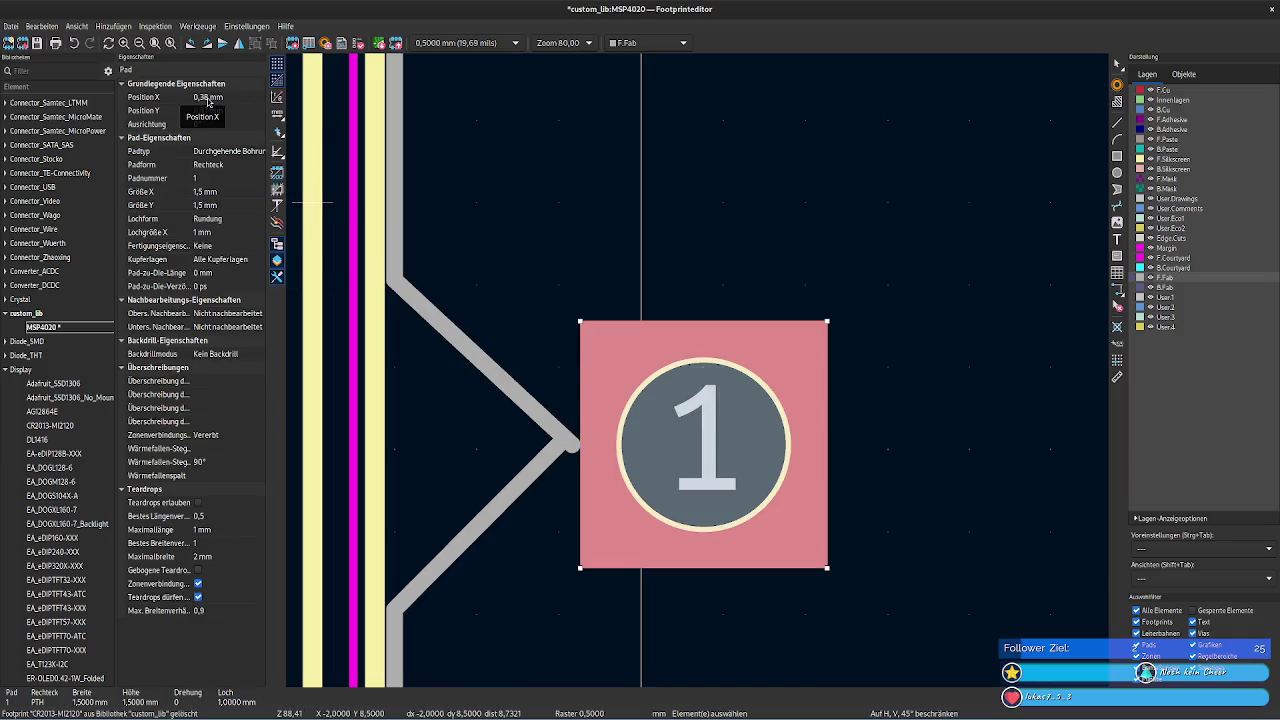
# - Set the lower marker line's End X to -0,12 mm
pyautogui.click(545, 461)
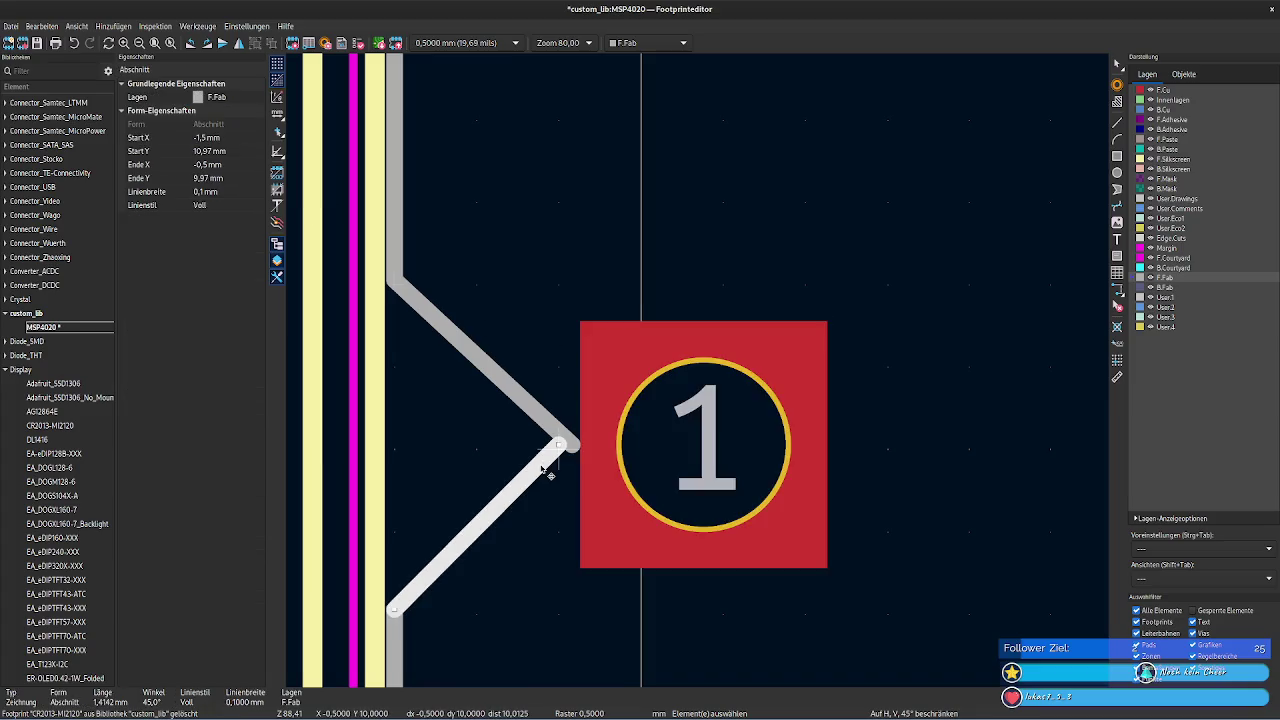
pyautogui.click(207, 166)
pyautogui.press('BackSpace')
pyautogui.press('BackSpace')
pyautogui.write(',12')
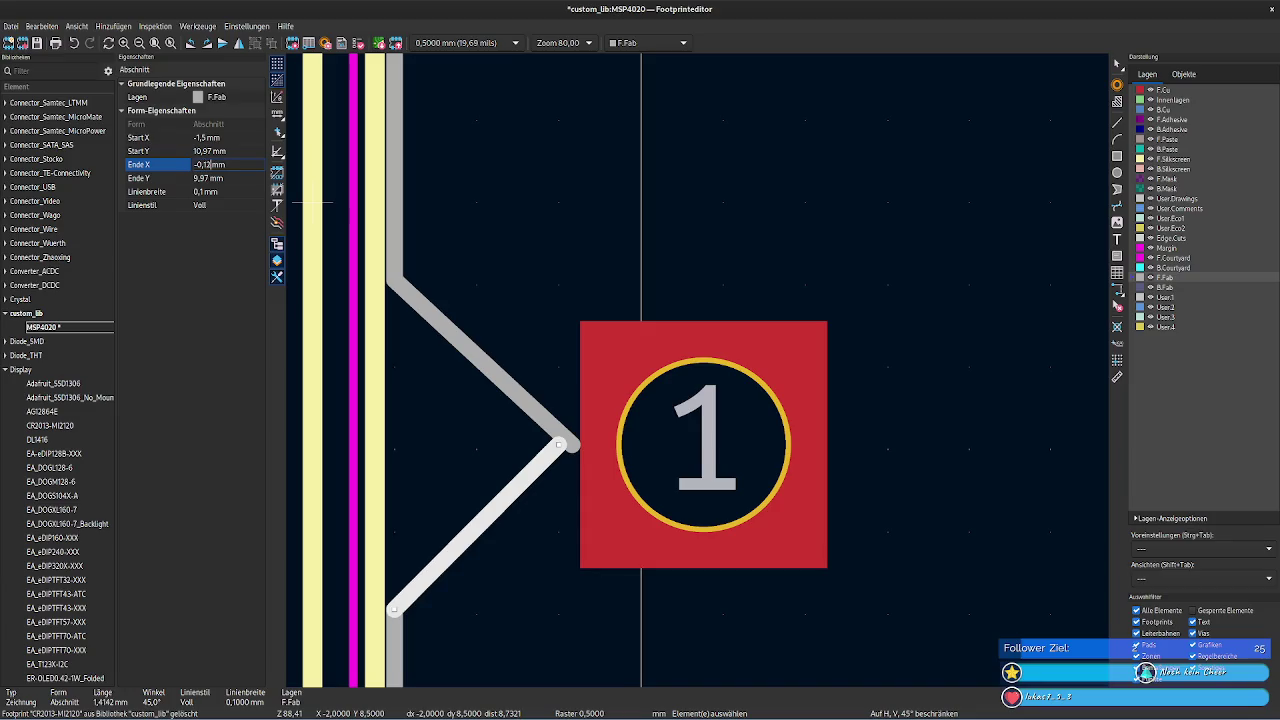
pyautogui.press('Return')
# - Set the upper marker line's Start X to -0,12 mm and zoom out to show pad 2
pyautogui.click(423, 303)
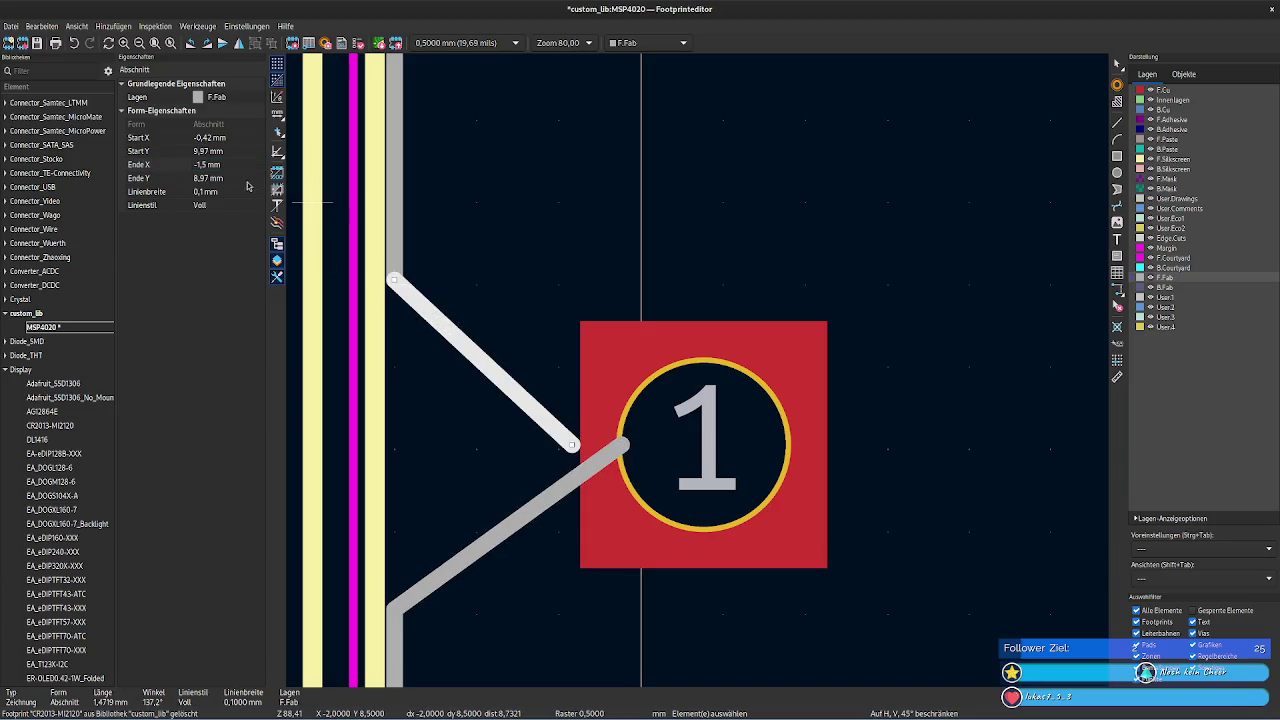
pyautogui.click(205, 137)
pyautogui.write('-0,42')
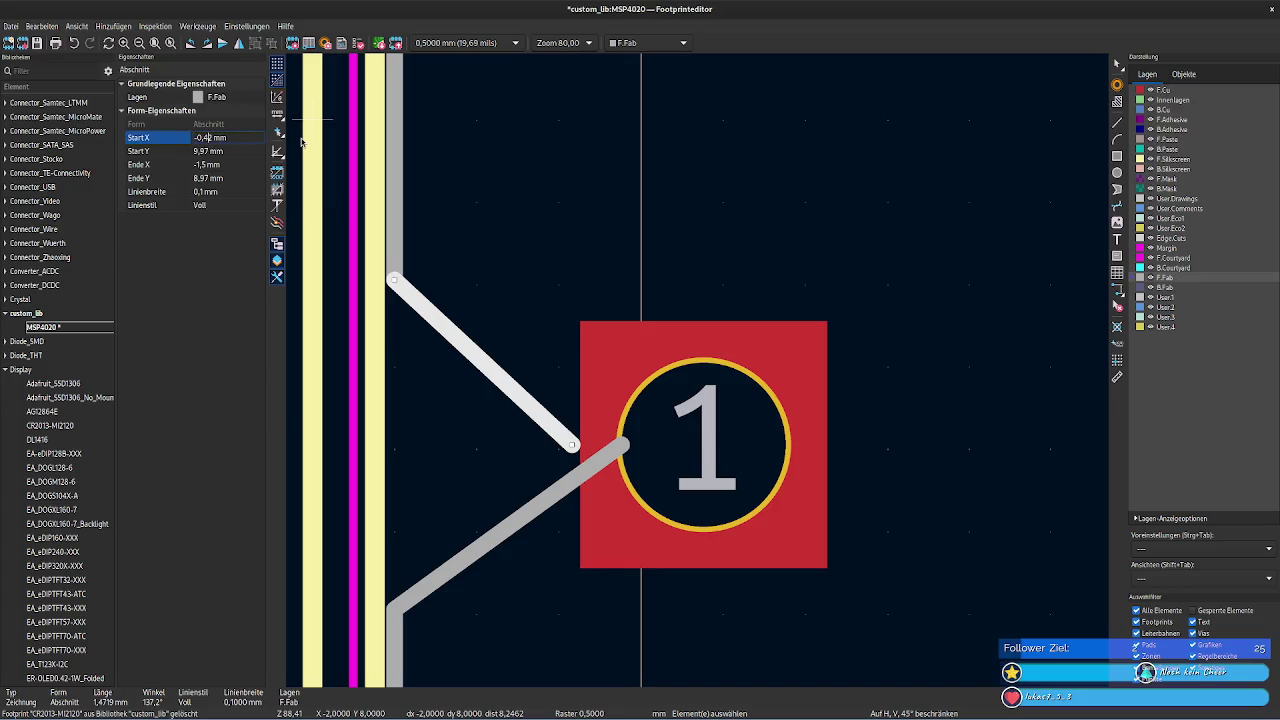
pyautogui.press('Tab')
pyautogui.click(218, 137)
pyautogui.write('-0,12')
pyautogui.press('Tab')
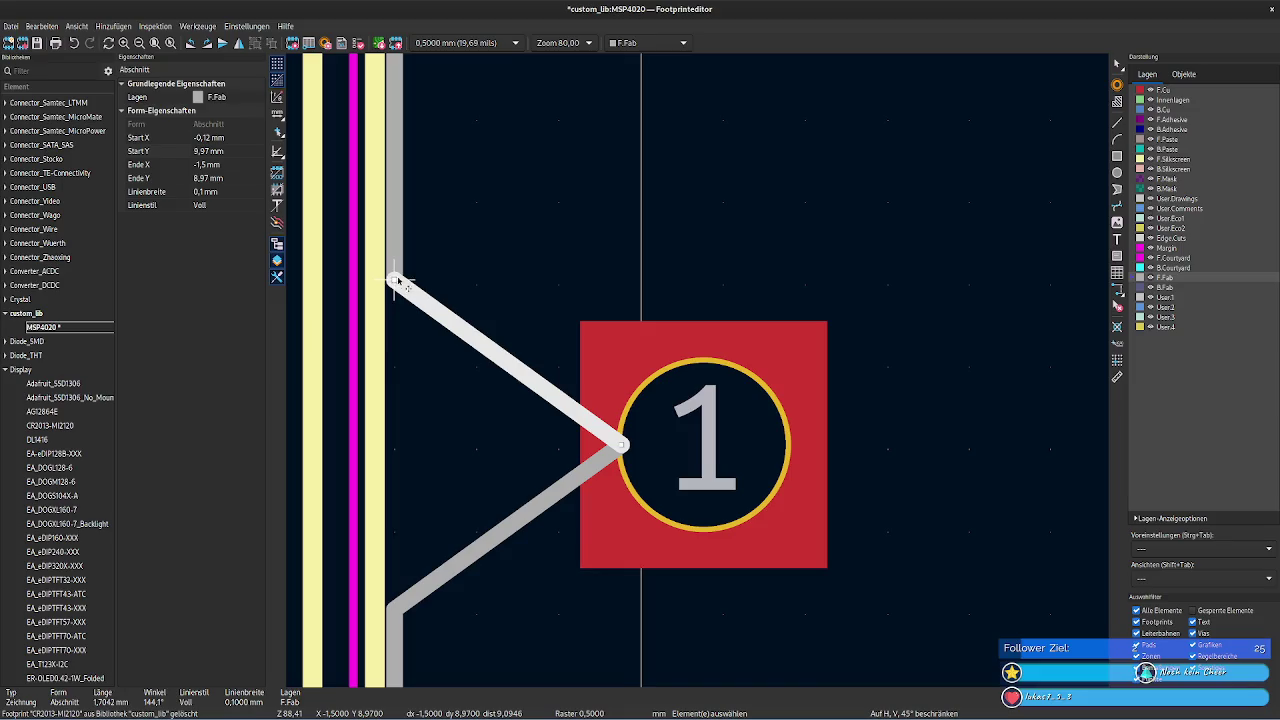
pyautogui.scroll(-2, 397, 282)
pyautogui.scroll(-1, 700, 371)
pyautogui.moveTo(851, 443); pyautogui.dragTo(680, 308, button='middle')
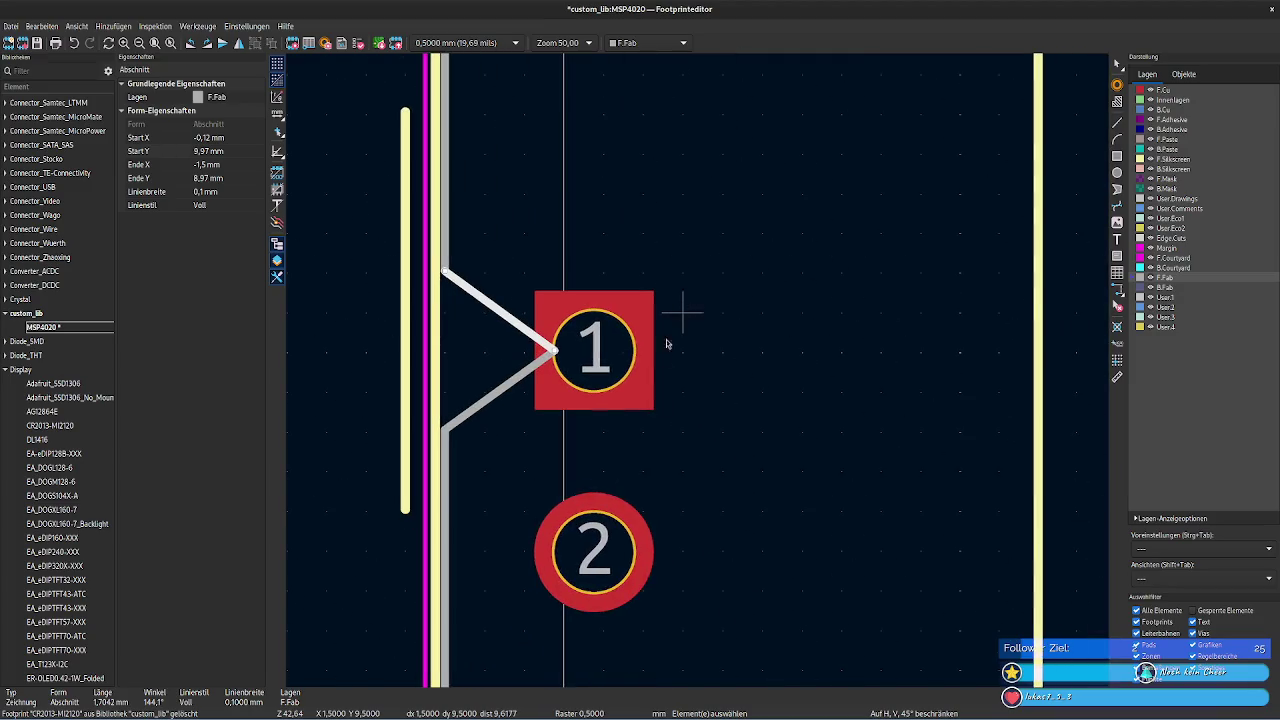
# - Set pad 3's Position X to 0,38 mm
pyautogui.click(754, 403)
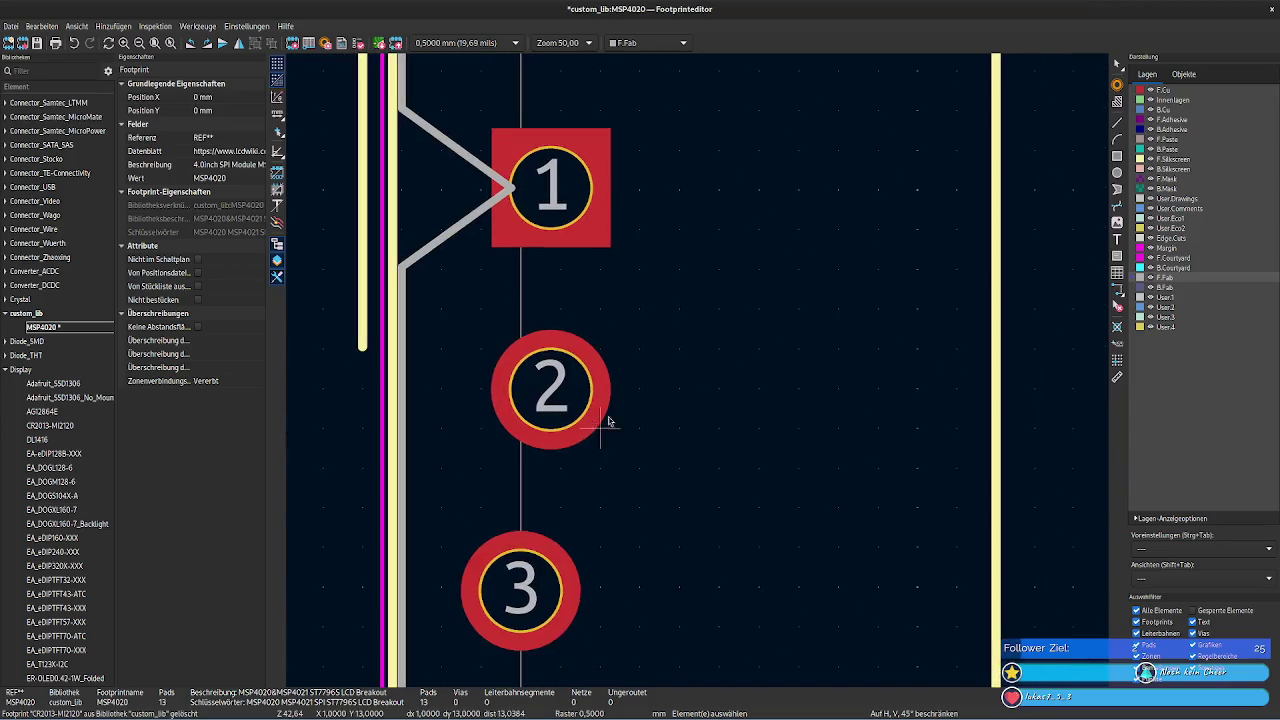
pyautogui.scroll(-2, 600, 423)
pyautogui.click(648, 370)
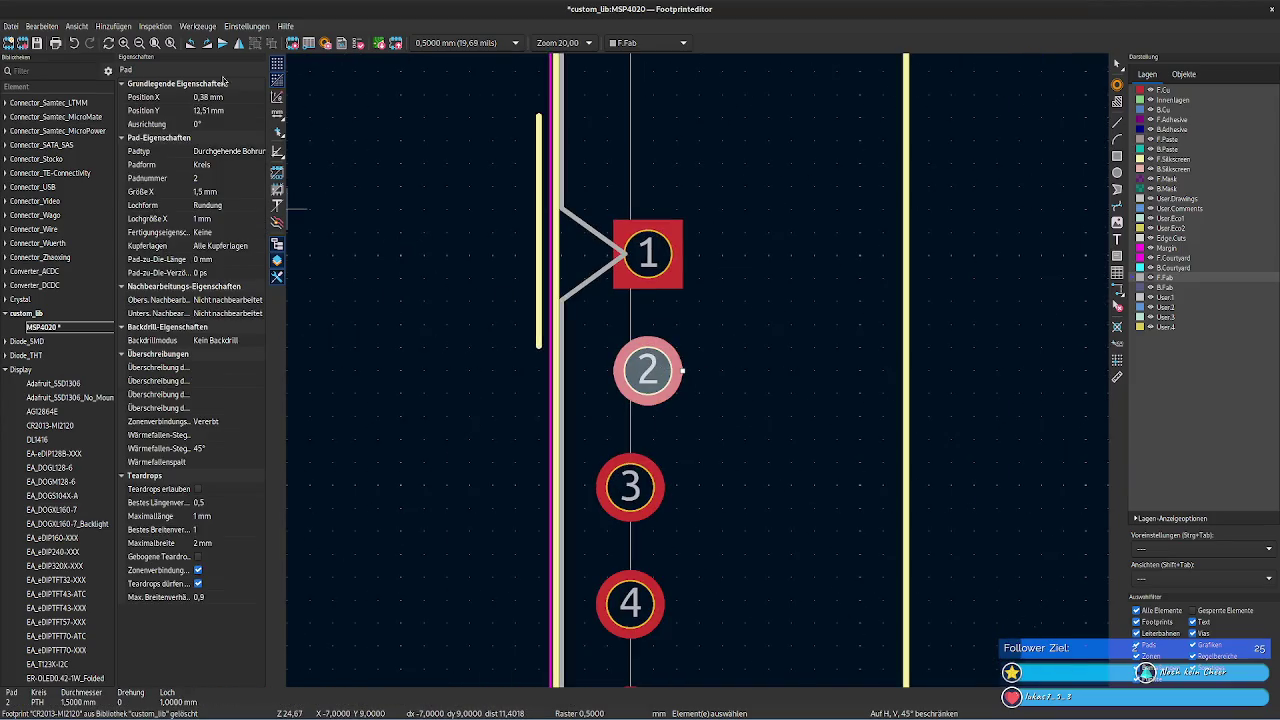
pyautogui.click(614, 456)
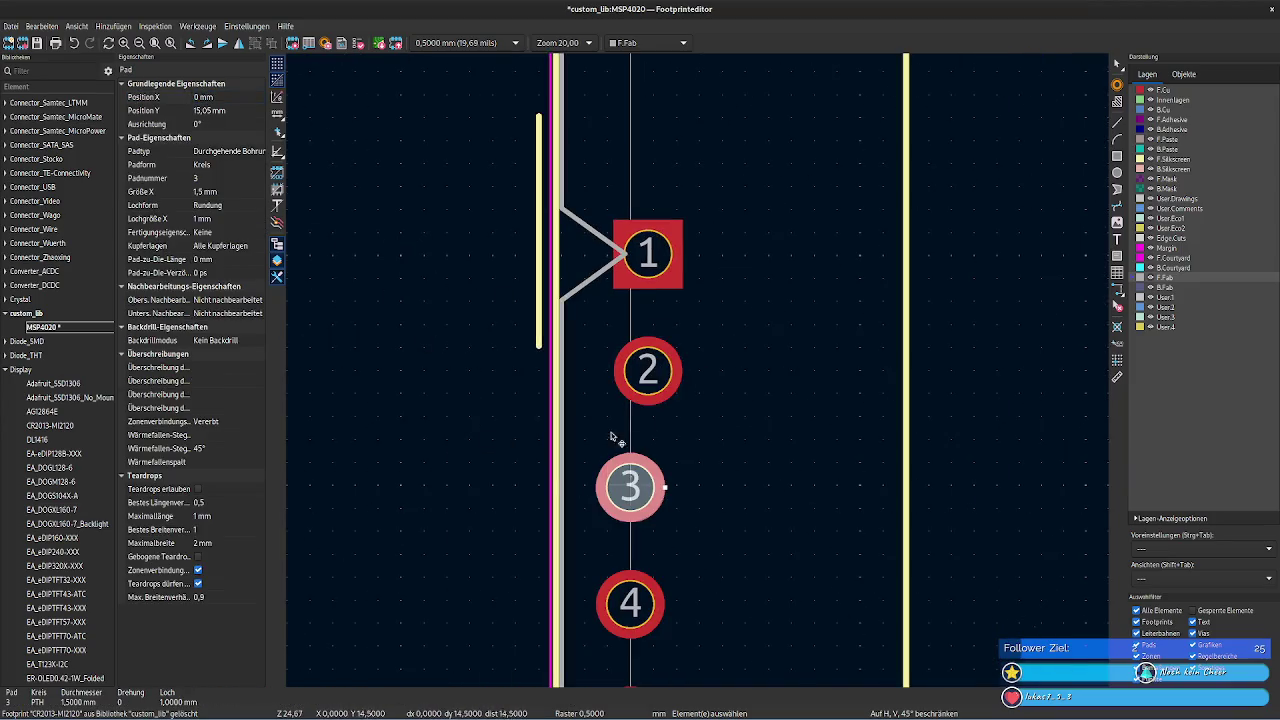
pyautogui.click(235, 97)
pyautogui.write('0,38 mm')
pyautogui.press('Return')
# - Set pad 4's Position X to 0,38 mm and bring pads 5 to 9 into view
pyautogui.click(600, 598)
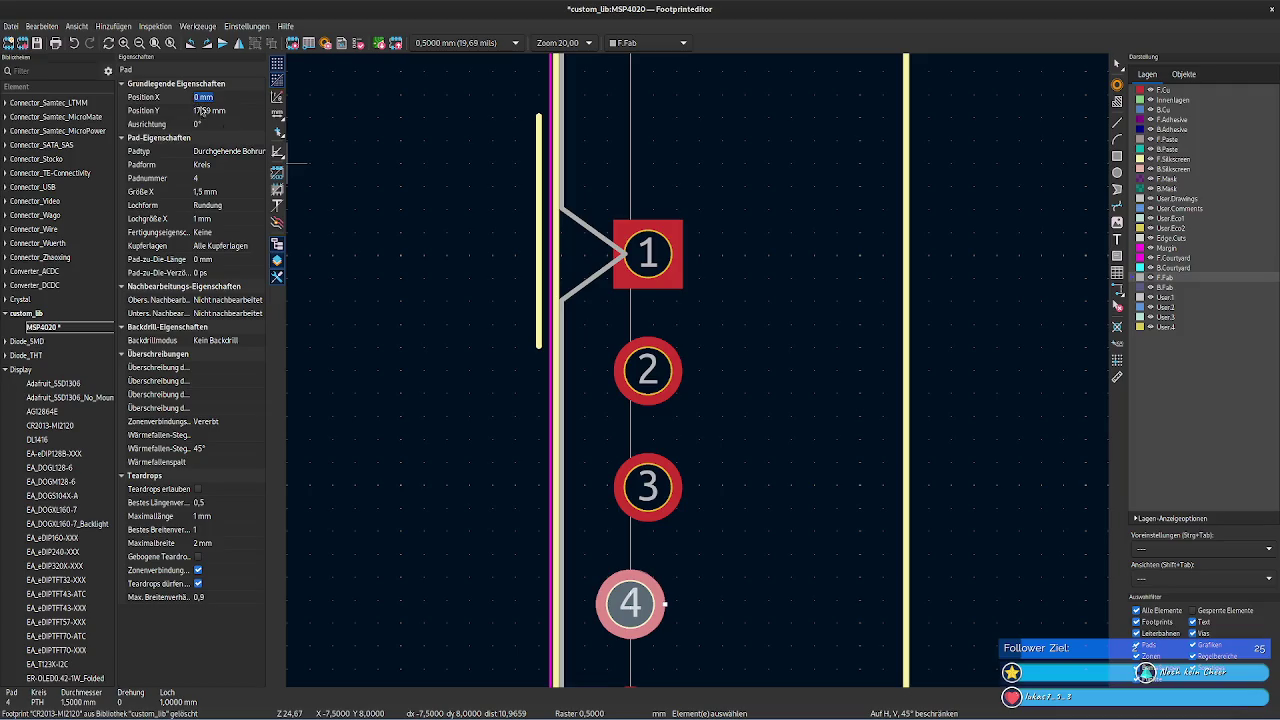
pyautogui.write('0 mm')
pyautogui.press('Escape')
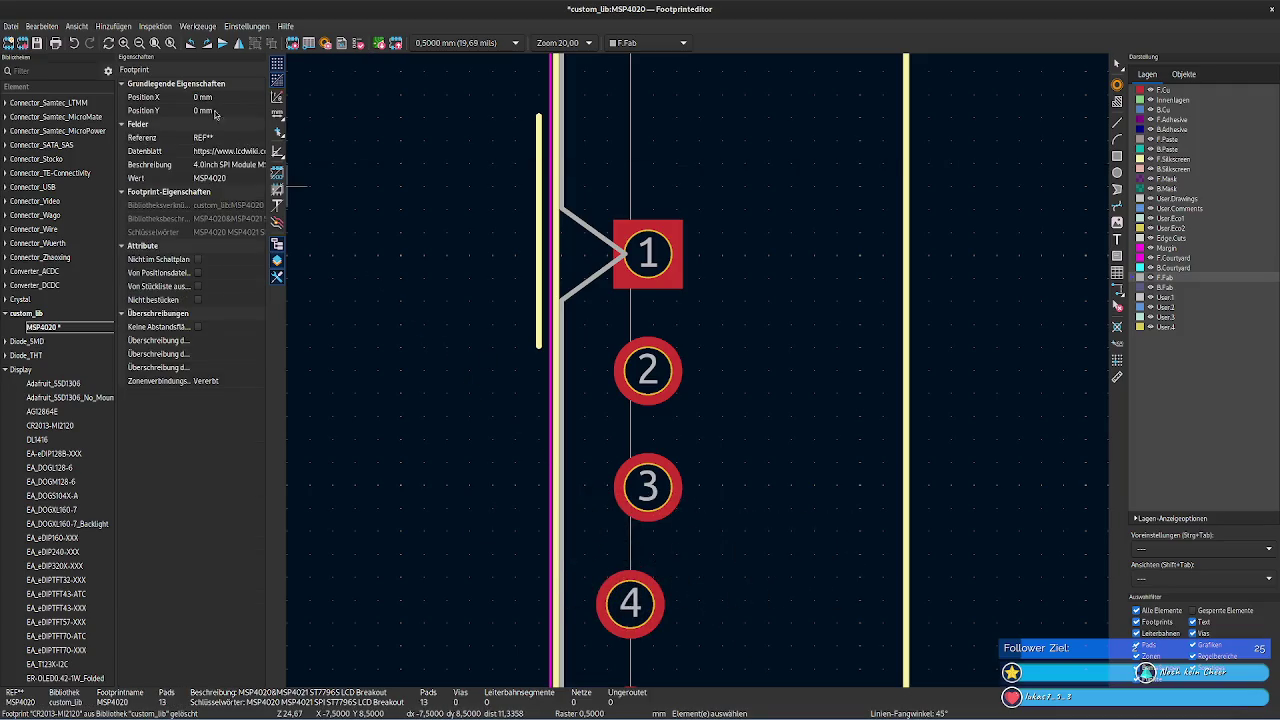
pyautogui.click(662, 604)
pyautogui.click(195, 97)
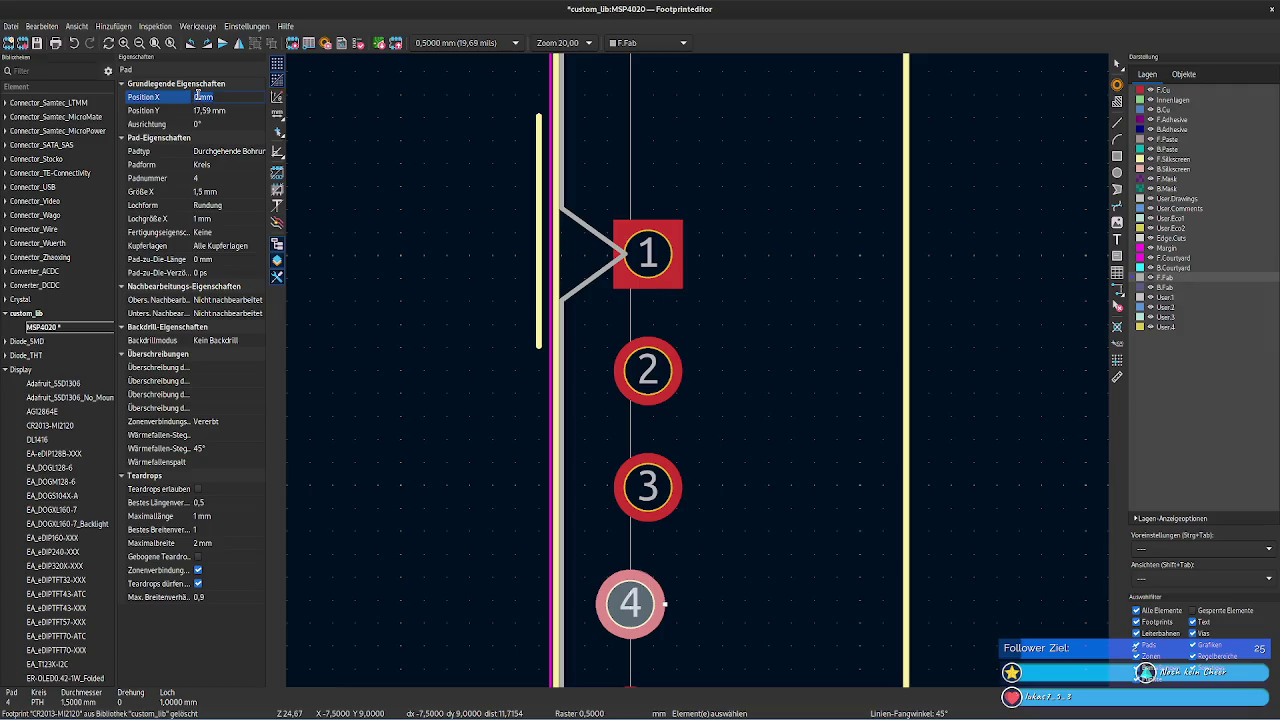
pyautogui.write(',38')
pyautogui.scroll(-1, 670, 660)
pyautogui.scroll(-1, 703, 374)
pyautogui.moveTo(700, 400); pyautogui.dragTo(663, 280, button='middle')
# - Set pads 5 and 6 to Position X 0,38 mm
pyautogui.click(621, 338)
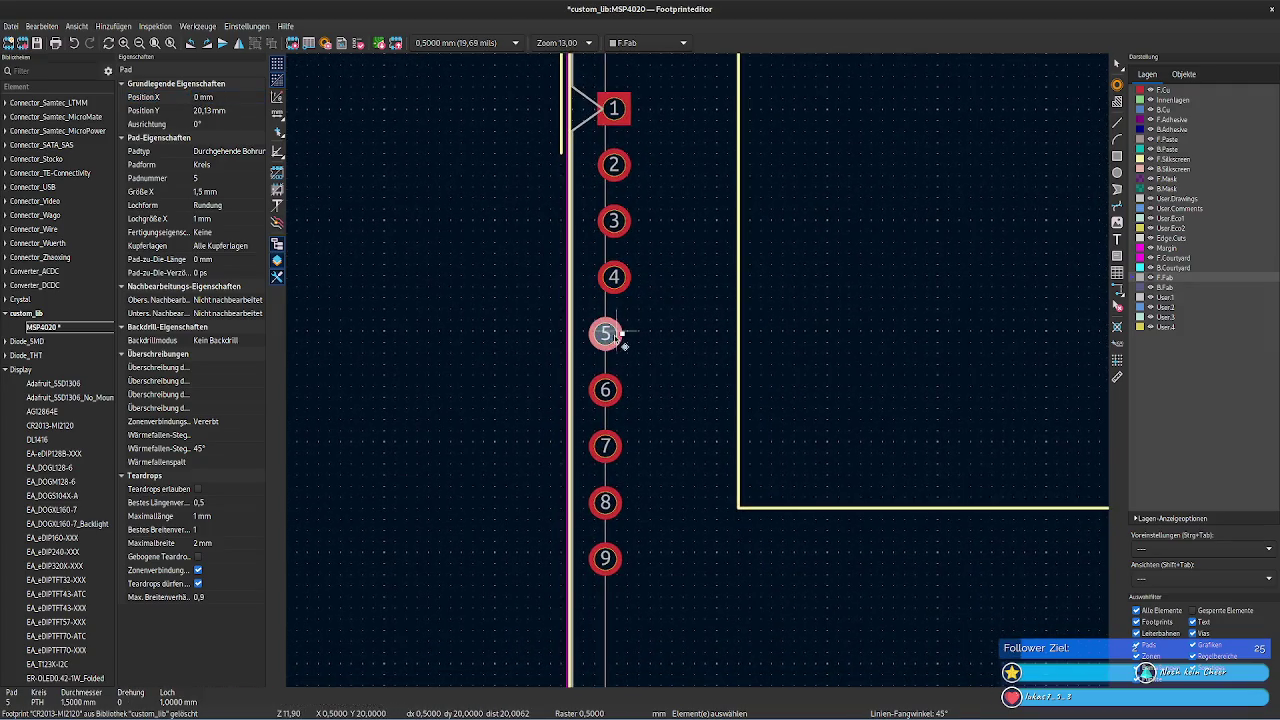
pyautogui.click(212, 97)
pyautogui.write('0,38mm')
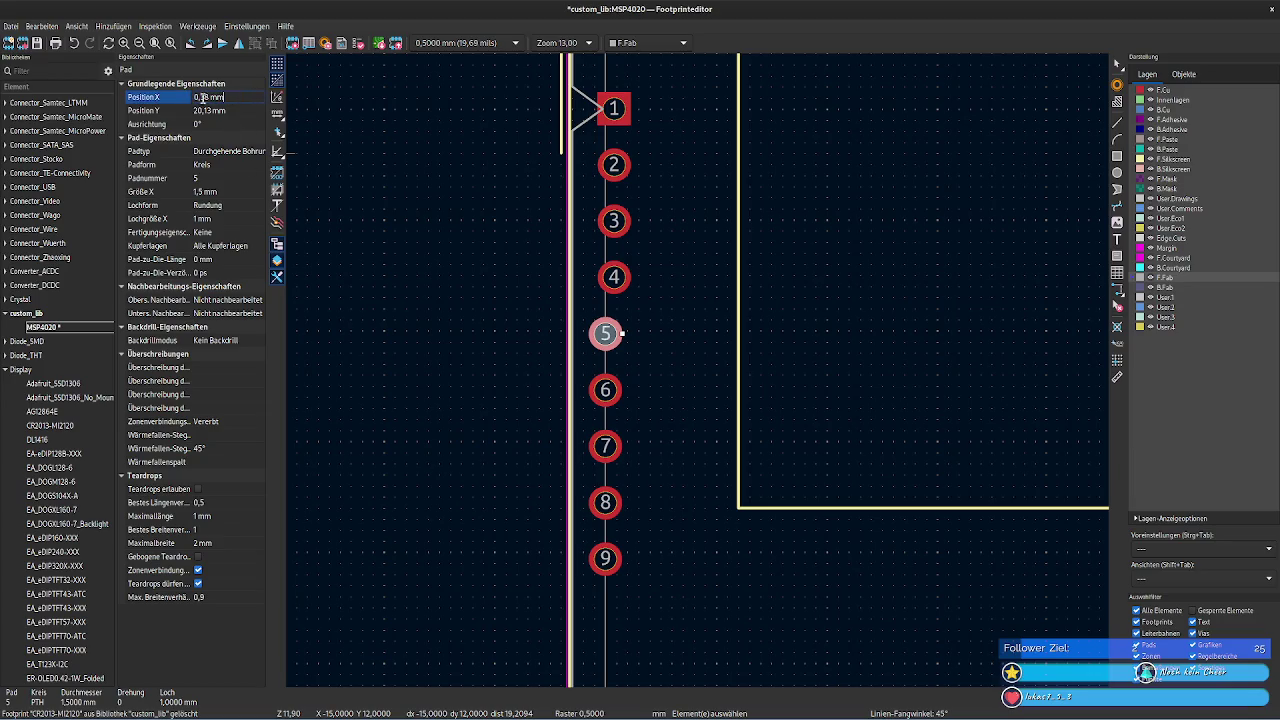
pyautogui.press('Return')
pyautogui.click(603, 389)
pyautogui.click(212, 97)
pyautogui.write('0,38 mm')
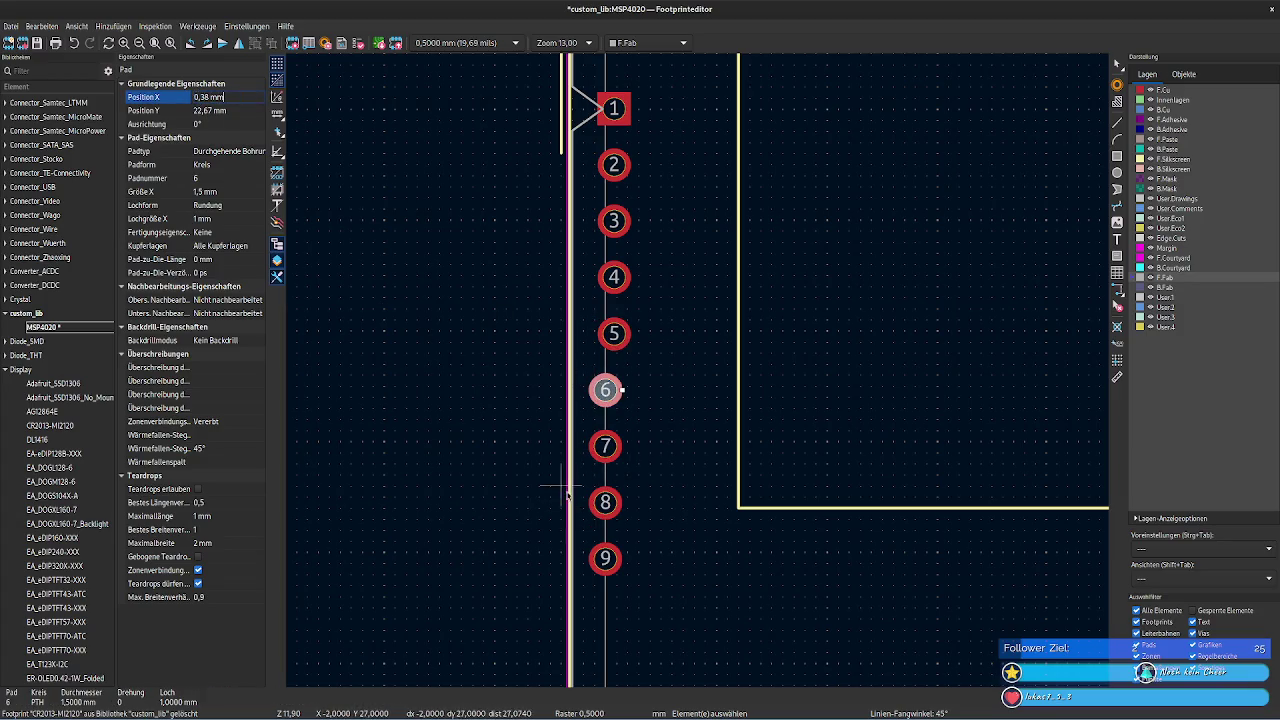
pyautogui.click(605, 446)
# - Set pad 7's Position X to 0,38 mm
pyautogui.click(204, 99)
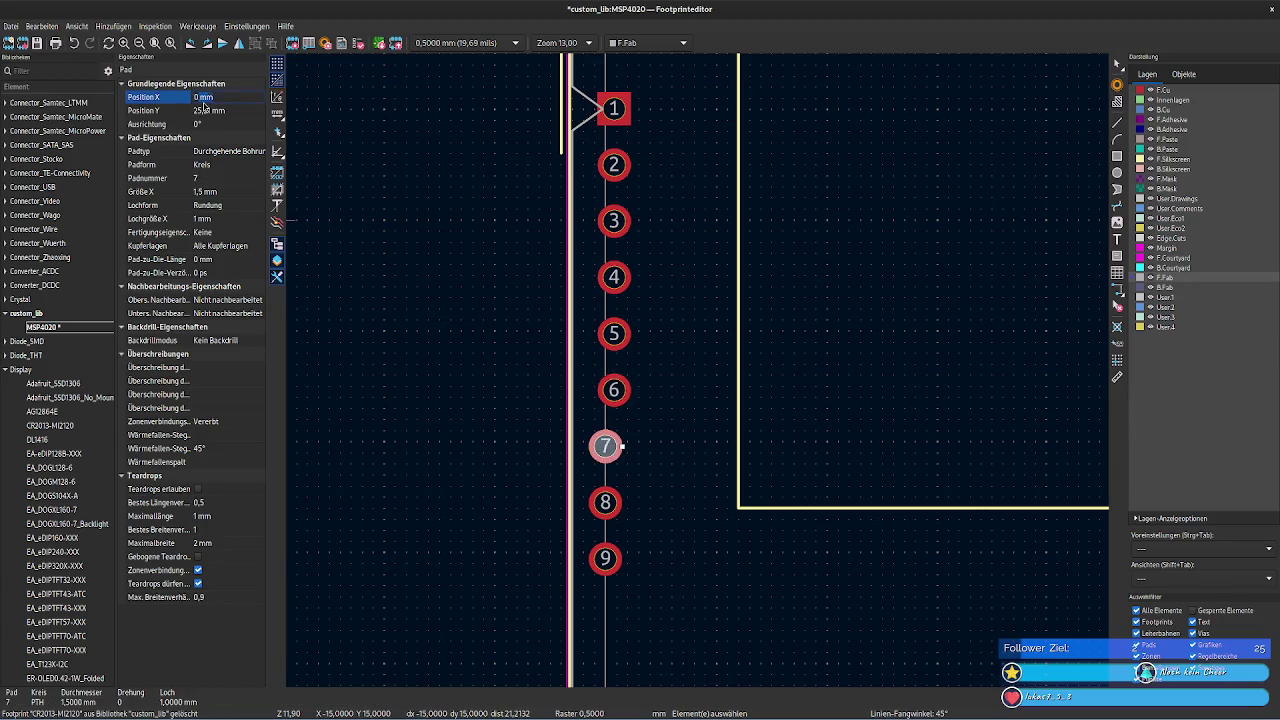
pyautogui.click(605, 502)
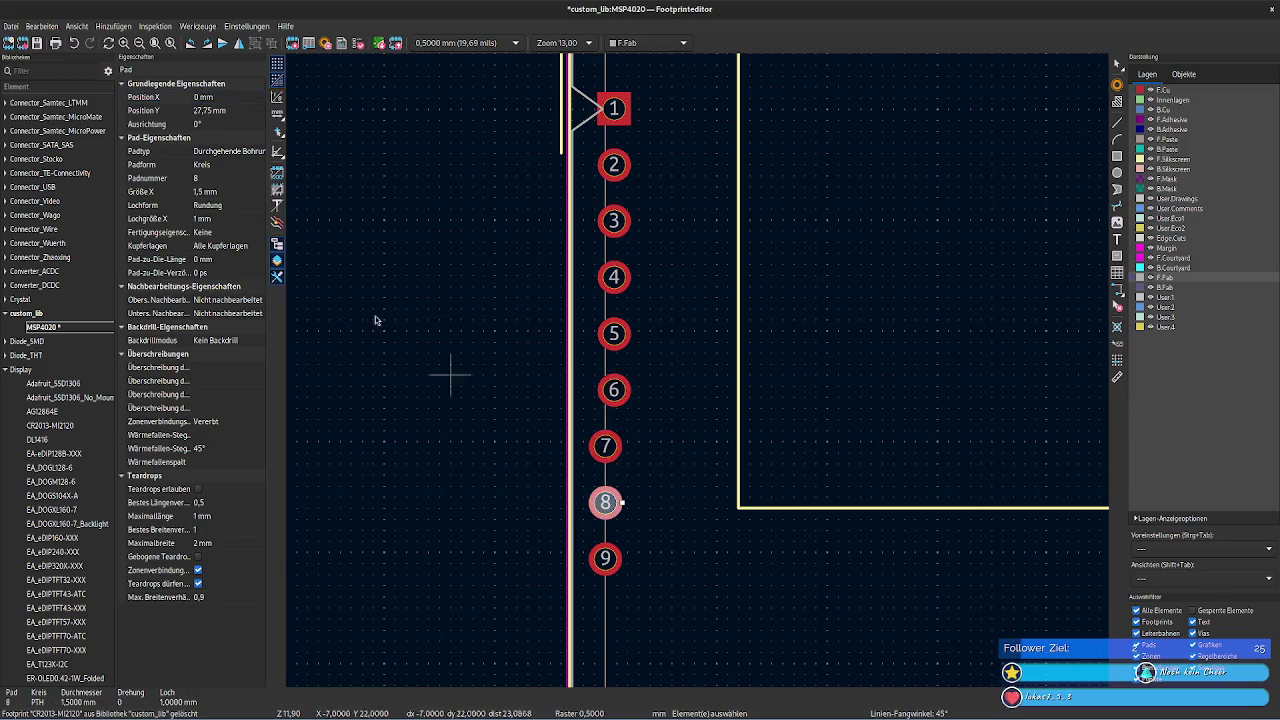
pyautogui.click(202, 97)
pyautogui.write('0,38')
pyautogui.click(605, 446)
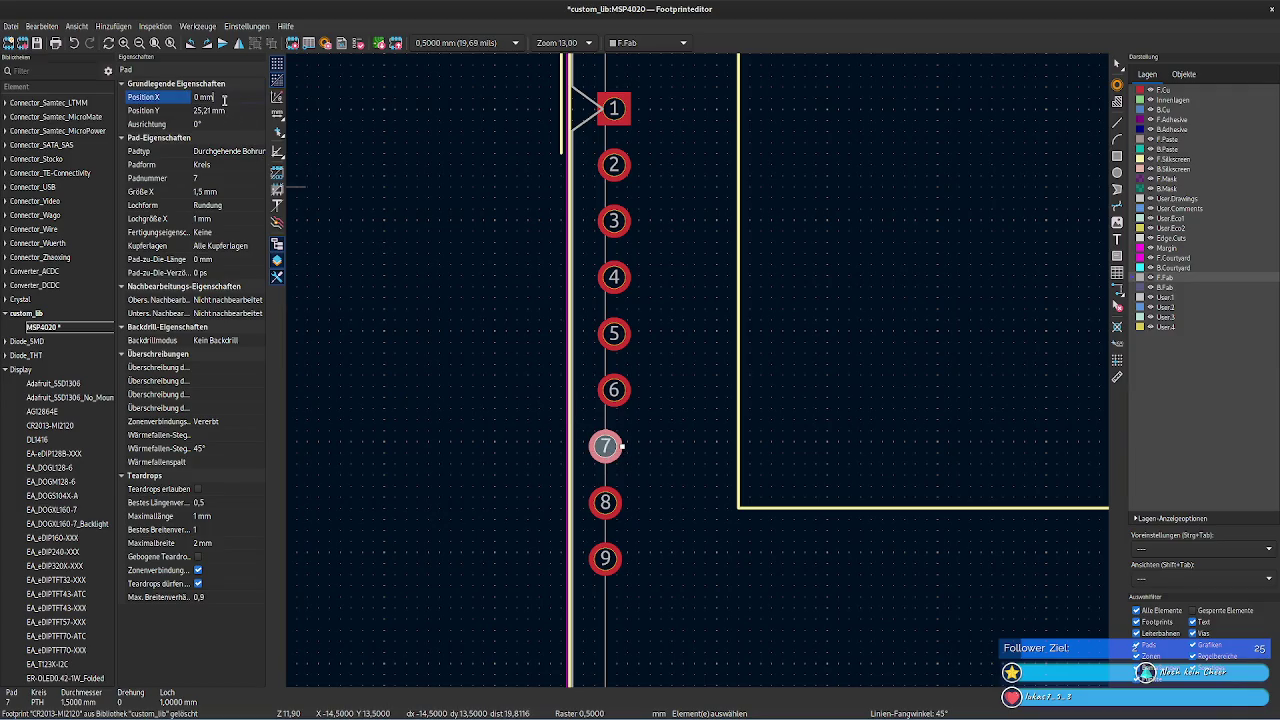
pyautogui.click(229, 109)
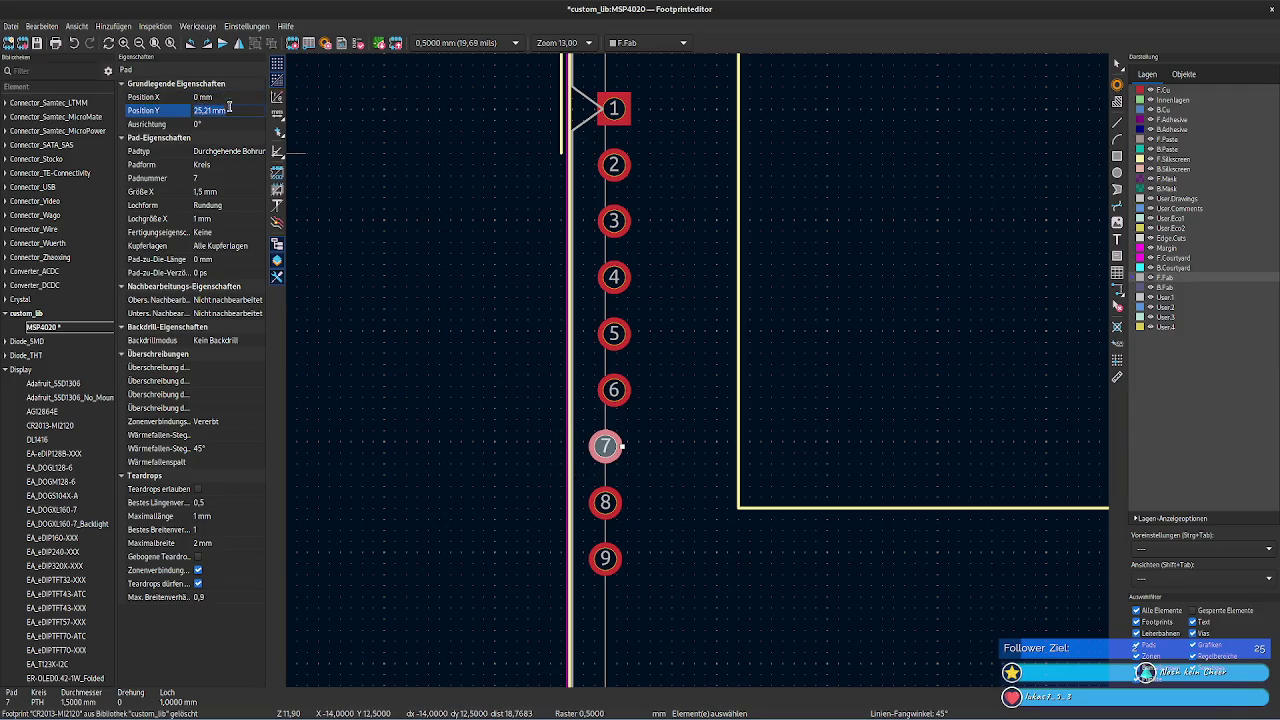
pyautogui.click(221, 97)
pyautogui.write('0,38')
pyautogui.press('Tab')
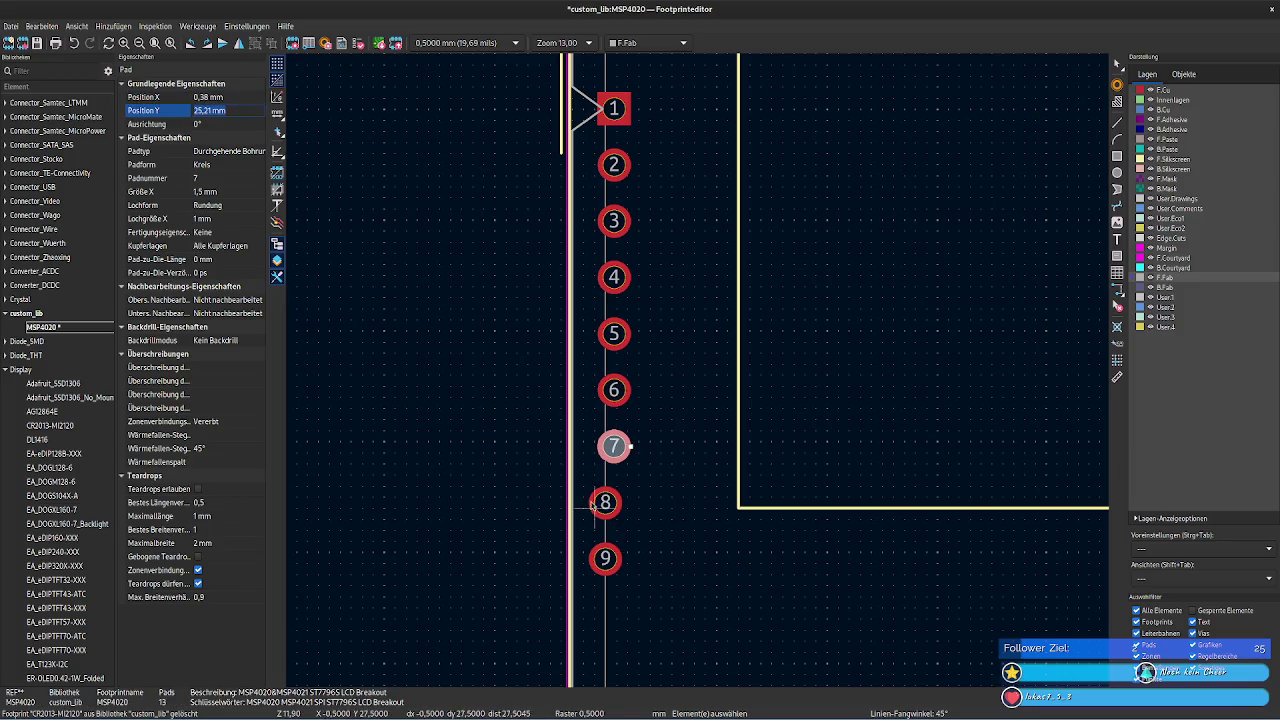
# - Set pads 8 and 9 to Position X 0,38 mm, then review the pad row
pyautogui.click(605, 502)
pyautogui.click(209, 96)
pyautogui.write('0,38')
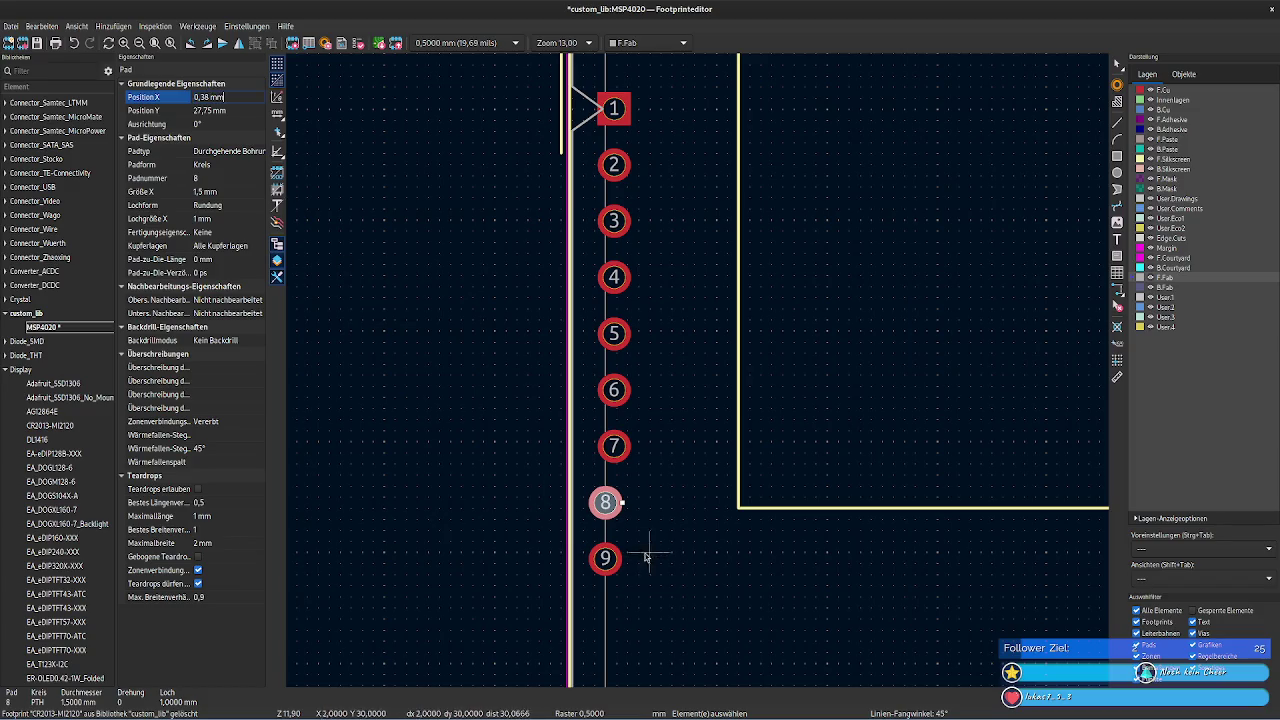
pyautogui.press('Tab')
pyautogui.click(605, 558)
pyautogui.click(201, 112)
pyautogui.write('0,38')
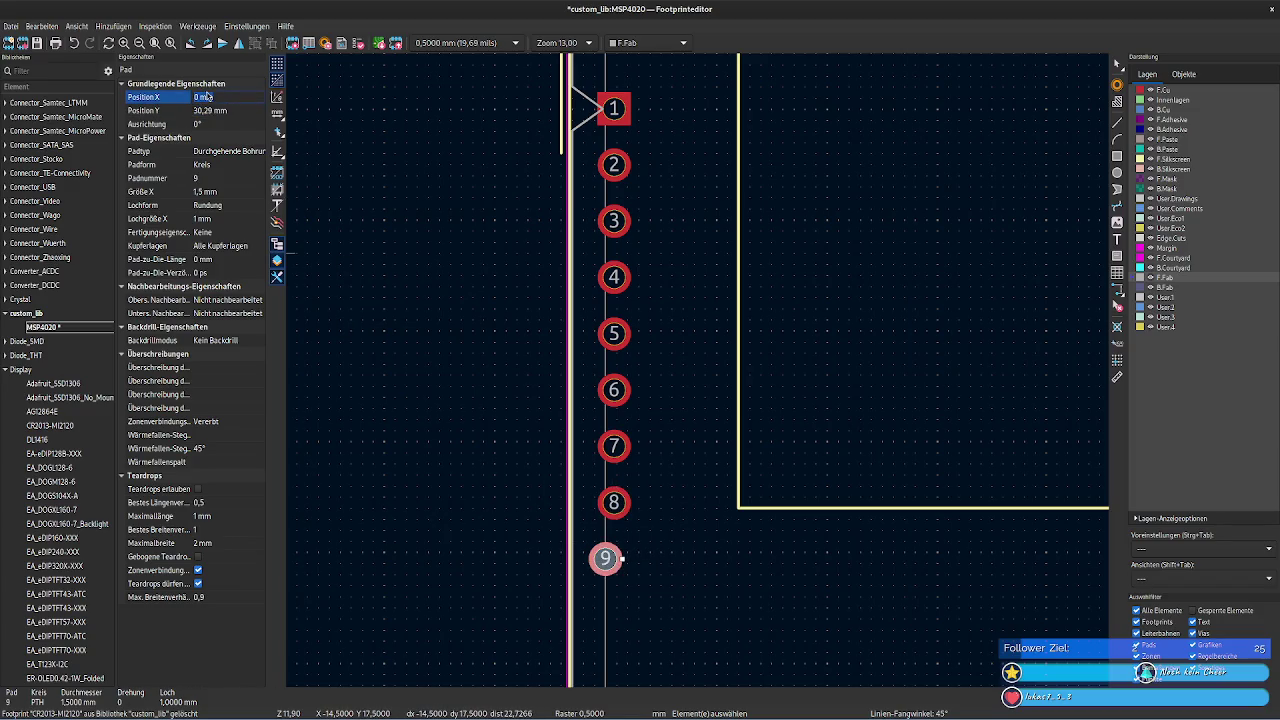
pyautogui.click(717, 580)
pyautogui.keyDown('shift'); pyautogui.scroll(2, 669, 394); pyautogui.keyUp('shift')
pyautogui.keyDown('shift'); pyautogui.scroll(2, 611, 486); pyautogui.keyUp('shift')
pyautogui.keyDown('shift'); pyautogui.scroll(3, 634, 471); pyautogui.keyUp('shift')
pyautogui.scroll(-2, 700, 376)
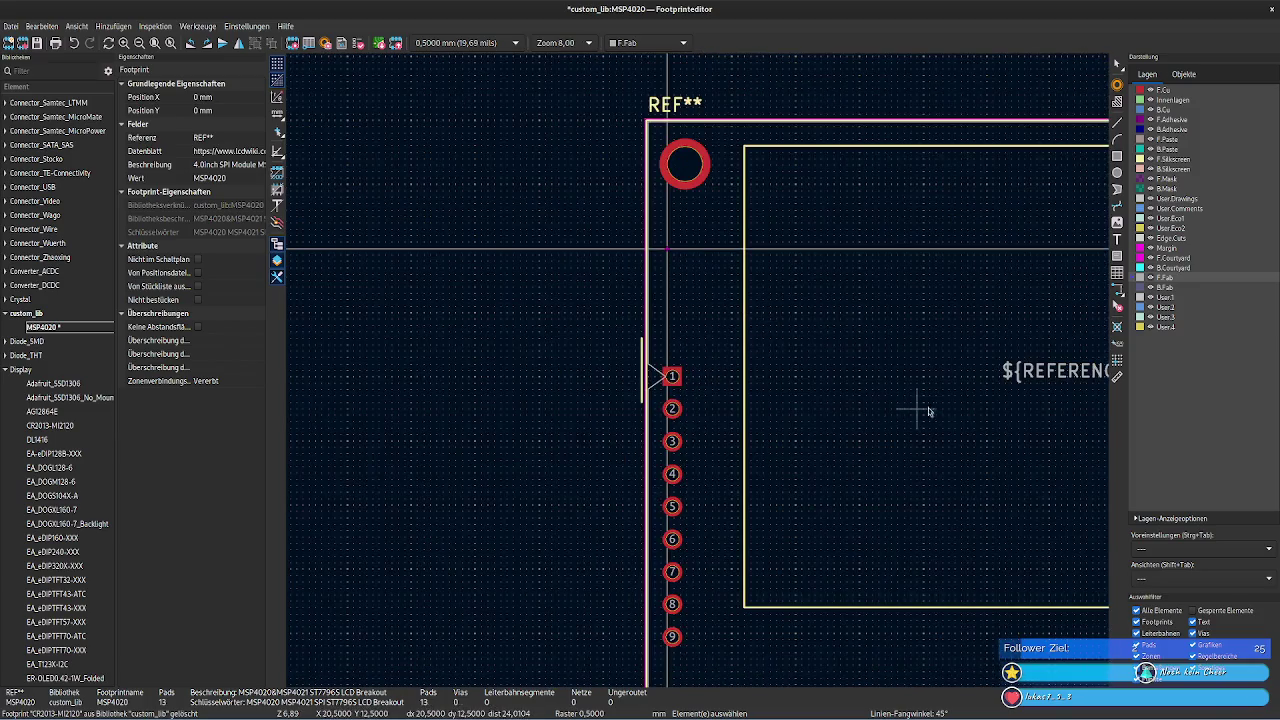
pyautogui.scroll(3, 707, 378)
pyautogui.scroll(1, 700, 366)
pyautogui.scroll(2, 700, 366)
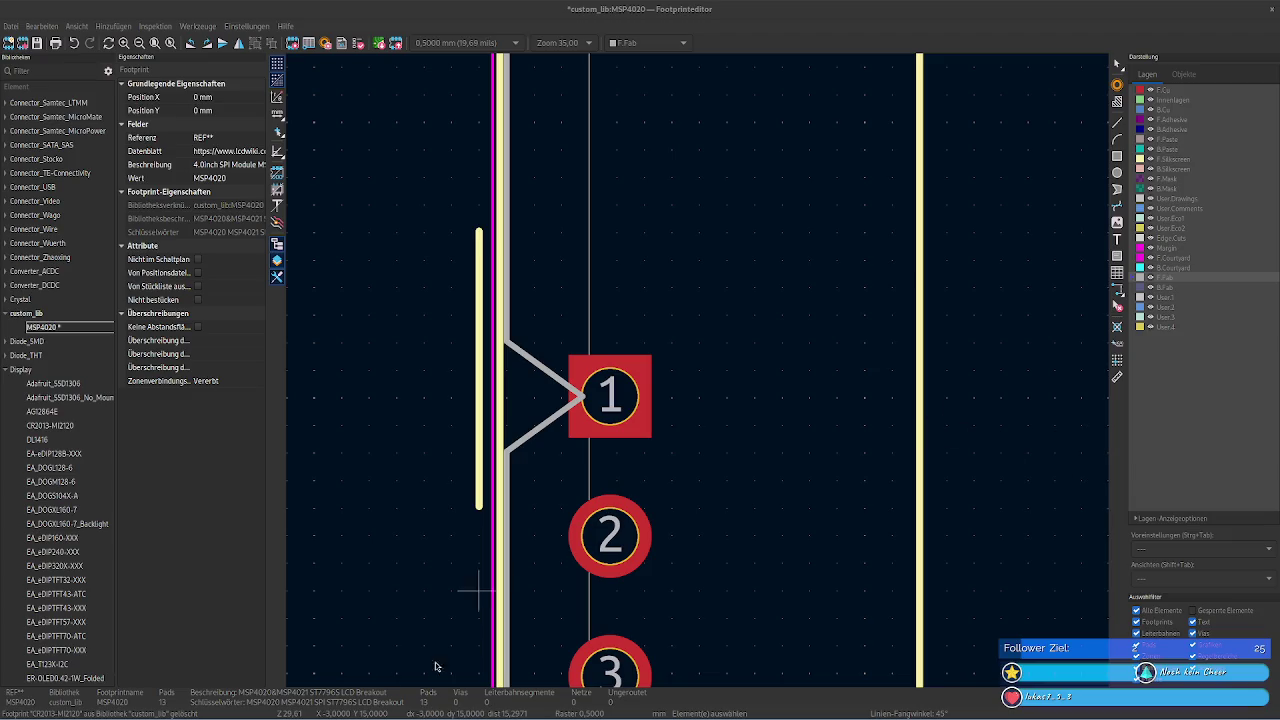
pyautogui.click(440, 714)
pyautogui.write('254')
pyautogui.press('Left')
pyautogui.press('Left')
pyautogui.write(',')
pyautogui.press('End')
pyautogui.write('*')
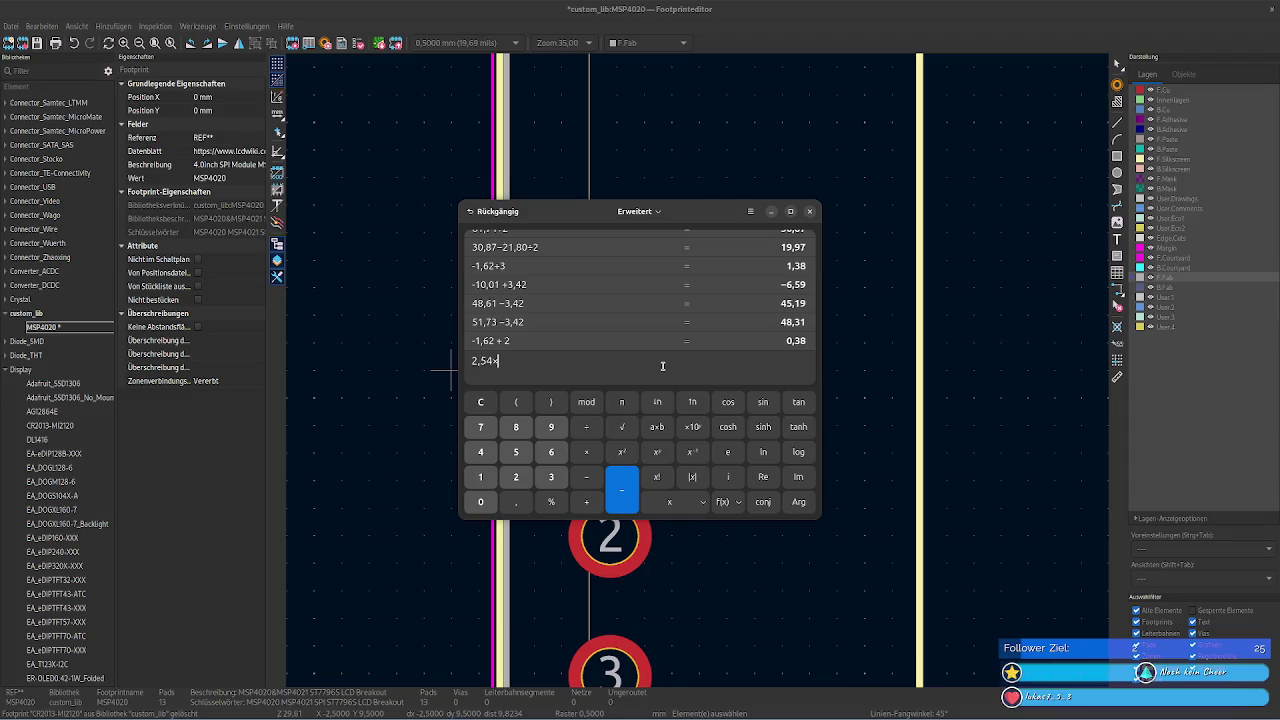
pyautogui.write('9')
pyautogui.press('Return')
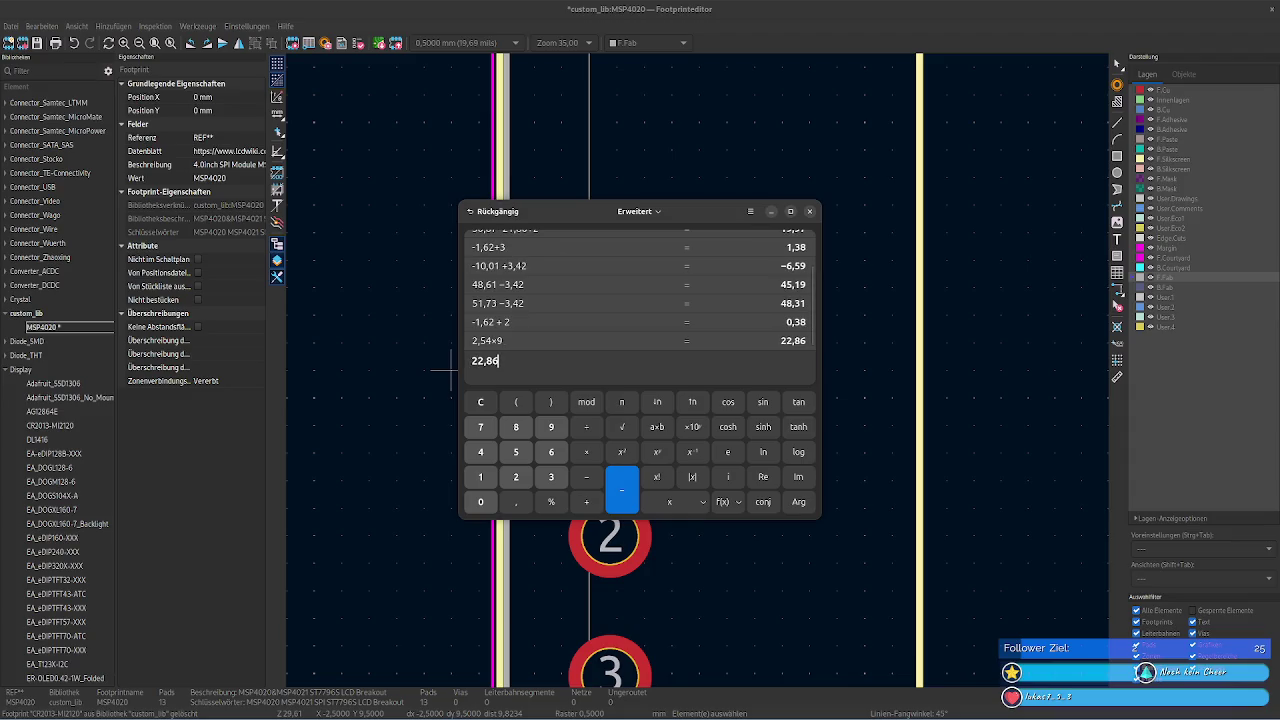
pyautogui.hotkey('ctrl', 'a')
pyautogui.click(777, 643)
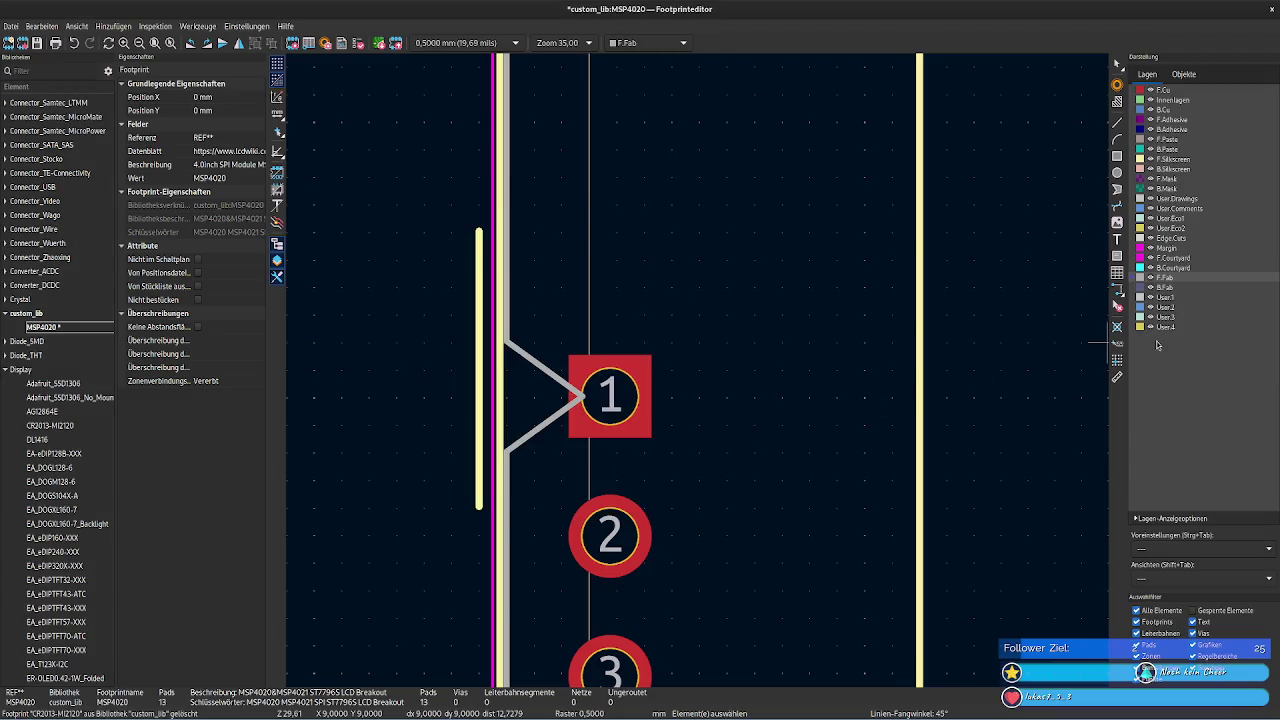
pyautogui.click(1117, 377)
pyautogui.click(619, 397)
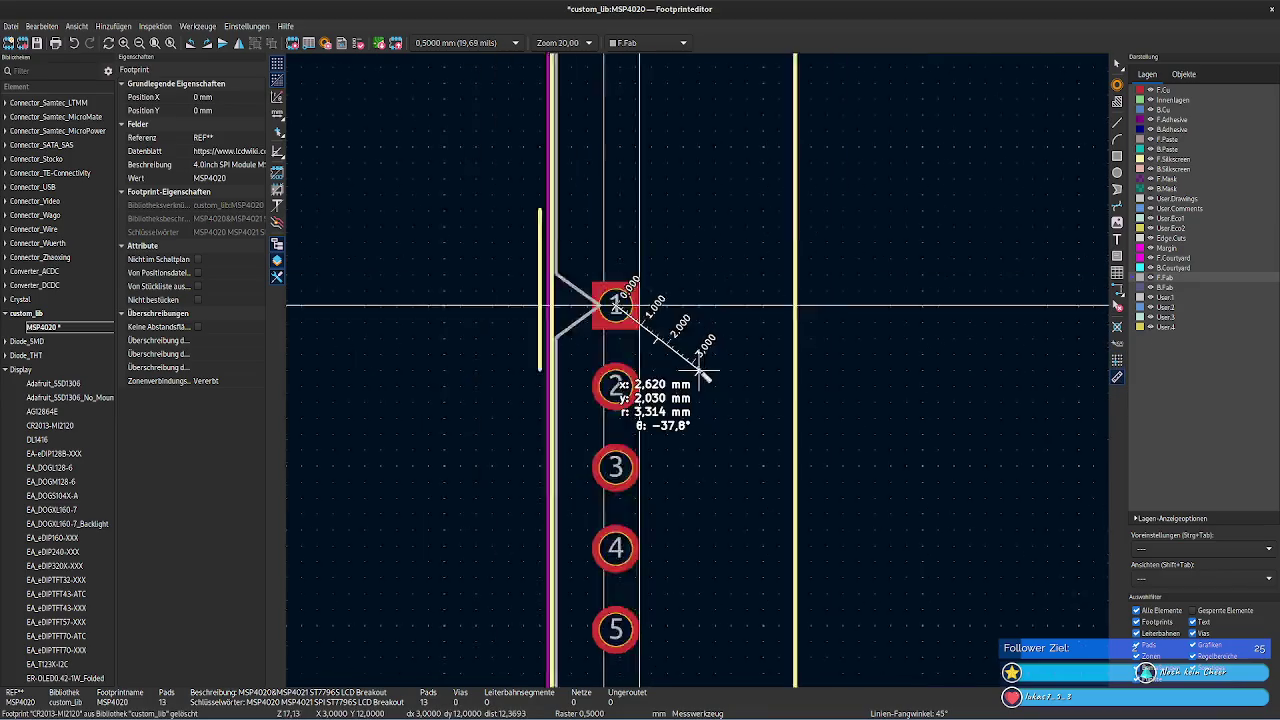
pyautogui.scroll(-5, 630, 400)
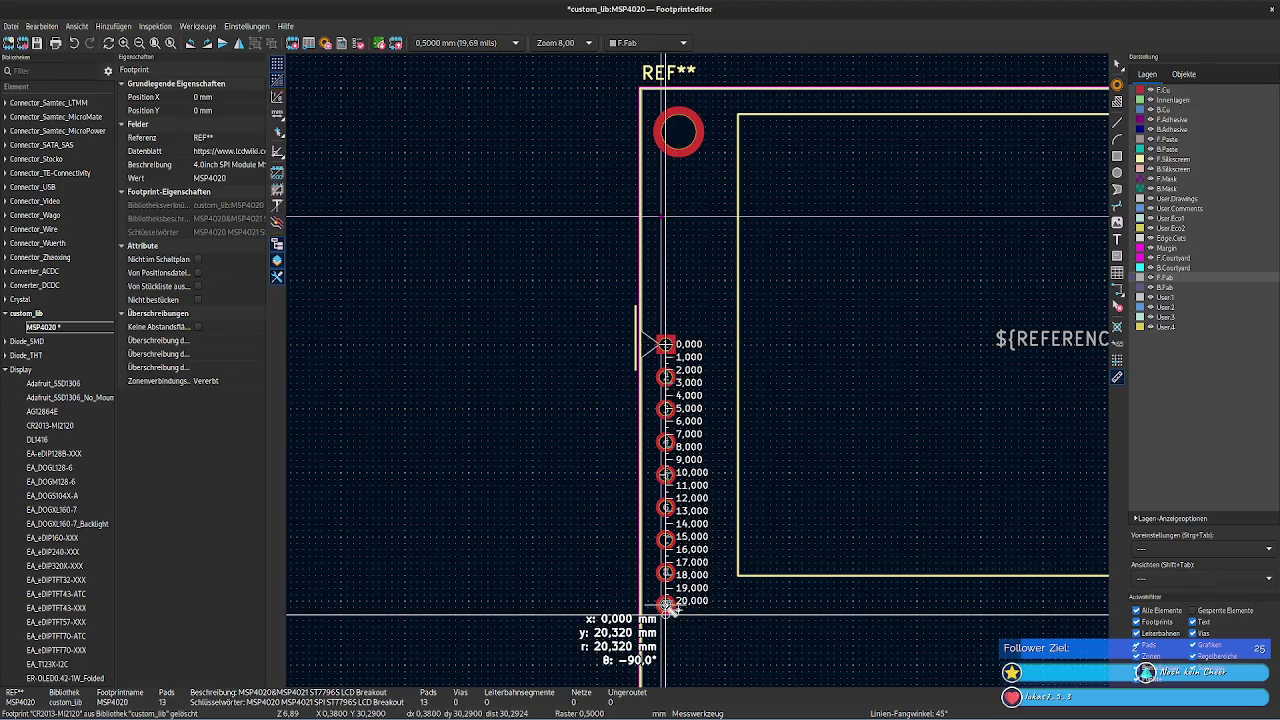
pyautogui.scroll(3, 666, 606)
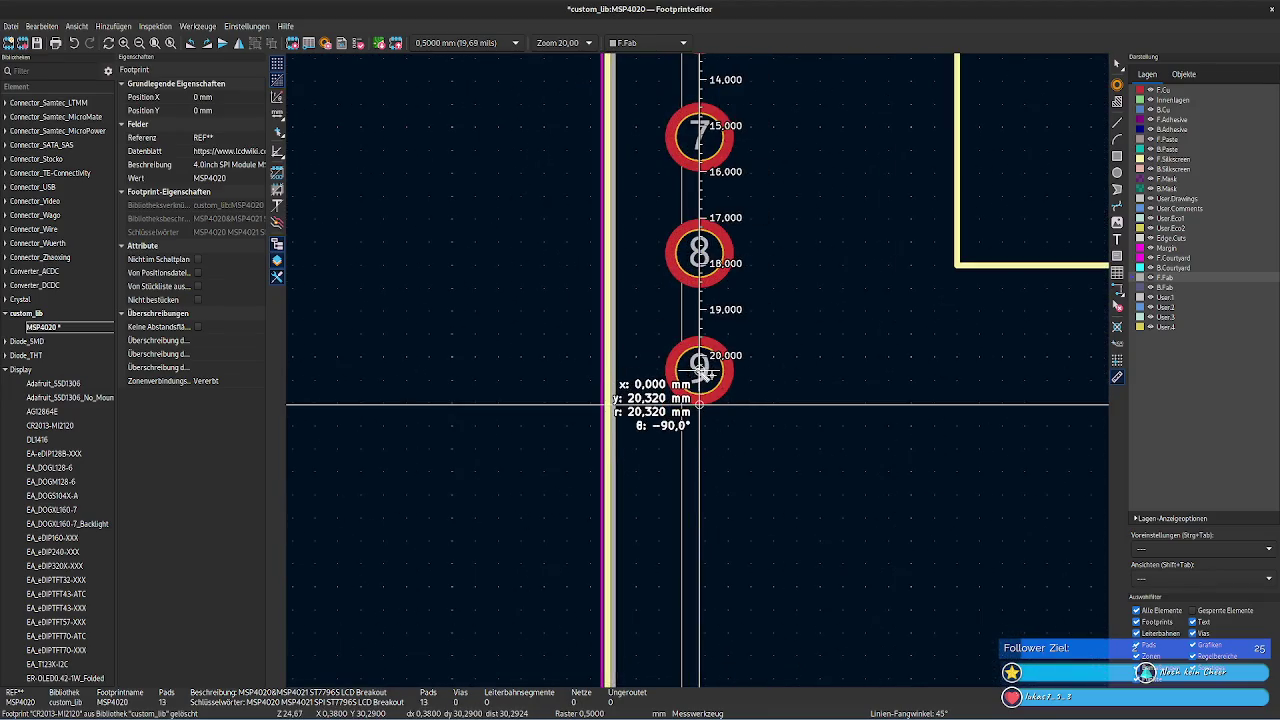
pyautogui.click(703, 372)
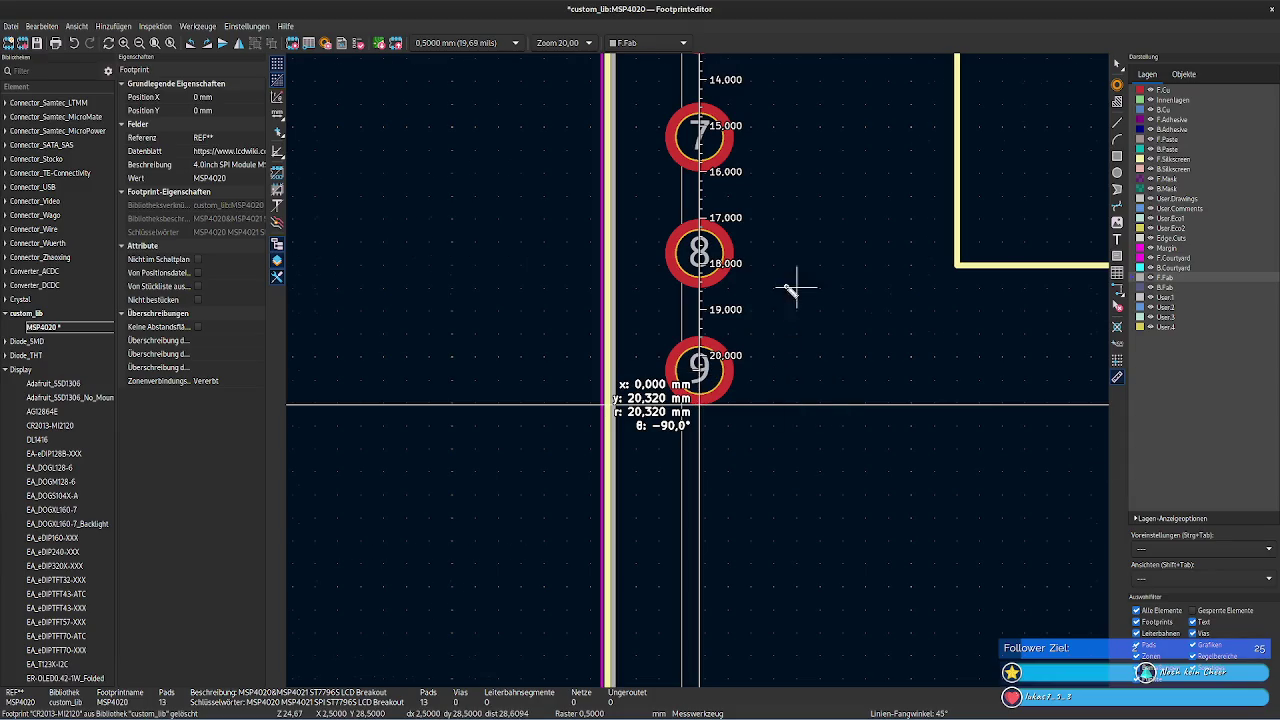
pyautogui.scroll(-3, 770, 300)
pyautogui.scroll(1, 739, 381)
pyautogui.scroll(2, 737, 394)
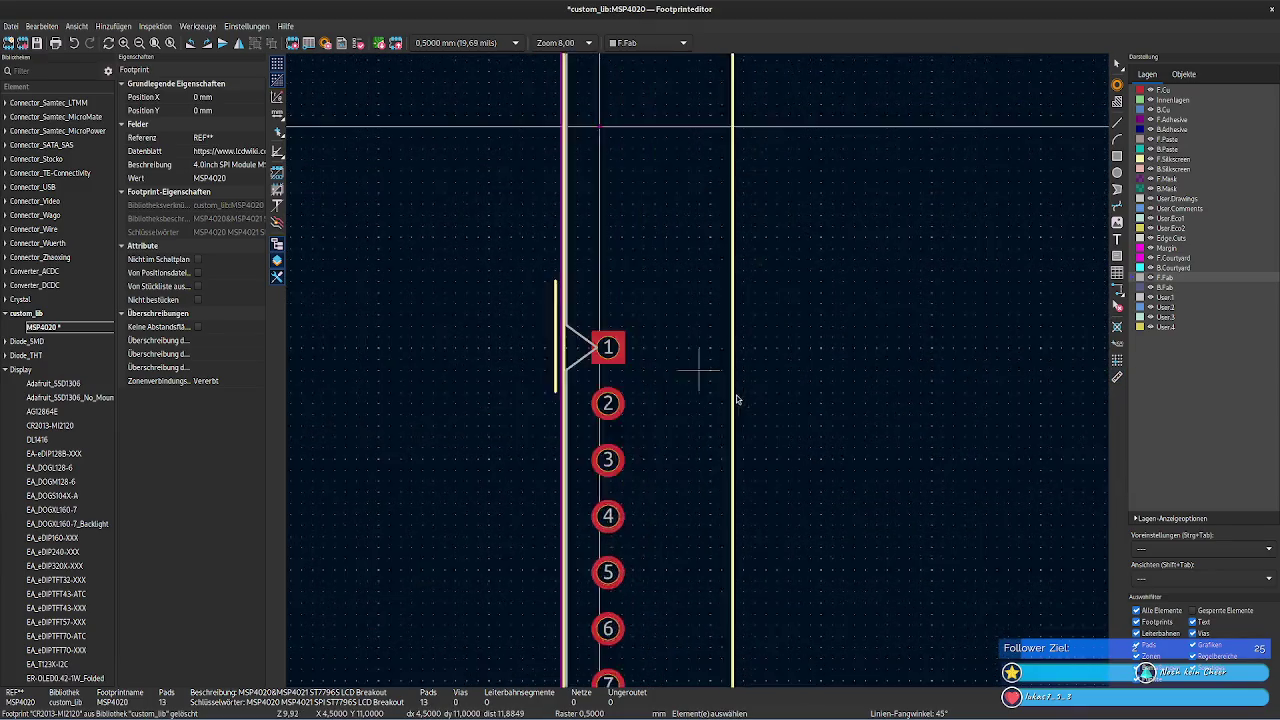
pyautogui.scroll(2, 491, 314)
pyautogui.click(1117, 377)
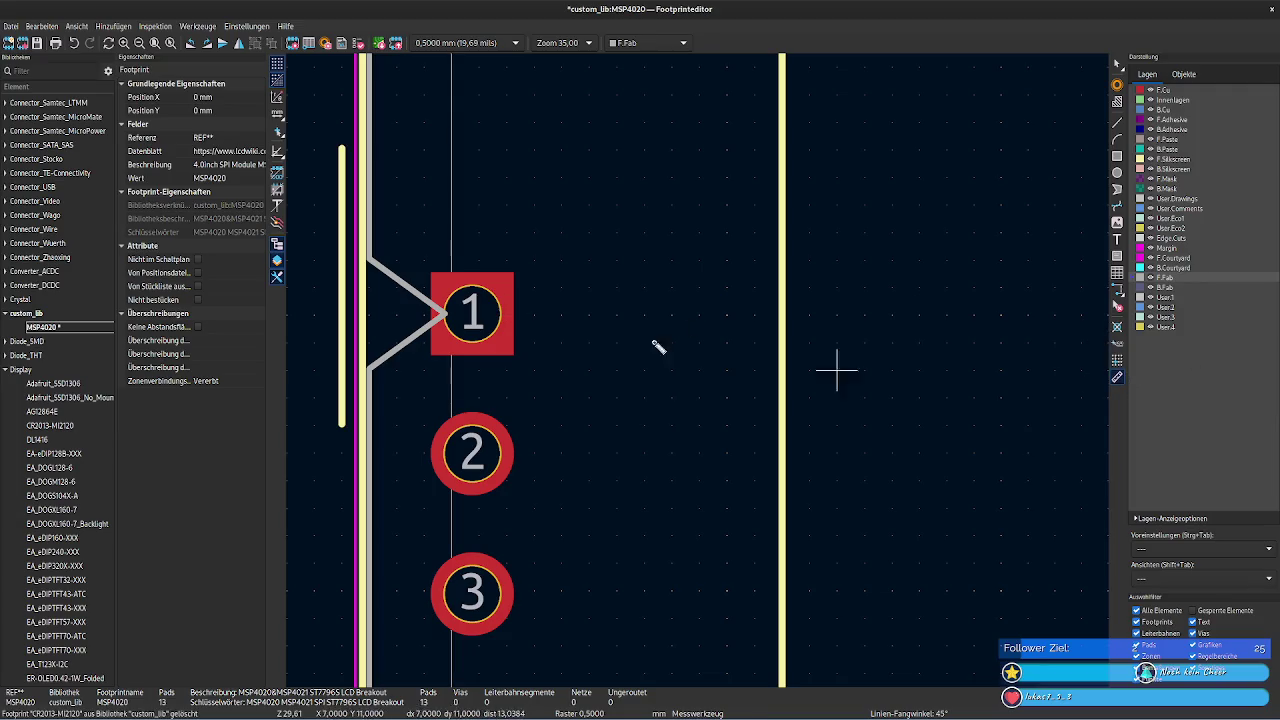
pyautogui.click(474, 315)
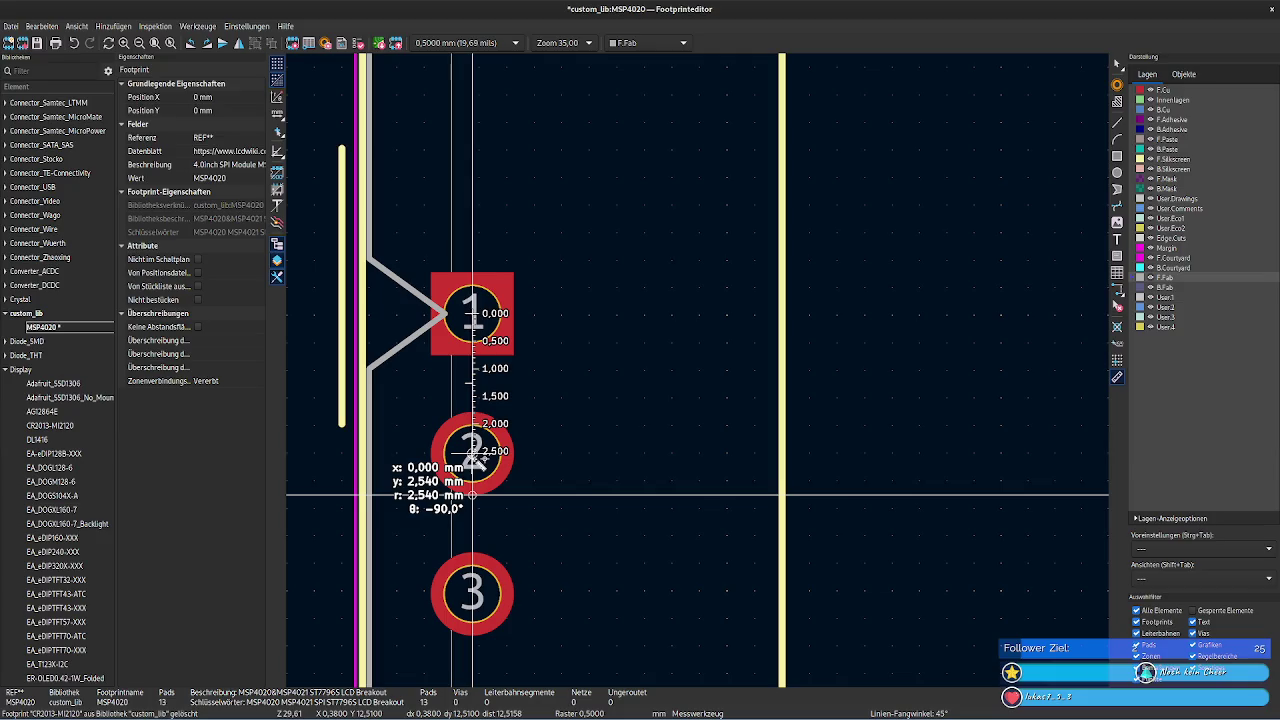
pyautogui.rightClick(472, 495)
pyautogui.press('Escape')
pyautogui.click(472, 453)
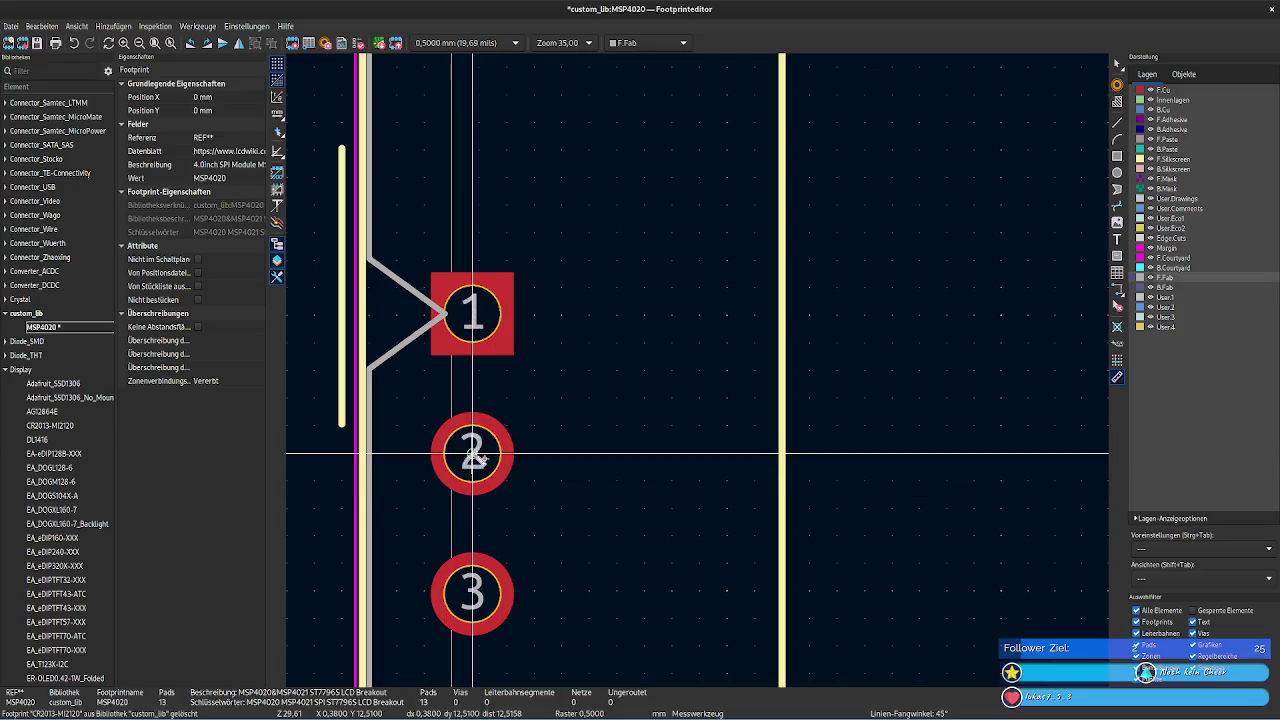
pyautogui.press('Escape')
pyautogui.moveTo(586, 591)
pyautogui.mouseDown(button='middle')
pyautogui.moveTo(580, 509)
pyautogui.moveTo(480, 221)
pyautogui.mouseUp(button='middle')
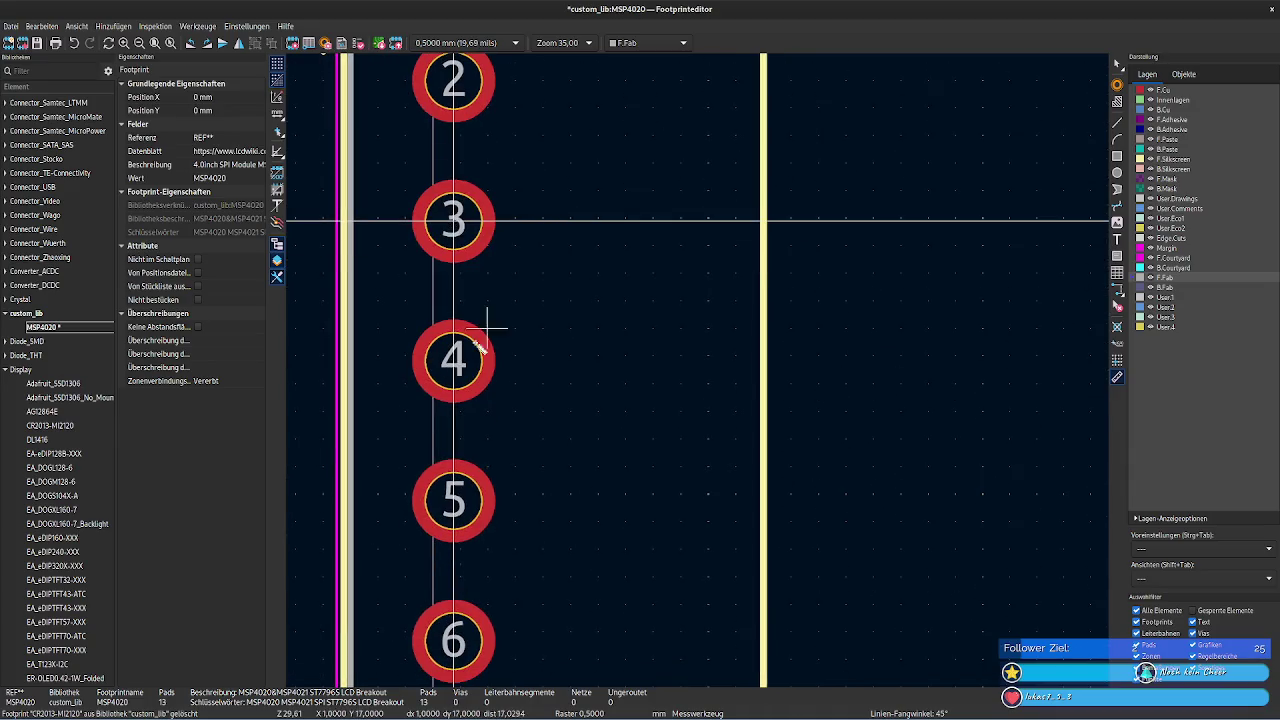
pyautogui.click(456, 221)
pyautogui.press('Escape')
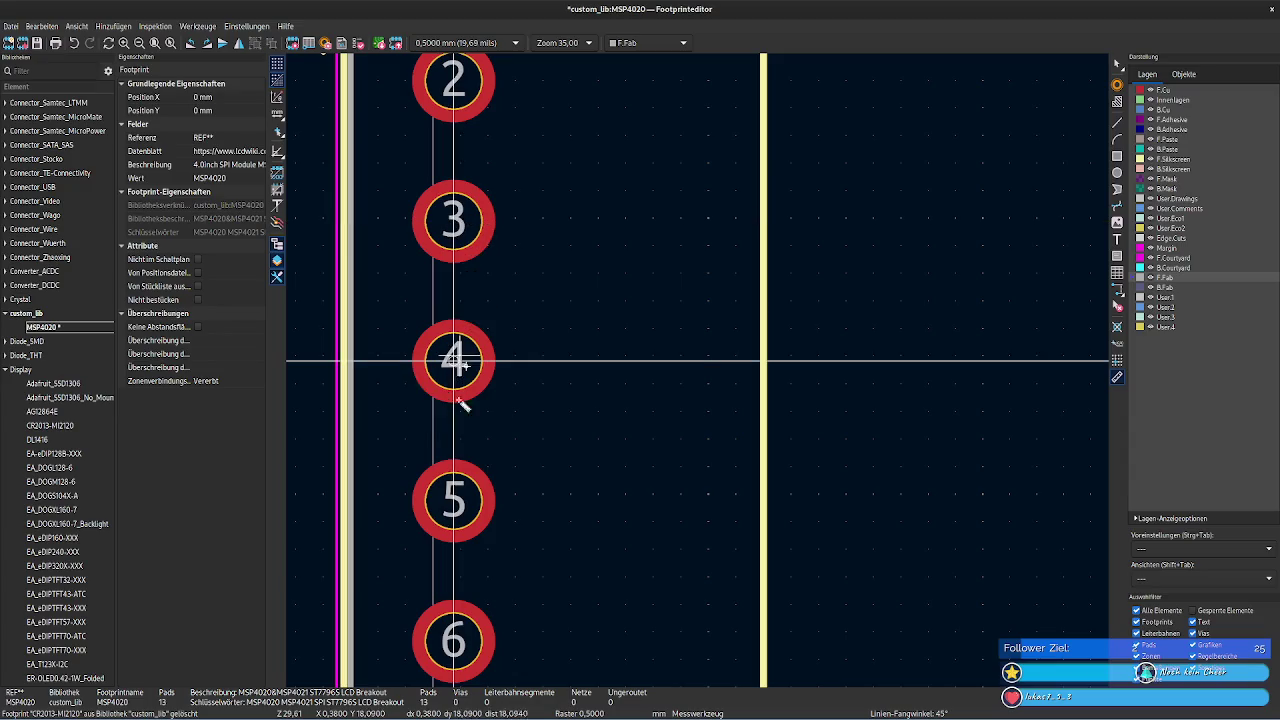
pyautogui.click(454, 361)
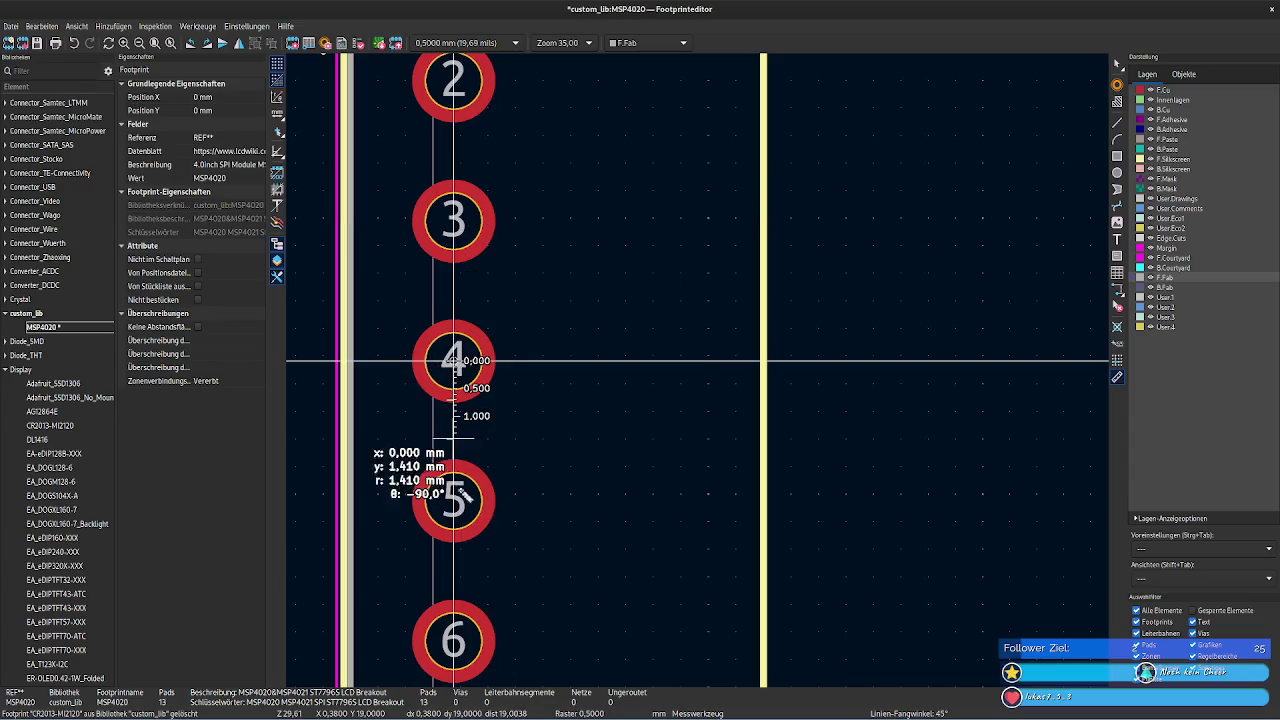
pyautogui.click(455, 501)
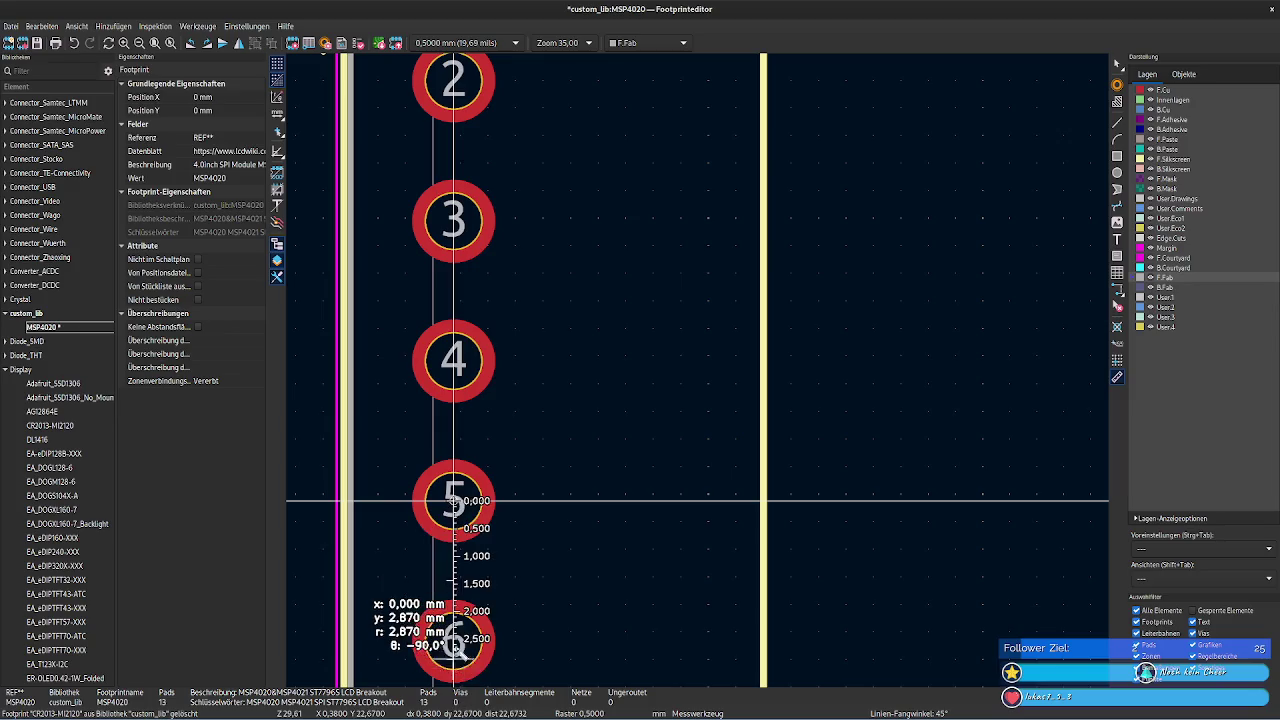
pyautogui.click(455, 640)
pyautogui.moveTo(486, 634); pyautogui.dragTo(478, 283, button='middle')
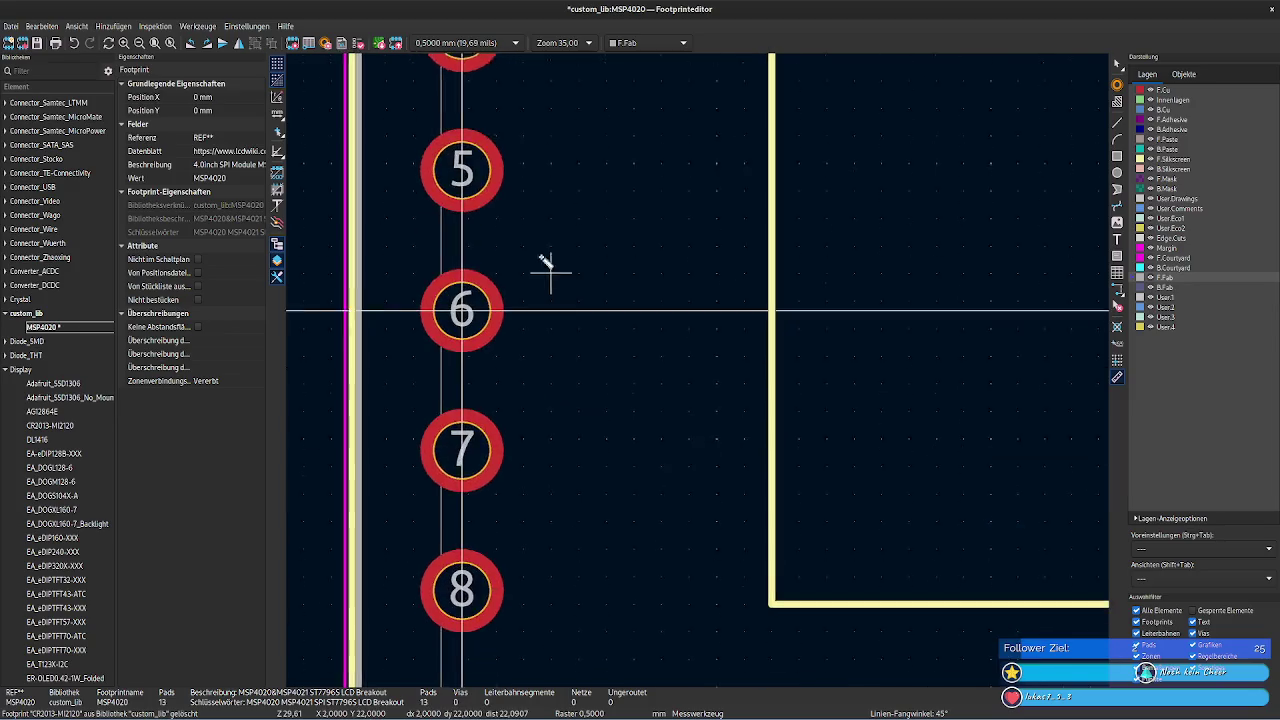
pyautogui.click(478, 283)
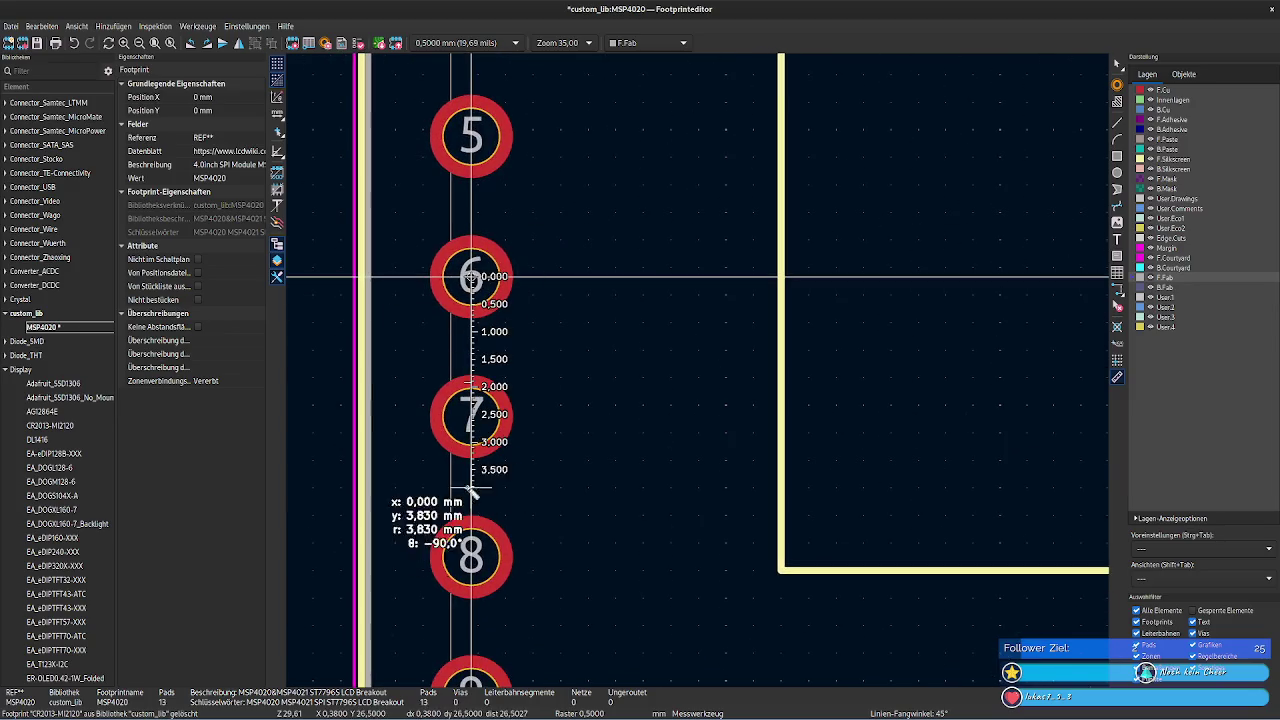
pyautogui.click(480, 422)
pyautogui.click(474, 420)
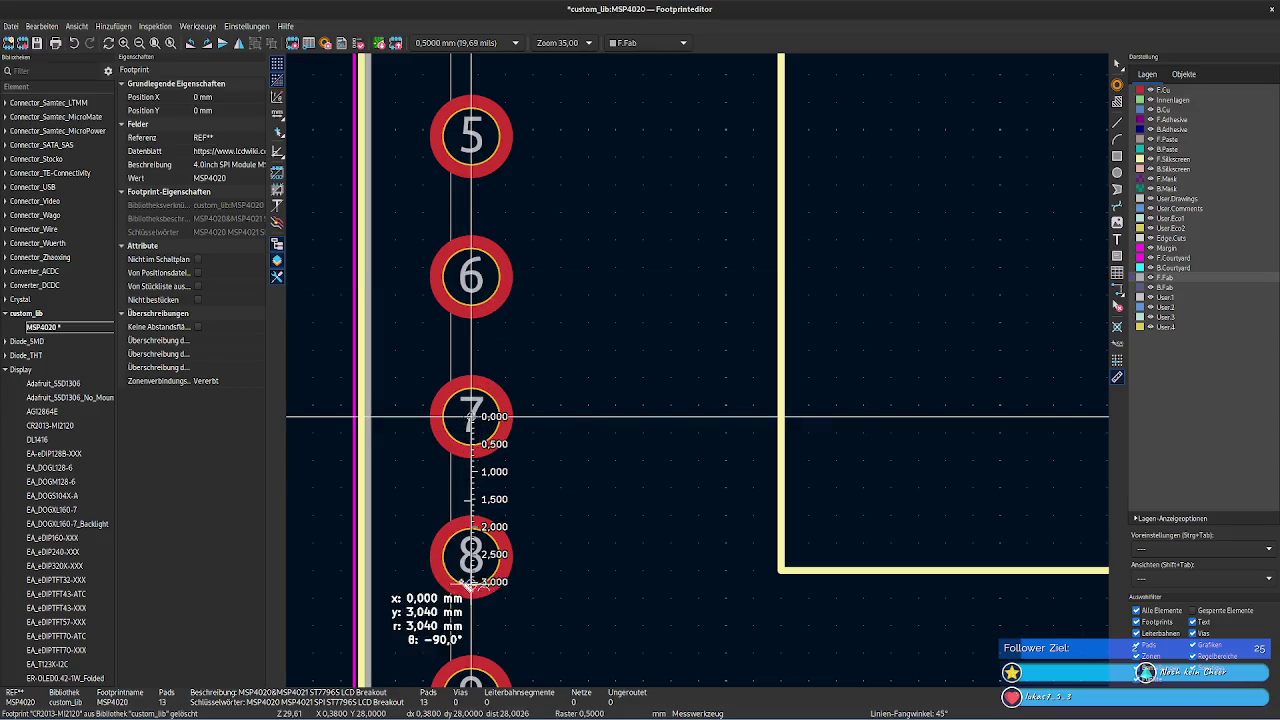
pyautogui.click(476, 556)
pyautogui.moveTo(590, 600); pyautogui.dragTo(590, 394, button='middle')
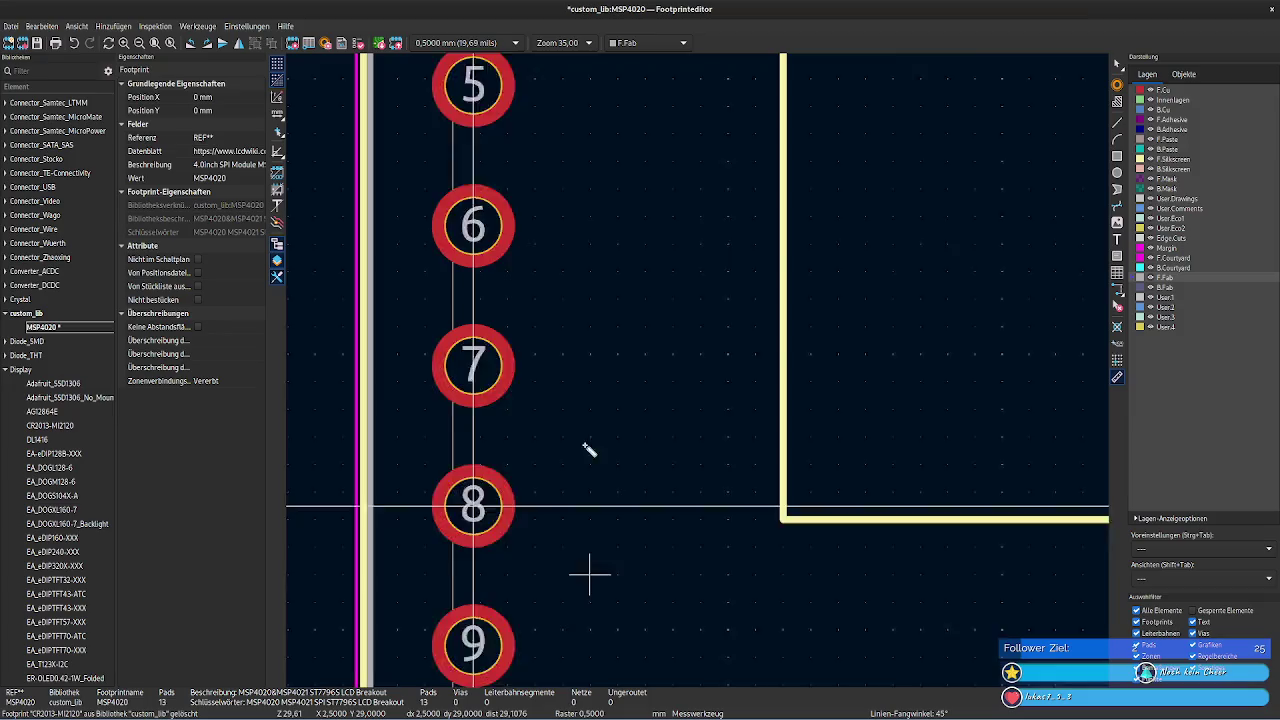
pyautogui.click(474, 330)
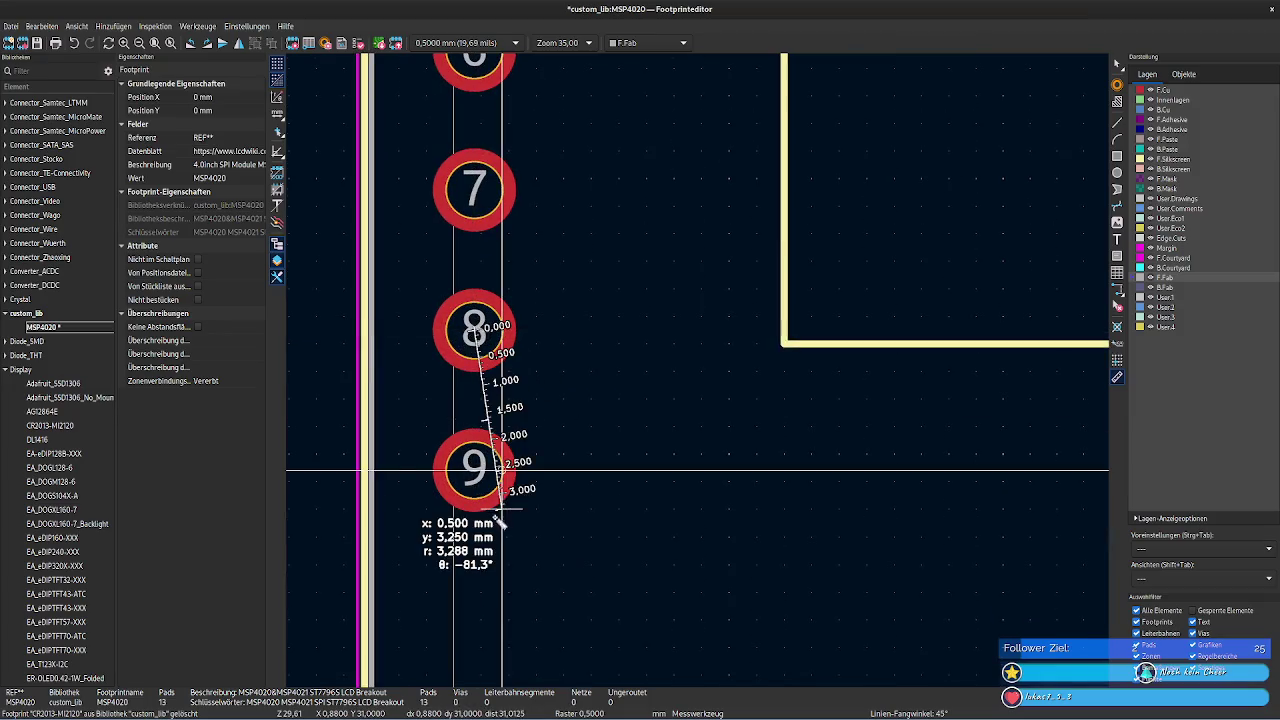
pyautogui.click(476, 470)
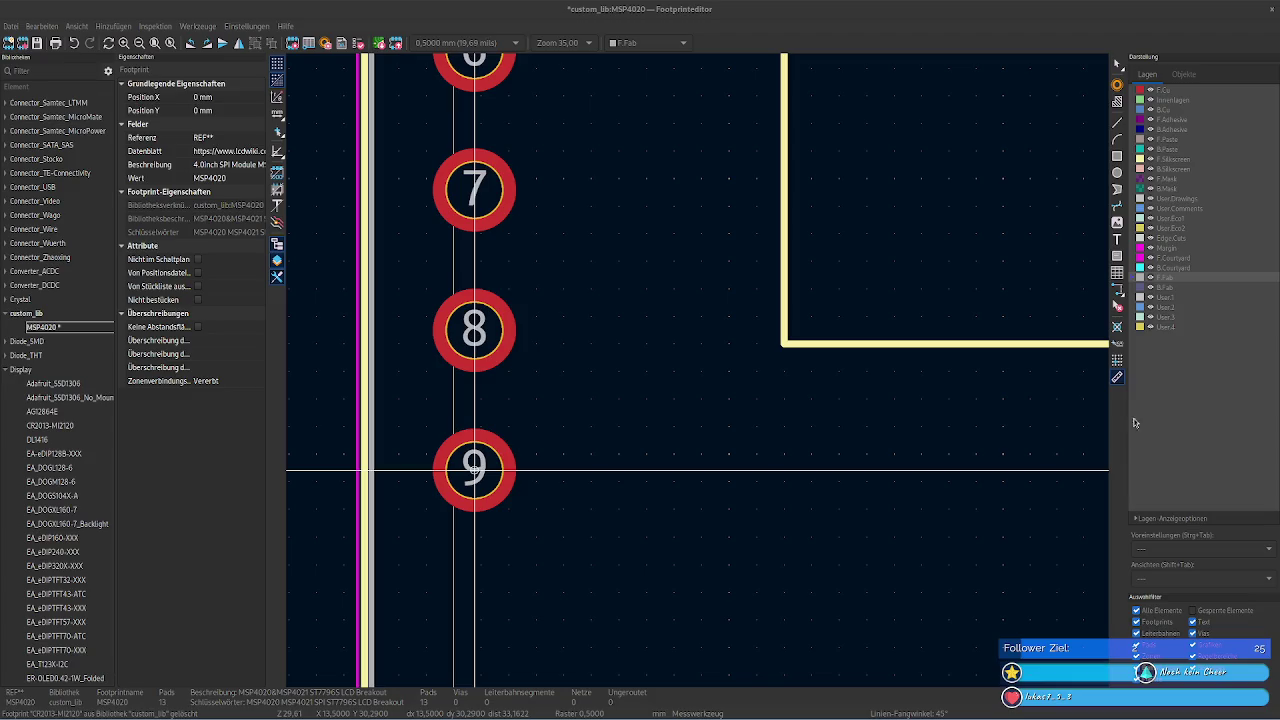
pyautogui.scroll(-3, 890, 402)
# - Clear the calculator entry and enter 61,74
pyautogui.scroll(-2, 886, 405)
pyautogui.scroll(1, 886, 405)
pyautogui.scroll(-2, 886, 405)
pyautogui.click(443, 716)
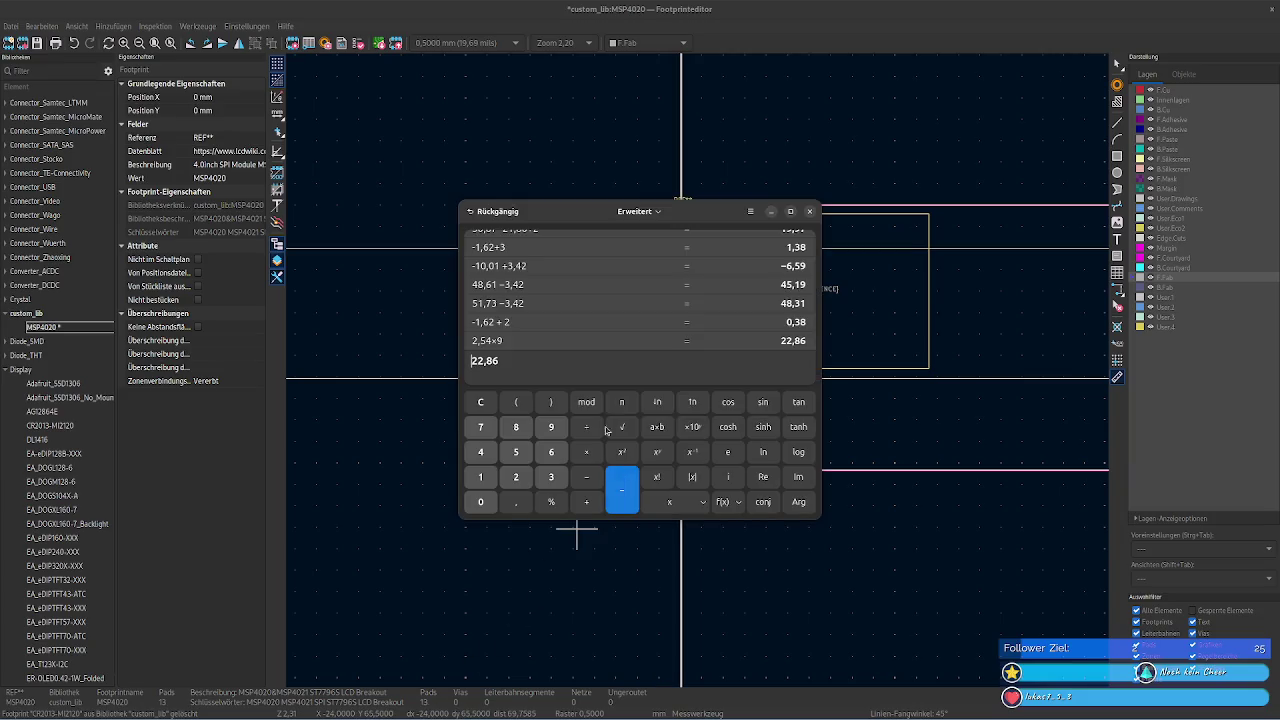
pyautogui.press('BackSpace')
pyautogui.press('BackSpace')
pyautogui.write('6174')
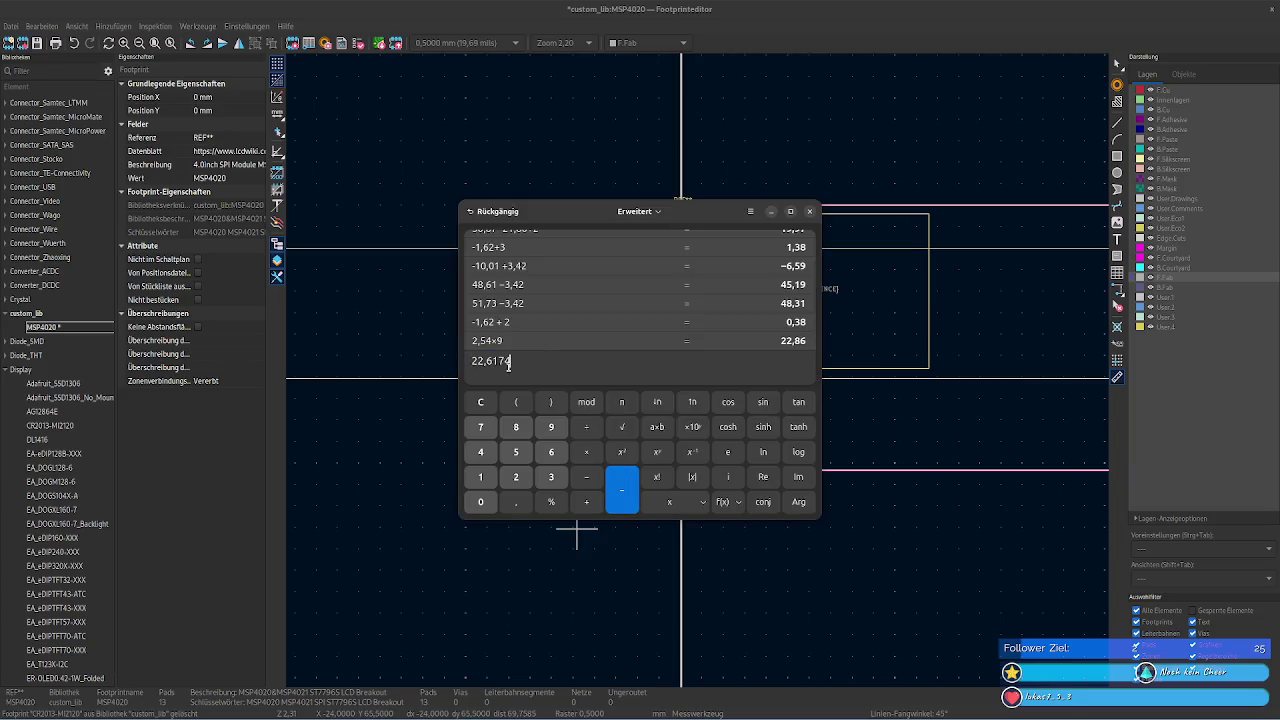
pyautogui.hotkey('ctrl', 'a')
pyautogui.press('BackSpace')
pyautogui.write('6174')
pyautogui.press('Right')
pyautogui.press('Right')
pyautogui.write(',')
# - Evaluate 61,74 − 14,36 − 33,02 = 14,36, then close the calculator
pyautogui.press('End')
pyautogui.write('-')
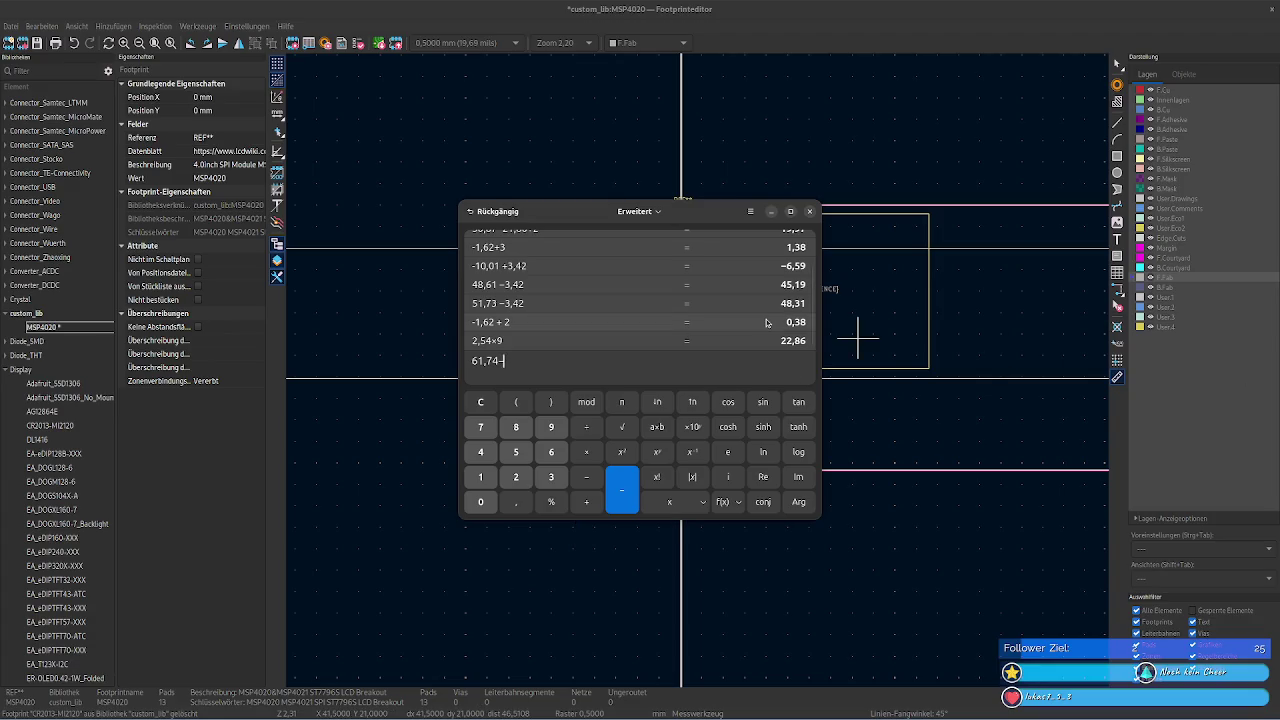
pyautogui.write('14,')
pyautogui.write('36-')
pyautogui.write('33,02')
pyautogui.press('Return')
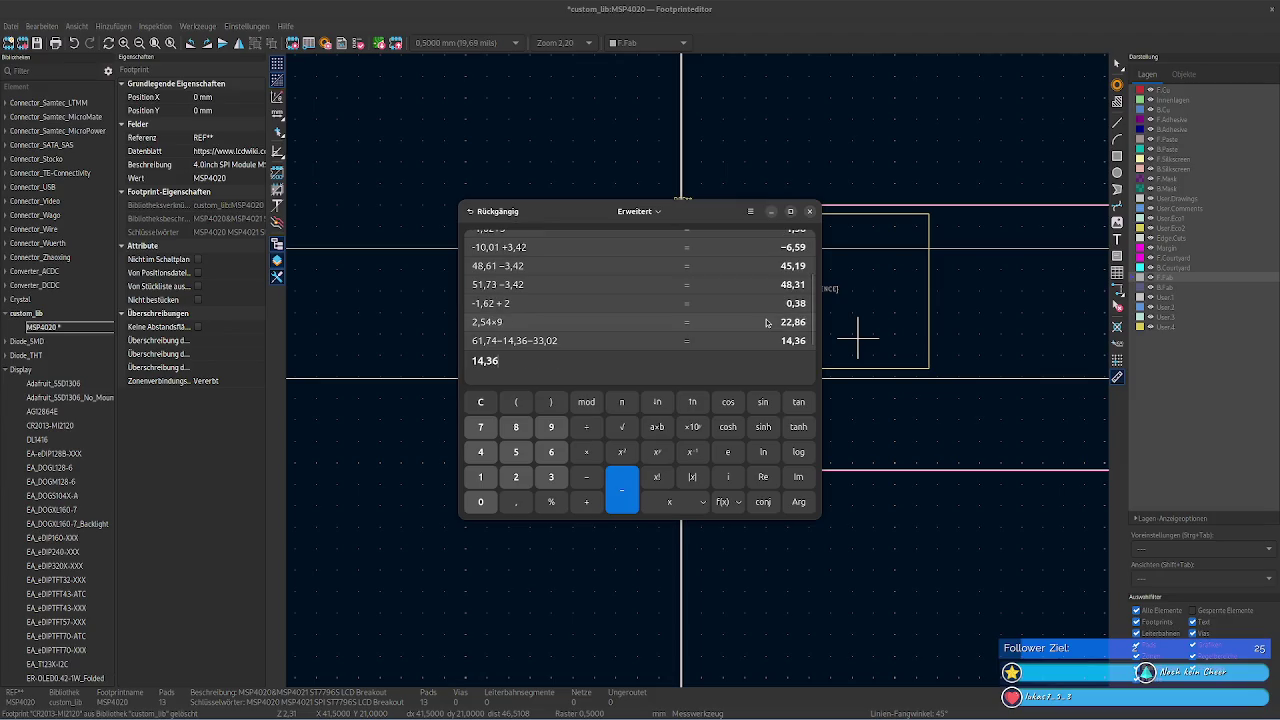
pyautogui.click(778, 424)
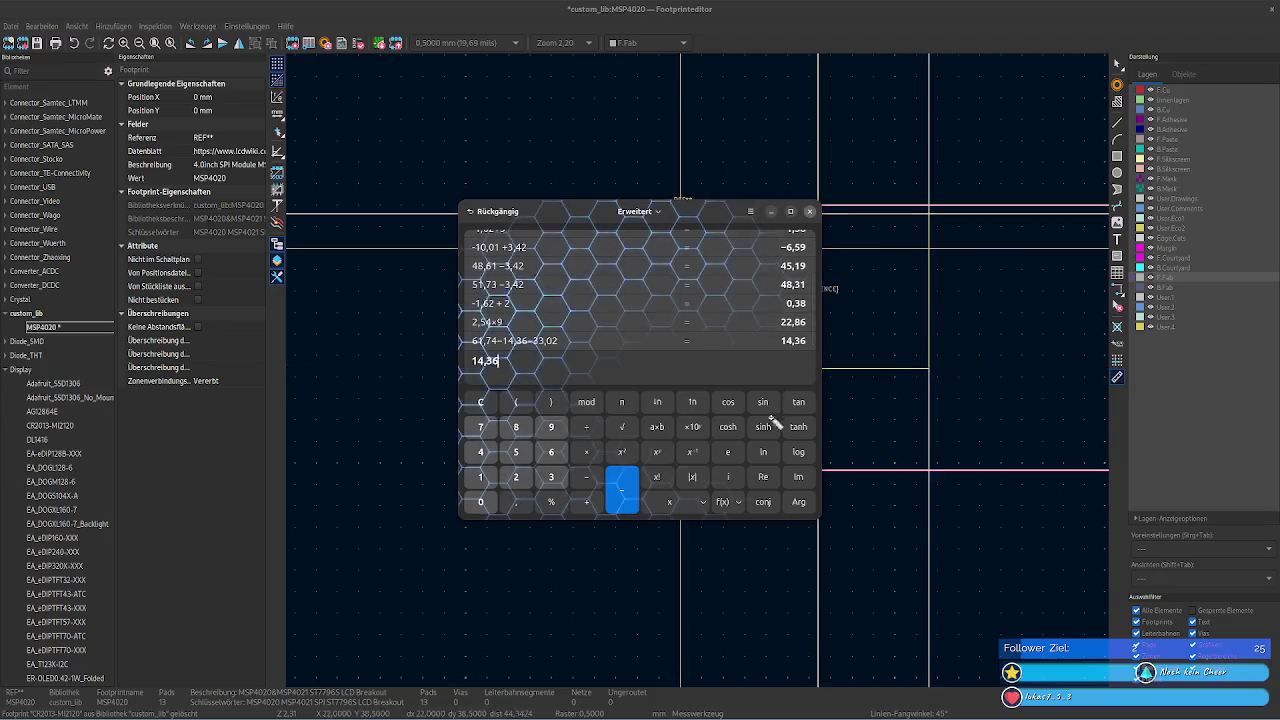
pyautogui.scroll(-2, 782, 460)
pyautogui.scroll(8, 800, 520)
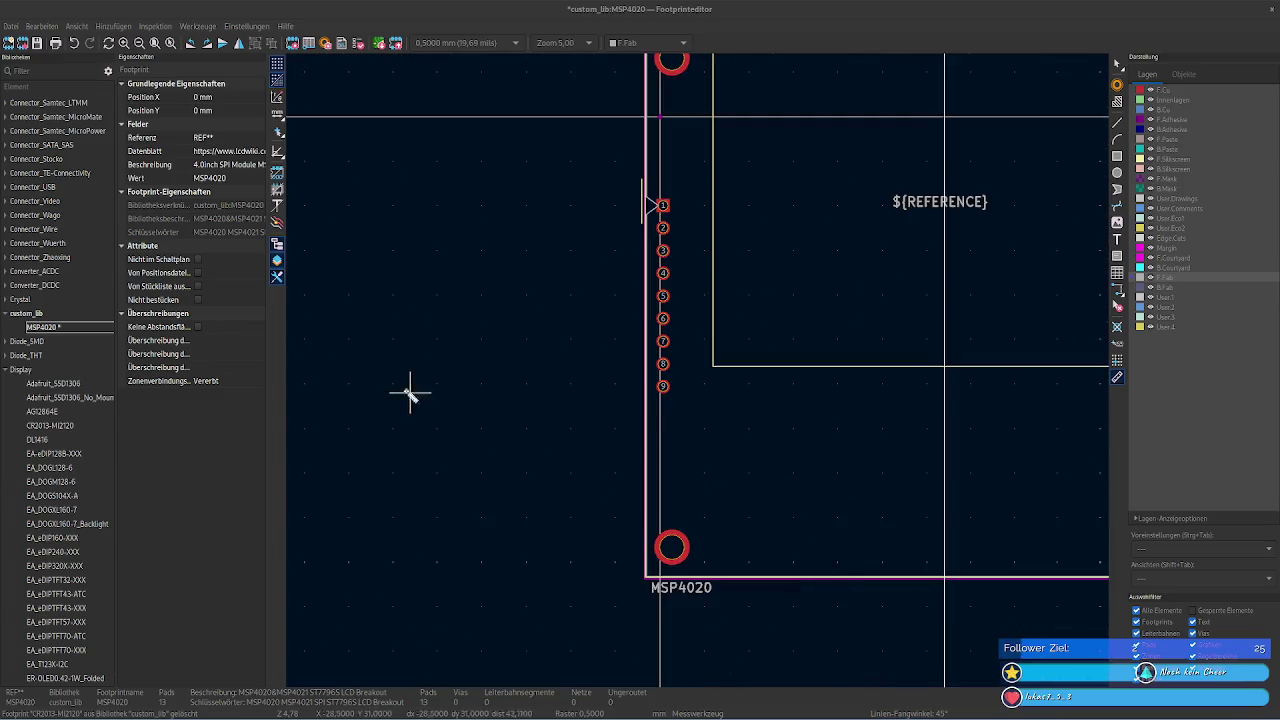
# - Pan over the full MSP4020 outline, then switch to planned.md in VS Code
pyautogui.scroll(-3, 350, 470)
pyautogui.scroll(-2, 337, 520)
pyautogui.moveTo(694, 371); pyautogui.dragTo(533, 287, button='middle')
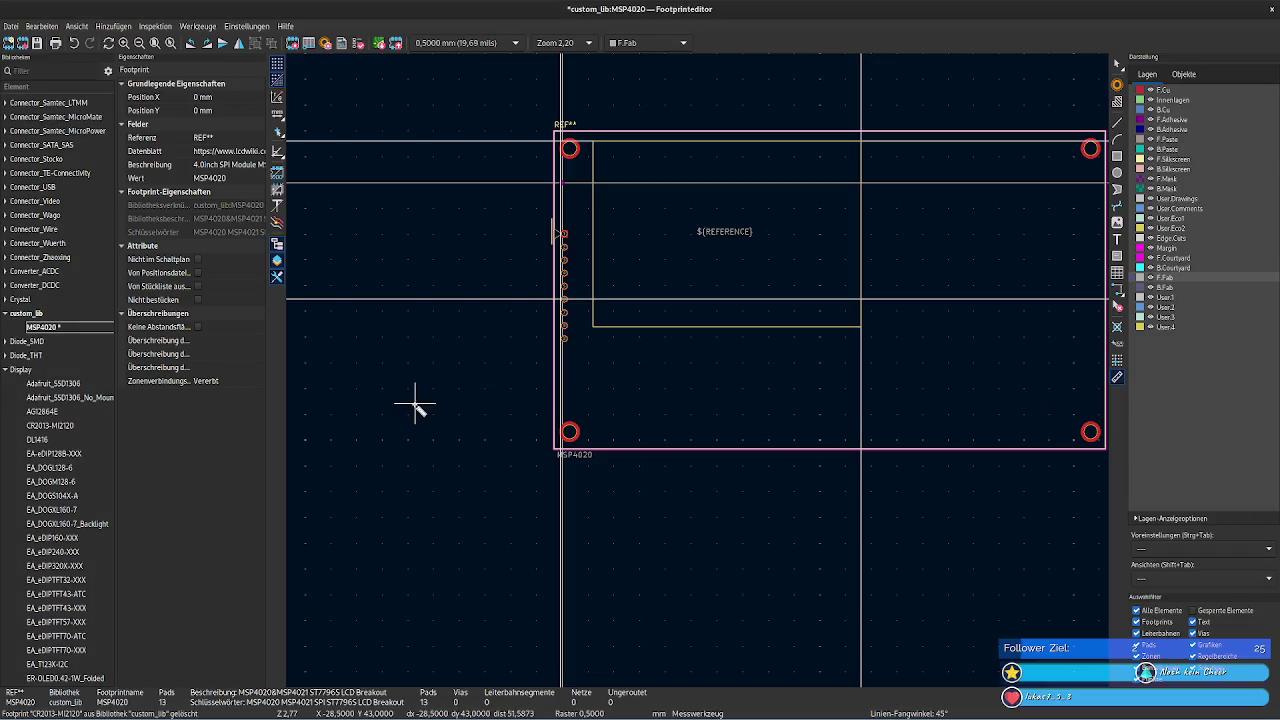
pyautogui.hotkey('alt', 'Tab')
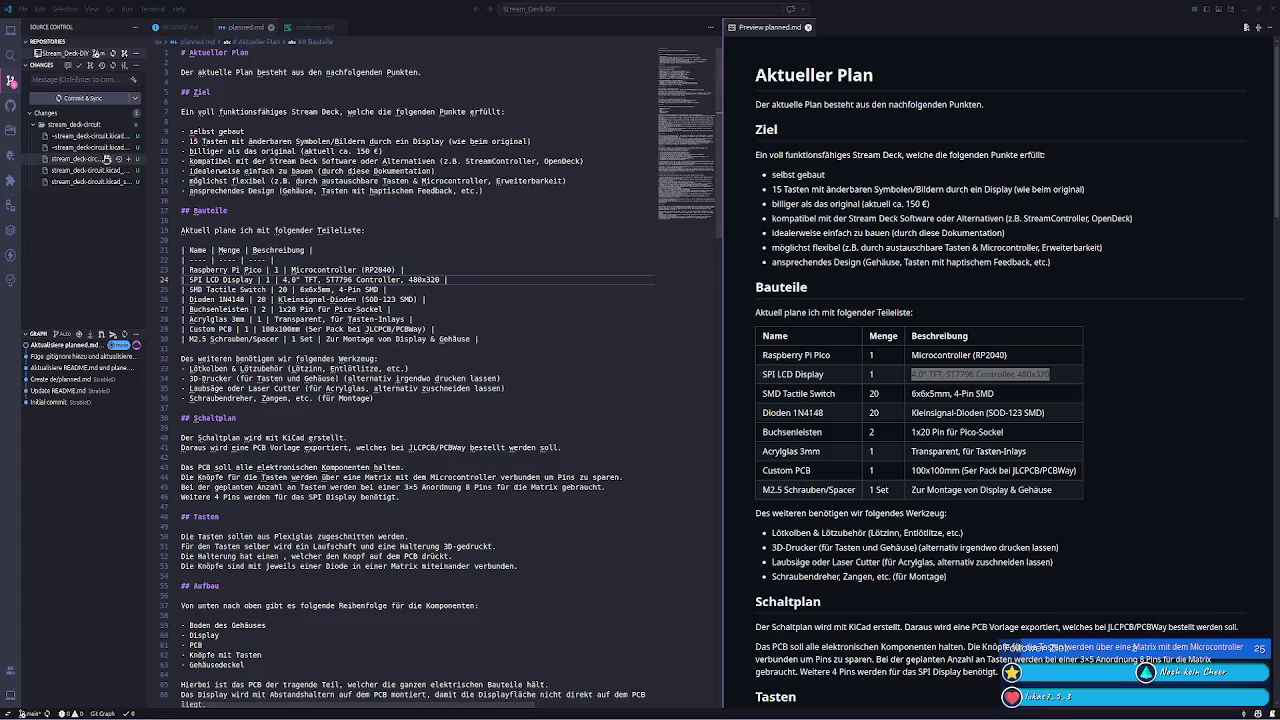
# - Search activities for 'stream' and launch the stream_deck-circuit KiCad project
pyautogui.press('super')
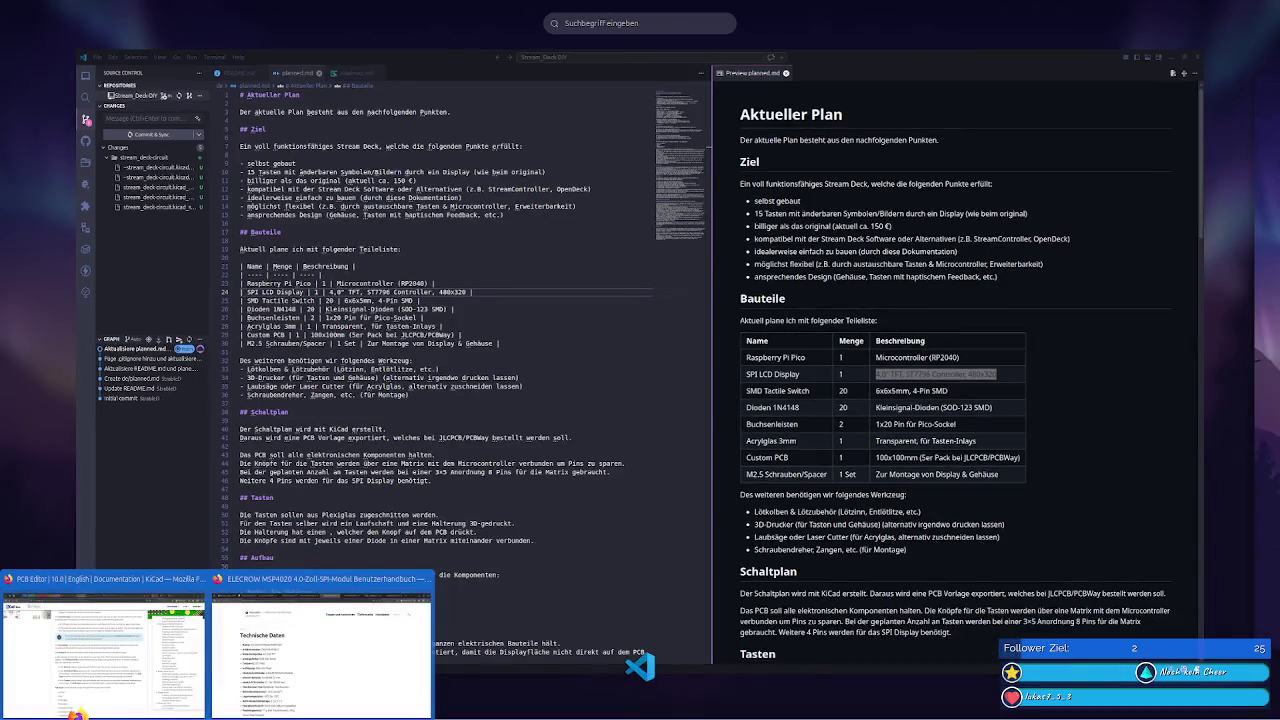
pyautogui.write('kstream')
pyautogui.press('Escape')
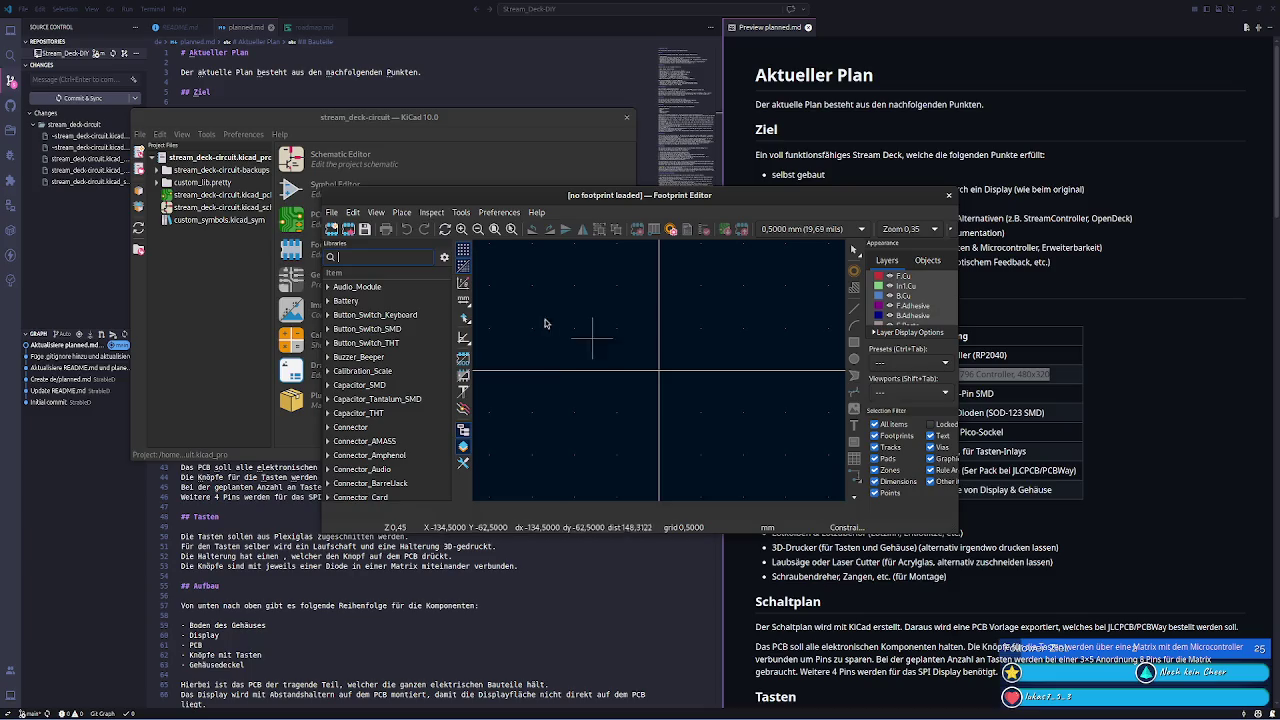
# - Search the footprint libraries for MSP4020
pyautogui.scroll(-3, 374, 330)
pyautogui.scroll(-3, 380, 349)
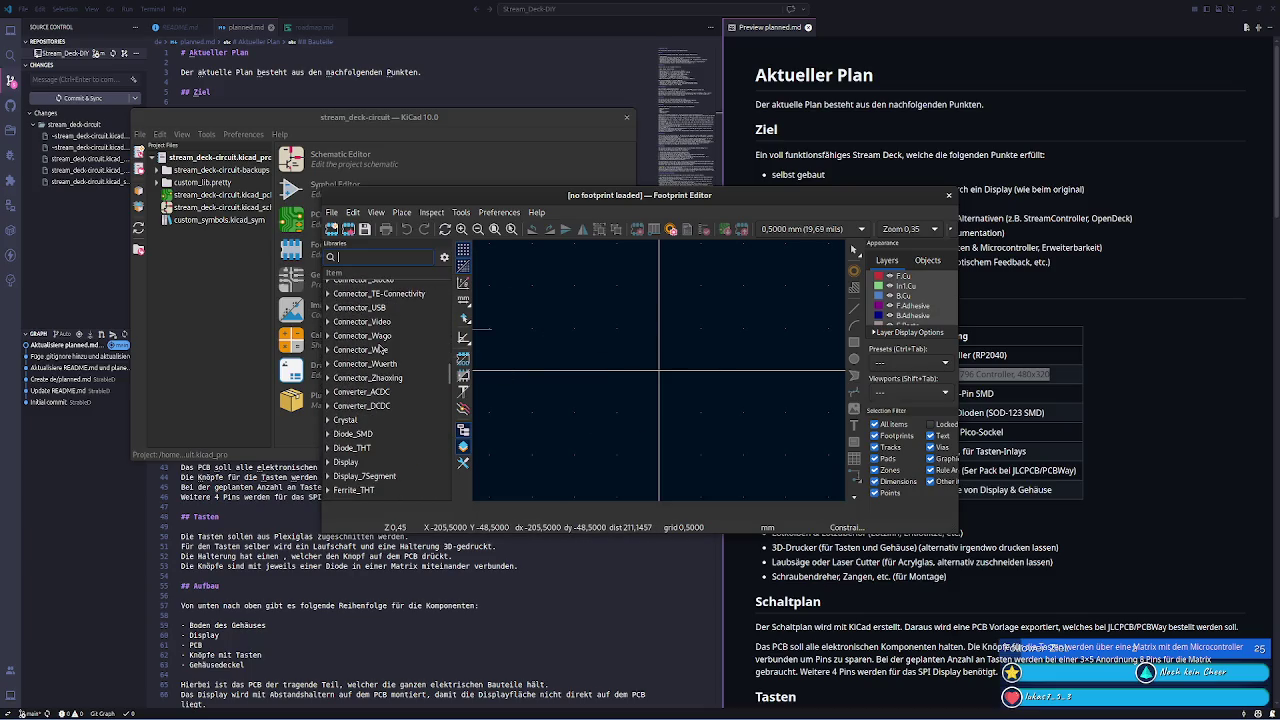
pyautogui.write('custom')
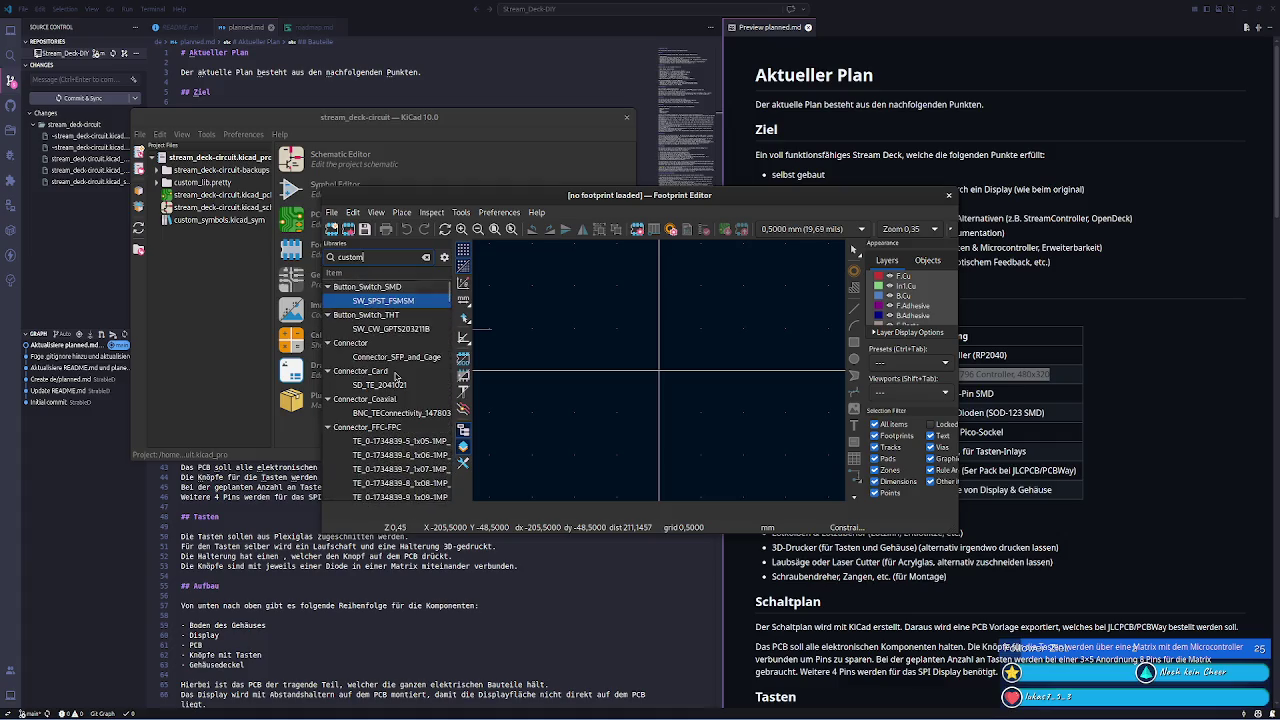
pyautogui.doubleClick(370, 253)
pyautogui.write('msp')
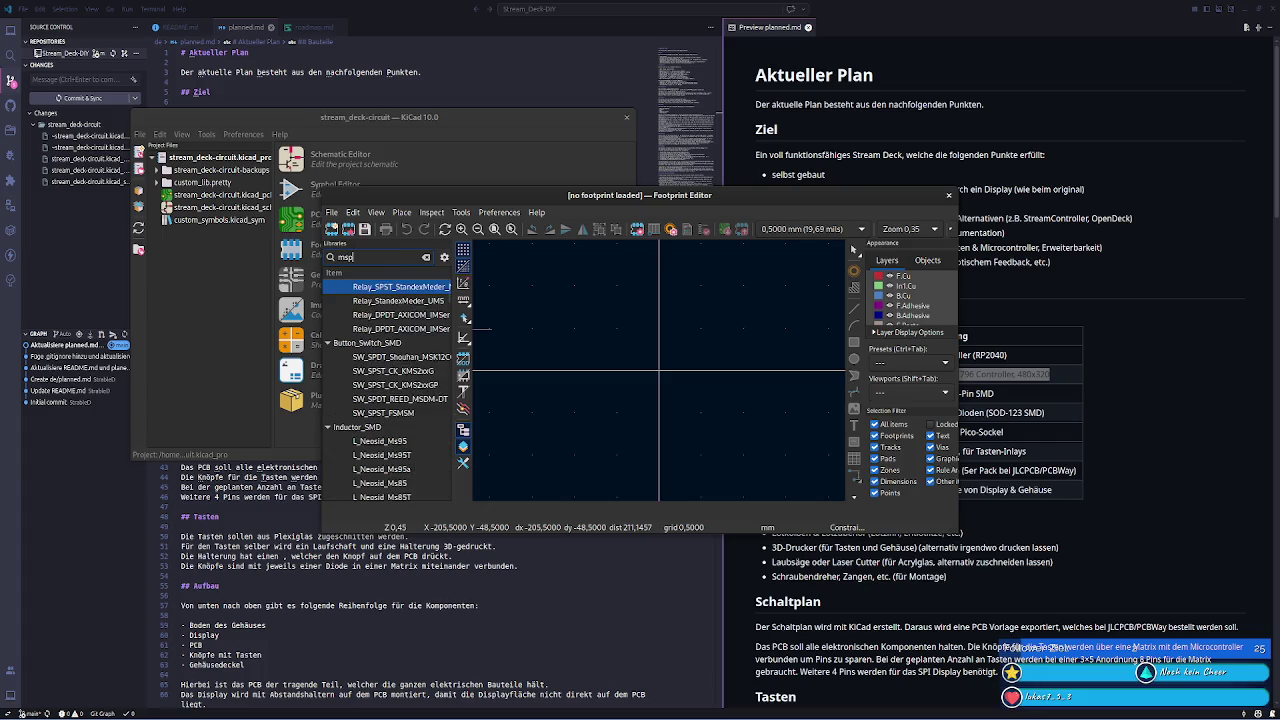
pyautogui.write('MSP4020')
pyautogui.hotkey('ctrl', 'a')
pyautogui.write('MSP4020')
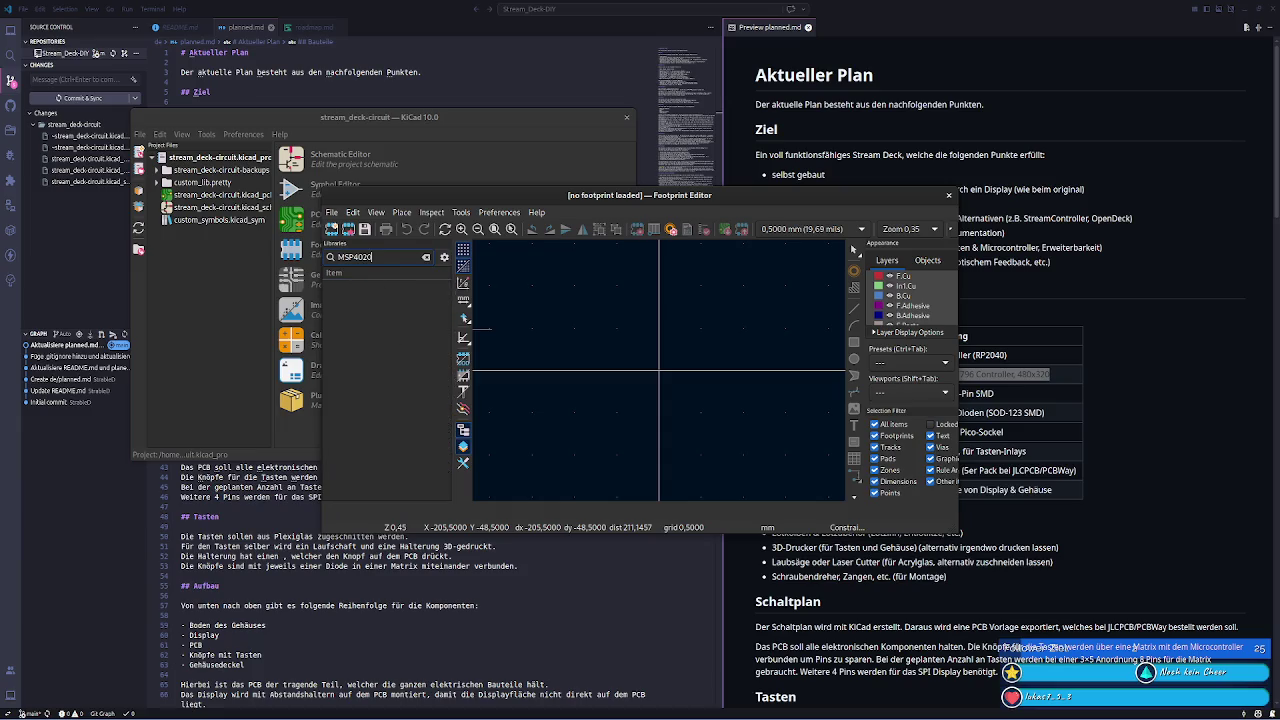
# - Add stream_deck-circuit's custom_lib.pretty as a footprint library and return to the project manager
pyautogui.click(372, 212)
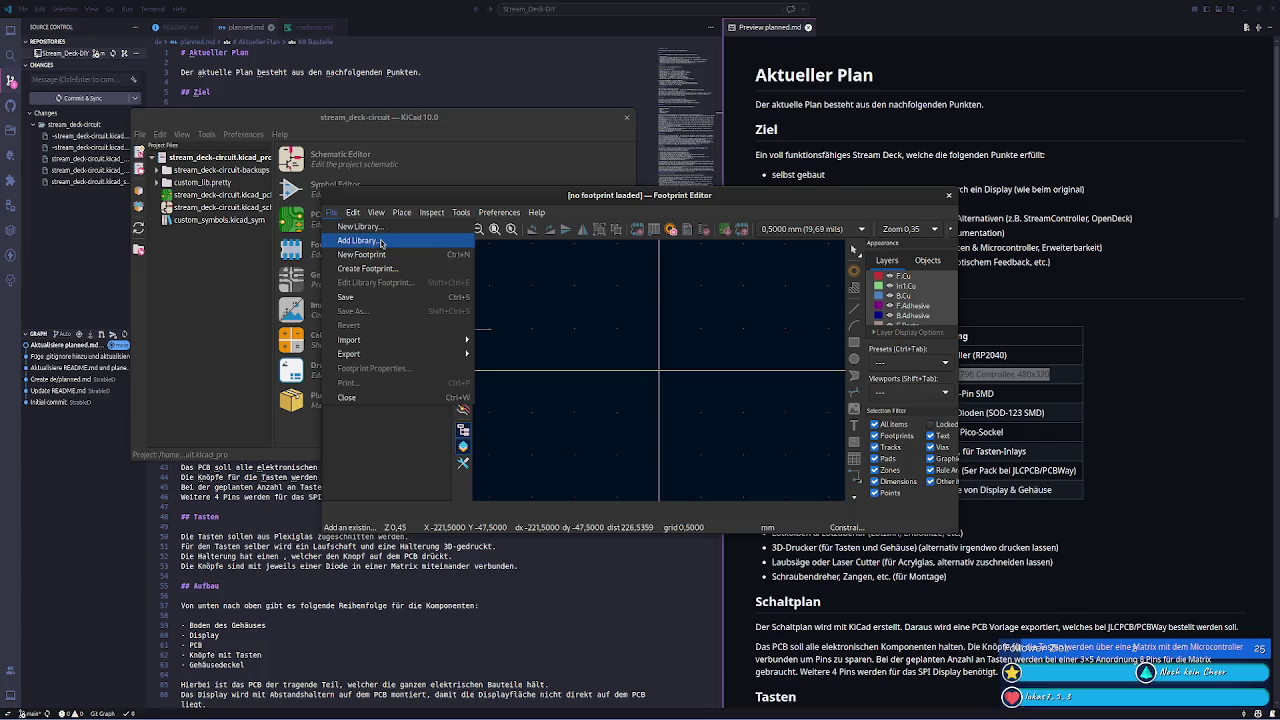
pyautogui.click(381, 242)
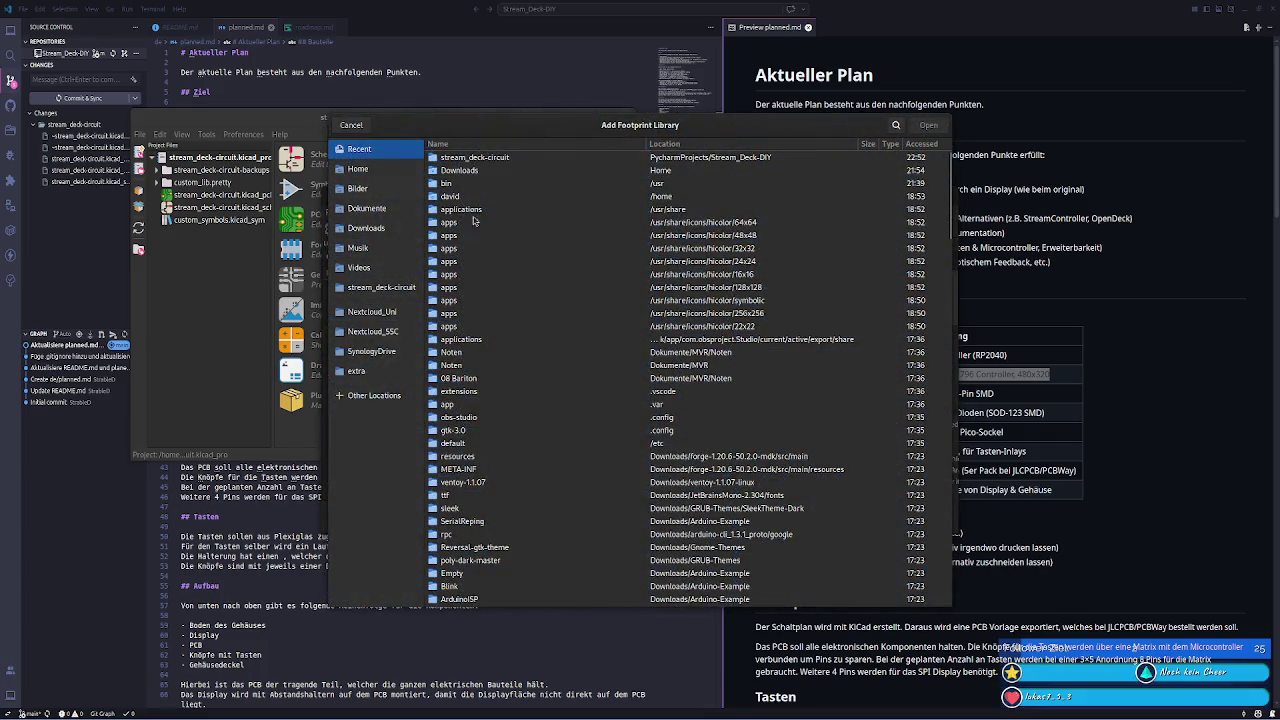
pyautogui.doubleClick(473, 157)
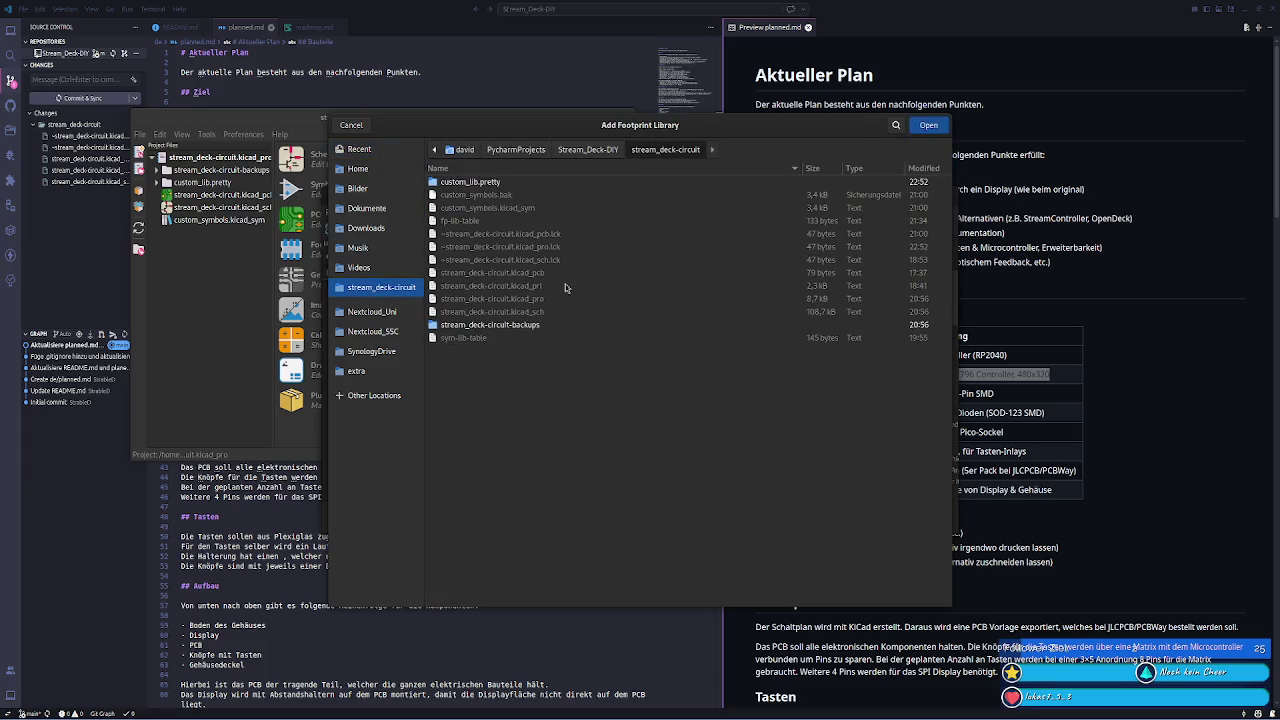
pyautogui.click(512, 187)
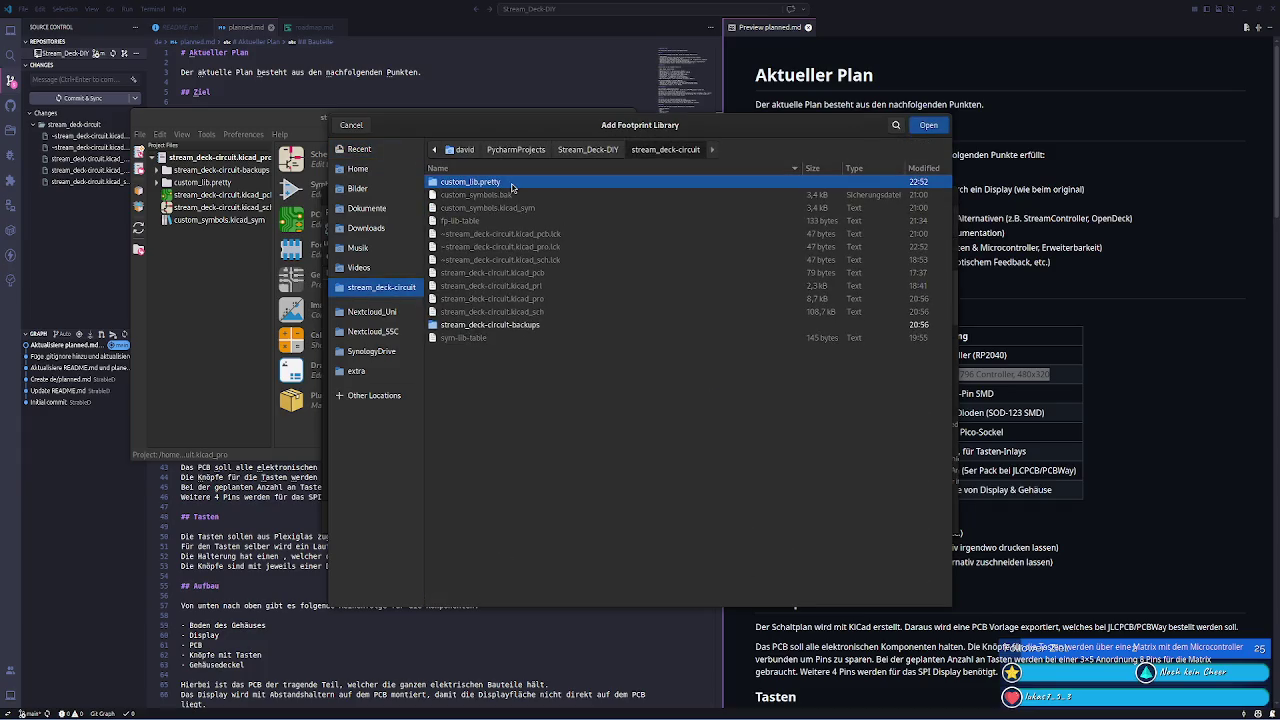
pyautogui.doubleClick(512, 187)
pyautogui.click(930, 126)
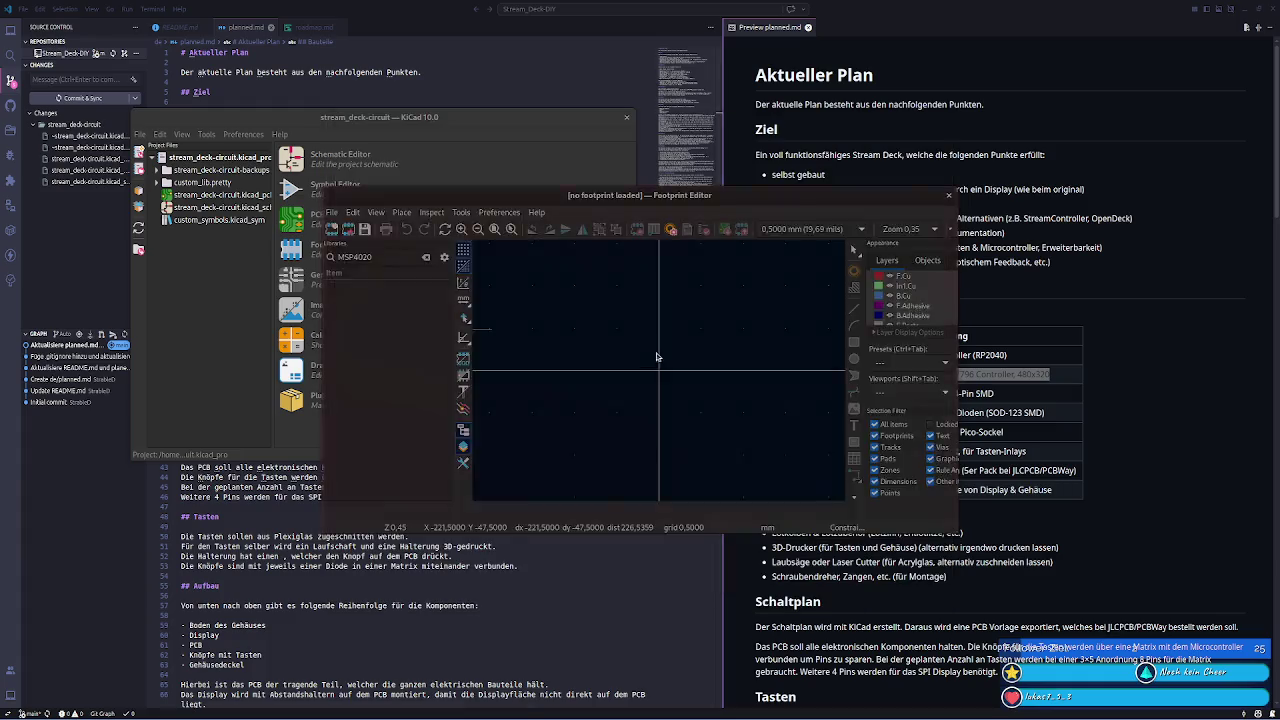
pyautogui.hotkey('alt', 'Tab')
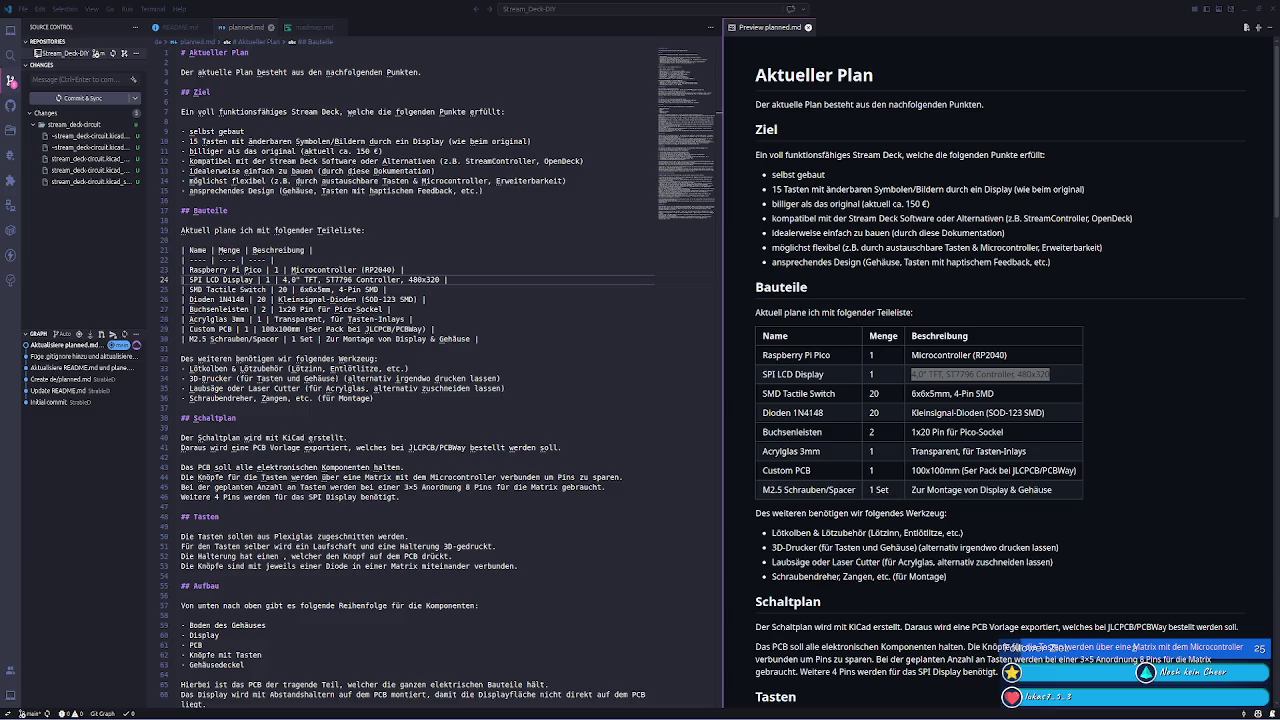
pyautogui.hotkey('alt', 'Tab')
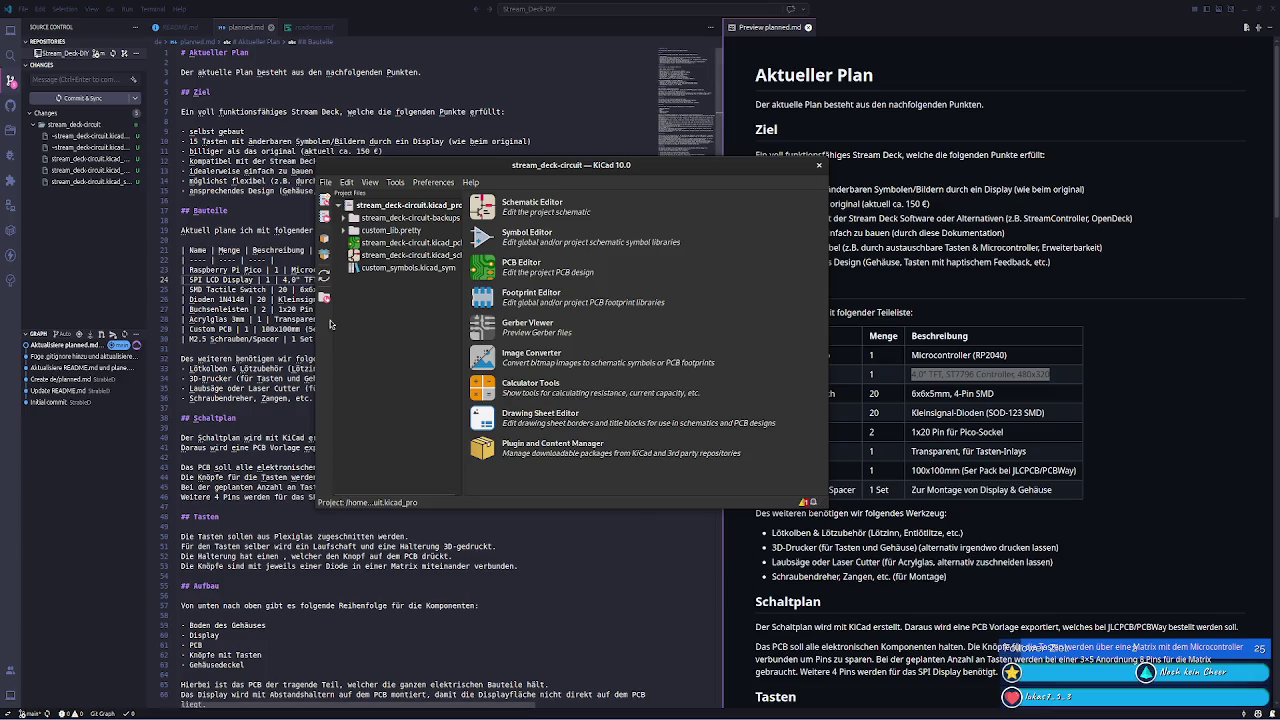
# - Open the Footprint Editor and read the full failing custom_lib MSP4020.kicad_mod path in the error
pyautogui.moveTo(316, 308); pyautogui.dragTo(165, 308)
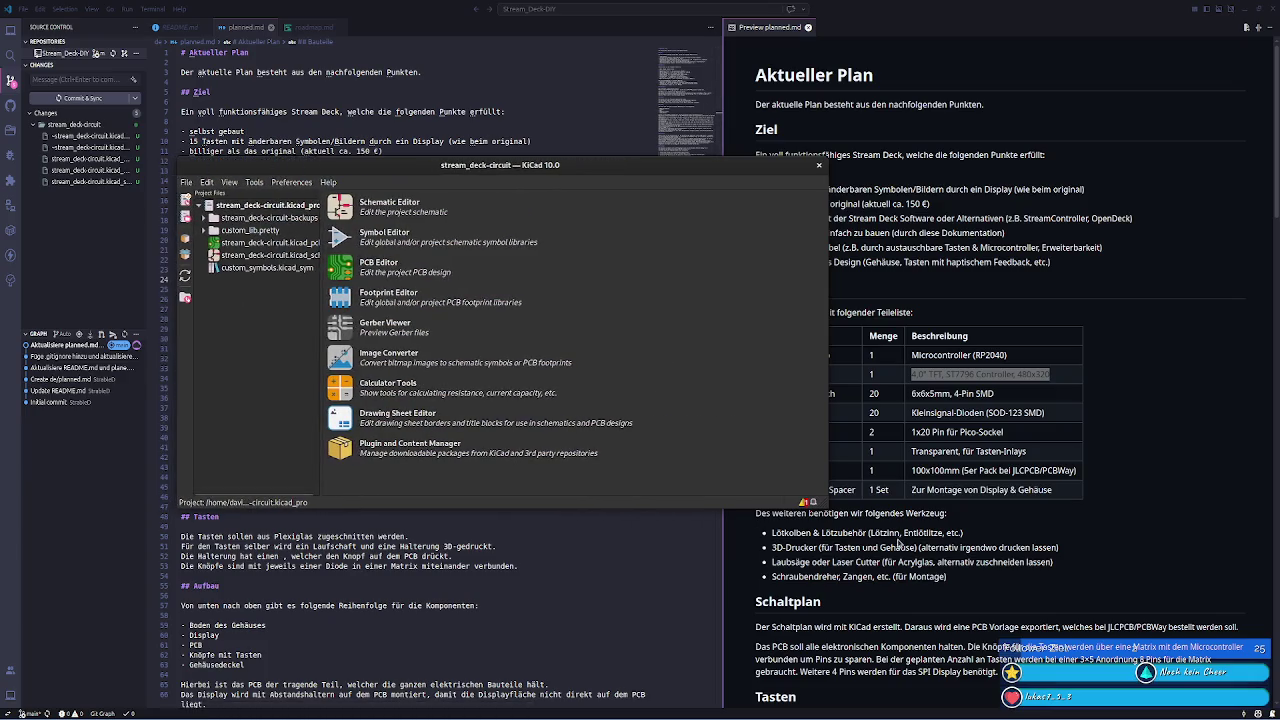
pyautogui.click(517, 300)
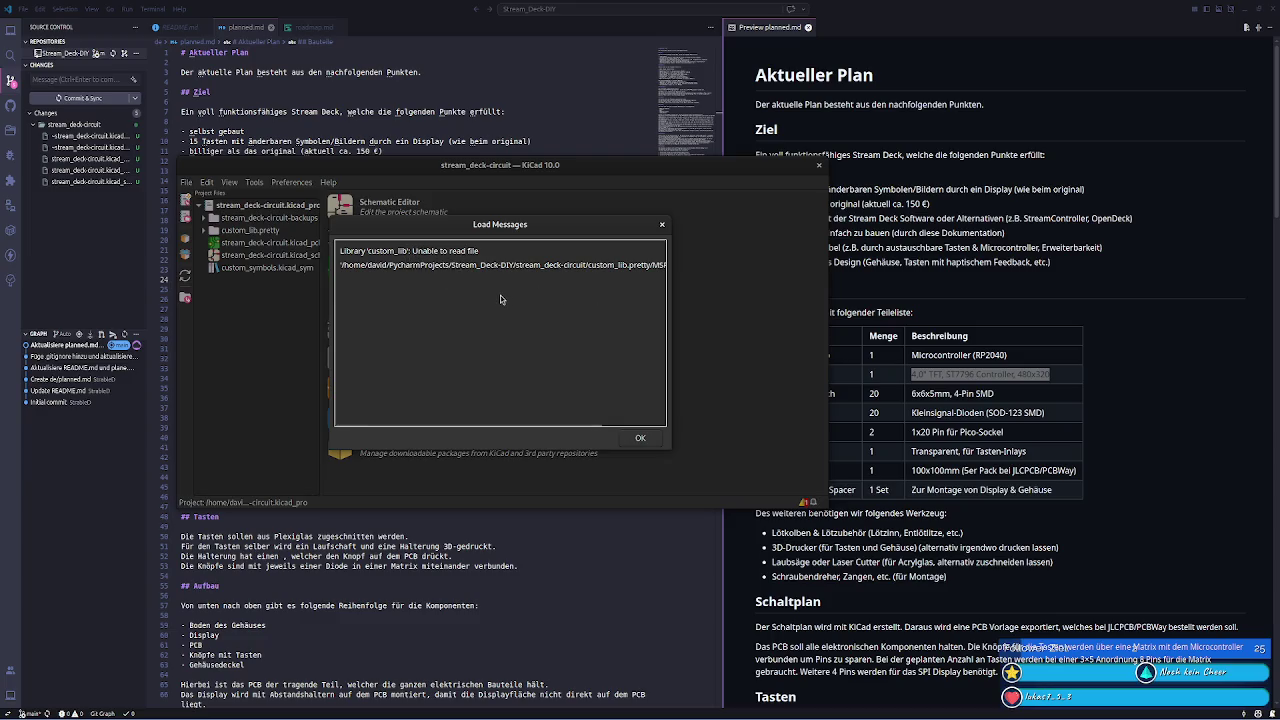
pyautogui.moveTo(672, 385); pyautogui.dragTo(769, 381)
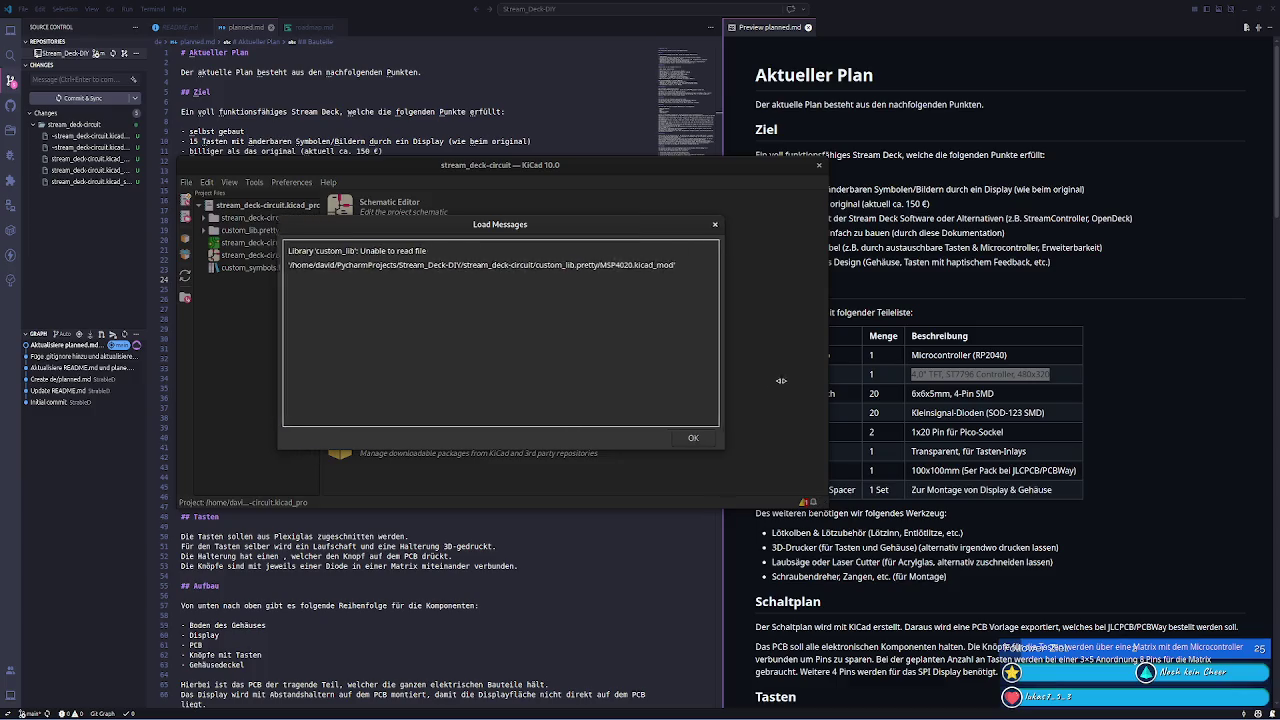
pyautogui.tripleClick(662, 268)
pyautogui.click(654, 304)
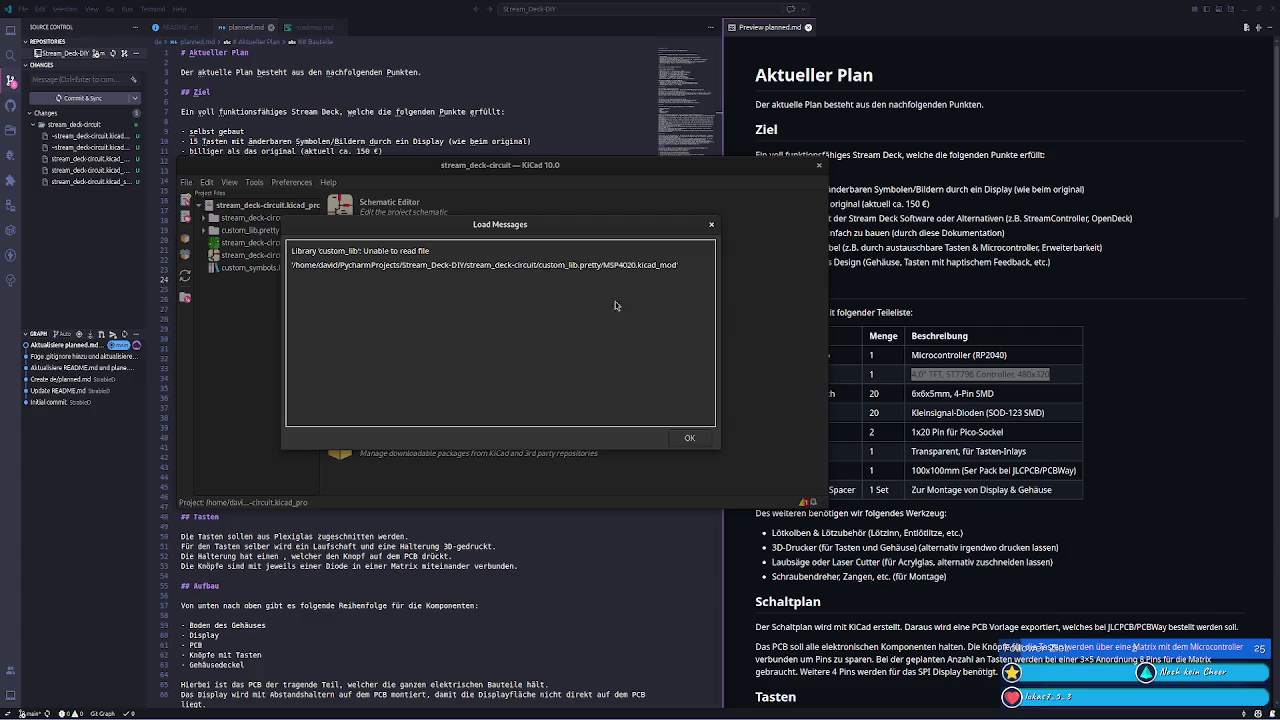
pyautogui.tripleClick(544, 265)
pyautogui.click(551, 301)
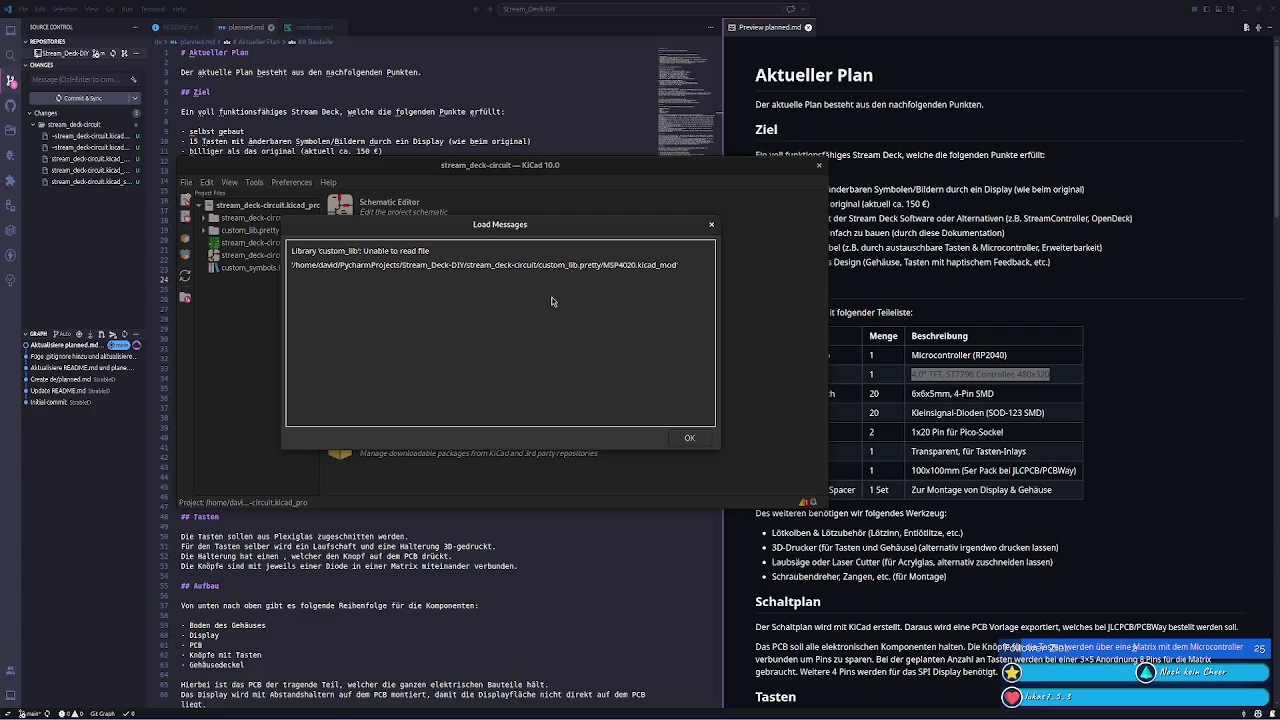
# - Dismiss the library load error and reopen the Footprint Editor with no footprint loaded
pyautogui.click(689, 439)
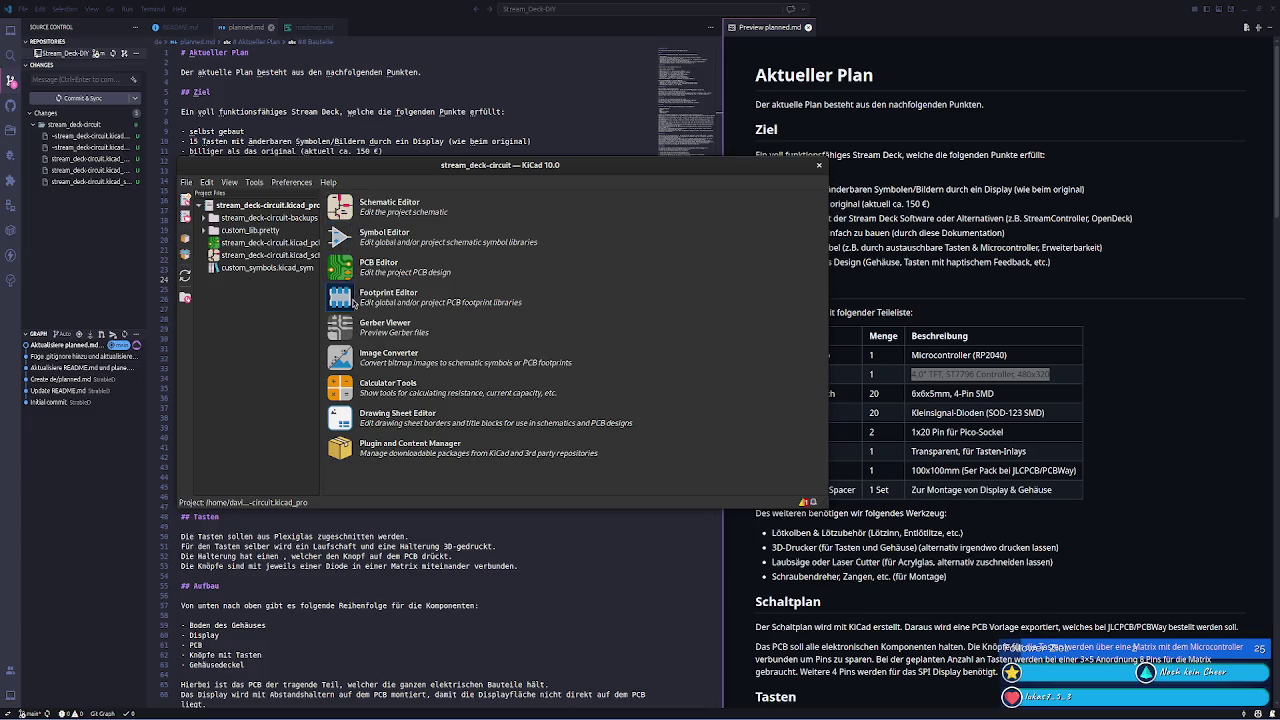
pyautogui.click(342, 298)
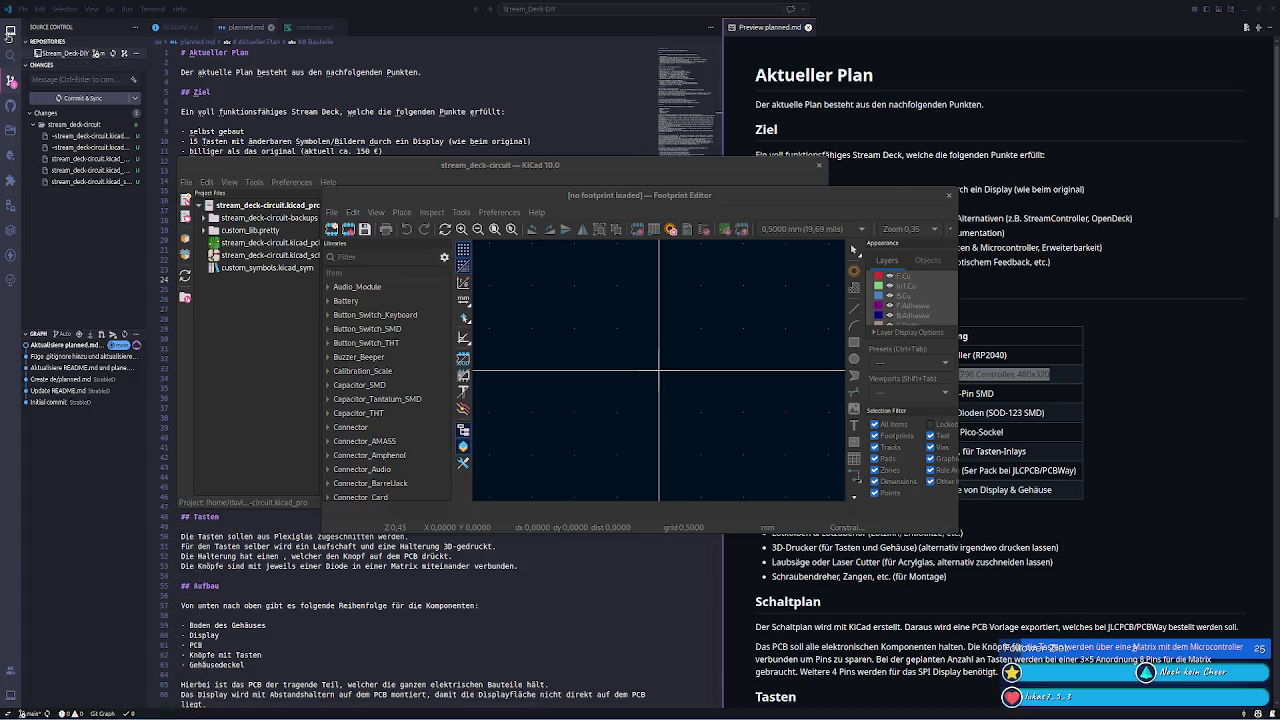
pyautogui.click(11, 30)
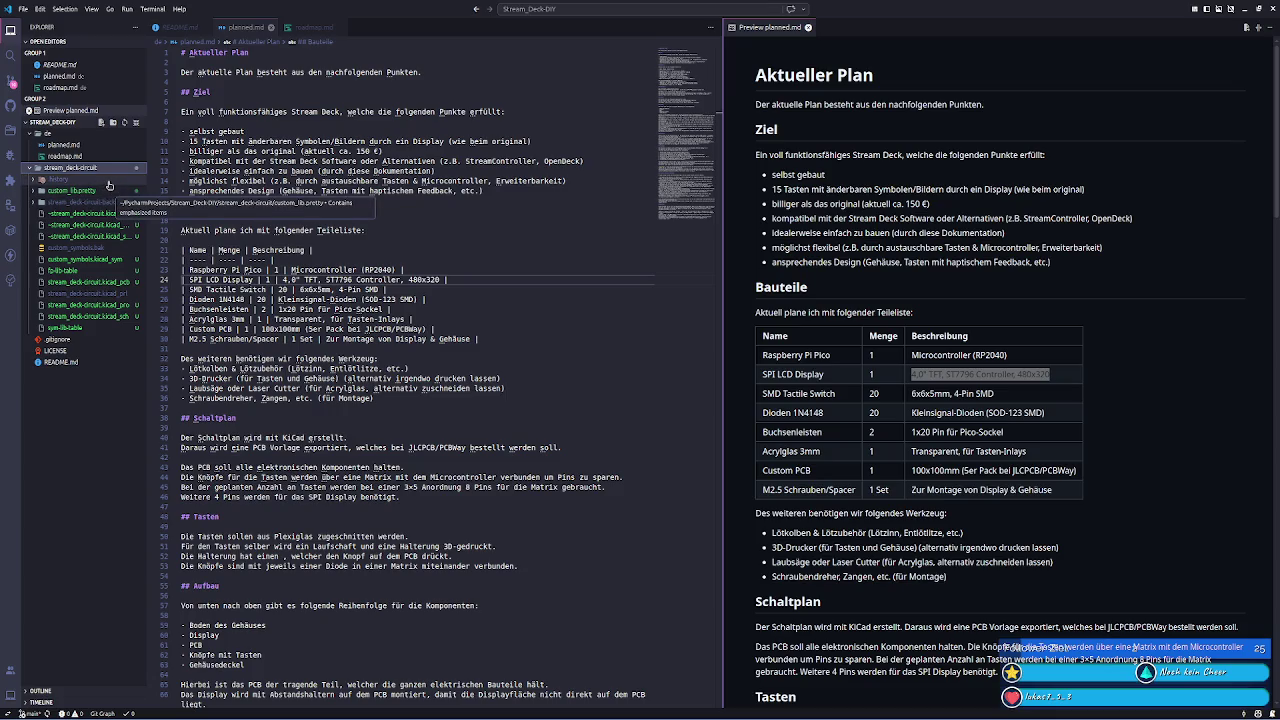
# - Read the history folder's .gitignore and README.txt, then expand custom_lib.pretty and the backups folder
pyautogui.click(112, 181)
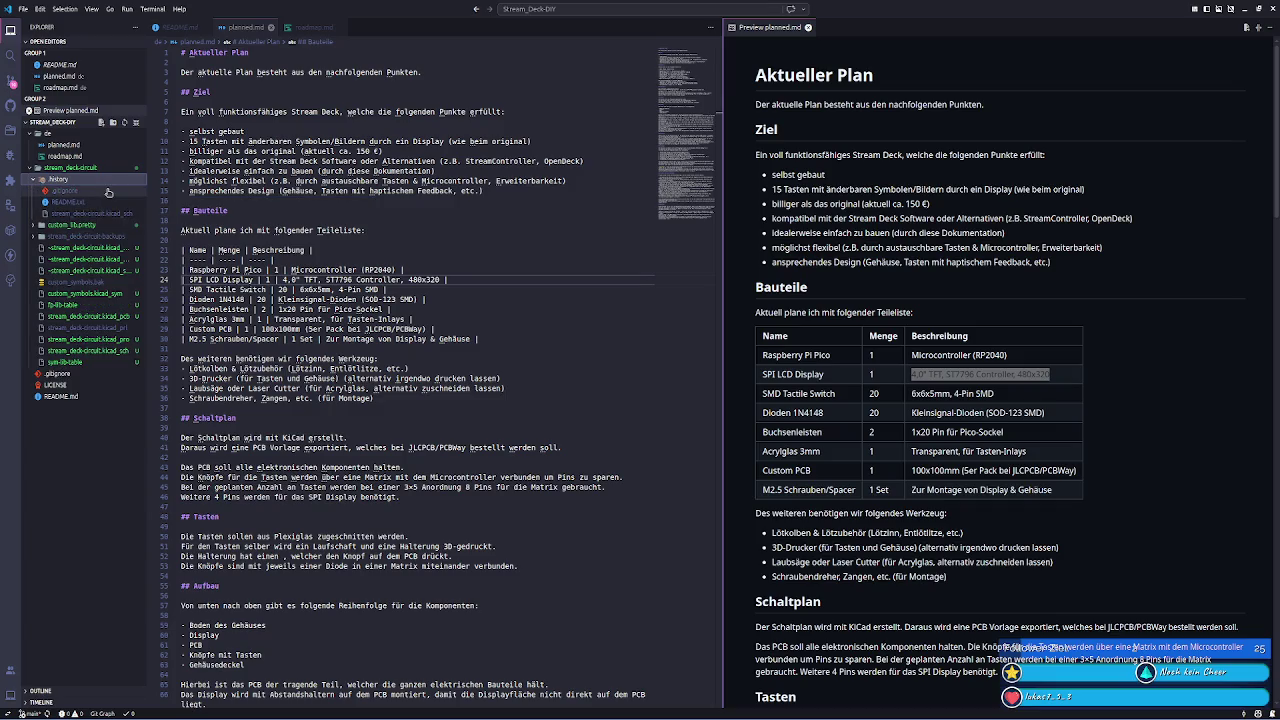
pyautogui.click(110, 190)
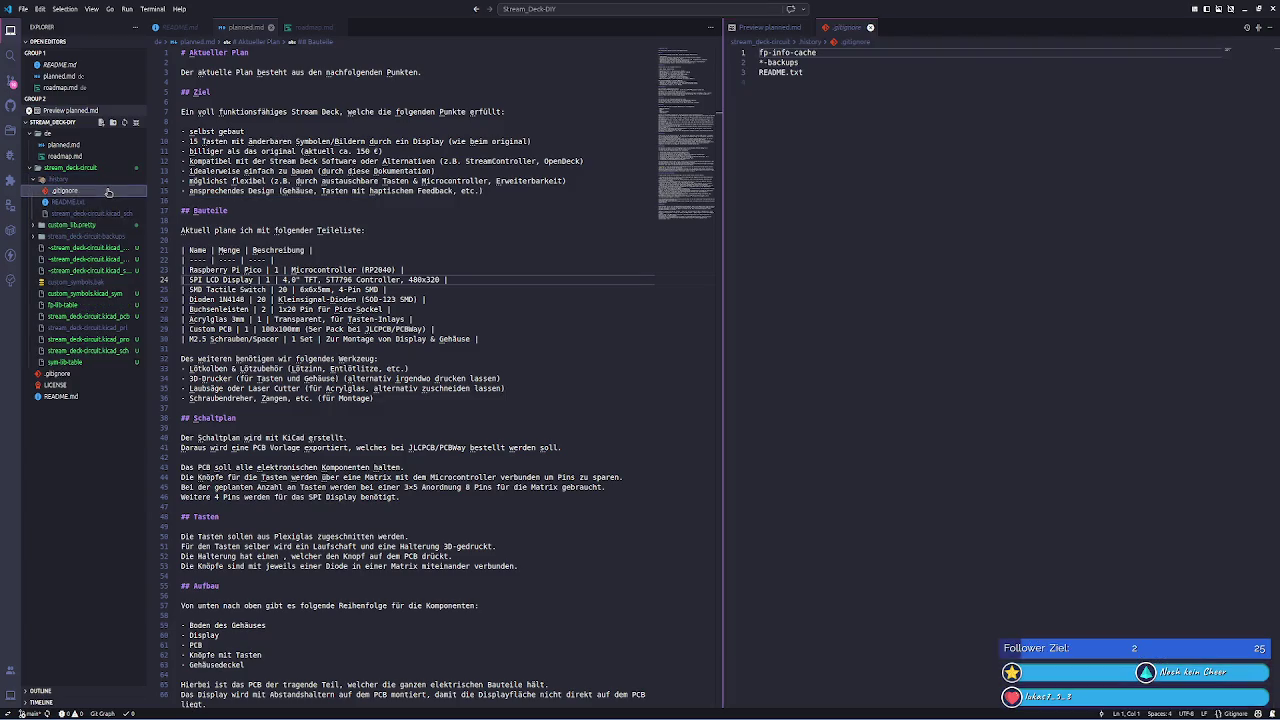
pyautogui.click(112, 214)
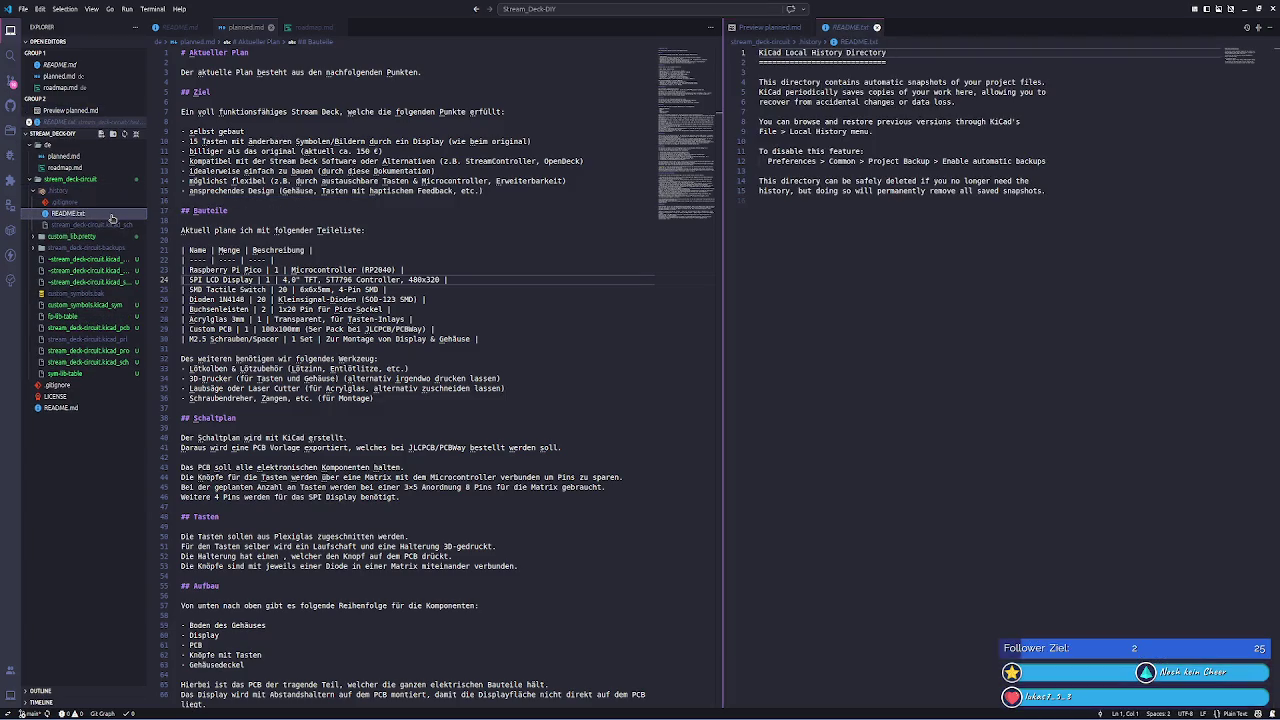
pyautogui.click(877, 27)
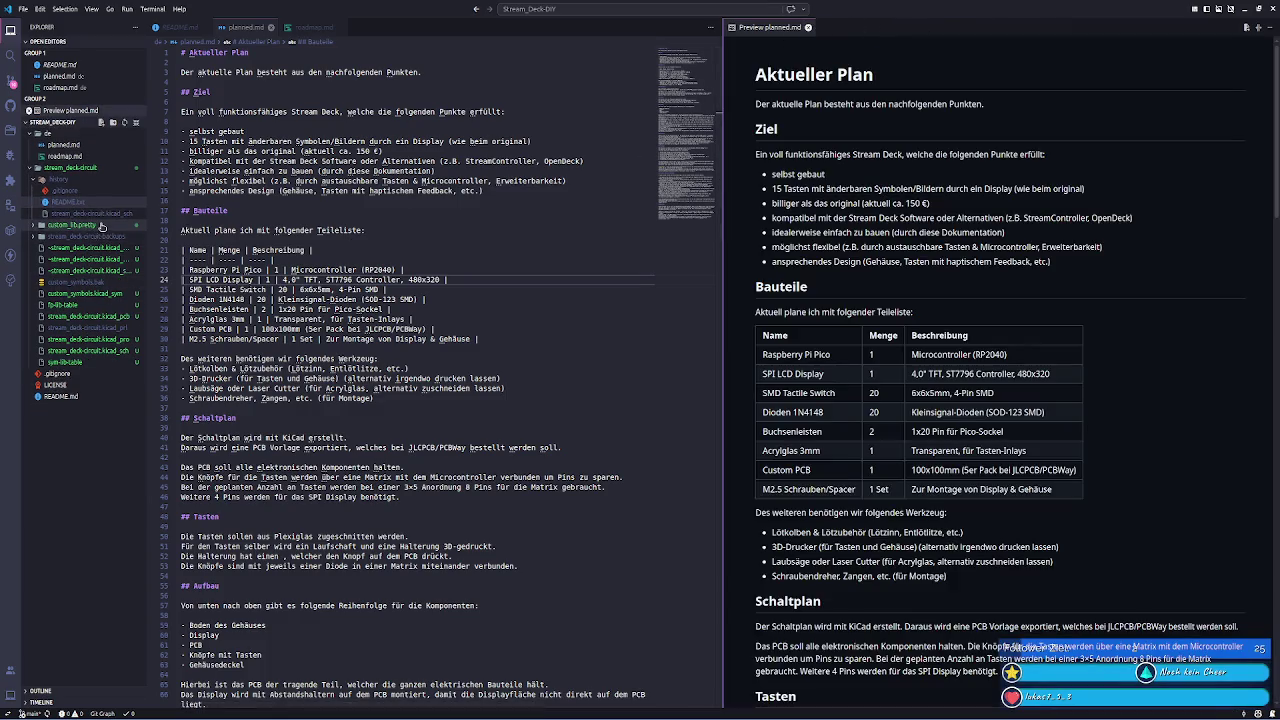
pyautogui.click(100, 225)
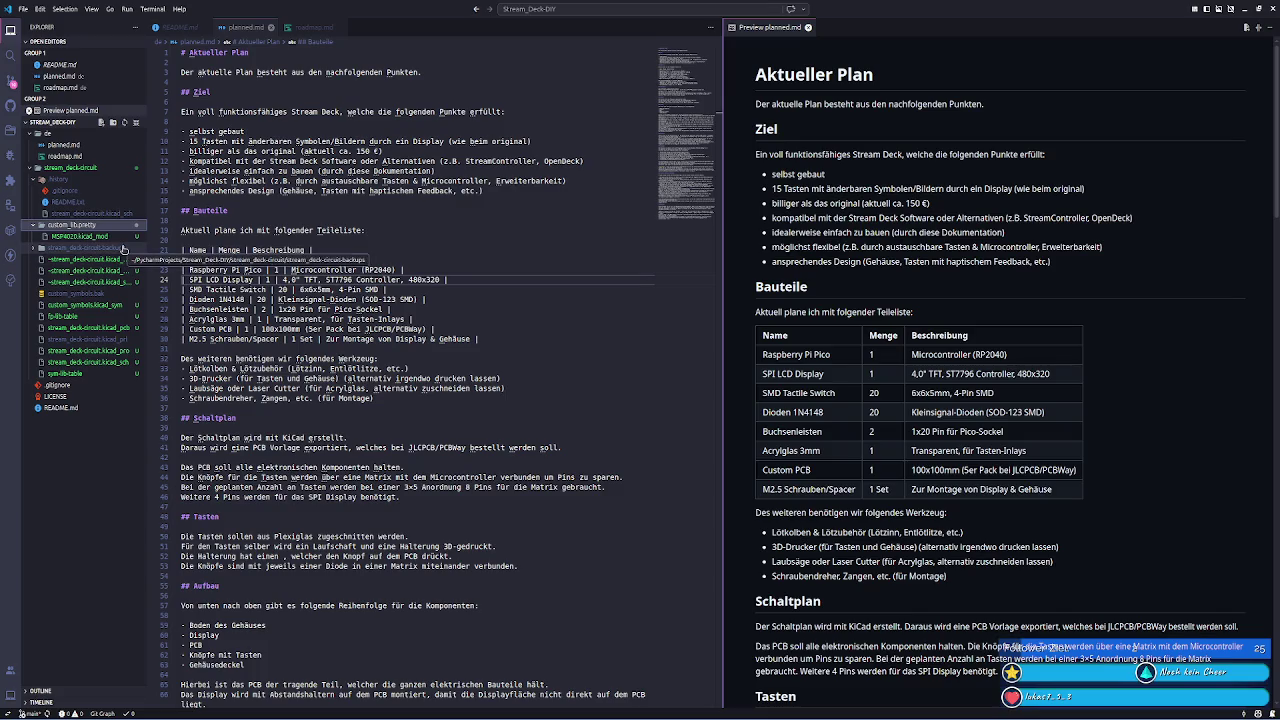
pyautogui.click(127, 248)
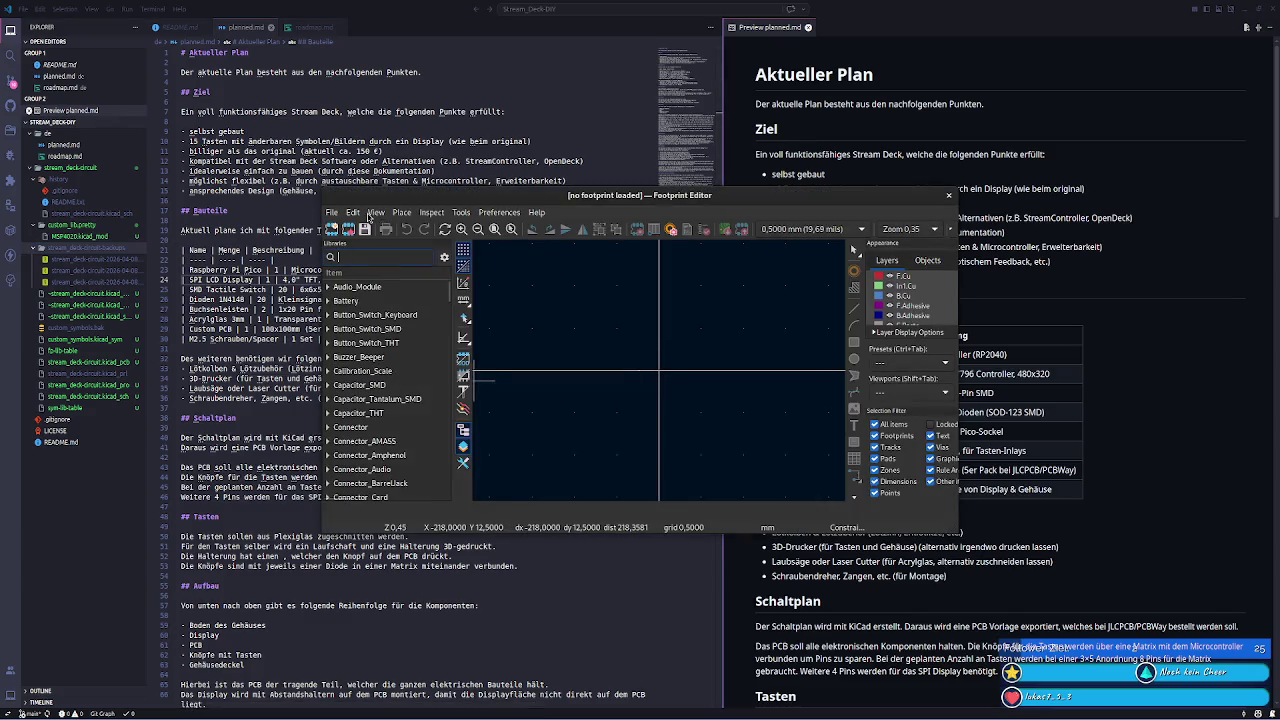
# - Import MSP4020.kicad_mod from custom_lib.pretty as a footprint and dismiss the resulting end-of-input error
pyautogui.click(332, 213)
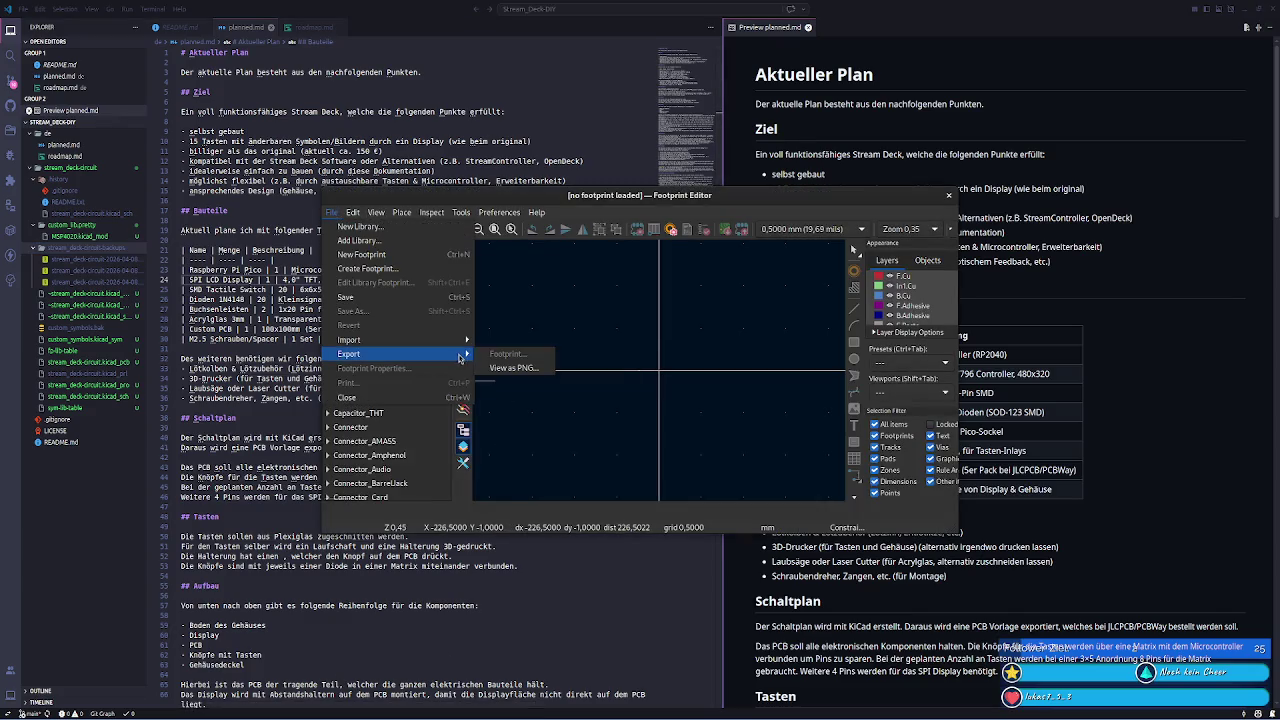
pyautogui.moveTo(360, 339)
pyautogui.click(500, 342)
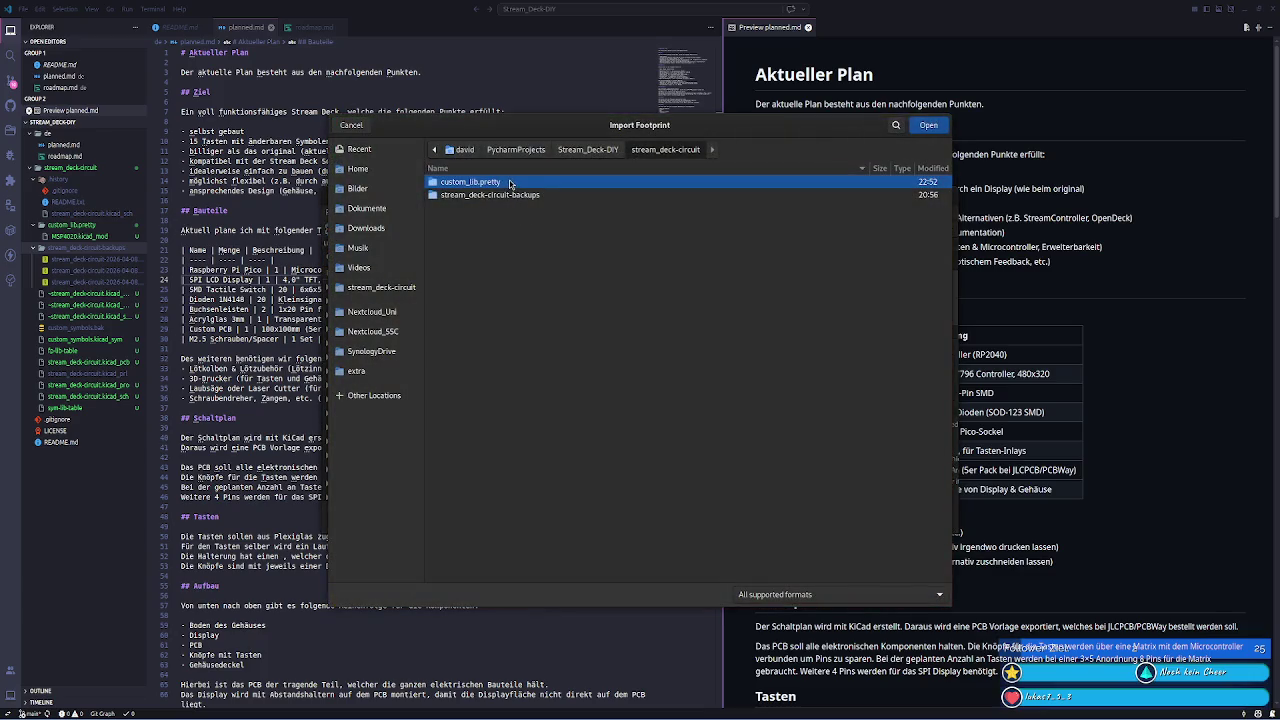
pyautogui.doubleClick(510, 183)
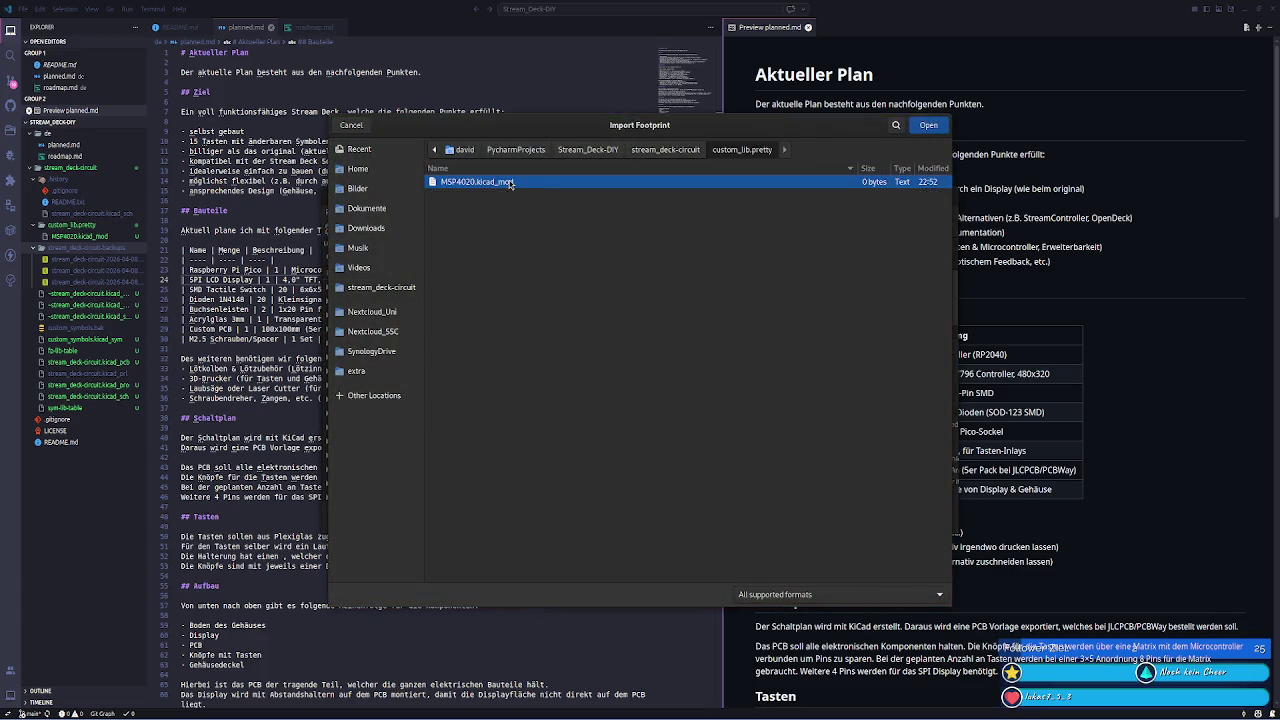
pyautogui.doubleClick(508, 183)
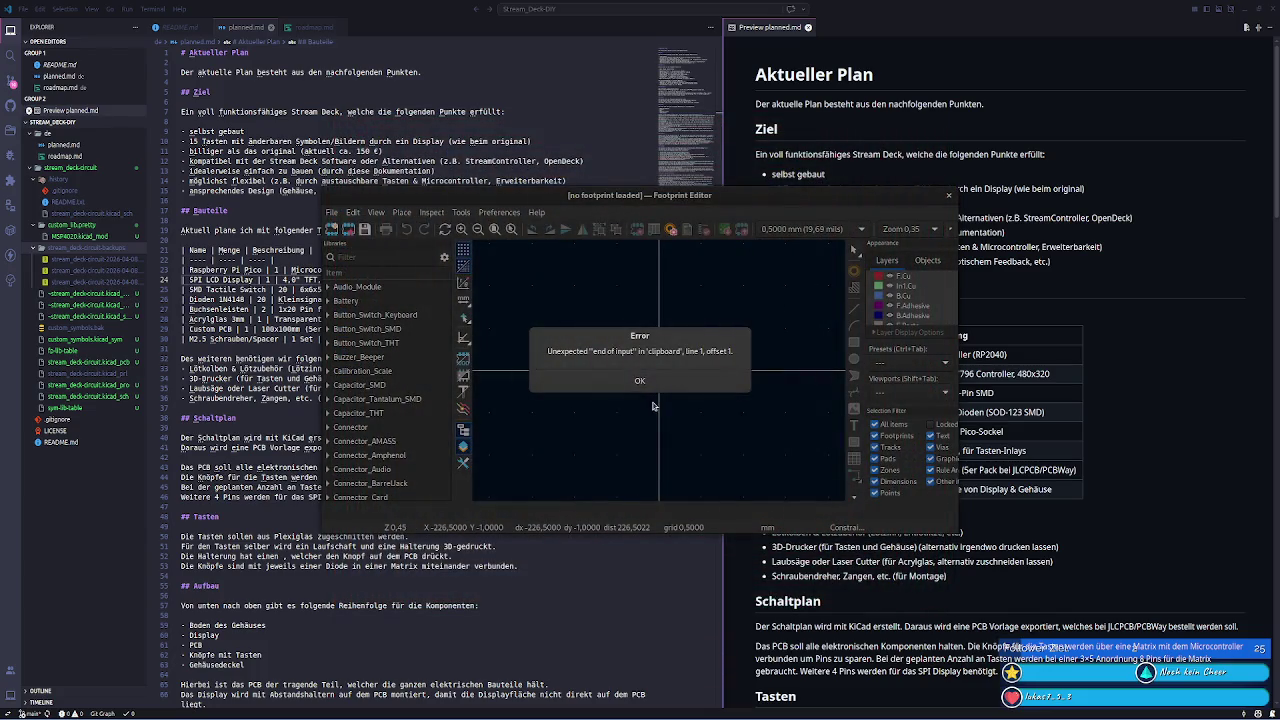
pyautogui.click(641, 381)
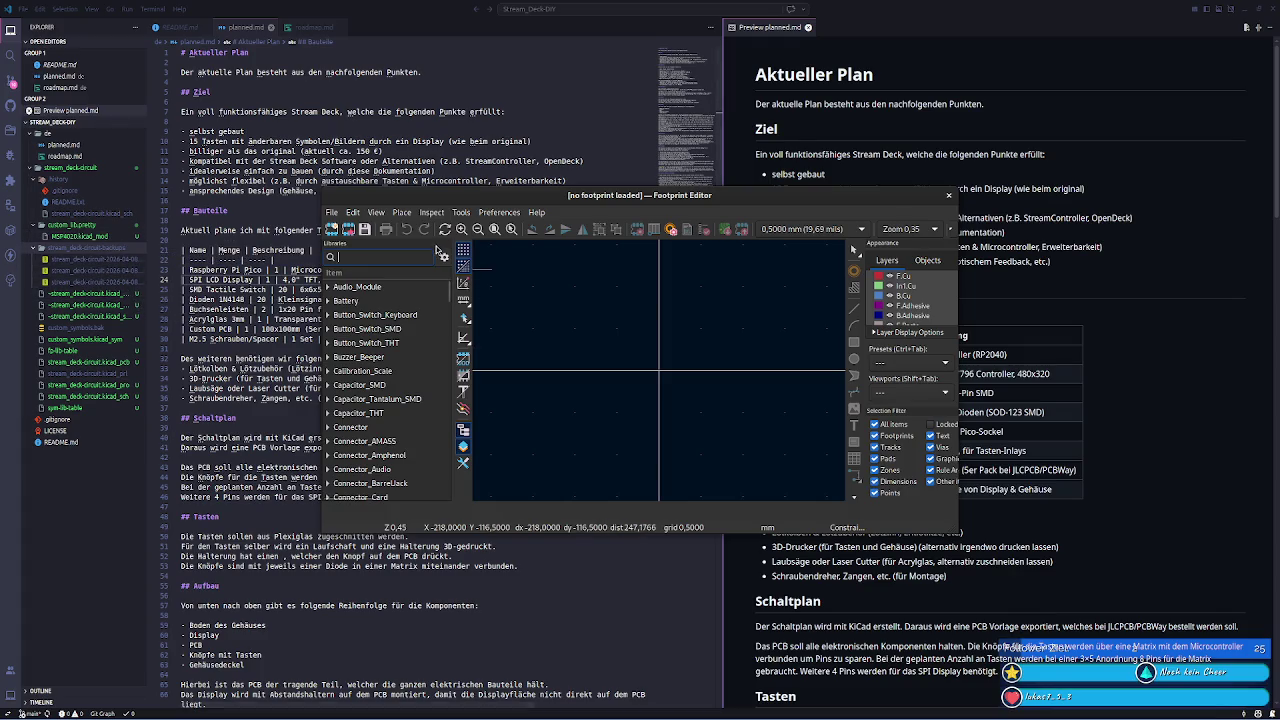
pyautogui.click(400, 711)
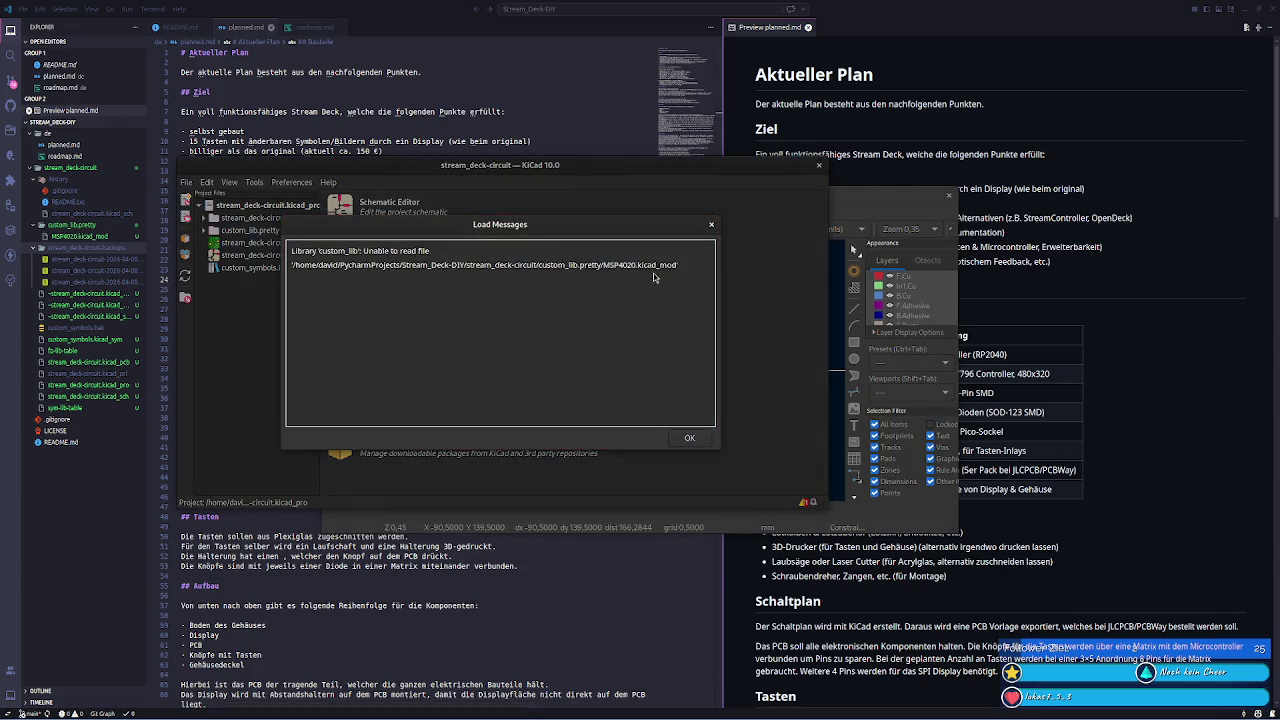
# - Open MSP4020.kicad_mod in VS Code to confirm it is empty, then close it
pyautogui.click(80, 236)
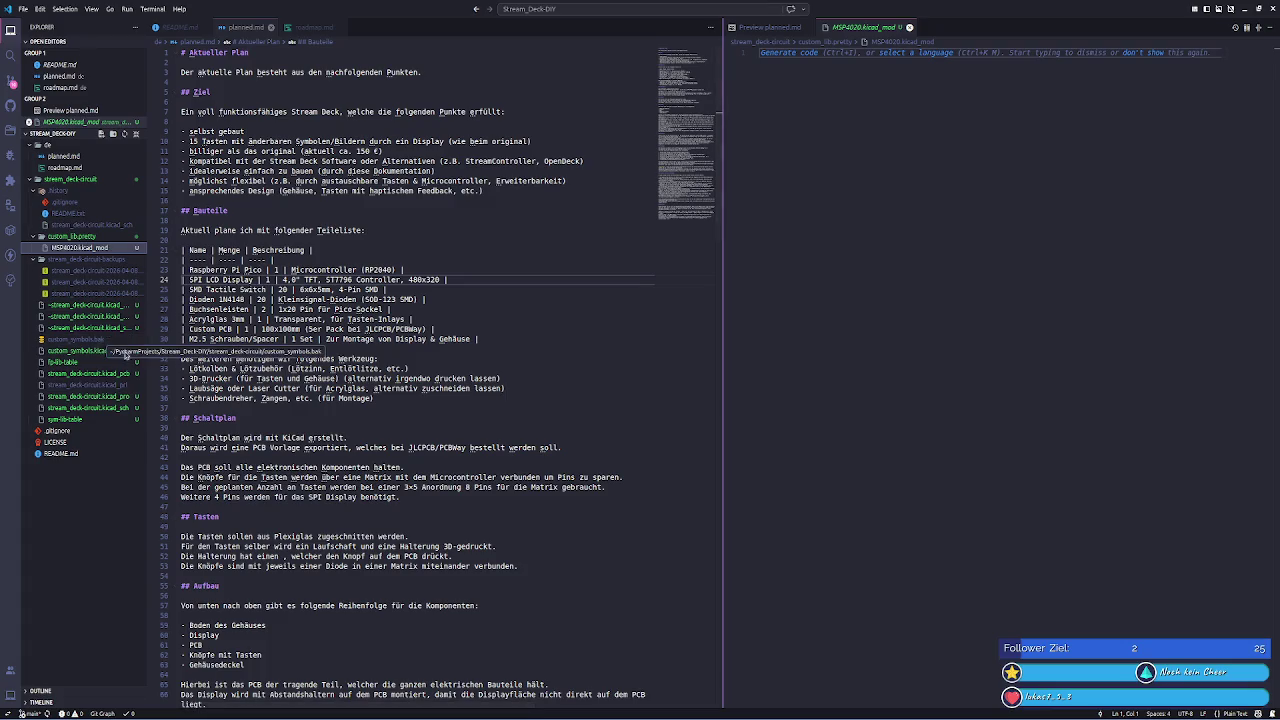
pyautogui.click(911, 27)
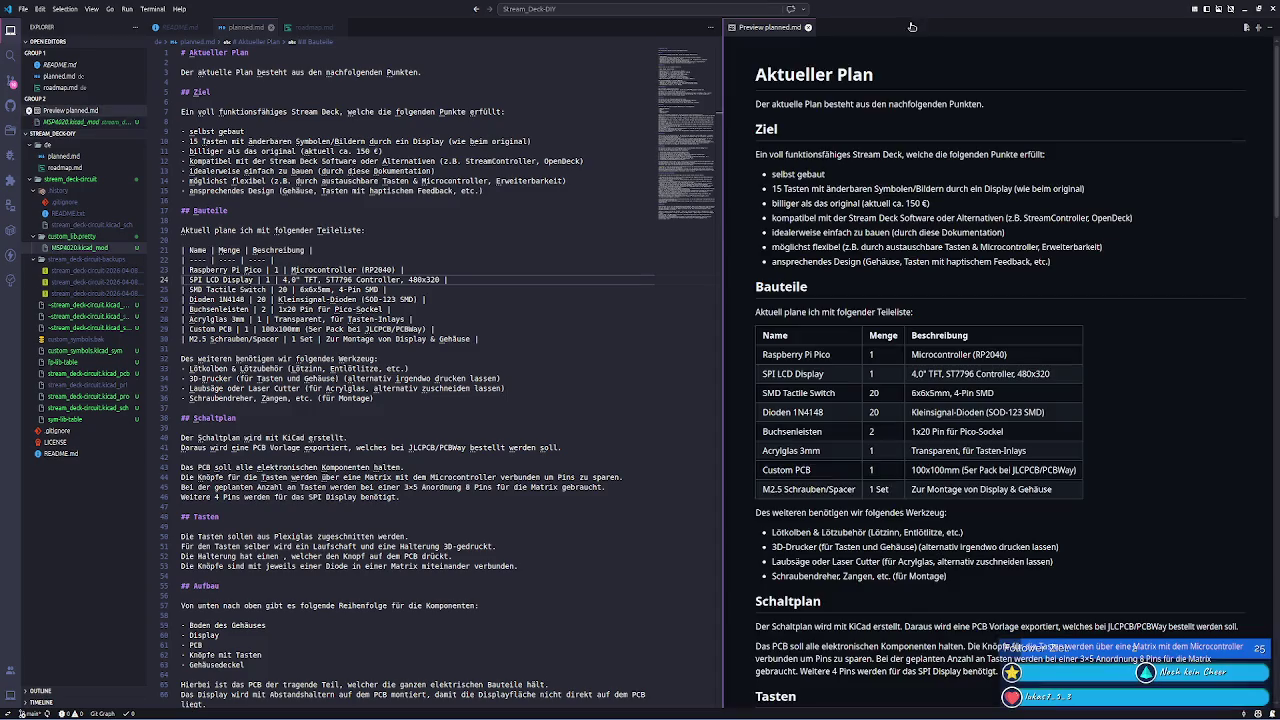
pyautogui.click(80, 236)
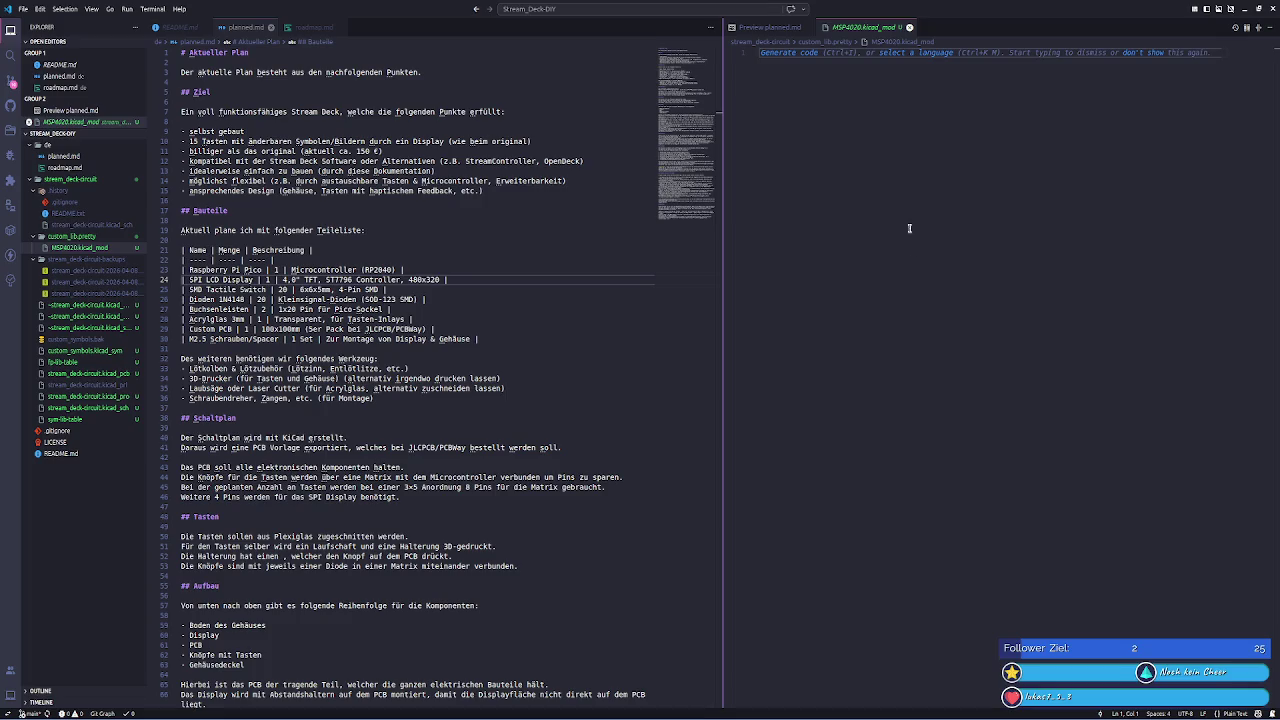
pyautogui.click(909, 27)
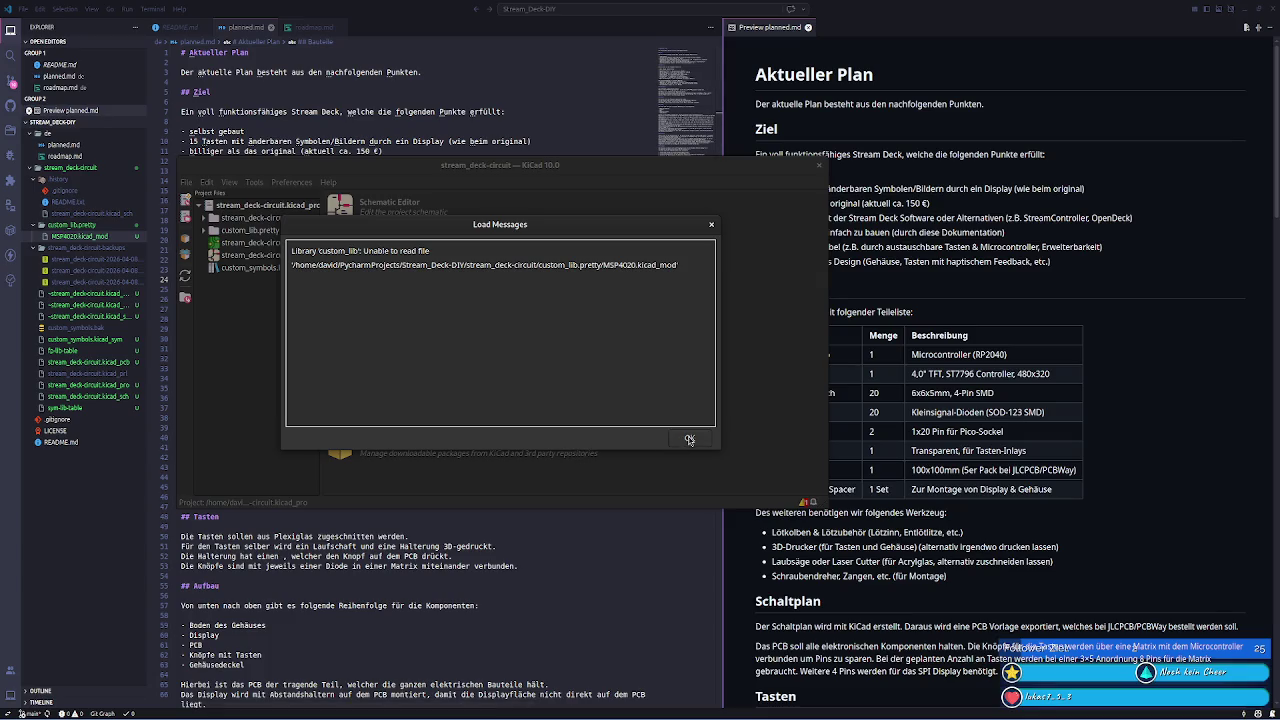
# - Dismiss KiCad's load error, reopen the Footprint Editor, and collapse custom_lib.pretty in Explorer
pyautogui.click(689, 439)
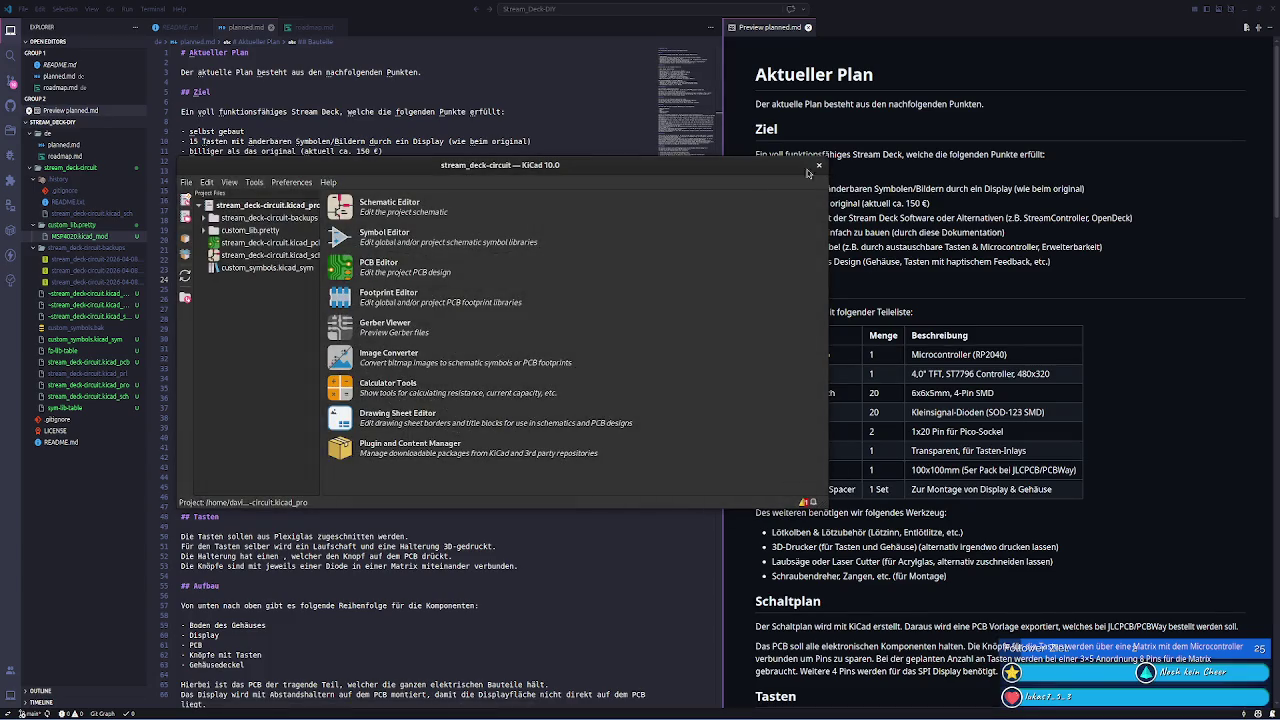
pyautogui.click(342, 300)
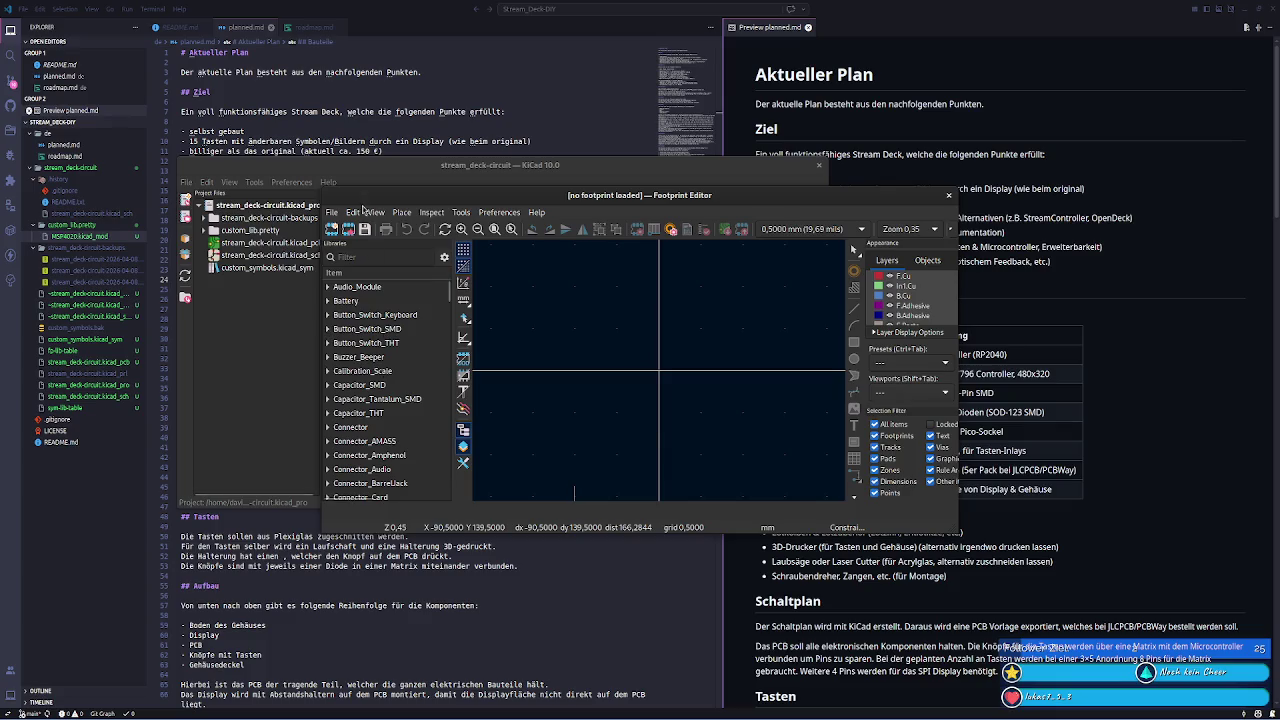
pyautogui.scroll(-4, 263, 331)
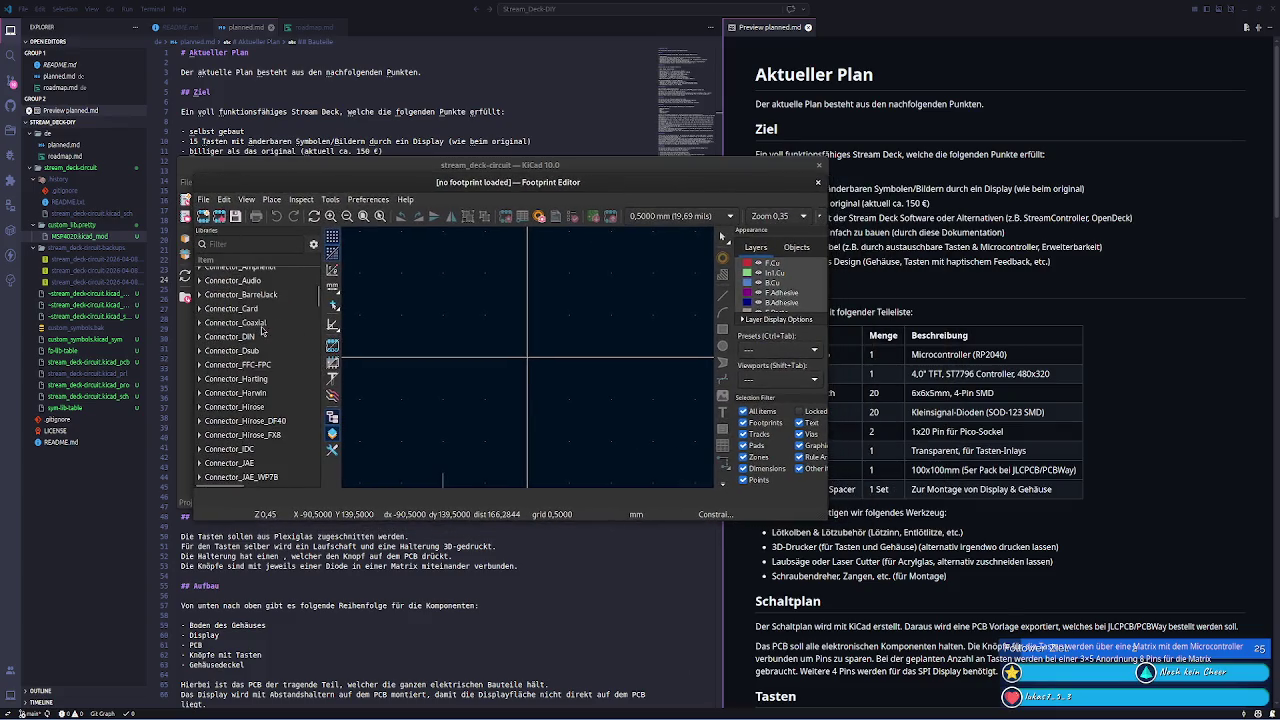
pyautogui.click(91, 236)
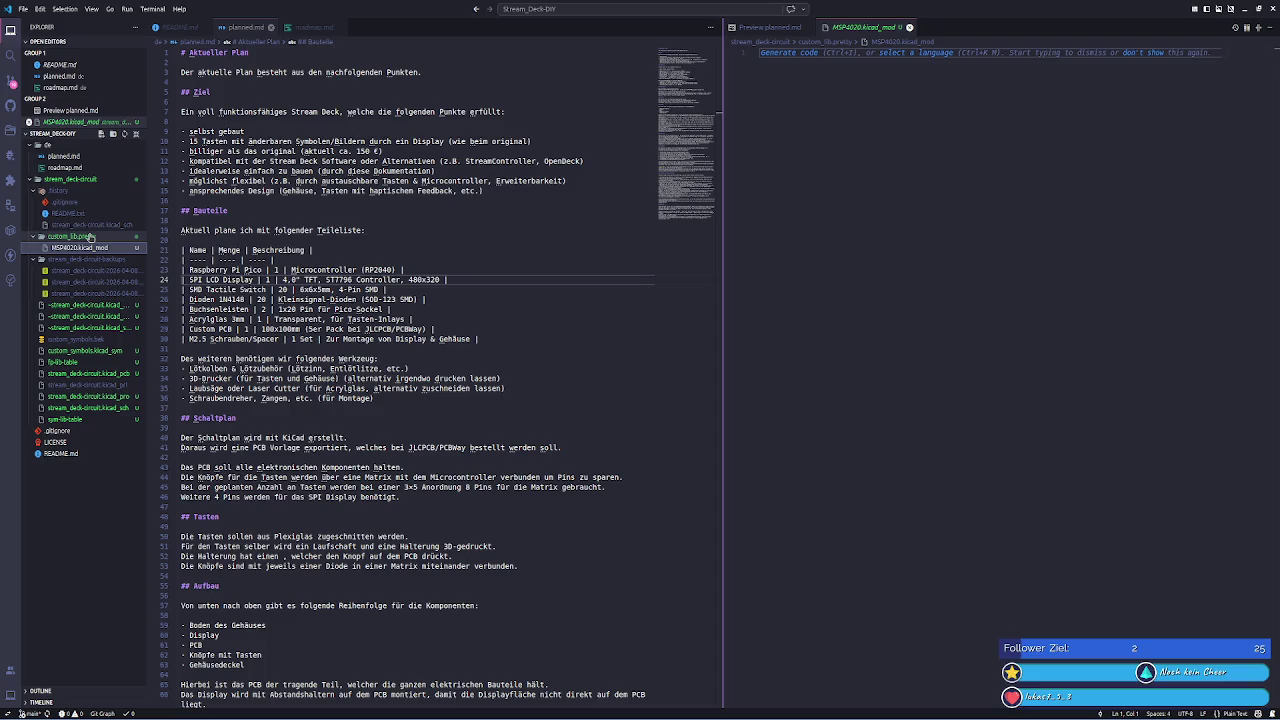
pyautogui.click(91, 236)
pyautogui.hotkey('ctrl', 'w')
pyautogui.click(402, 714)
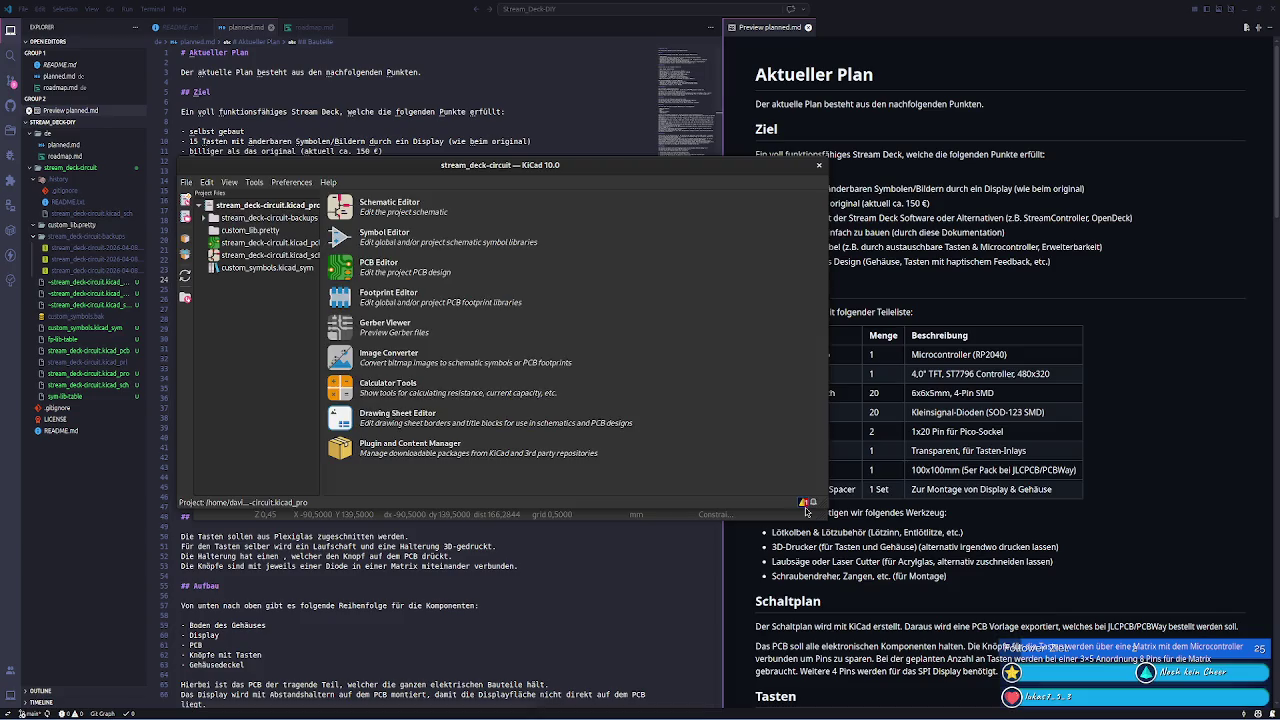
# - Dismiss the custom_lib load error and bring up the Footprint Editor's File menu
pyautogui.hotkey('ctrl', 'a')
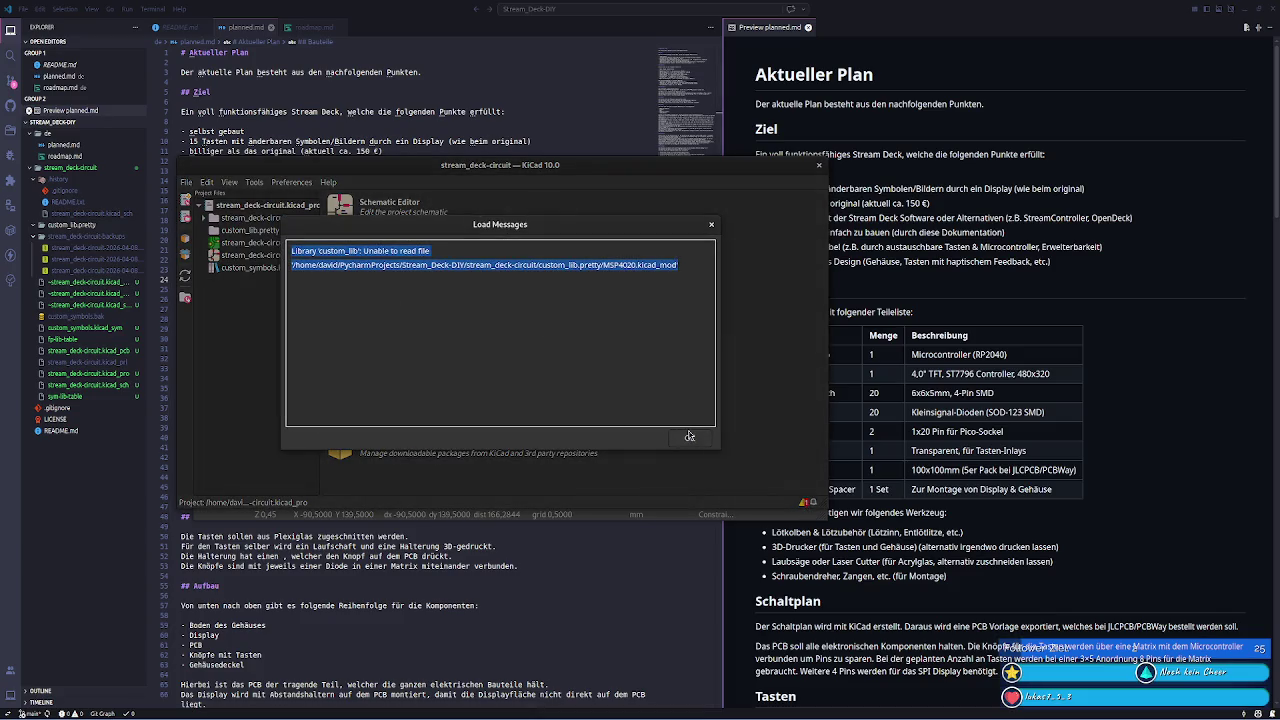
pyautogui.click(690, 436)
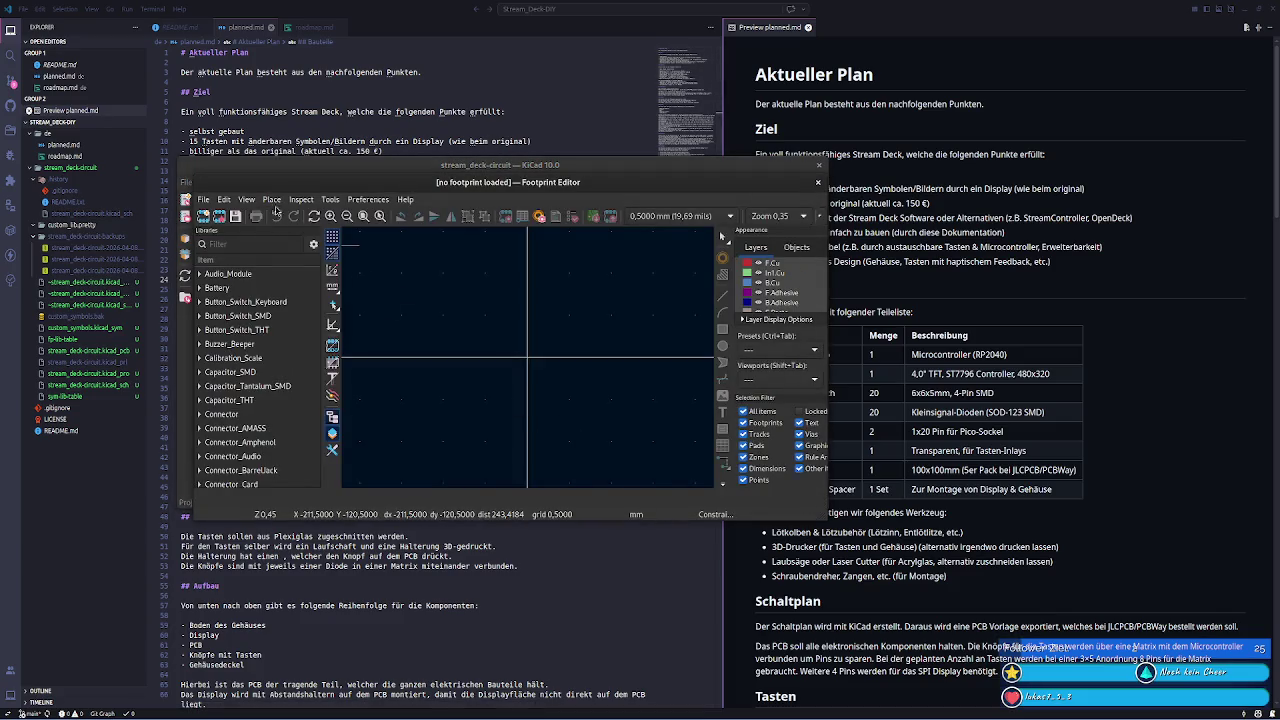
pyautogui.click(203, 199)
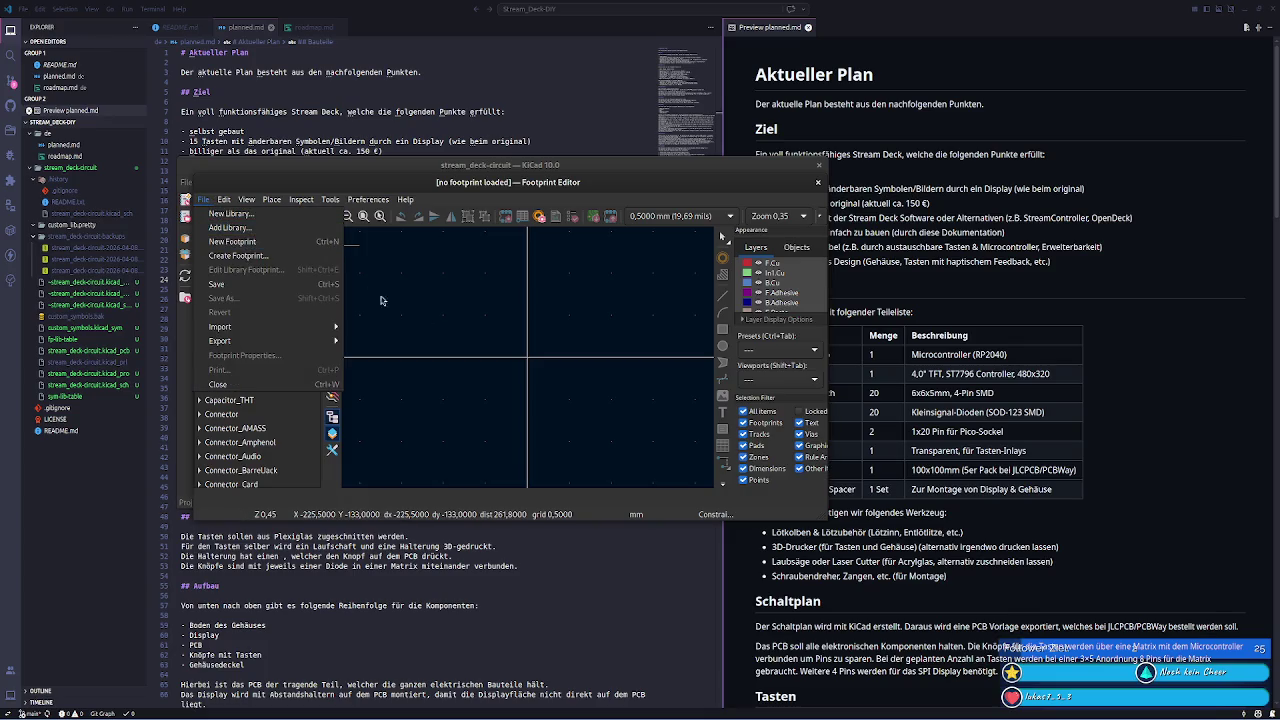
pyautogui.click(200, 199)
pyautogui.click(200, 199)
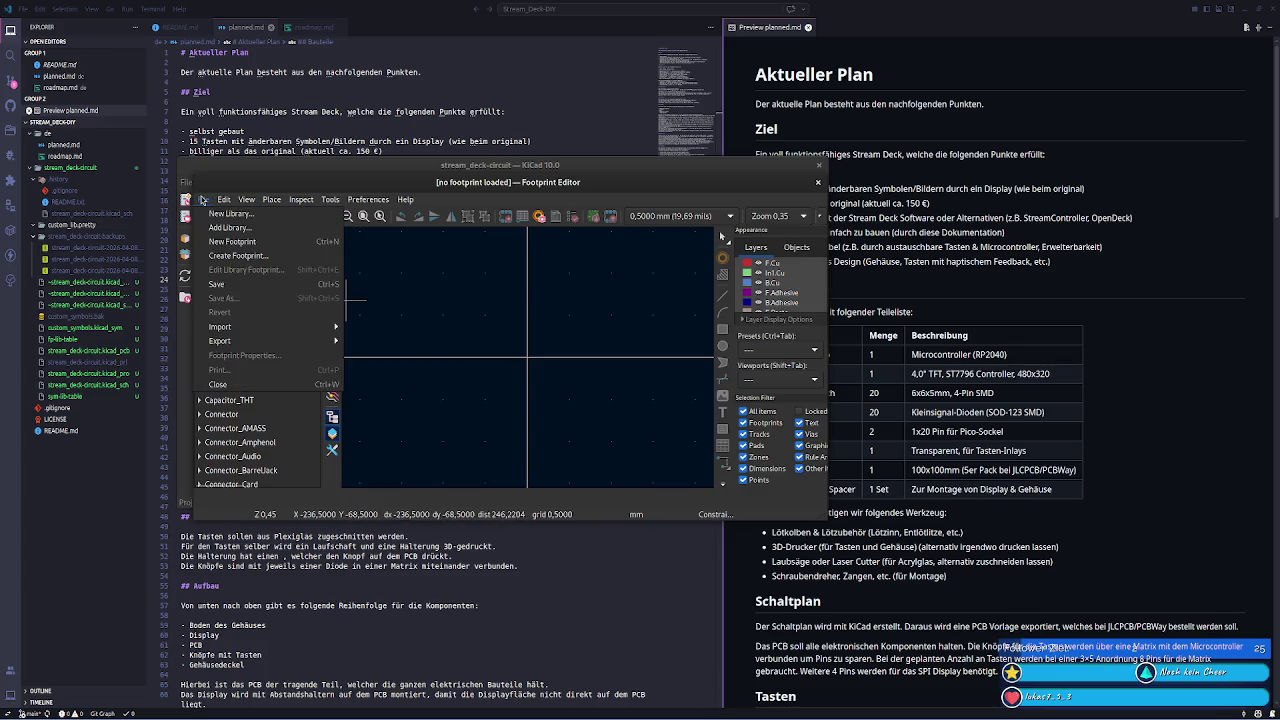
# - Reposition the Footprint Editor window and choose Add Library from the File menu
pyautogui.click(394, 194)
pyautogui.moveTo(412, 192); pyautogui.dragTo(449, 247)
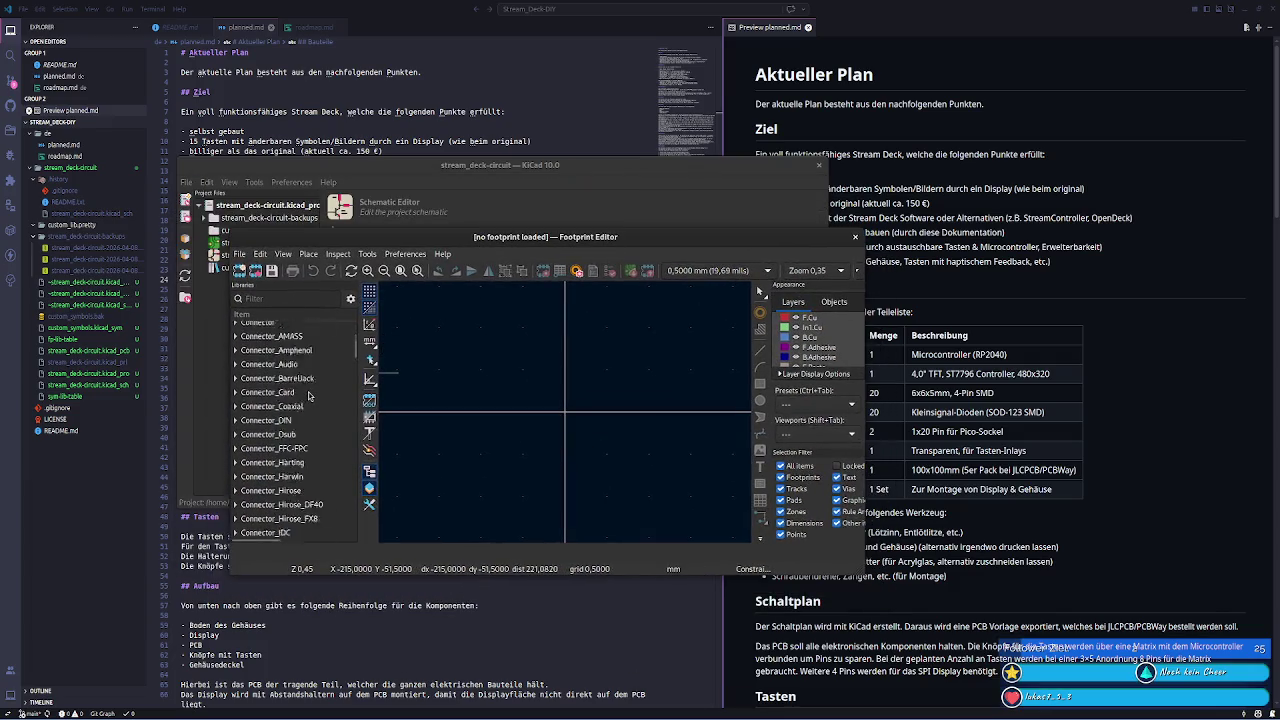
pyautogui.click(239, 254)
pyautogui.click(412, 329)
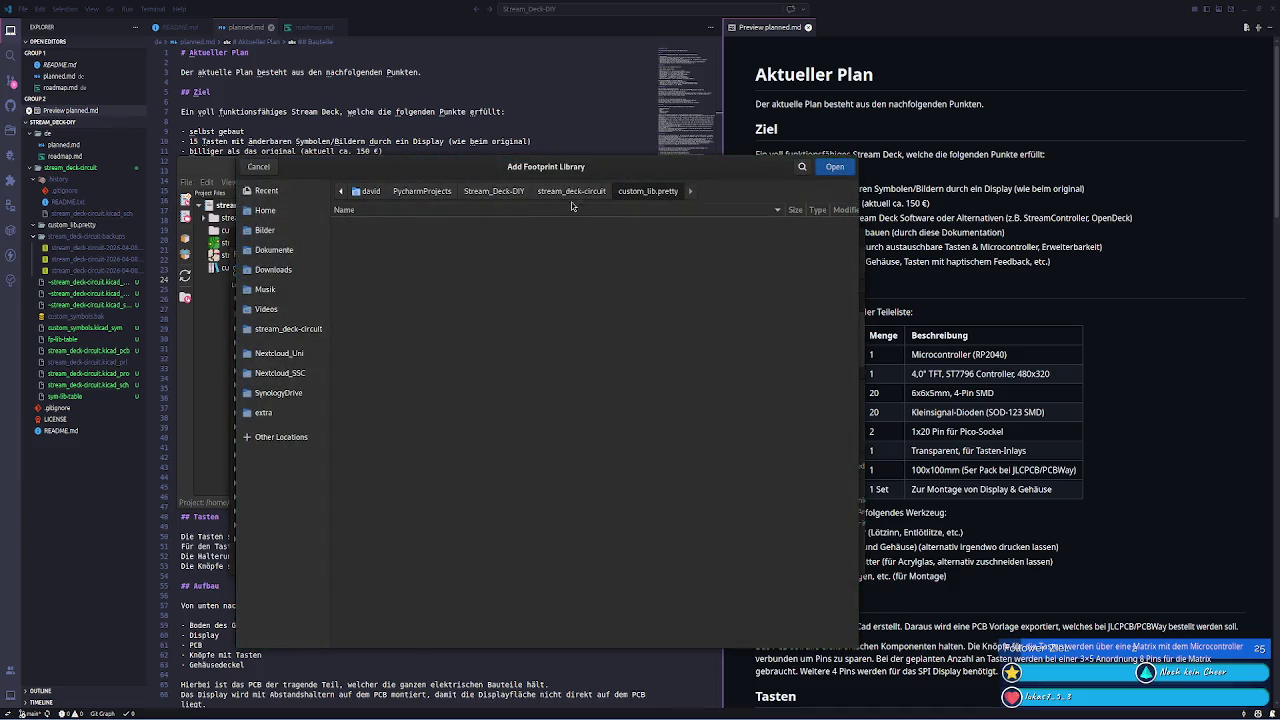
# - Add the custom_lib.pretty folder as a footprint library and relaunch the Footprint Editor
pyautogui.click(836, 167)
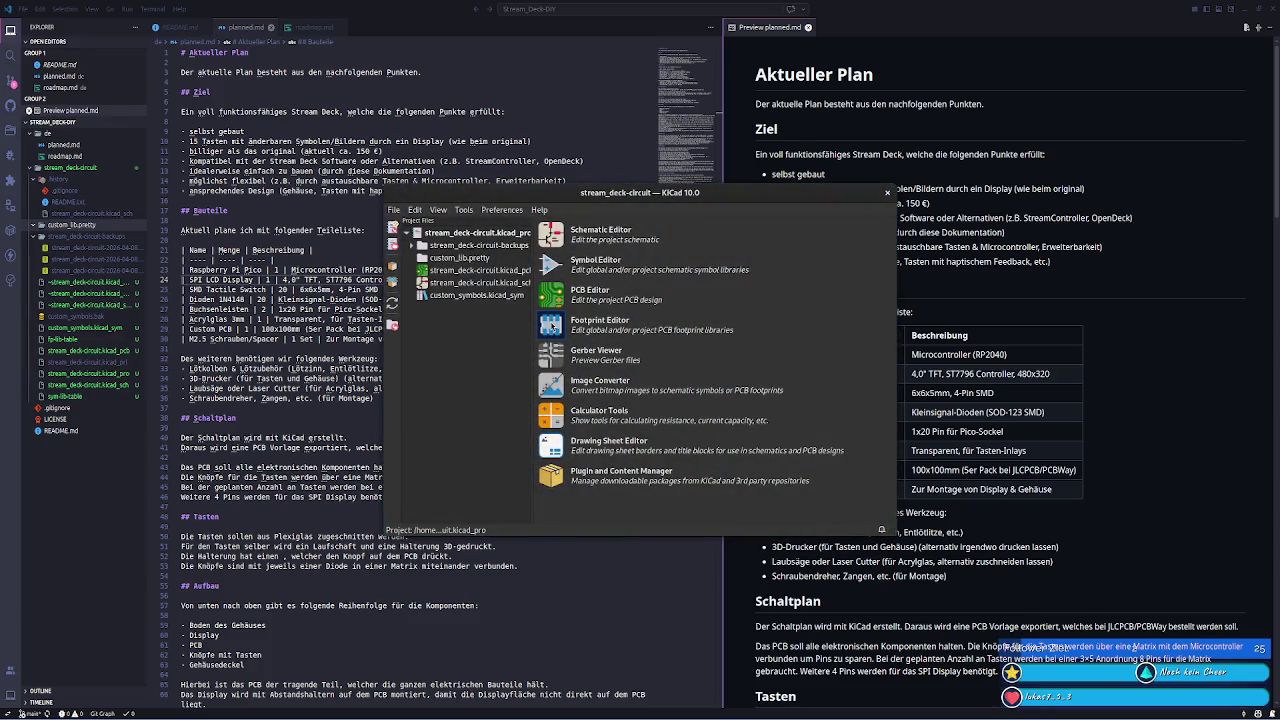
pyautogui.click(550, 324)
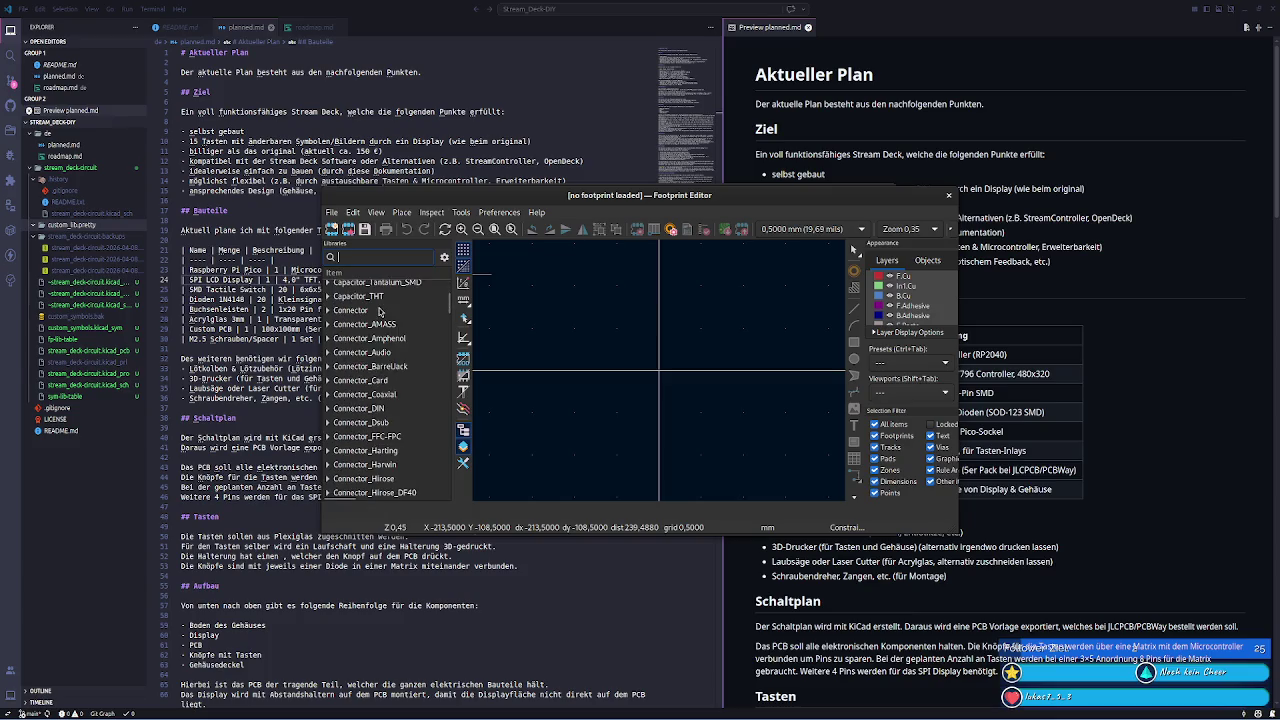
pyautogui.scroll(-4, 380, 313)
pyautogui.scroll(-4, 380, 313)
pyautogui.scroll(-4, 380, 313)
pyautogui.scroll(-4, 380, 313)
pyautogui.scroll(-2, 380, 313)
pyautogui.scroll(-2, 380, 313)
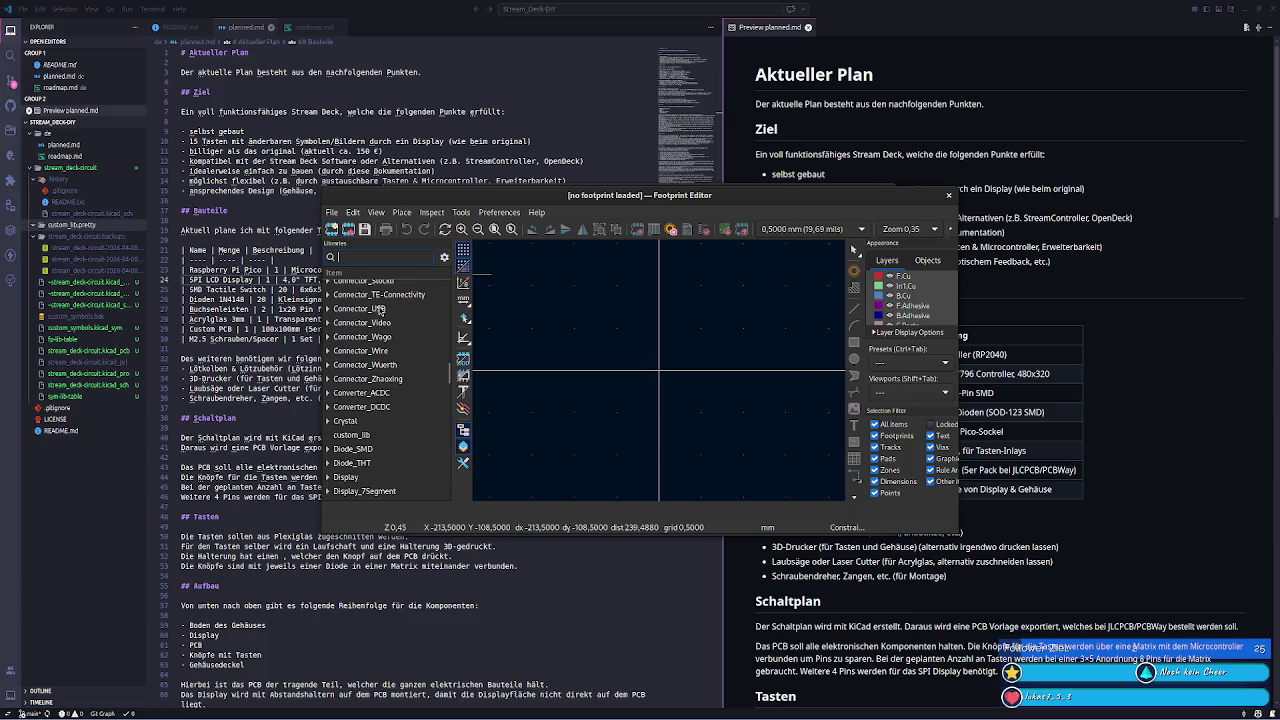
# - Create a new Untitled footprint inside the custom_lib library
pyautogui.click(369, 437)
pyautogui.click(332, 213)
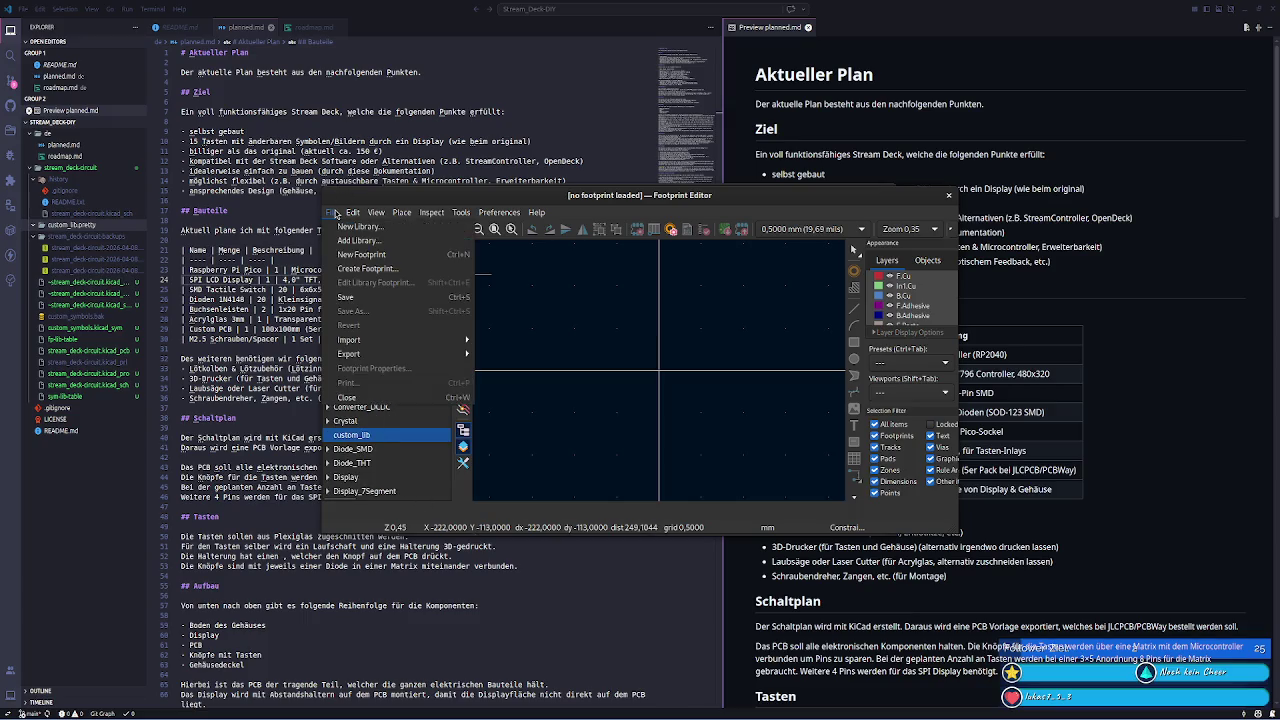
pyautogui.click(361, 254)
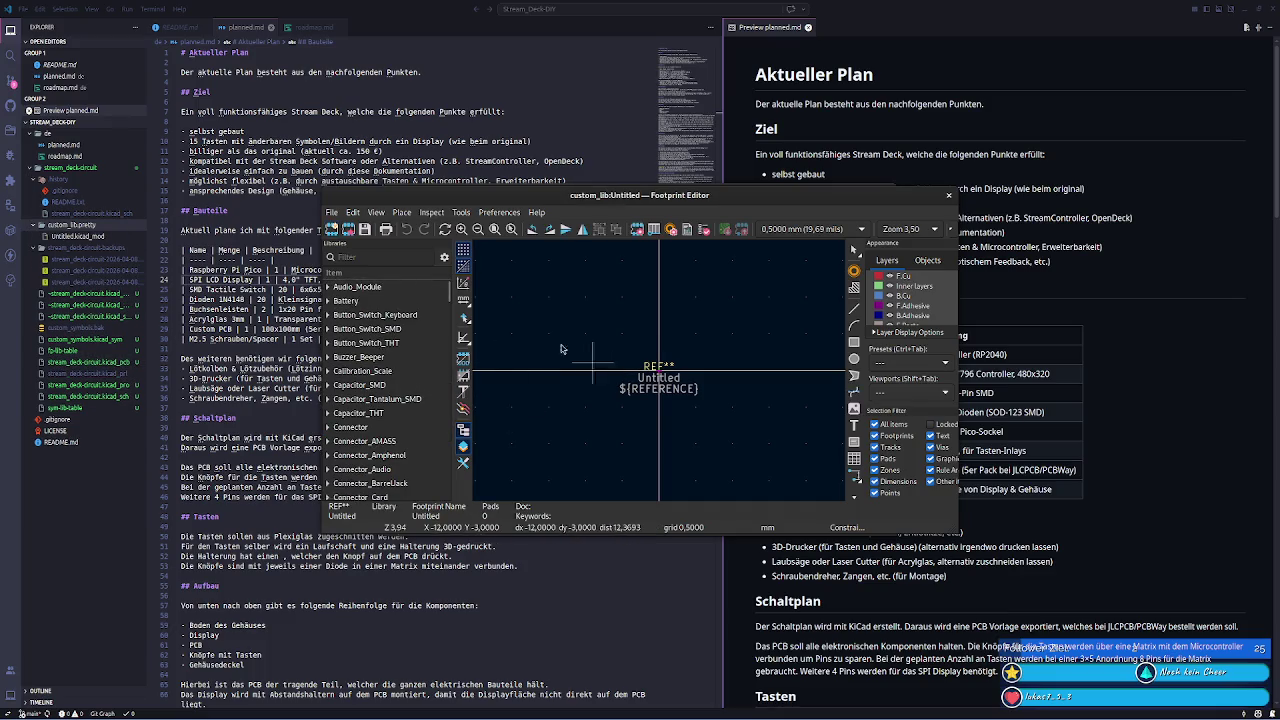
# - Delete the Untitled footprint from custom_lib, confirming the deletion
pyautogui.scroll(-3, 386, 388)
pyautogui.scroll(-5, 386, 388)
pyautogui.scroll(-5, 386, 388)
pyautogui.scroll(-4, 386, 388)
pyautogui.doubleClick(368, 377)
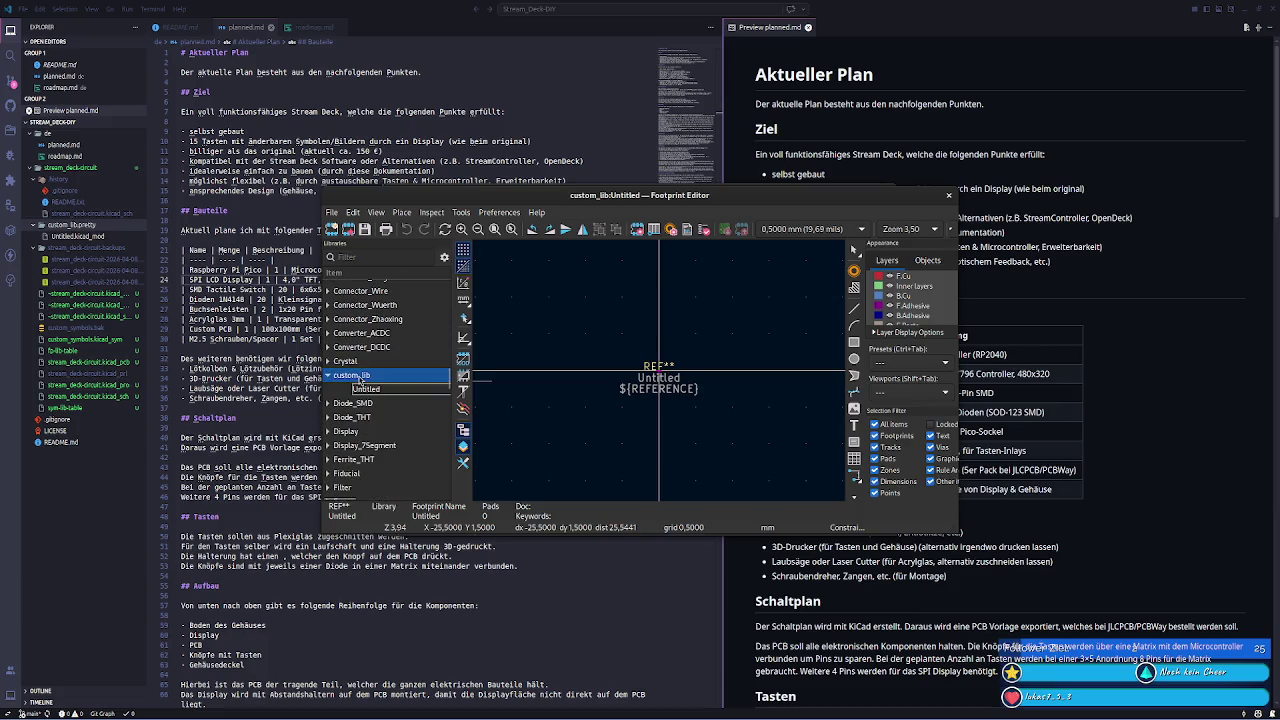
pyautogui.rightClick(366, 389)
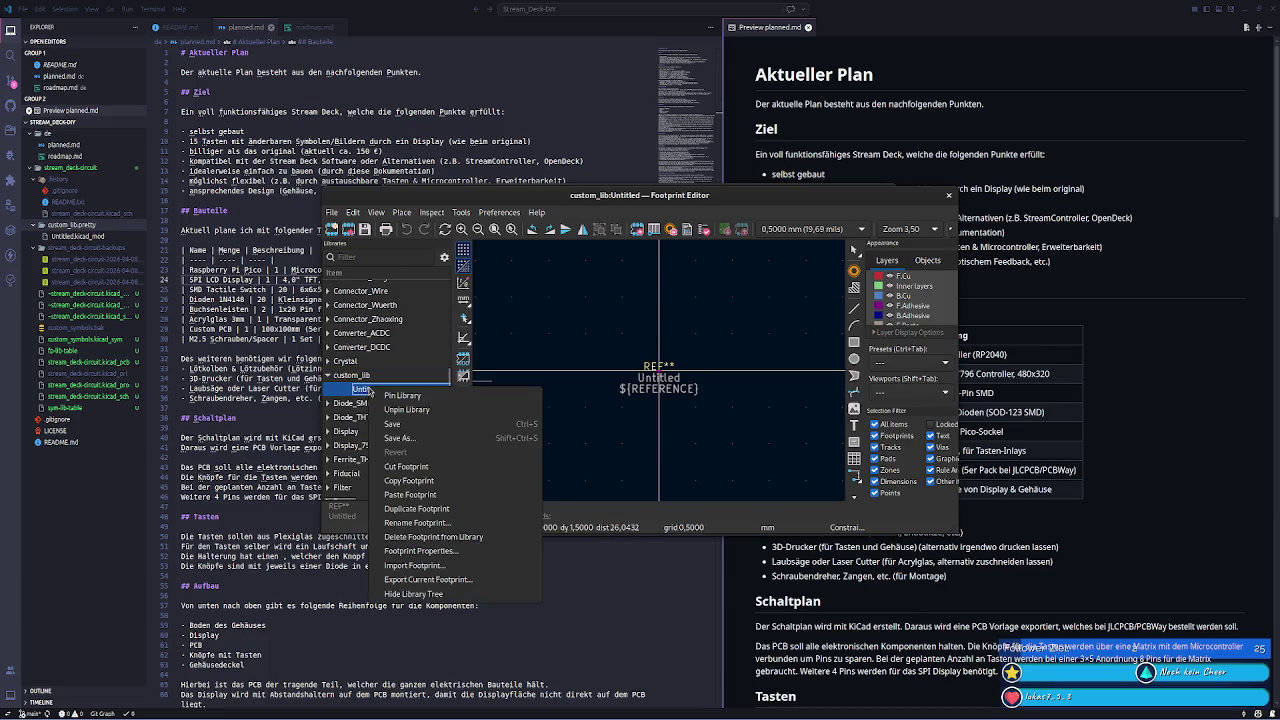
pyautogui.click(478, 522)
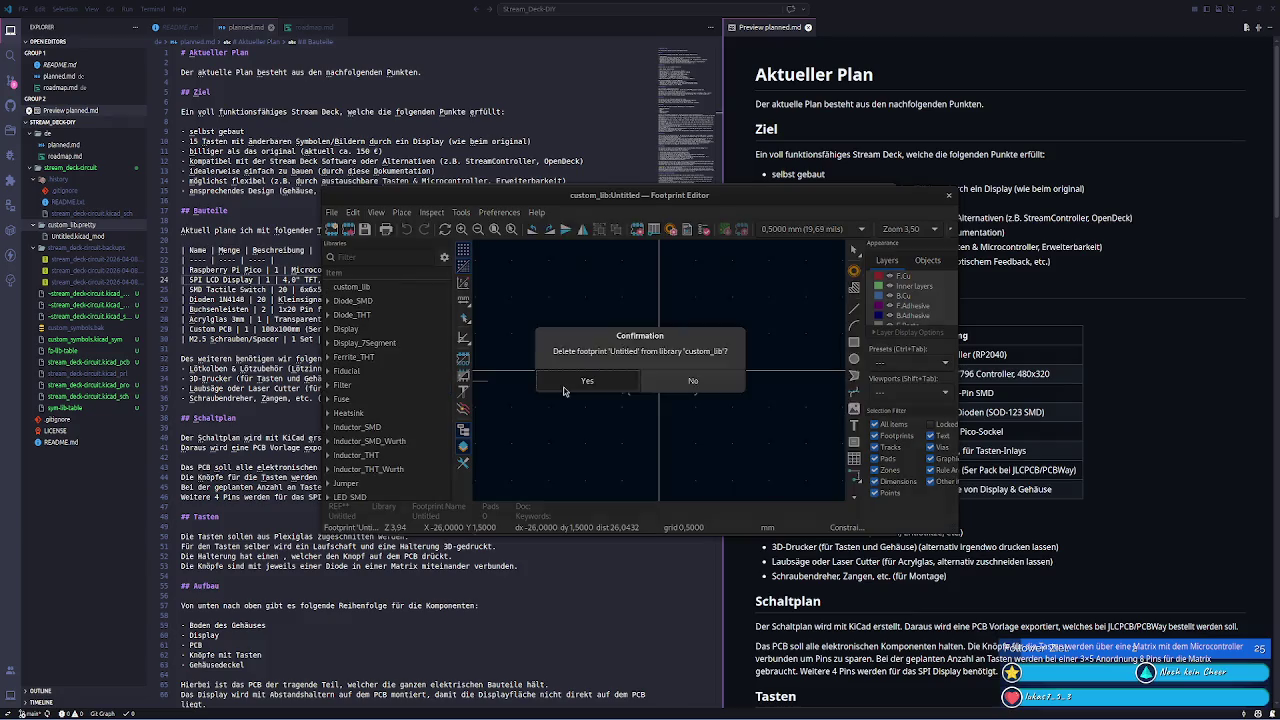
pyautogui.press('Return')
# - Expand the Display library in the tree to list its footprints
pyautogui.scroll(-3, 429, 416)
pyautogui.scroll(-3, 427, 416)
pyautogui.scroll(-3, 425, 416)
pyautogui.scroll(-3, 421, 416)
pyautogui.scroll(5, 421, 416)
pyautogui.scroll(8, 421, 416)
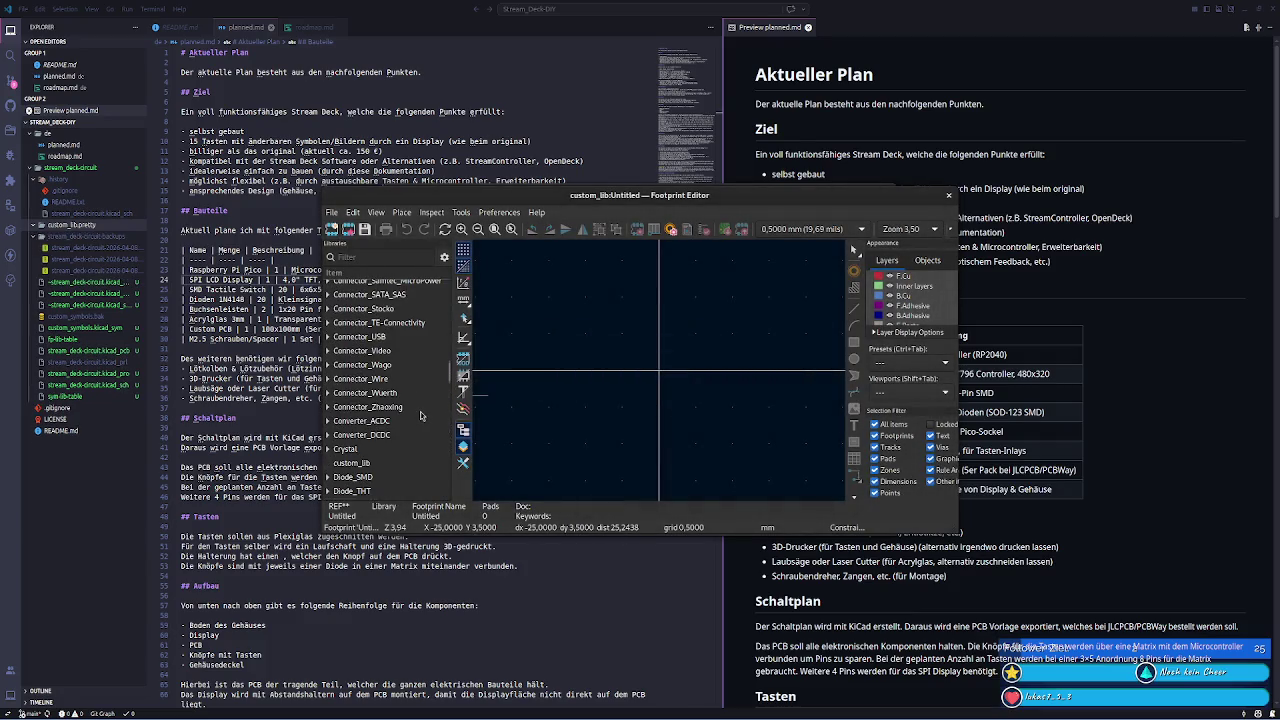
pyautogui.scroll(-3, 356, 459)
pyautogui.click(360, 420)
pyautogui.click(327, 417)
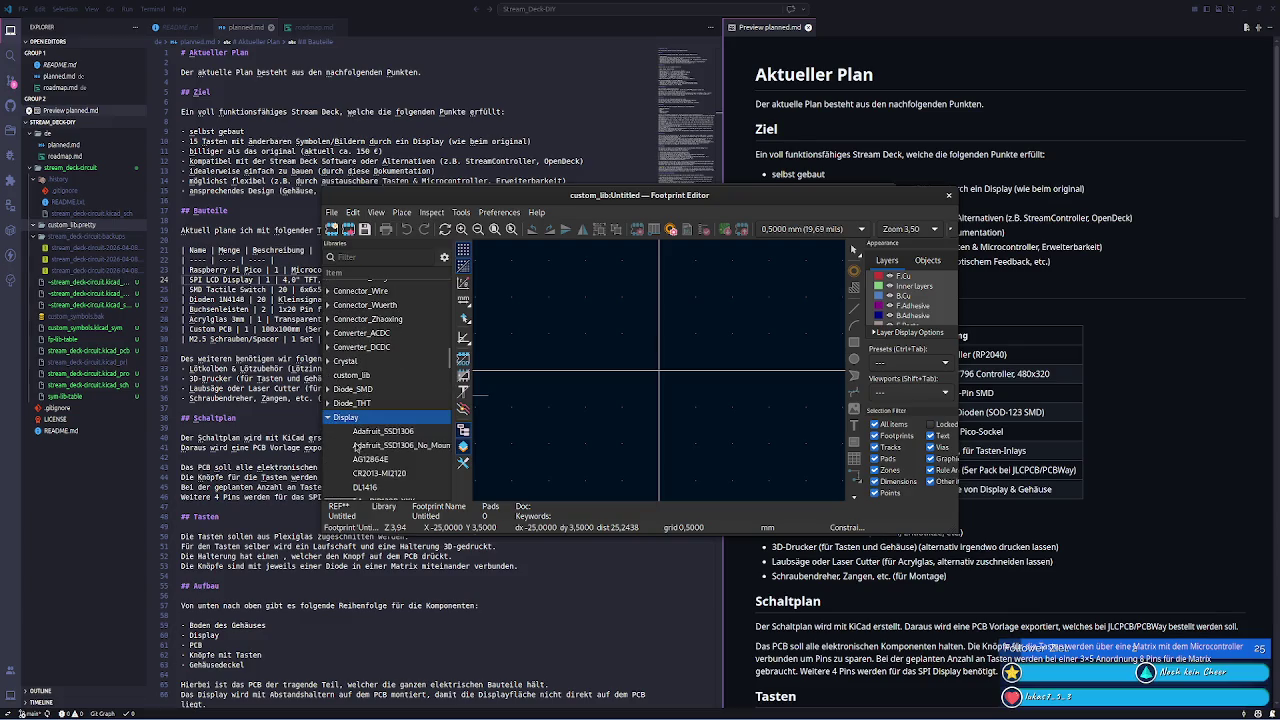
# - Copy the CR2013-MI2120 footprint from Display and paste it into custom_lib
pyautogui.rightClick(392, 474)
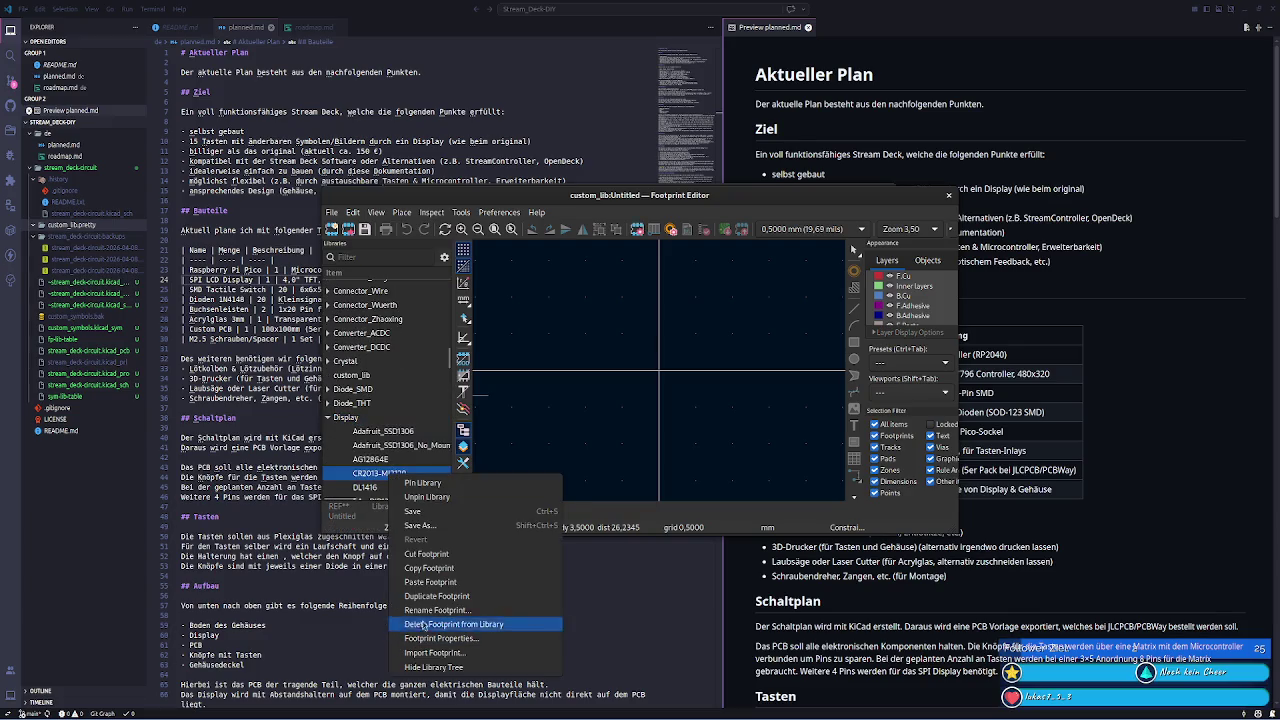
pyautogui.press('Escape')
pyautogui.click(352, 375)
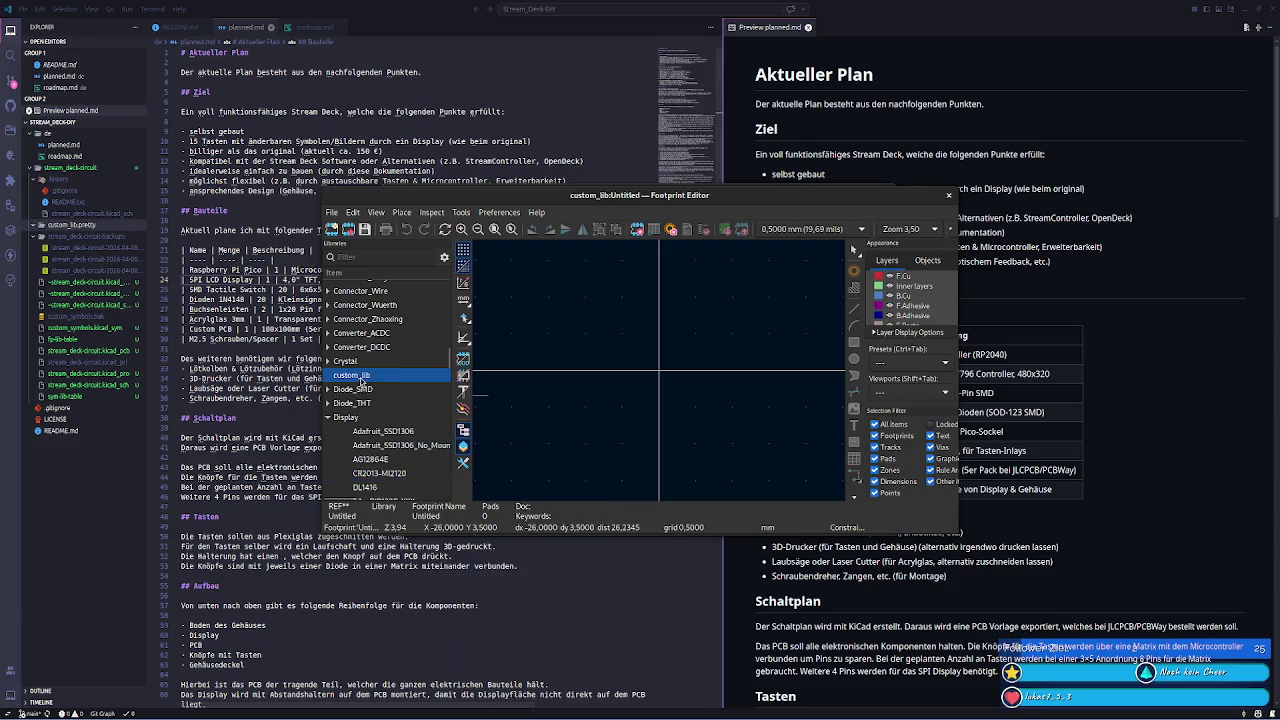
pyautogui.rightClick(362, 378)
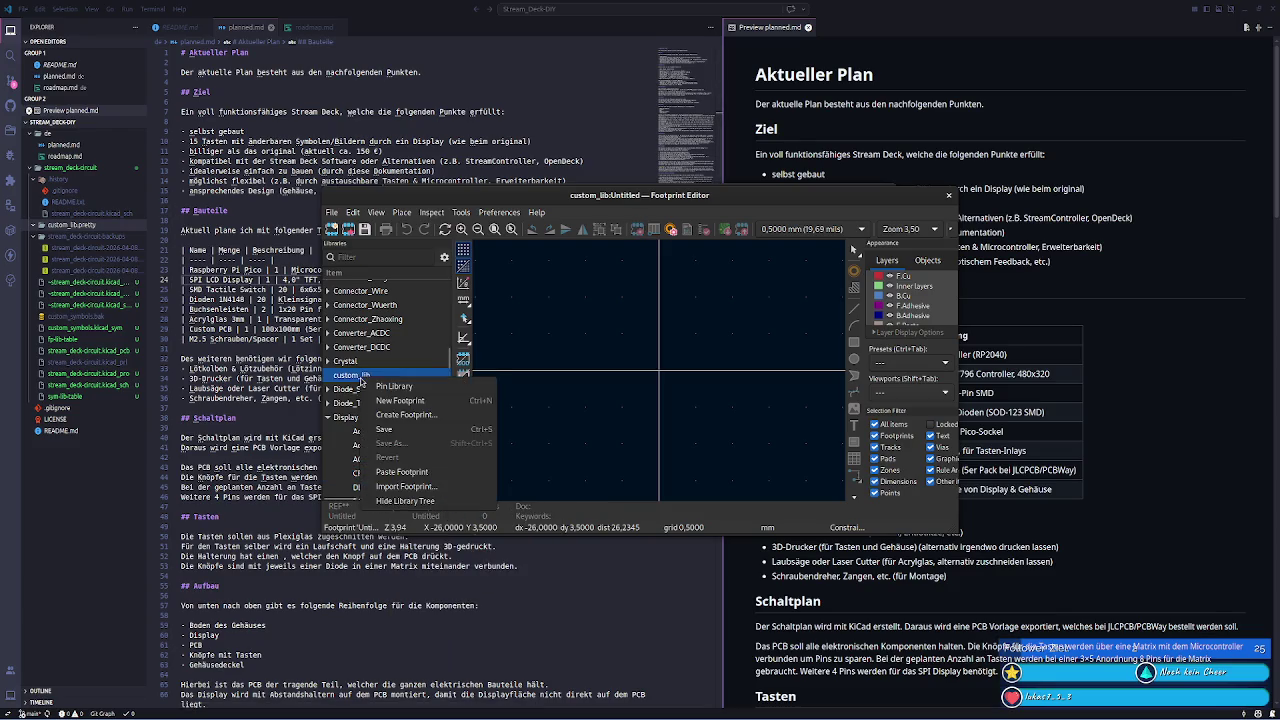
pyautogui.click(442, 478)
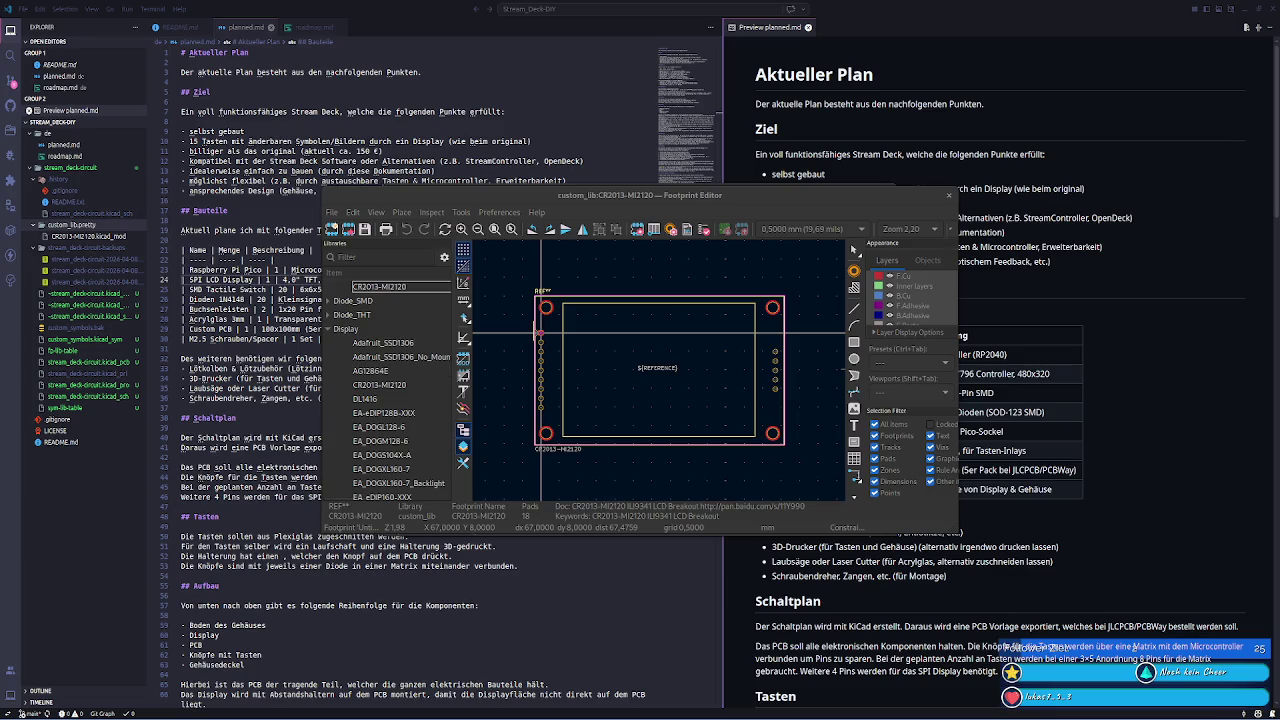
pyautogui.rightClick(390, 290)
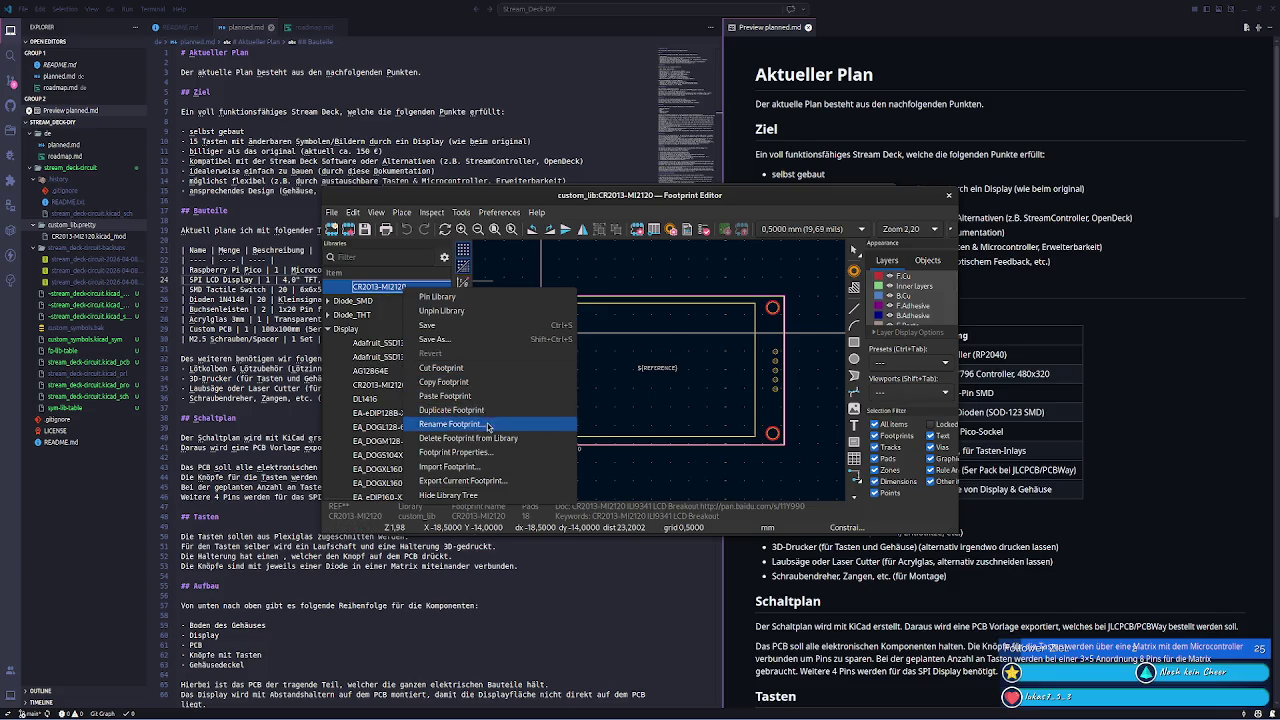
# - Rename the copied CR2013-MI2120 footprint to CR2019-MI5027 and save it with Ctrl+S
pyautogui.click(537, 410)
pyautogui.write('CR2019-MI5027')
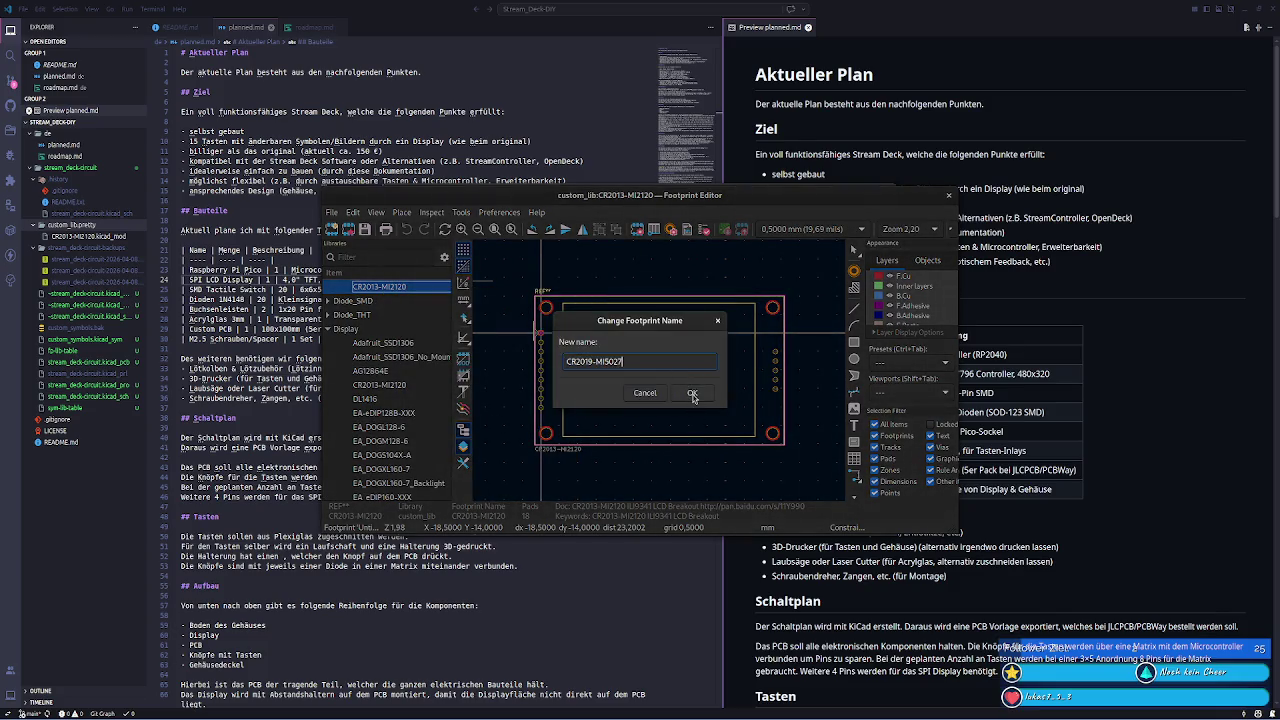
pyautogui.click(692, 392)
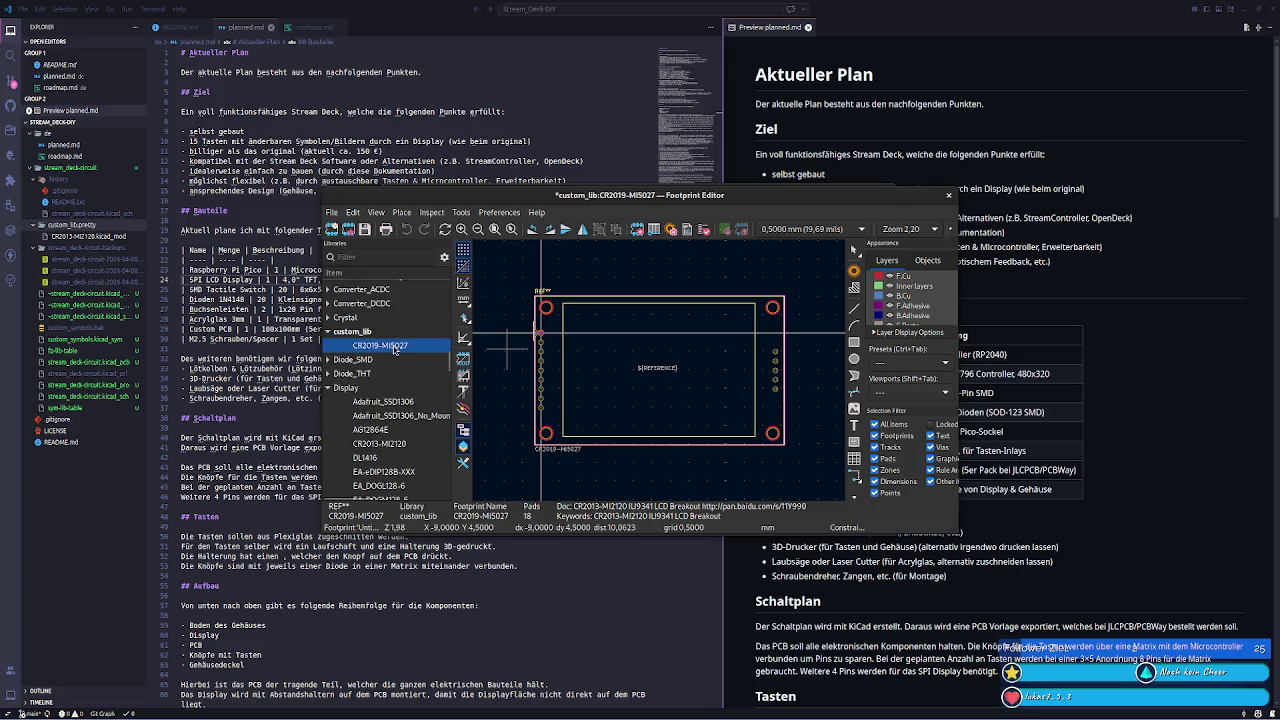
pyautogui.hotkey('ctrl', 's')
pyautogui.scroll(-2, 395, 335)
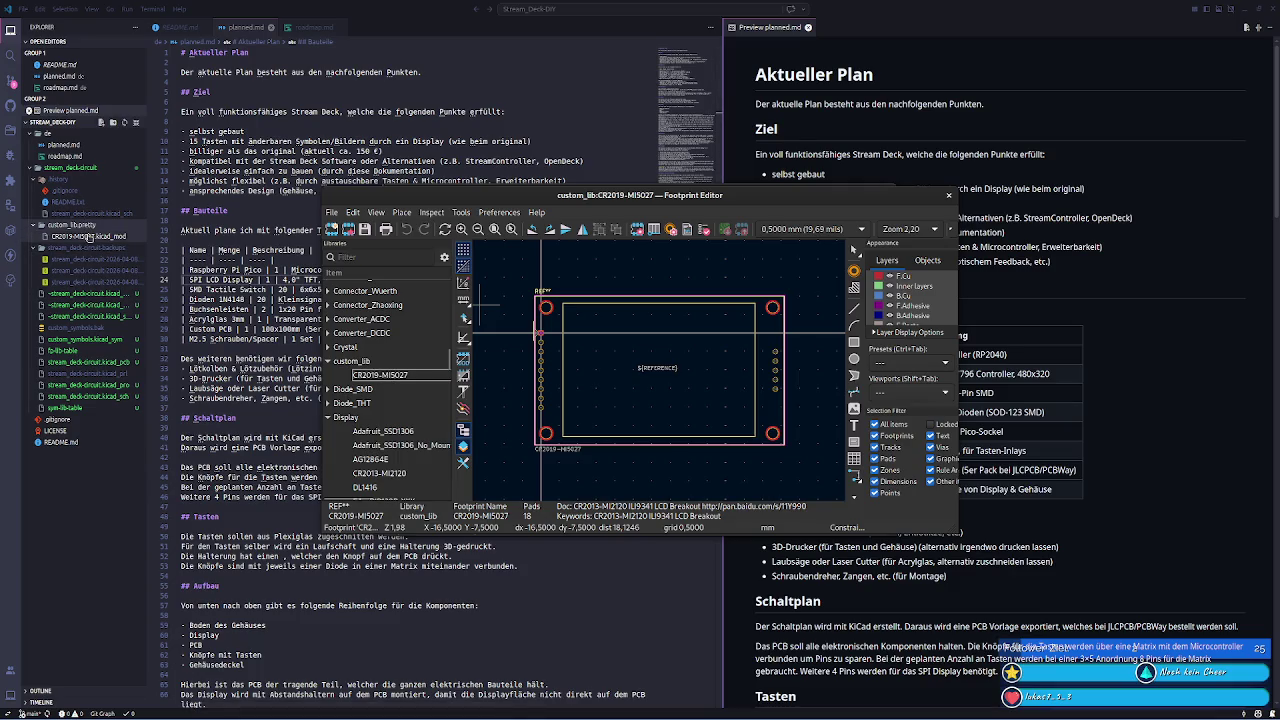
pyautogui.click(88, 237)
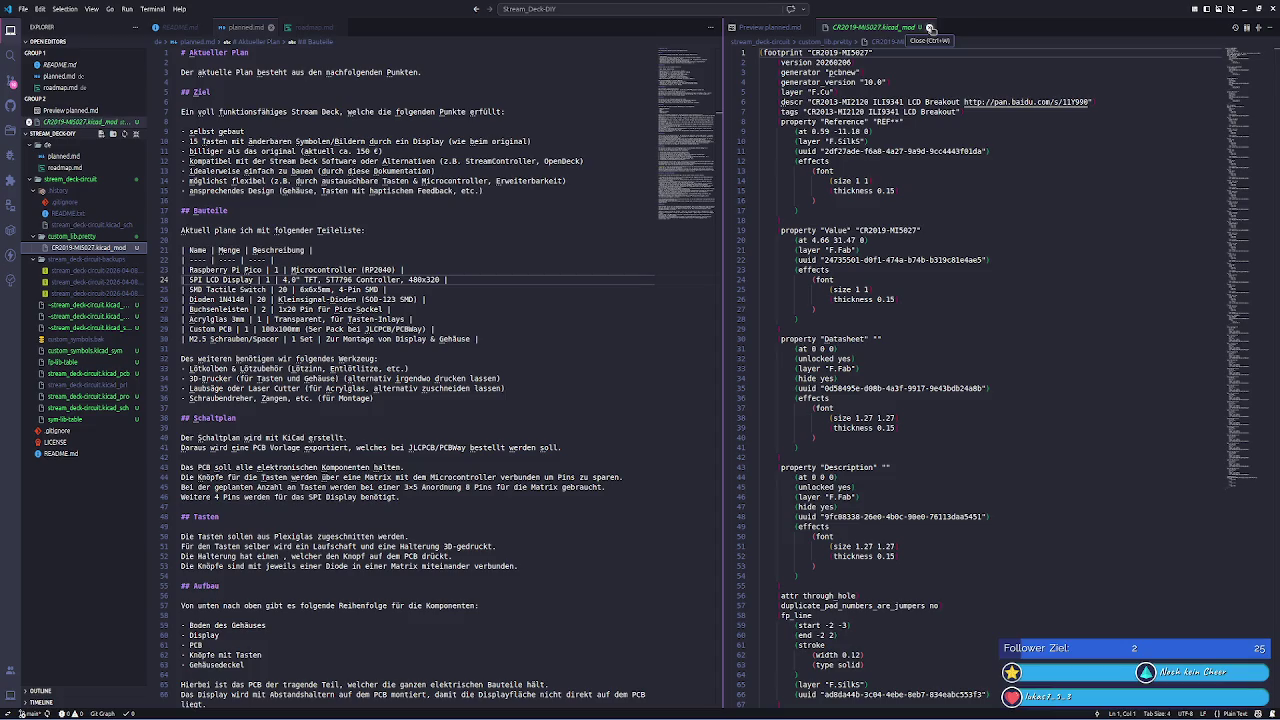
# - Open CR2019-MI5027.kicad_mod as text in the right editor group beside planned.md
pyautogui.click(930, 27)
pyautogui.click(57, 238)
pyautogui.click(930, 27)
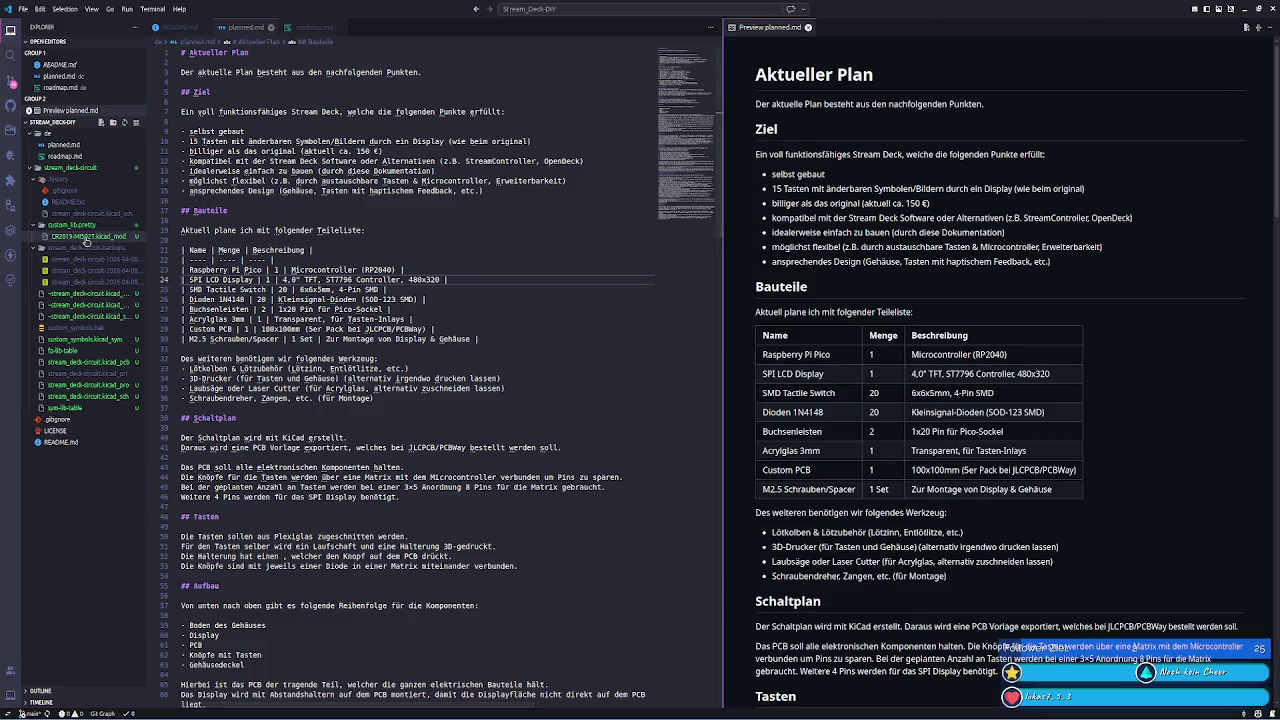
pyautogui.rightClick(87, 241)
pyautogui.press('Escape')
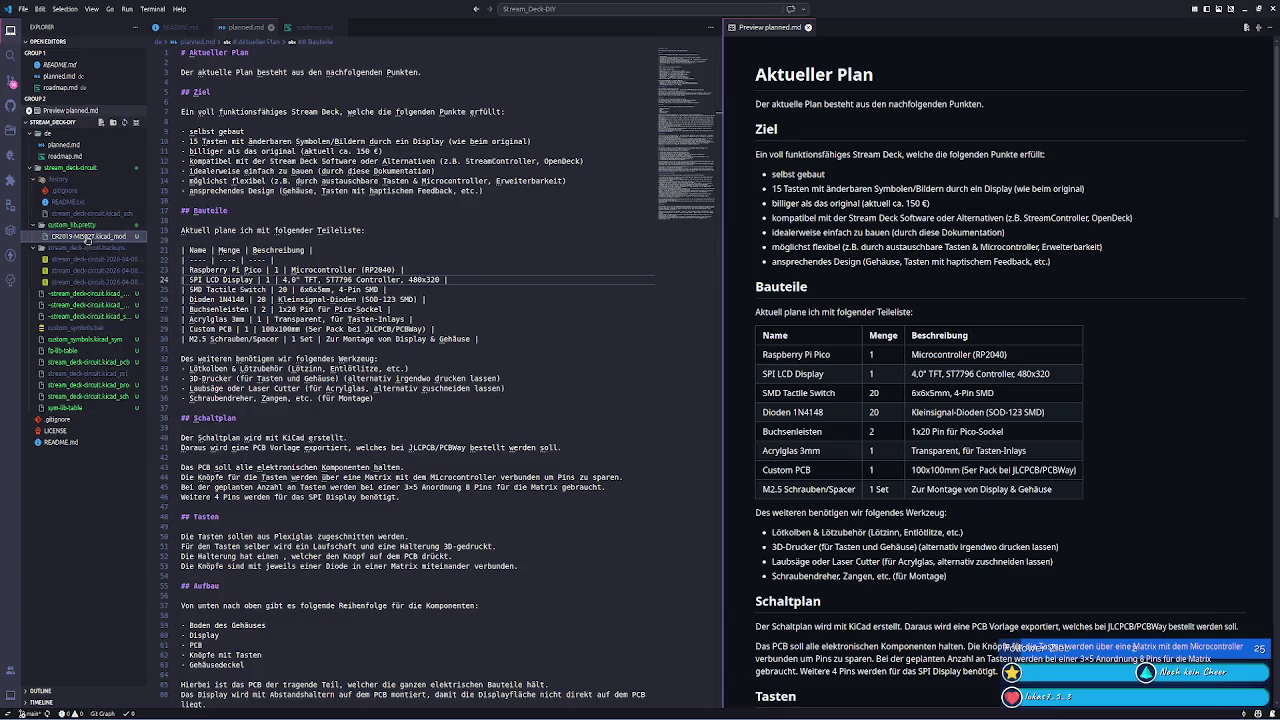
pyautogui.click(87, 238)
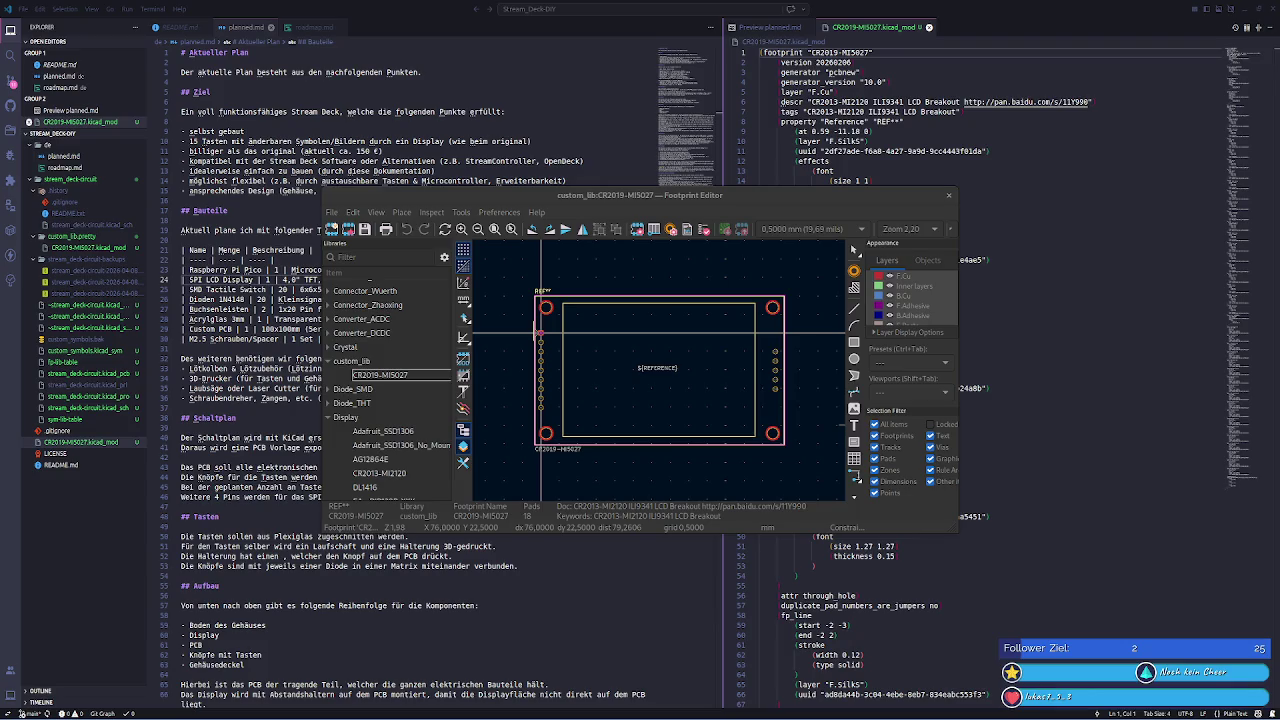
# - Paste the LCD-wiki ST7796S datasheet URL from clipboard history into the footprint's Datasheet field
pyautogui.click(637, 231)
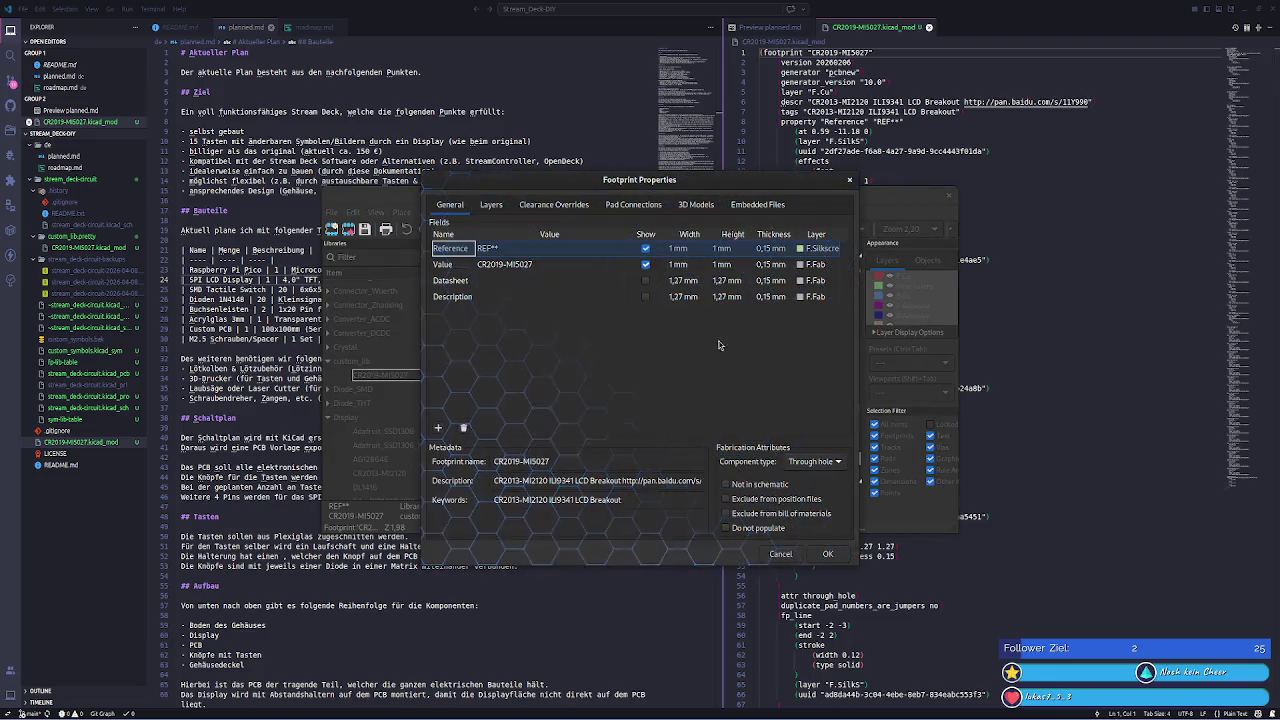
pyautogui.click(535, 265)
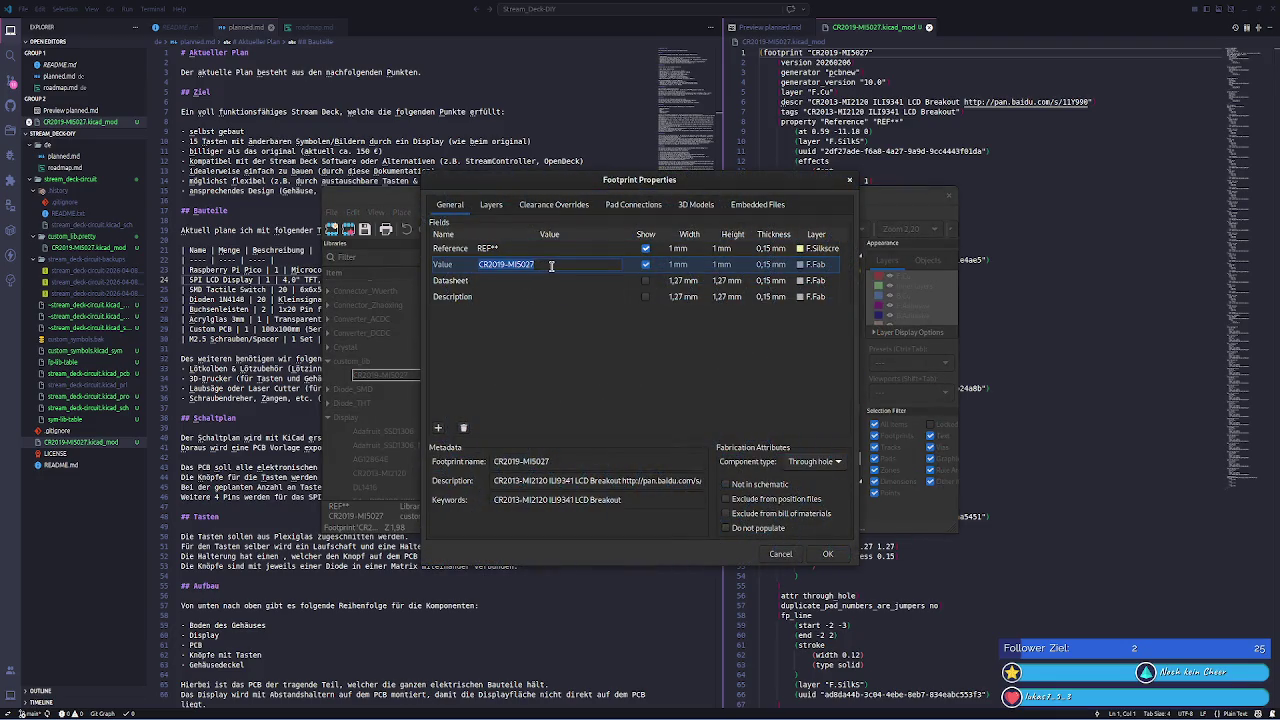
pyautogui.click(506, 284)
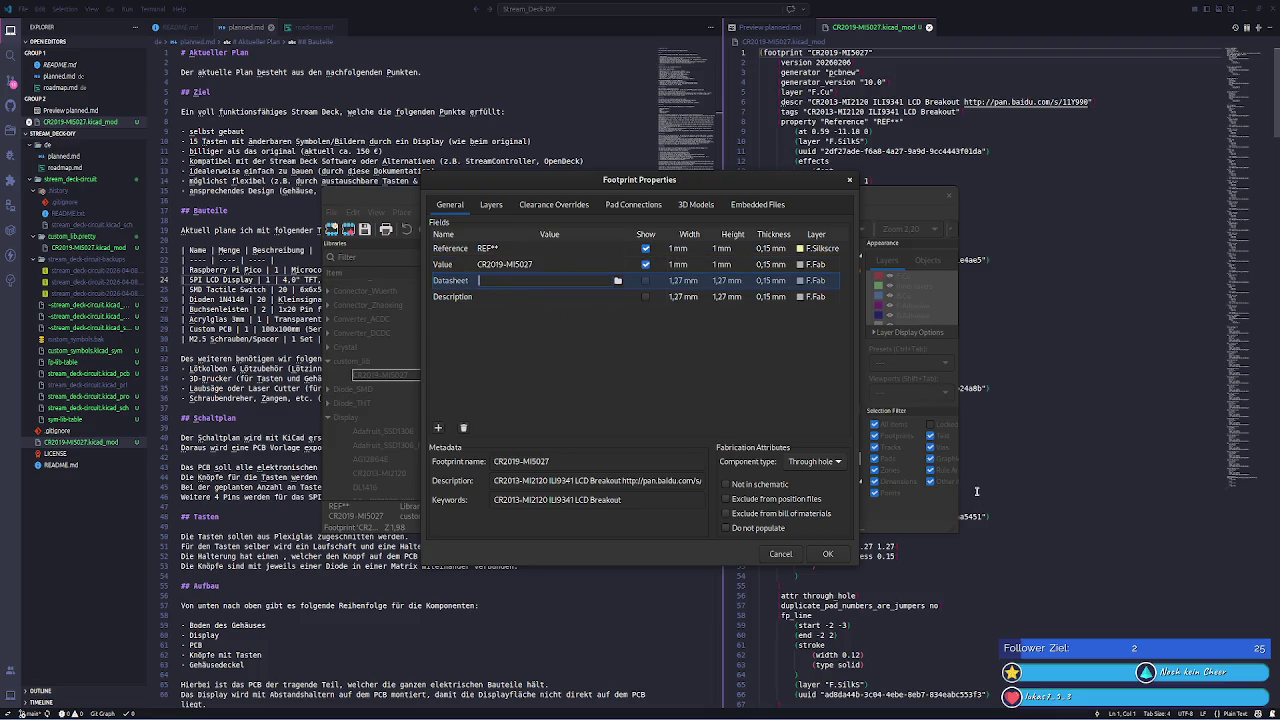
pyautogui.press('super+v')
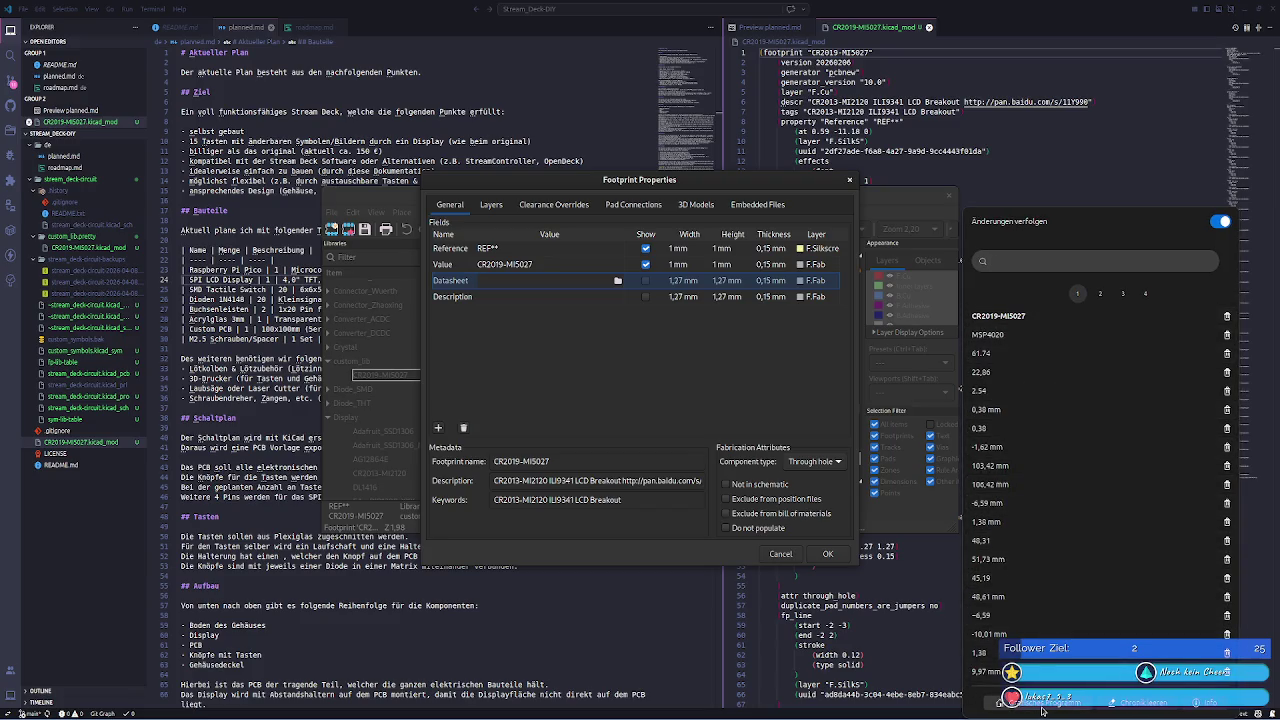
pyautogui.click(1100, 293)
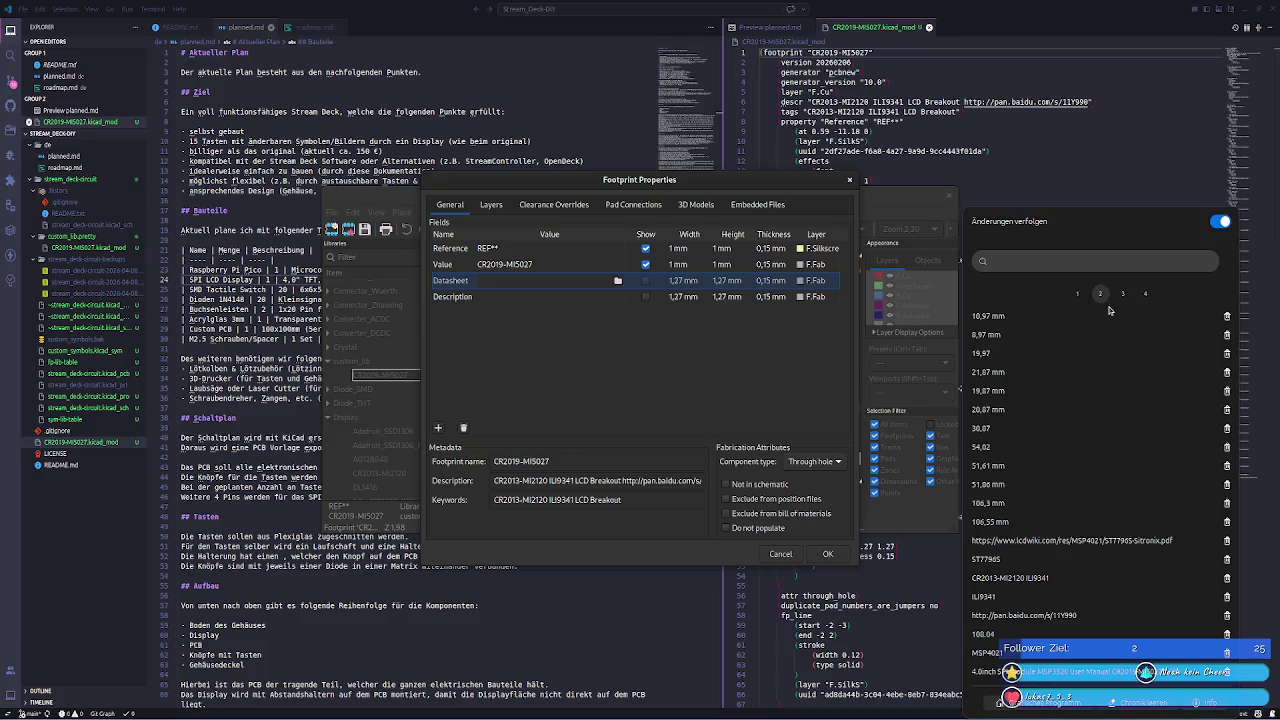
pyautogui.click(1077, 541)
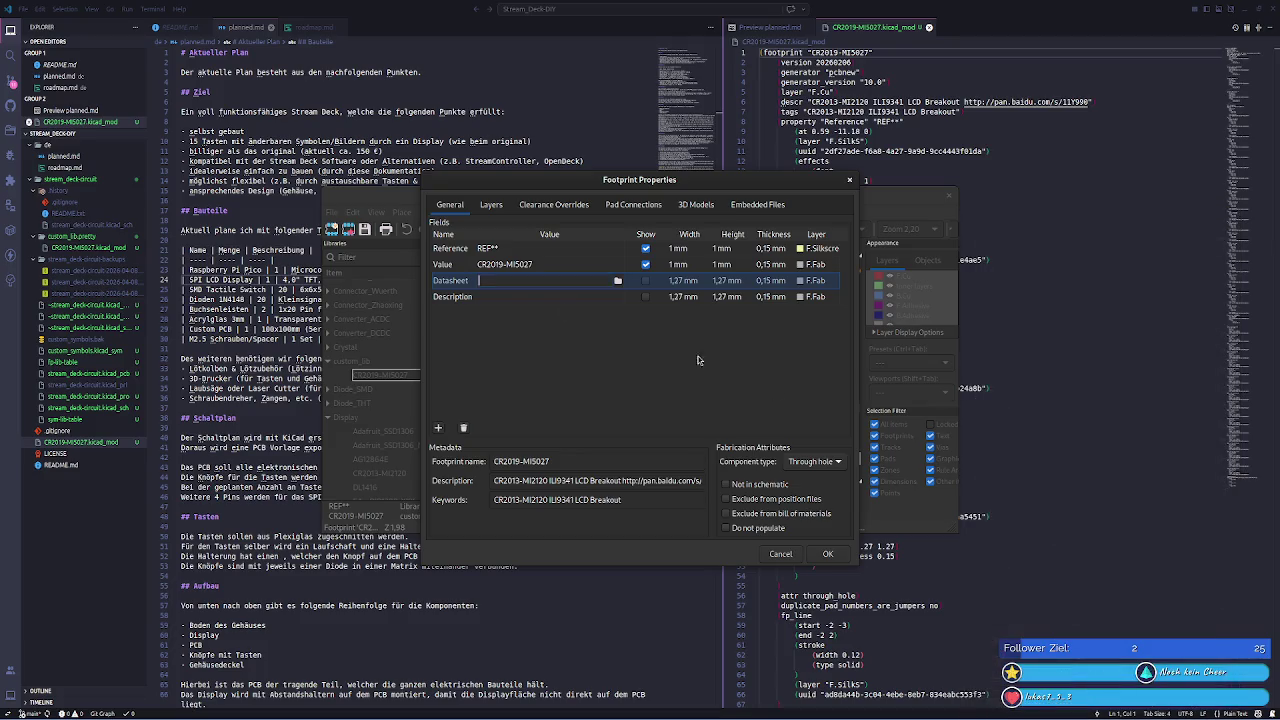
# - Leave the Description field empty, clearing the accidentally pasted link
pyautogui.click(533, 298)
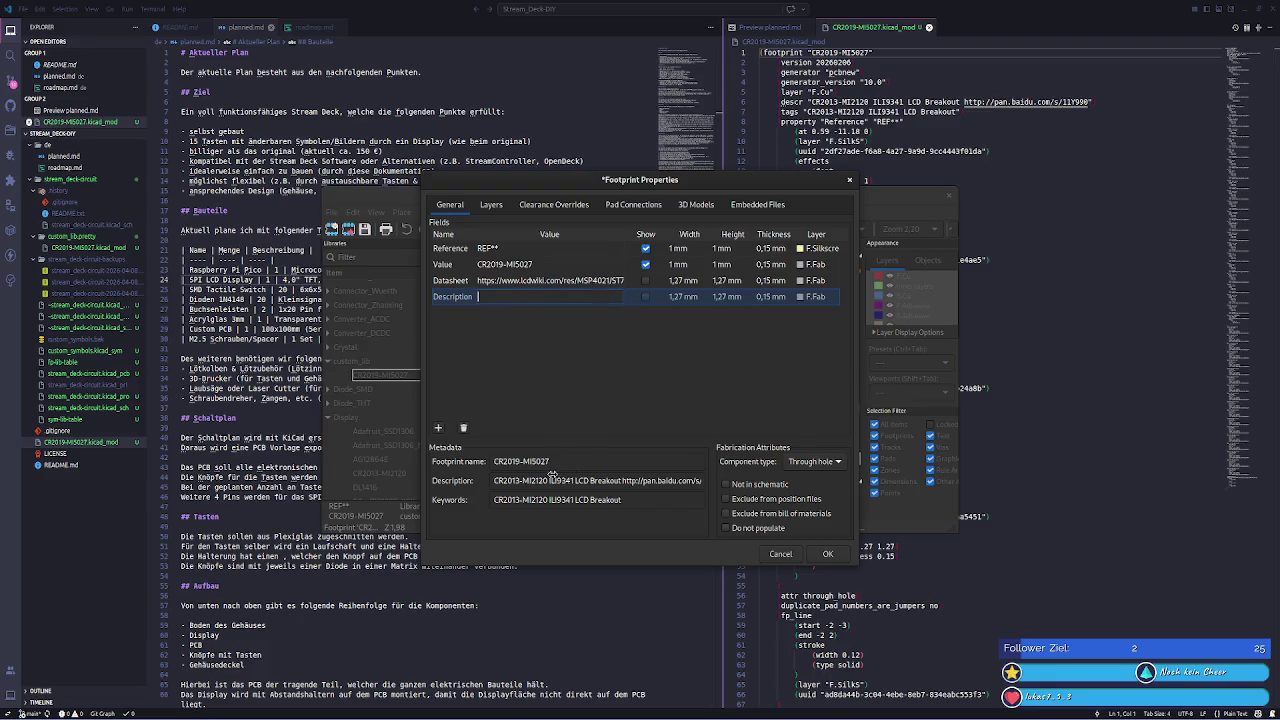
pyautogui.hotkey('ctrl', 'v')
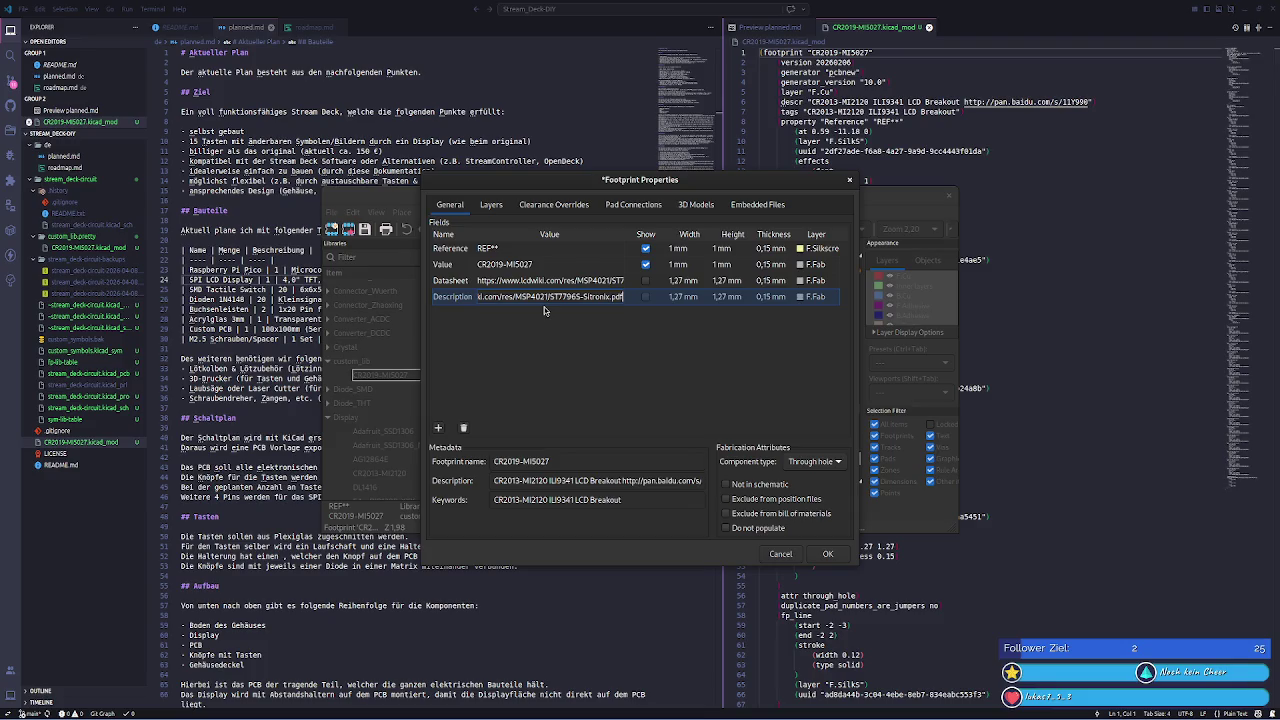
pyautogui.click(536, 296)
pyautogui.hotkey('ctrl', 'a')
pyautogui.press('BackSpace')
pyautogui.hotkey('ctrl', 'a')
pyautogui.press('BackSpace')
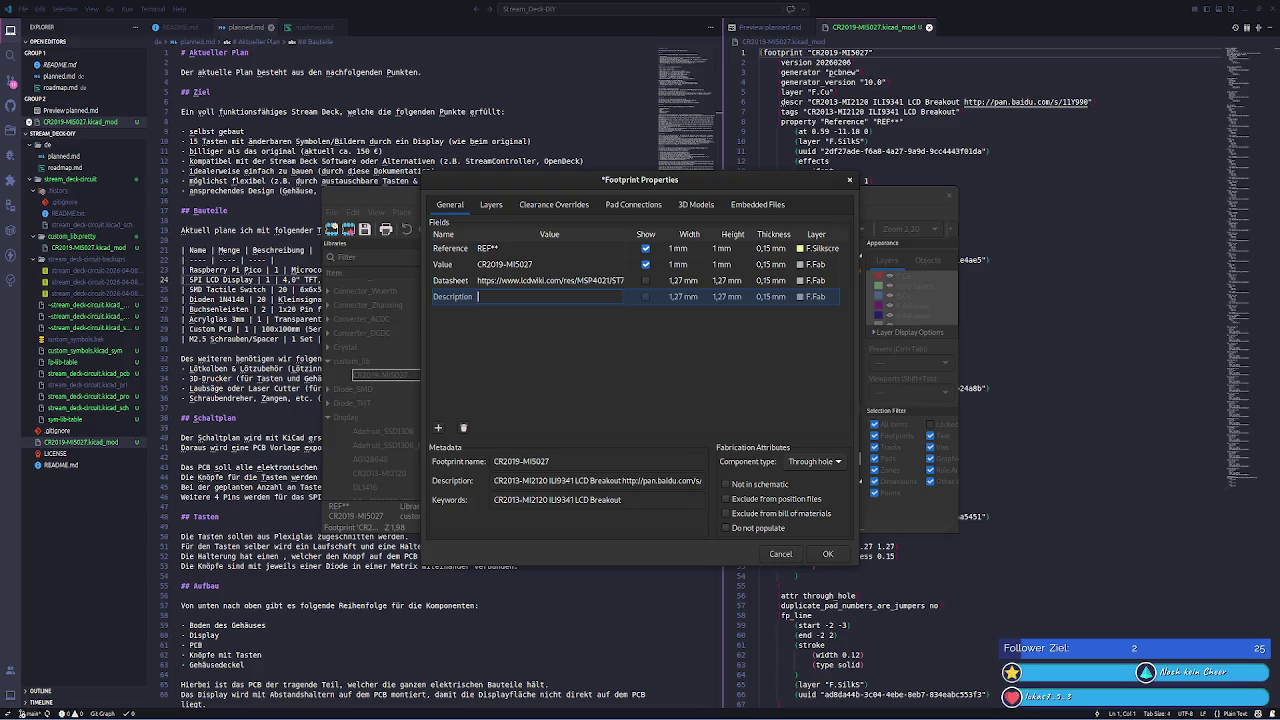
# - Build the Description as 'CR2019-MI5027 4.0inch SPI Module ST7796 MSP4020&MSP4021' from clipboard pastes
pyautogui.press('super+v')
pyautogui.click(1078, 316)
pyautogui.write('CR2019-MI5027')
pyautogui.press('Return')
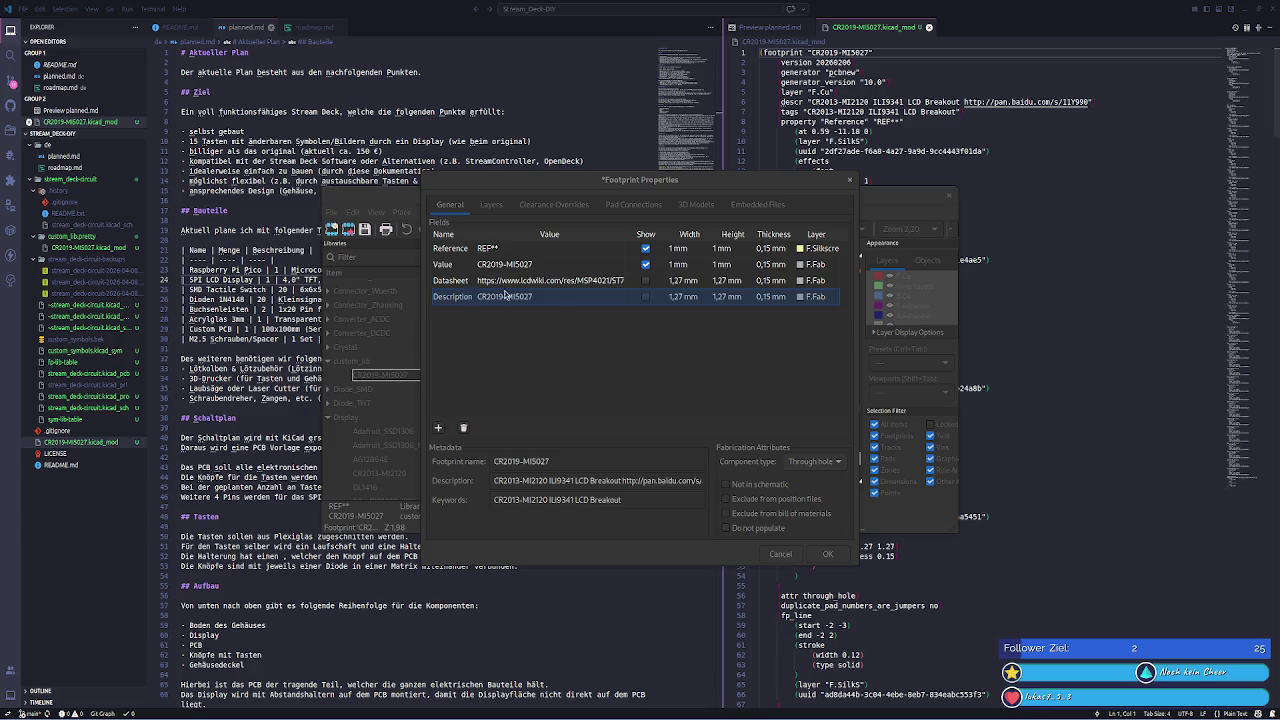
pyautogui.click(540, 296)
pyautogui.hotkey('ctrl', 'v')
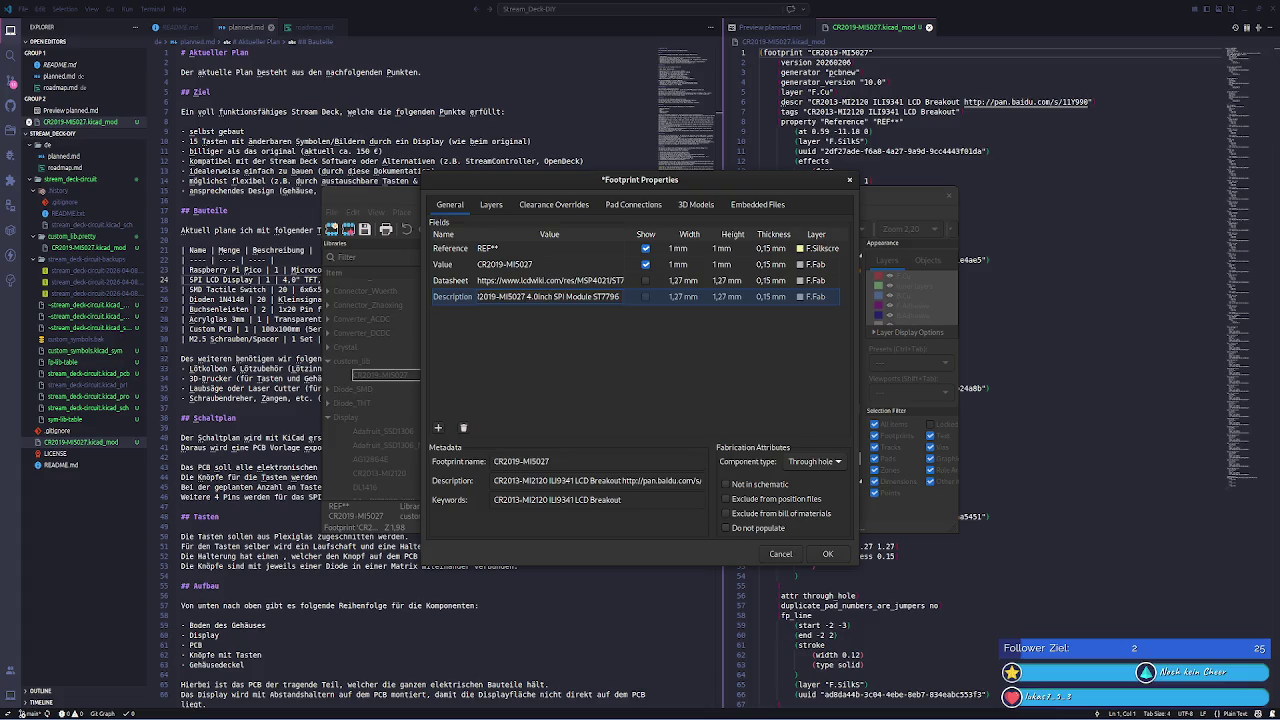
pyautogui.hotkey('alt', 'Tab')
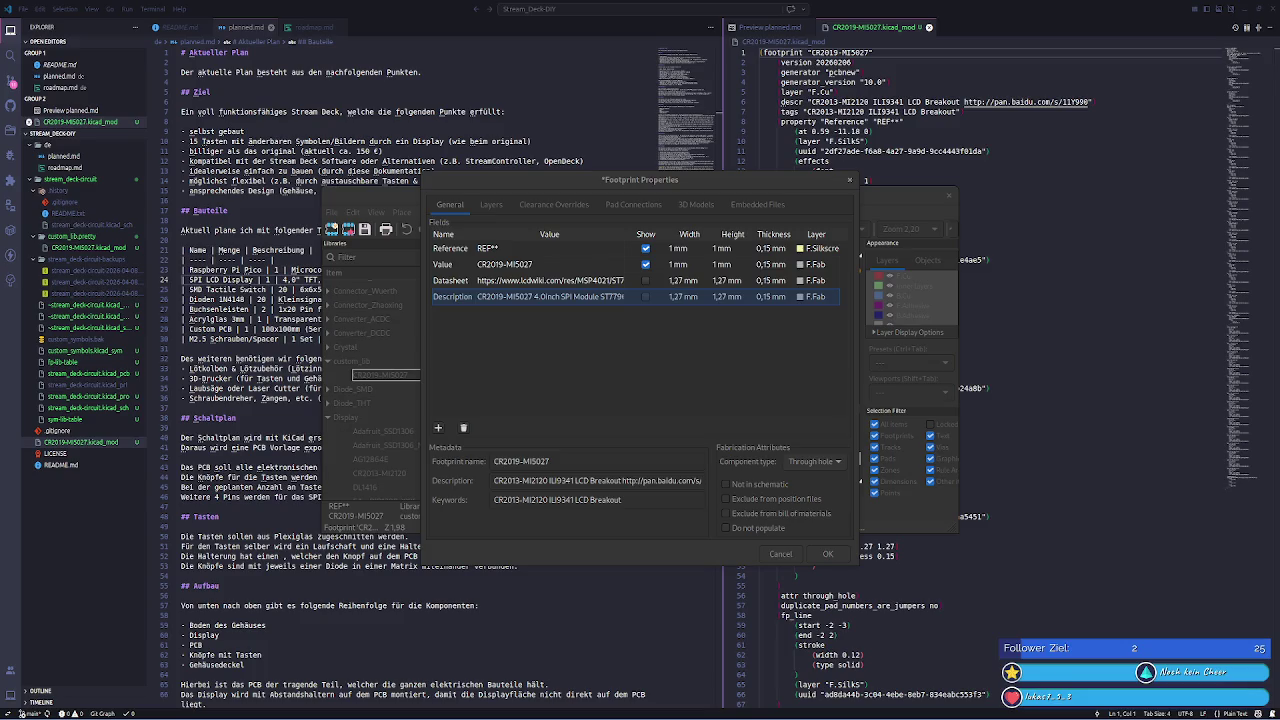
pyautogui.click(575, 296)
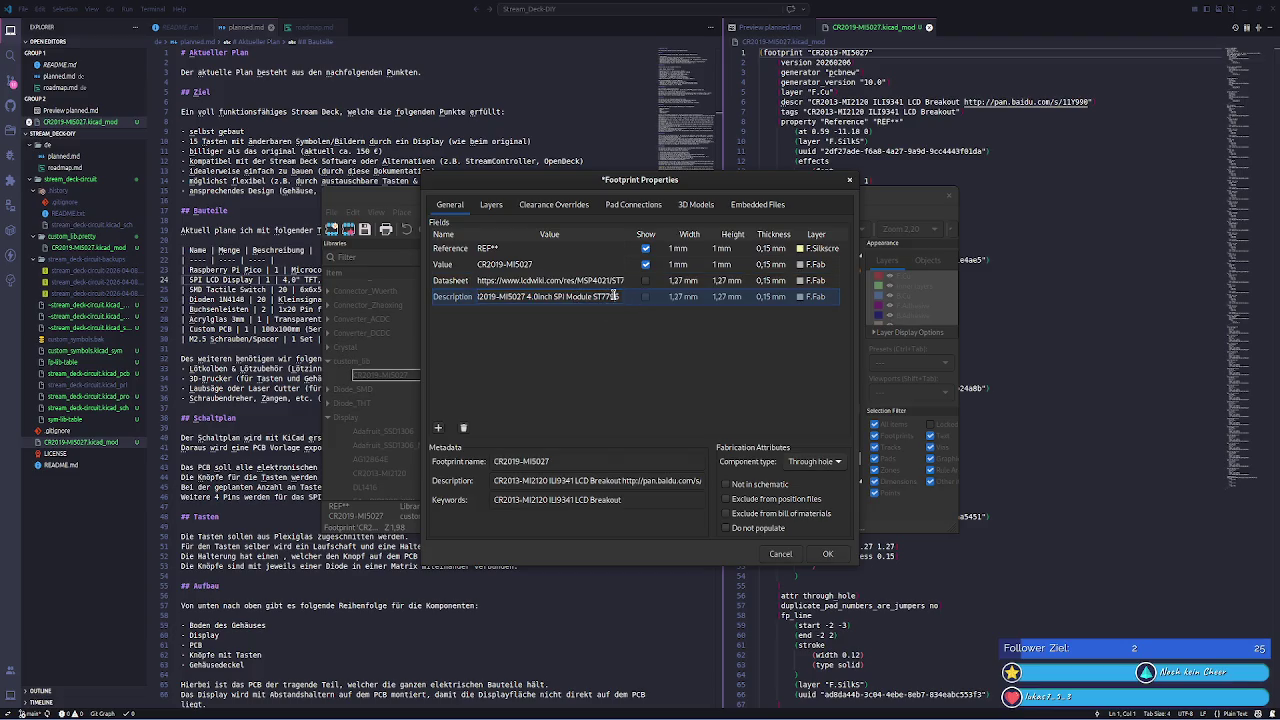
pyautogui.write('MSP4020&MSP4021')
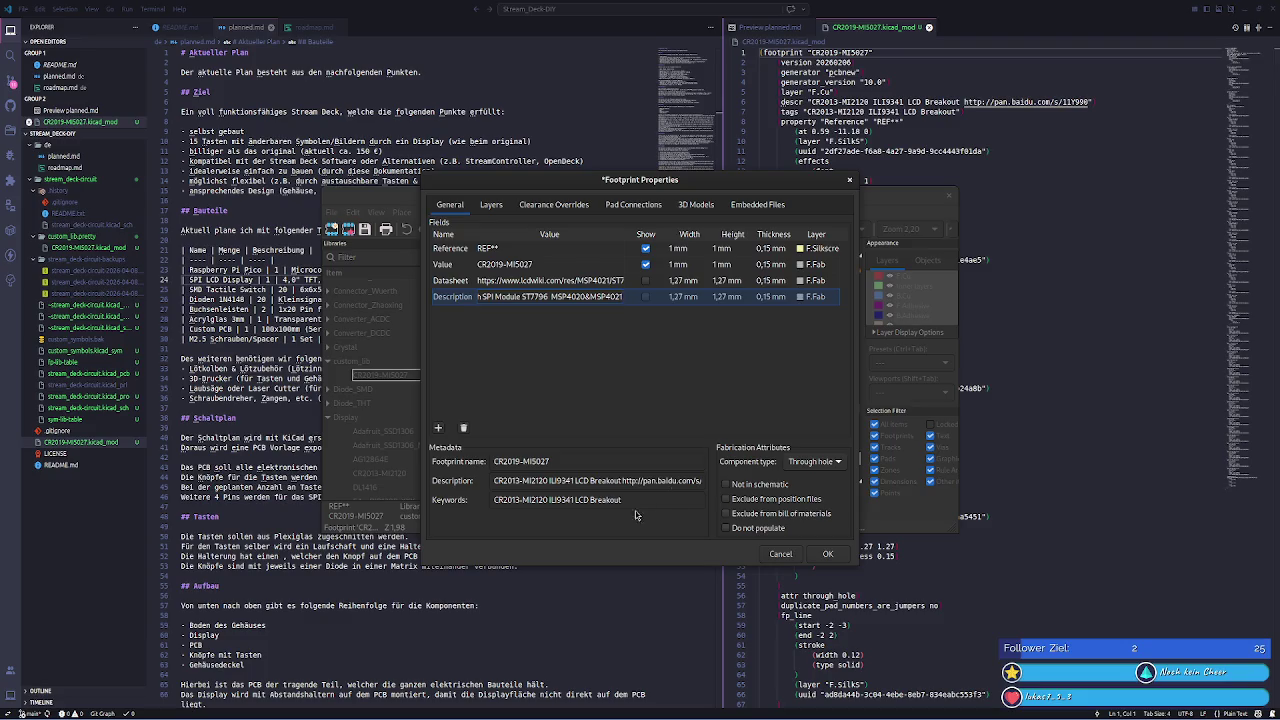
pyautogui.click(551, 480)
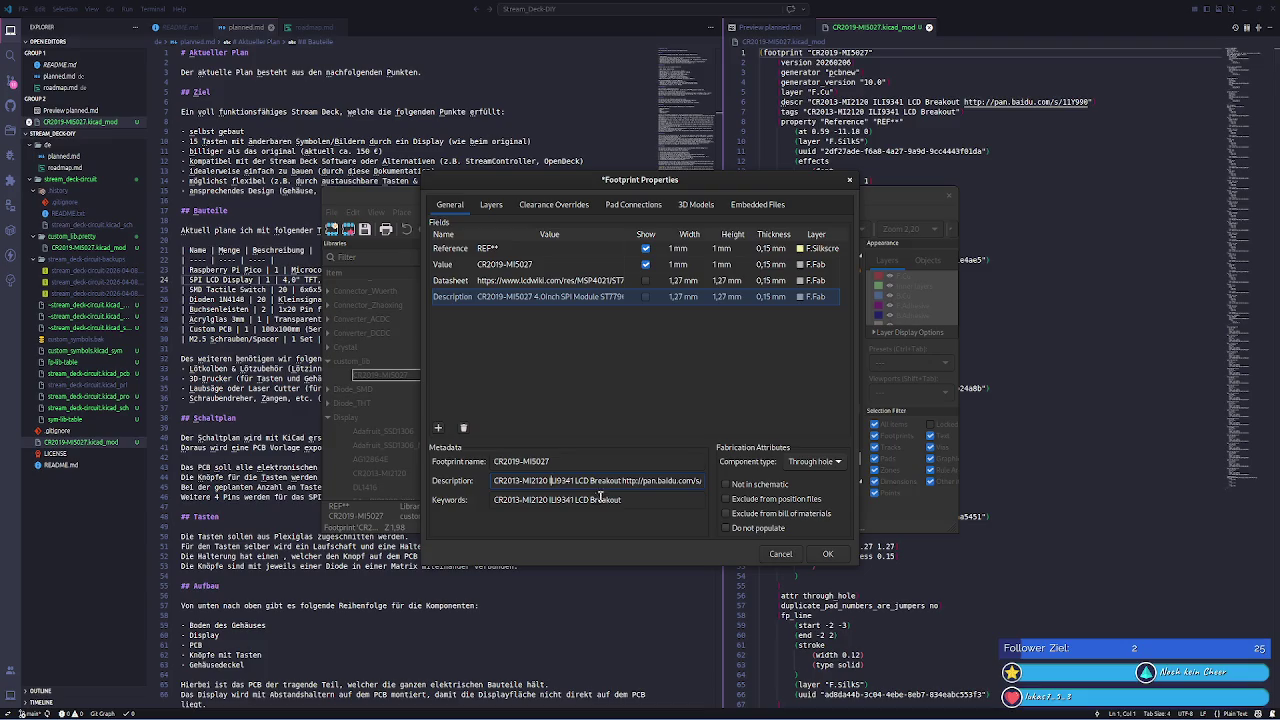
# - Replace CR2013-MI2120 with CR2019-MI5027 in the metadata description and keywords
pyautogui.press('super+v')
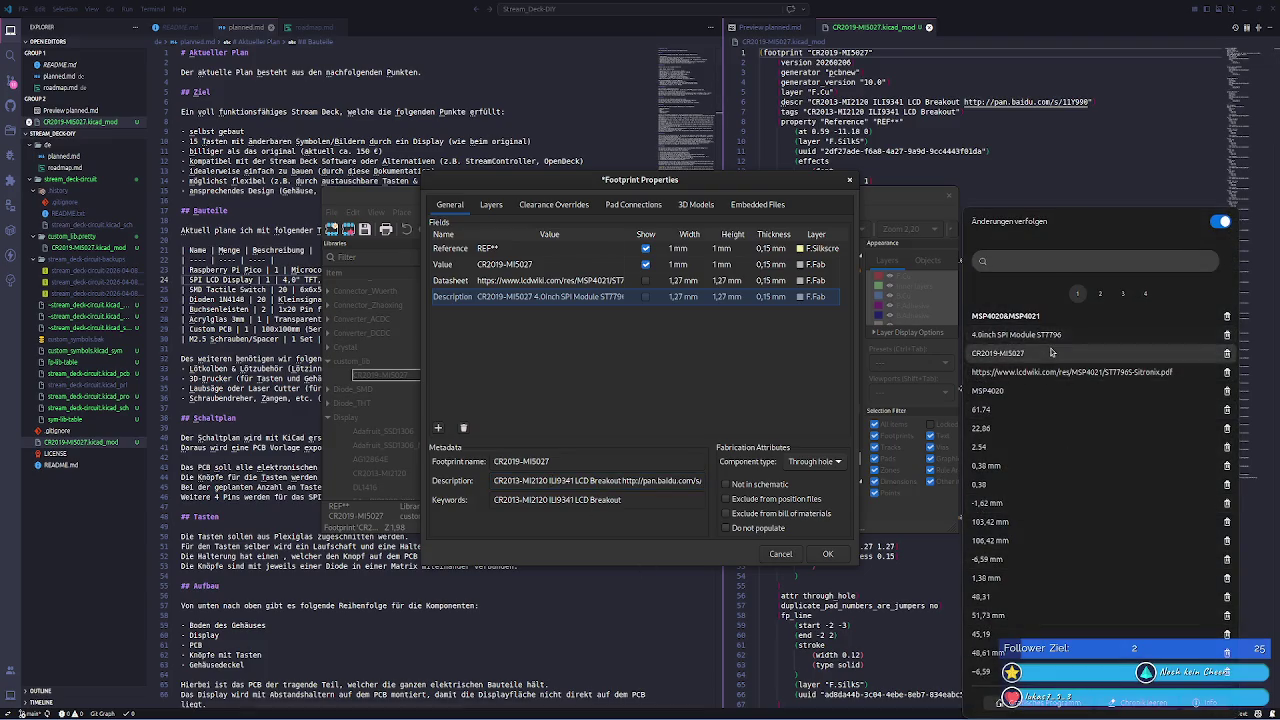
pyautogui.doubleClick(514, 480)
pyautogui.moveTo(548, 480); pyautogui.dragTo(458, 481)
pyautogui.write('CR2019-MI5027')
pyautogui.moveTo(546, 500); pyautogui.dragTo(484, 500)
pyautogui.write('CR2019-MI5027')
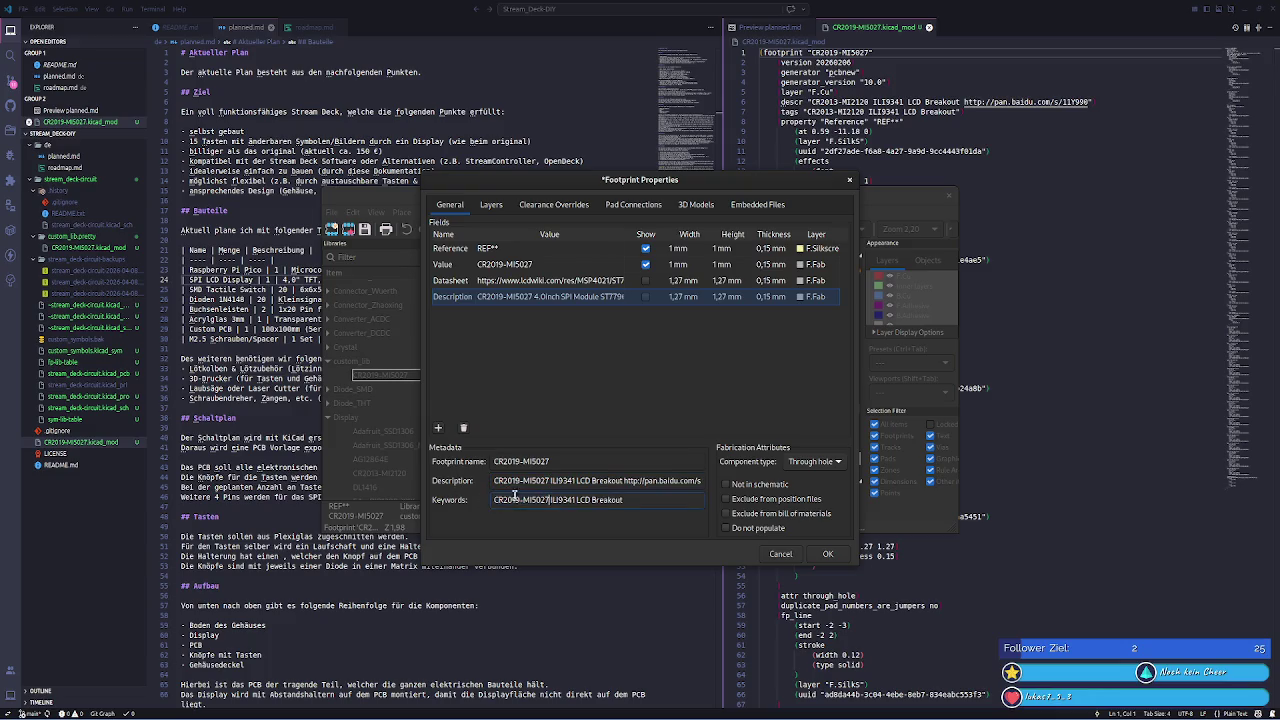
pyautogui.press('super+shift+v')
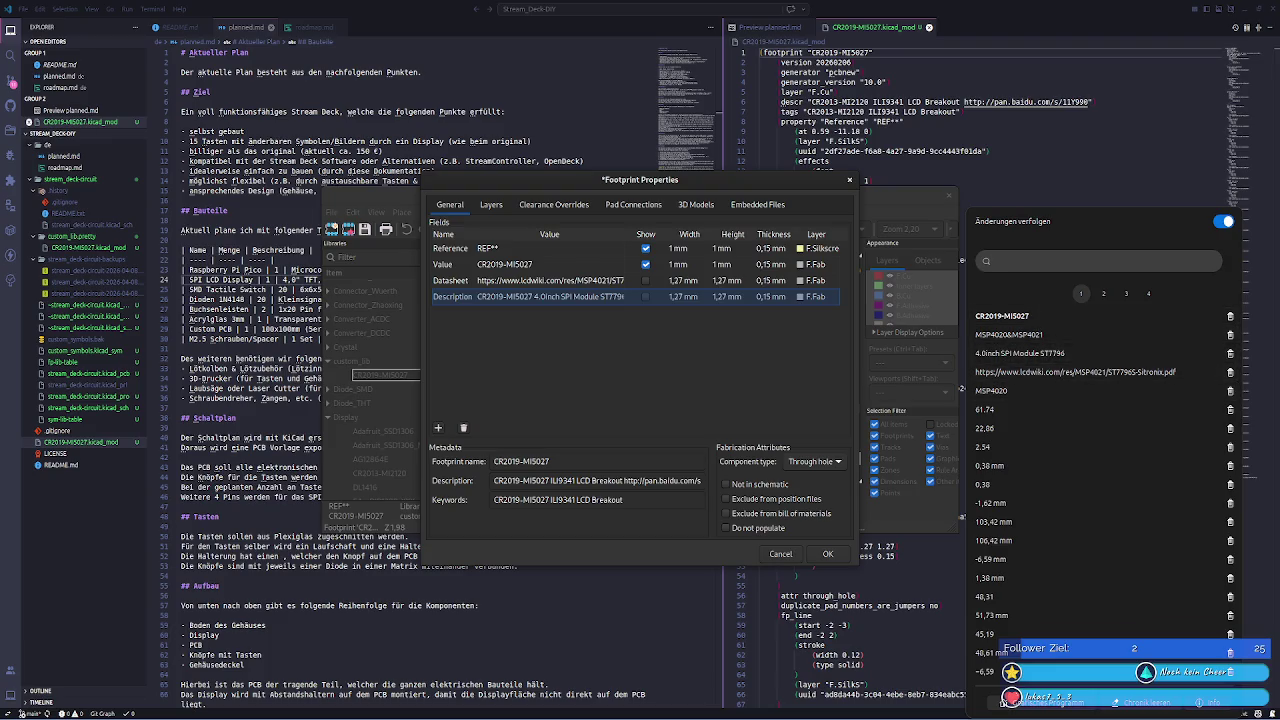
pyautogui.press('Escape')
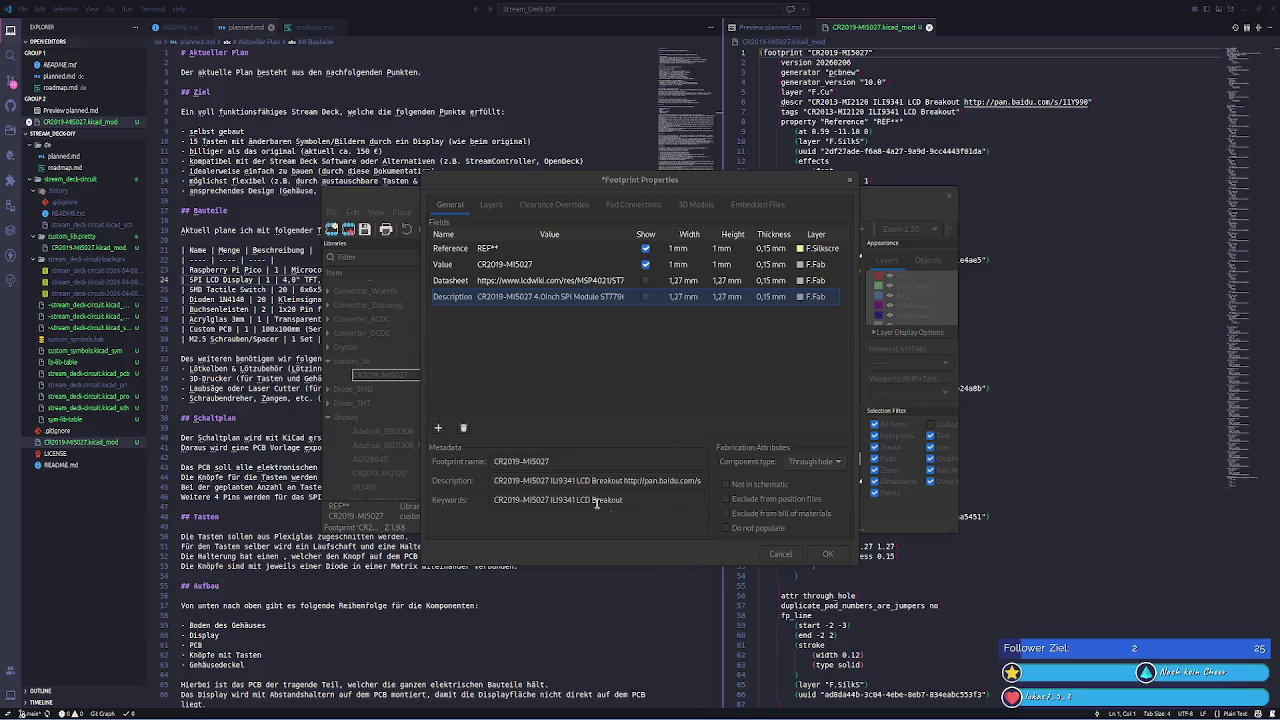
# - Replace ILI9341 with ST7796S in description and keywords, and delete the trailing baidu URL
pyautogui.doubleClick(565, 481)
pyautogui.write('ST7796S')
pyautogui.doubleClick(565, 500)
pyautogui.write('ST7796S')
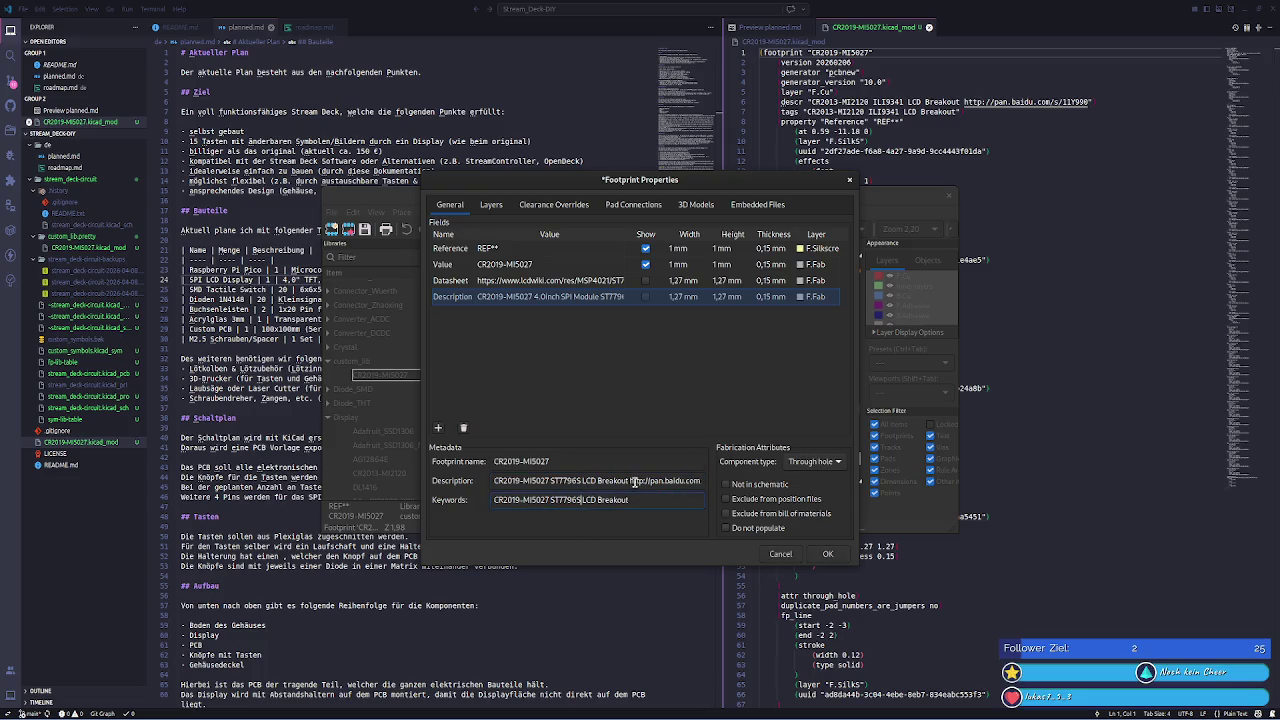
pyautogui.click(629, 481)
pyautogui.hotkey('shift', 'End')
pyautogui.press('BackSpace')
# - Put ST7796S into the Description value and remove the baidu URL from the metadata description
pyautogui.click(571, 298)
pyautogui.moveTo(551, 297); pyautogui.dragTo(621, 297)
pyautogui.write('ST7796S')
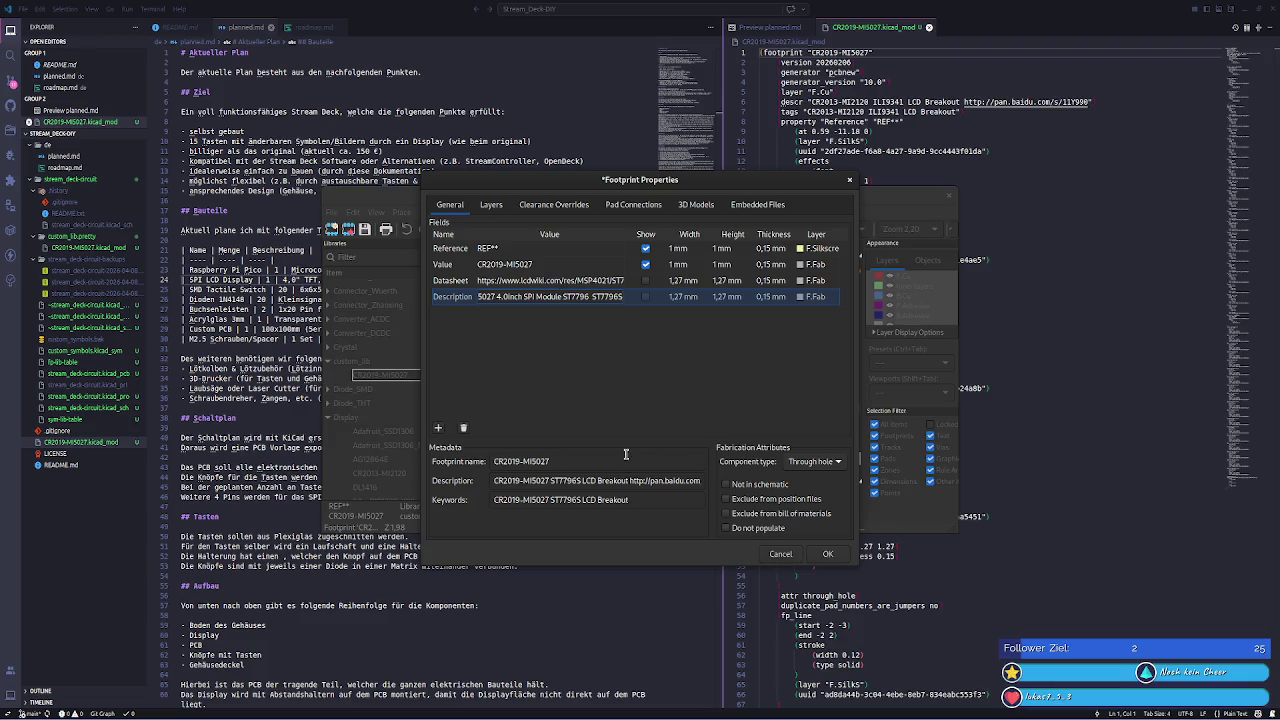
pyautogui.click(657, 480)
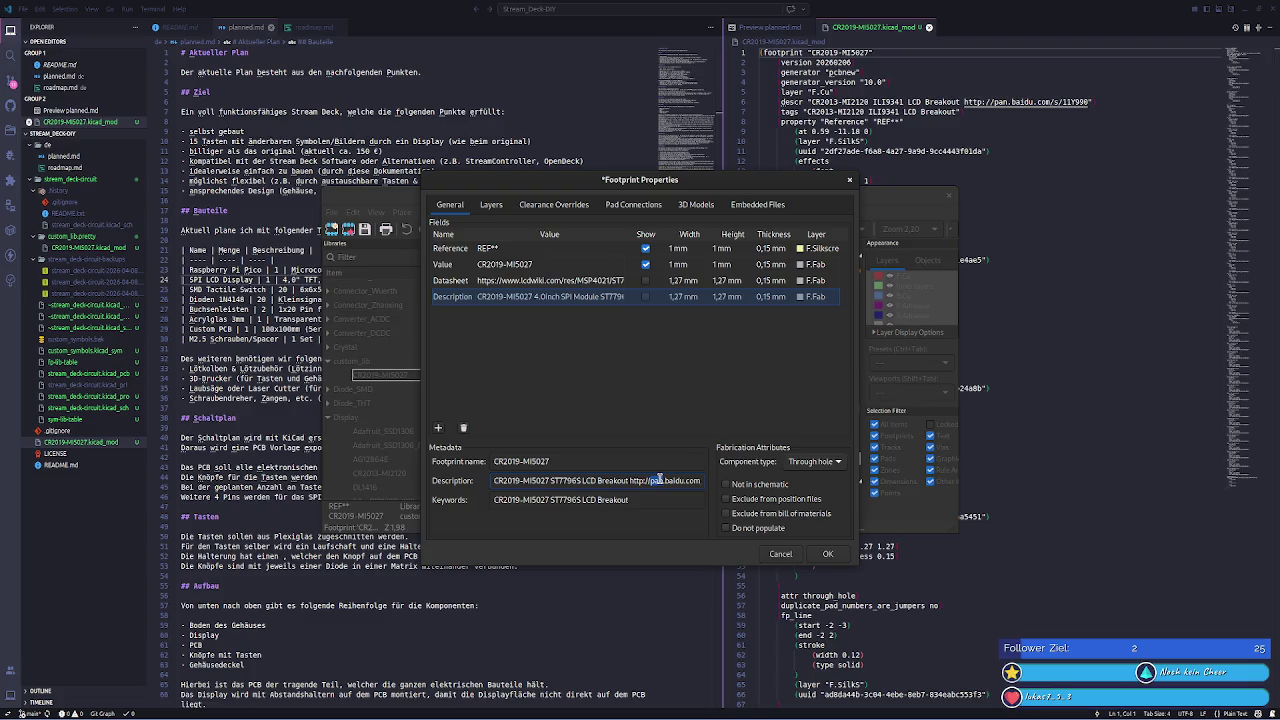
pyautogui.doubleClick(659, 480)
pyautogui.press('BackSpace')
# - Tidy the Description value, dropping the duplicate ST7796S and spacing '4.0inch SPI'
pyautogui.click(616, 298)
pyautogui.press('BackSpace')
pyautogui.press('BackSpace')
pyautogui.press('BackSpace')
pyautogui.write('S')
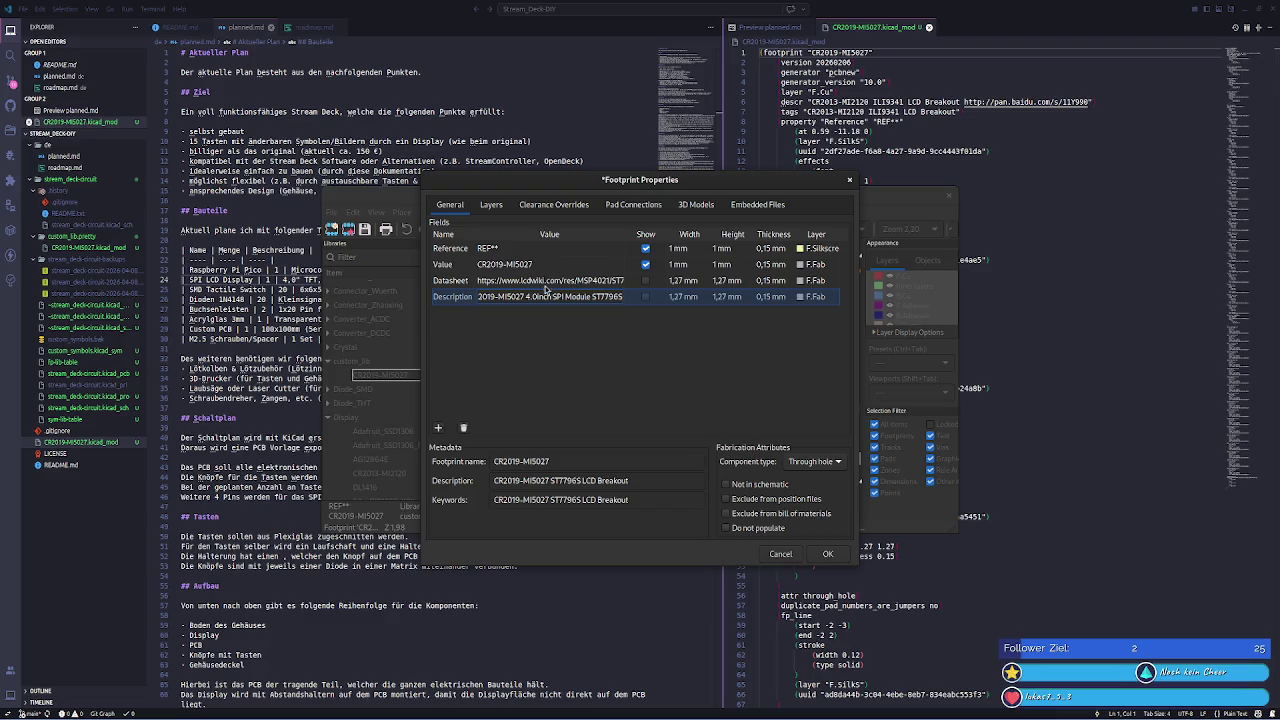
pyautogui.moveTo(524, 297); pyautogui.dragTo(477, 297)
pyautogui.click(552, 297)
pyautogui.press('Home')
pyautogui.press('End')
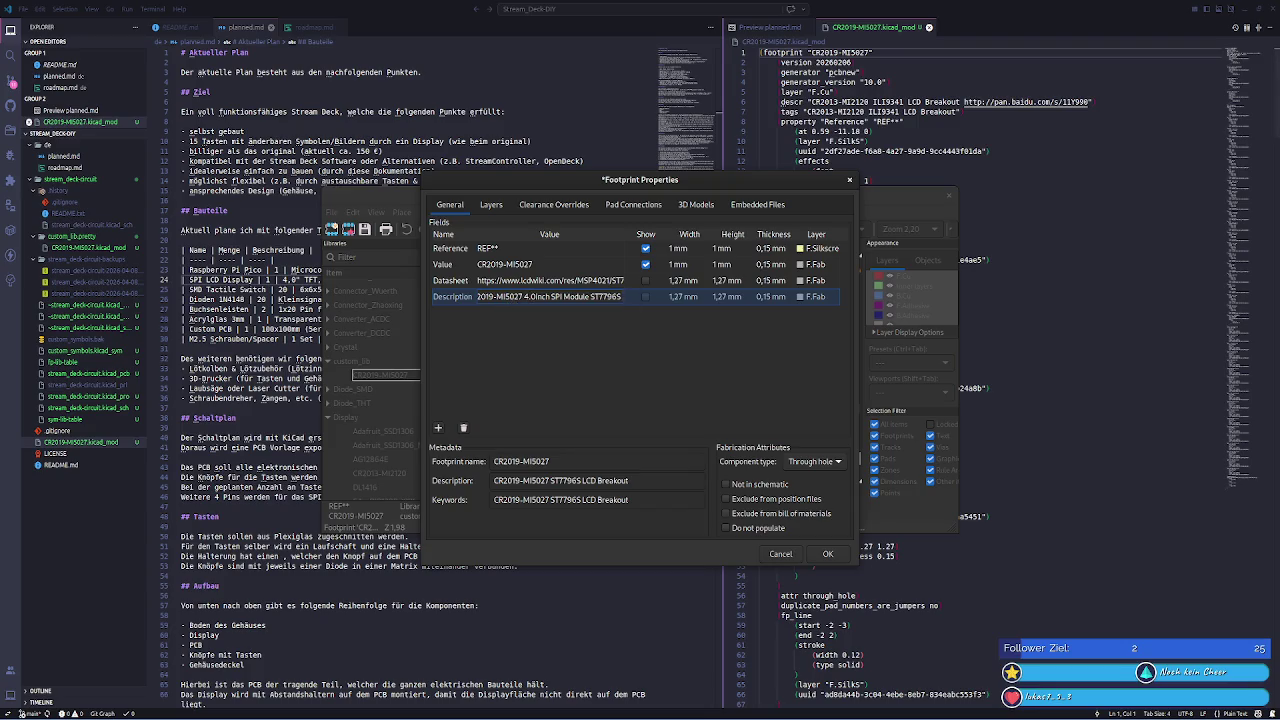
pyautogui.hotkey('alt', 'Tab')
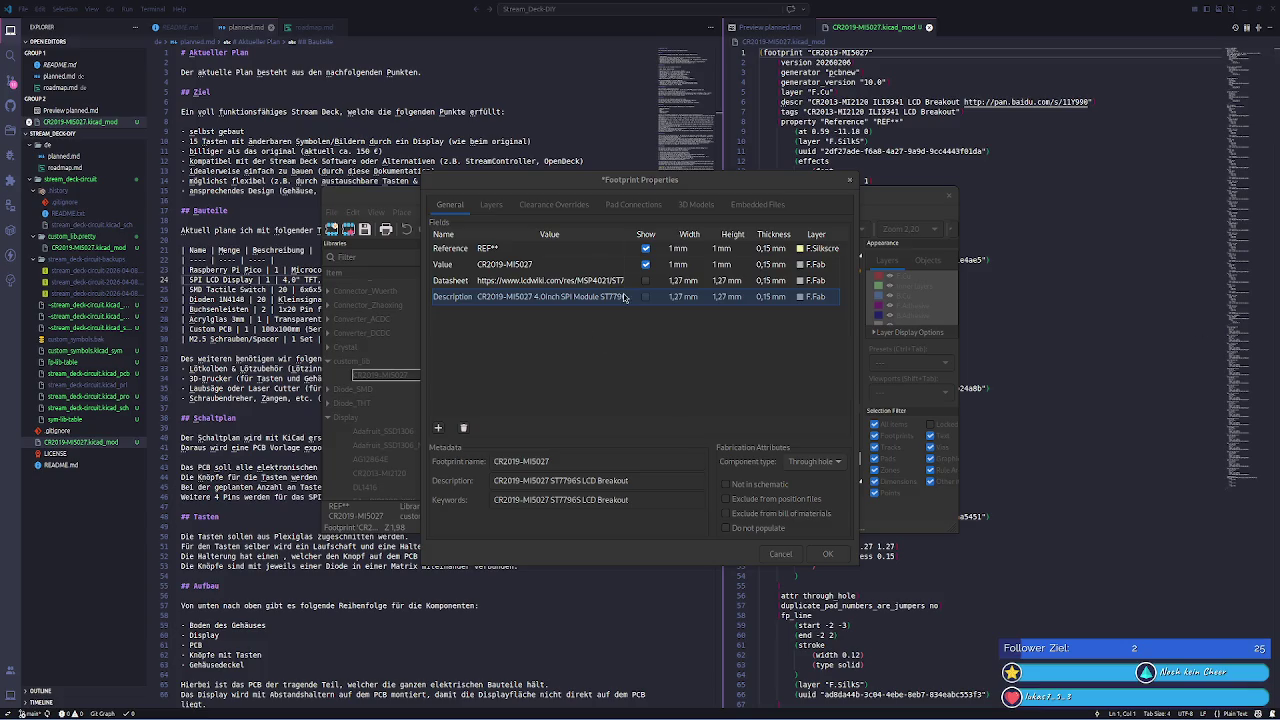
# - Append MSP4020&MSP4021 to the Description value and after ST7796S in the metadata description
pyautogui.click(617, 296)
pyautogui.hotkey('ctrl', 'v')
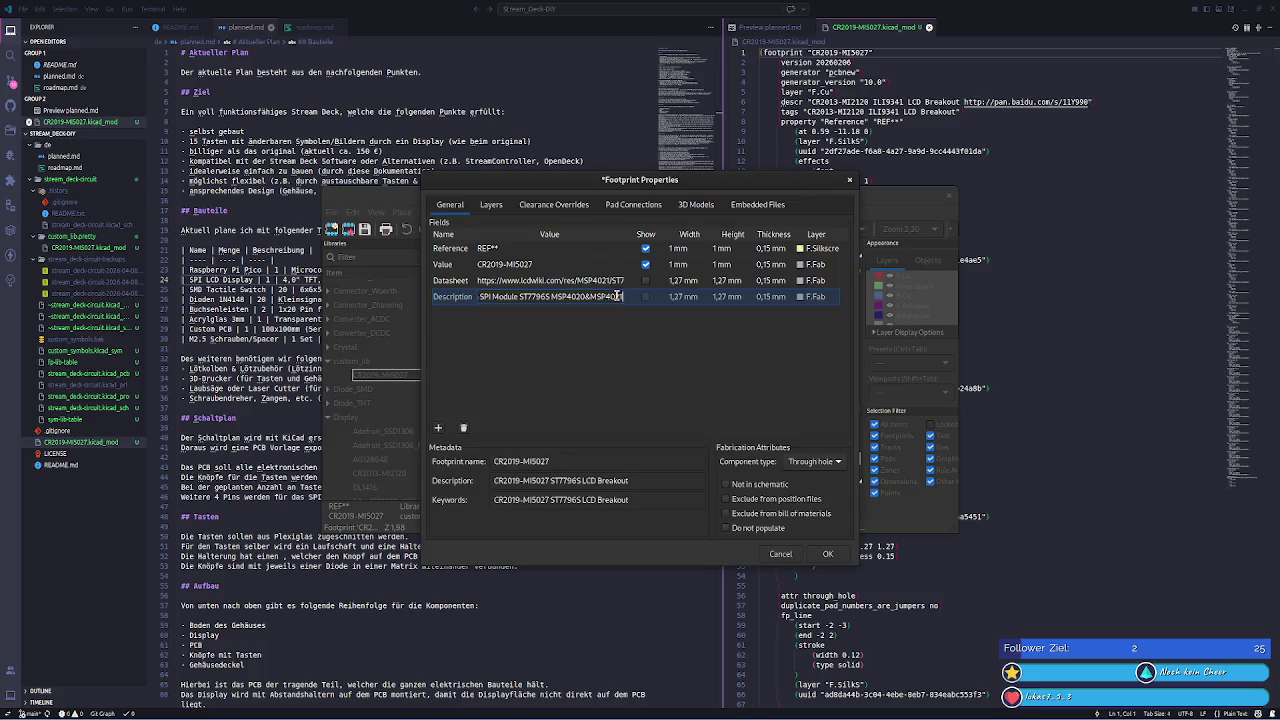
pyautogui.click(656, 480)
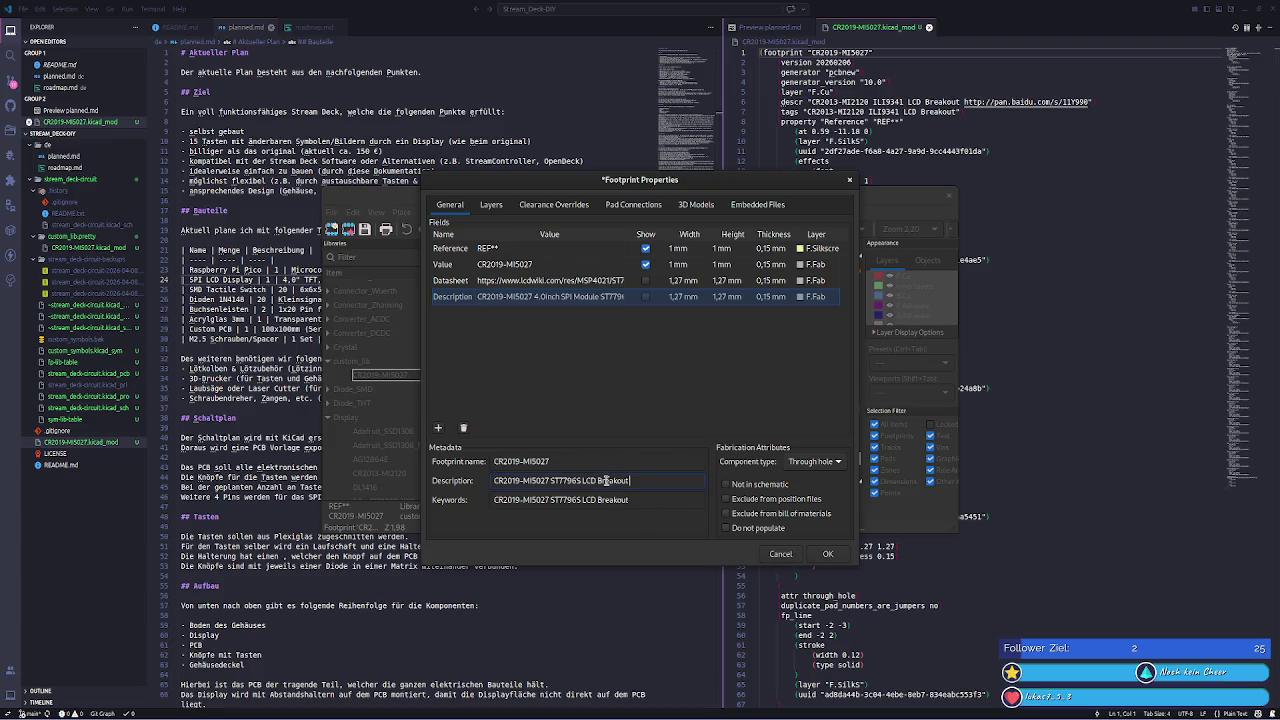
pyautogui.click(581, 480)
pyautogui.write('MSP4020&MSP4021')
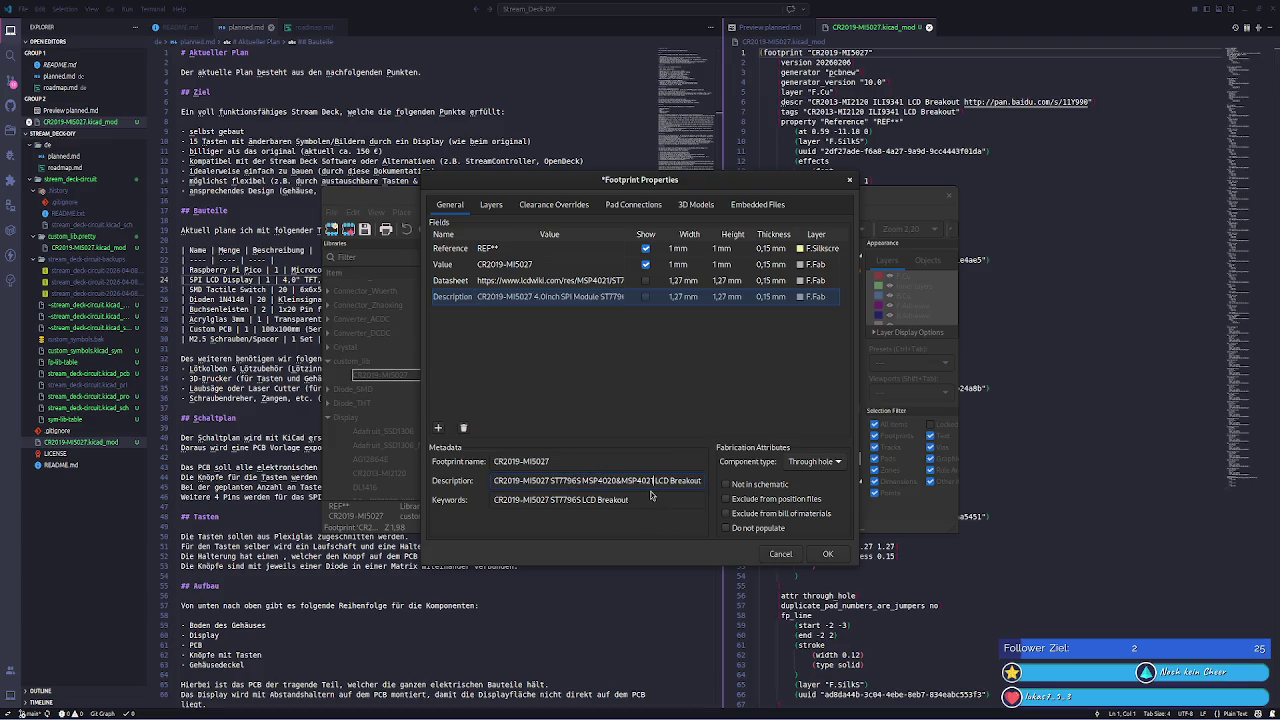
# - Add MSP4020 MSP4021 to the keywords and apply the footprint property changes
pyautogui.click(581, 499)
pyautogui.write('MSP4020&MSP4021')
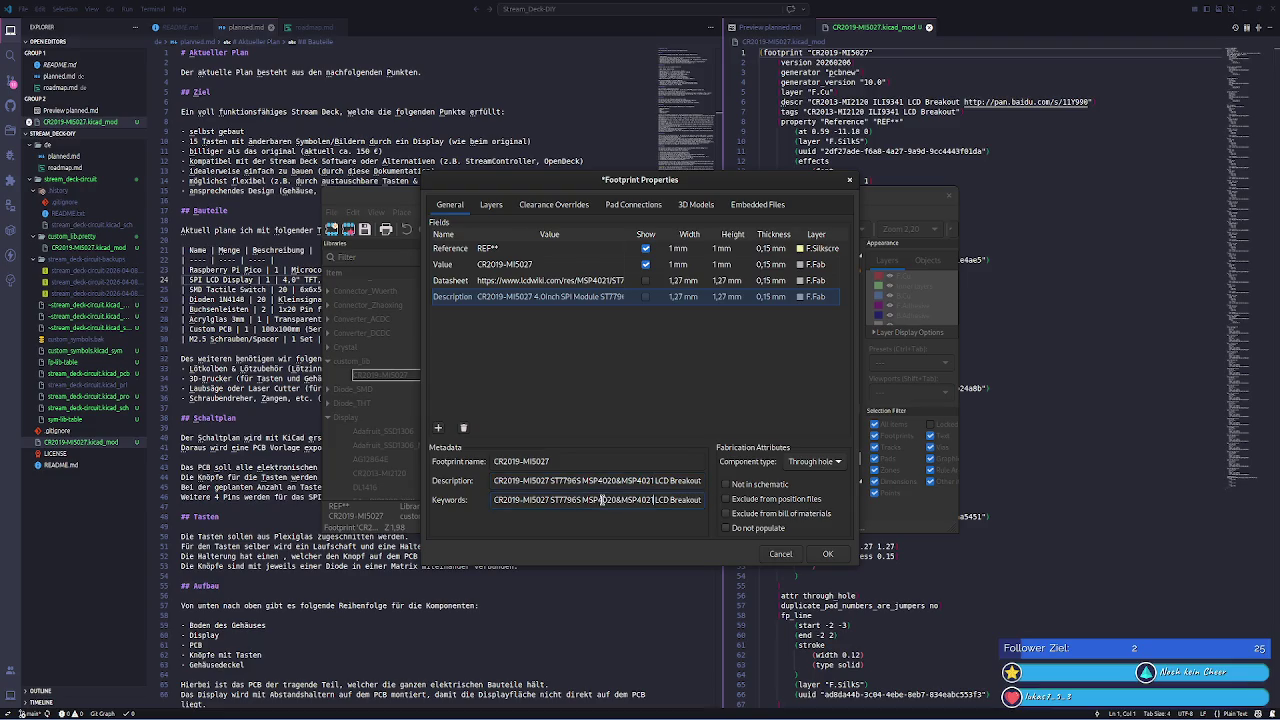
pyautogui.click(620, 500)
pyautogui.press('BackSpace')
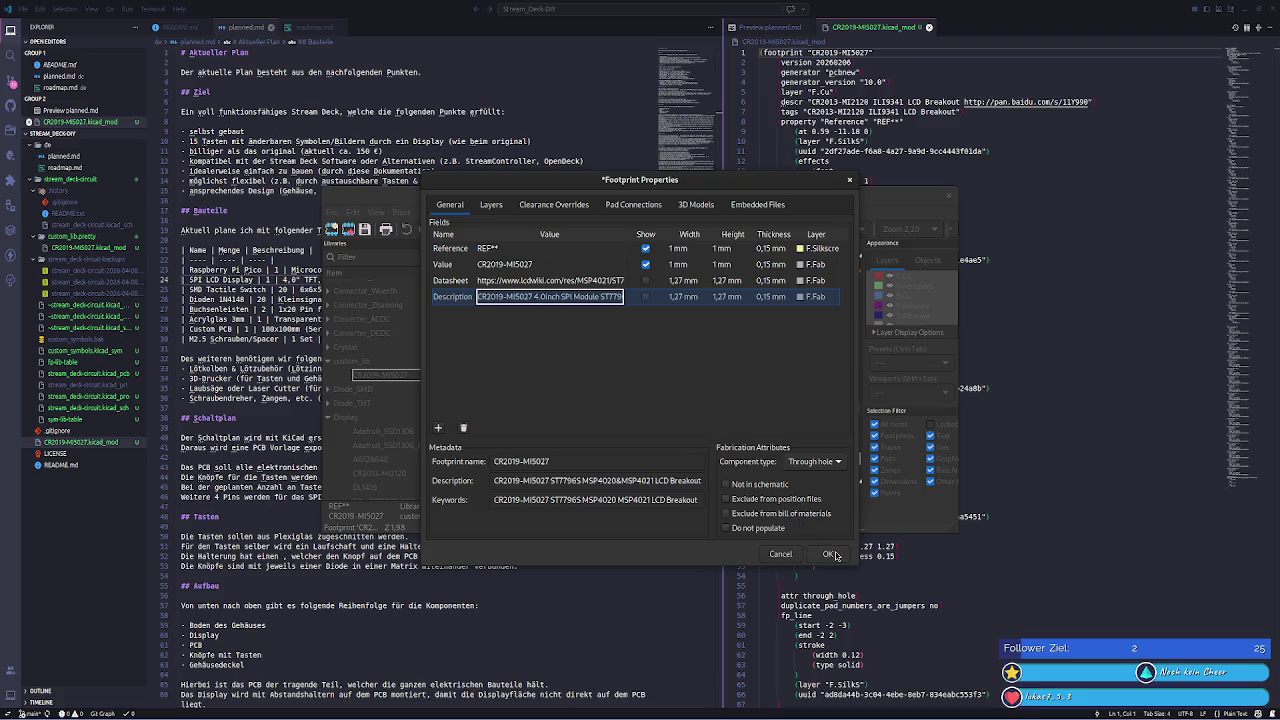
pyautogui.click(831, 554)
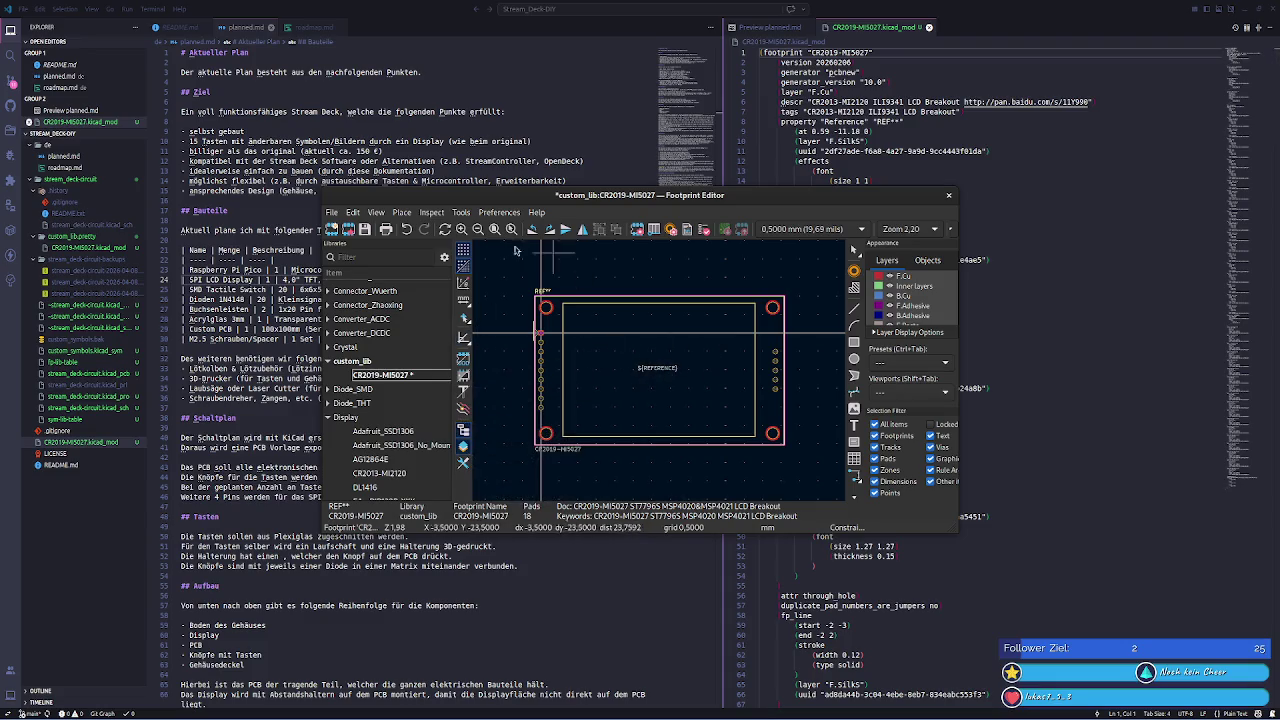
# - Save the footprint to custom_lib and undo an accidental file copy in VS Code
pyautogui.hotkey('ctrl', 's')
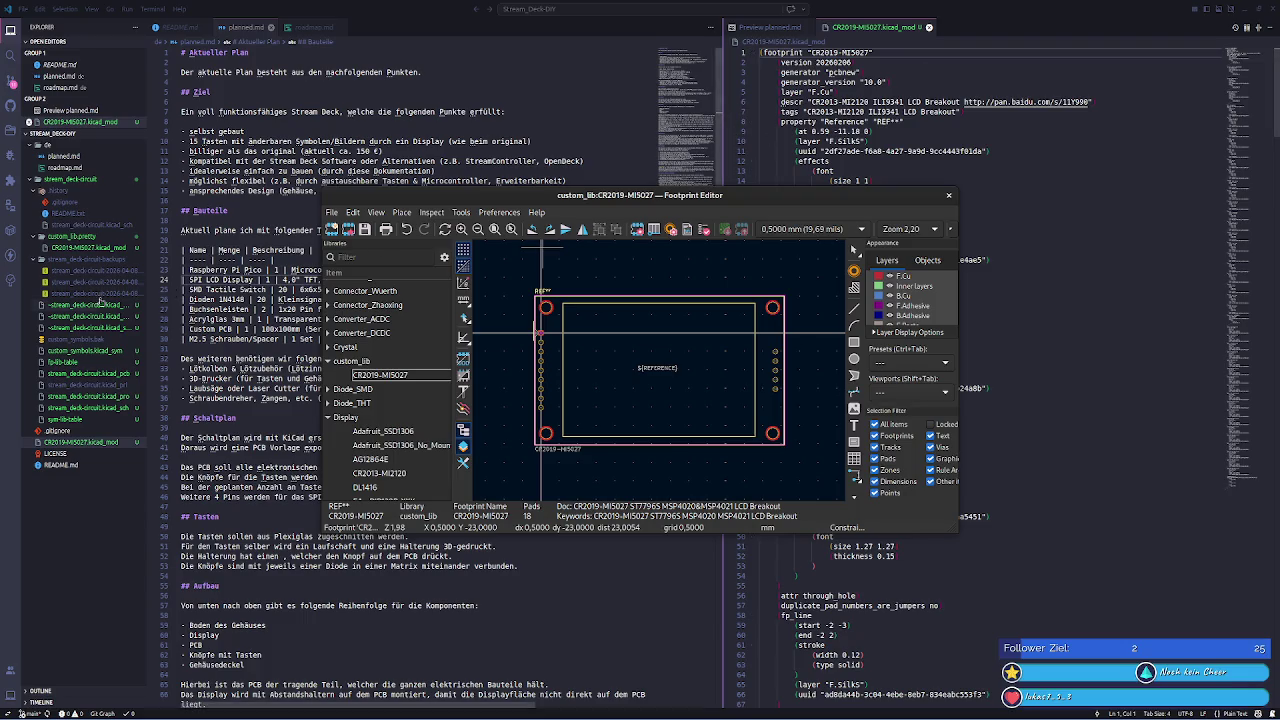
pyautogui.click(100, 249)
pyautogui.keyDown('ctrl'); pyautogui.moveTo(100, 249); pyautogui.dragTo(73, 548); pyautogui.keyUp('ctrl')
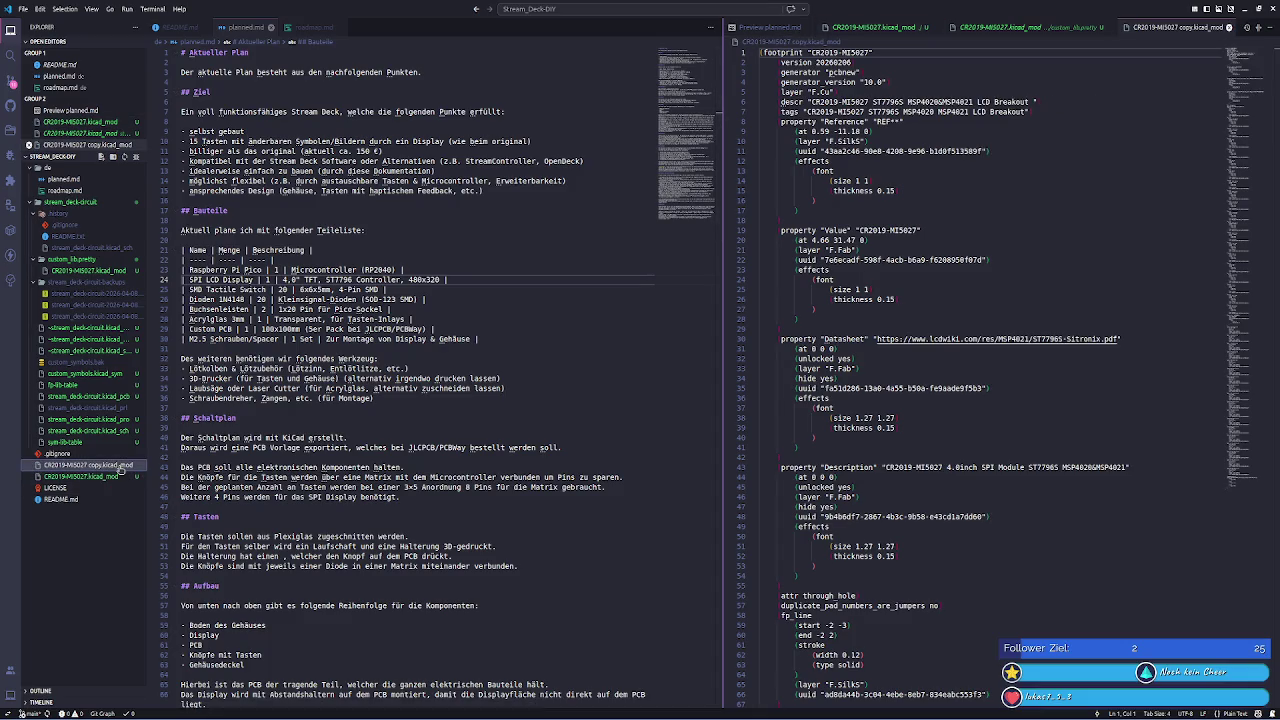
pyautogui.press('Delete')
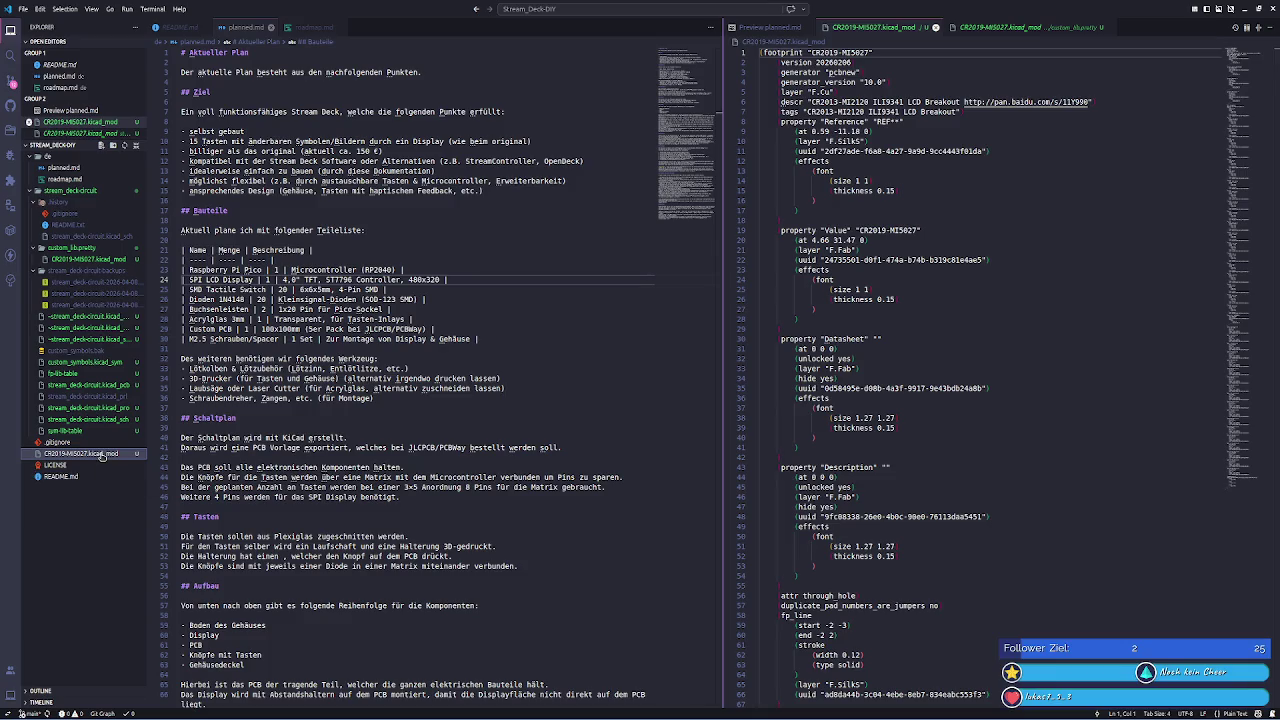
pyautogui.hotkey('ctrl', 'z')
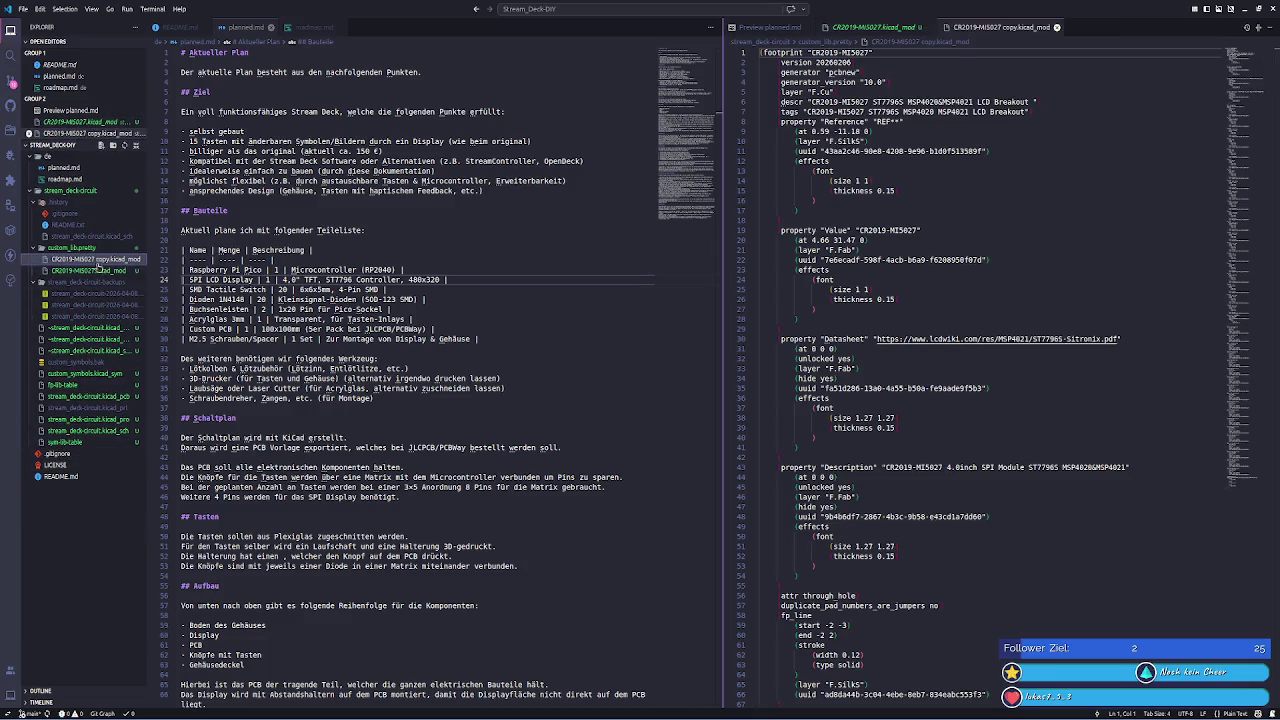
# - Move a copy of CR2019-MI5027.kicad_mod to the project root and view both files
pyautogui.click(115, 270)
pyautogui.moveTo(123, 262); pyautogui.dragTo(100, 550)
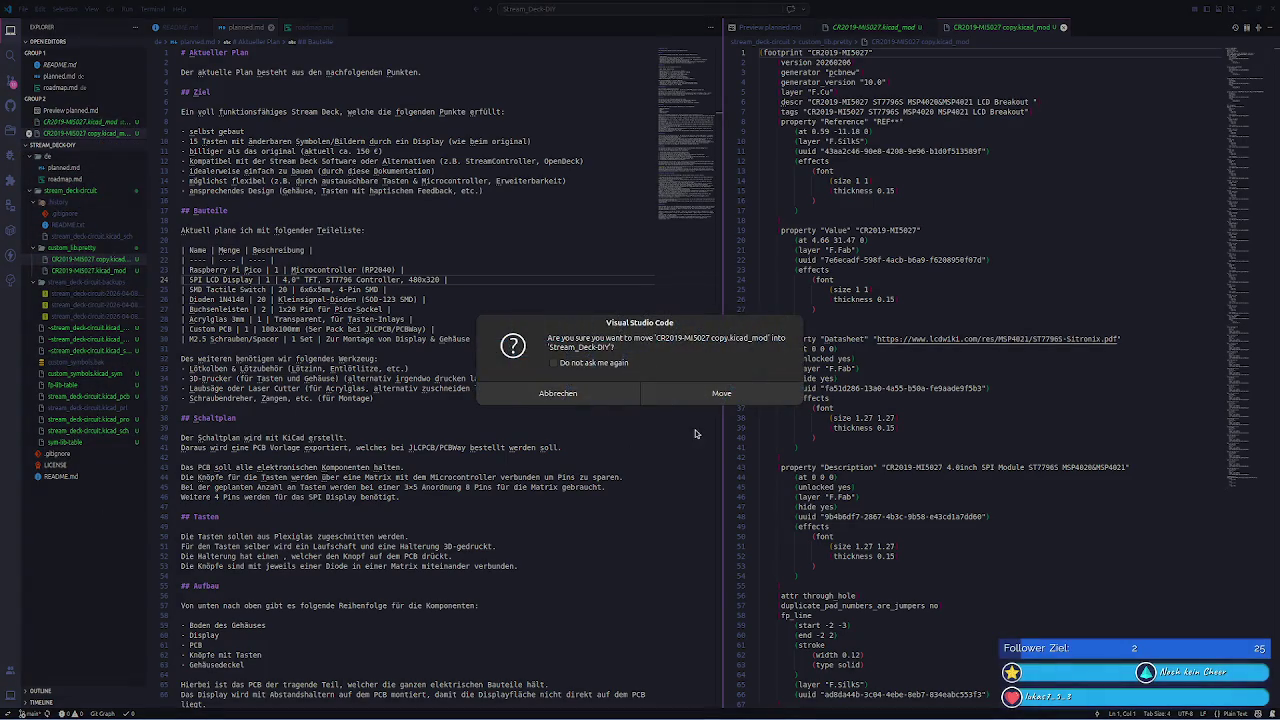
pyautogui.click(720, 393)
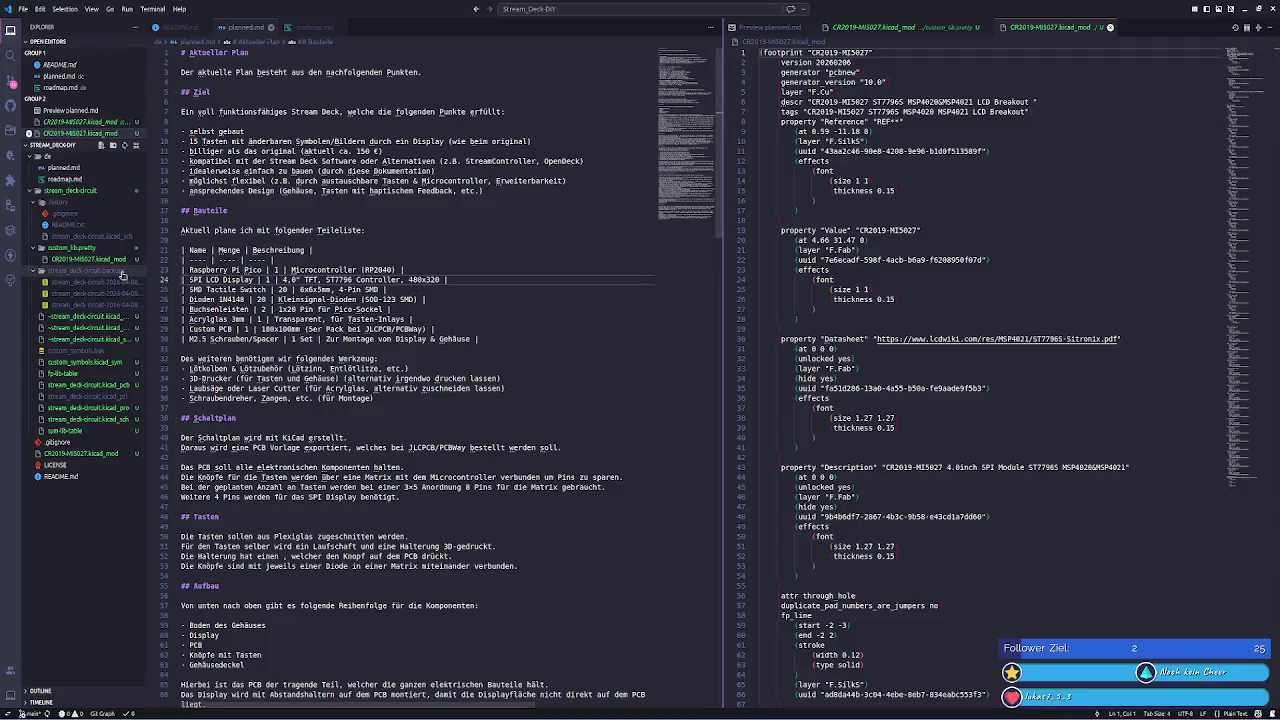
pyautogui.click(90, 259)
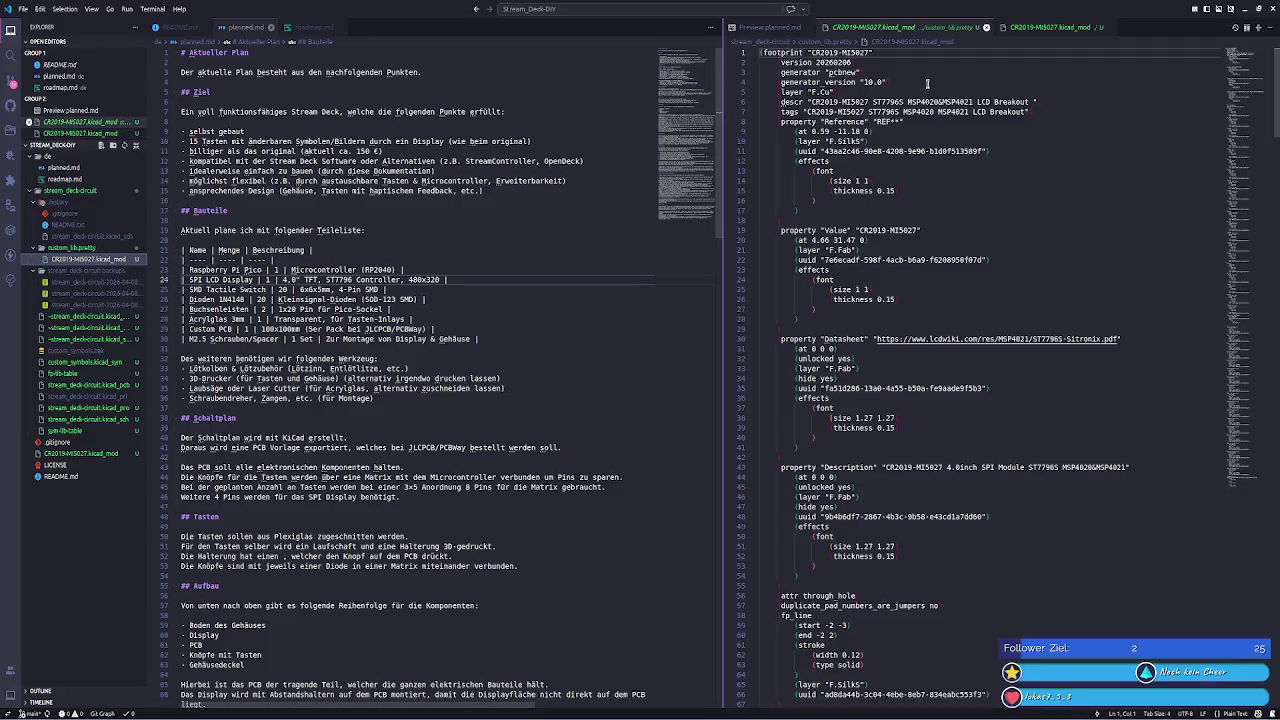
pyautogui.hotkey('ctrl', 'pagedown')
pyautogui.click(1047, 27)
pyautogui.click(965, 27)
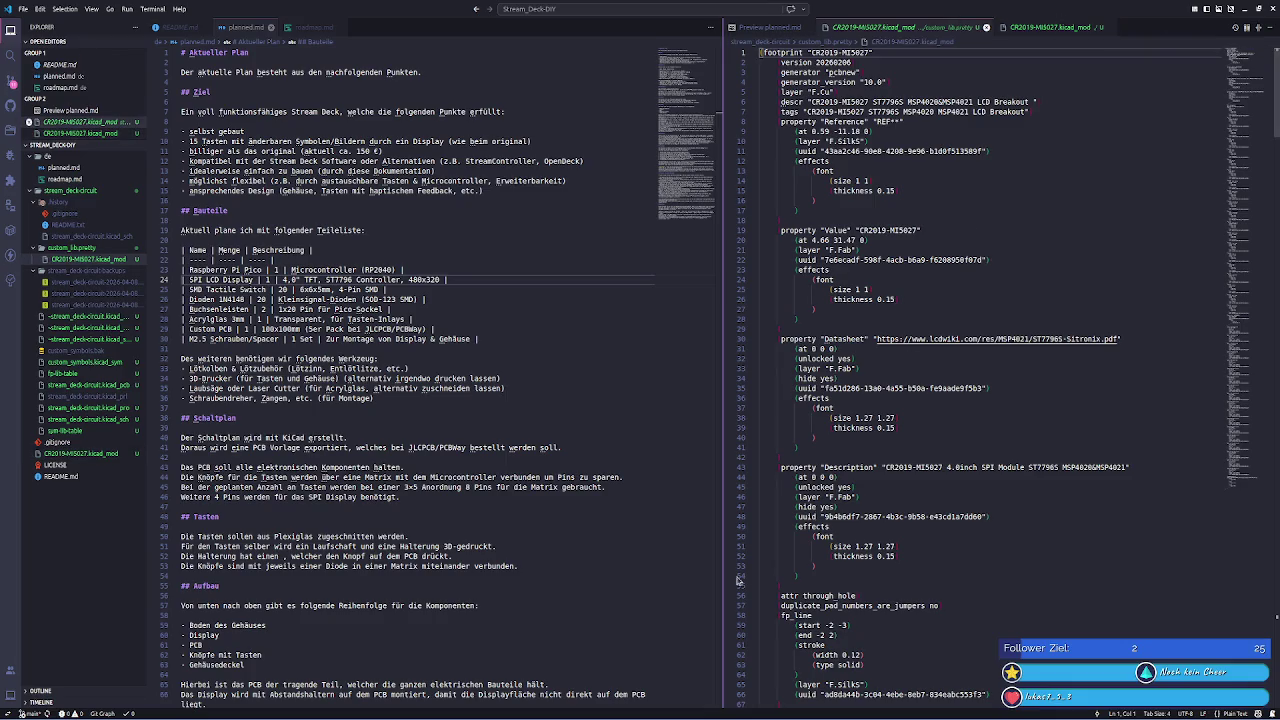
pyautogui.hotkey('alt', 'Tab')
# - Zoom the canvas in and out over the CR2019-MI5027 footprint
pyautogui.scroll(1, 662, 378)
pyautogui.scroll(-1, 662, 378)
pyautogui.scroll(1, 661, 377)
pyautogui.scroll(-1, 660, 376)
pyautogui.scroll(-1, 660, 376)
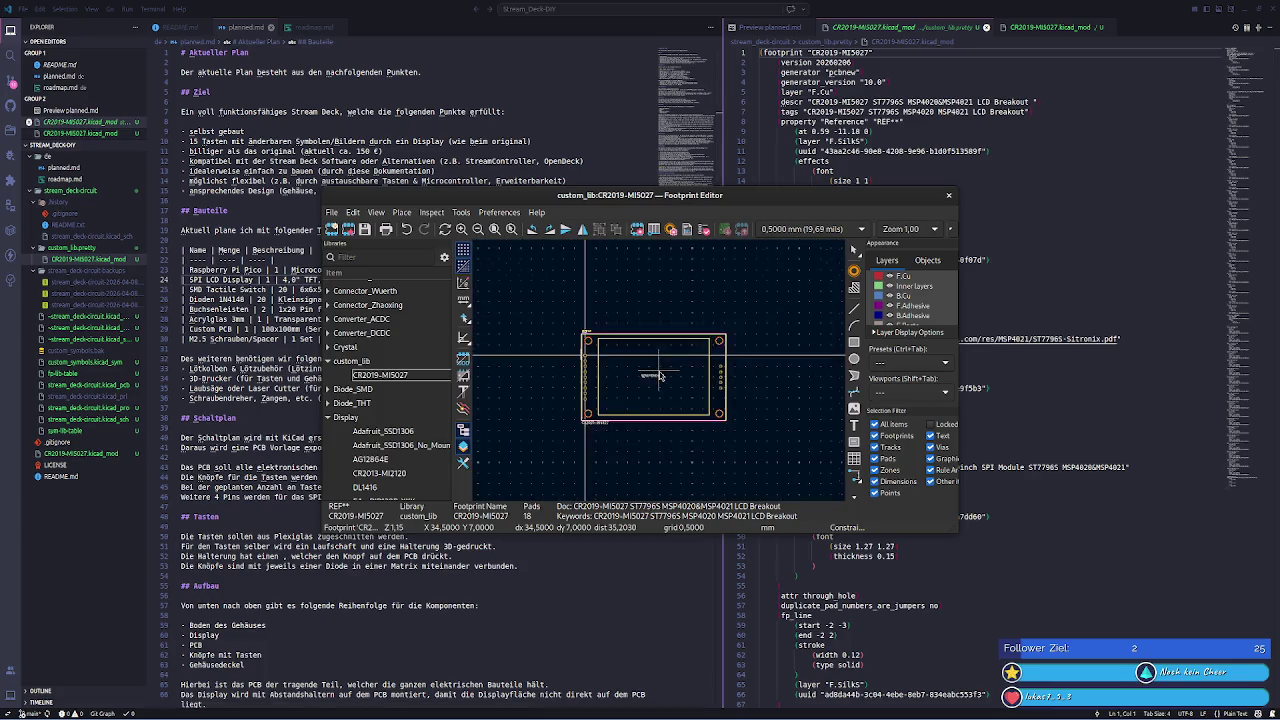
pyautogui.scroll(1, 658, 400)
pyautogui.scroll(-1, 646, 343)
pyautogui.scroll(2, 648, 350)
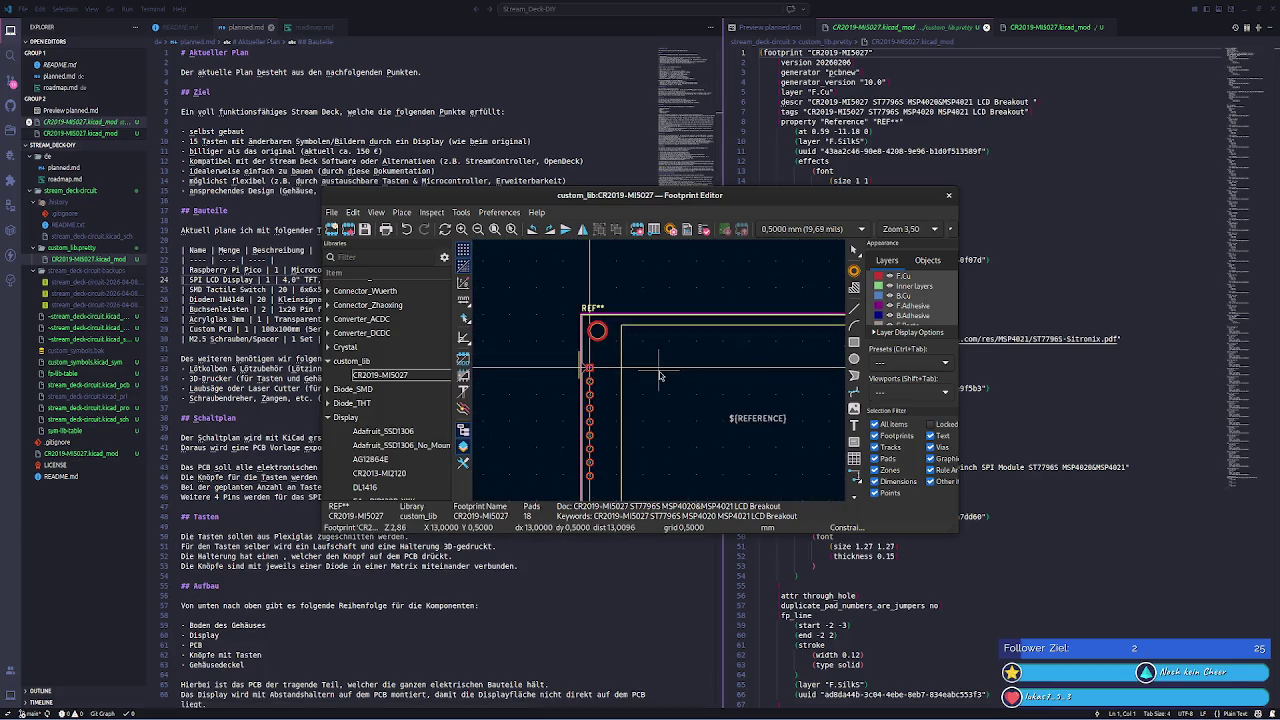
pyautogui.scroll(-2, 657, 371)
pyautogui.scroll(-1, 652, 388)
pyautogui.scroll(2, 654, 371)
pyautogui.scroll(-1, 654, 371)
# - Maximize the editor, frame the whole footprint, and delete pad 14 from the right edge
pyautogui.doubleClick(831, 194)
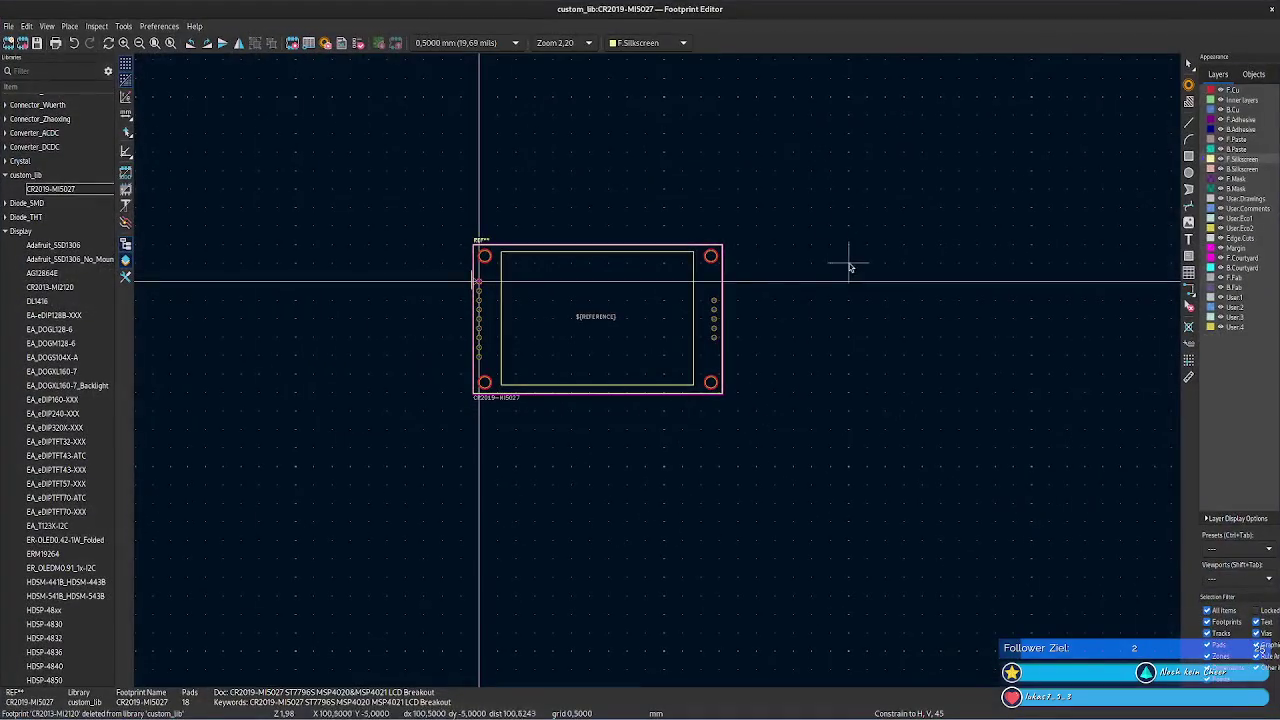
pyautogui.scroll(3, 860, 400)
pyautogui.scroll(1, 600, 340)
pyautogui.moveTo(572, 325); pyautogui.dragTo(1066, 443, button='middle')
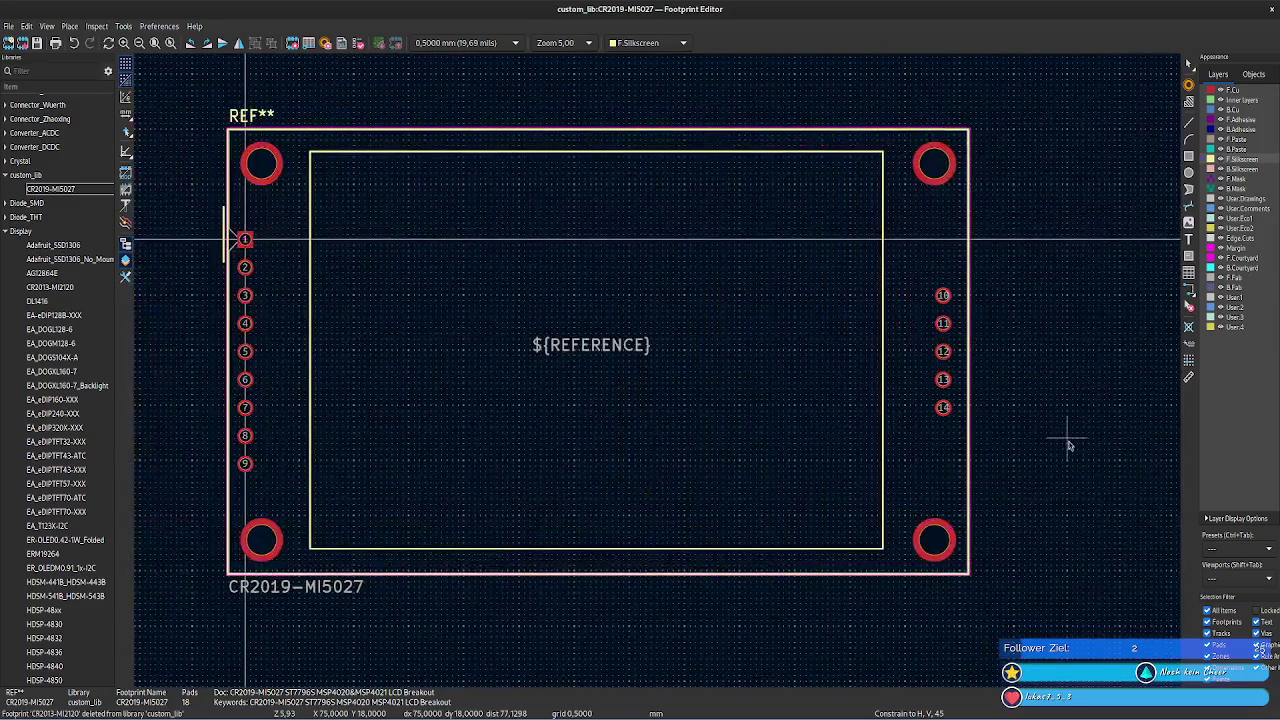
pyautogui.moveTo(1012, 337); pyautogui.dragTo(1046, 337, button='middle')
pyautogui.scroll(2, 1043, 337)
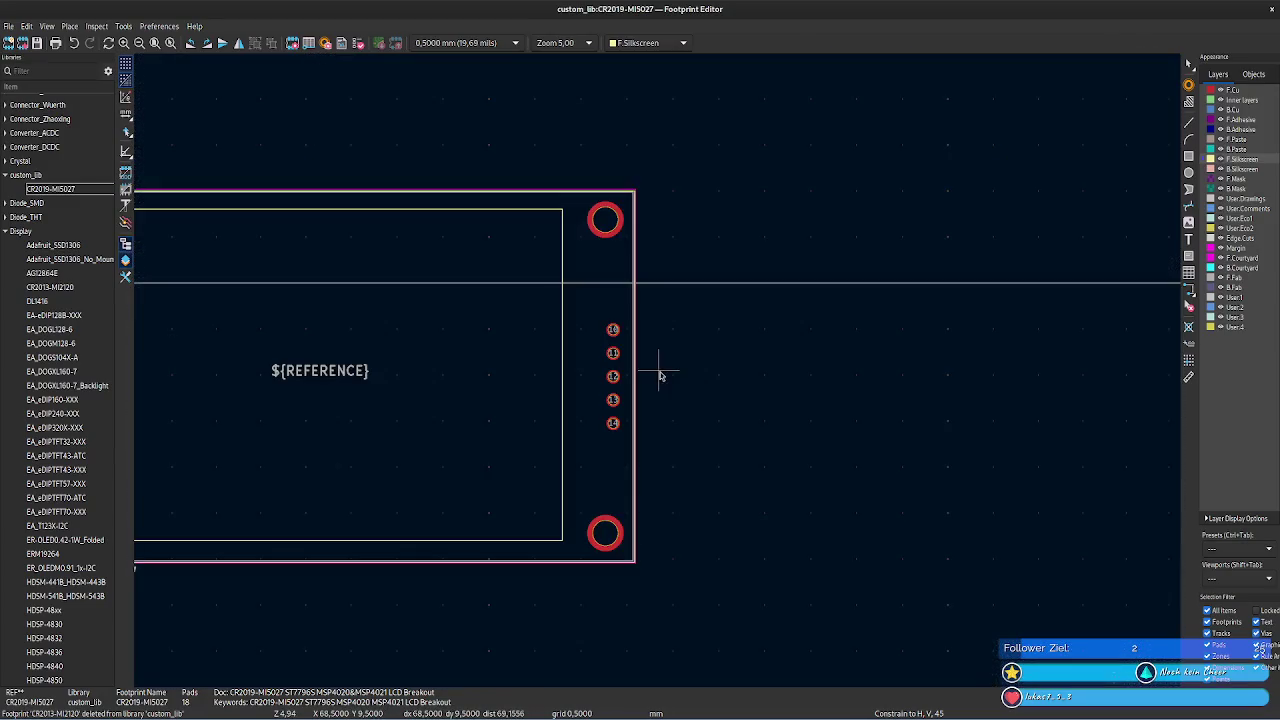
pyautogui.scroll(-2, 663, 429)
pyautogui.moveTo(909, 380); pyautogui.dragTo(1014, 335, button='middle')
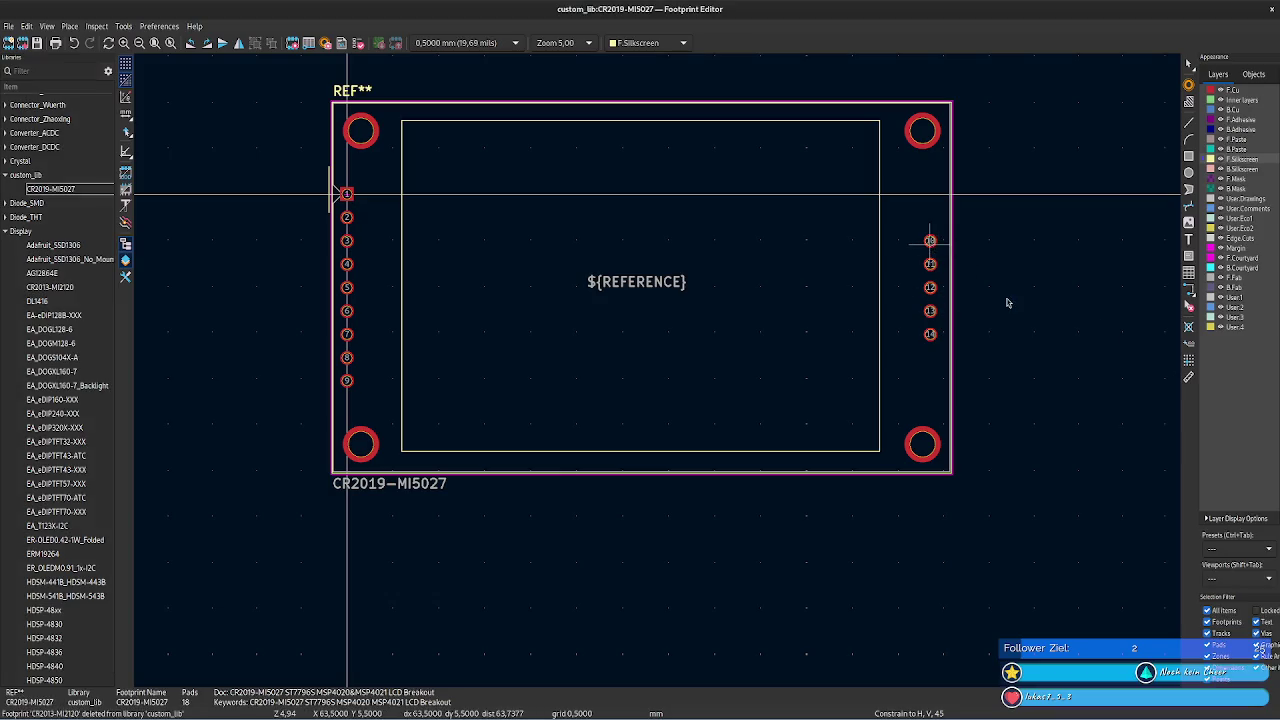
pyautogui.click(930, 334)
pyautogui.press('Delete')
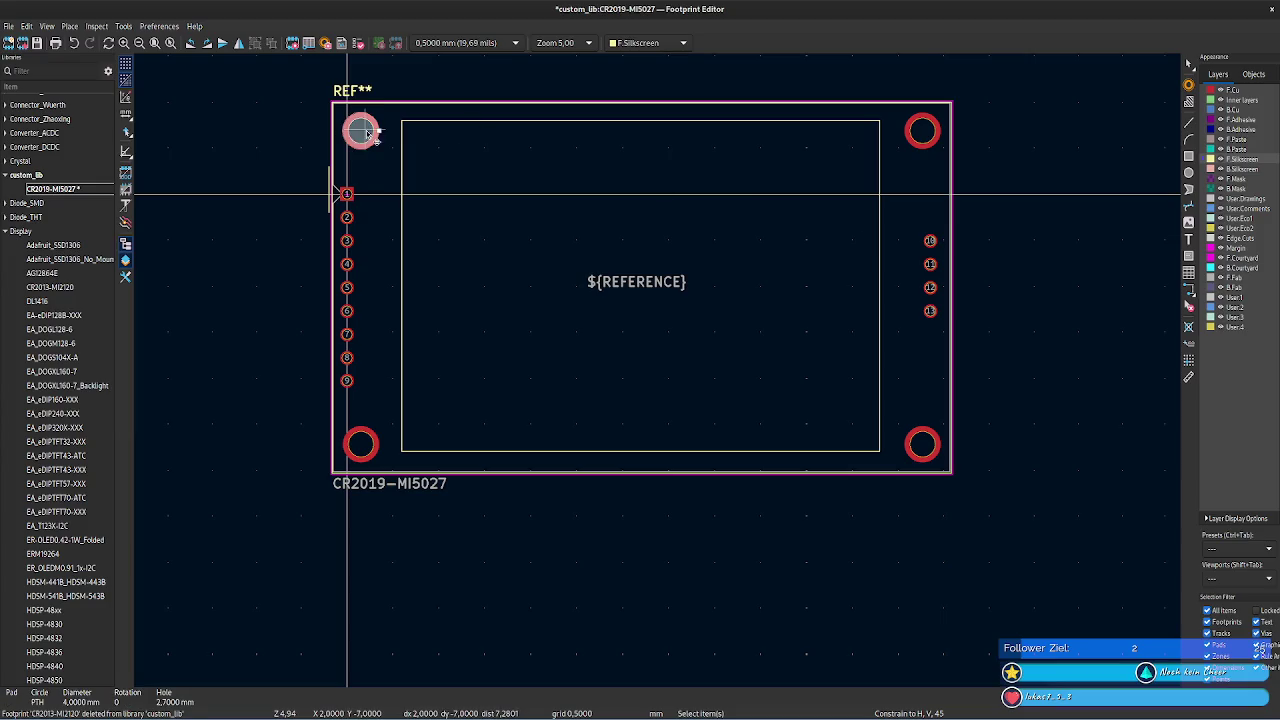
# - Zoom into the top-left corner and inspect the silkscreen, F.Fab and courtyard outline lines
pyautogui.scroll(2, 424, 70)
pyautogui.scroll(2, 586, 294)
pyautogui.scroll(1, 663, 371)
pyautogui.scroll(2, 659, 375)
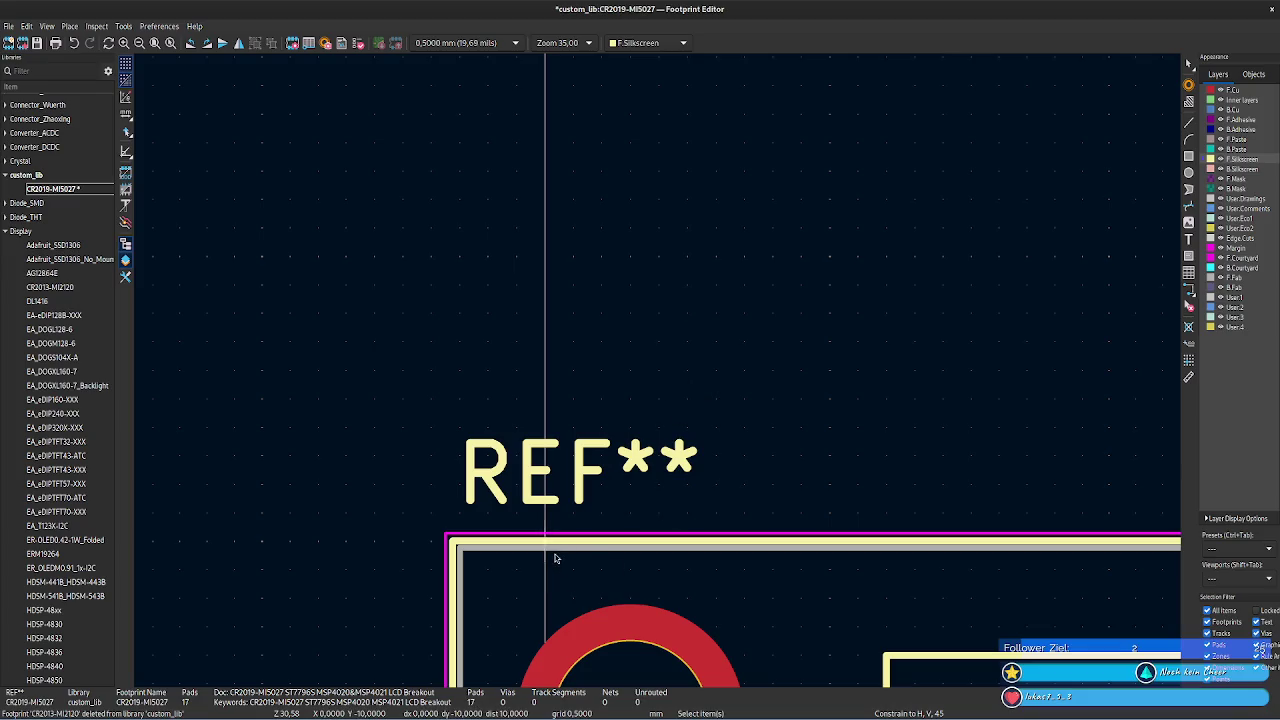
pyautogui.click(600, 550)
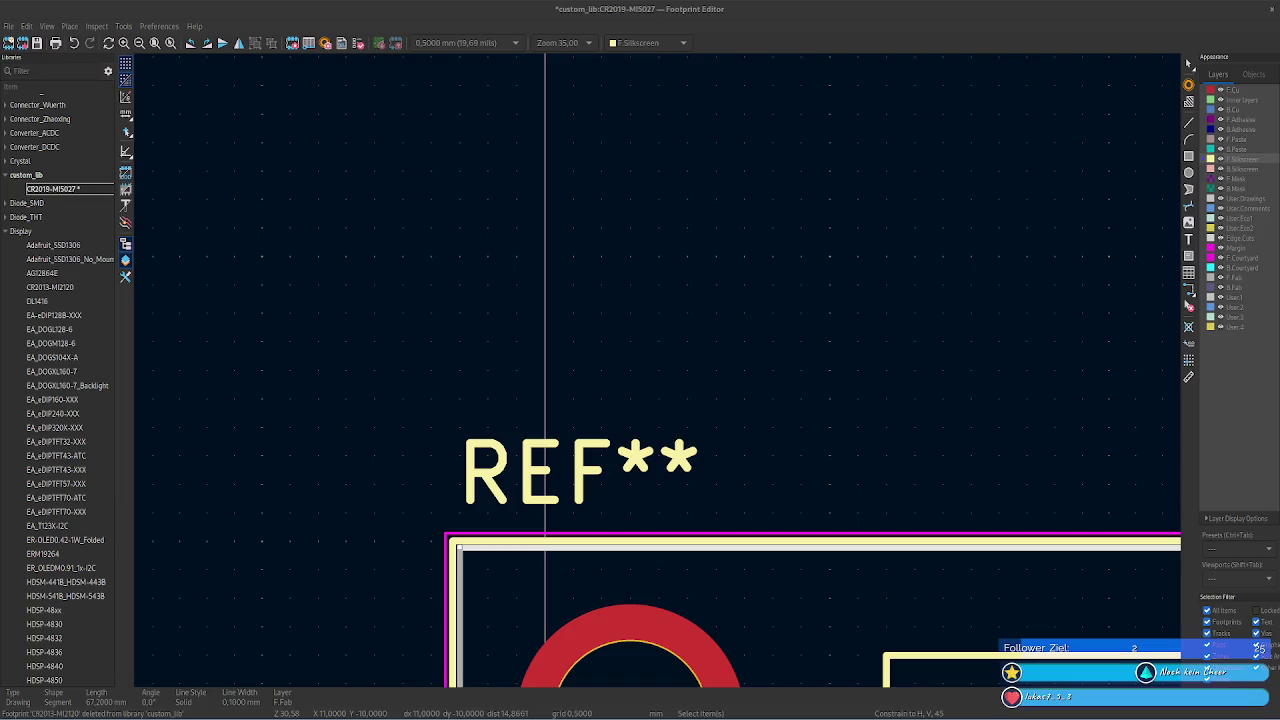
pyautogui.click(645, 546)
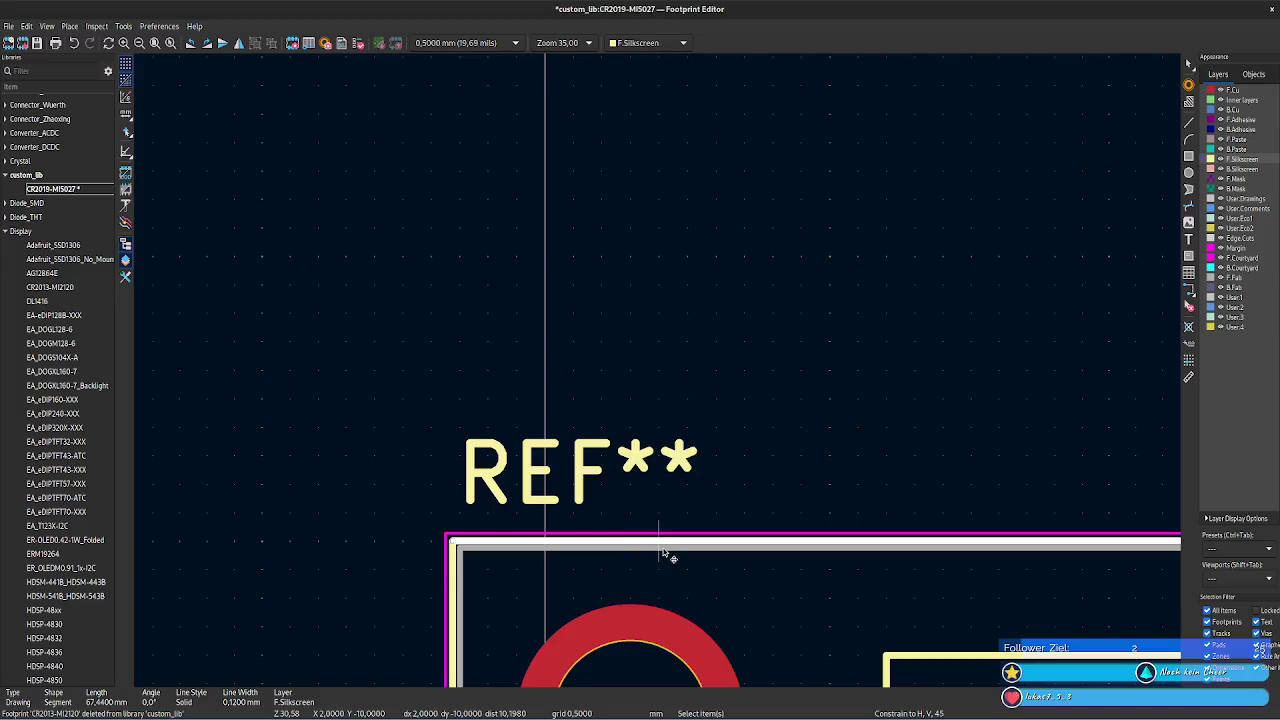
pyautogui.click(661, 550)
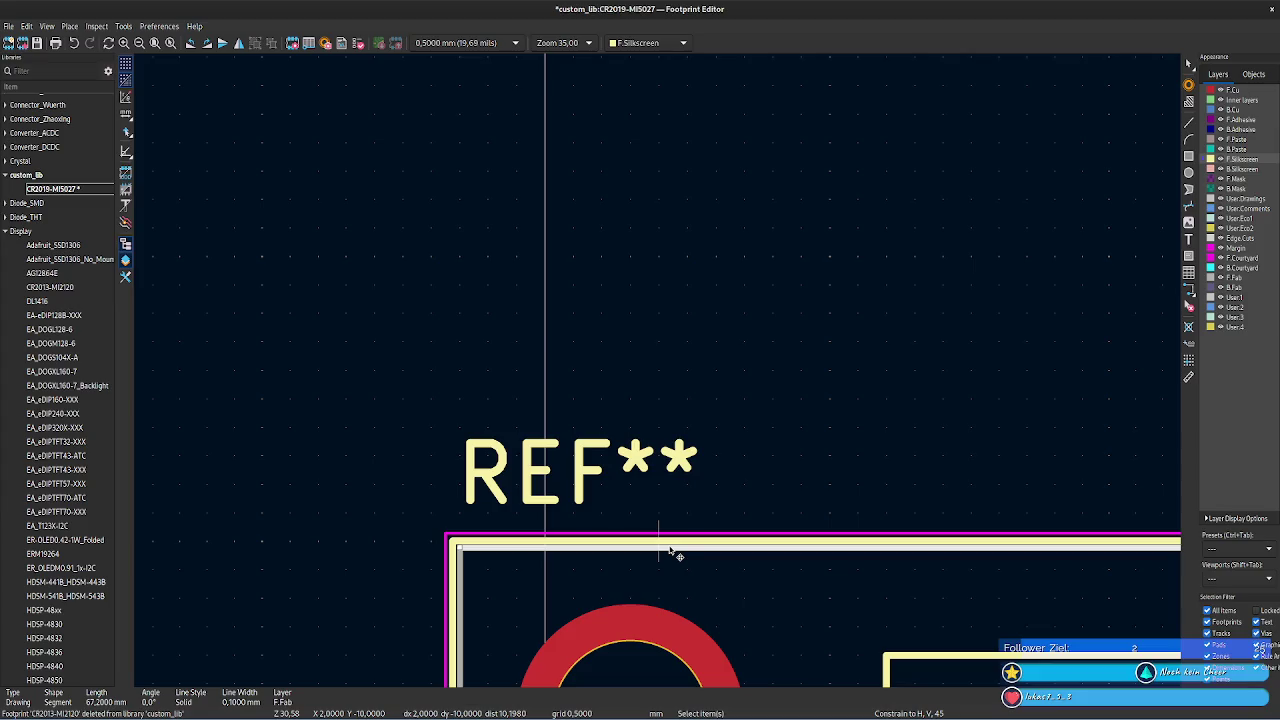
pyautogui.click(665, 538)
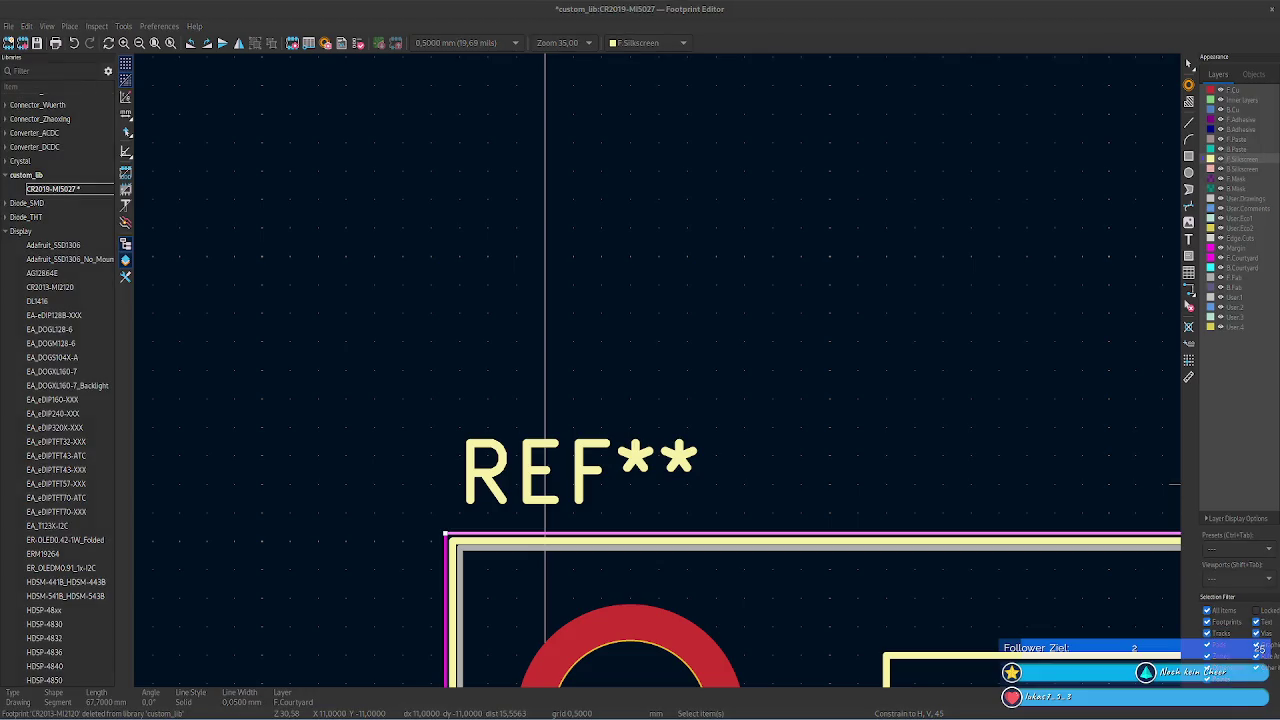
pyautogui.hotkey('alt', 'Tab')
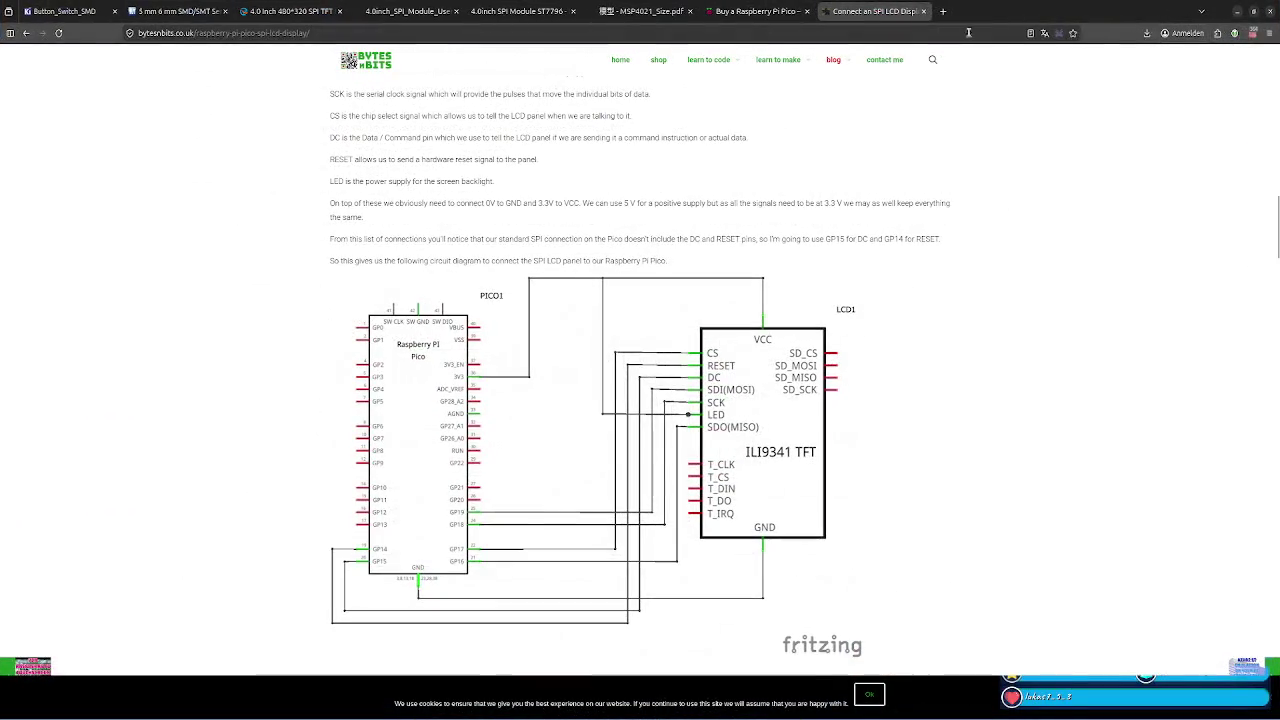
# - Search the web for 'kicad courtyard' and open the KiCad forum FAQ result
pyautogui.hotkey('ctrl', 't')
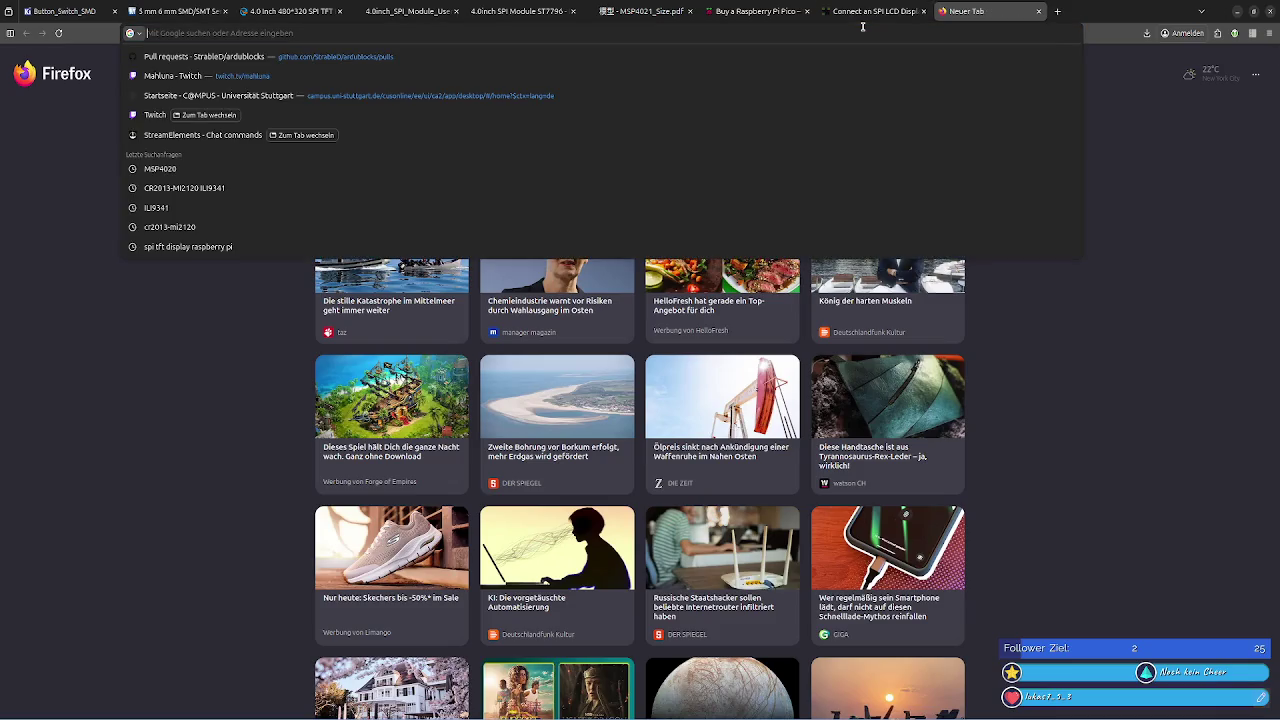
pyautogui.write('kicad co')
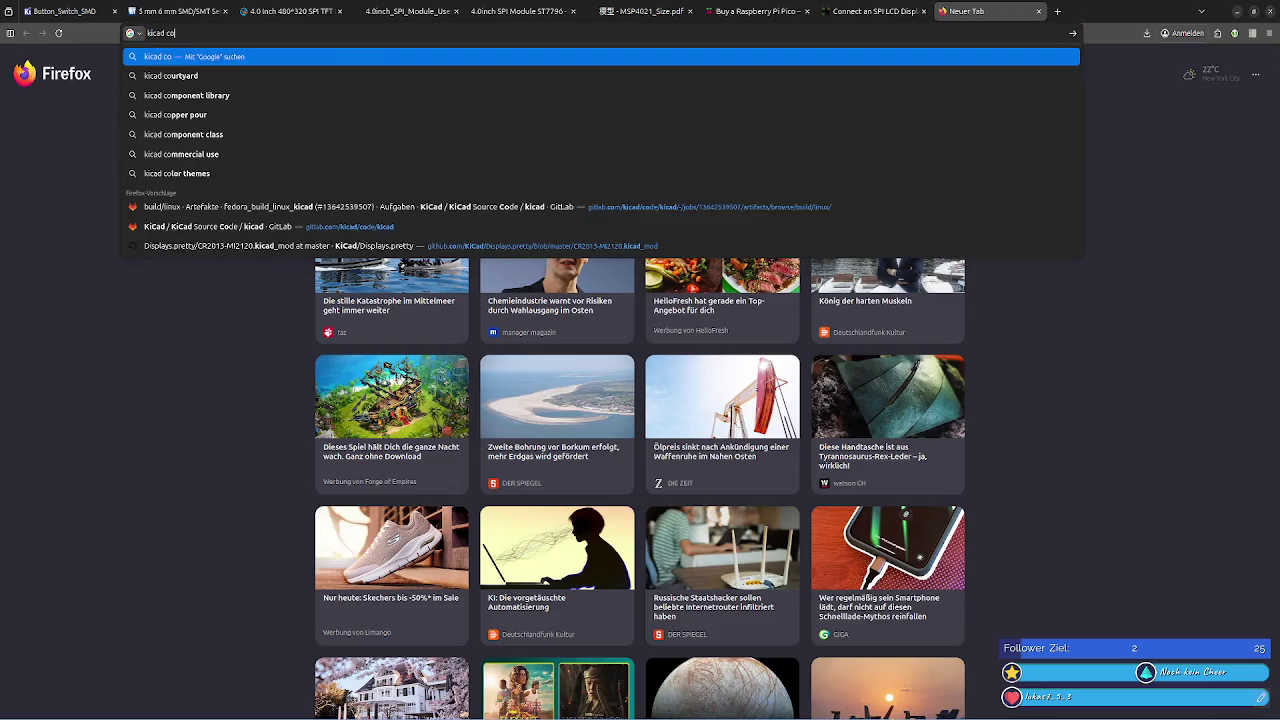
pyautogui.write('urtyard')
pyautogui.press('Return')
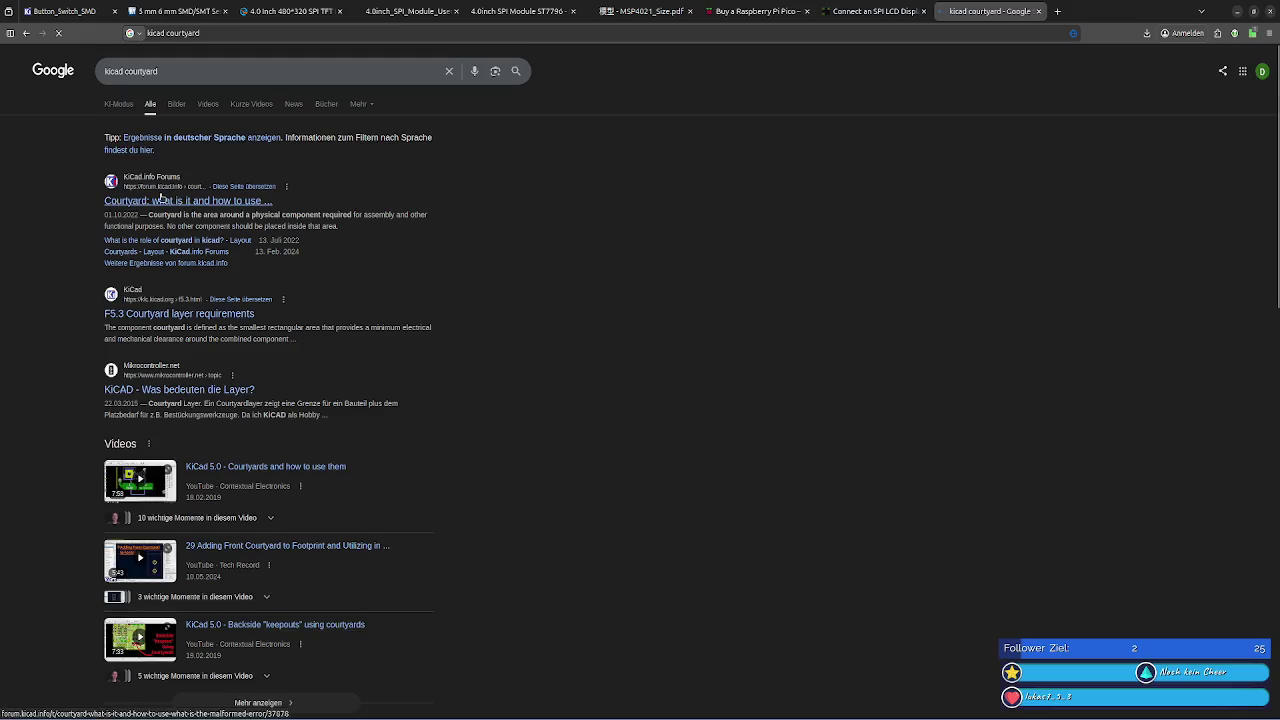
pyautogui.click(162, 198)
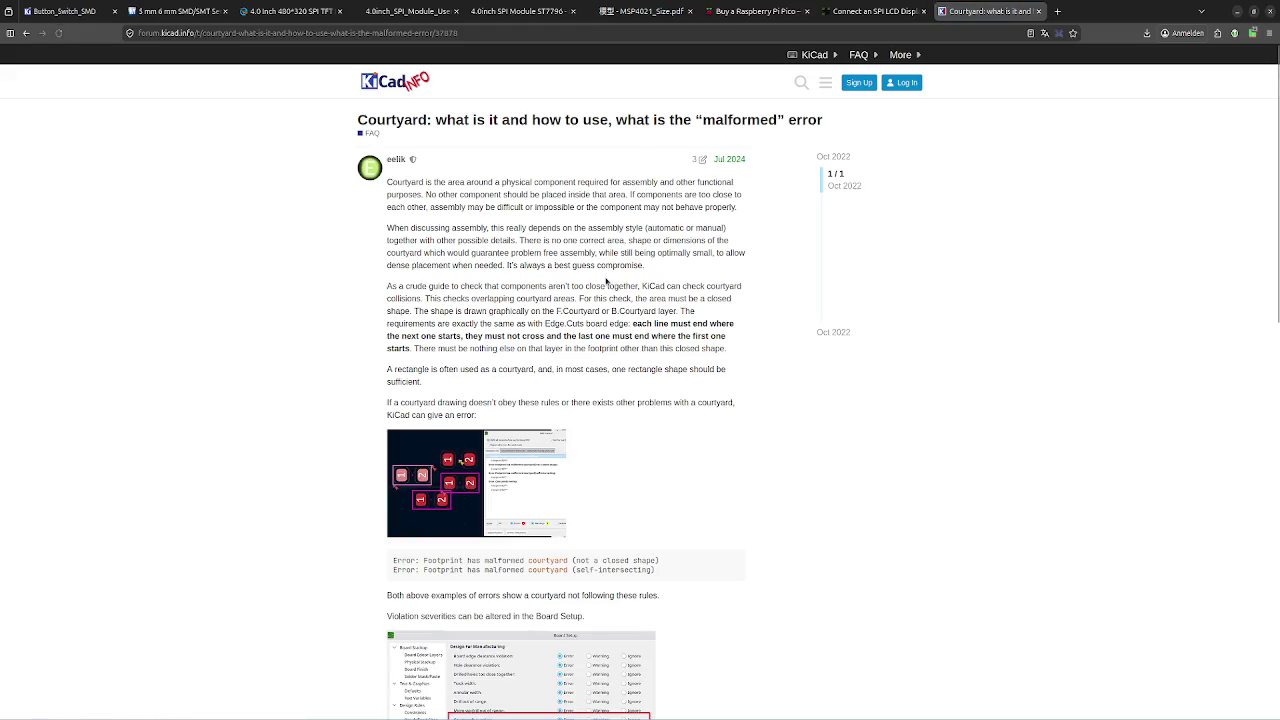
# - Read through the forum courtyard FAQ, then return to the search results
pyautogui.scroll(-1, 606, 282)
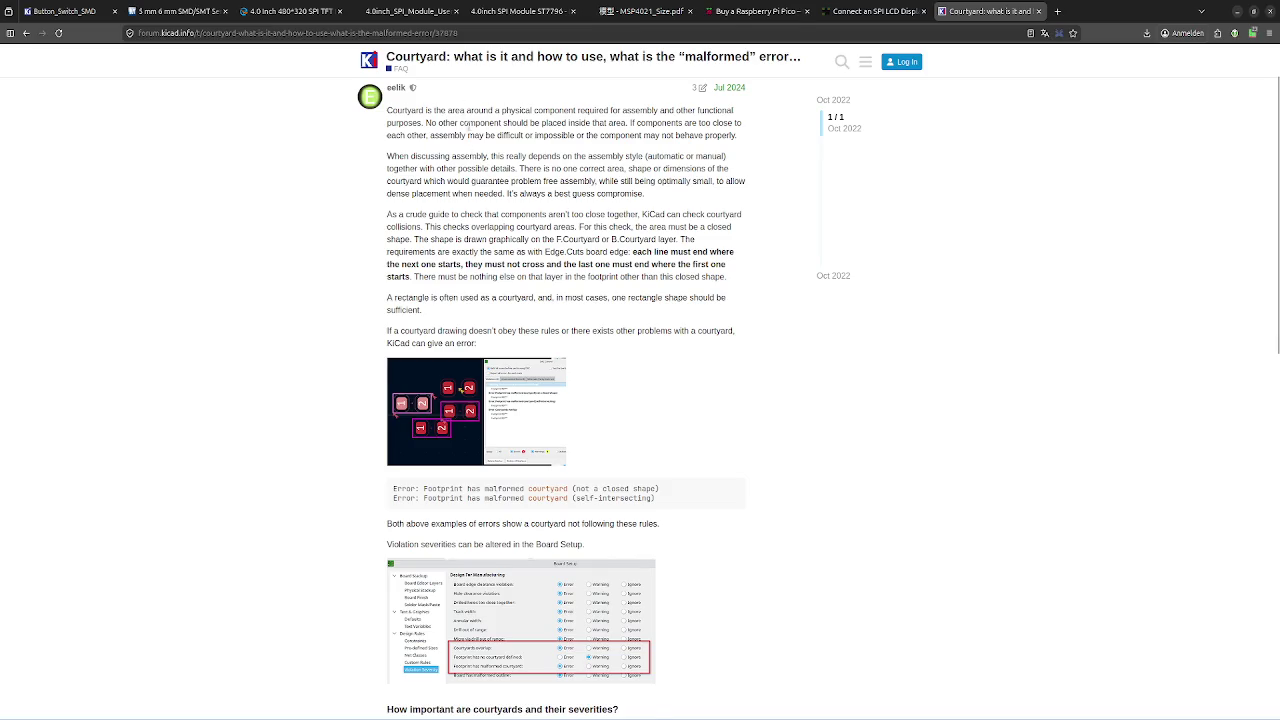
pyautogui.scroll(1, 468, 127)
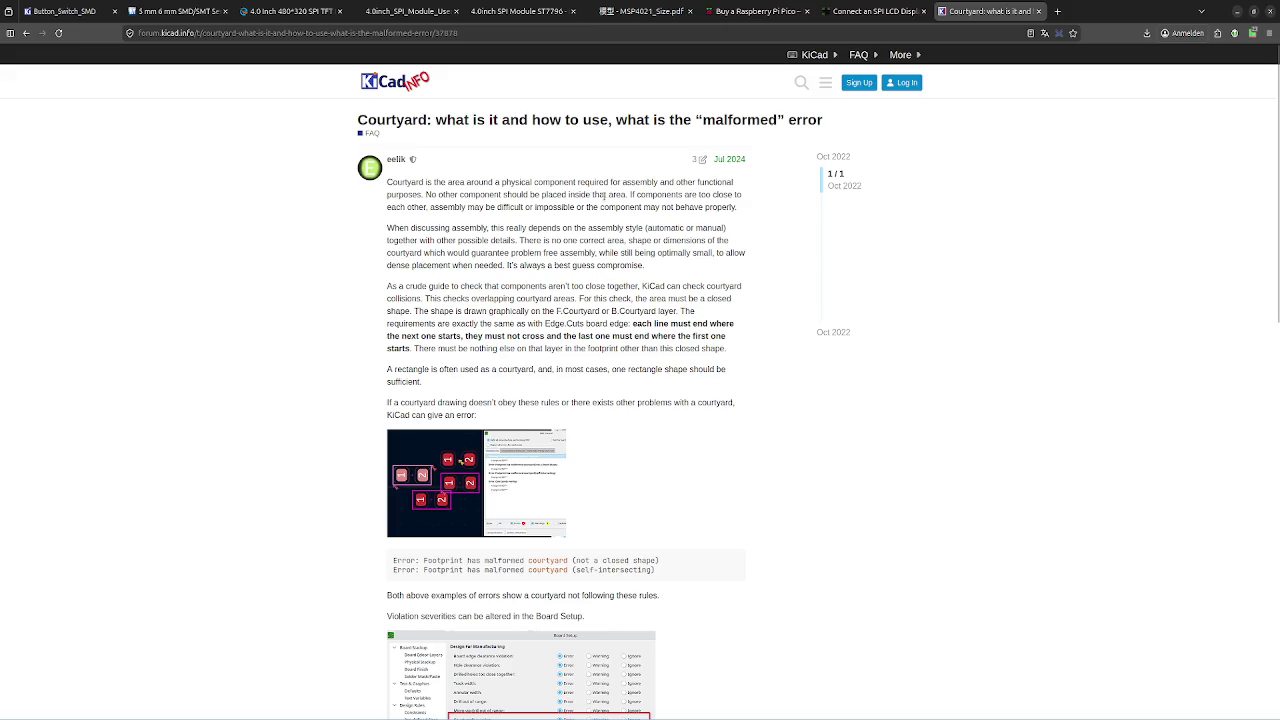
pyautogui.scroll(-3, 607, 215)
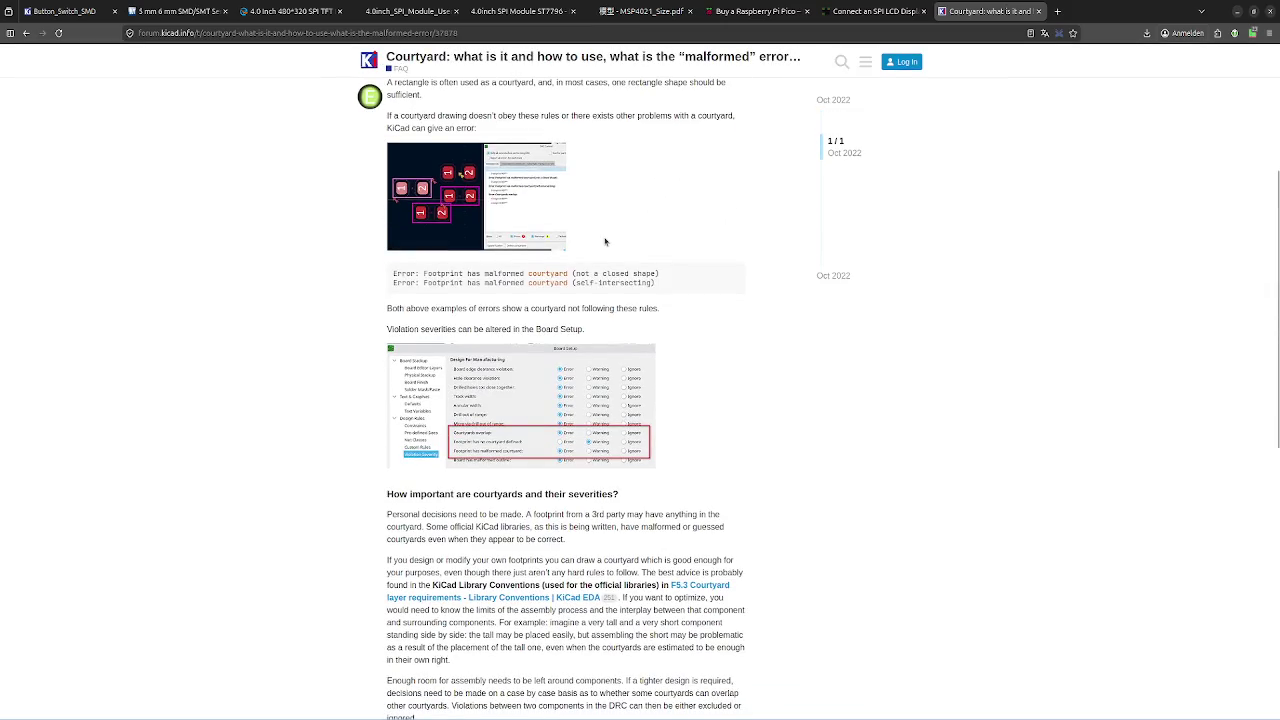
pyautogui.scroll(-1, 605, 240)
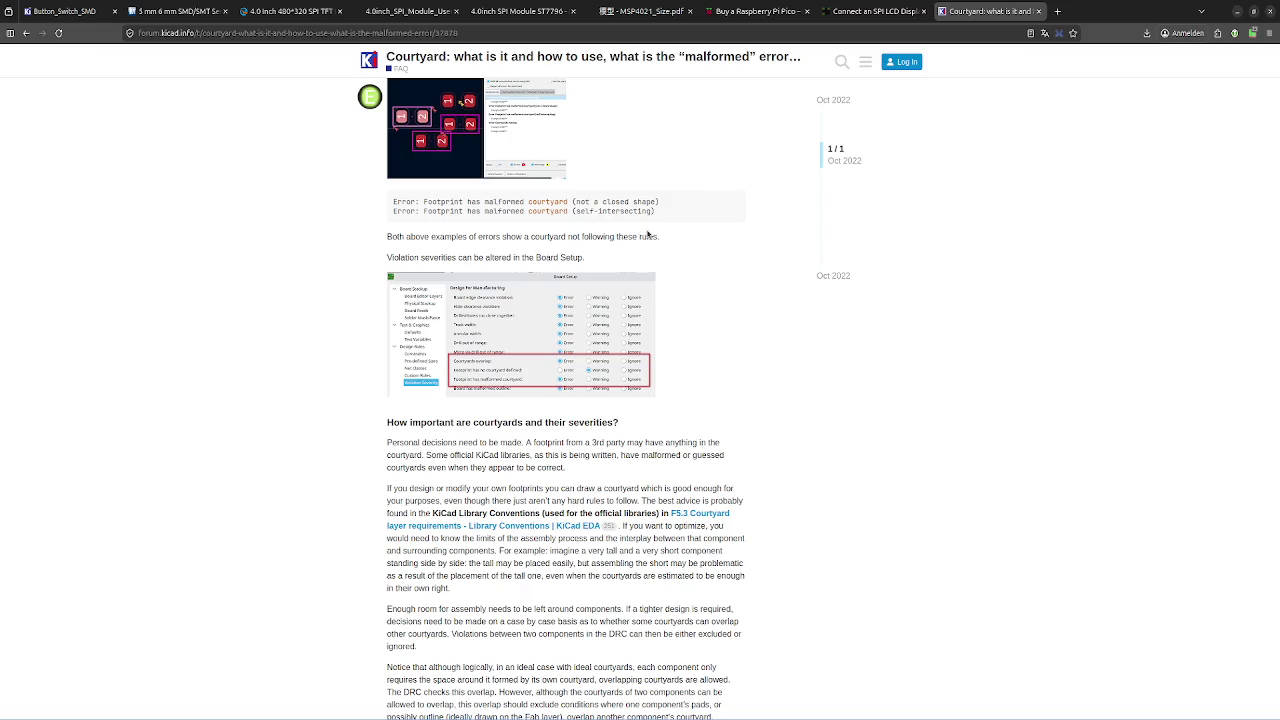
pyautogui.scroll(-2, 648, 234)
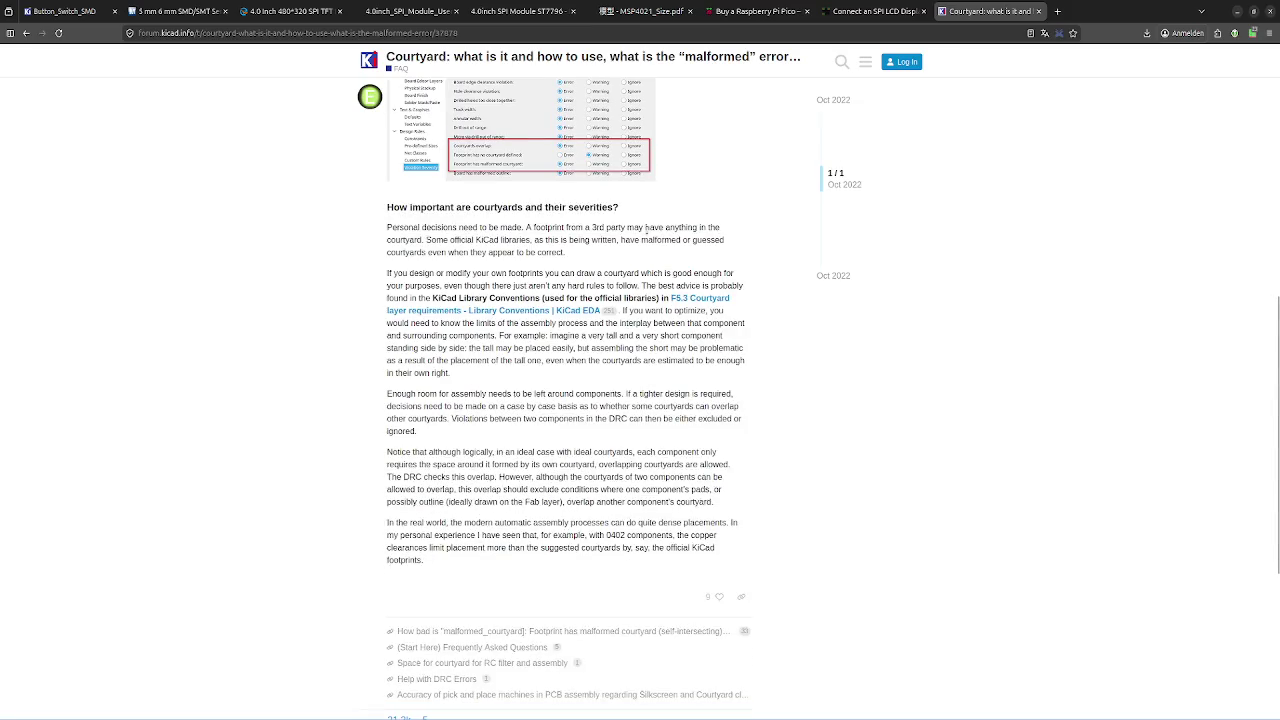
pyautogui.scroll(-2, 648, 234)
pyautogui.scroll(-2, 648, 234)
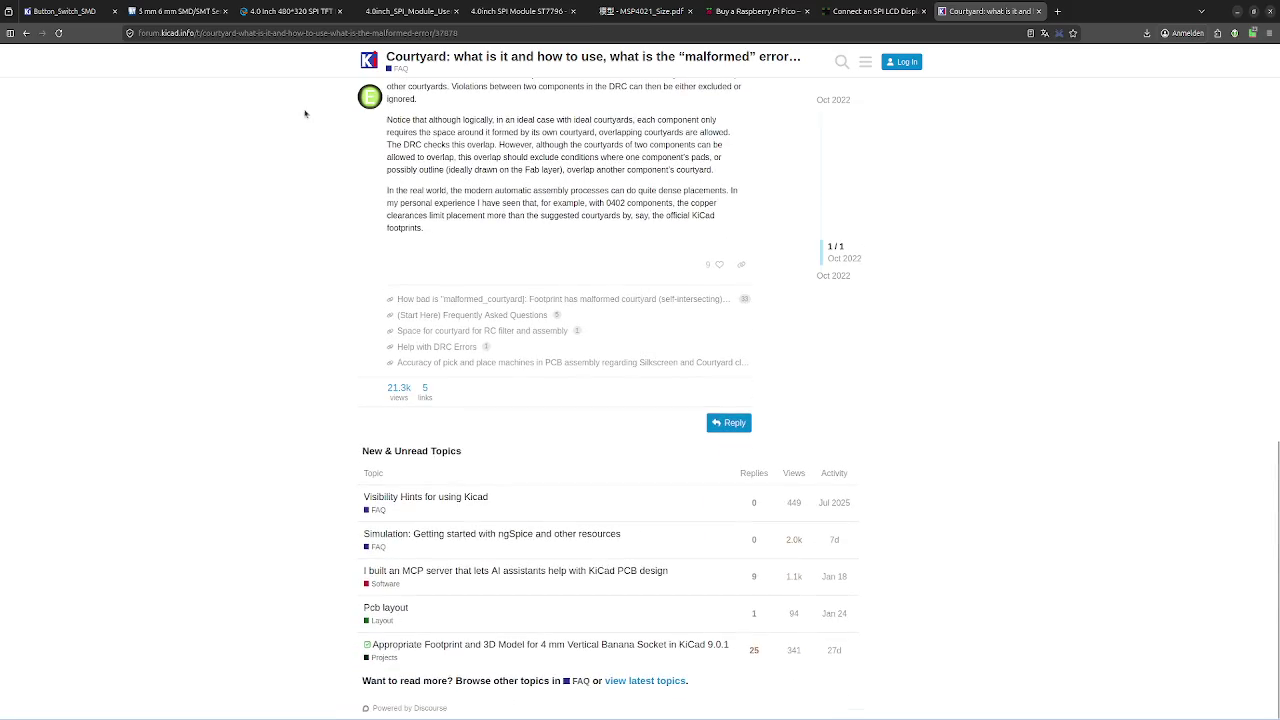
pyautogui.click(26, 33)
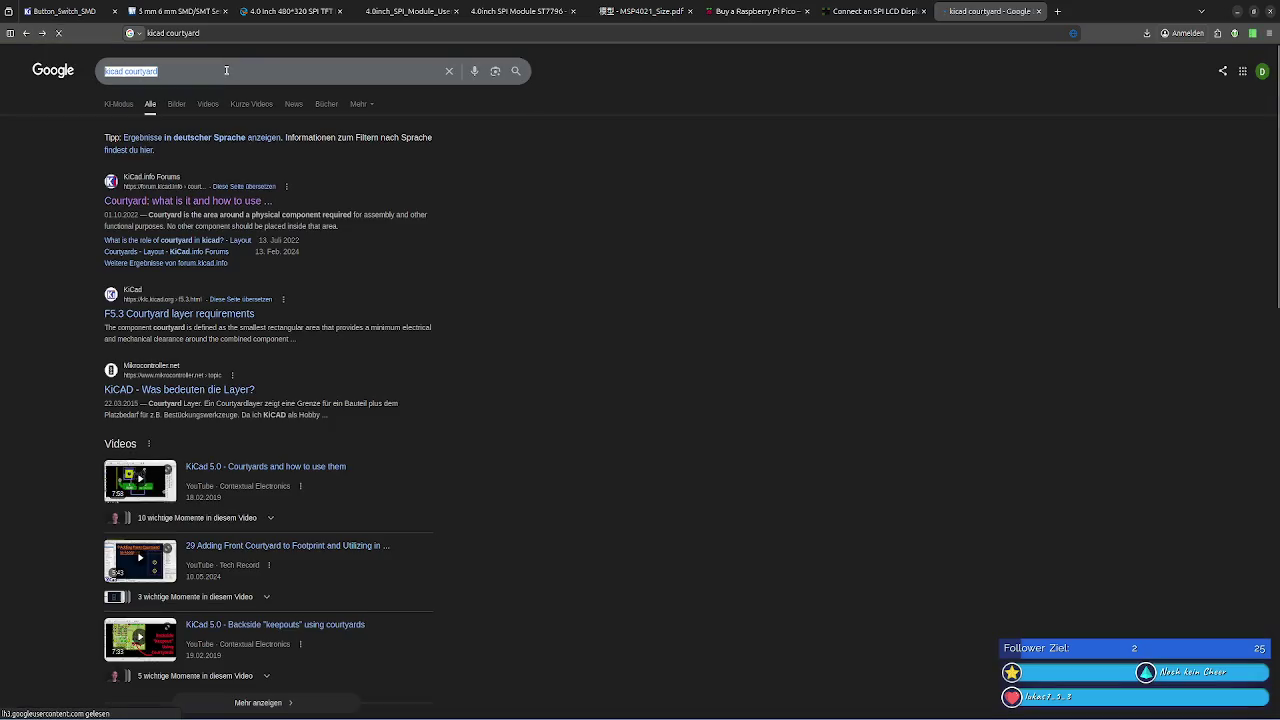
# - Search 'kicad silkscreen' and open the F5.1 Silkscreen layer requirements result
pyautogui.doubleClick(210, 70)
pyautogui.hotkey('alt', 'Tab')
pyautogui.hotkey('alt', 'Tab')
pyautogui.click(175, 97)
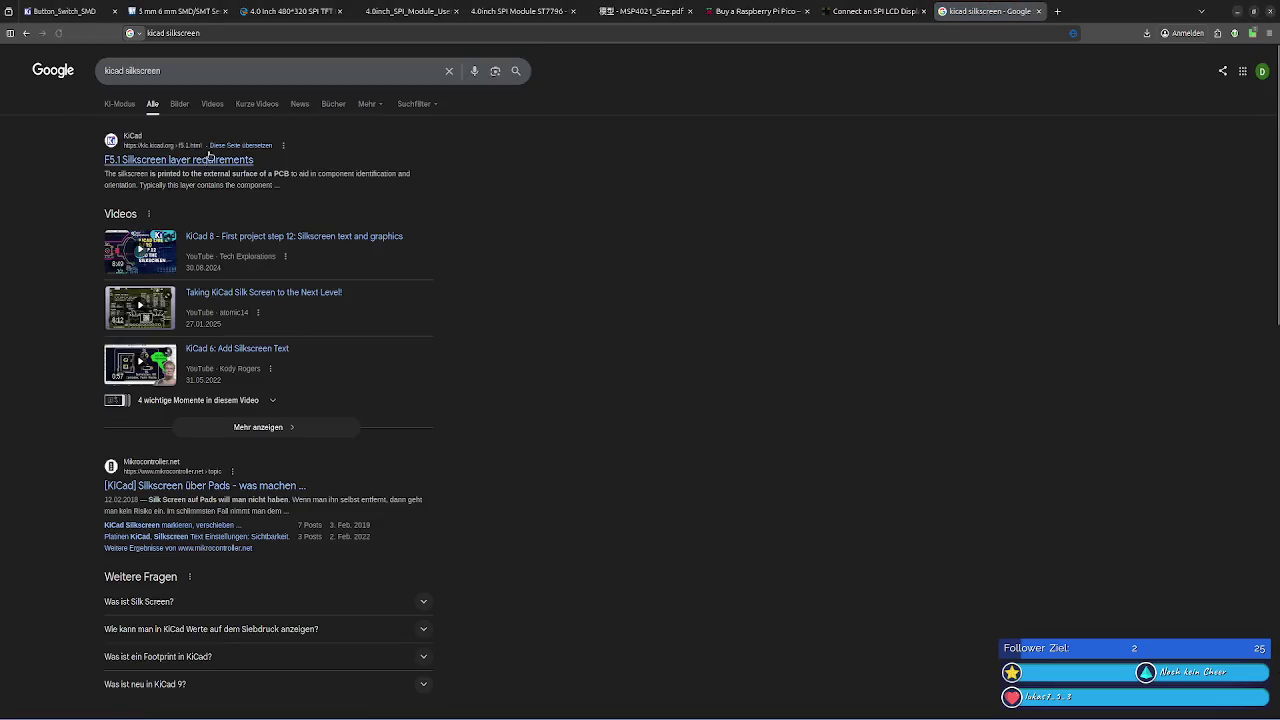
pyautogui.click(210, 160)
# - Dismiss the translation offer and read the silkscreen requirements, highlighting words along the way
pyautogui.click(628, 224)
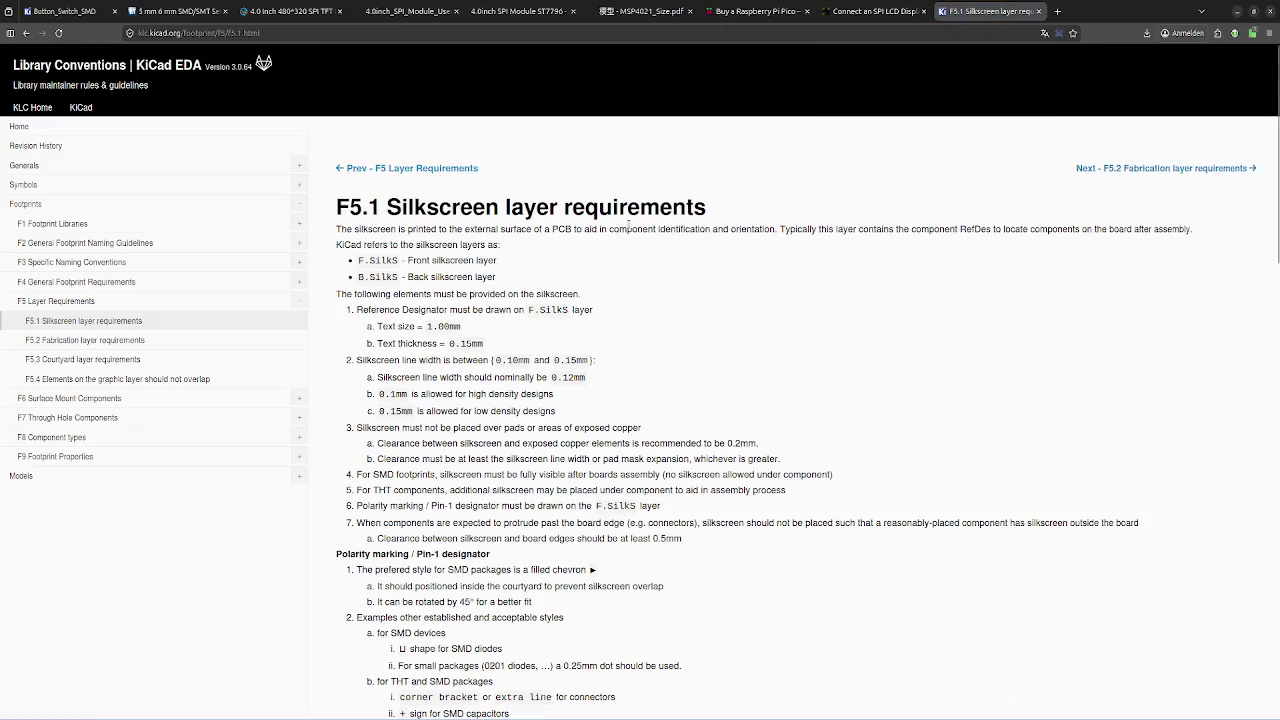
pyautogui.doubleClick(422, 229)
pyautogui.click(401, 229)
pyautogui.doubleClick(466, 229)
pyautogui.click(619, 246)
pyautogui.doubleClick(617, 230)
pyautogui.click(713, 249)
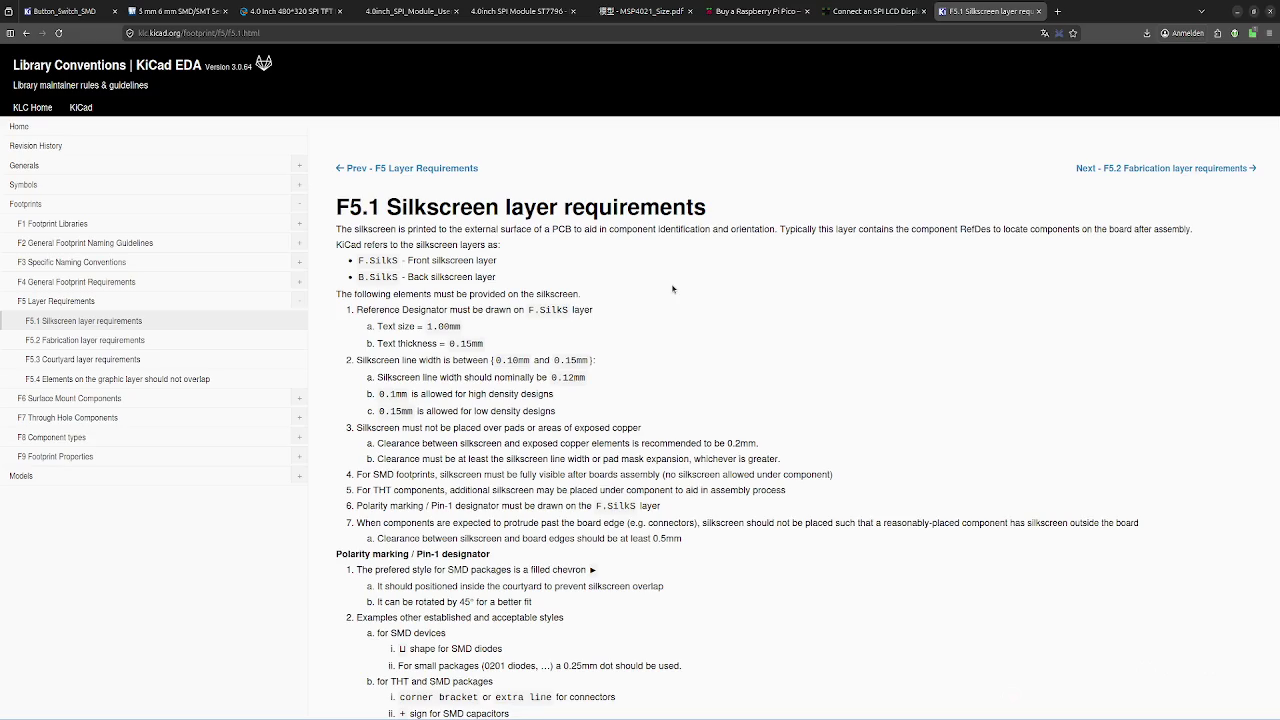
# - Skim down and back up the current KiCad library conventions page
pyautogui.scroll(-2, 672, 289)
pyautogui.scroll(-2, 672, 289)
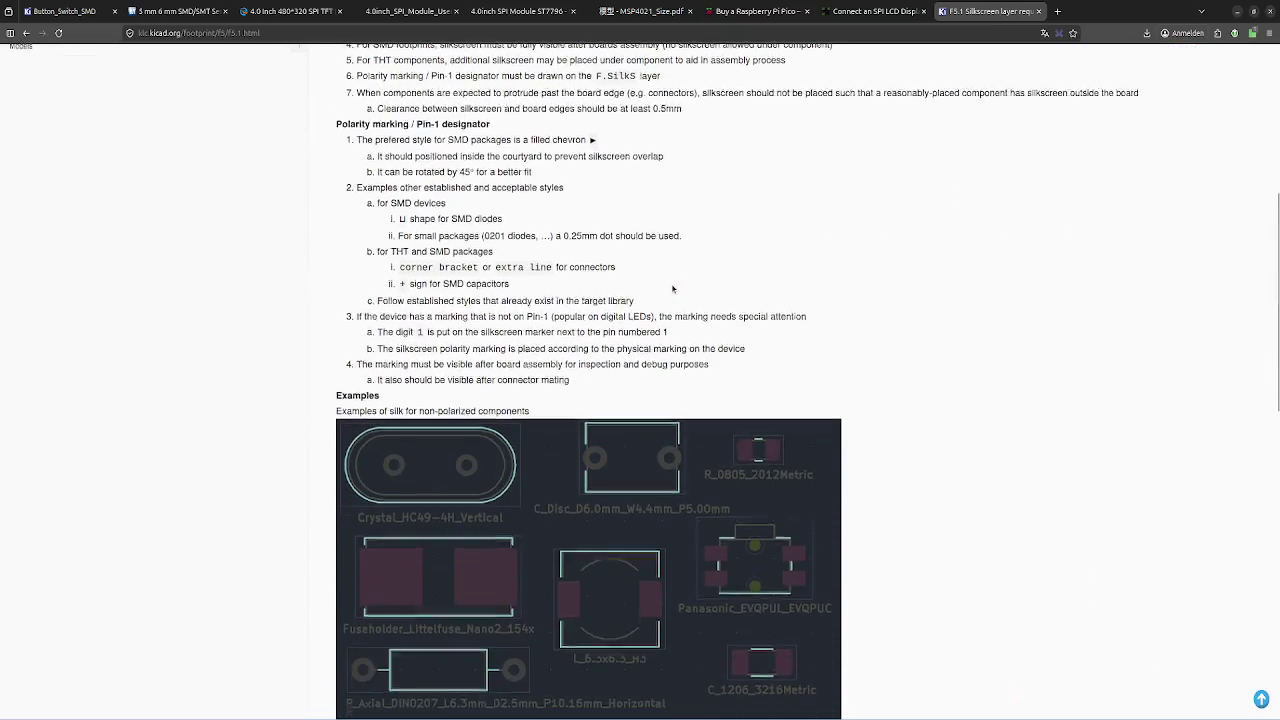
pyautogui.scroll(-2, 672, 289)
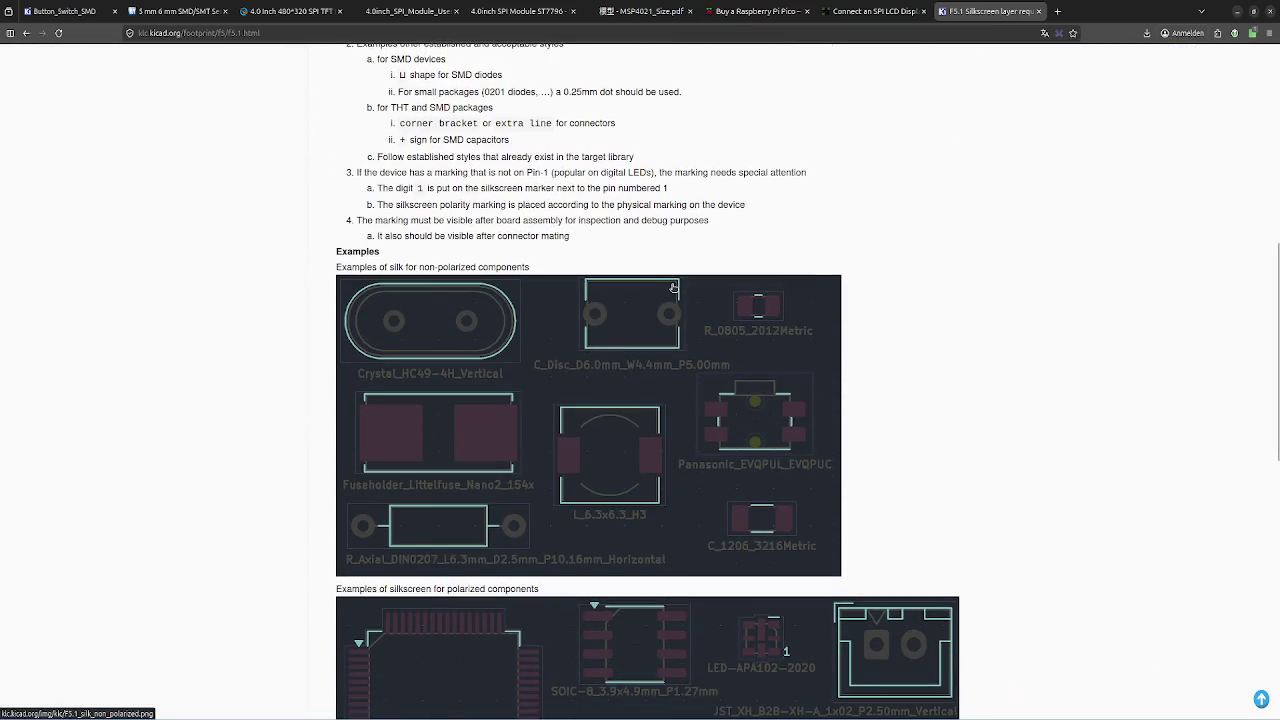
pyautogui.scroll(4, 672, 289)
pyautogui.scroll(-3, 672, 288)
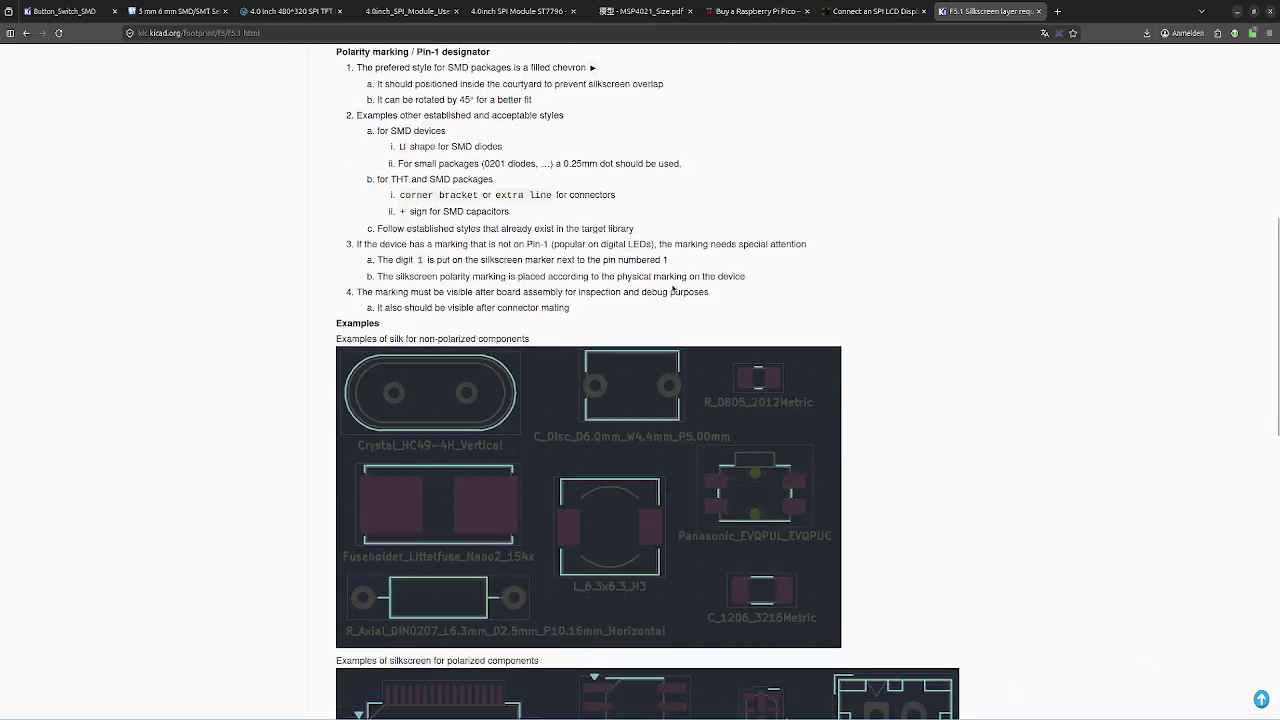
pyautogui.scroll(-3, 673, 287)
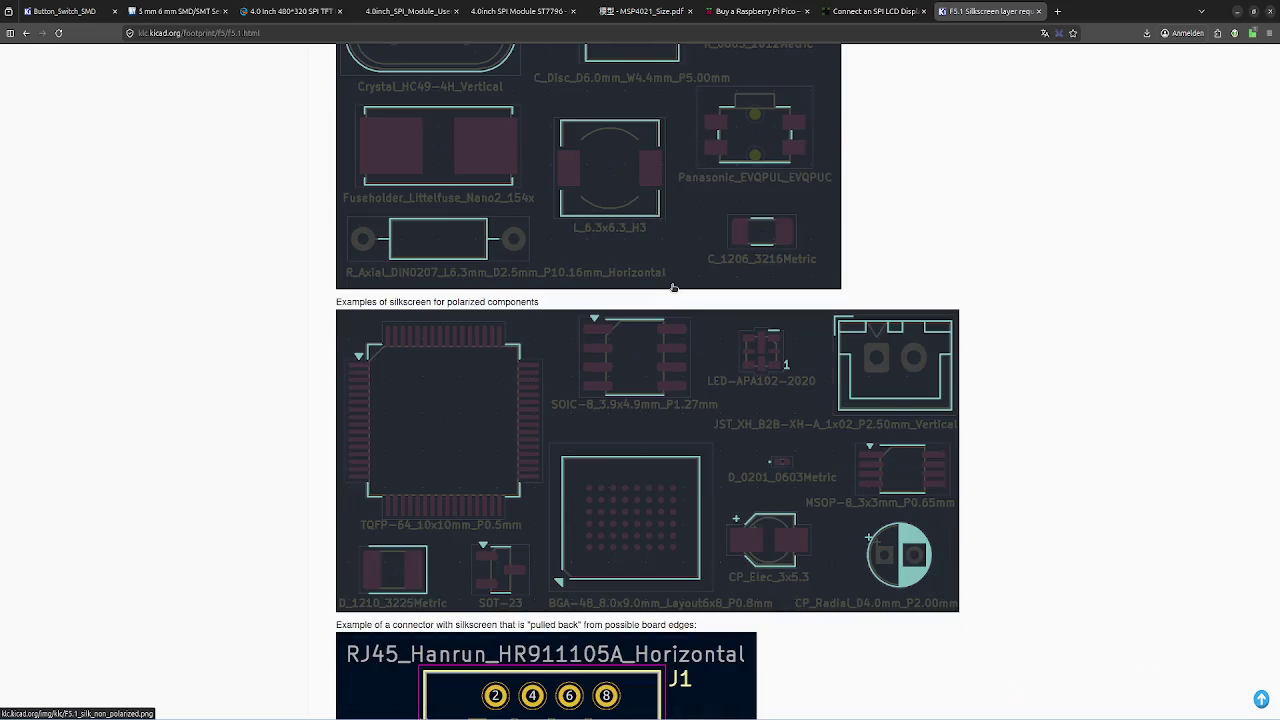
pyautogui.scroll(-4, 673, 288)
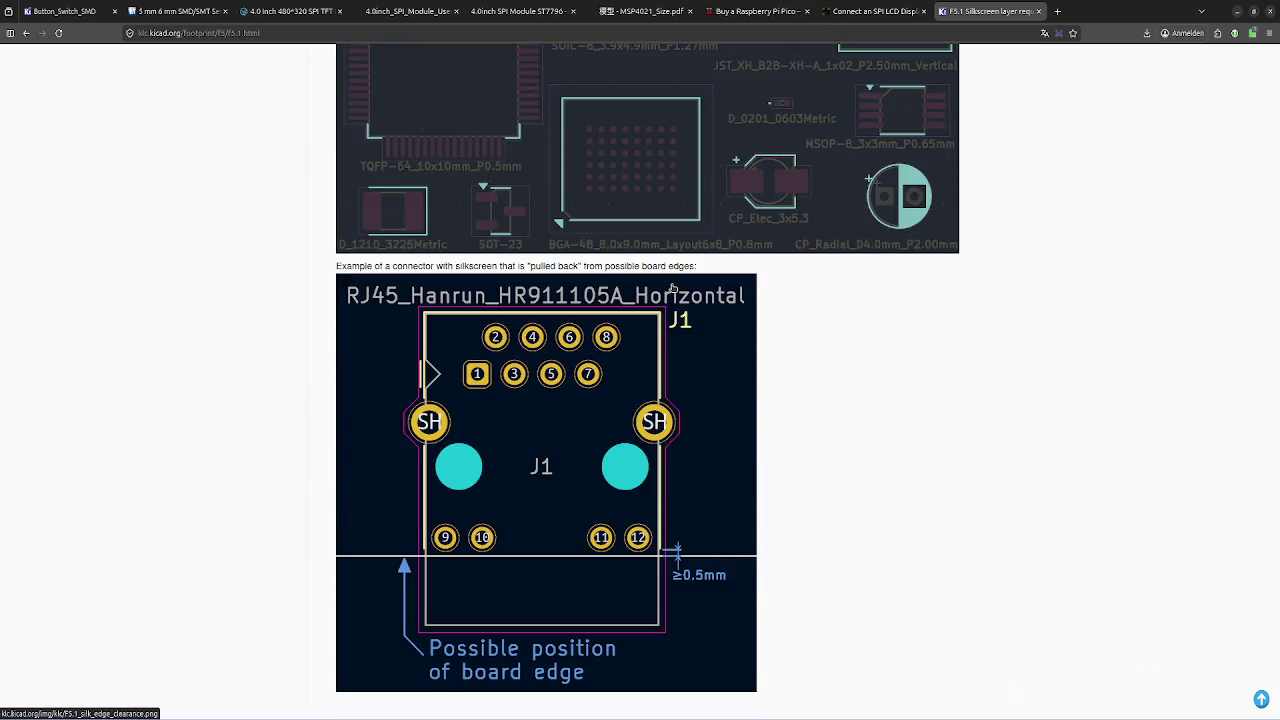
pyautogui.scroll(-1, 673, 288)
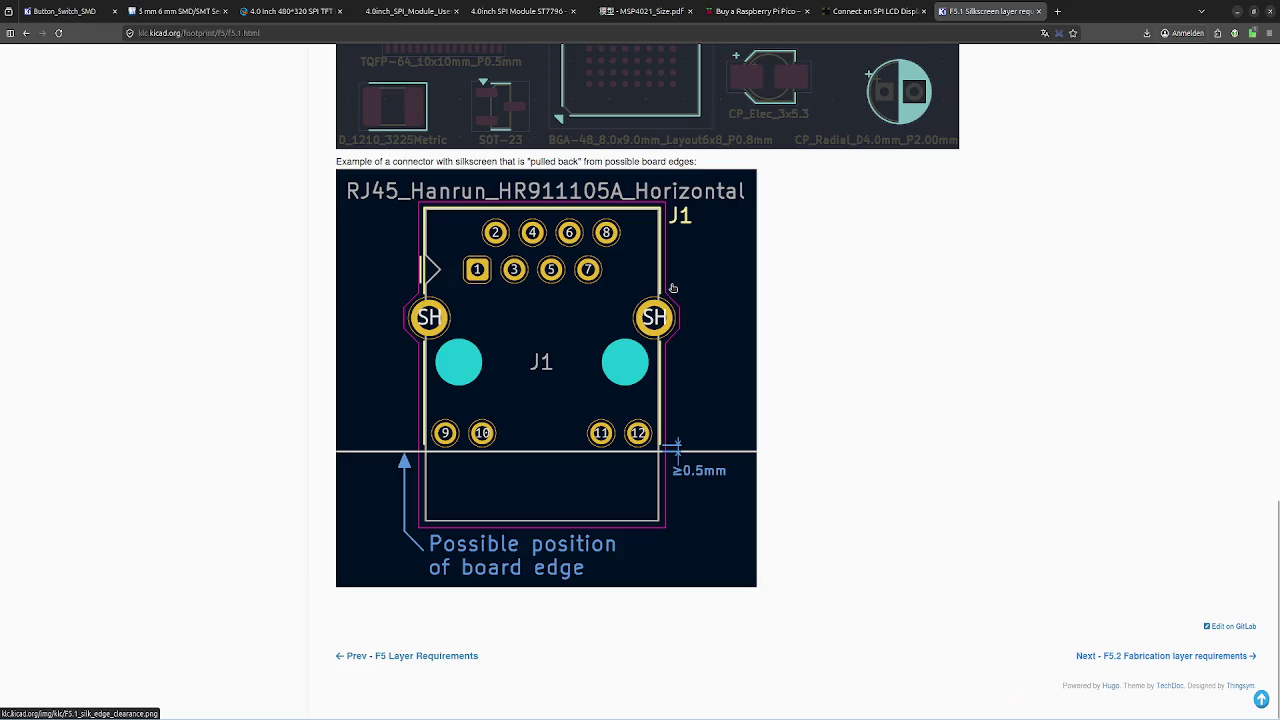
pyautogui.scroll(3, 673, 288)
pyautogui.scroll(6, 673, 288)
pyautogui.scroll(3, 673, 288)
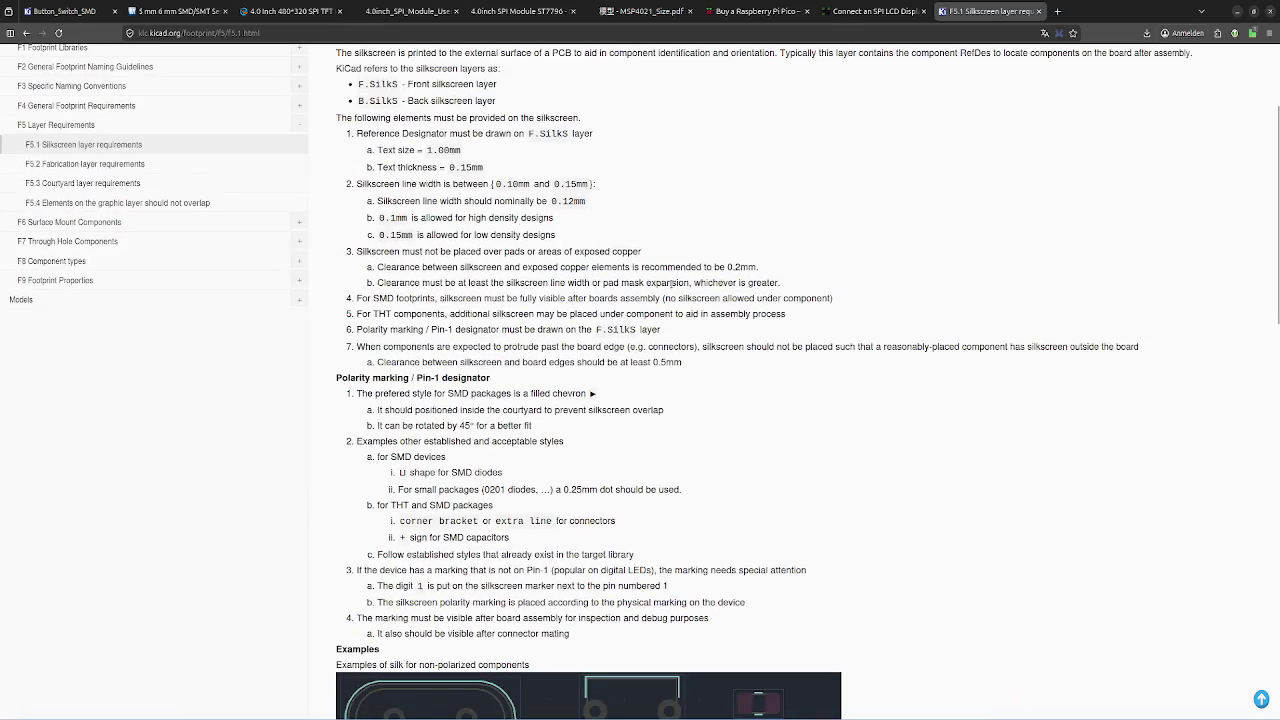
pyautogui.scroll(2, 671, 288)
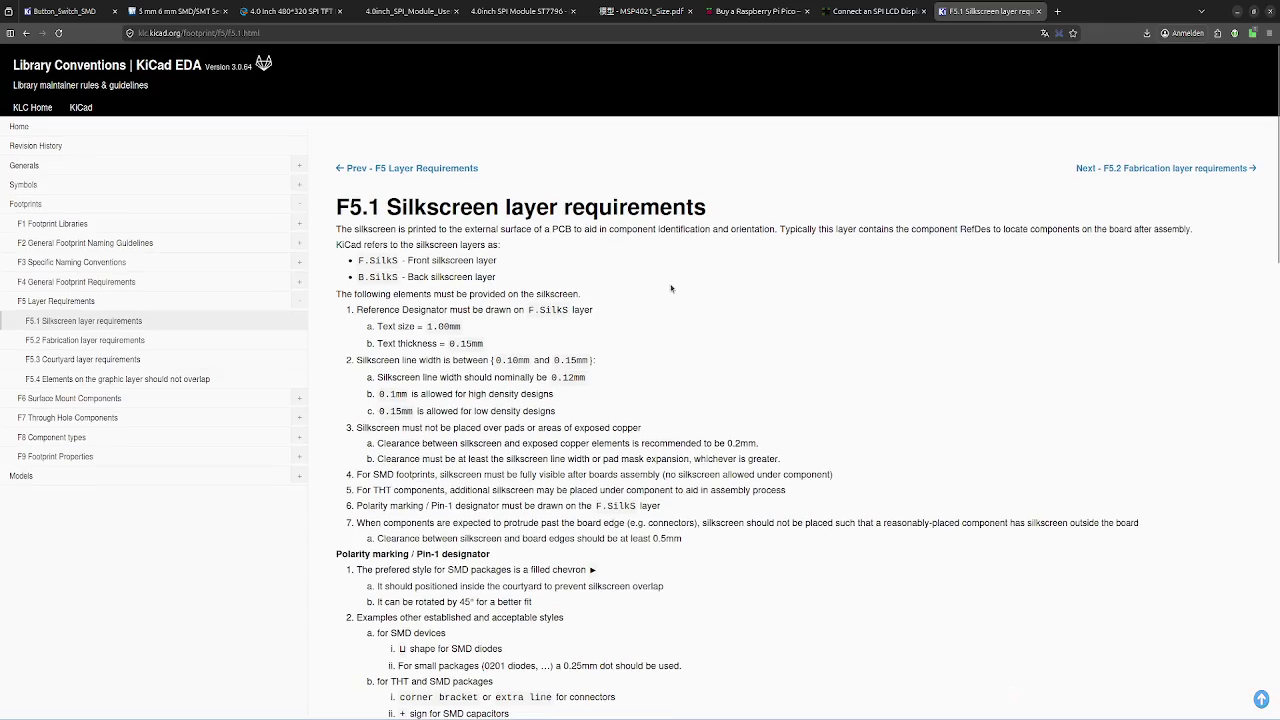
# - Go to the F5.2 Fabrication layer requirements page and read its simplified-outline and line-width rules
pyautogui.click(166, 342)
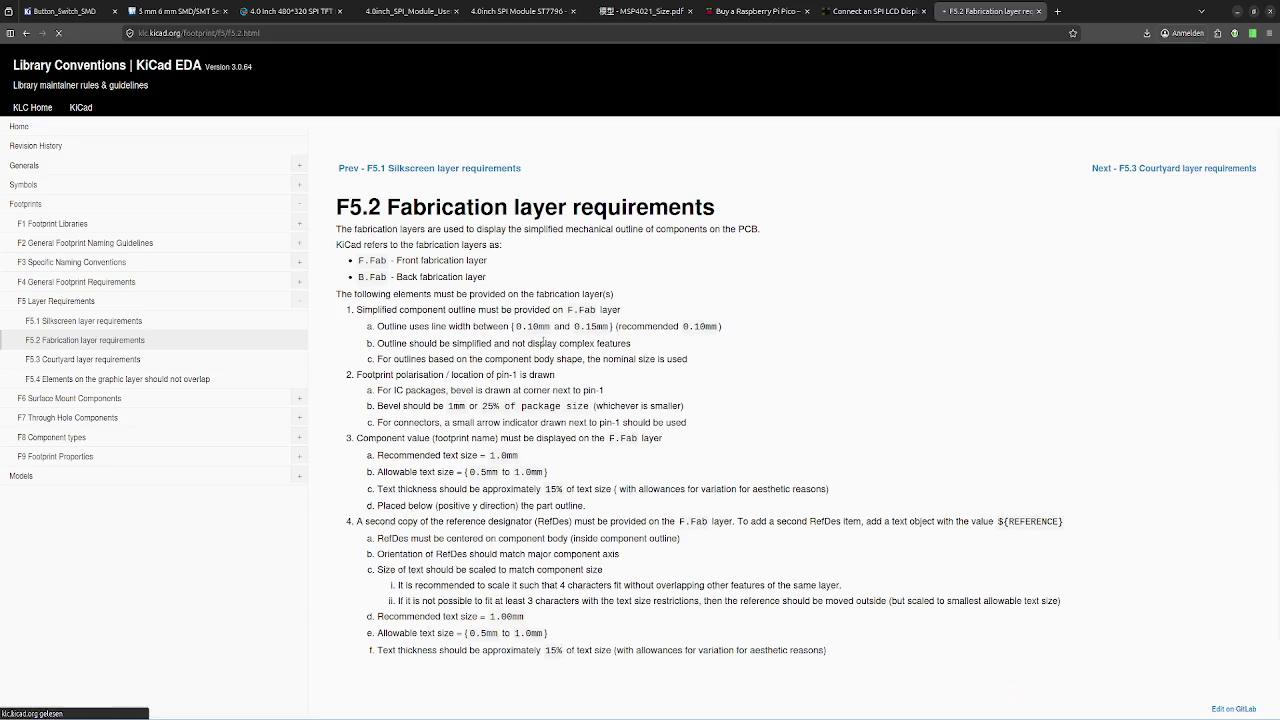
pyautogui.scroll(-1, 590, 338)
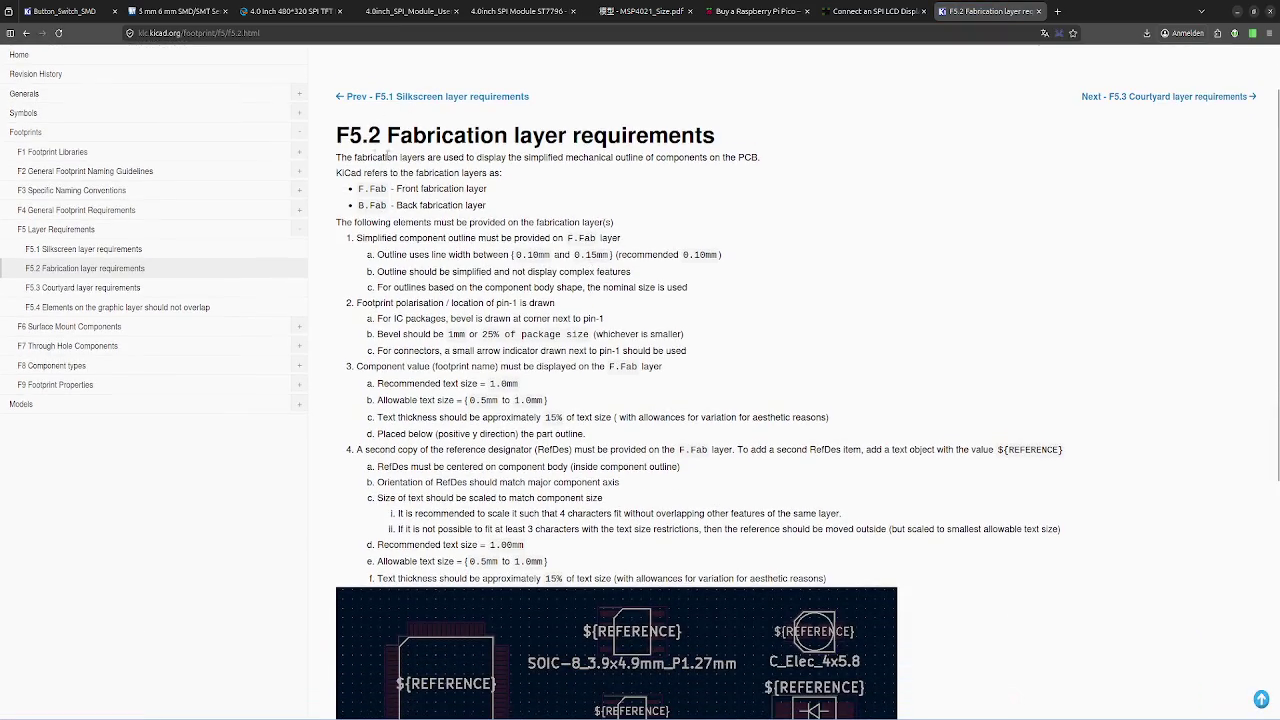
pyautogui.doubleClick(537, 157)
pyautogui.click(637, 157)
pyautogui.scroll(-1, 588, 176)
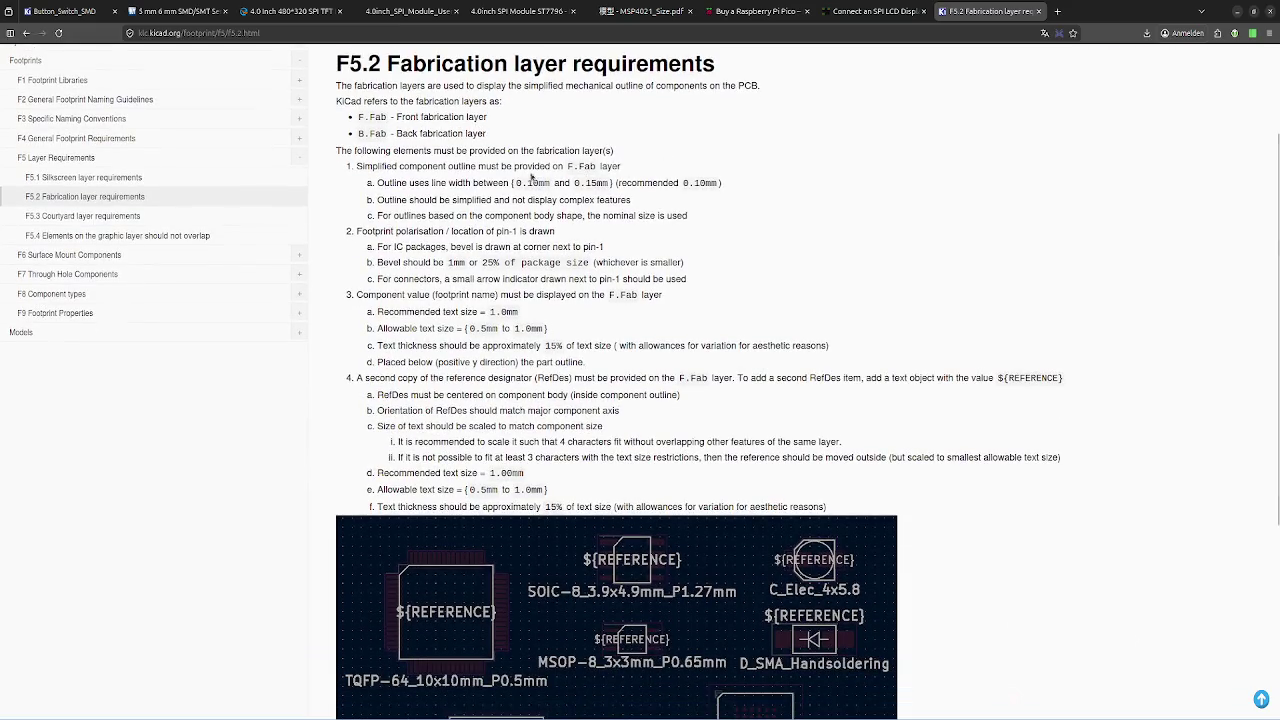
pyautogui.doubleClick(479, 184)
pyautogui.click(675, 203)
# - Read through the rest of the F5.2 page and return toward the top
pyautogui.scroll(-1, 675, 203)
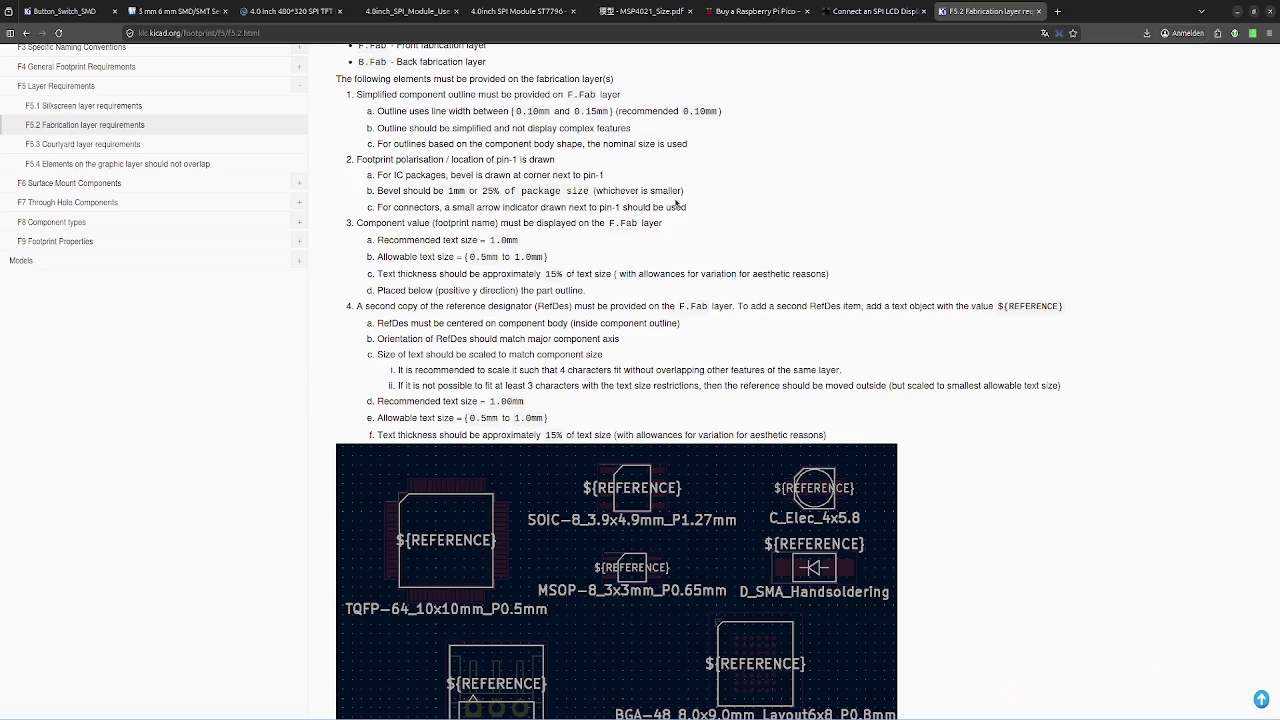
pyautogui.scroll(-3, 675, 203)
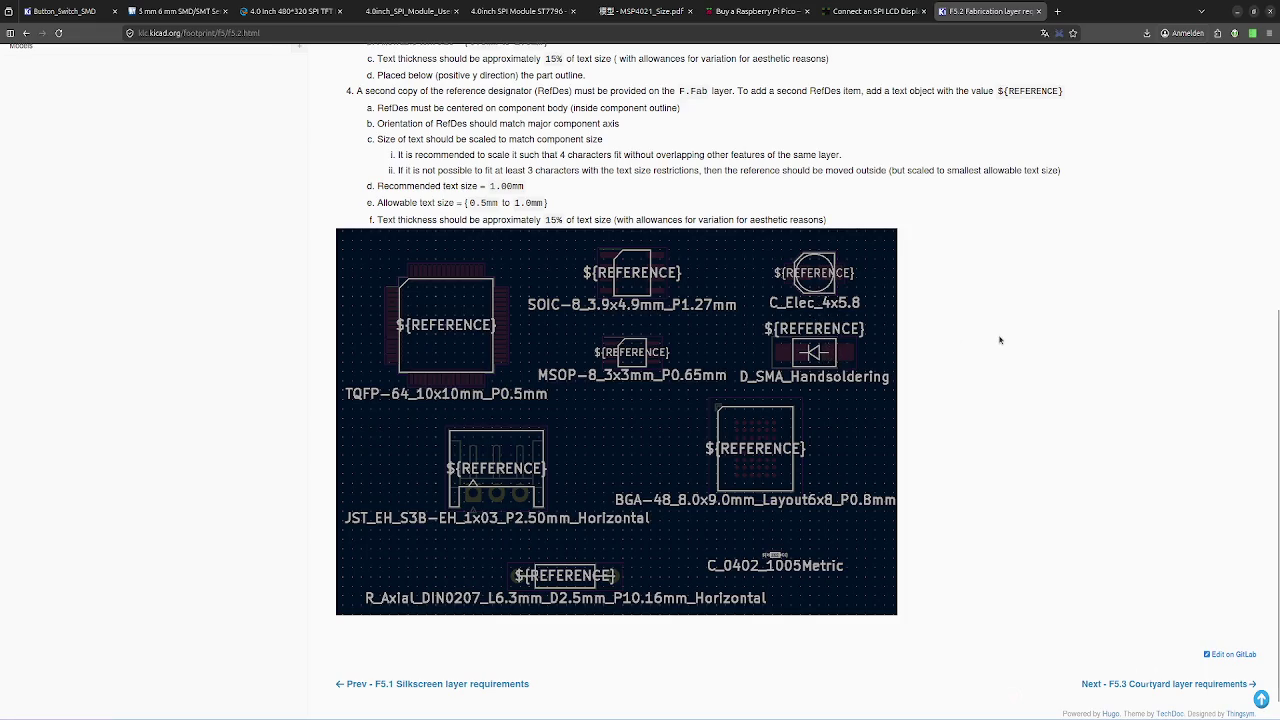
pyautogui.scroll(-1, 999, 340)
pyautogui.scroll(3, 999, 340)
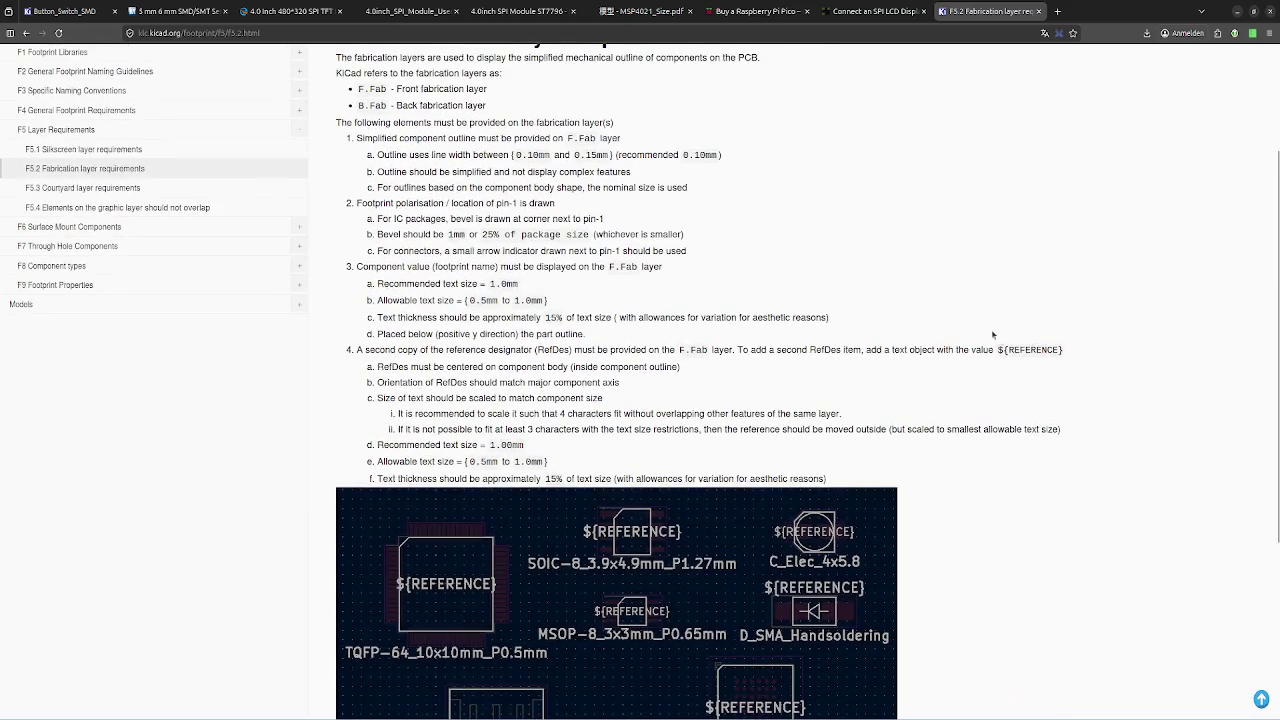
pyautogui.scroll(2, 787, 281)
pyautogui.scroll(-3, 787, 281)
pyautogui.scroll(3, 787, 281)
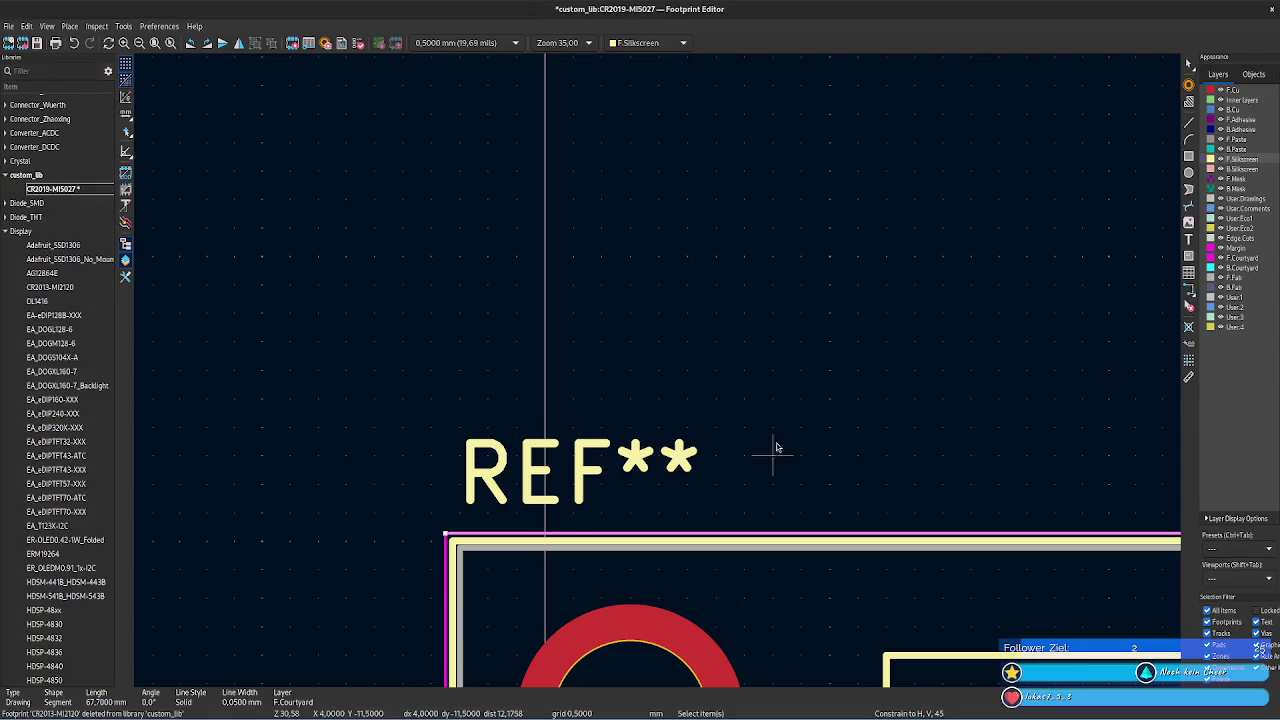
pyautogui.scroll(-2, 603, 223)
pyautogui.scroll(-2, 657, 366)
pyautogui.scroll(1, 657, 366)
pyautogui.scroll(4, 748, 350)
pyautogui.moveTo(748, 350); pyautogui.dragTo(835, 137, button='middle')
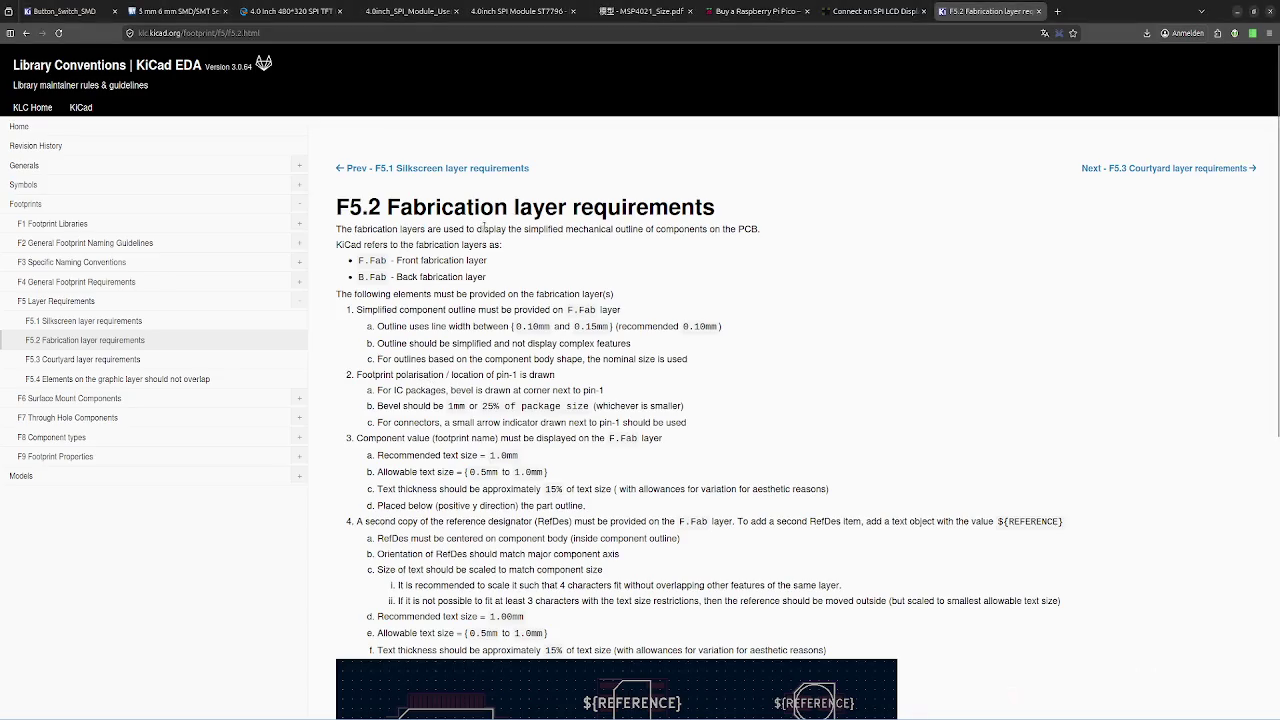
pyautogui.doubleClick(546, 229)
pyautogui.doubleClick(590, 229)
pyautogui.click(597, 232)
pyautogui.doubleClick(629, 229)
pyautogui.doubleClick(678, 229)
pyautogui.click(690, 247)
pyautogui.scroll(-1, 552, 283)
pyautogui.scroll(-3, 552, 283)
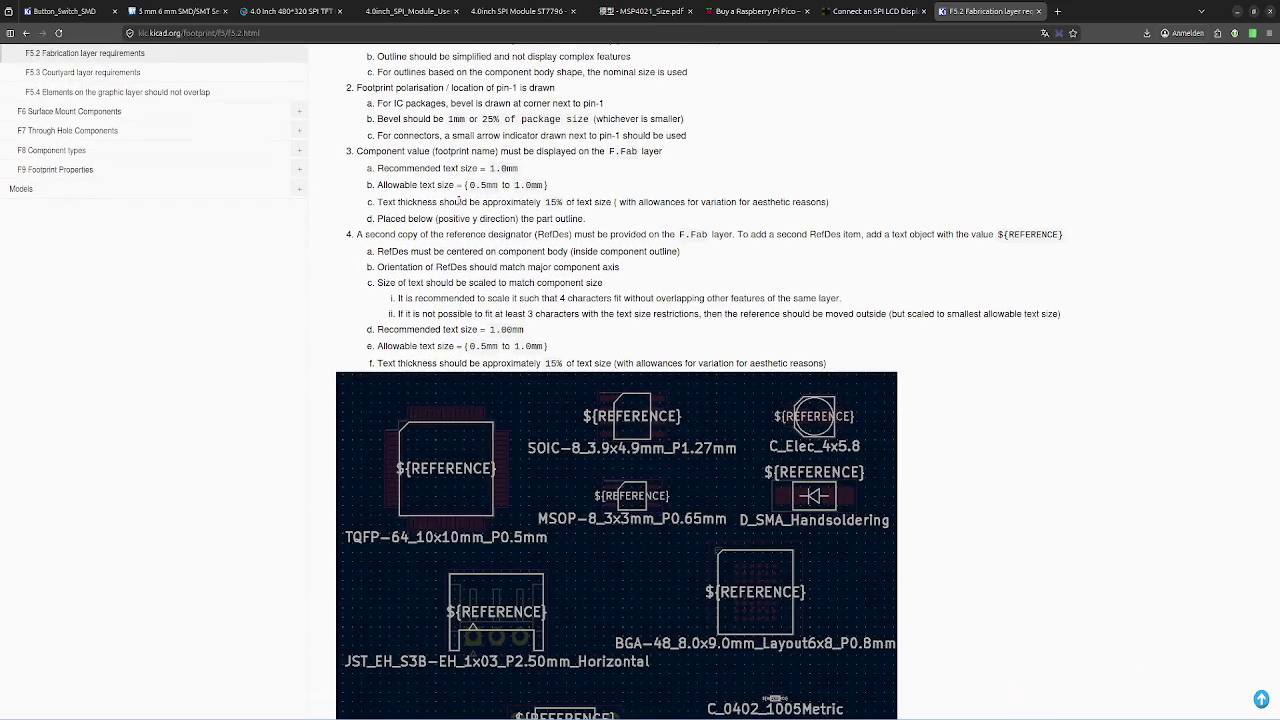
pyautogui.scroll(-3, 459, 200)
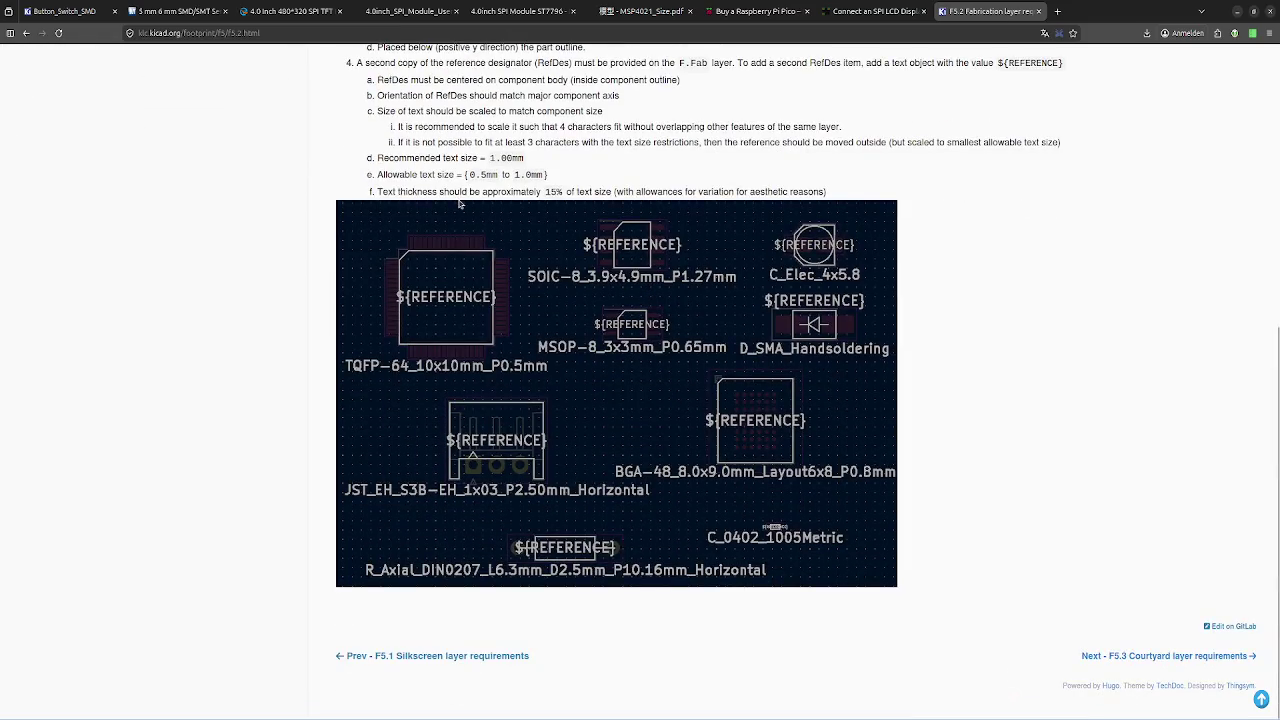
pyautogui.scroll(5, 459, 203)
pyautogui.scroll(-5, 459, 203)
pyautogui.keyDown('ctrl'); pyautogui.scroll(2, 425, 340); pyautogui.keyUp('ctrl')
pyautogui.keyDown('ctrl'); pyautogui.scroll(-2, 425, 340); pyautogui.keyUp('ctrl')
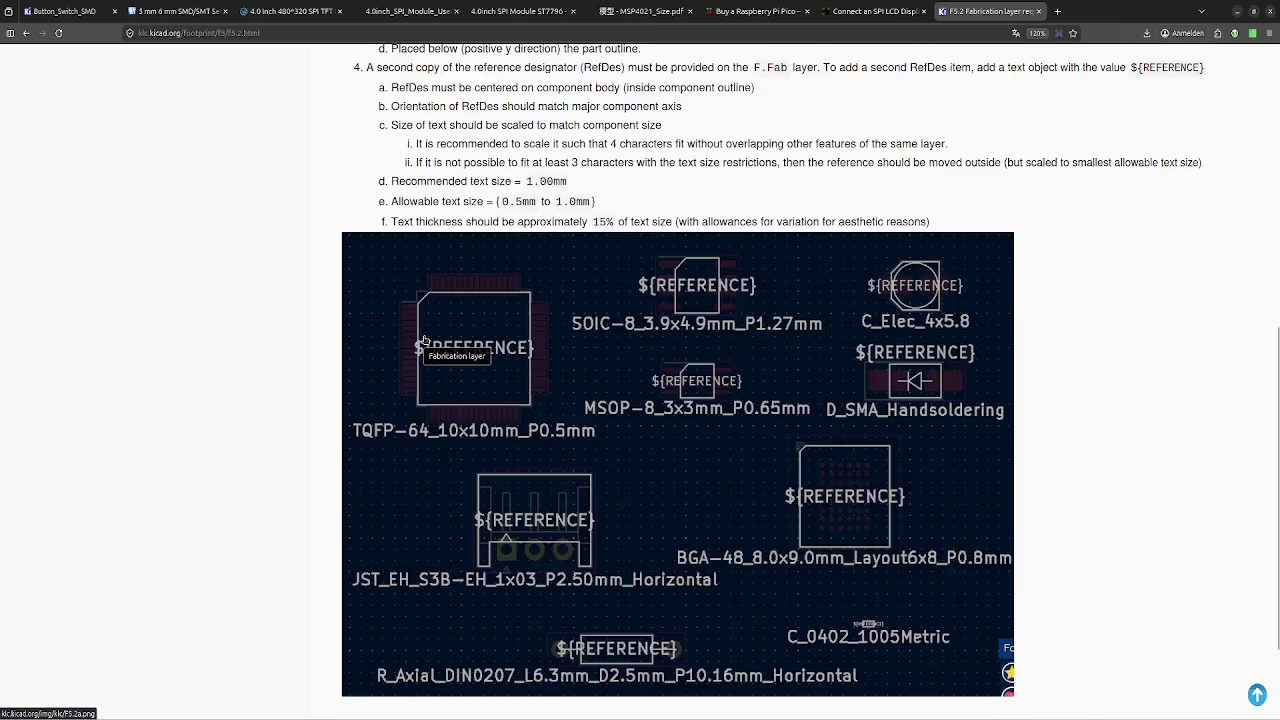
pyautogui.keyDown('ctrl'); pyautogui.scroll(1, 425, 340); pyautogui.keyUp('ctrl')
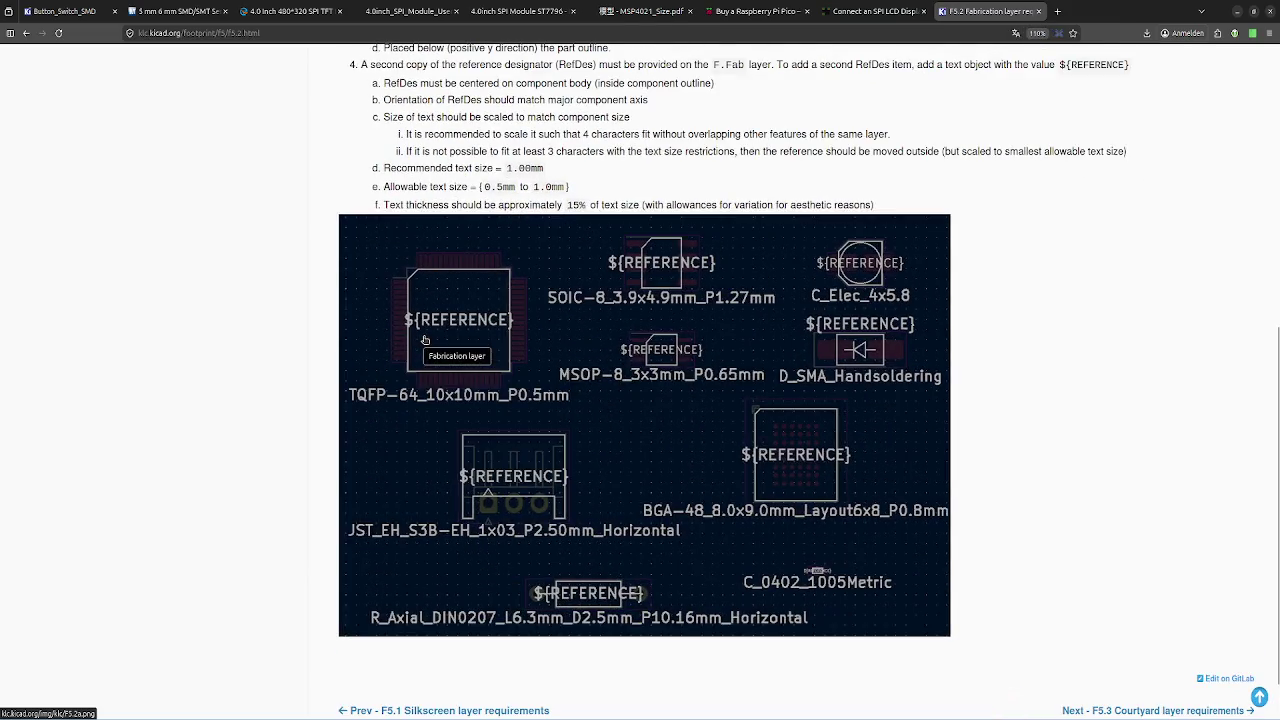
pyautogui.keyDown('ctrl'); pyautogui.scroll(1, 425, 340); pyautogui.keyUp('ctrl')
pyautogui.keyDown('ctrl'); pyautogui.scroll(-1, 425, 340); pyautogui.keyUp('ctrl')
pyautogui.hotkey('alt', 'Tab')
pyautogui.hotkey('alt', 'Tab')
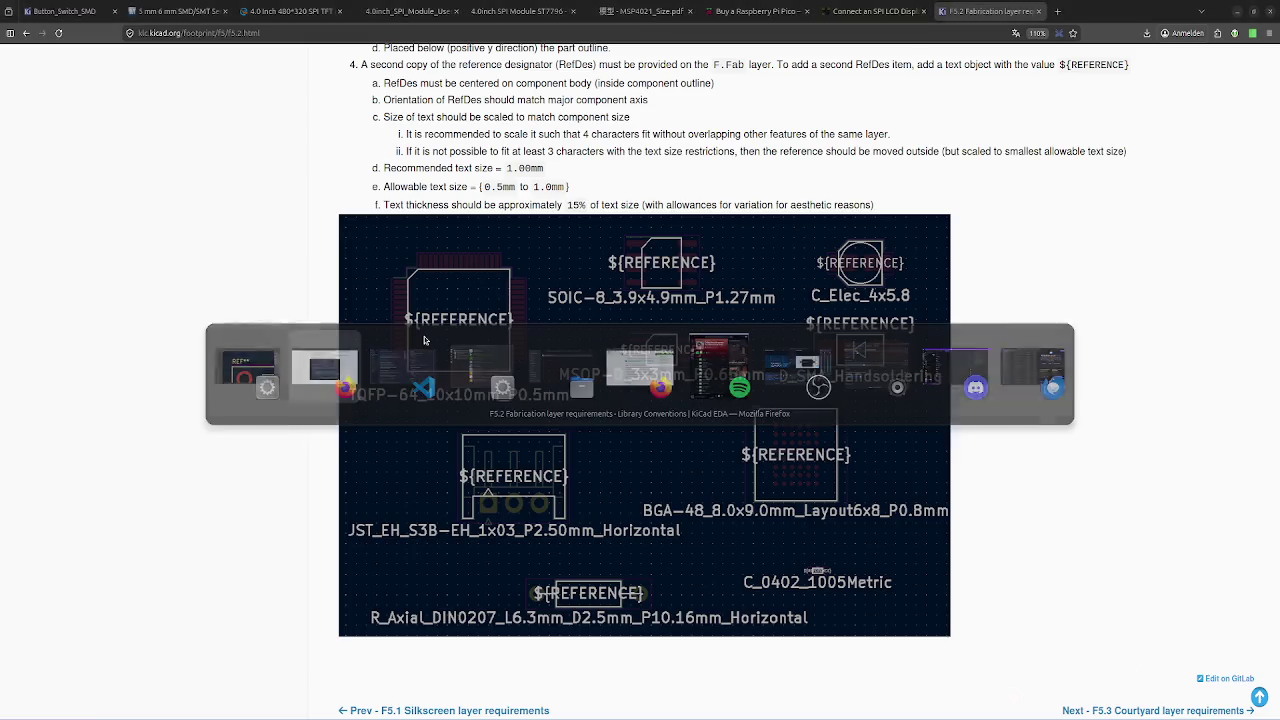
pyautogui.hotkey('alt', 'Tab')
# - Zoom in on pad 1 and delete the short silkscreen mark beside it
pyautogui.click(368, 378)
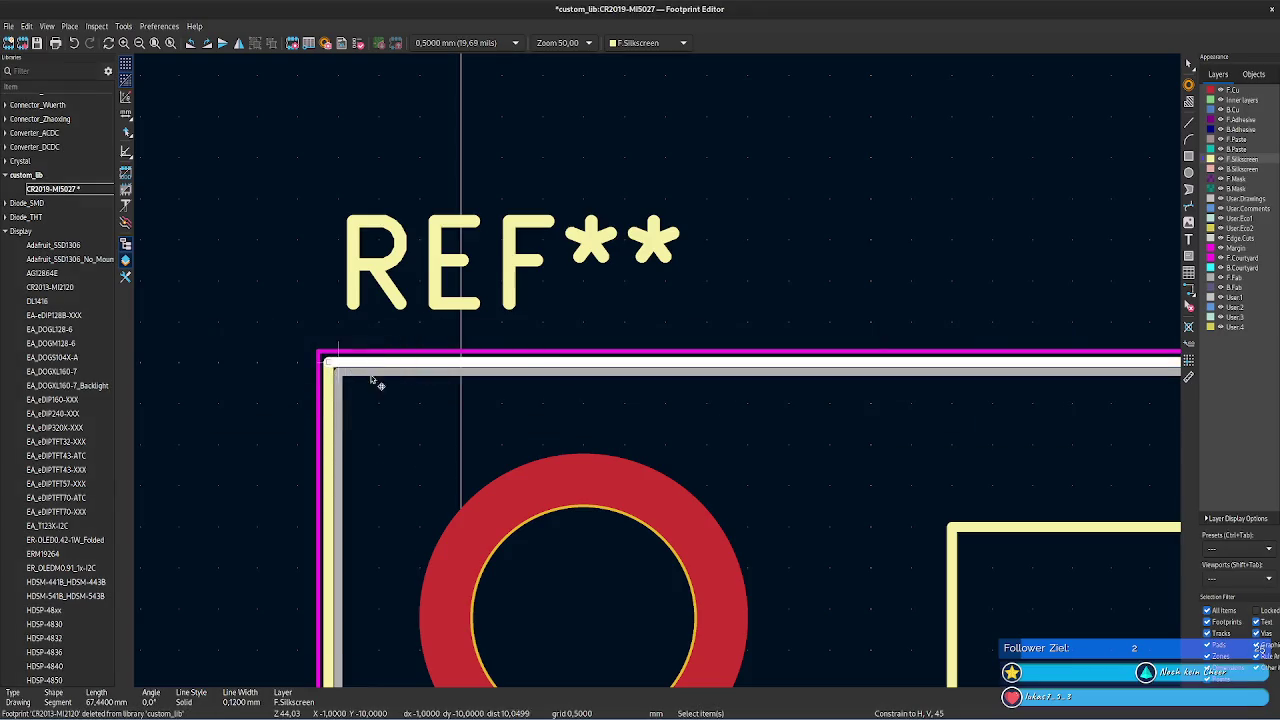
pyautogui.scroll(-2, 368, 380)
pyautogui.scroll(-1, 663, 371)
pyautogui.scroll(-1, 551, 320)
pyautogui.scroll(-1, 317, 280)
pyautogui.keyDown('ctrl'); pyautogui.hscroll(3, 686, 277); pyautogui.keyUp('ctrl')
pyautogui.keyDown('shift'); pyautogui.scroll(-3, 323, 423); pyautogui.keyUp('shift')
pyautogui.click(267, 445)
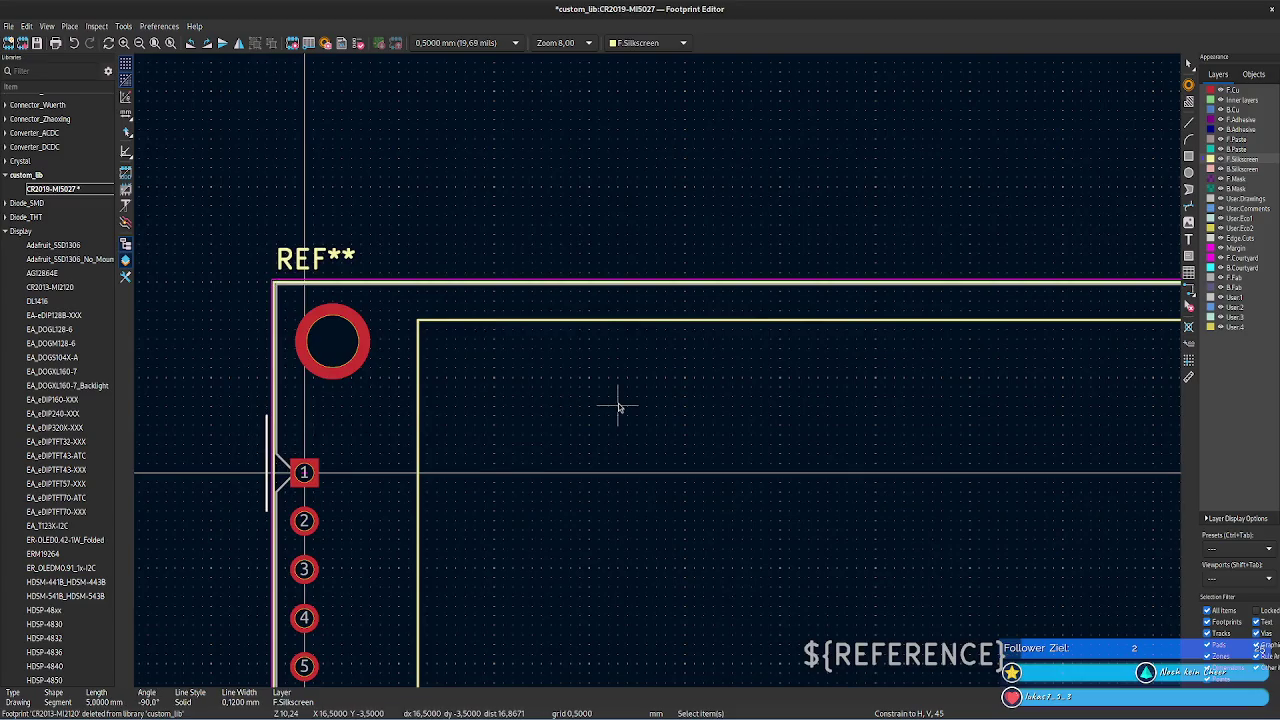
pyautogui.press('Delete')
# - Delete the pad-1 fabrication chamfer and the 40.34 mm silkscreen line beside the left pads
pyautogui.click(286, 472)
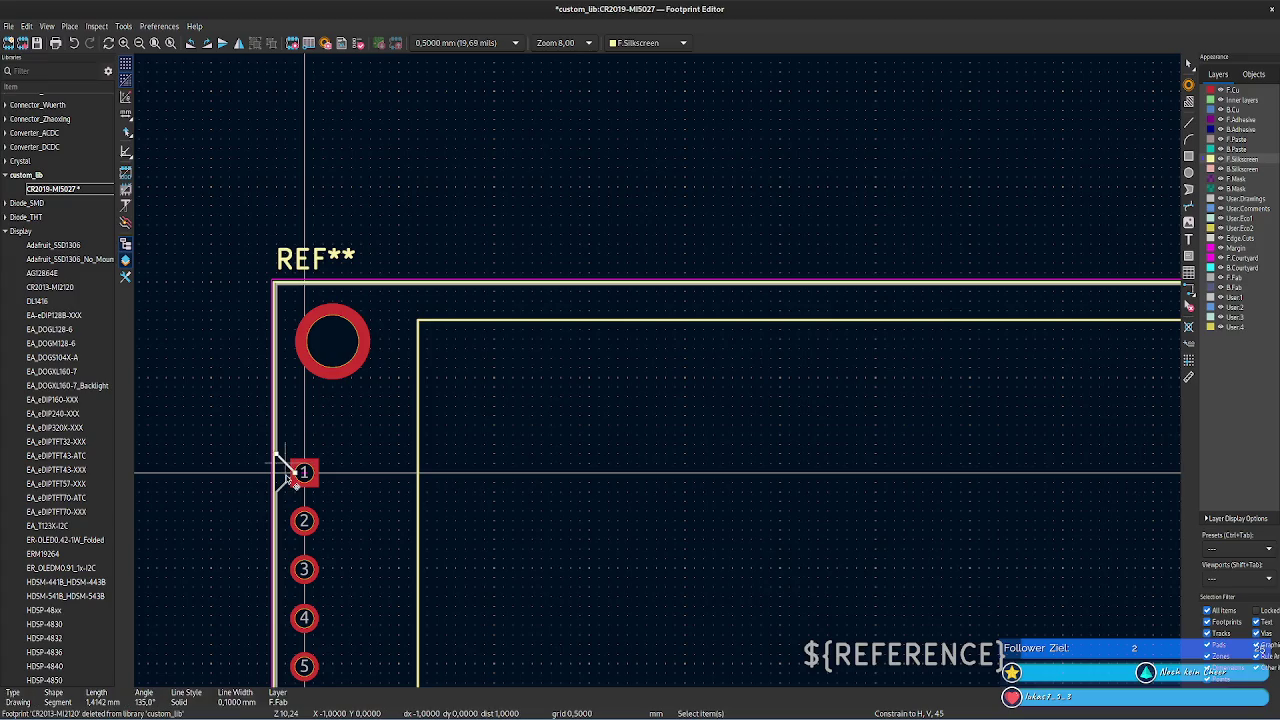
pyautogui.press('Delete')
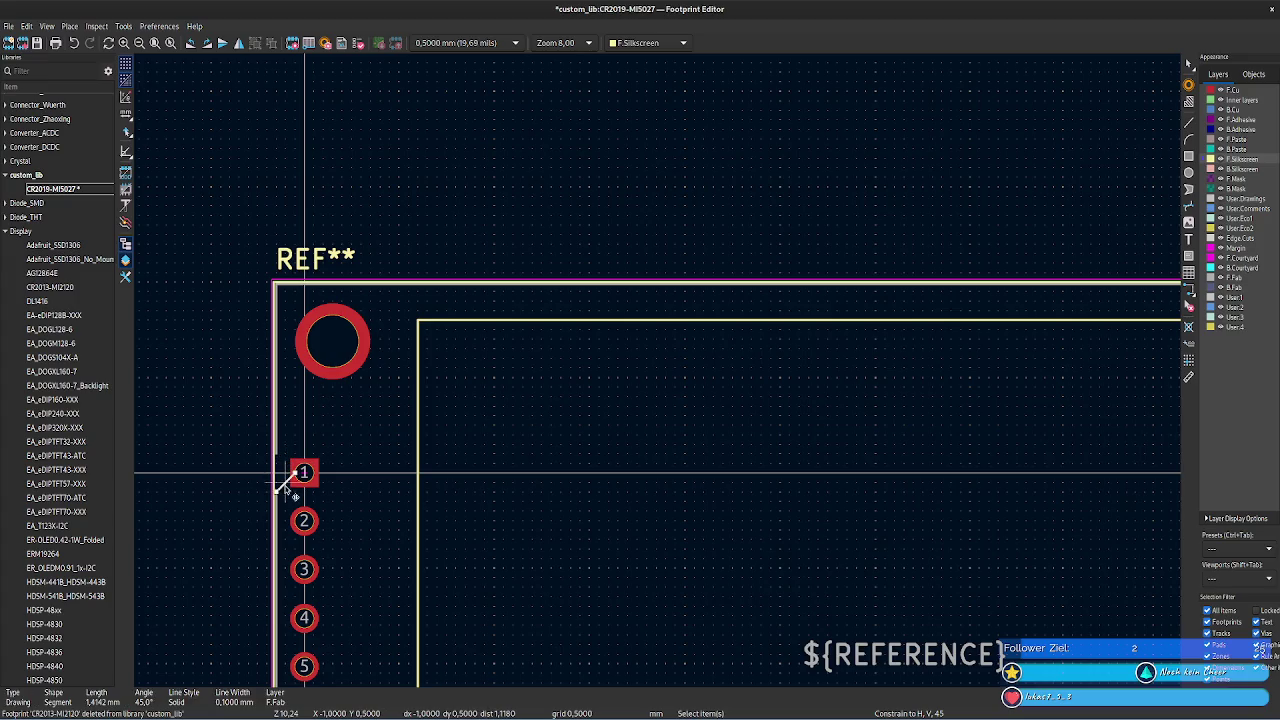
pyautogui.click(276, 506)
pyautogui.press('Delete')
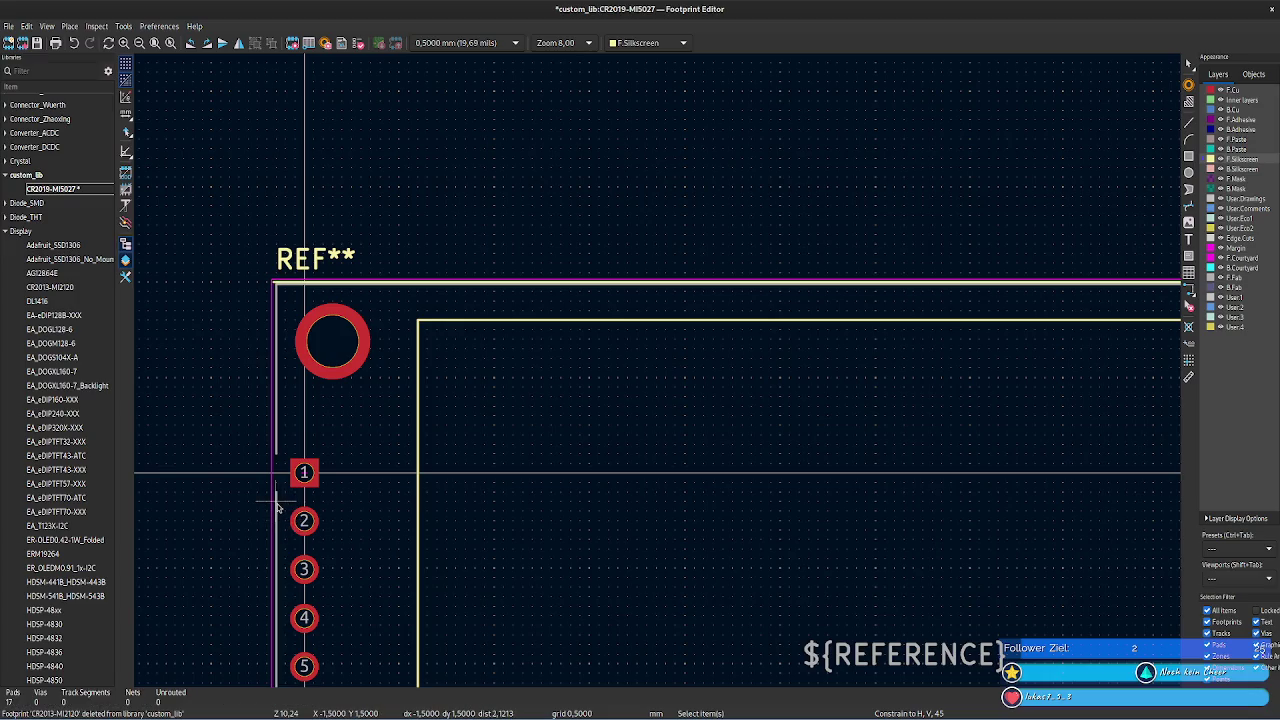
pyautogui.click(277, 503)
pyautogui.press('Delete')
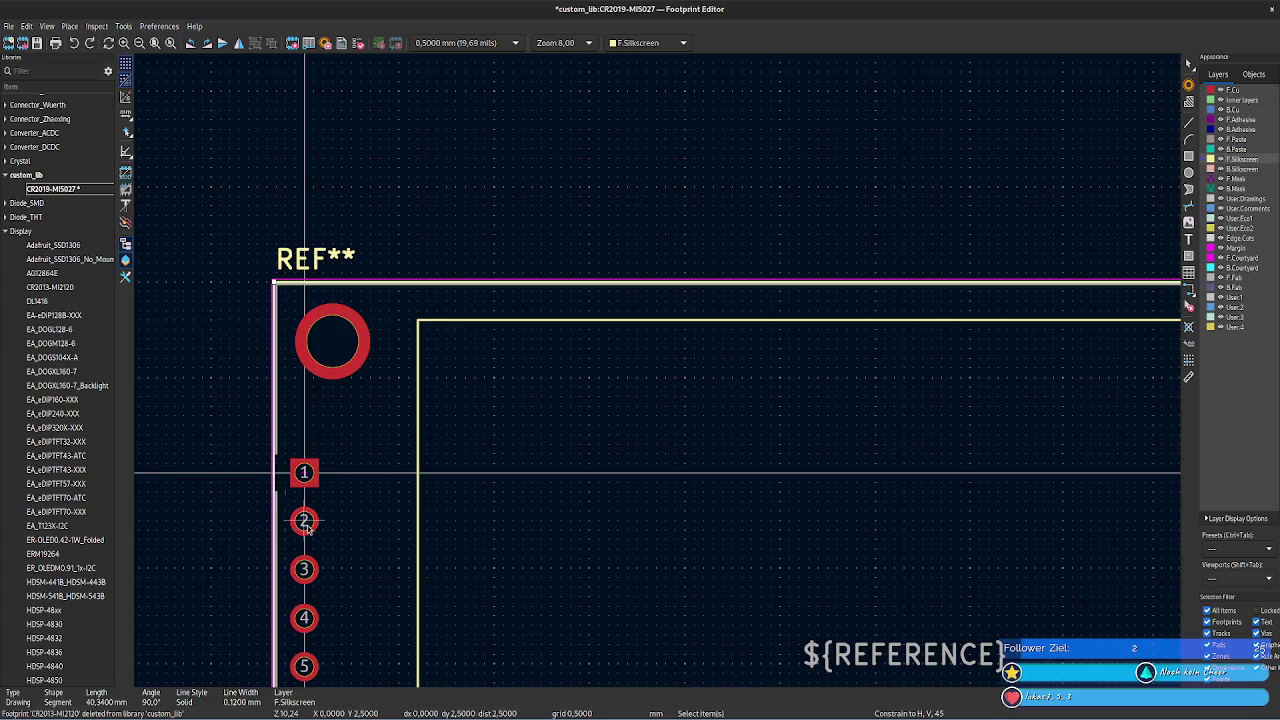
pyautogui.hotkey('ctrl', 'z')
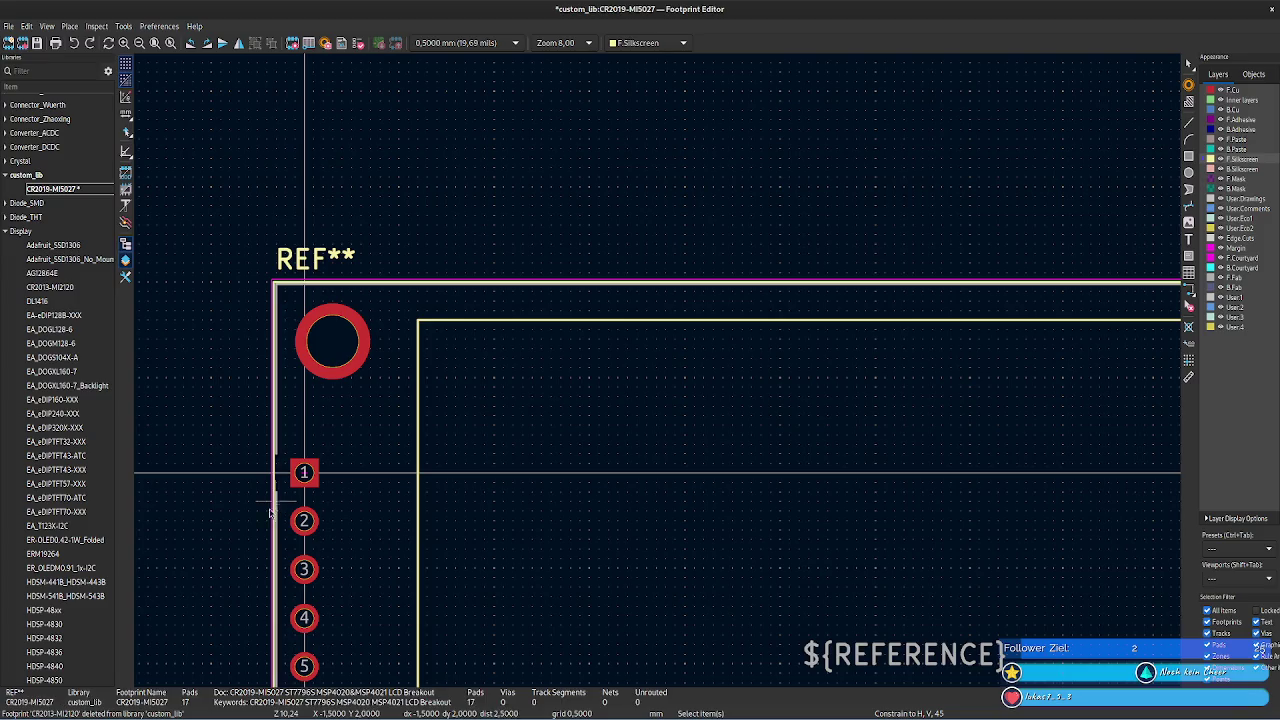
pyautogui.click(277, 503)
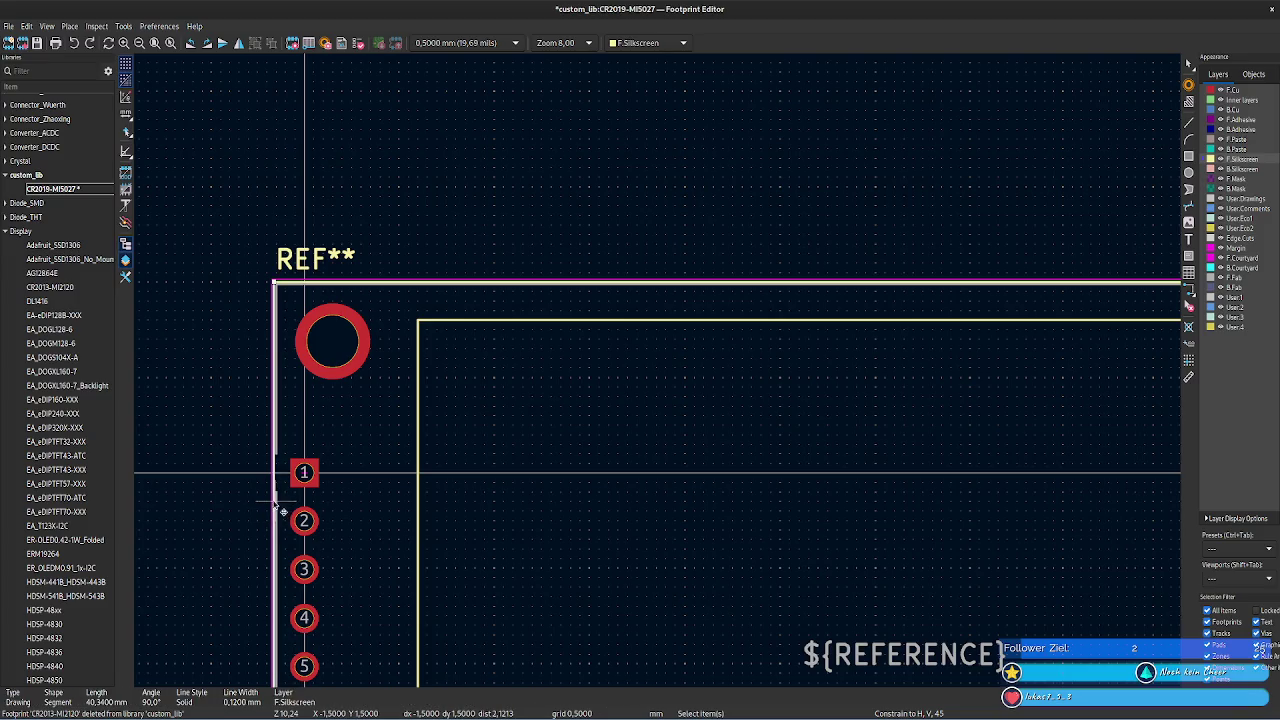
pyautogui.press('Delete')
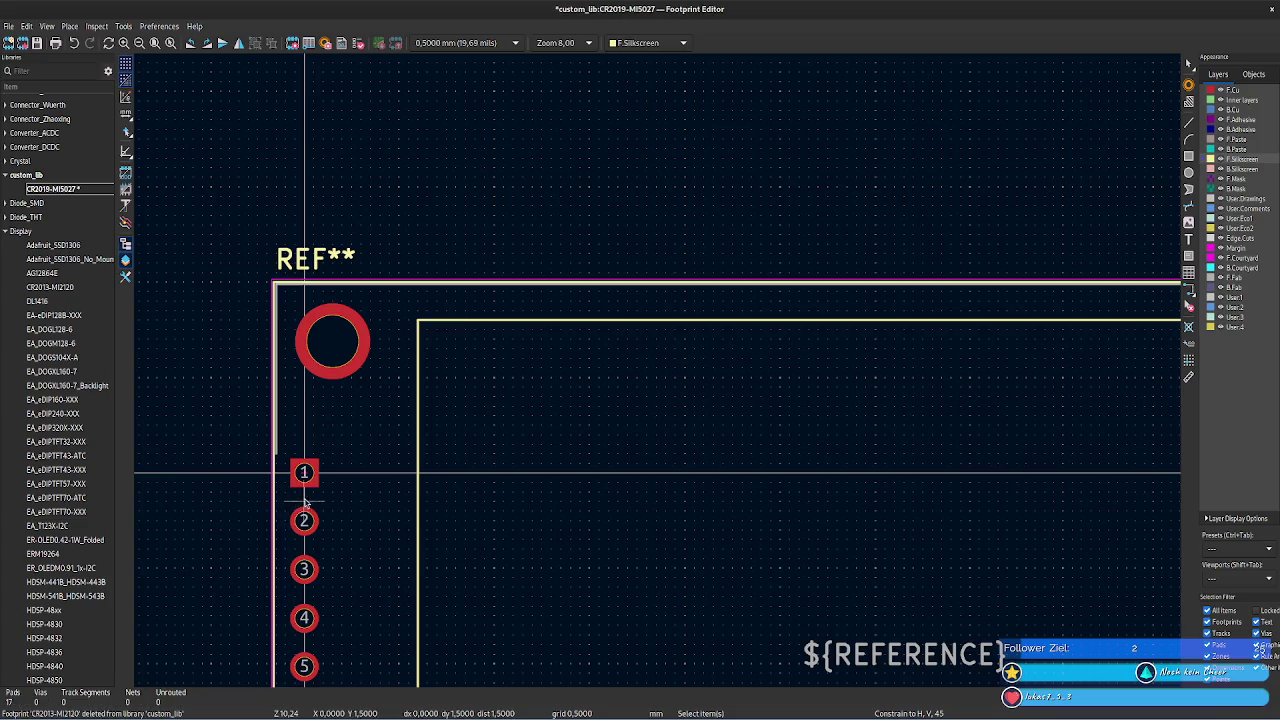
# - Inspect the top-left mounting hole and outline corner, then box-select all footprint items
pyautogui.moveTo(357, 477); pyautogui.dragTo(437, 347, button='middle')
pyautogui.scroll(-2, 437, 347)
pyautogui.click(660, 262)
pyautogui.scroll(1, 666, 320)
pyautogui.scroll(1, 570, 448)
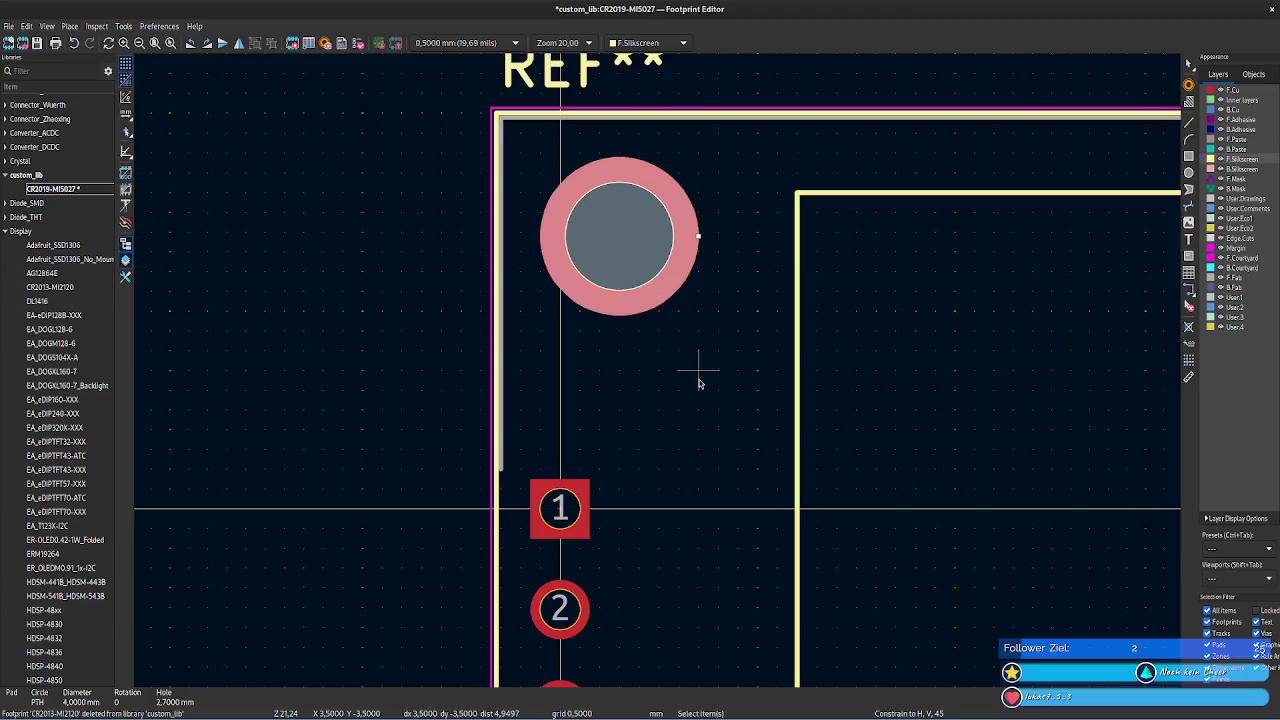
pyautogui.scroll(1, 694, 371)
pyautogui.click(478, 198)
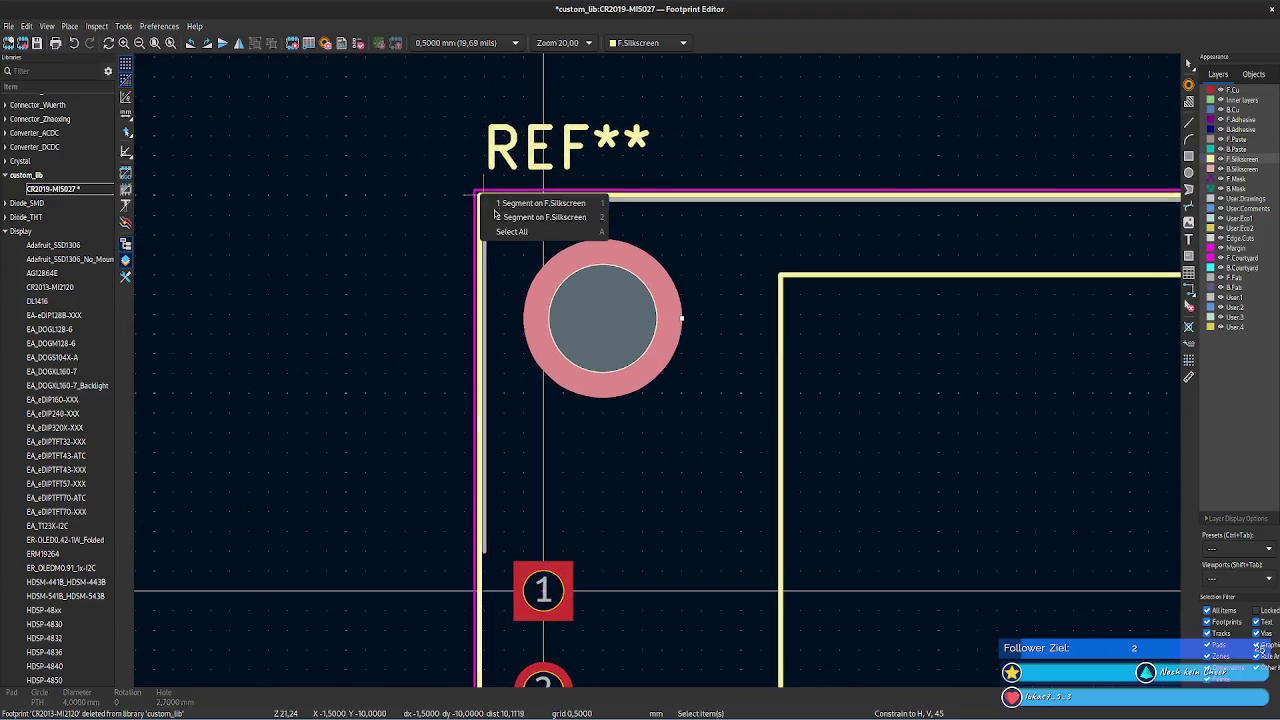
pyautogui.click(724, 356)
pyautogui.scroll(-2, 700, 380)
pyautogui.scroll(-1, 790, 420)
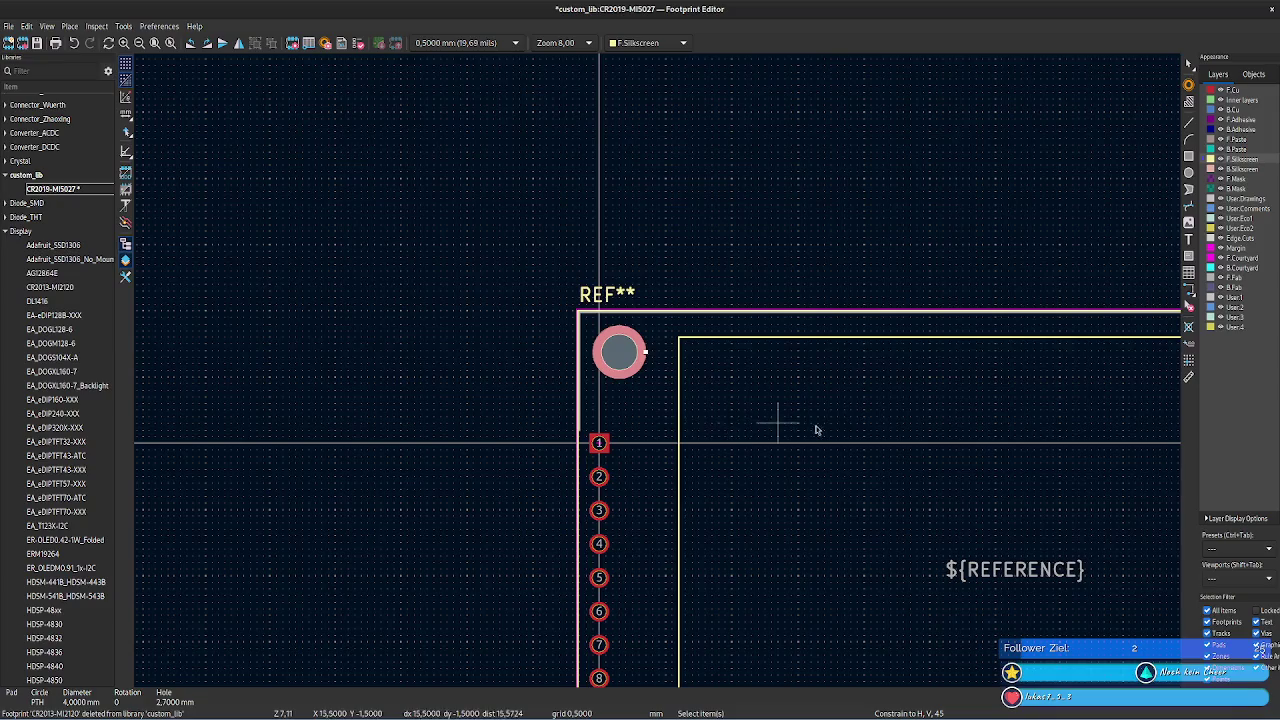
pyautogui.scroll(-1, 419, 200)
pyautogui.moveTo(340, 251); pyautogui.dragTo(886, 451)
pyautogui.scroll(-5, 705, 518)
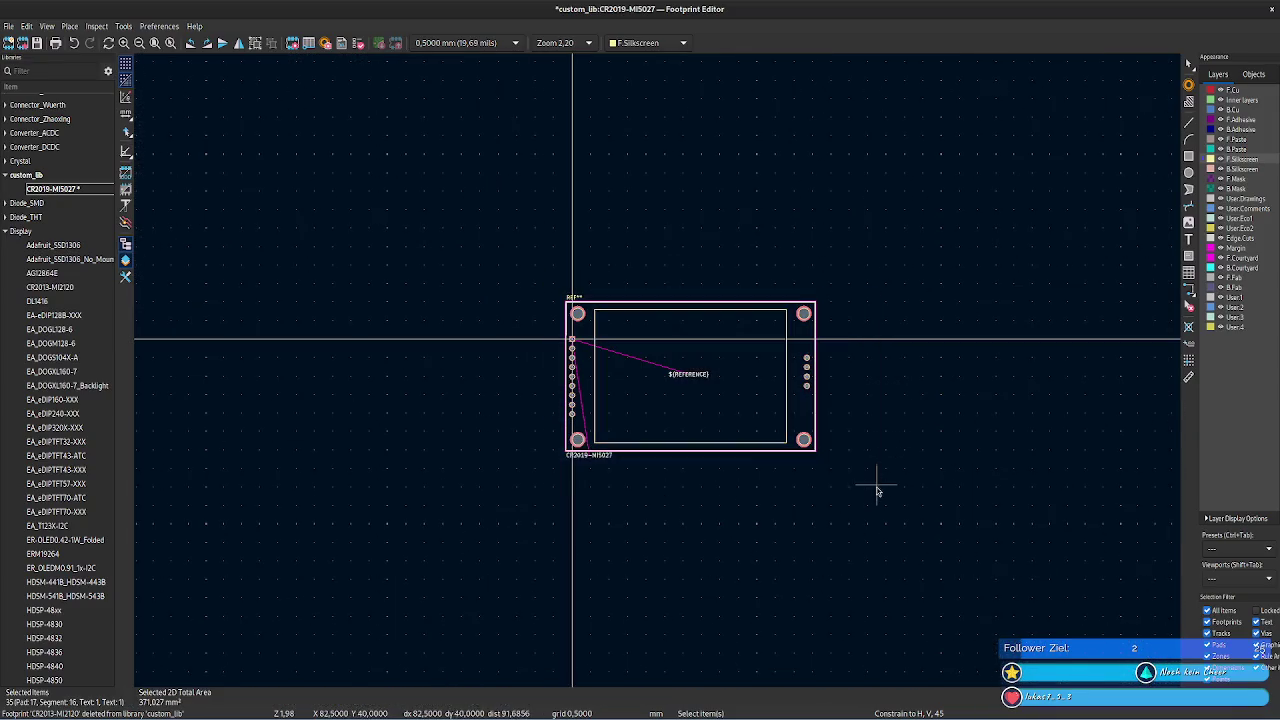
# - Move the selection with reference so the top-left mounting hole centre lands on the origin
pyautogui.scroll(2, 886, 449)
pyautogui.moveTo(622, 370); pyautogui.dragTo(982, 463, button='middle')
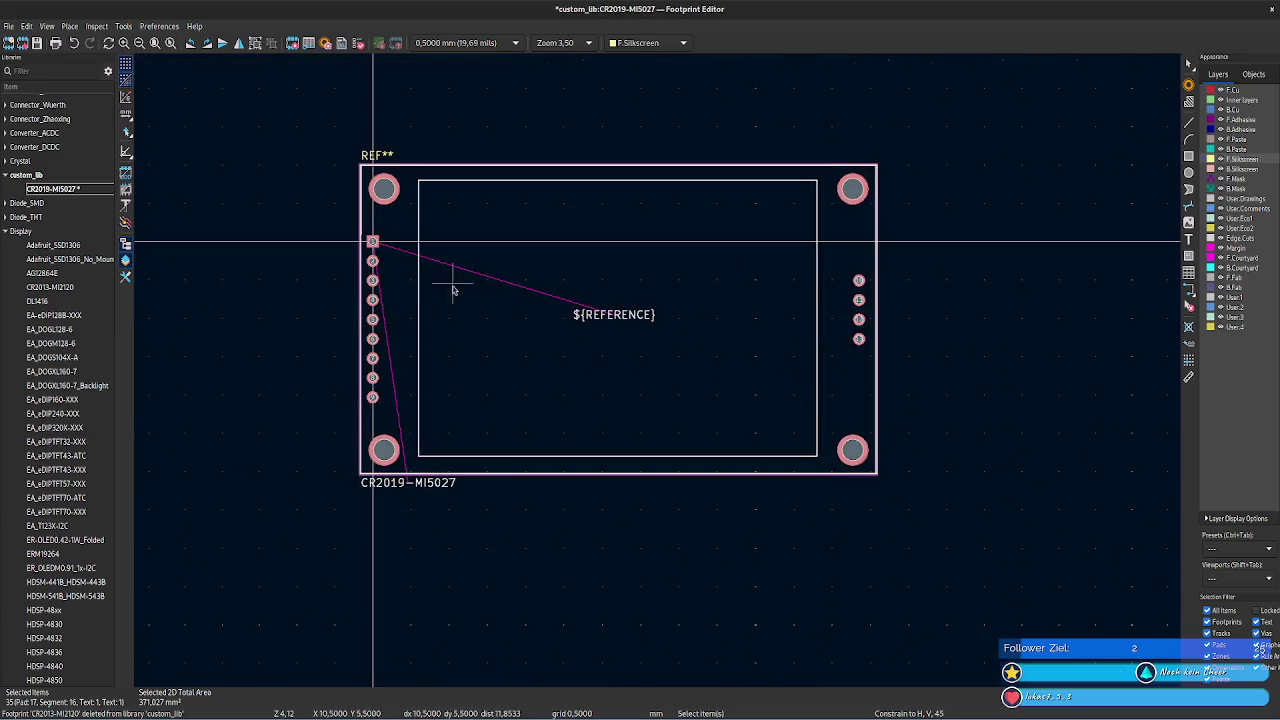
pyautogui.rightClick(383, 187)
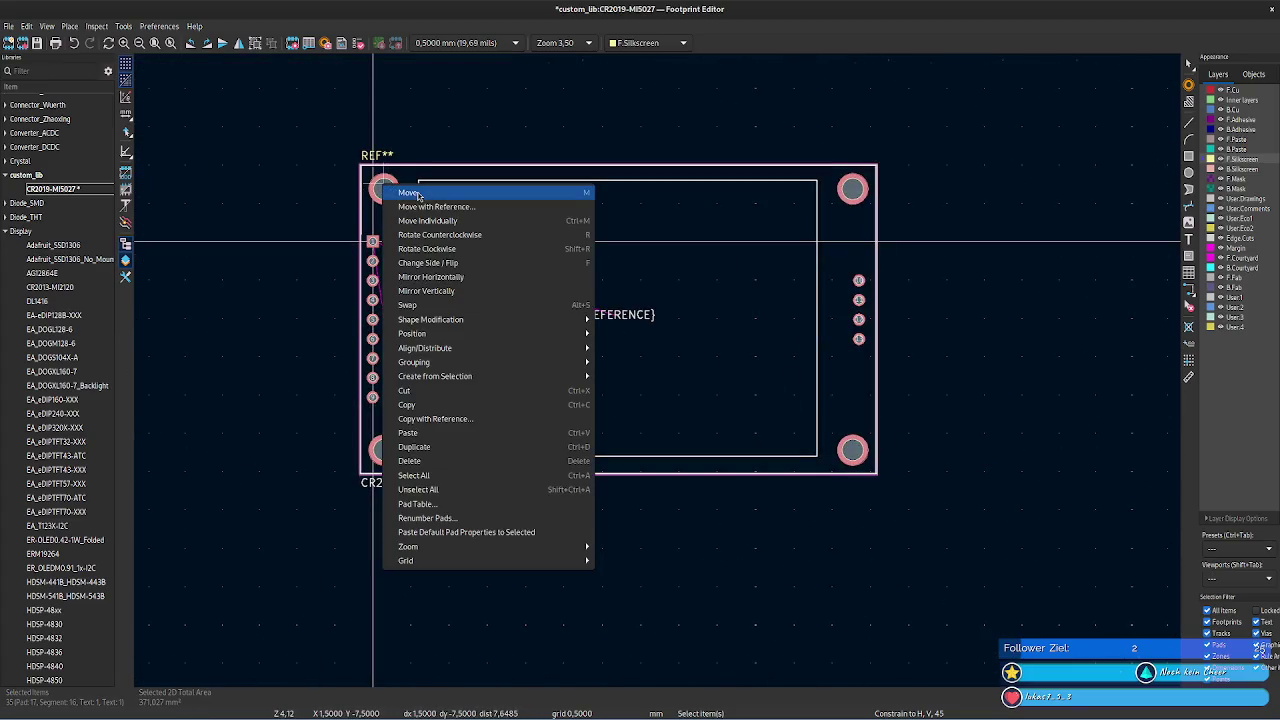
pyautogui.click(432, 207)
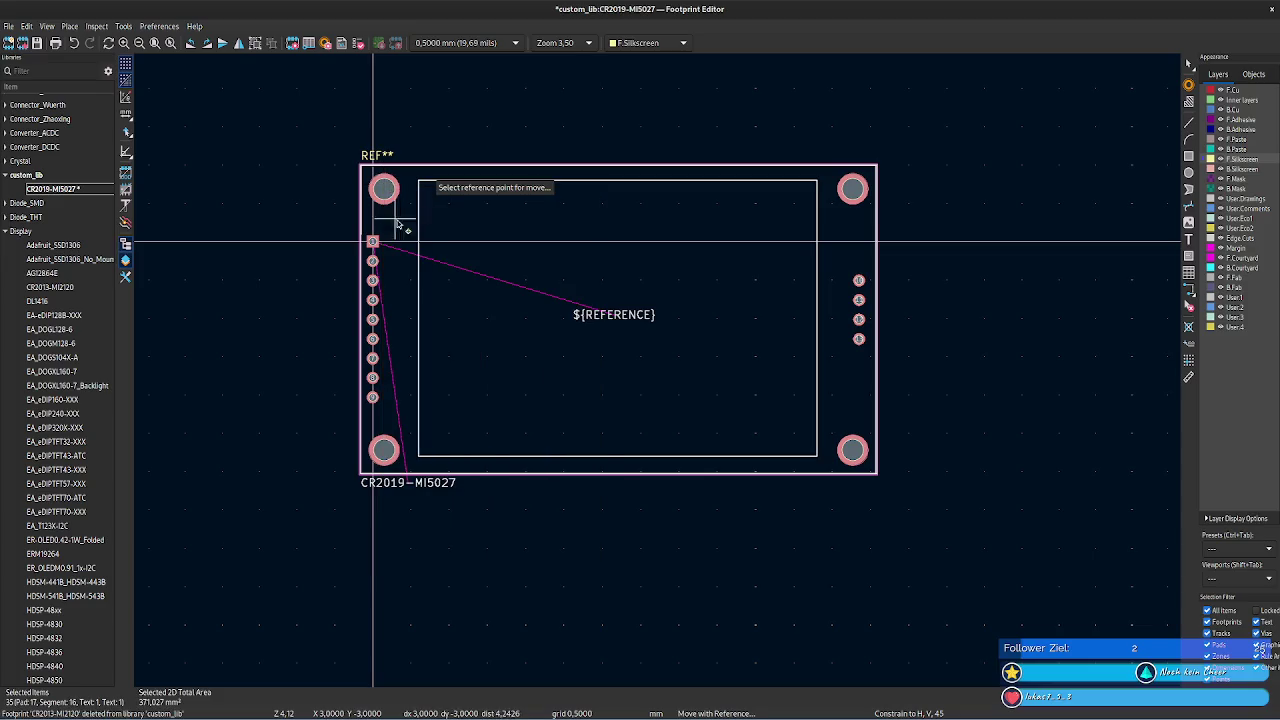
pyautogui.scroll(5, 354, 244)
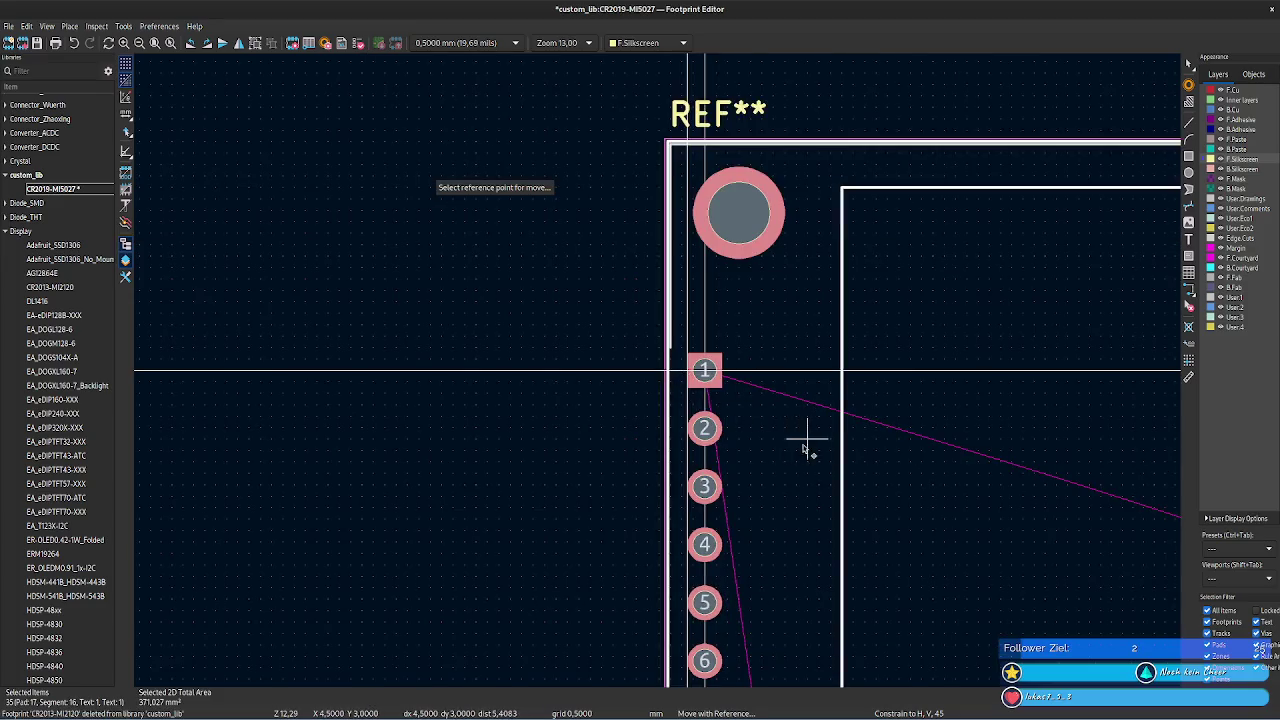
pyautogui.click(704, 370)
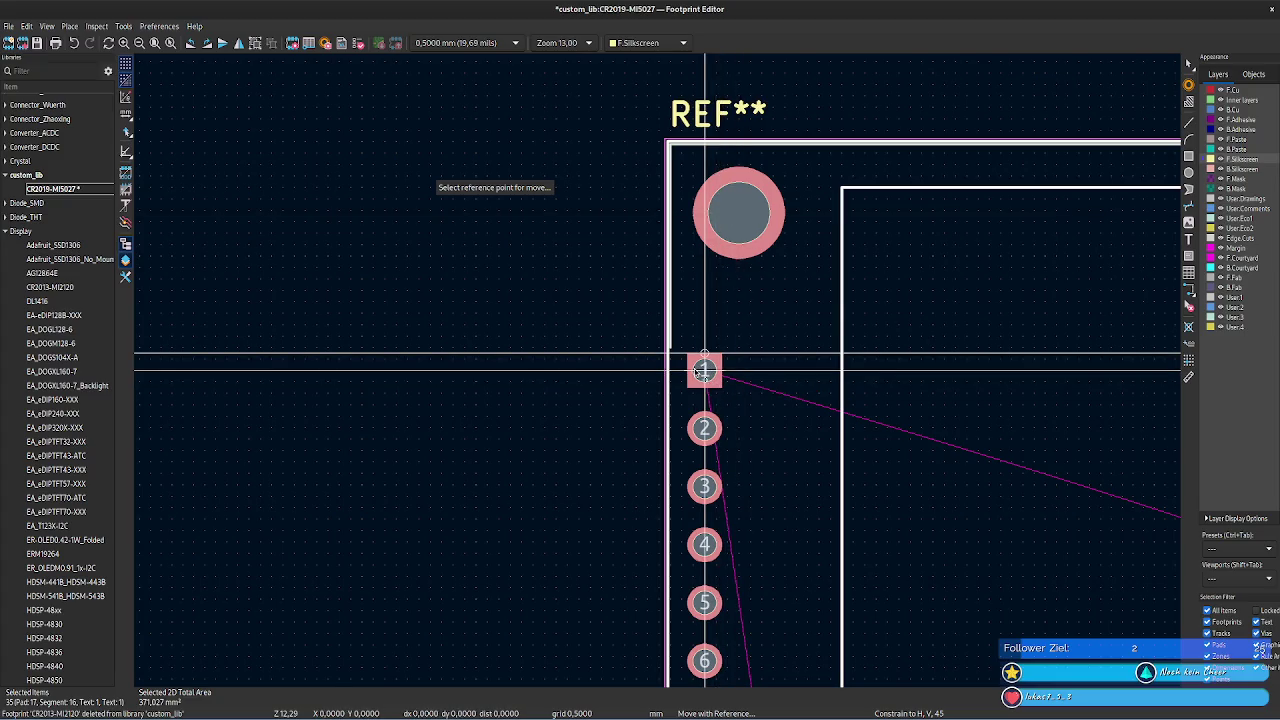
pyautogui.click(738, 213)
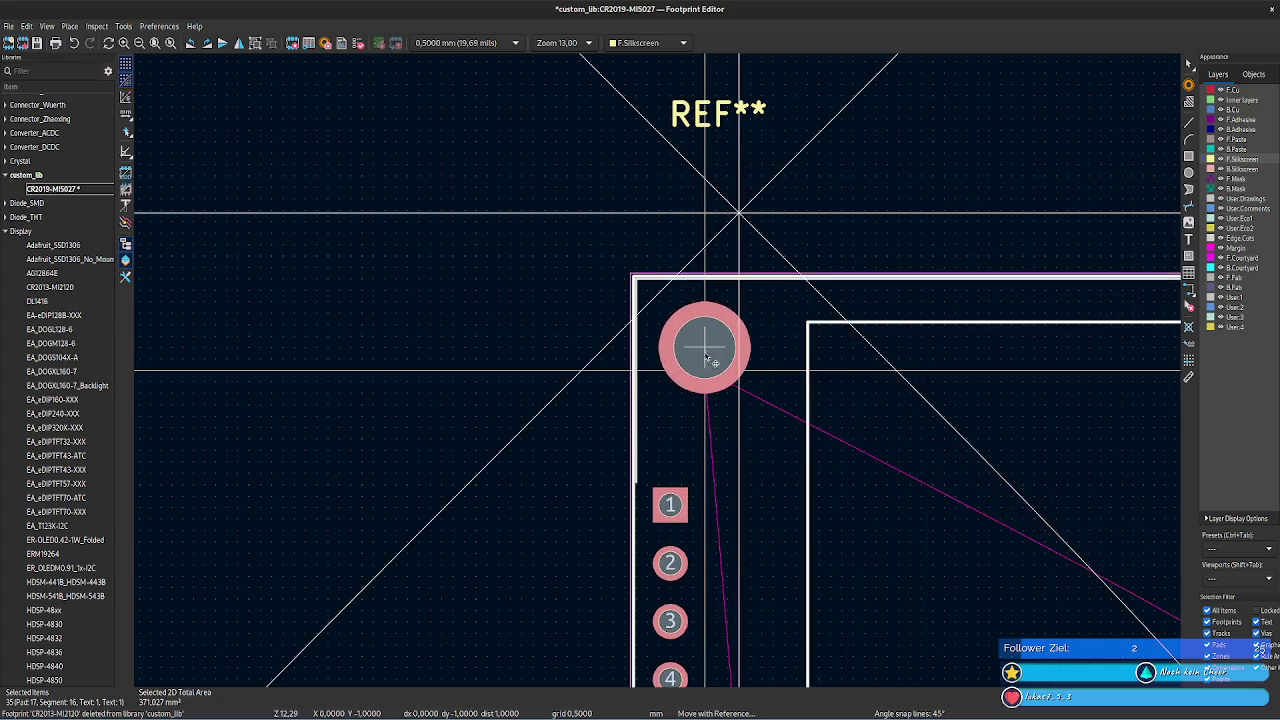
pyautogui.click(713, 375)
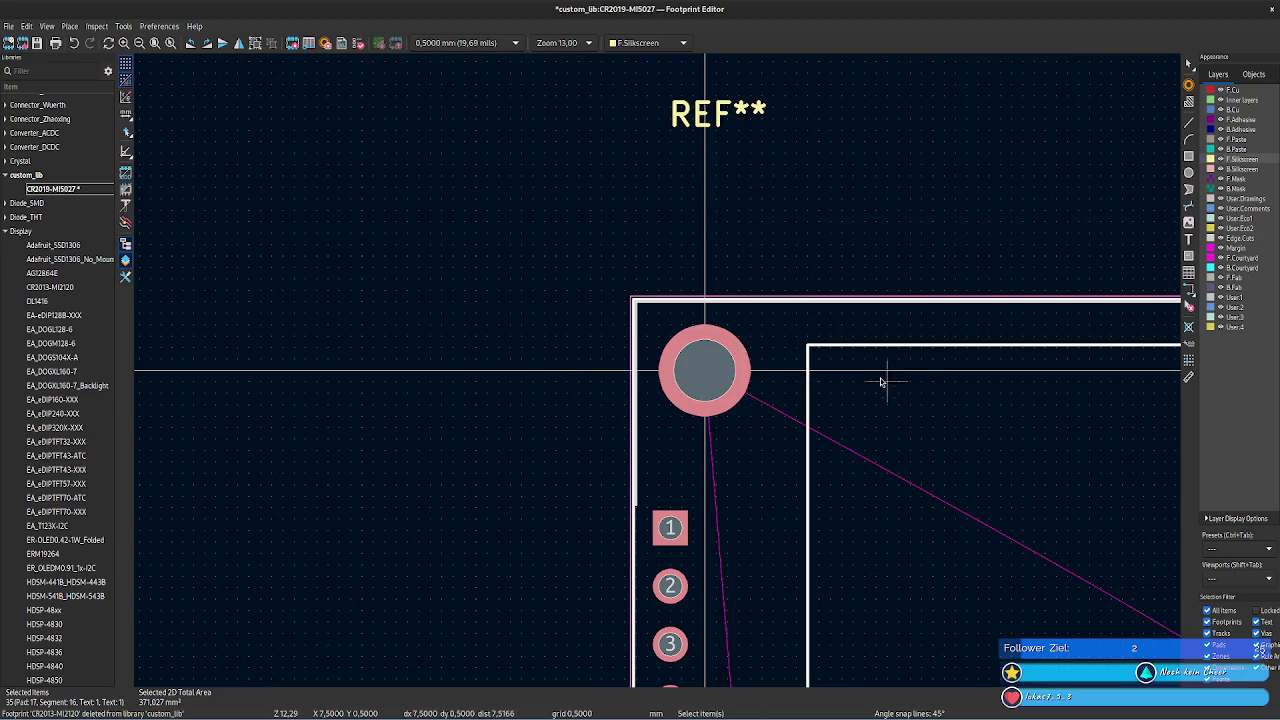
# - Check the moved mounting hole pad and top silkscreen outline line
pyautogui.scroll(-3, 643, 194)
pyautogui.scroll(-1, 659, 375)
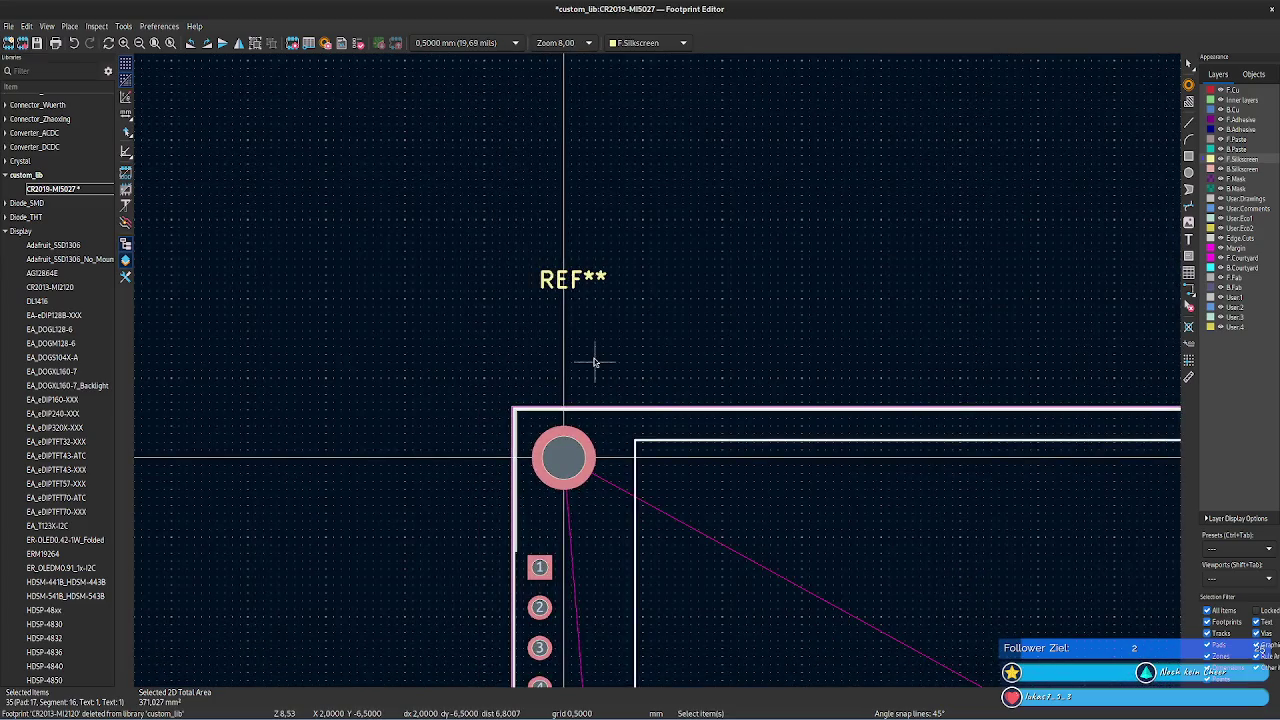
pyautogui.scroll(1, 640, 368)
pyautogui.scroll(1, 720, 360)
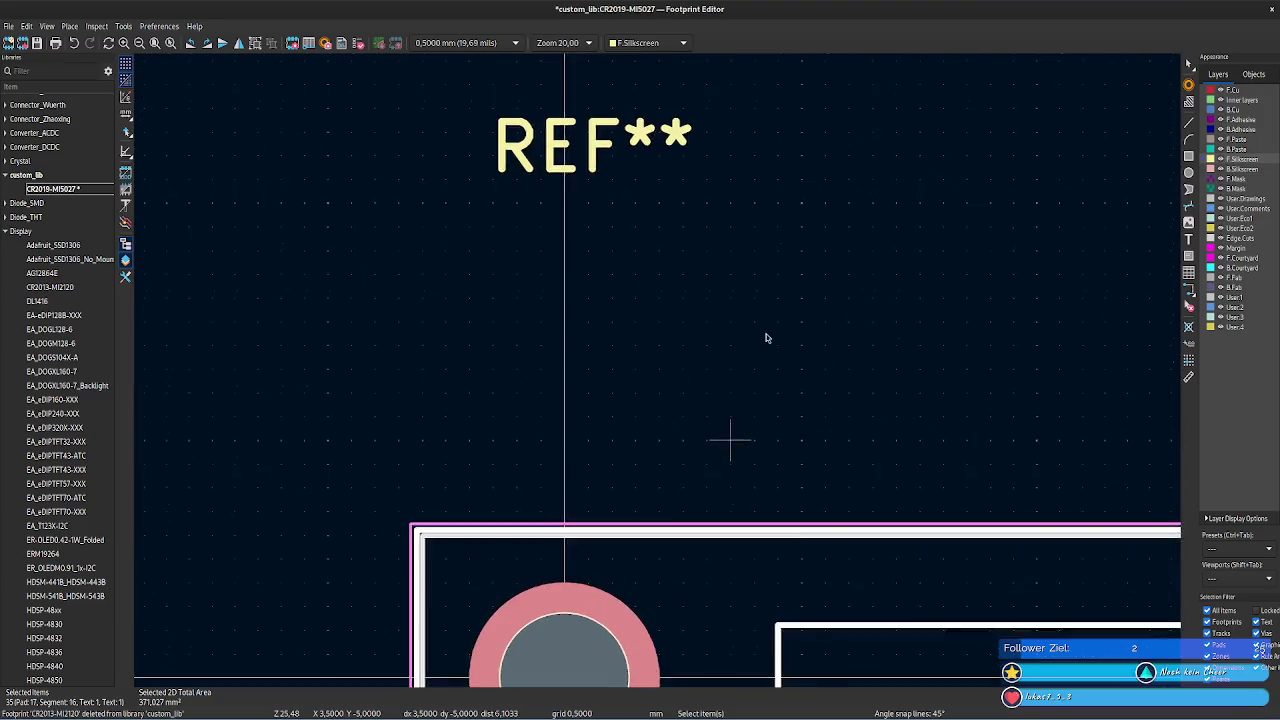
pyautogui.scroll(2, 790, 280)
pyautogui.click(720, 237)
pyautogui.click(666, 466)
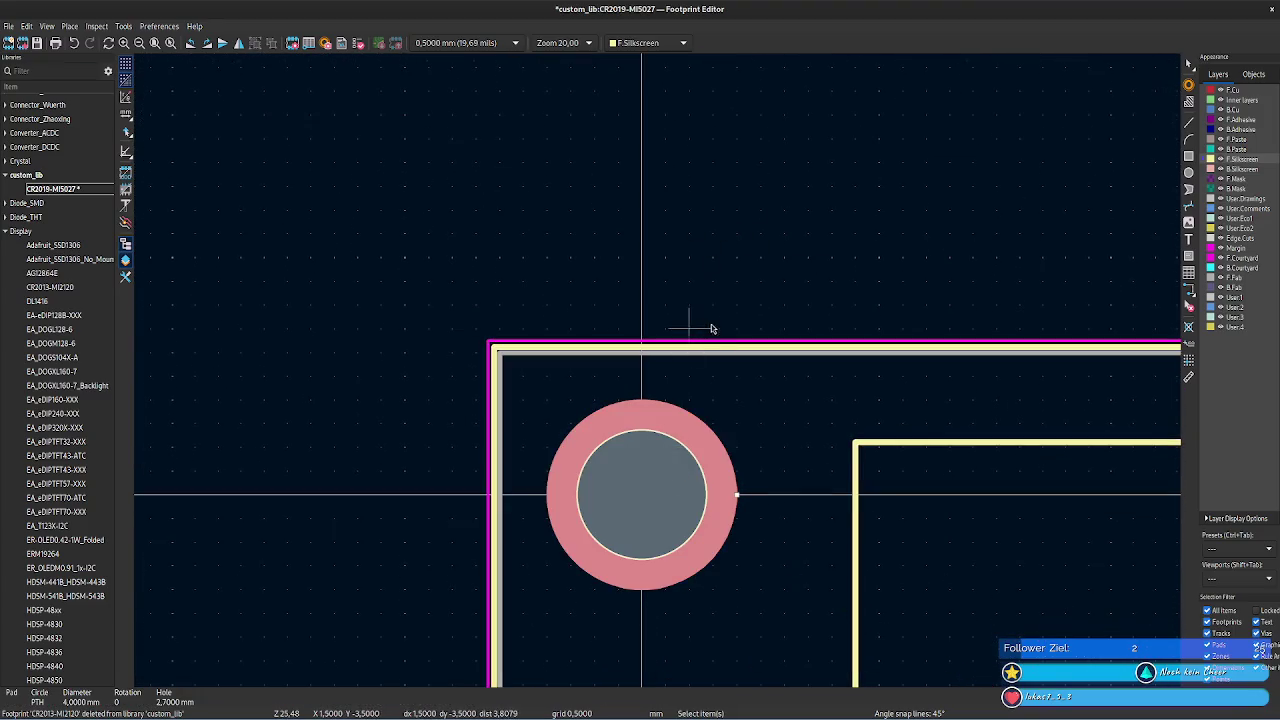
pyautogui.click(688, 290)
pyautogui.click(670, 478)
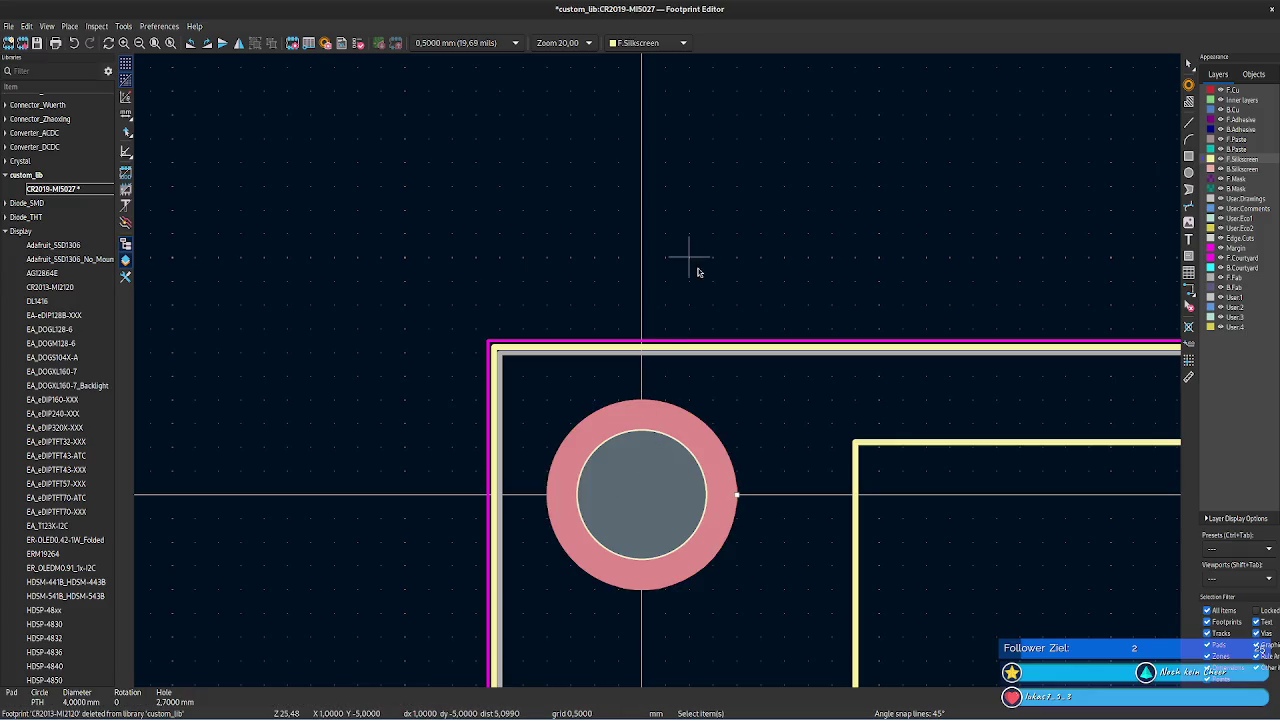
pyautogui.click(654, 362)
pyautogui.click(663, 471)
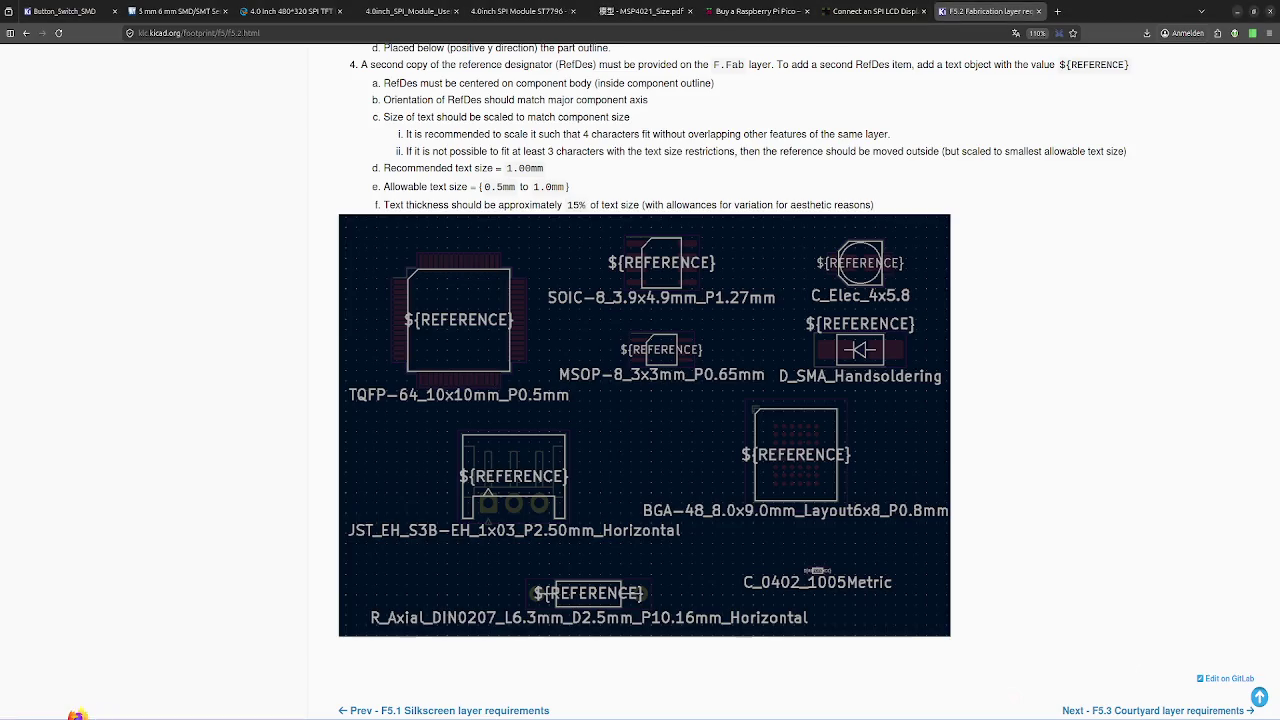
# - Leave the F5.2 page for the MSP4021_Size.pdf dimension drawing tab
pyautogui.scroll(1, 640, 400)
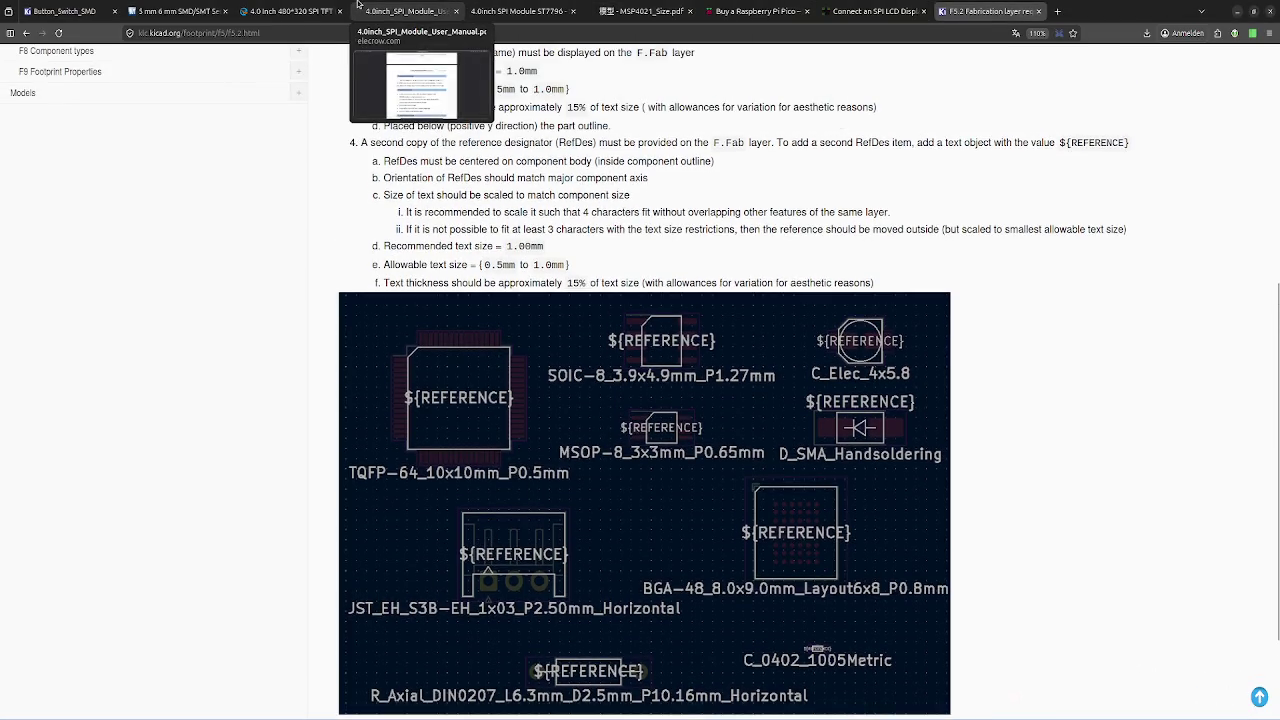
pyautogui.click(640, 11)
pyautogui.rightClick(585, 466)
pyautogui.press('Escape')
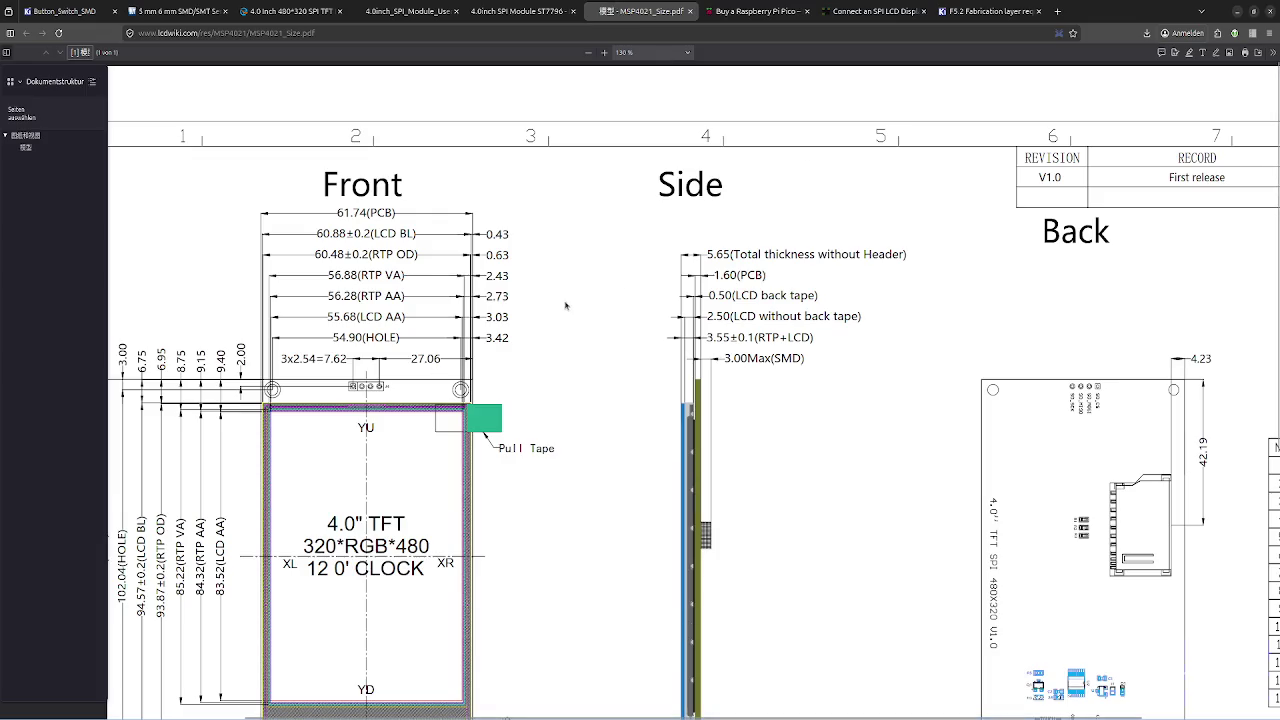
# - Read the drawing's mounting hole and header dimensions, then return to the CR2019-MIS027 footprint
pyautogui.hscroll(-2, 575, 370)
pyautogui.scroll(-3, 579, 373)
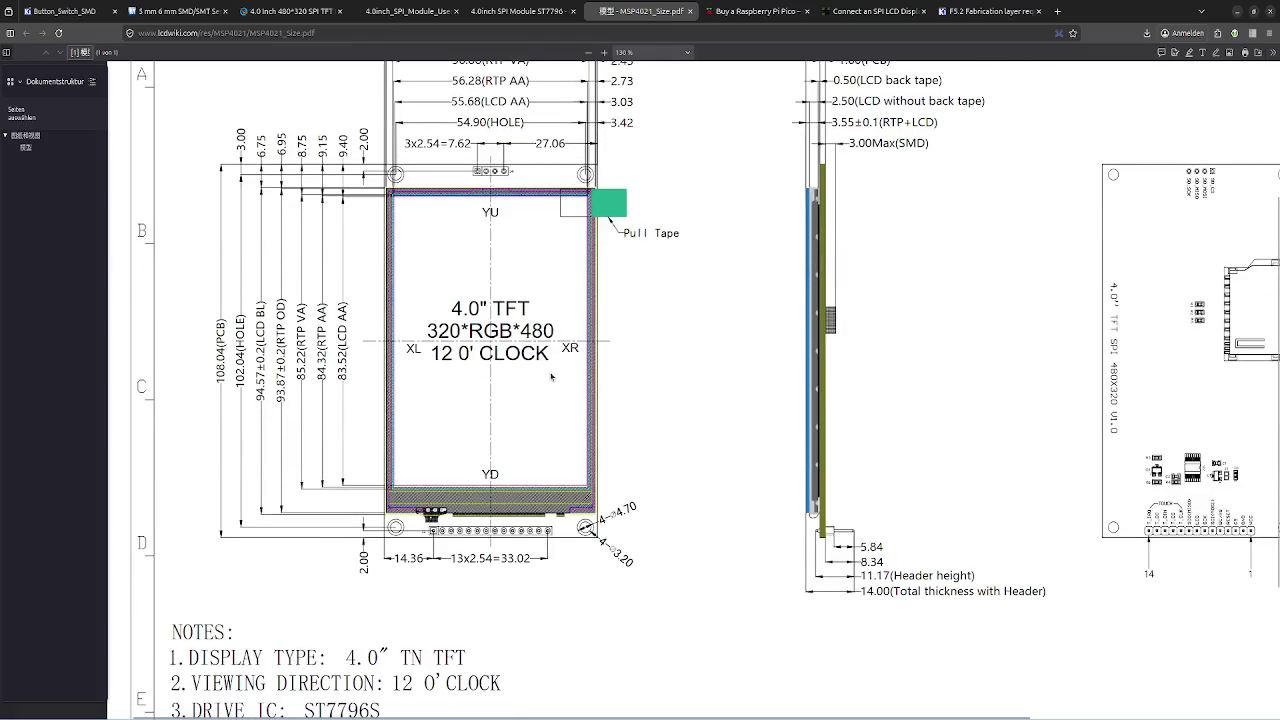
pyautogui.hscroll(-1, 428, 562)
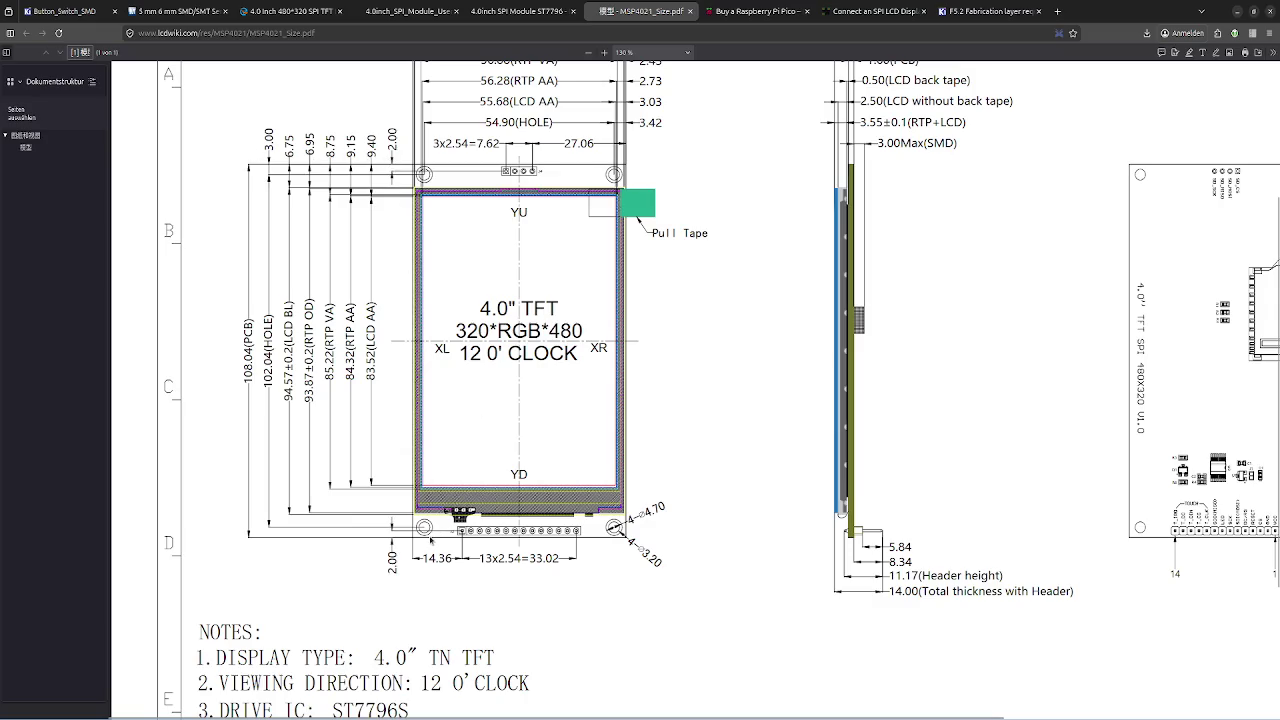
pyautogui.hotkey('alt', 'Tab')
pyautogui.hotkey('alt', 'Tab')
pyautogui.scroll(-4, 625, 446)
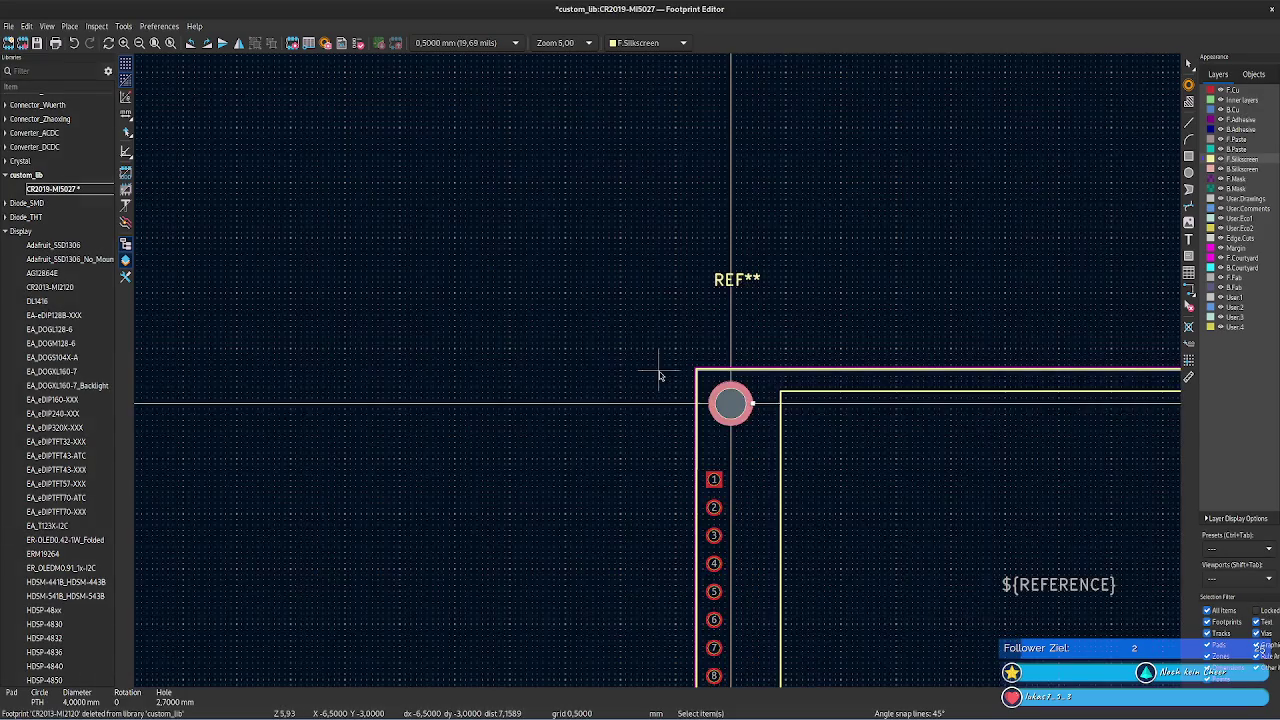
pyautogui.scroll(-3, 686, 374)
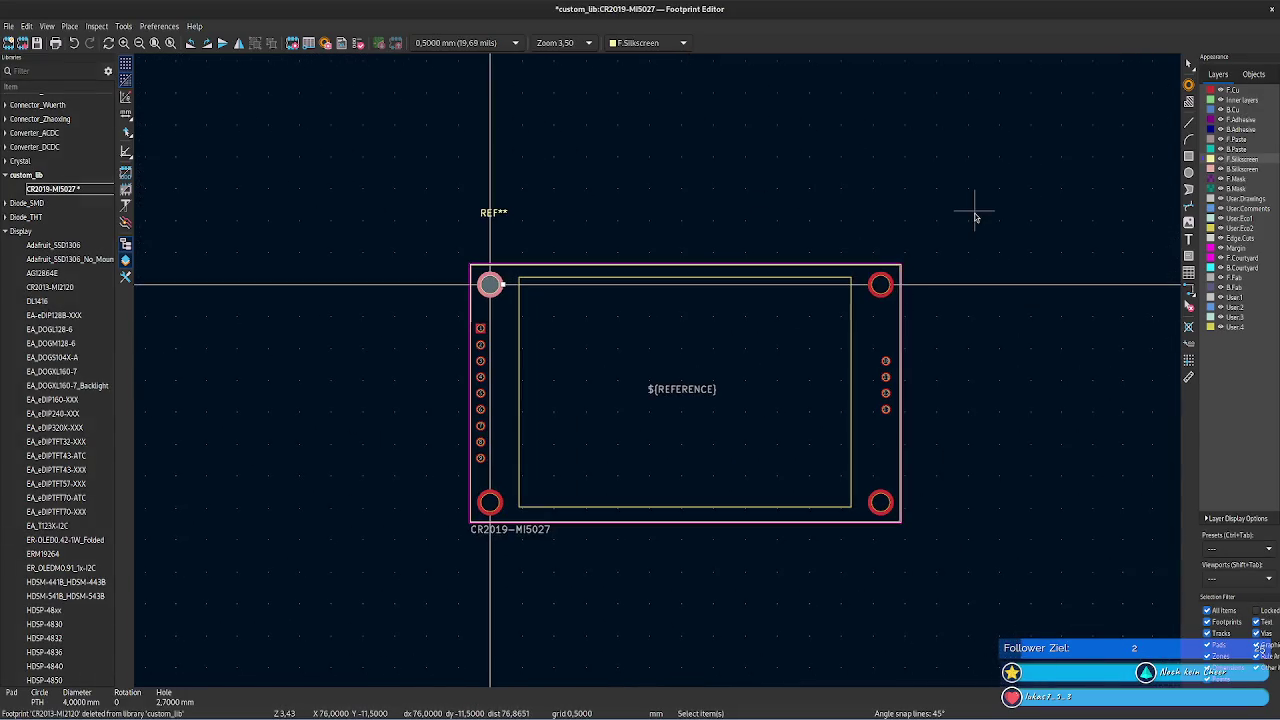
pyautogui.hotkey('alt', 'Tab')
pyautogui.hotkey('alt', 'Tab')
pyautogui.hotkey('alt', 'Tab')
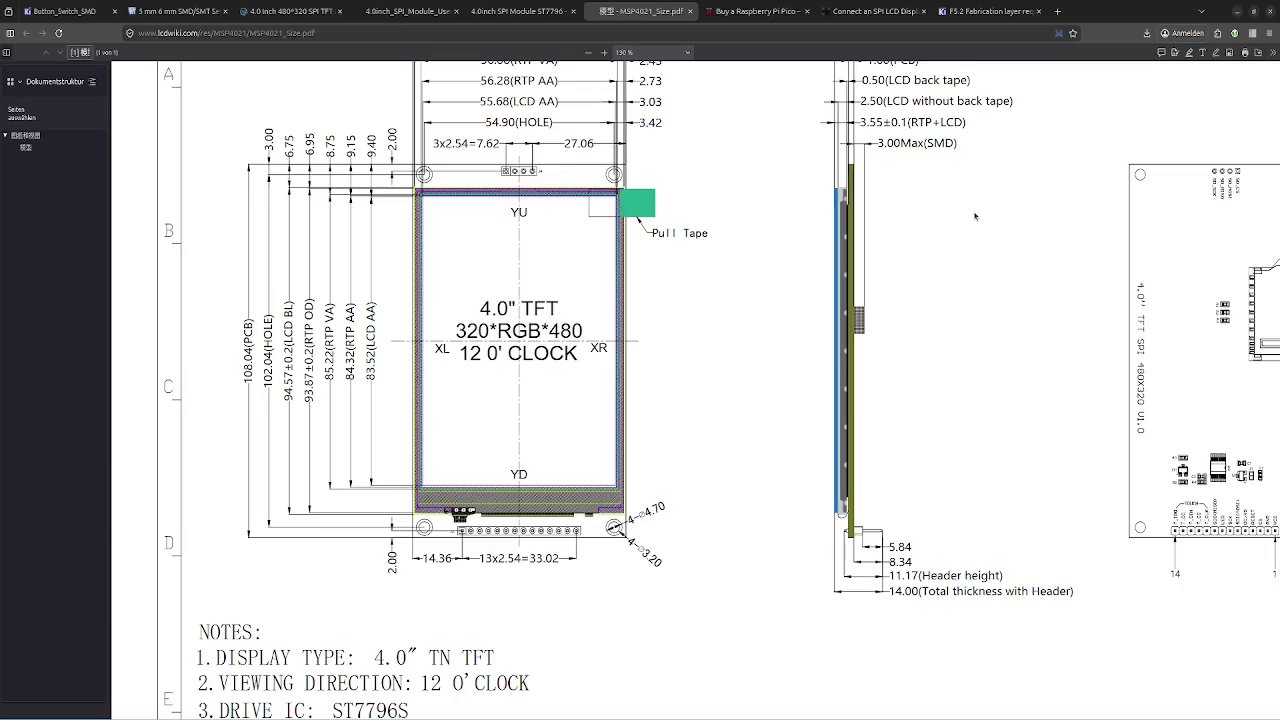
pyautogui.hotkey('alt', 'Tab')
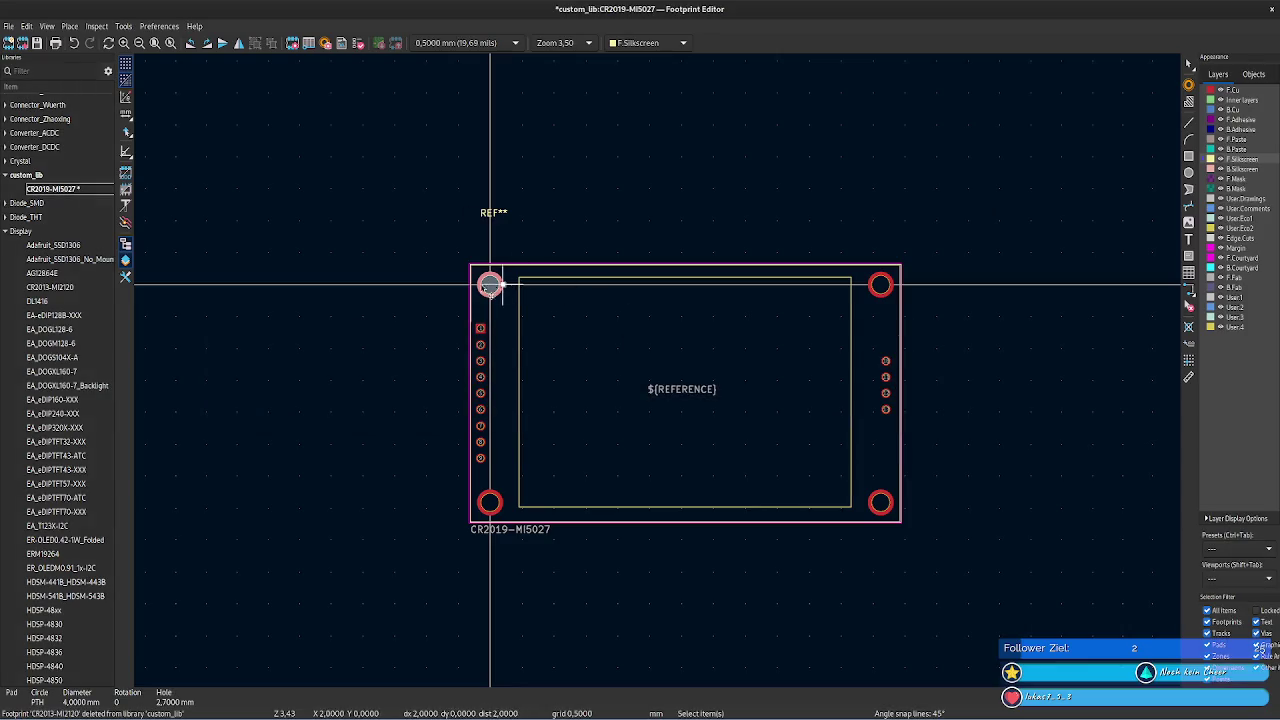
pyautogui.scroll(3, 659, 375)
pyautogui.scroll(2, 720, 380)
pyautogui.moveTo(777, 389); pyautogui.dragTo(511, 386, button='middle')
pyautogui.scroll(3, 600, 370)
pyautogui.moveTo(723, 346); pyautogui.dragTo(371, 359, button='middle')
pyautogui.scroll(3, 371, 359)
pyautogui.scroll(-1, 706, 346)
pyautogui.moveTo(706, 346)
pyautogui.mouseDown(button='middle')
pyautogui.moveTo(526, 337)
pyautogui.moveTo(337, 389)
pyautogui.mouseUp(button='middle')
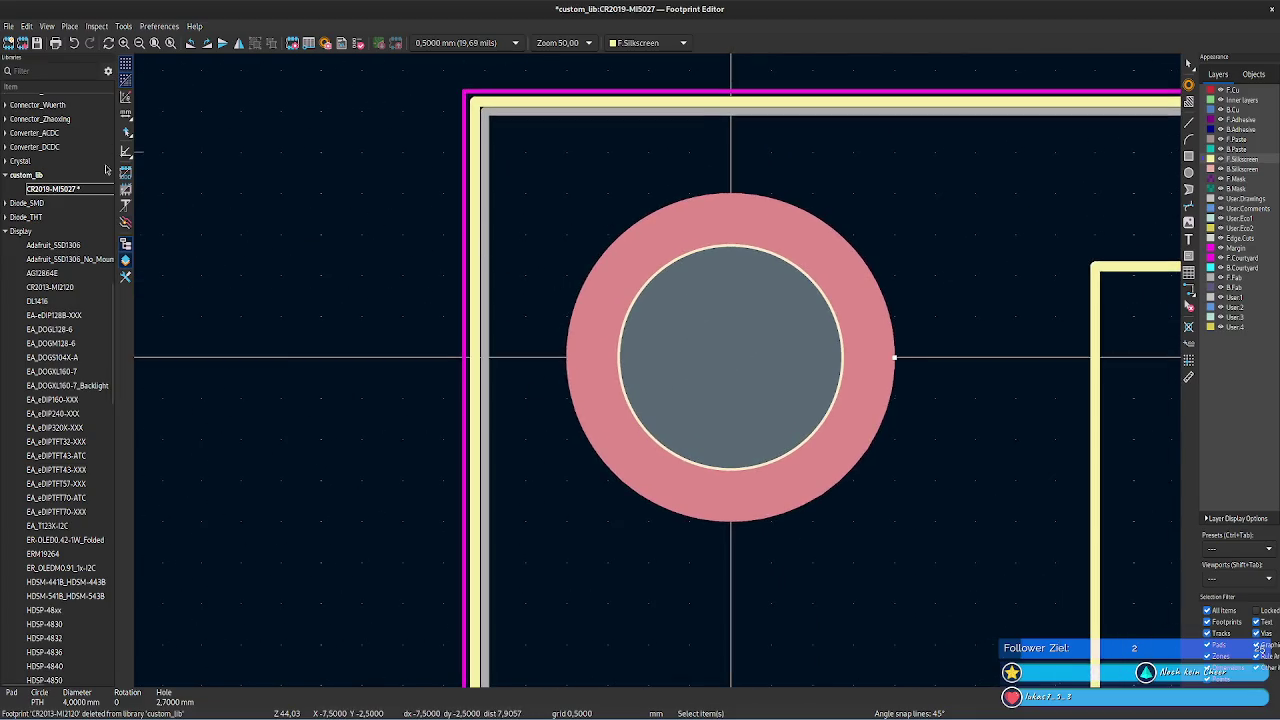
pyautogui.click(476, 357)
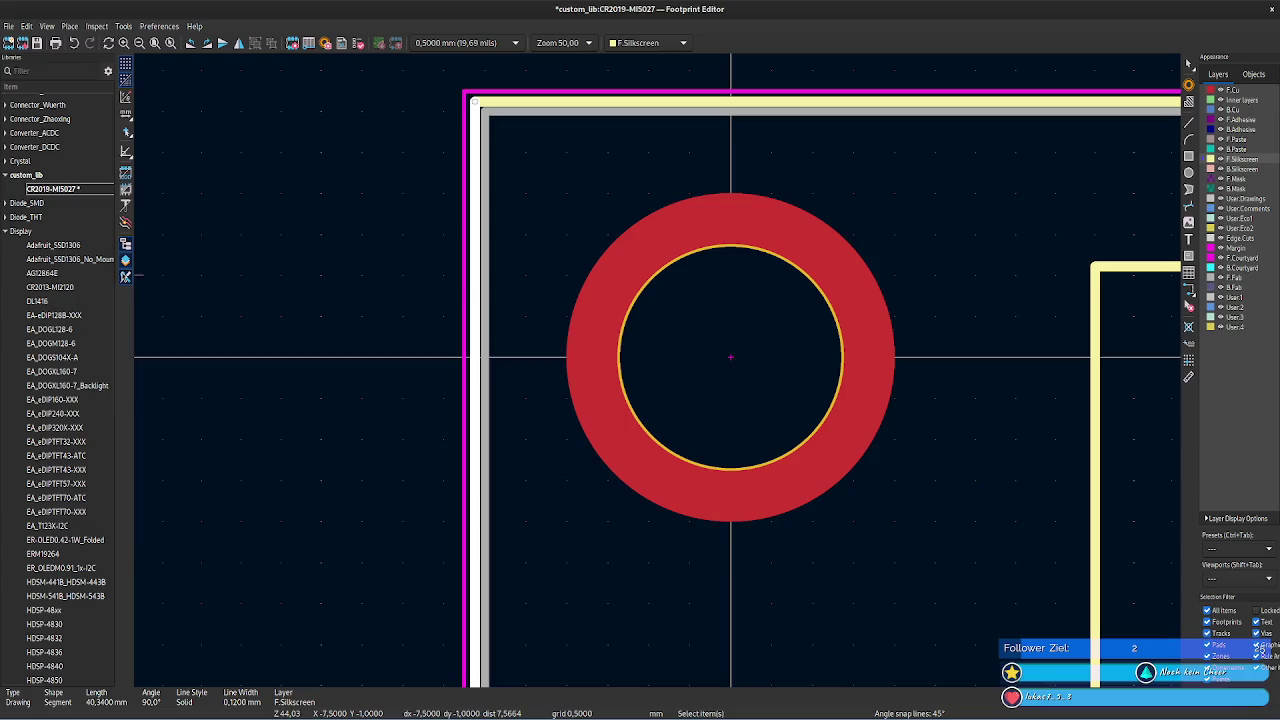
pyautogui.click(125, 275)
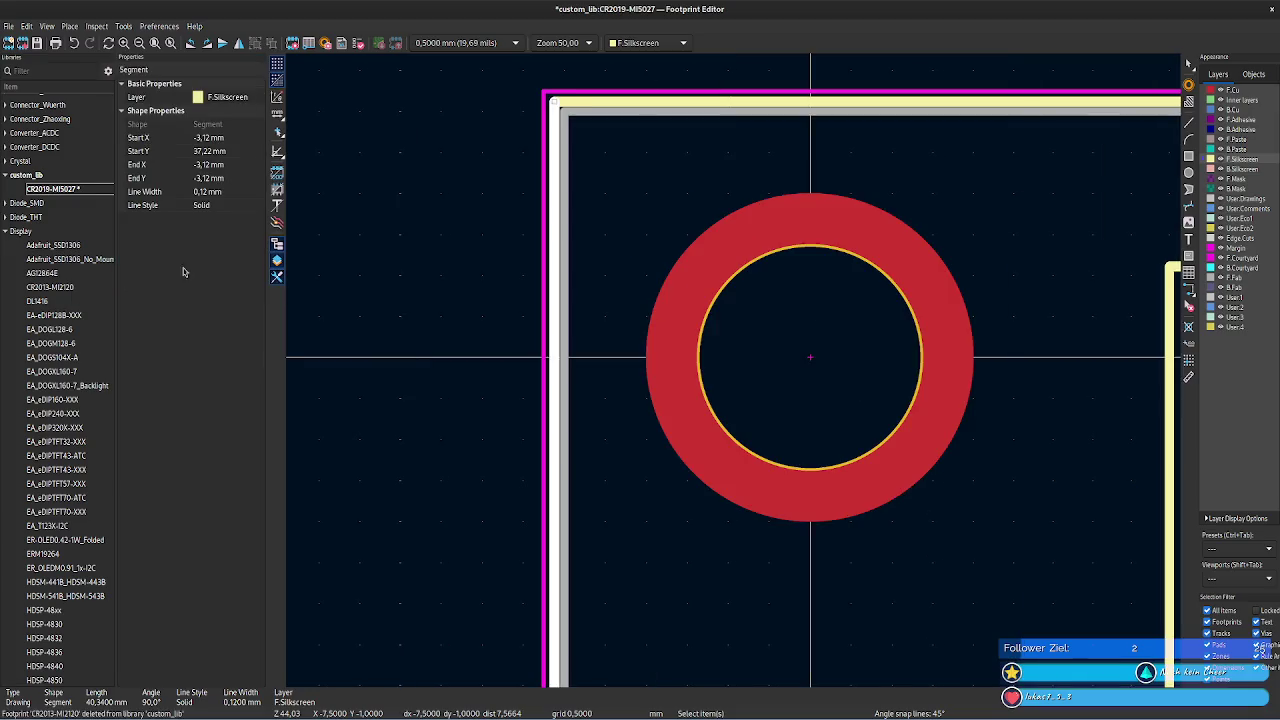
# - Set the left silkscreen line's Start X and End X to -3 mm
pyautogui.click(204, 138)
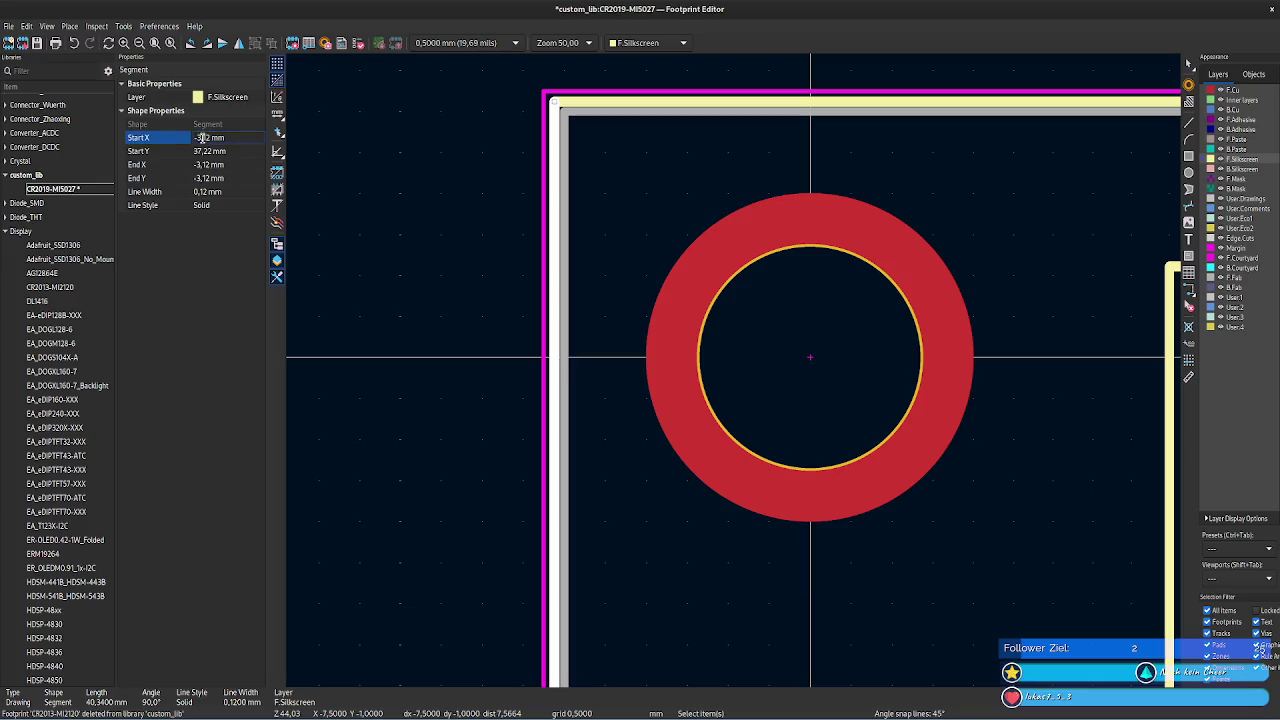
pyautogui.press('BackSpace')
pyautogui.click(206, 164)
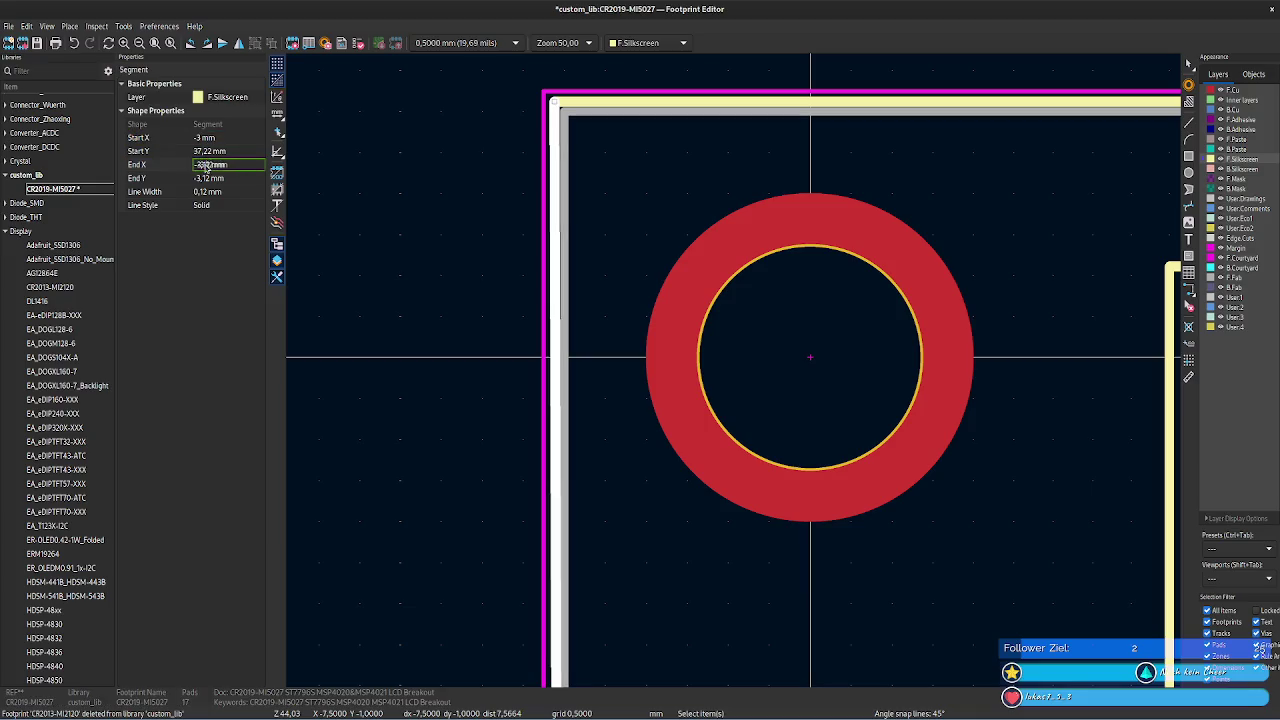
pyautogui.click(207, 164)
pyautogui.press('BackSpace')
pyautogui.press('BackSpace')
pyautogui.press('BackSpace')
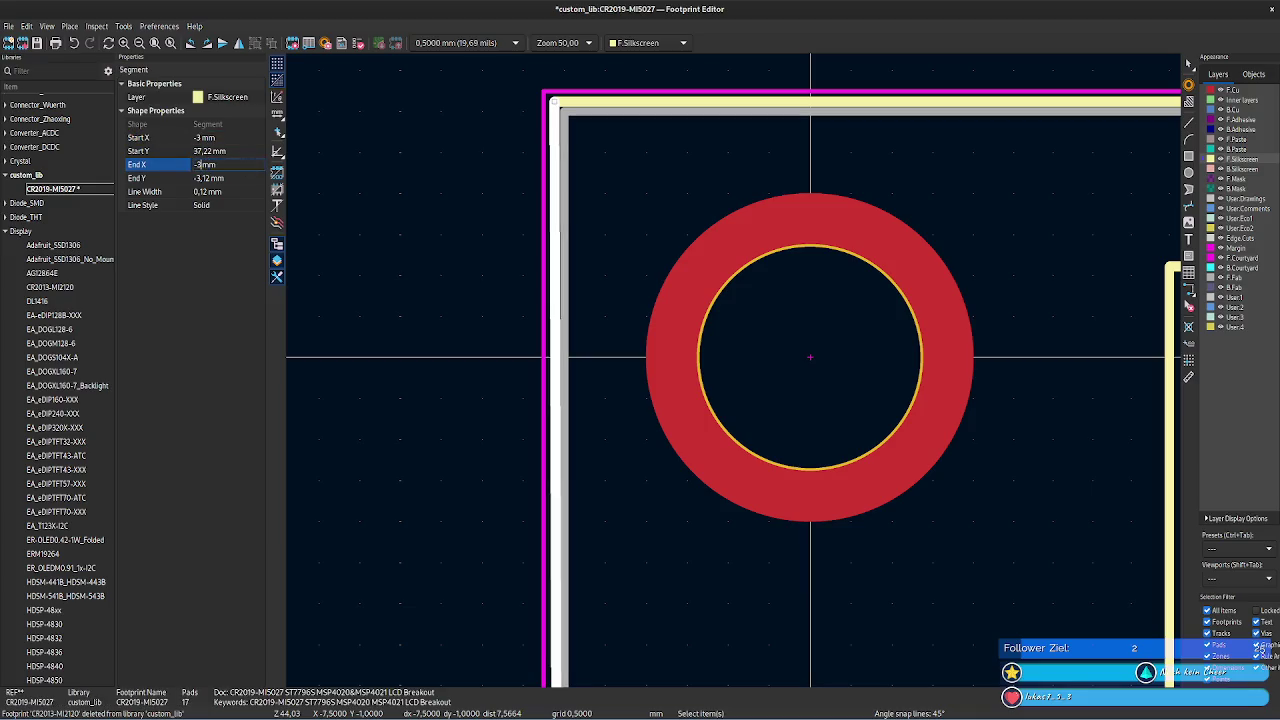
pyautogui.click(236, 185)
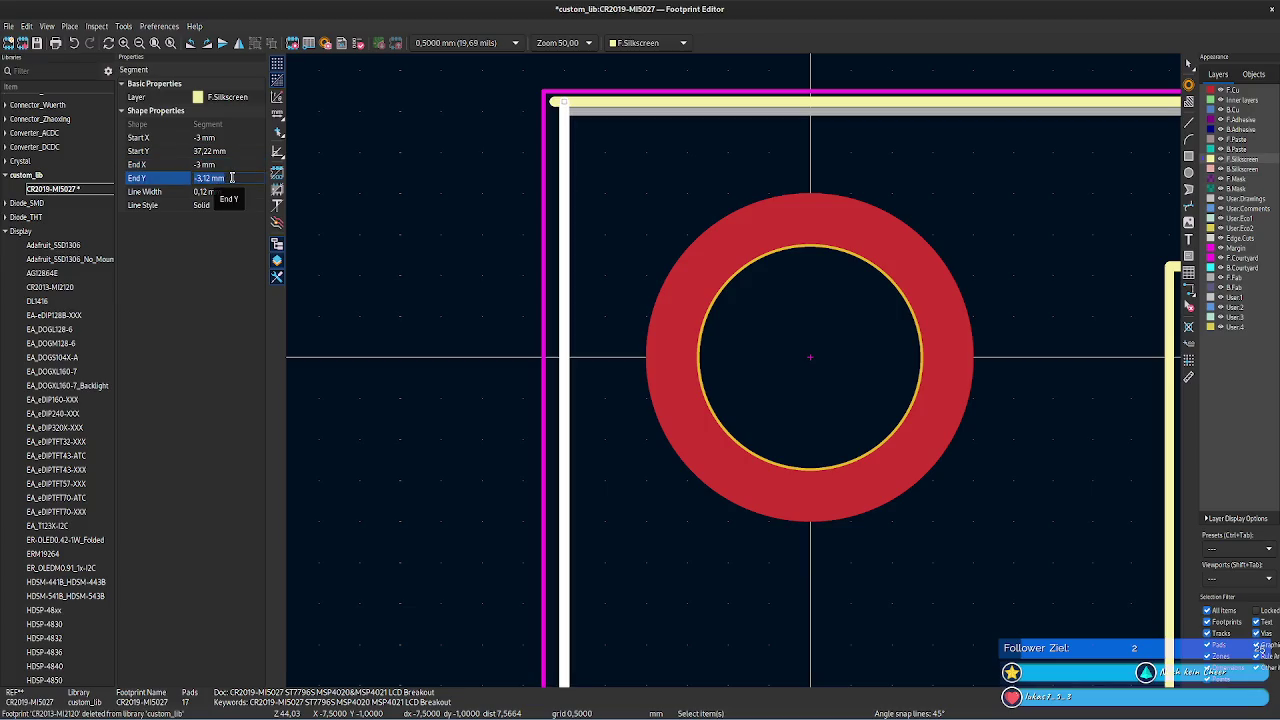
pyautogui.click(413, 227)
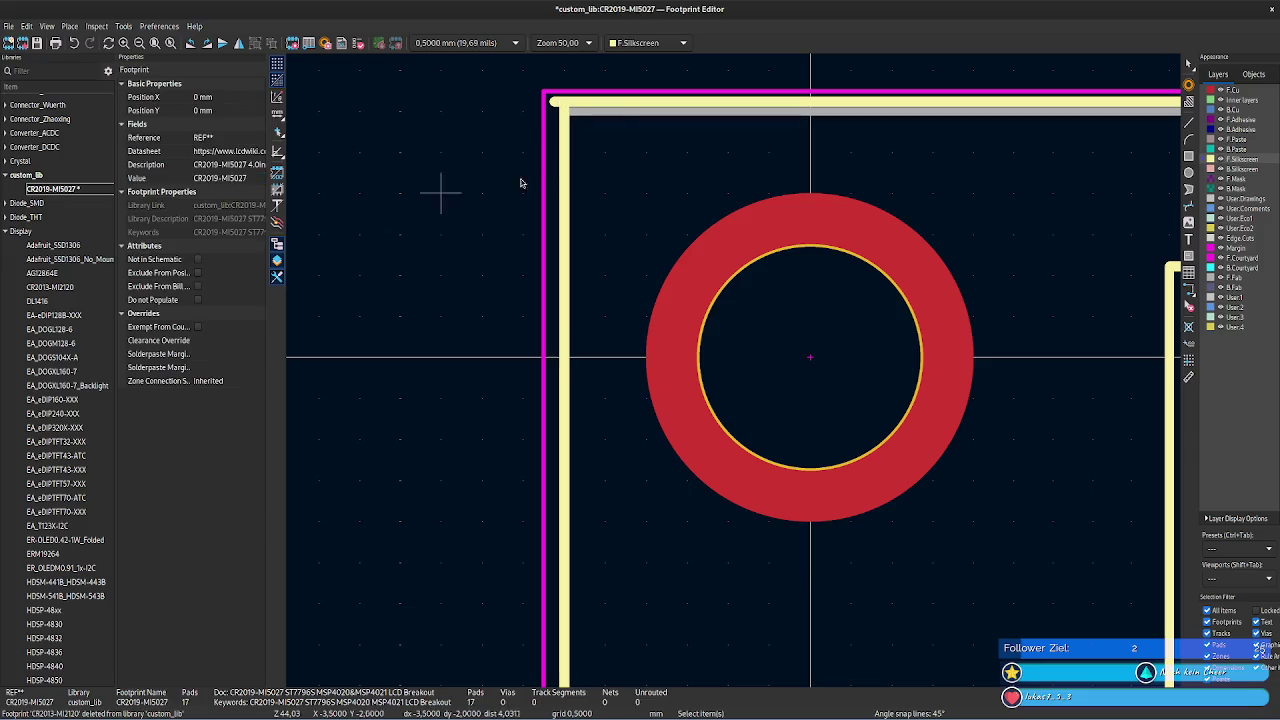
# - Set the top silkscreen line's Start X to -3 mm
pyautogui.click(573, 121)
pyautogui.scroll(-5, 714, 371)
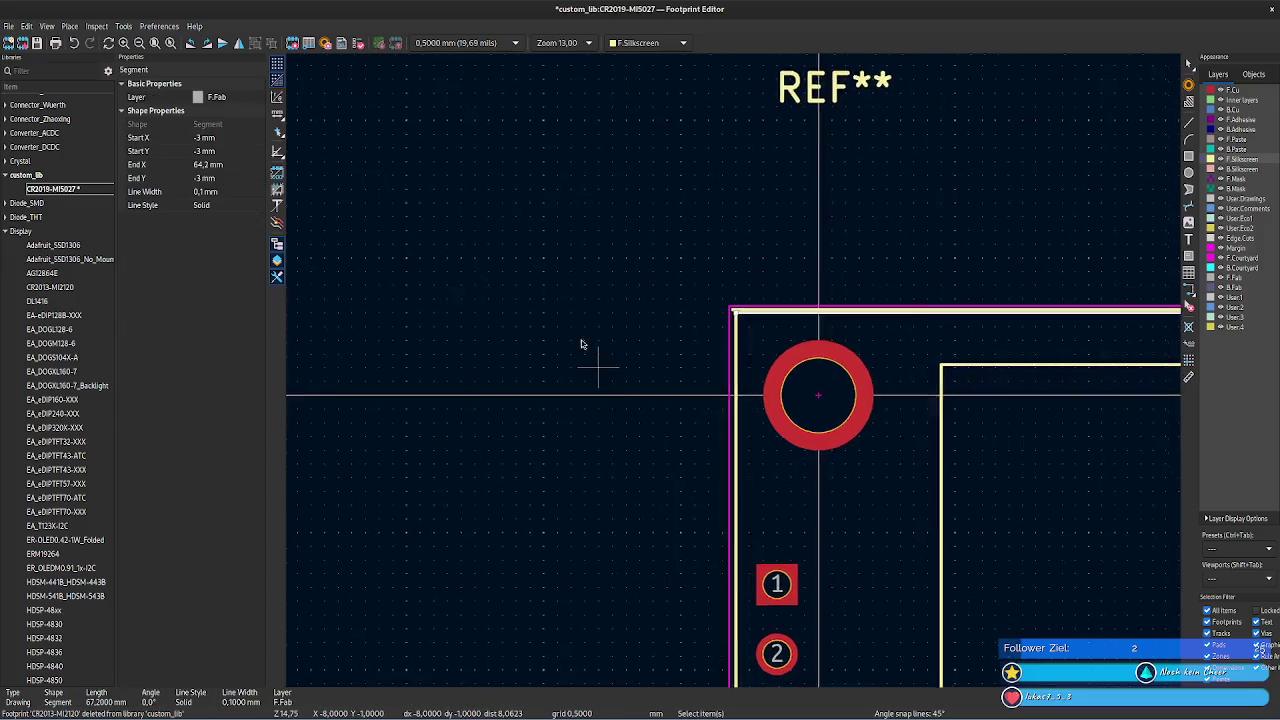
pyautogui.scroll(1, 465, 114)
pyautogui.scroll(1, 423, 149)
pyautogui.scroll(2, 414, 294)
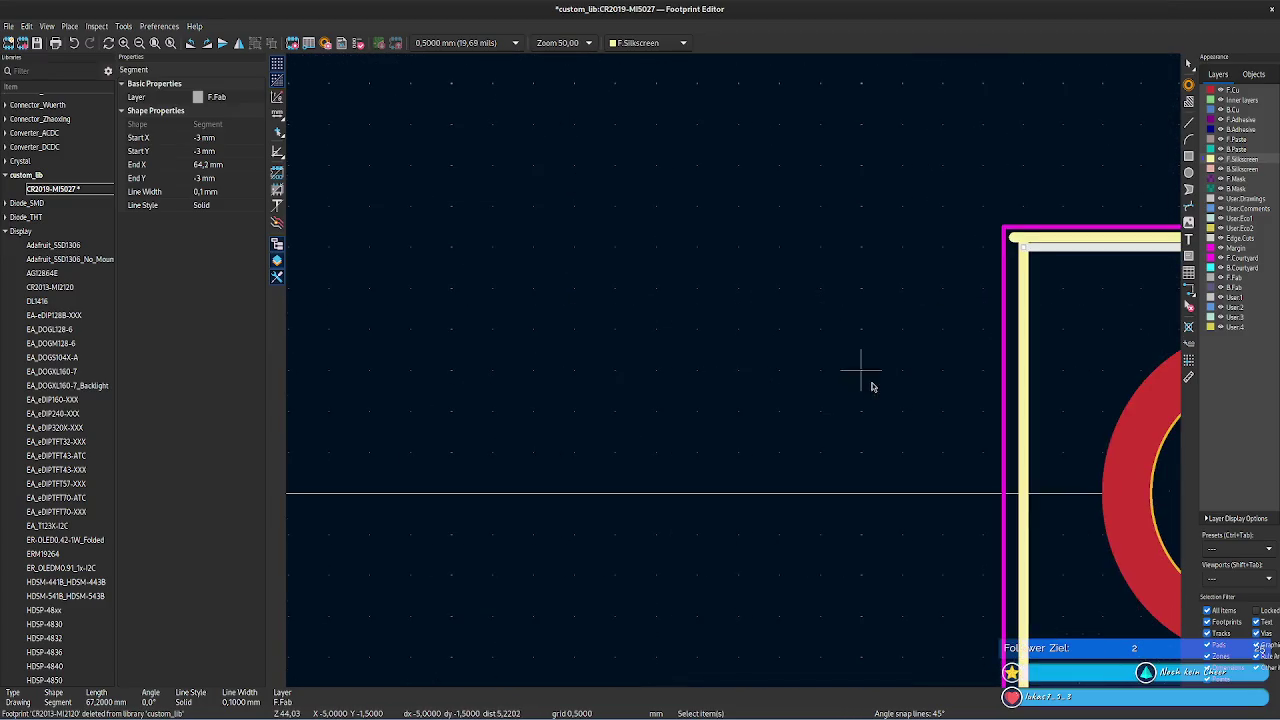
pyautogui.scroll(2, 871, 380)
pyautogui.click(574, 206)
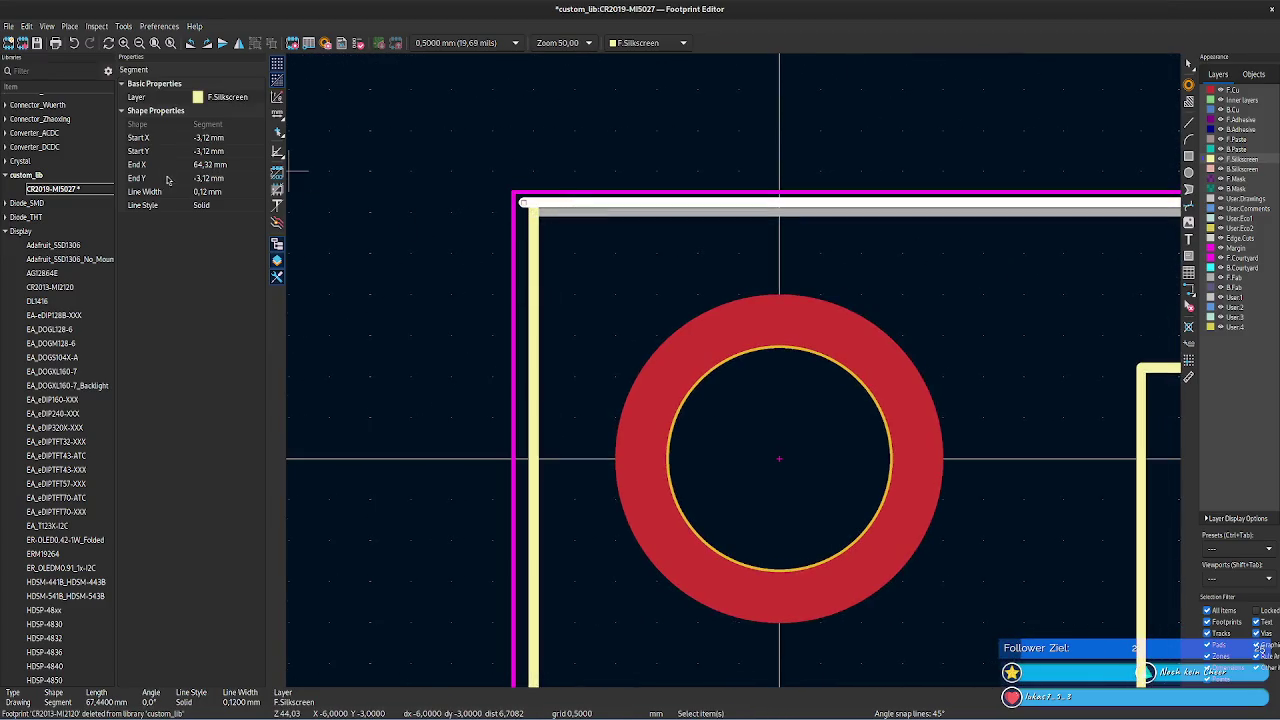
pyautogui.click(206, 140)
pyautogui.press('BackSpace')
pyautogui.press('BackSpace')
pyautogui.click(238, 151)
pyautogui.click(206, 154)
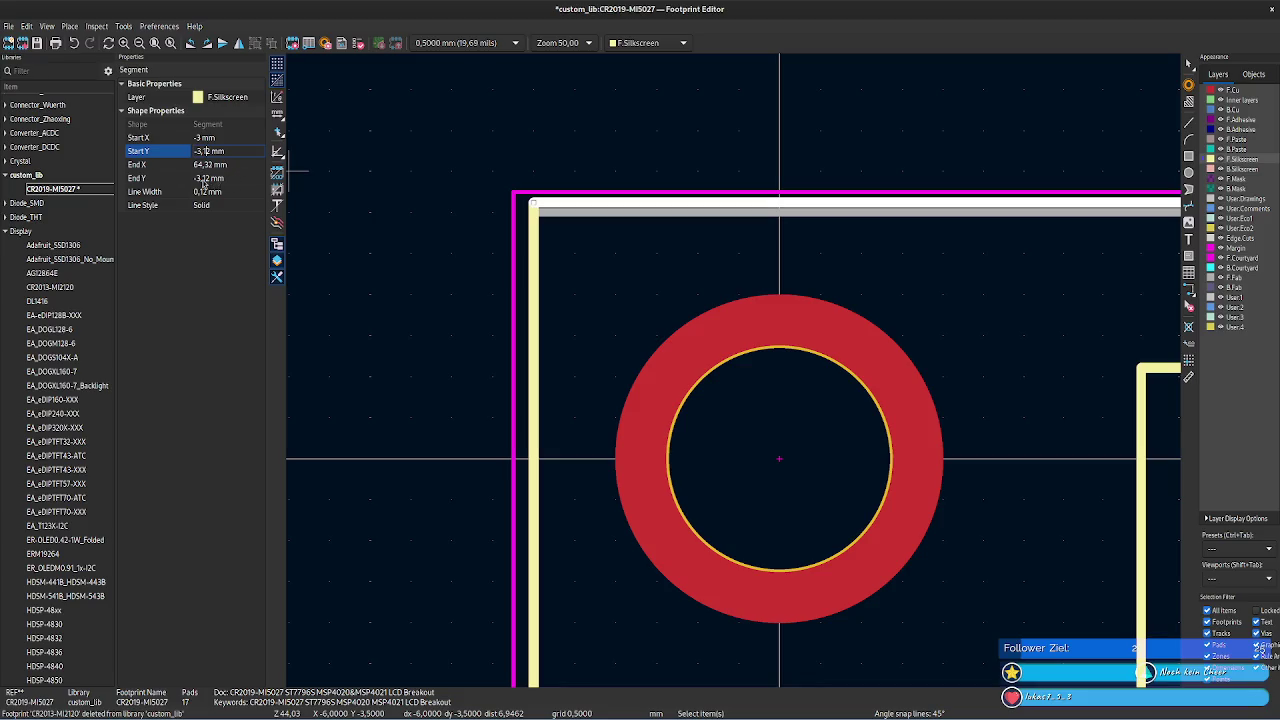
pyautogui.click(204, 180)
# - Inspect the outline corner and top fabrication line, and compare against the datasheet PDF
pyautogui.moveTo(419, 248)
pyautogui.mouseDown()
pyautogui.moveTo(343, 251)
pyautogui.moveTo(409, 251)
pyautogui.mouseUp()
pyautogui.click(580, 211)
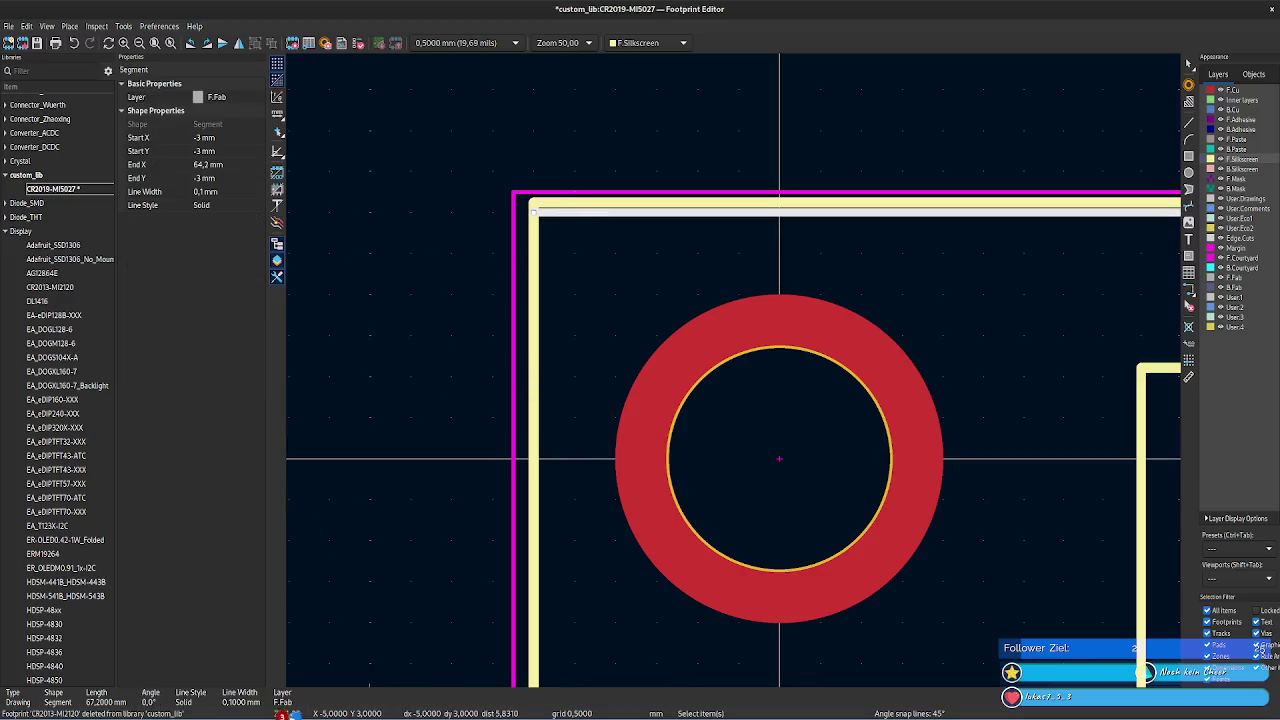
pyautogui.moveTo(425, 457); pyautogui.dragTo(322, 427, button='middle')
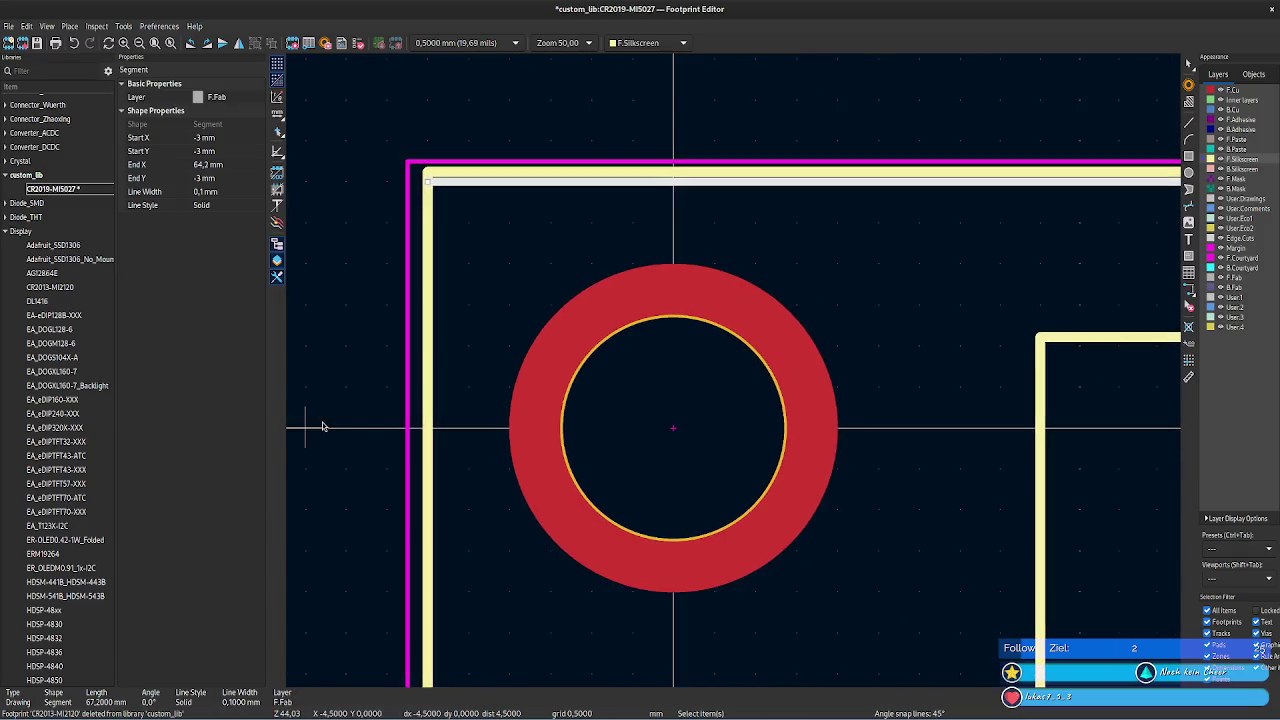
pyautogui.moveTo(78, 714)
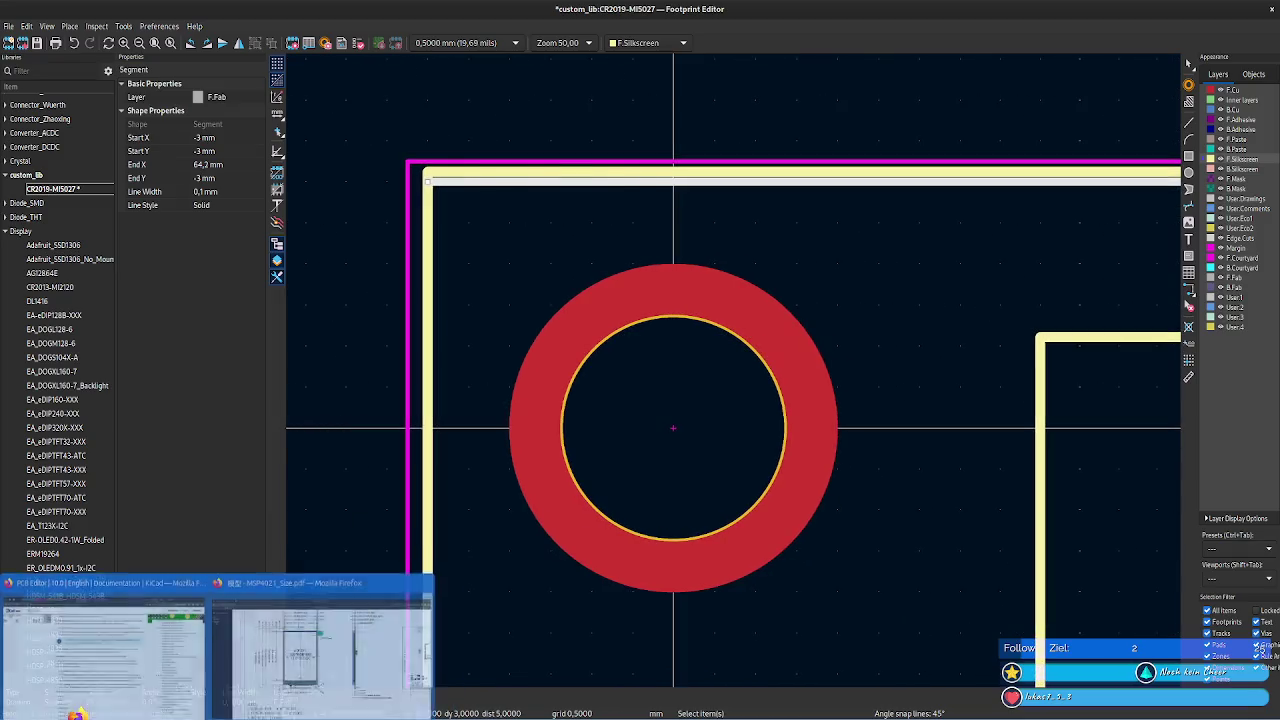
pyautogui.click(320, 650)
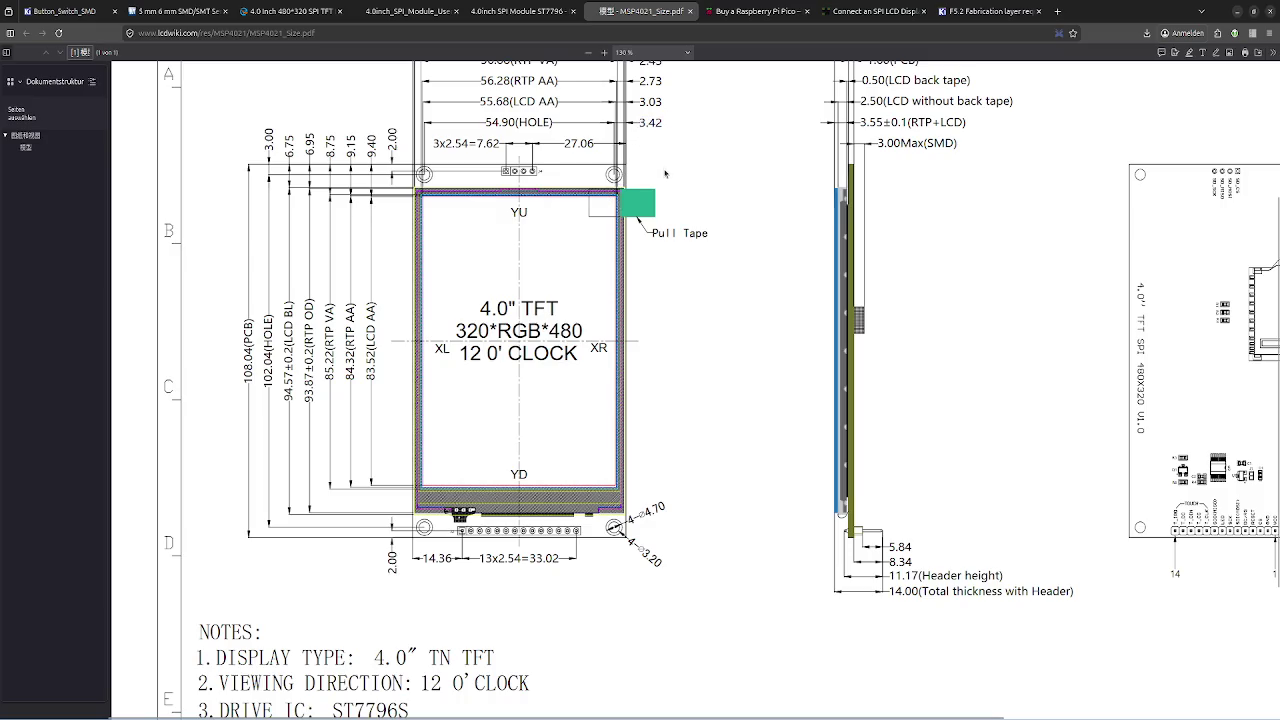
pyautogui.hotkey('alt', 'Tab')
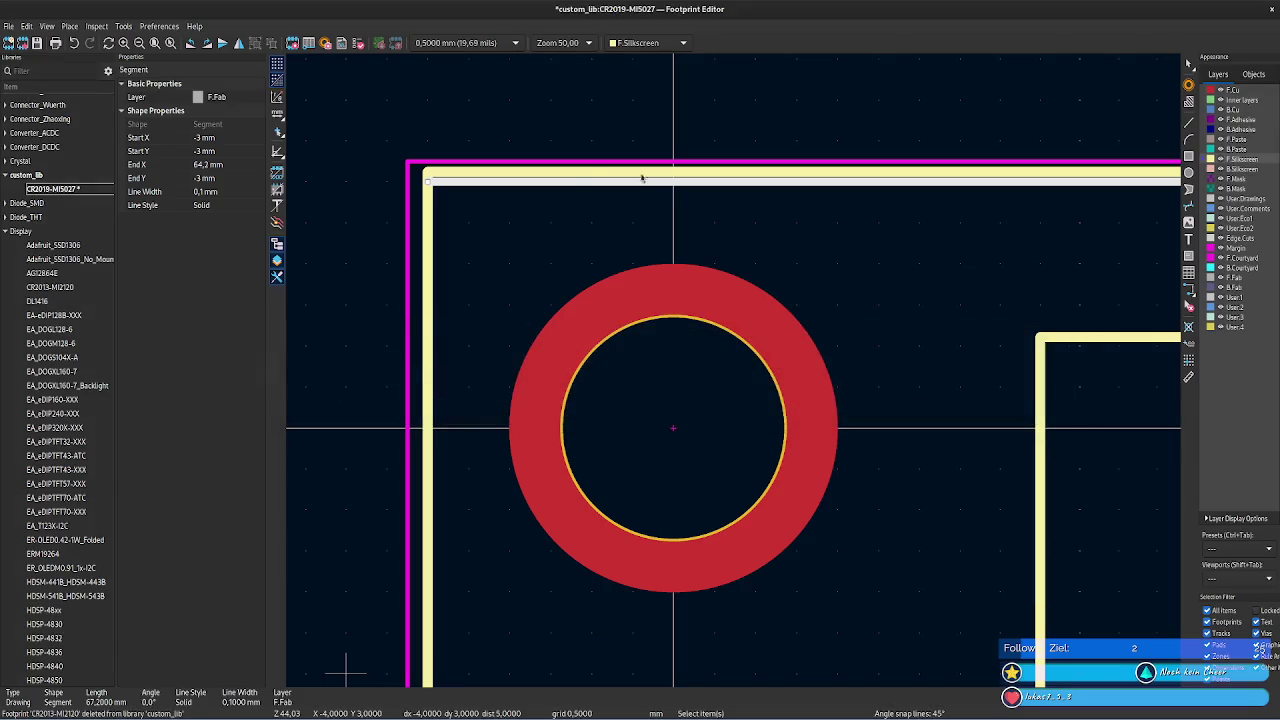
# - Move the top silkscreen line to Y -3.42 mm at both start and end
pyautogui.click(636, 382)
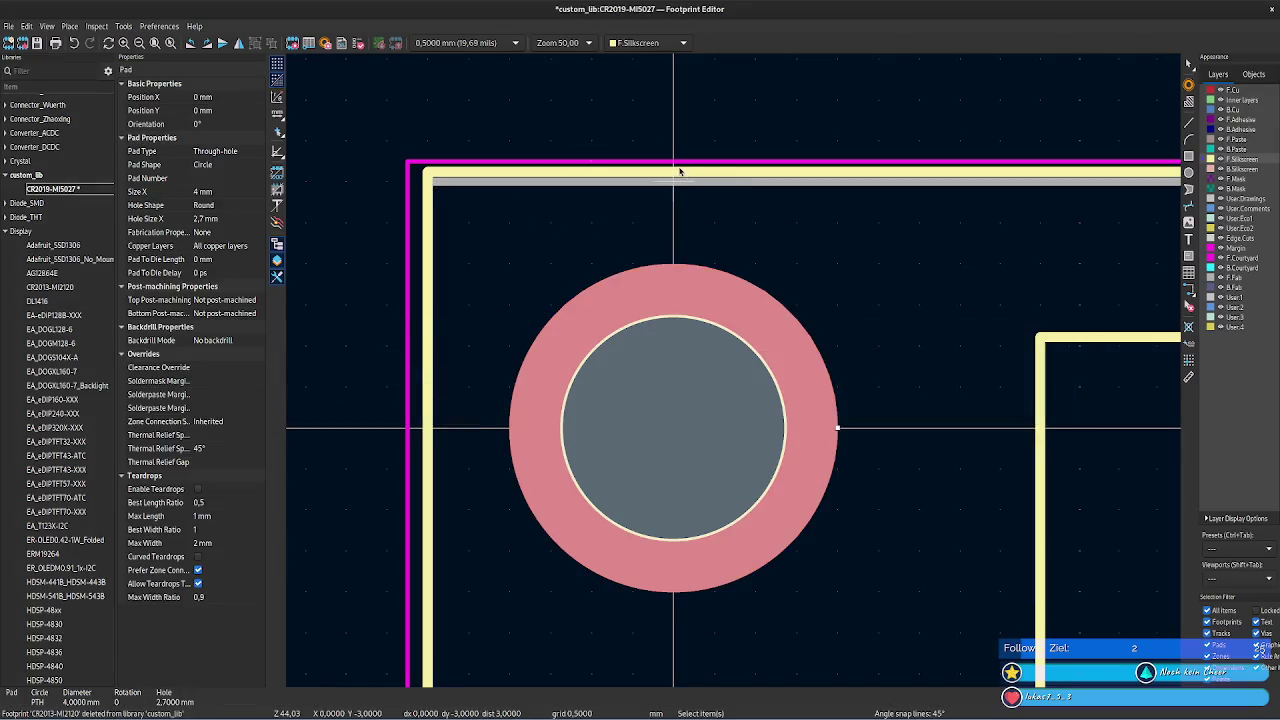
pyautogui.click(683, 174)
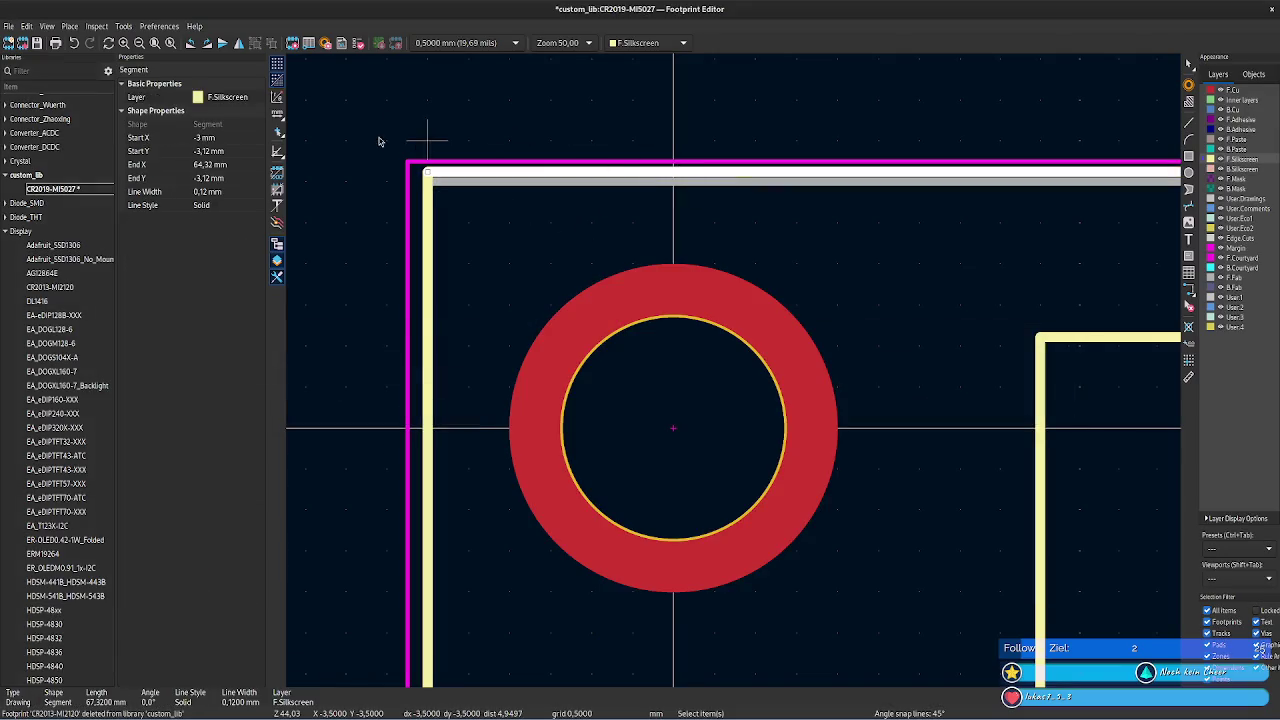
pyautogui.click(208, 151)
pyautogui.press('BackSpace')
pyautogui.write('4')
pyautogui.press('Return')
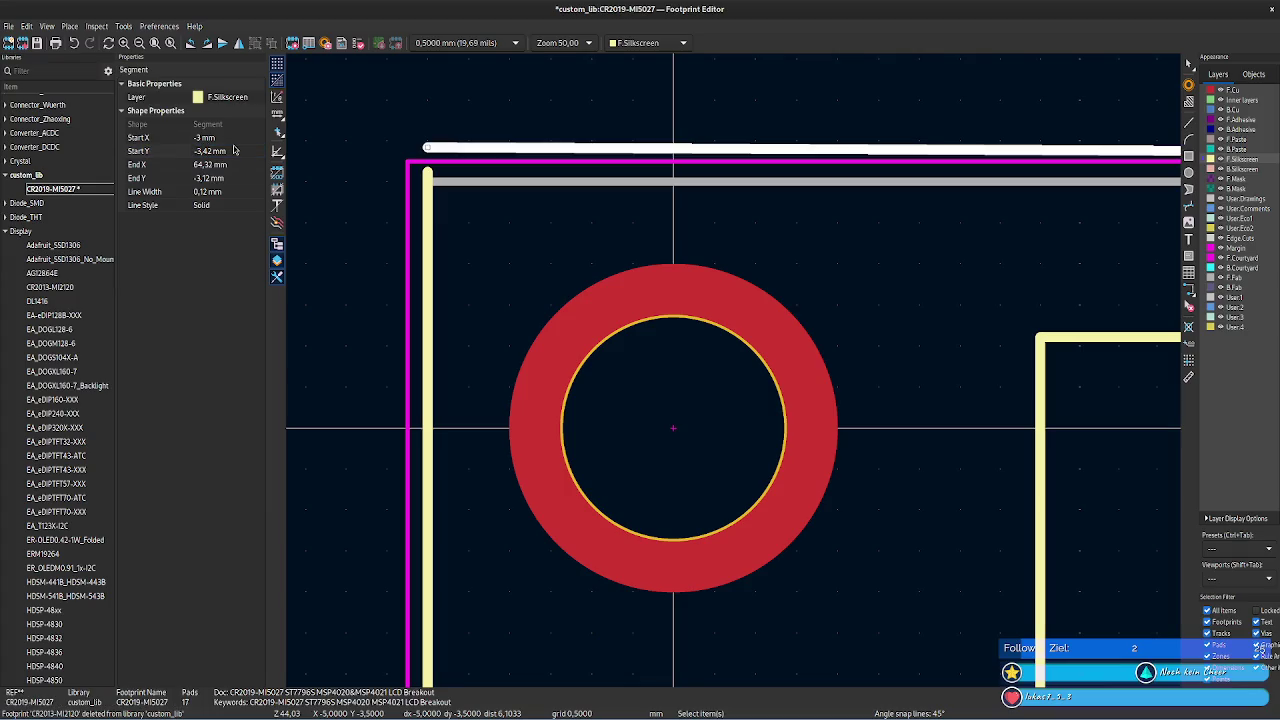
pyautogui.press('Tab')
pyautogui.press('Tab')
pyautogui.press('Right')
pyautogui.press('Left')
pyautogui.press('Left')
pyautogui.press('Left')
pyautogui.press('Return')
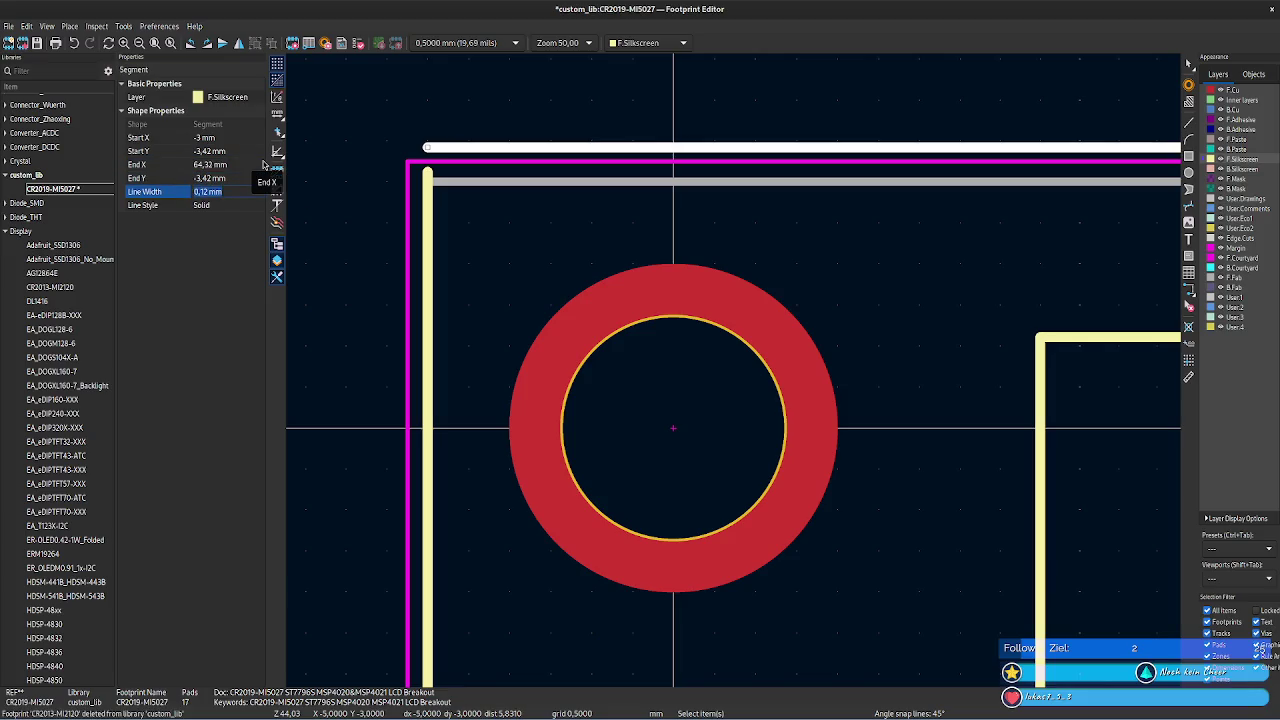
# - Extend the left silkscreen line's End Y to -3.42 mm to meet the top line
pyautogui.click(430, 205)
pyautogui.click(246, 179)
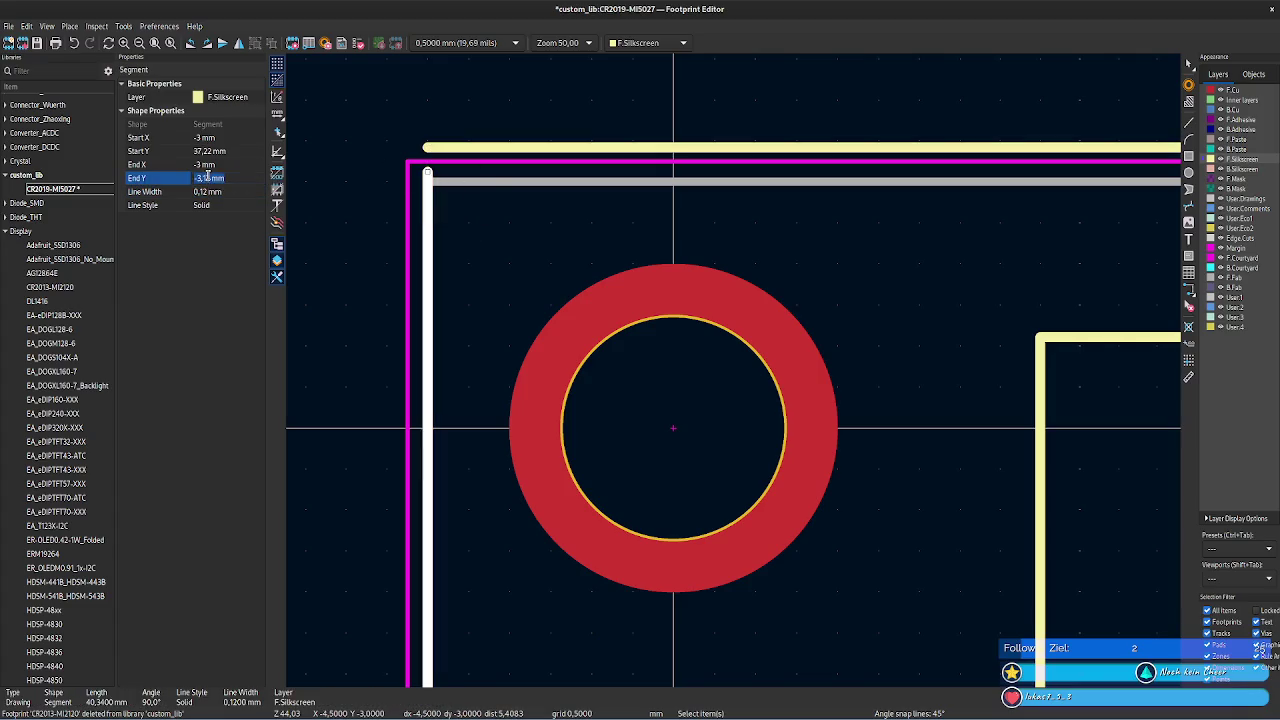
pyautogui.press('BackSpace')
pyautogui.write('4')
pyautogui.press('Return')
pyautogui.click(557, 257)
# - Check the fabrication outline and corner silkscreen segments, then pan down to the left line
pyautogui.click(514, 183)
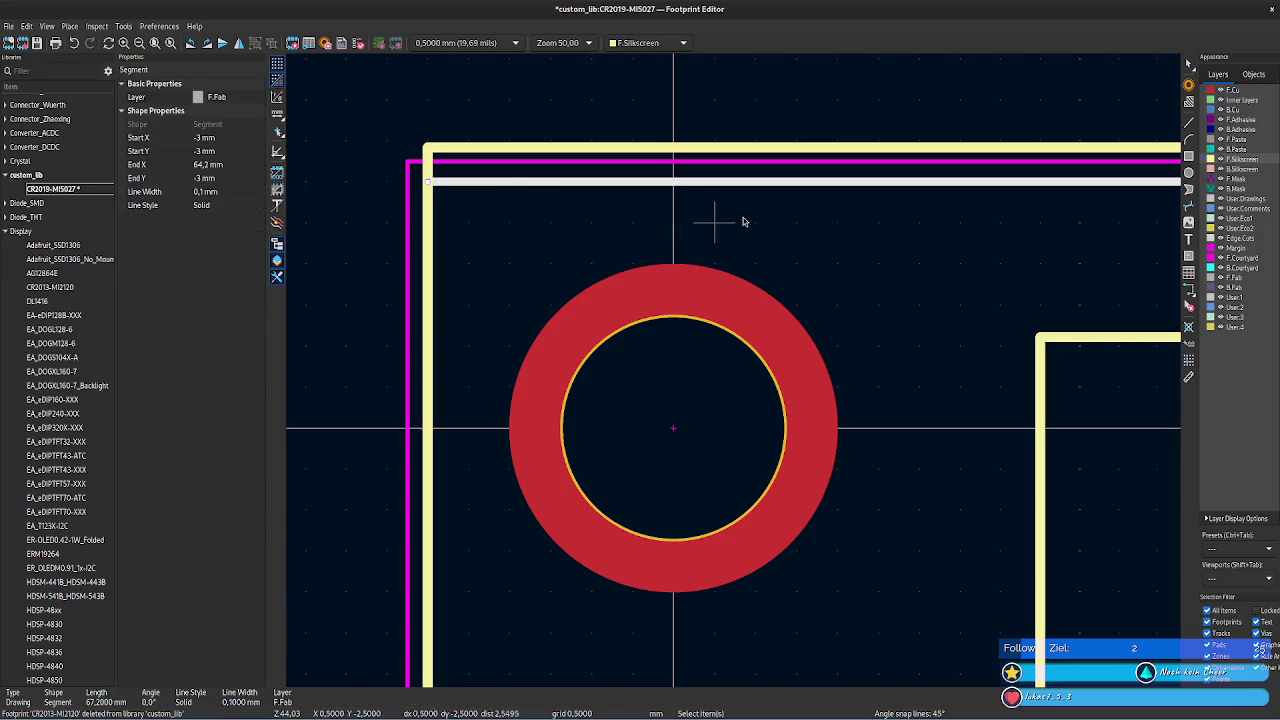
pyautogui.scroll(-2, 748, 220)
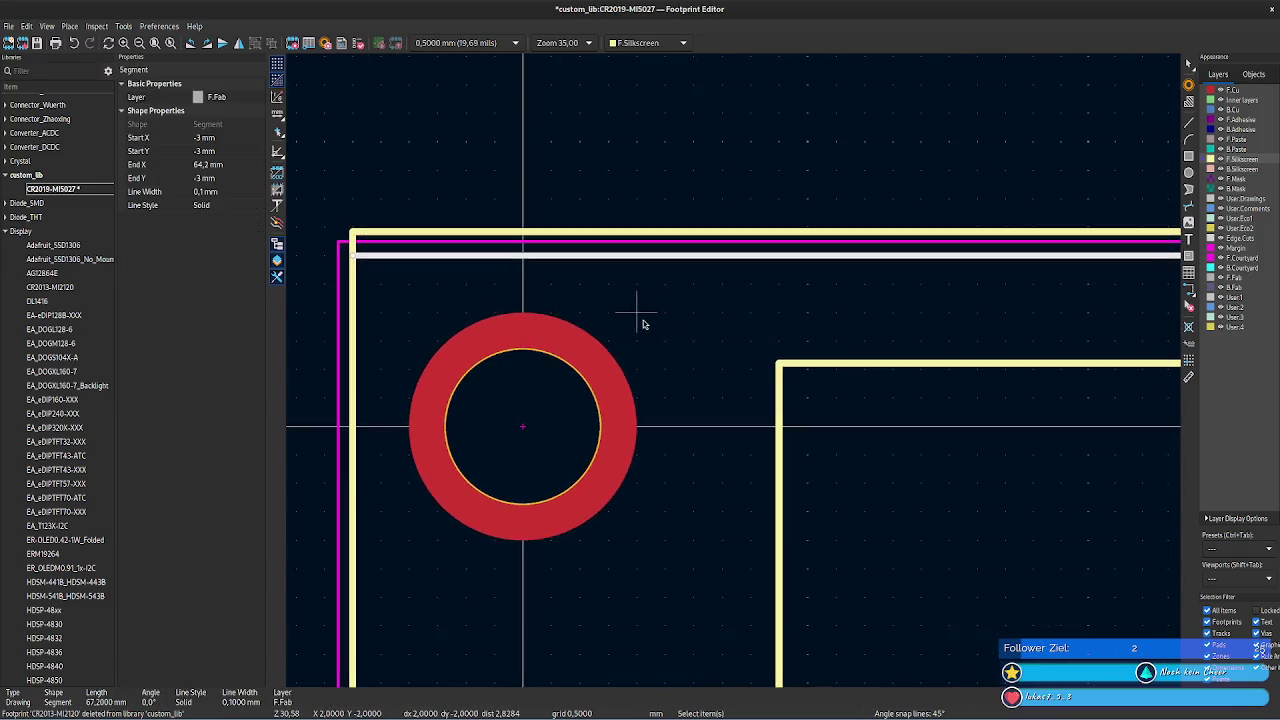
pyautogui.scroll(-1, 643, 323)
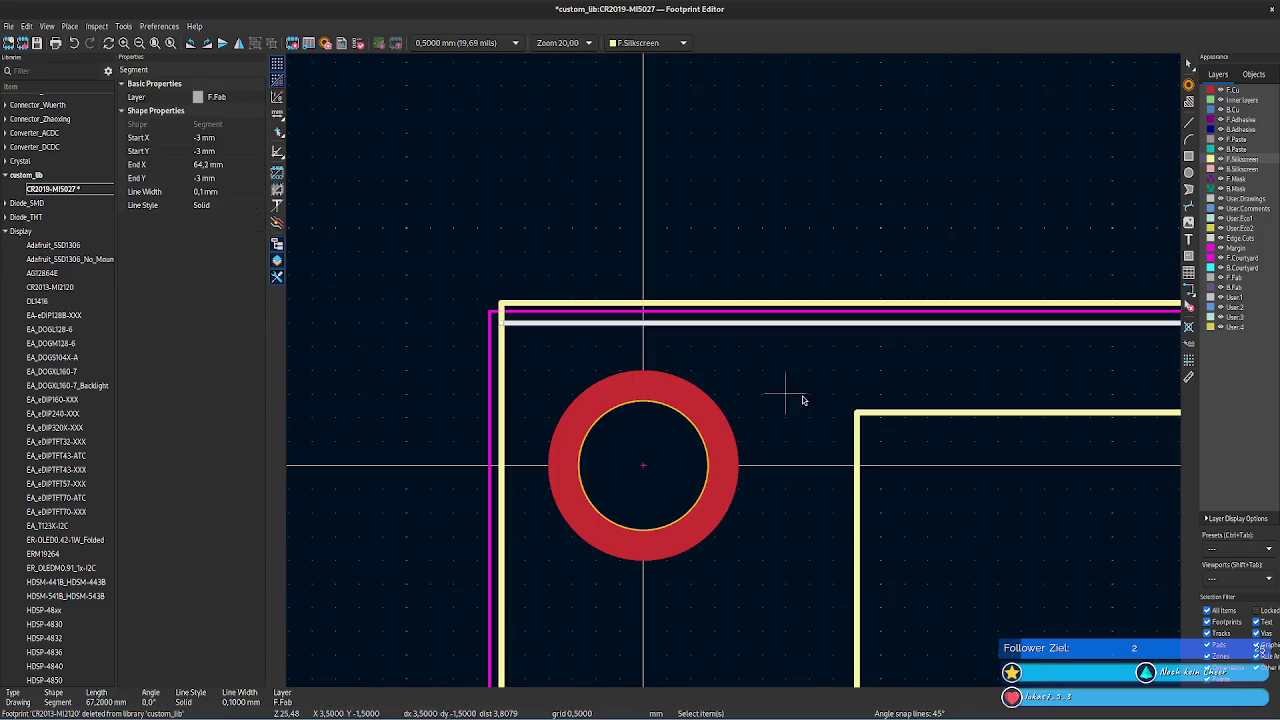
pyautogui.click(502, 306)
pyautogui.click(623, 331)
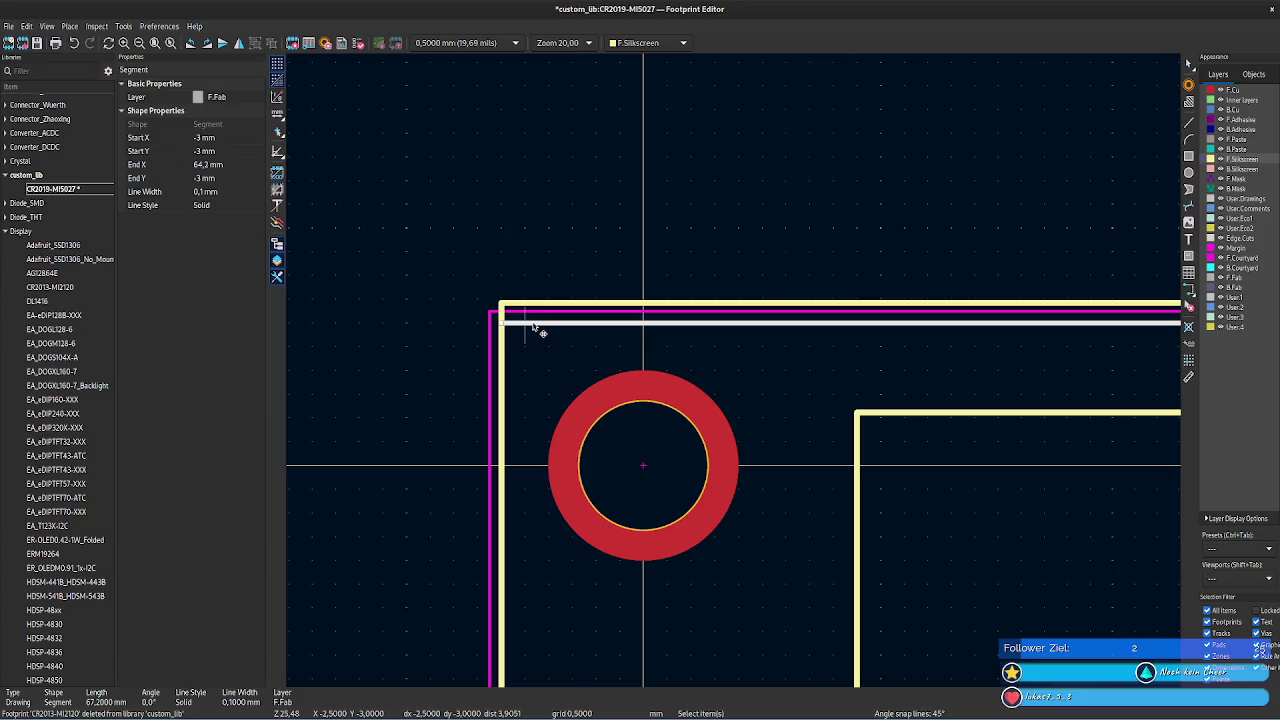
pyautogui.click(409, 391)
pyautogui.moveTo(409, 391); pyautogui.dragTo(405, 236, button='middle')
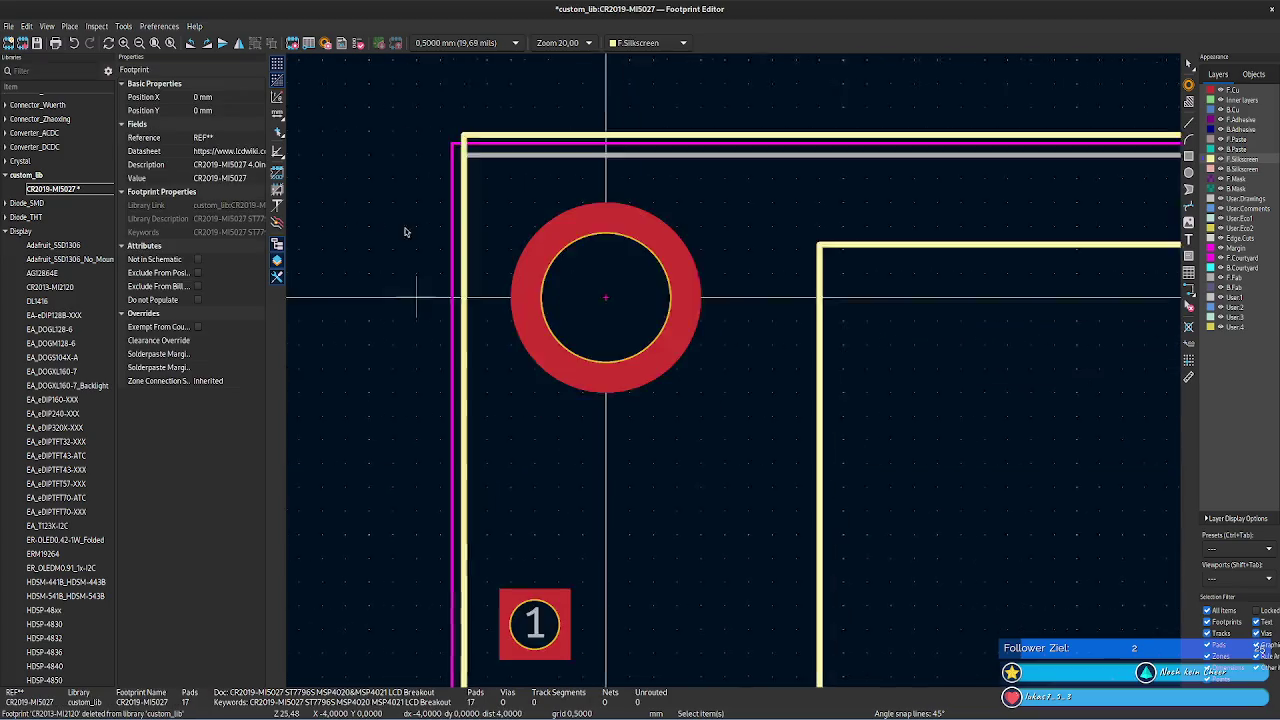
pyautogui.scroll(-2, 405, 236)
pyautogui.rightClick(458, 220)
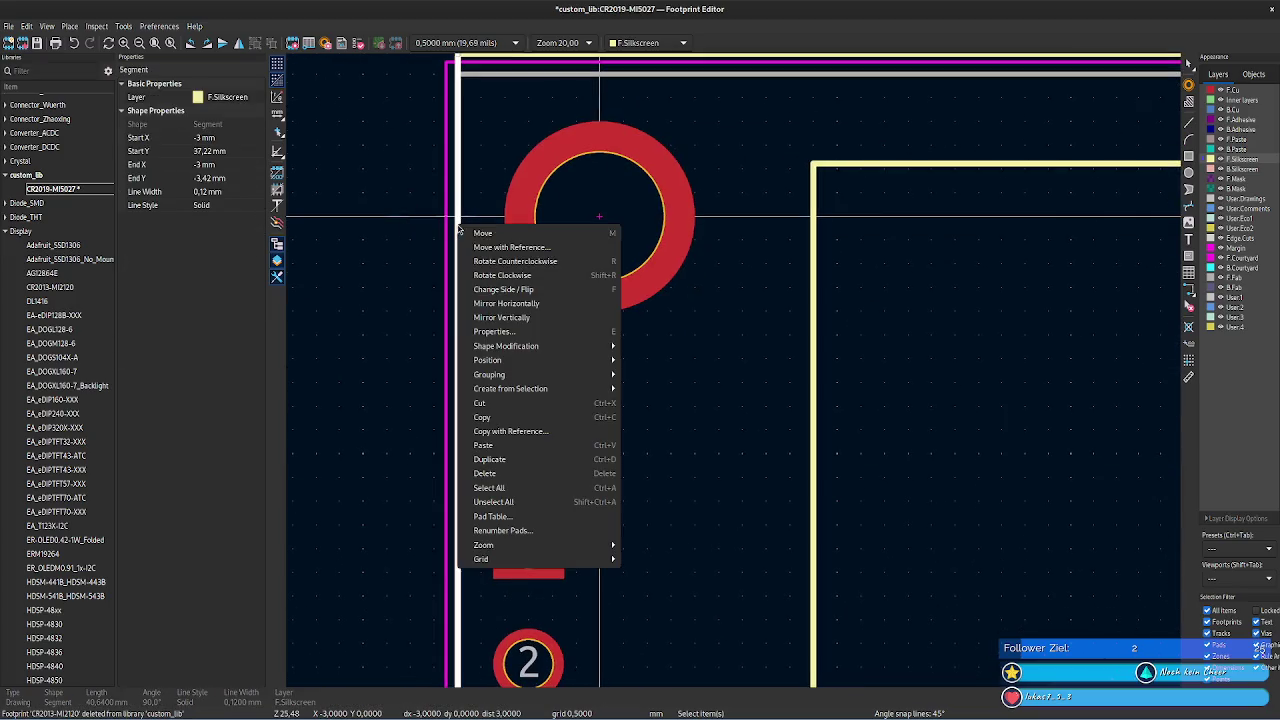
# - Set the left silkscreen line's length to 61.74 mm, copied from the datasheet's PCB dimension
pyautogui.click(531, 332)
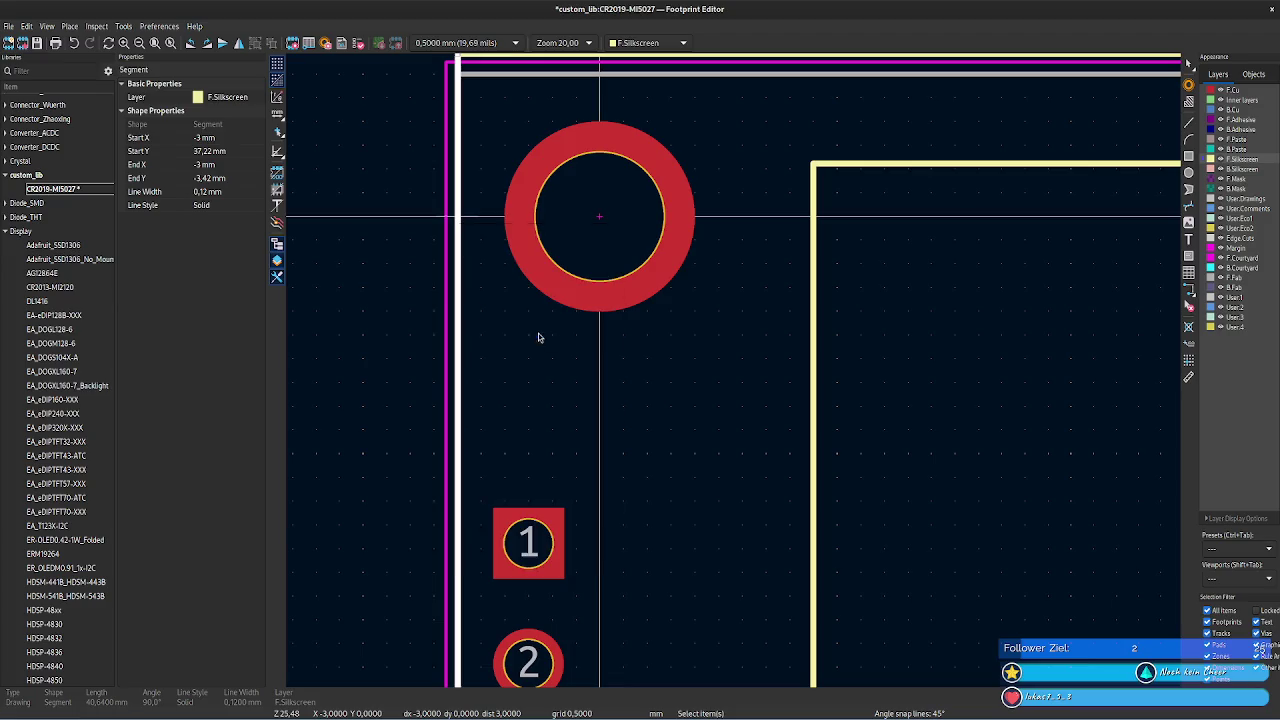
pyautogui.click(698, 193)
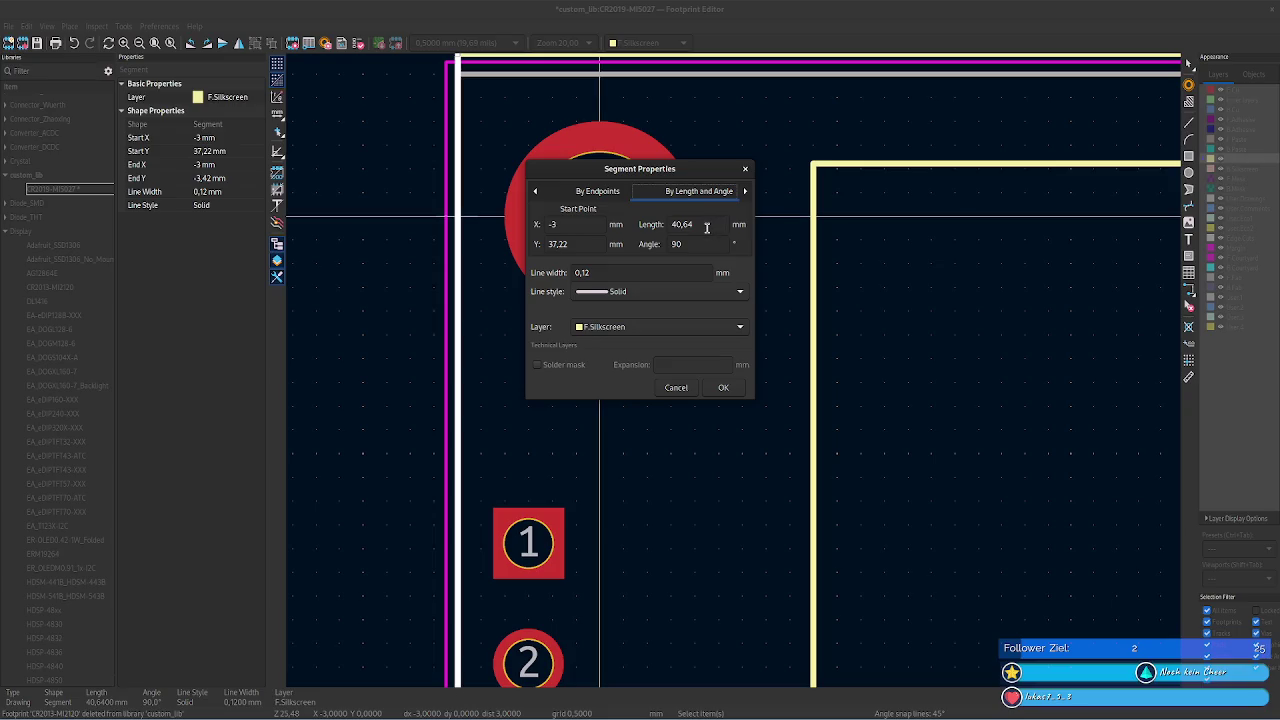
pyautogui.hotkey('alt', 'Tab')
pyautogui.hotkey('alt', 'Tab')
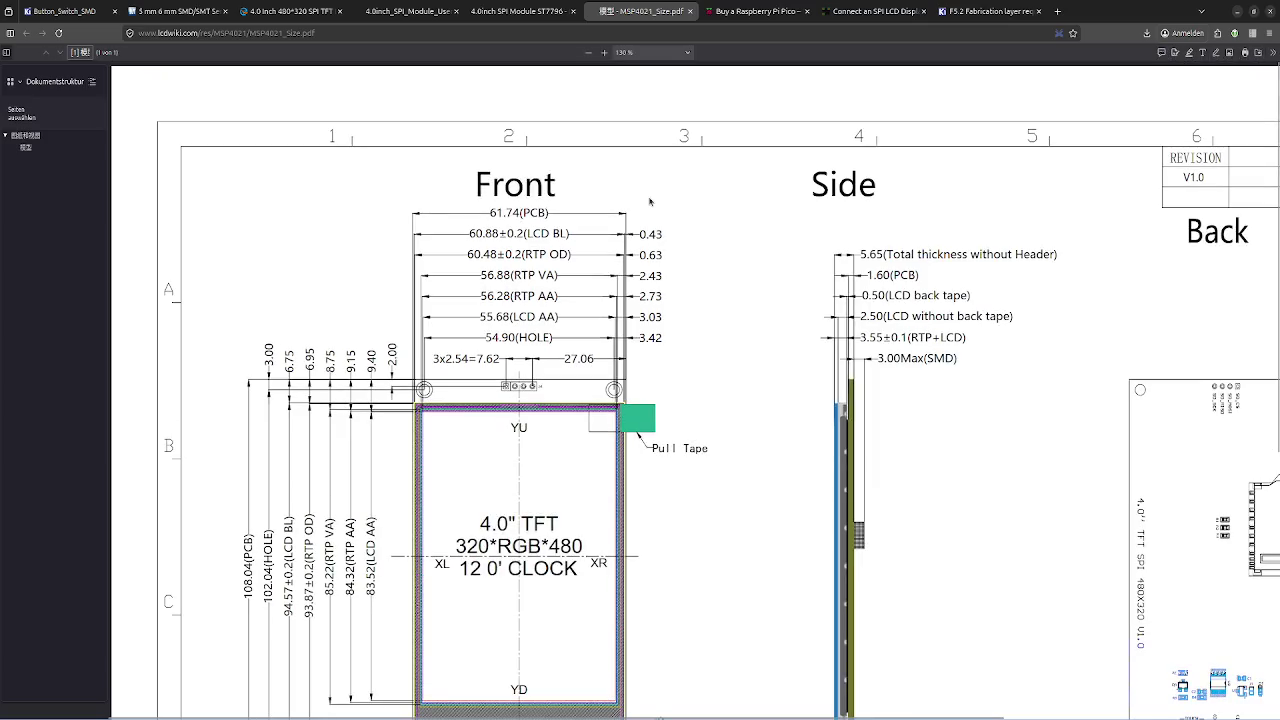
pyautogui.moveTo(489, 213); pyautogui.dragTo(521, 213)
pyautogui.hotkey('ctrl', 'c')
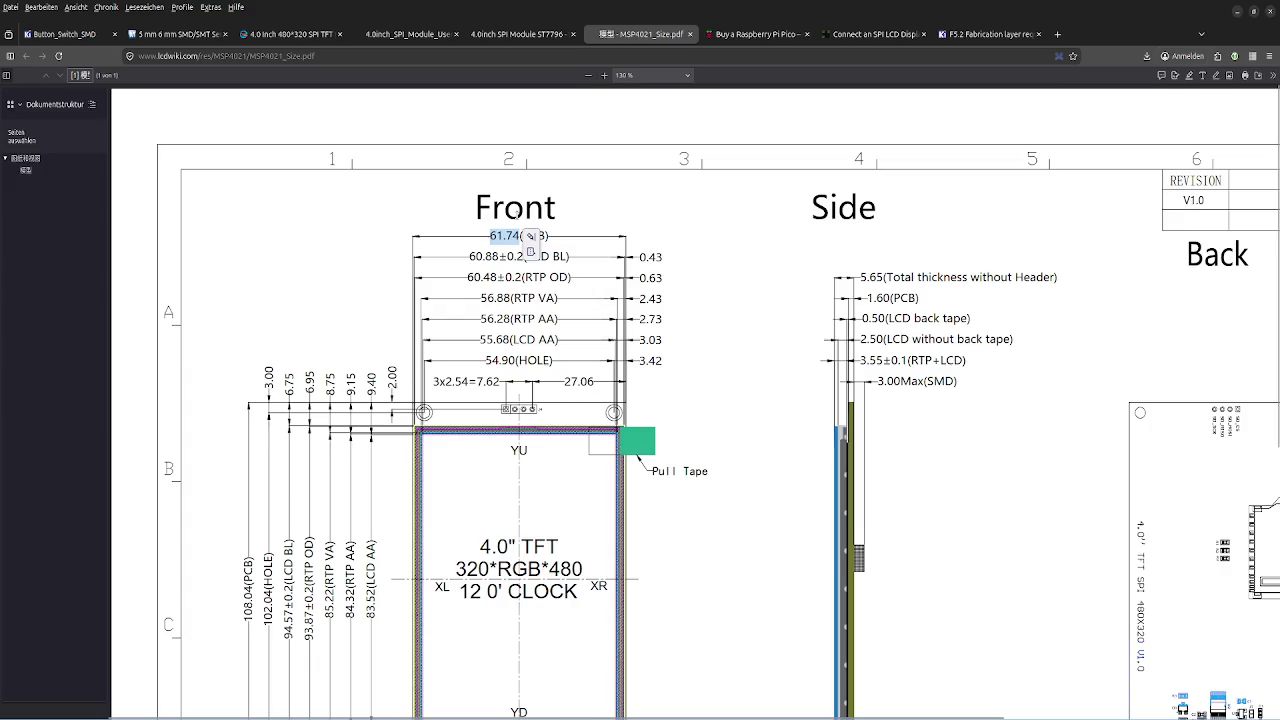
pyautogui.hotkey('alt', 'Tab')
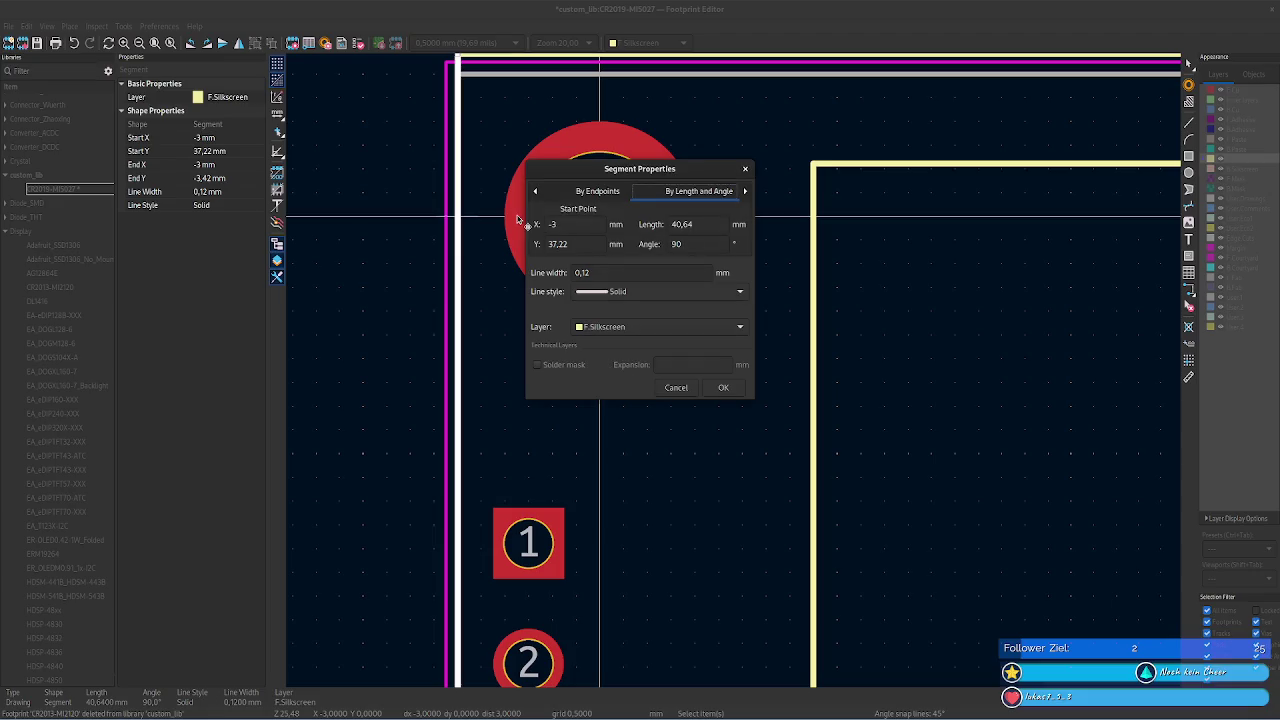
pyautogui.click(698, 221)
pyautogui.hotkey('ctrl', 'v')
pyautogui.click(724, 386)
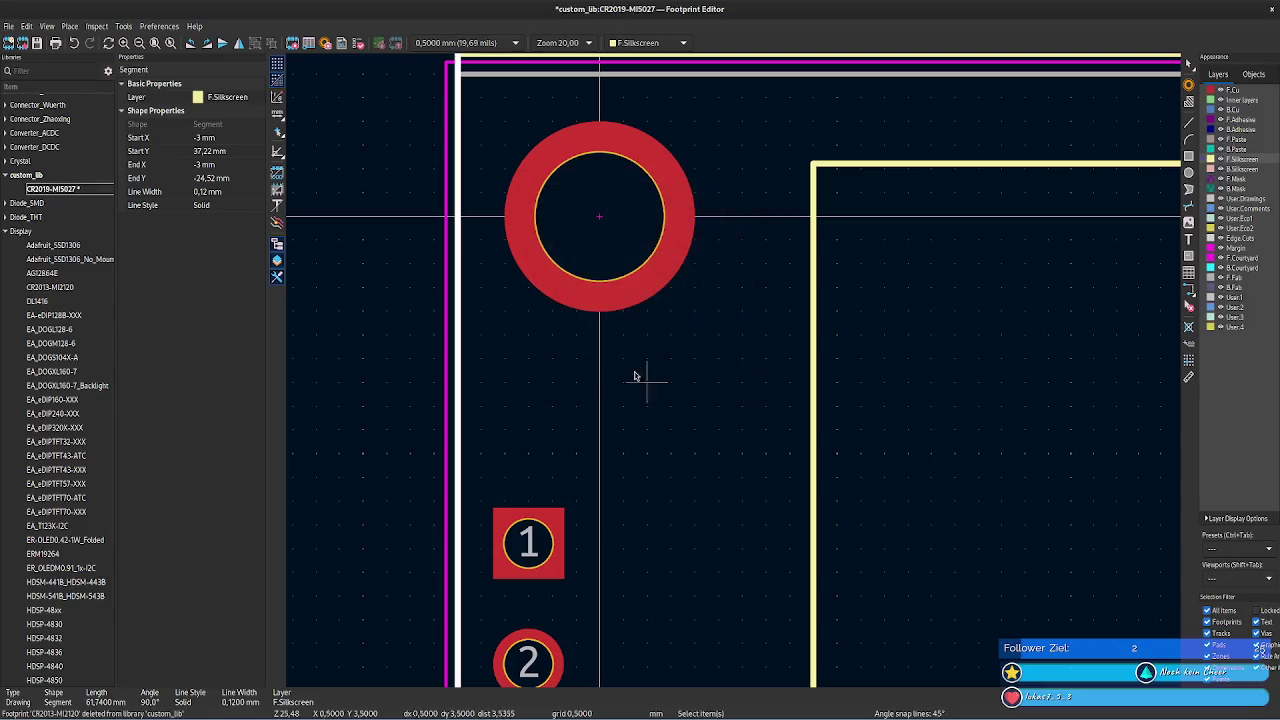
pyautogui.scroll(-3, 739, 376)
pyautogui.scroll(1, 739, 376)
pyautogui.scroll(1, 619, 298)
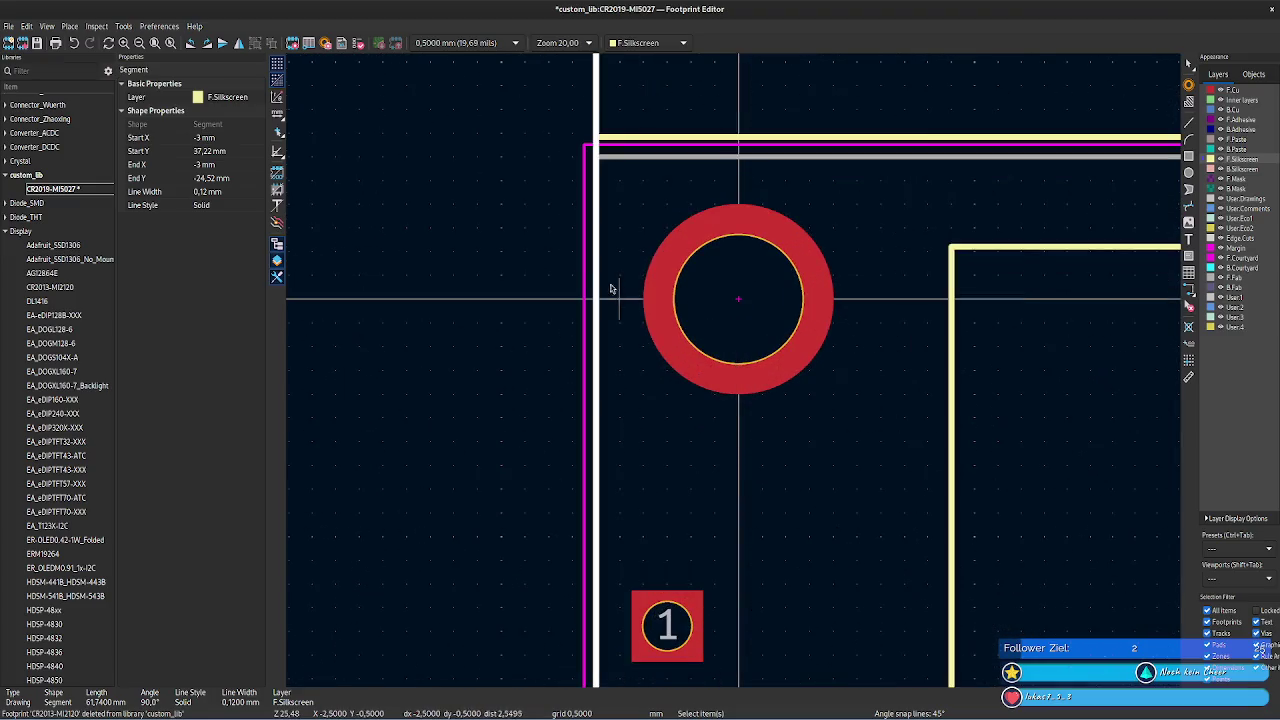
pyautogui.scroll(-2, 737, 366)
pyautogui.scroll(1, 737, 366)
pyautogui.scroll(1, 368, 470)
# - Center the view on the top pad and REF text, then rotate the left silkscreen line back to vertical
pyautogui.moveTo(368, 470)
pyautogui.mouseDown(button='middle')
pyautogui.moveTo(403, 511)
pyautogui.moveTo(411, 371)
pyautogui.moveTo(405, 593)
pyautogui.moveTo(400, 86)
pyautogui.mouseUp(button='middle')
pyautogui.moveTo(440, 363)
pyautogui.mouseDown(button='middle')
pyautogui.moveTo(453, 642)
pyautogui.moveTo(403, 411)
pyautogui.moveTo(394, 229)
pyautogui.mouseUp(button='middle')
pyautogui.scroll(-4, 394, 229)
pyautogui.moveTo(707, 511); pyautogui.dragTo(576, 314, button='middle')
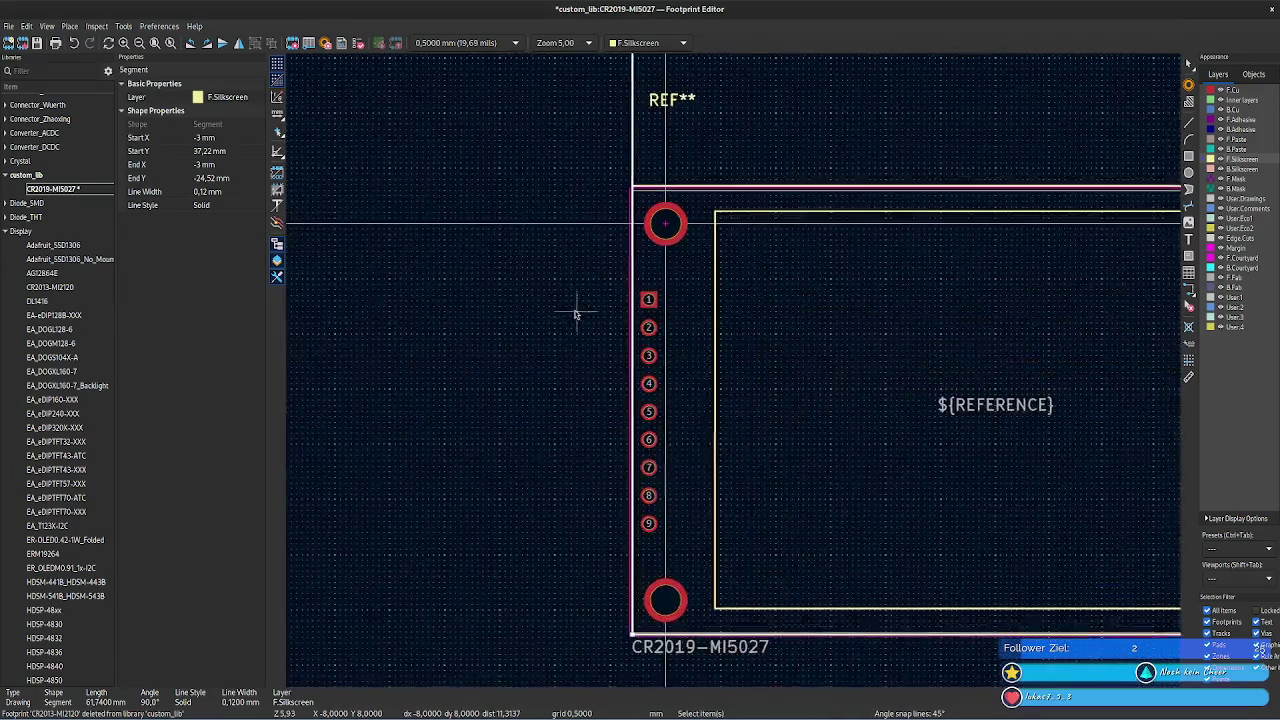
pyautogui.scroll(2, 743, 366)
pyautogui.scroll(3, 808, 194)
pyautogui.moveTo(808, 194); pyautogui.dragTo(582, 432, button='middle')
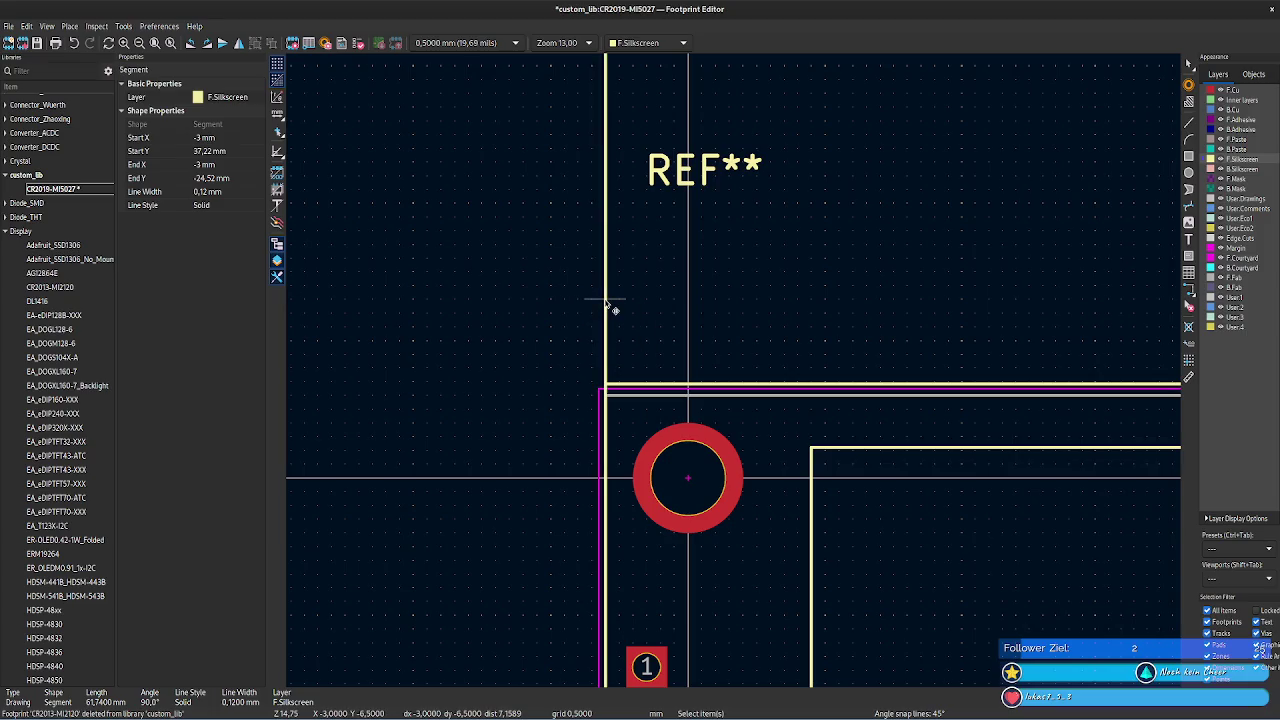
pyautogui.press('r')
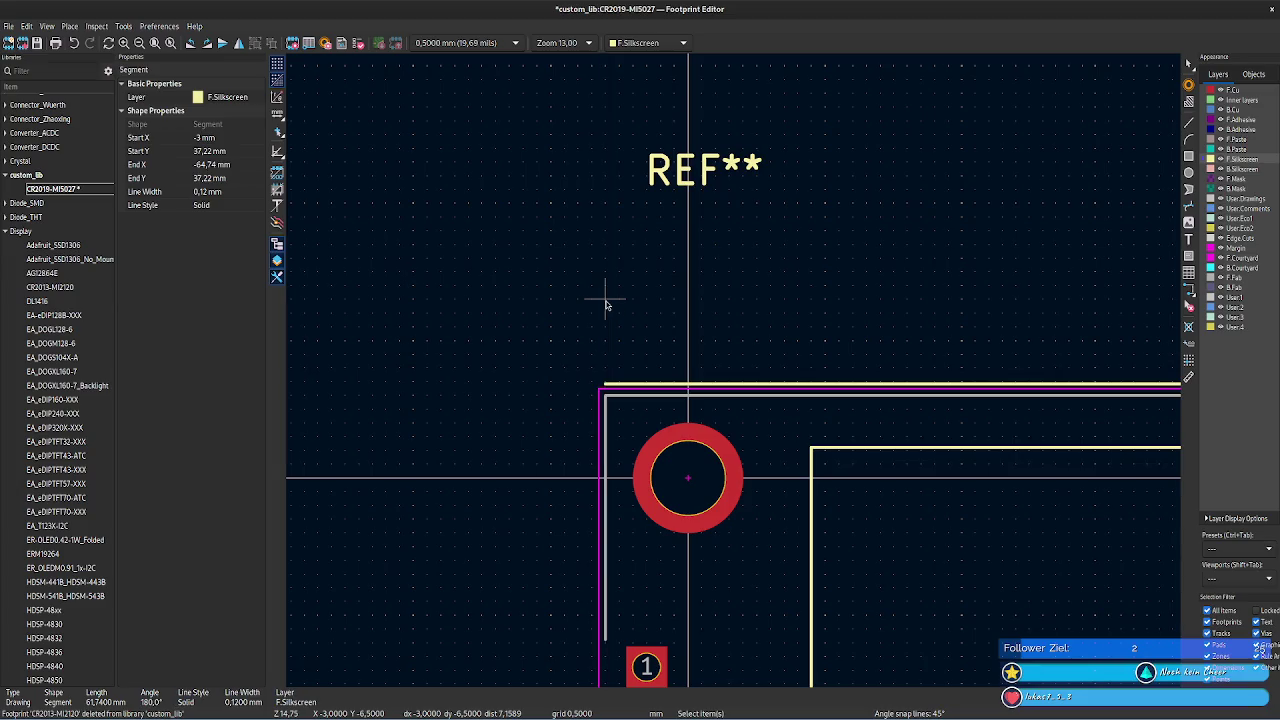
pyautogui.press('r')
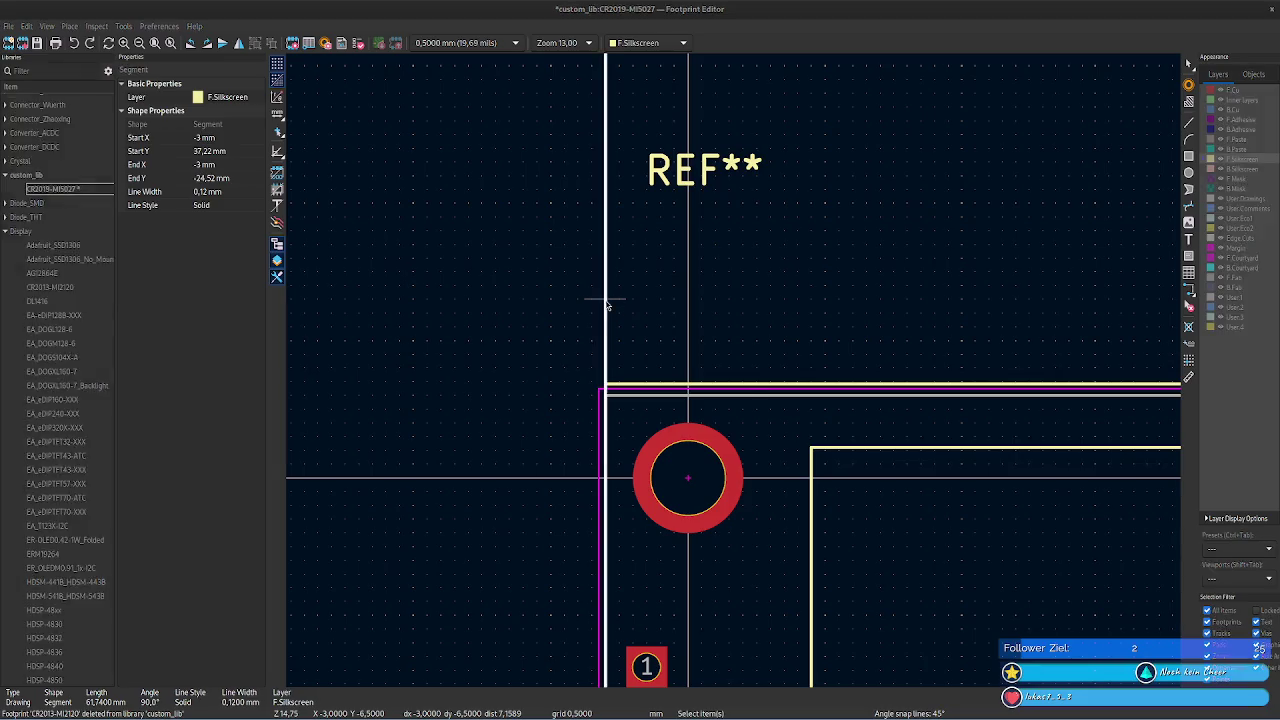
# - Give the left silkscreen line angle -90 and start Y -3,42 mm by length and angle
pyautogui.doubleClick(604, 302)
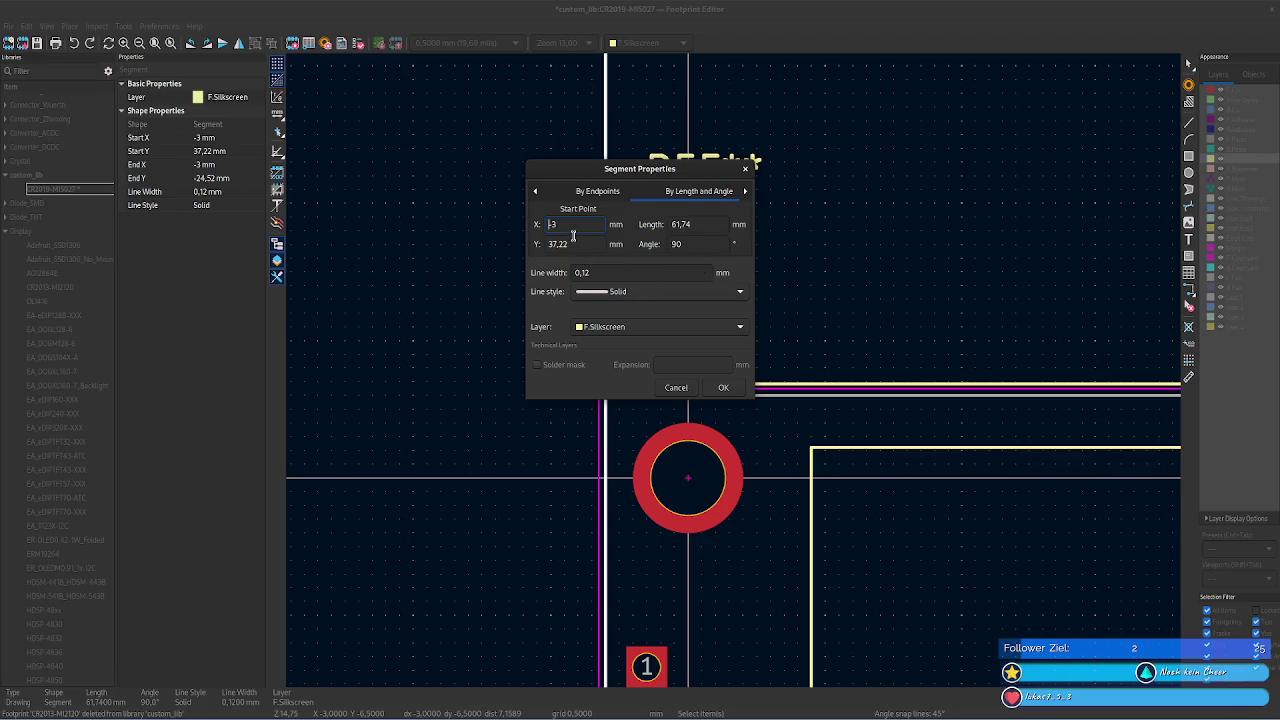
pyautogui.click(745, 192)
pyautogui.click(535, 191)
pyautogui.click(535, 191)
pyautogui.click(669, 194)
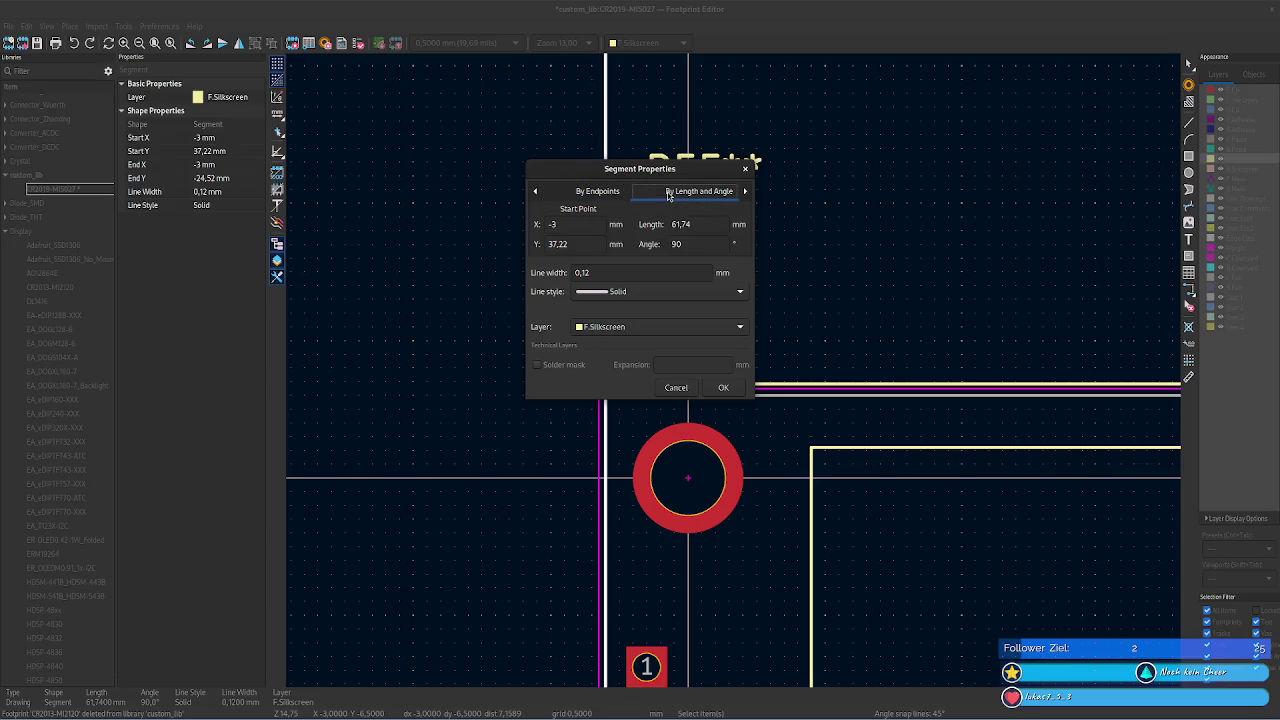
pyautogui.click(713, 247)
pyautogui.click(682, 246)
pyautogui.click(566, 224)
pyautogui.moveTo(580, 244); pyautogui.dragTo(544, 244)
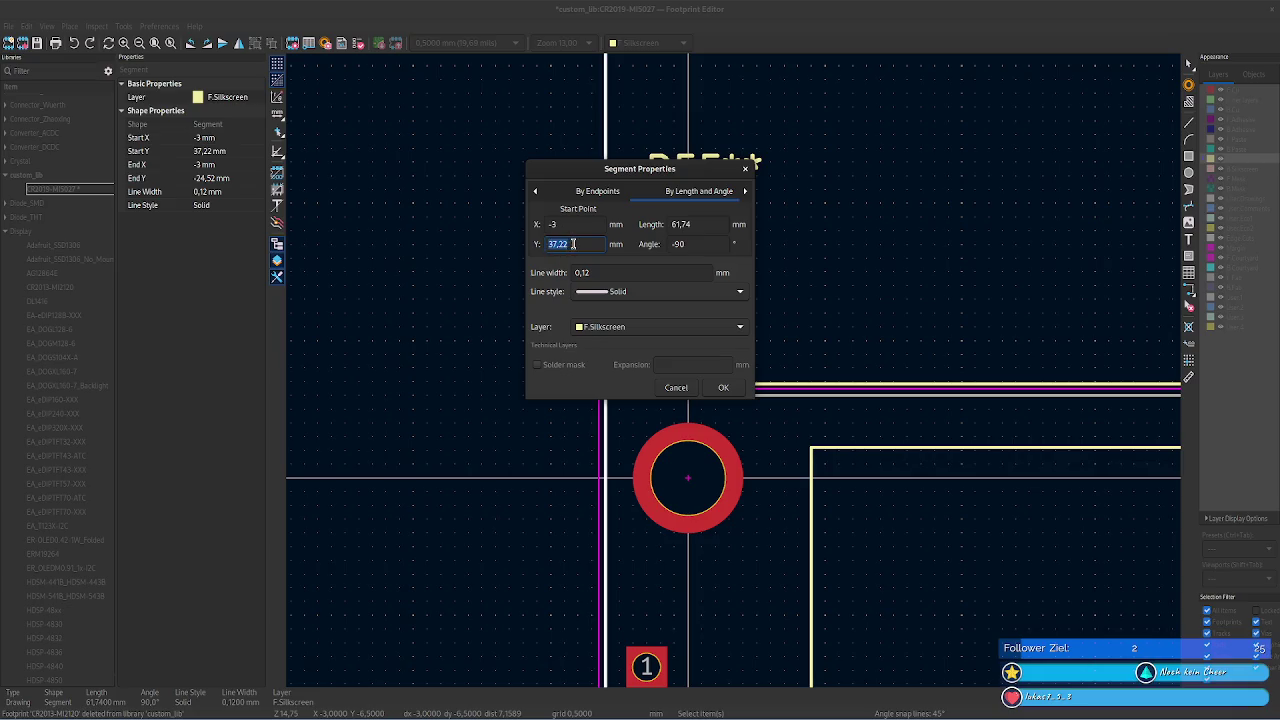
pyautogui.write('-')
pyautogui.press('Return')
pyautogui.moveTo(629, 330)
pyautogui.mouseDown(button='middle')
pyautogui.moveTo(545, 77)
pyautogui.moveTo(466, 274)
pyautogui.mouseUp(button='middle')
pyautogui.click(457, 318)
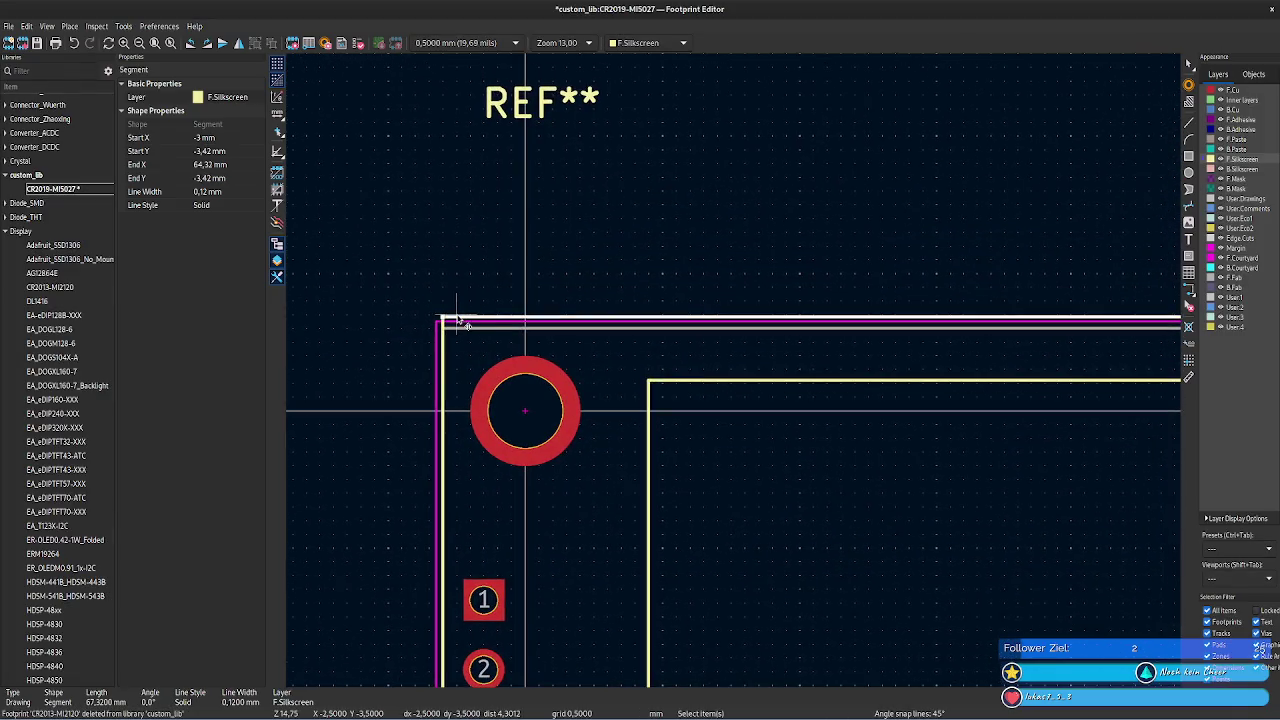
pyautogui.hotkey('alt', 'Tab')
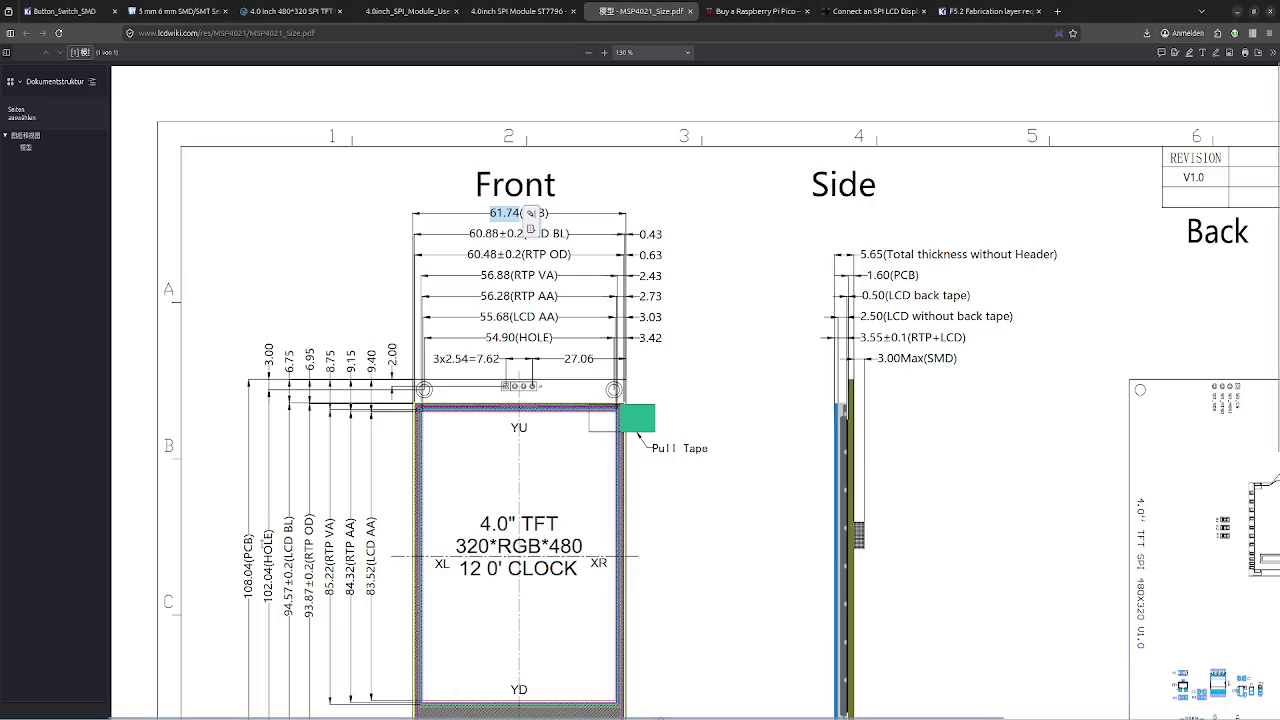
# - Set the top silkscreen line's length to the datasheet's 108.04 mm PCB width
pyautogui.moveTo(248, 600); pyautogui.dragTo(247, 556)
pyautogui.hotkey('ctrl', 'c')
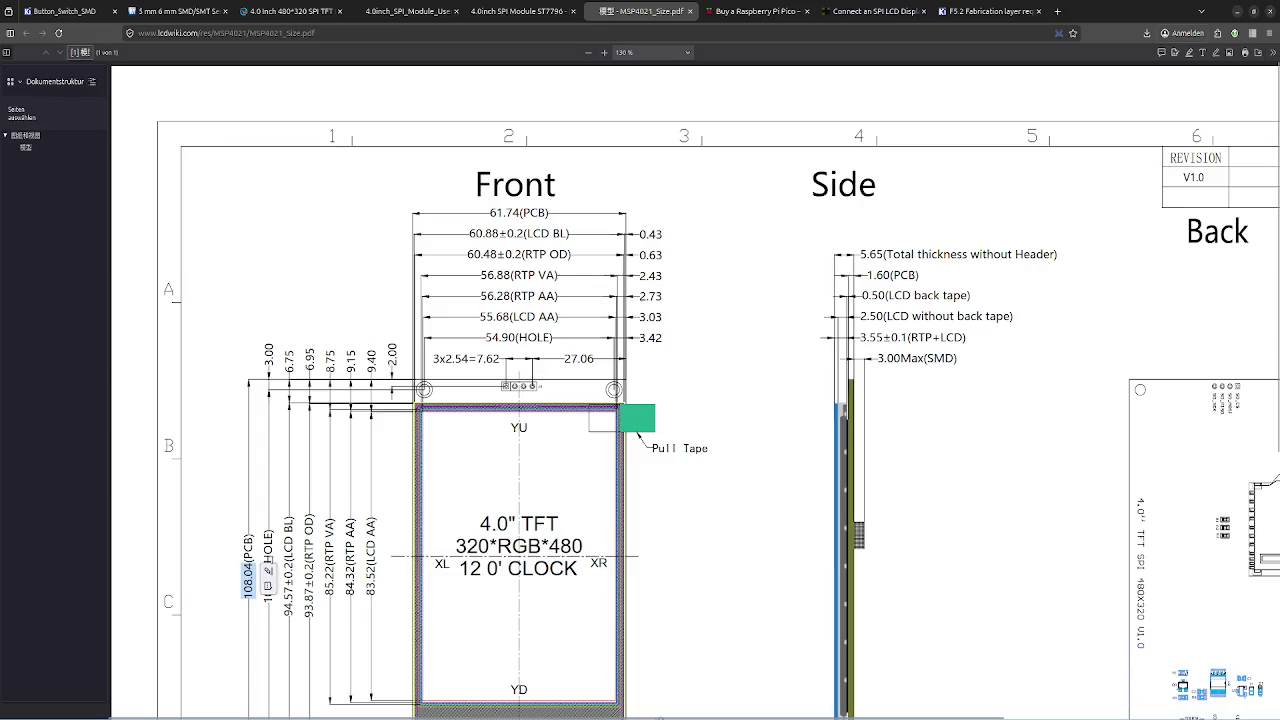
pyautogui.hotkey('alt', 'Tab')
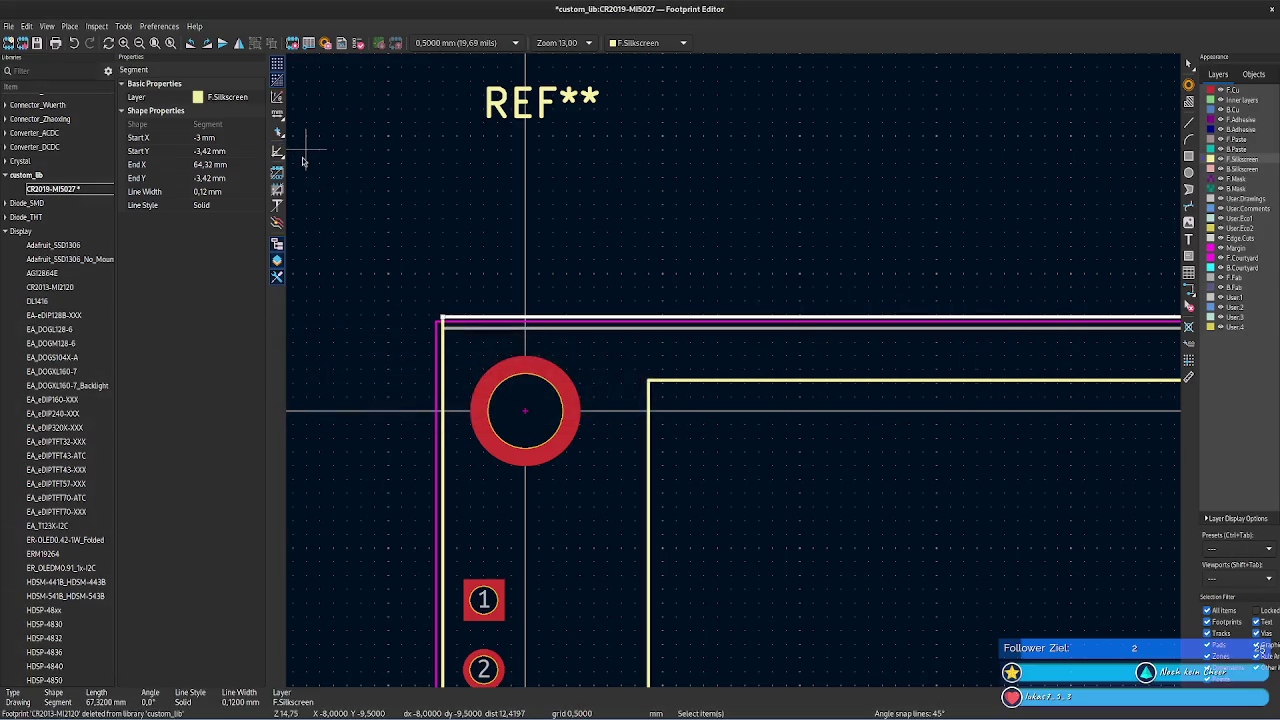
pyautogui.press('e')
pyautogui.click(699, 190)
pyautogui.doubleClick(709, 222)
pyautogui.hotkey('ctrl', 'v')
pyautogui.click(723, 388)
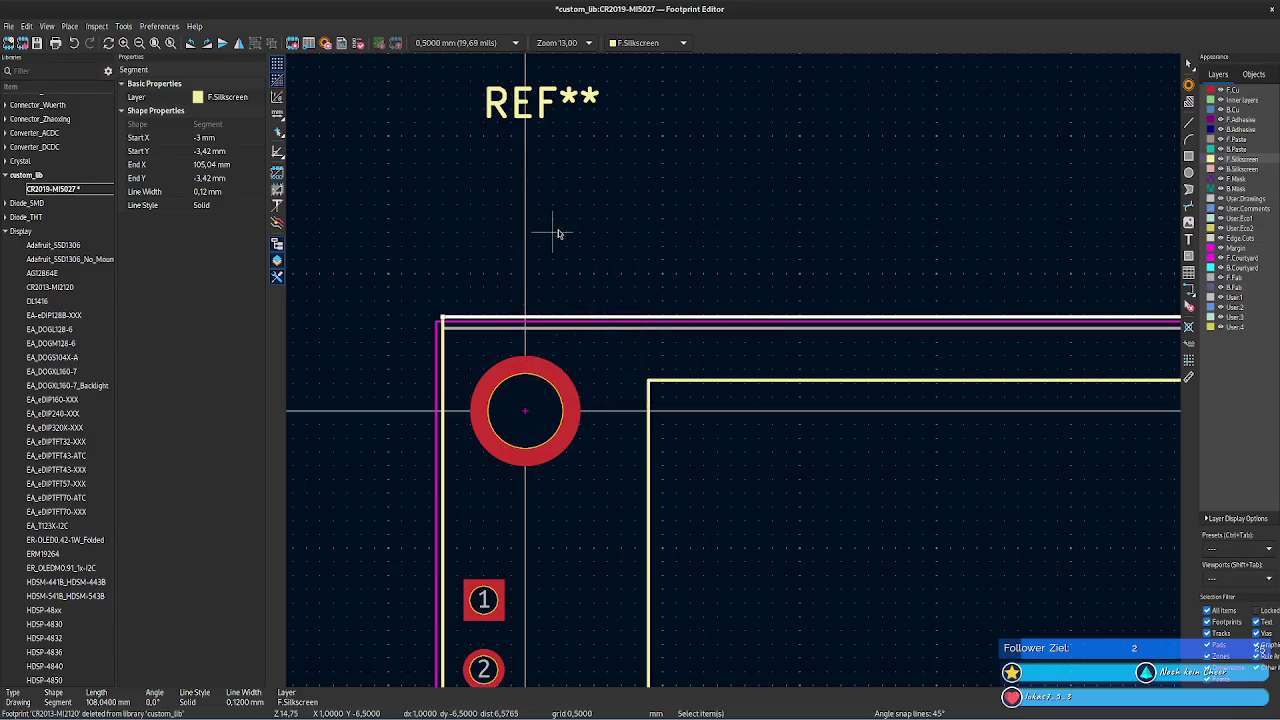
# - View the whole outline and check the top line's start and end X values
pyautogui.click(494, 278)
pyautogui.scroll(-2, 494, 278)
pyautogui.scroll(-2, 737, 366)
pyautogui.scroll(-1, 914, 314)
pyautogui.moveTo(606, 114); pyautogui.dragTo(425, 173, button='middle')
pyautogui.scroll(5, 737, 366)
pyautogui.moveTo(737, 366); pyautogui.dragTo(911, 546, button='middle')
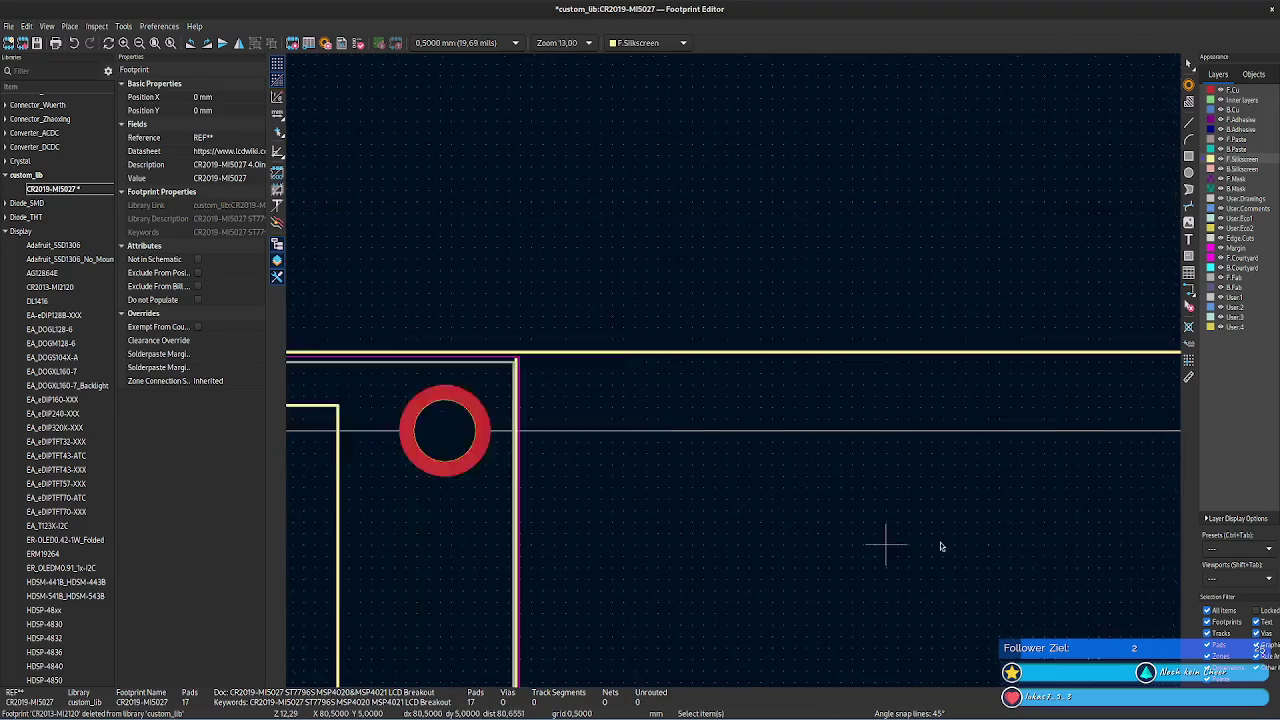
pyautogui.click(731, 340)
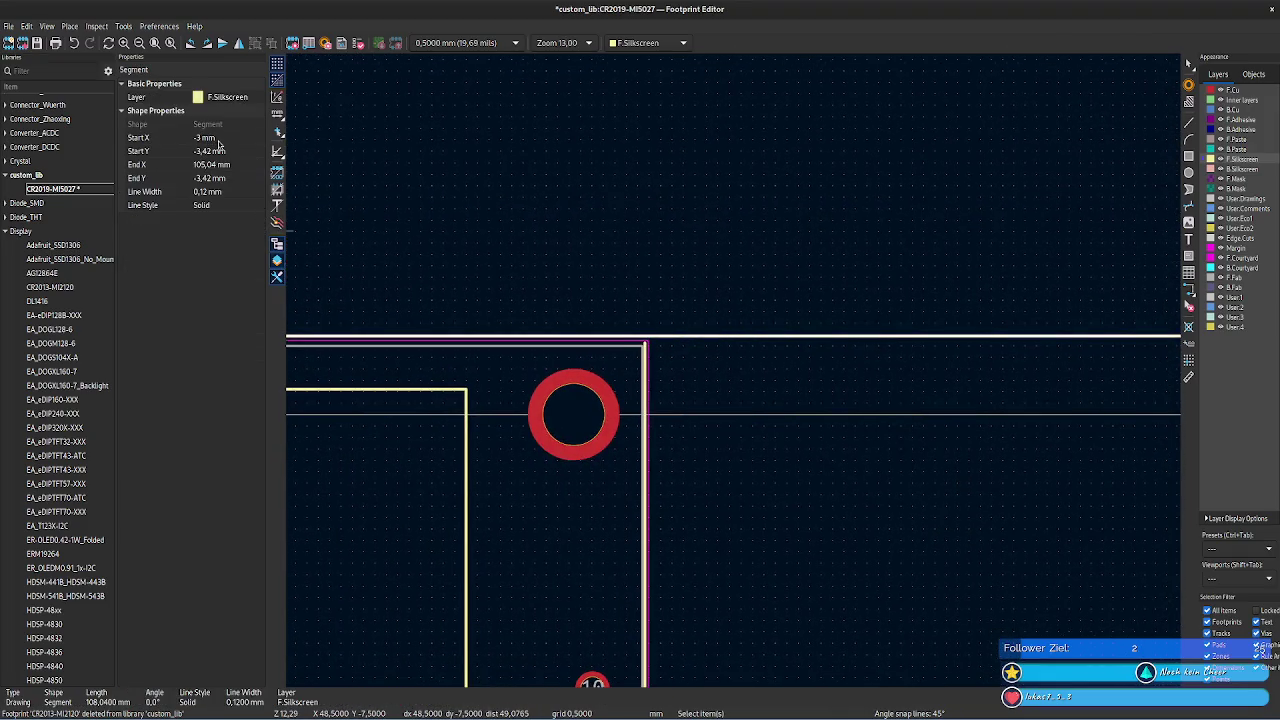
pyautogui.click(224, 138)
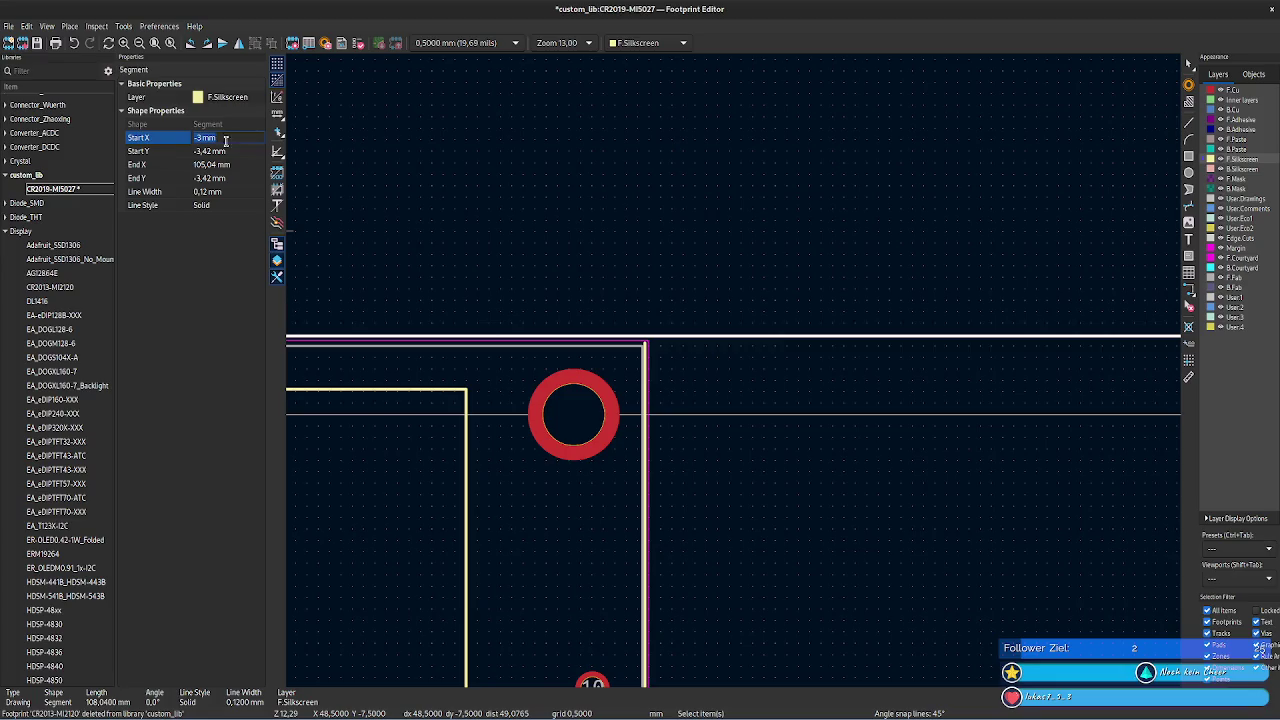
pyautogui.click(229, 164)
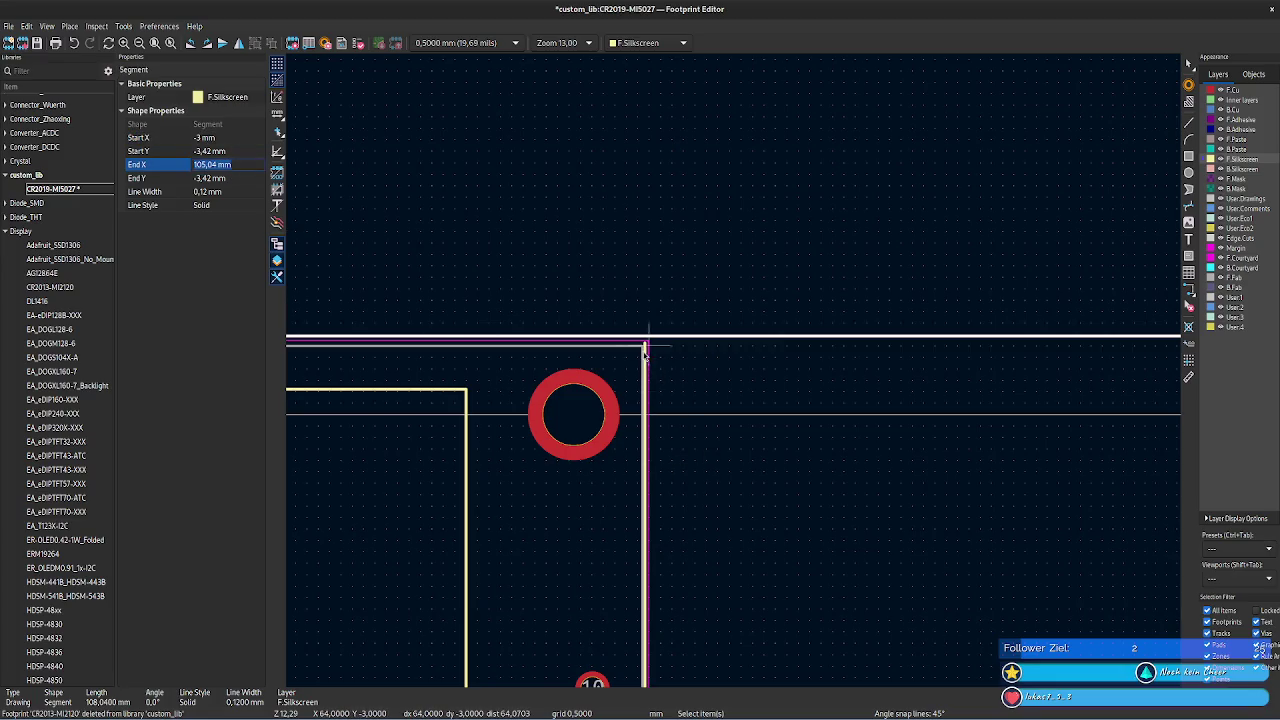
# - Move the right vertical silkscreen line to X 105,04 mm at both ends
pyautogui.click(646, 355)
pyautogui.click(238, 143)
pyautogui.write('105,04 mm')
pyautogui.click(240, 165)
pyautogui.write('105,04 mm')
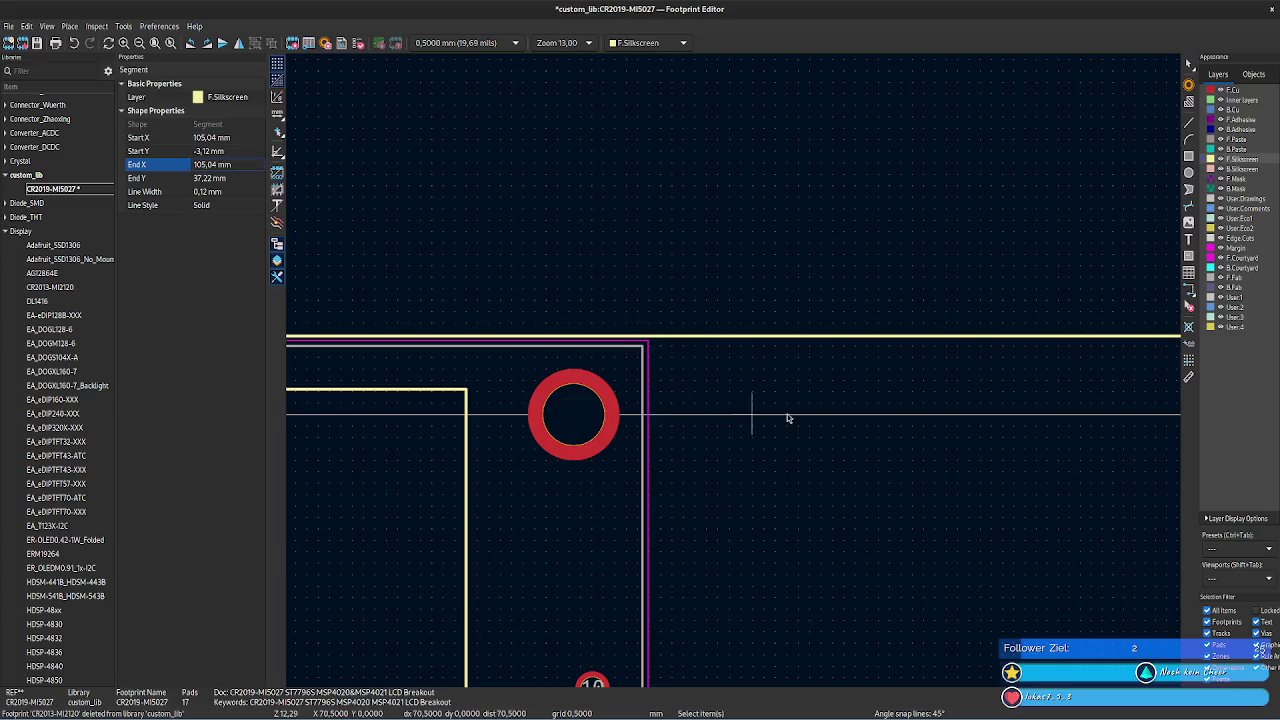
# - Verify the top line's end Y and the right line's new position
pyautogui.moveTo(846, 400); pyautogui.dragTo(306, 363, button='middle')
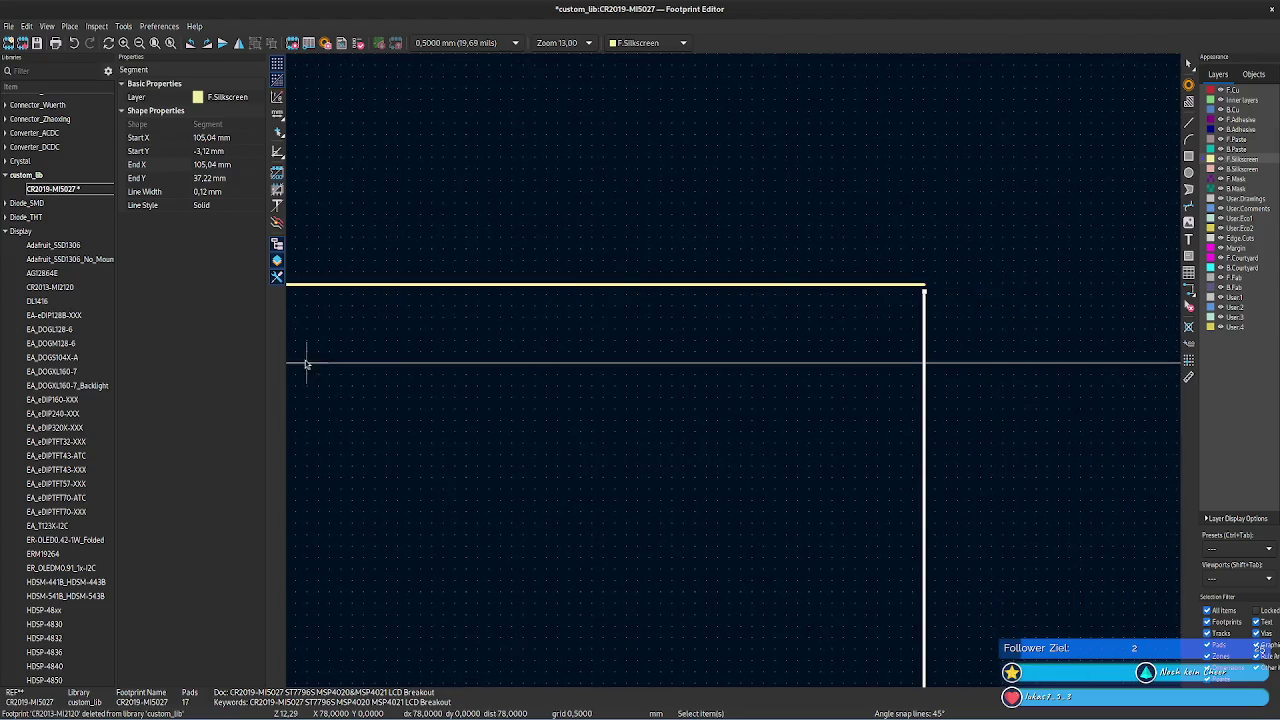
pyautogui.click(855, 290)
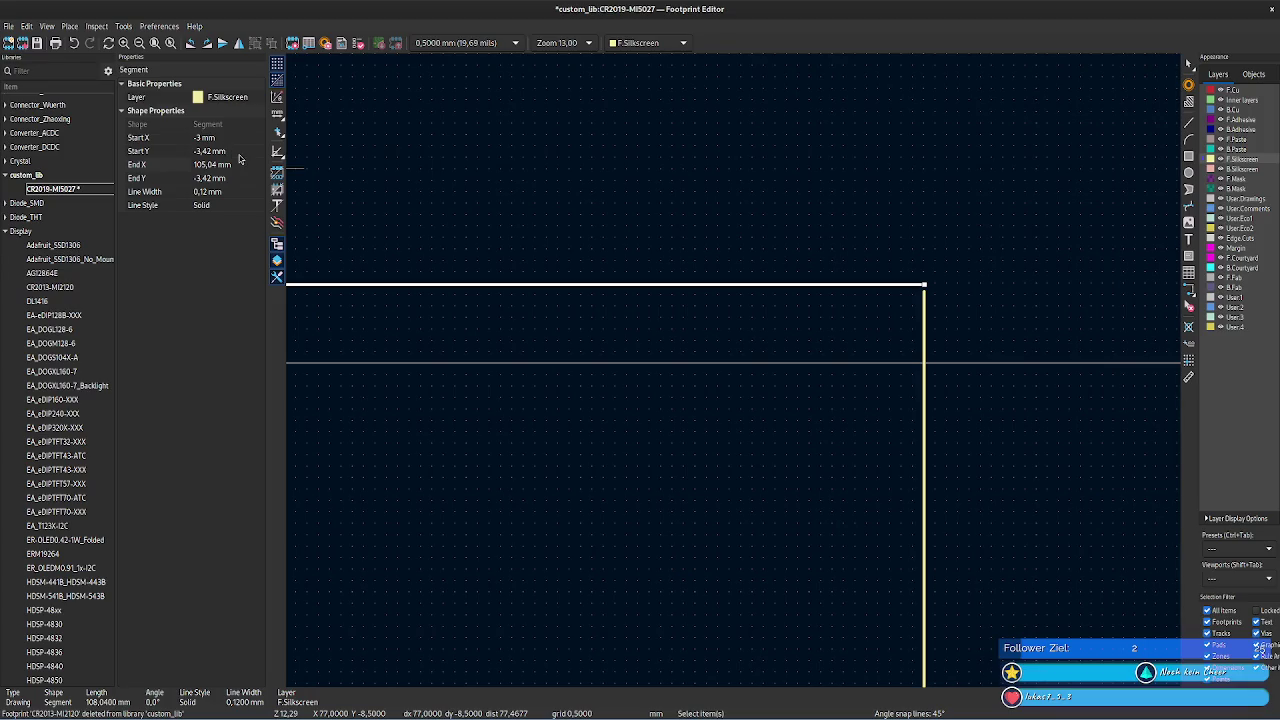
pyautogui.click(236, 178)
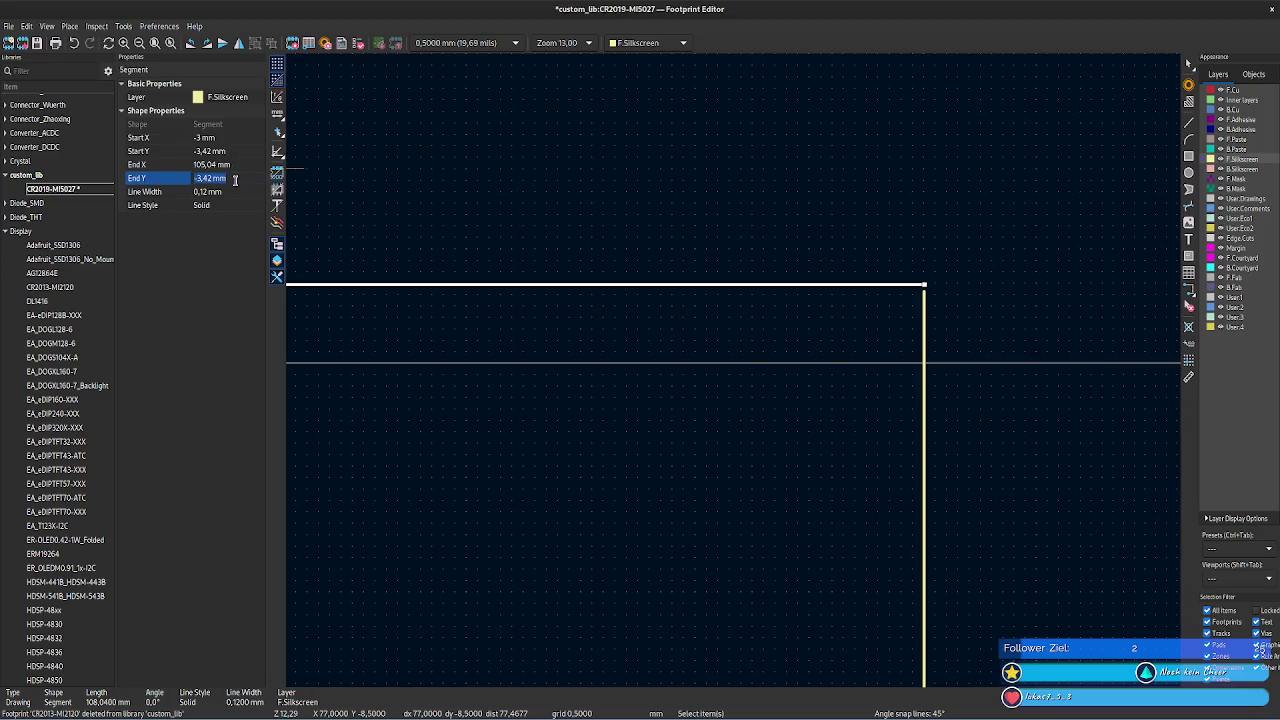
pyautogui.click(923, 352)
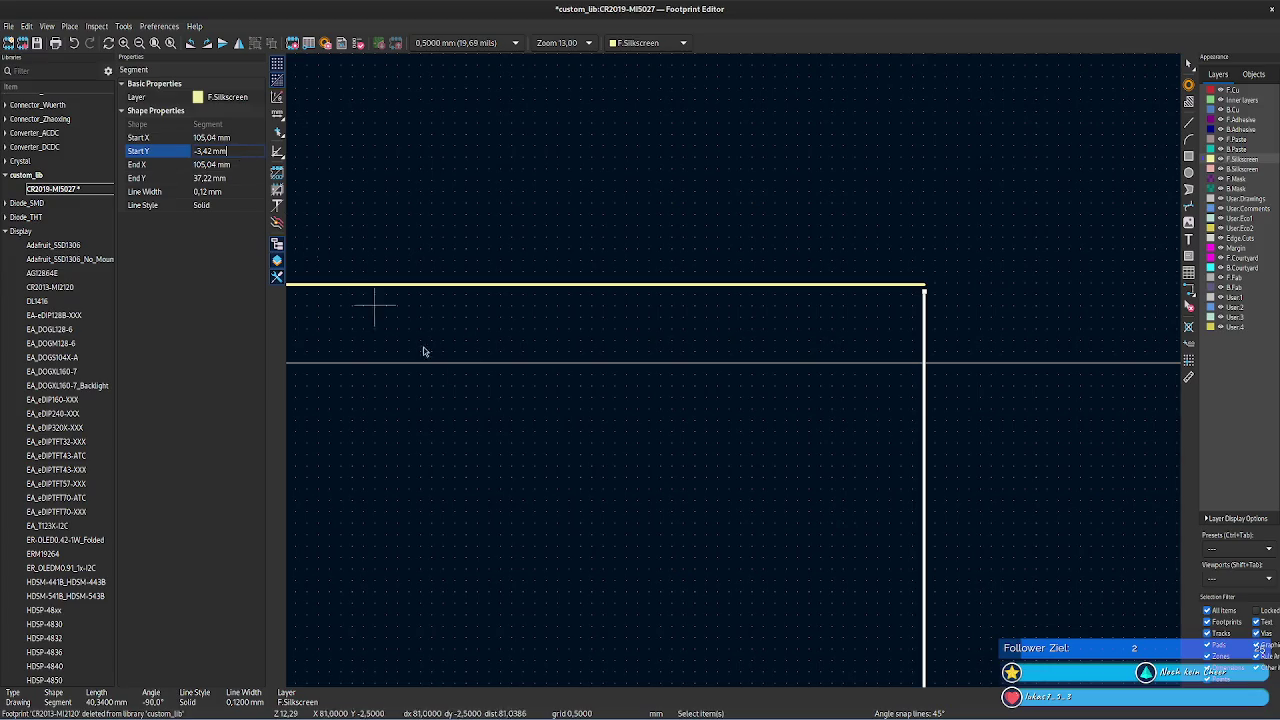
pyautogui.click(546, 523)
pyautogui.scroll(-3, 739, 376)
pyautogui.scroll(-2, 737, 466)
pyautogui.scroll(-2, 1128, 366)
pyautogui.scroll(3, 737, 366)
pyautogui.scroll(2, 752, 338)
pyautogui.scroll(3, 538, 270)
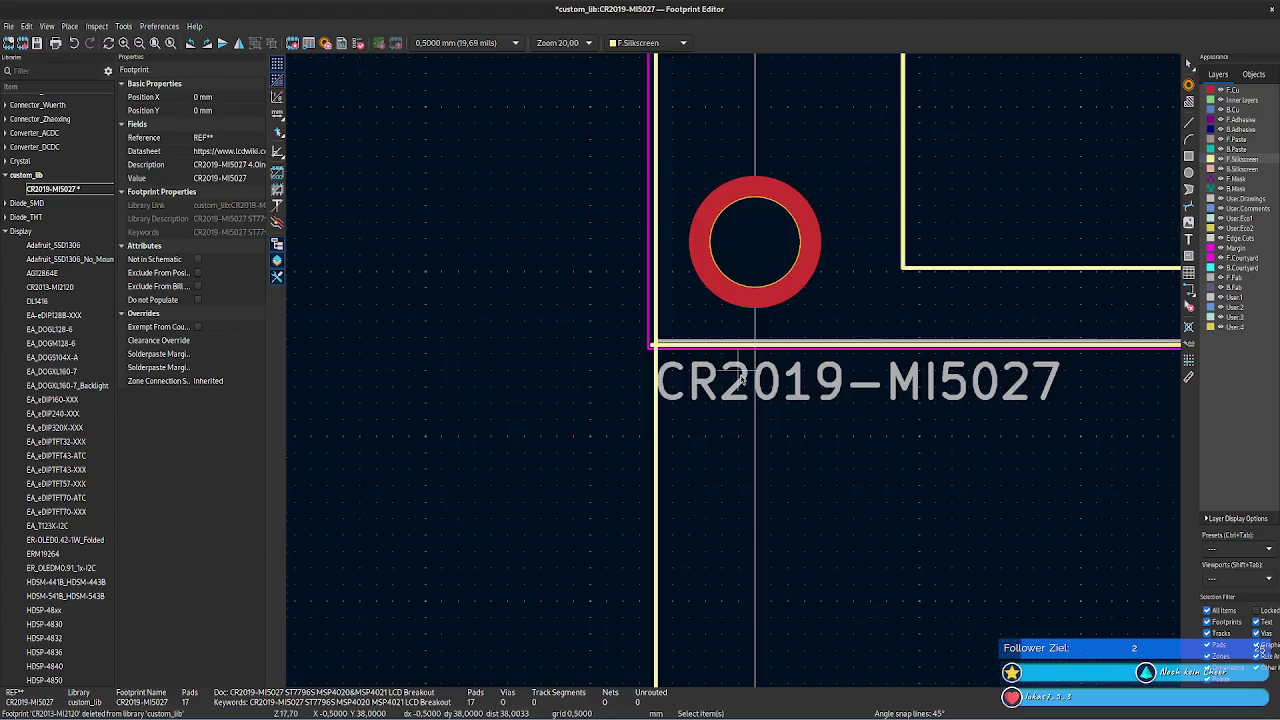
# - Check the left line's X and set the bottom silkscreen line's end X to -3 mm
pyautogui.click(669, 347)
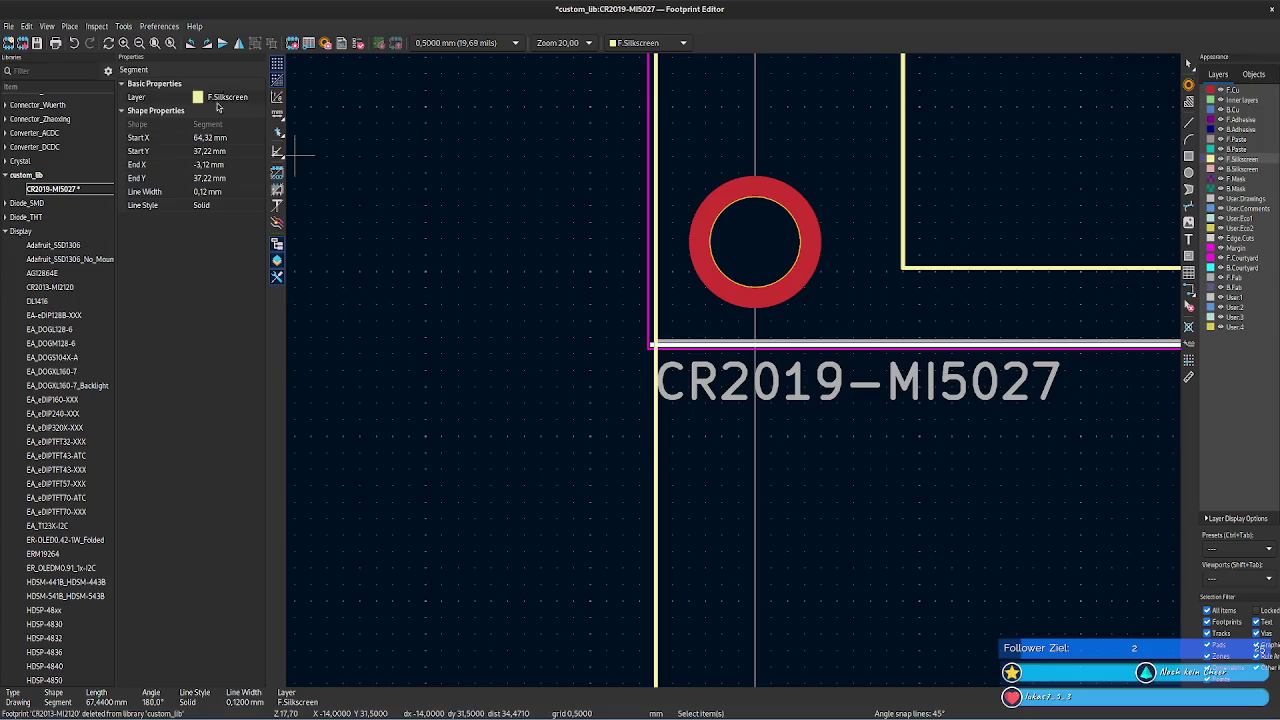
pyautogui.click(657, 436)
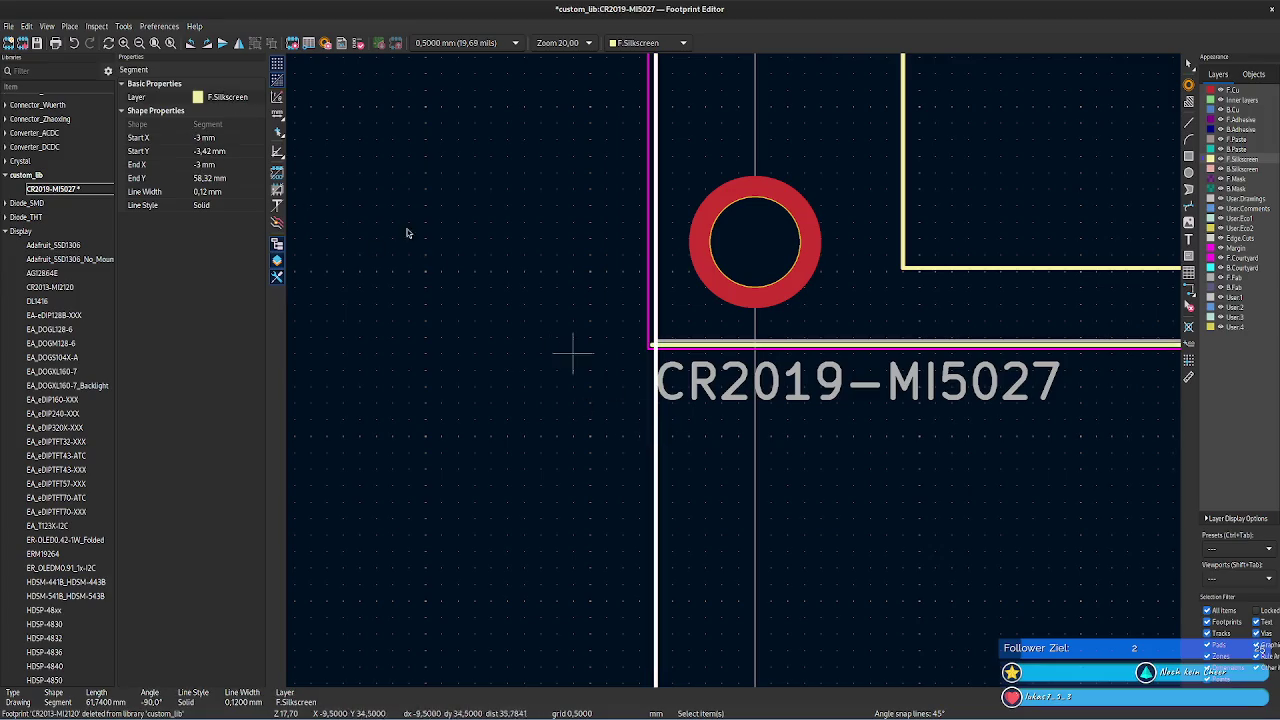
pyautogui.click(232, 150)
pyautogui.press('Up')
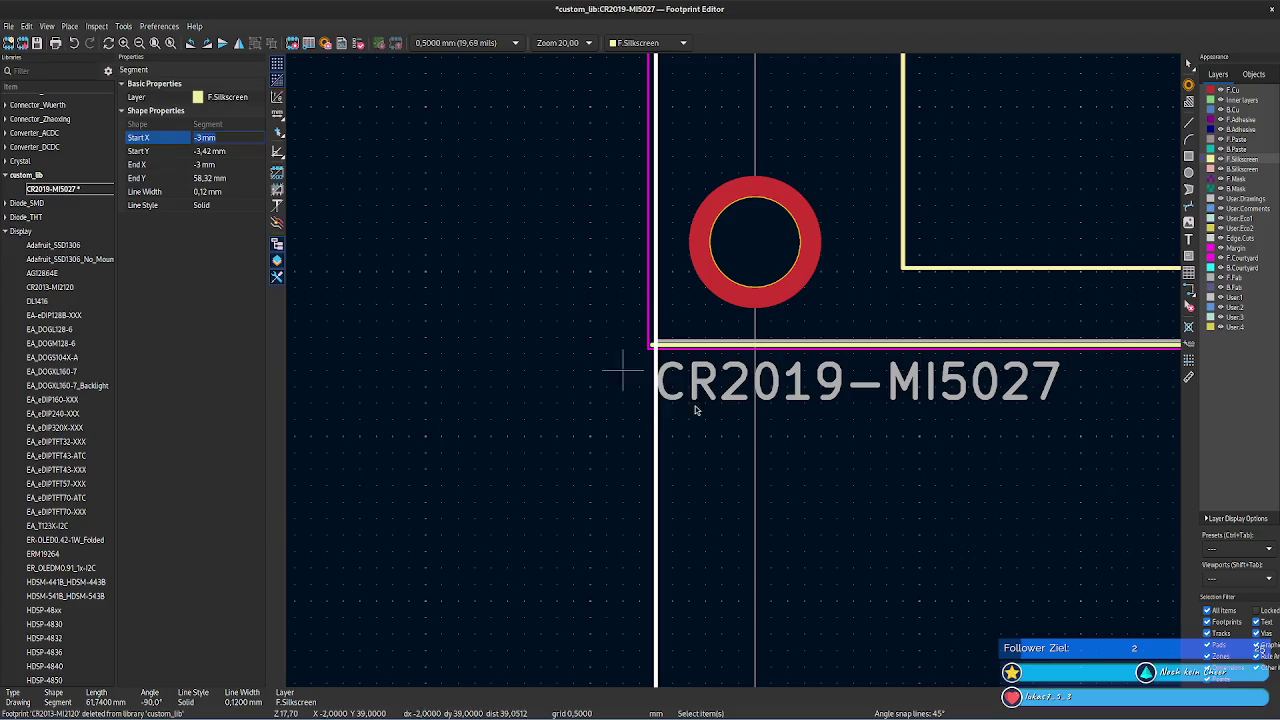
pyautogui.click(673, 349)
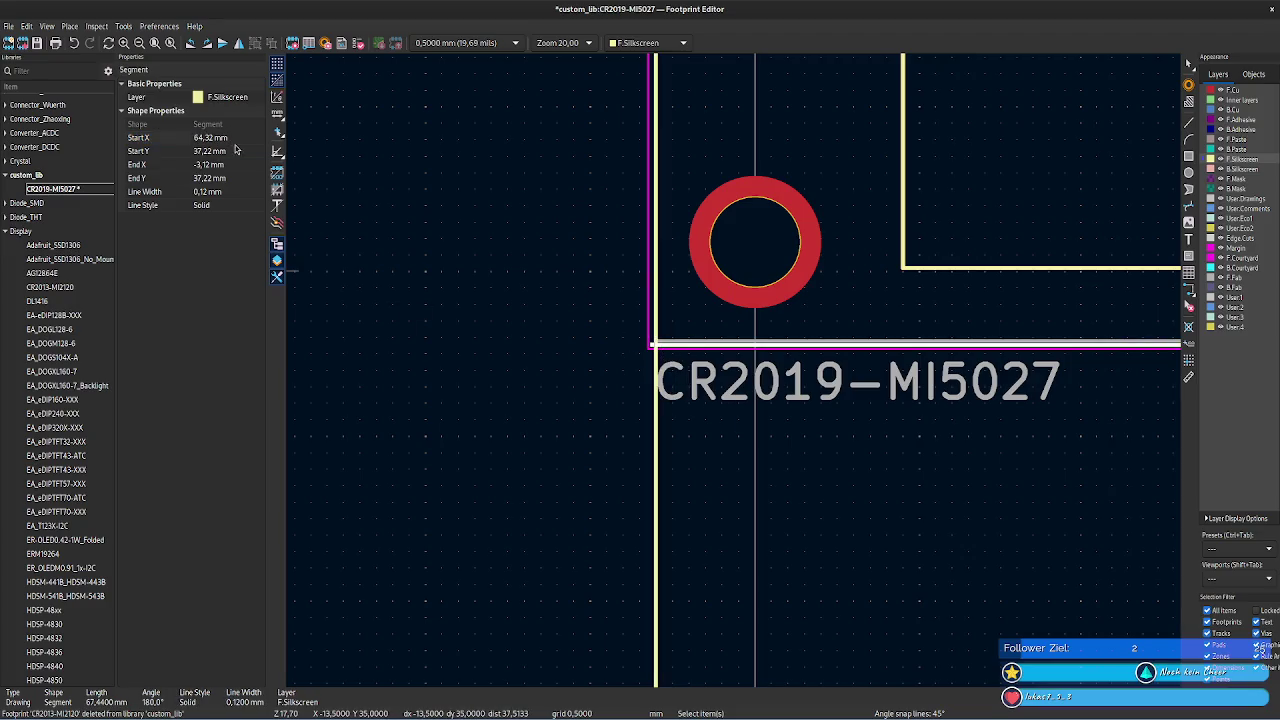
pyautogui.click(226, 165)
pyautogui.write('-3mm')
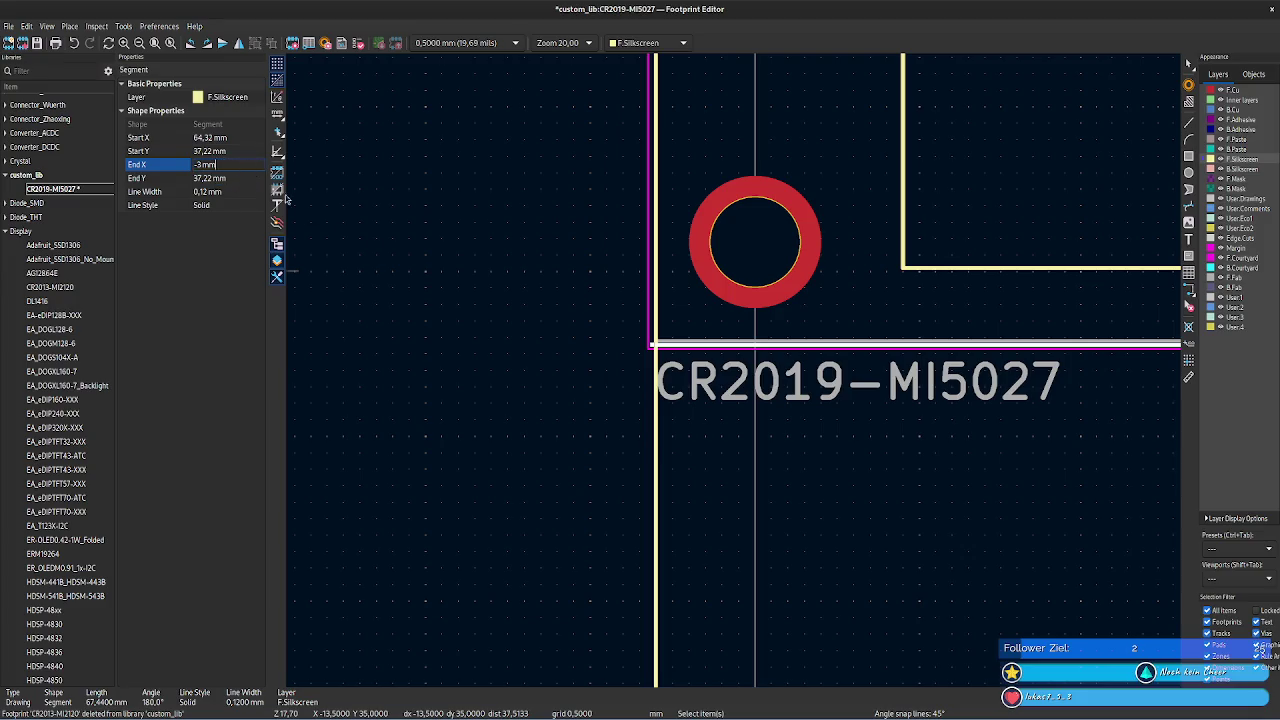
# - Set the bottom silkscreen line's start and end Y to 58,32 mm
pyautogui.click(657, 405)
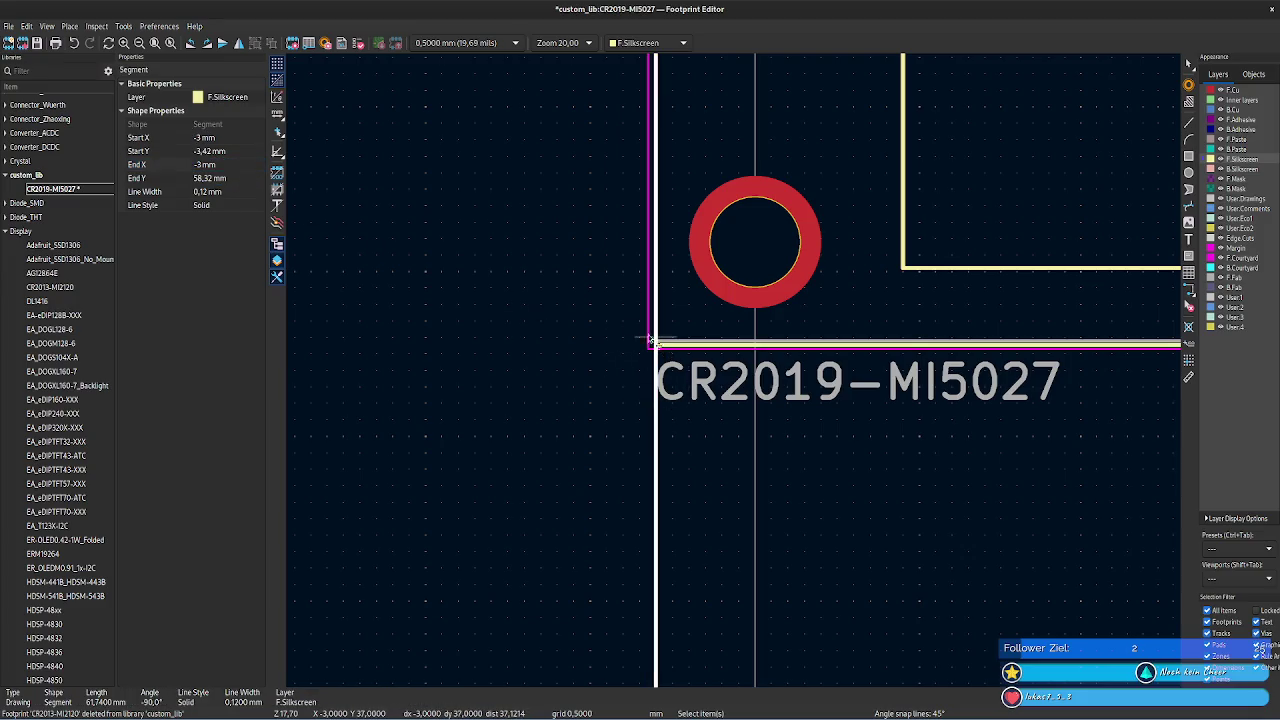
pyautogui.click(235, 151)
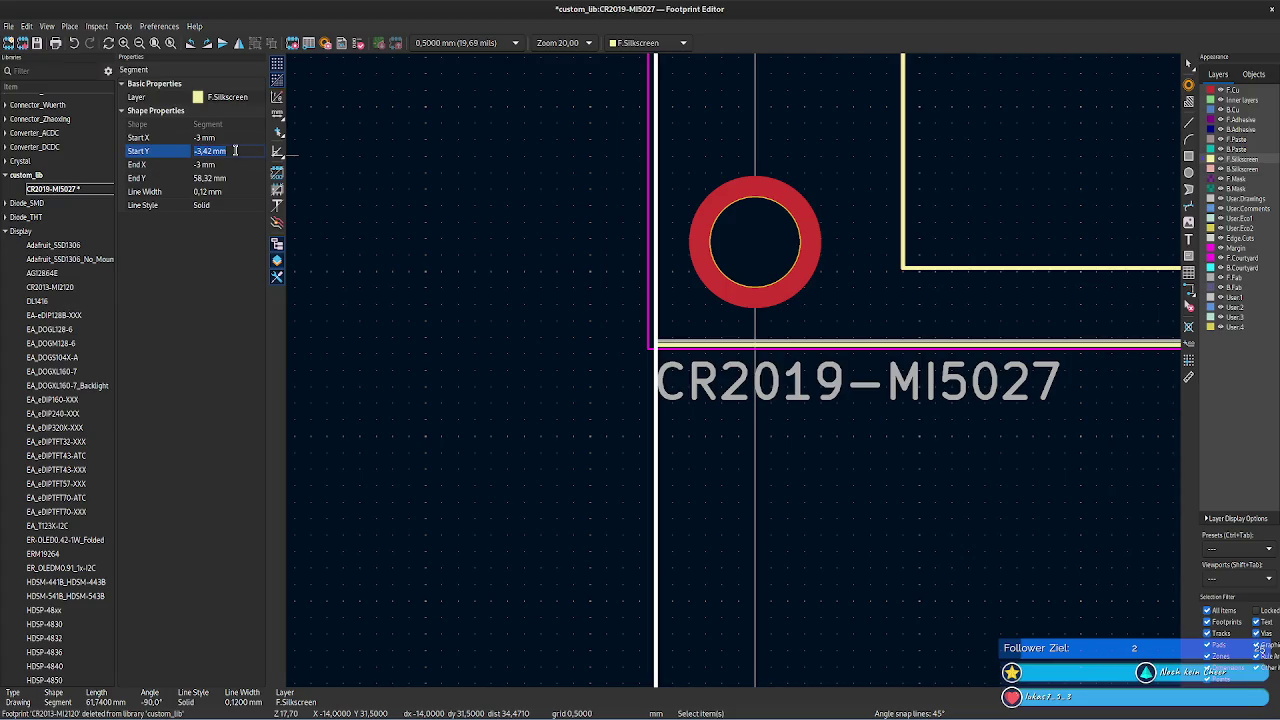
pyautogui.click(241, 182)
pyautogui.click(704, 348)
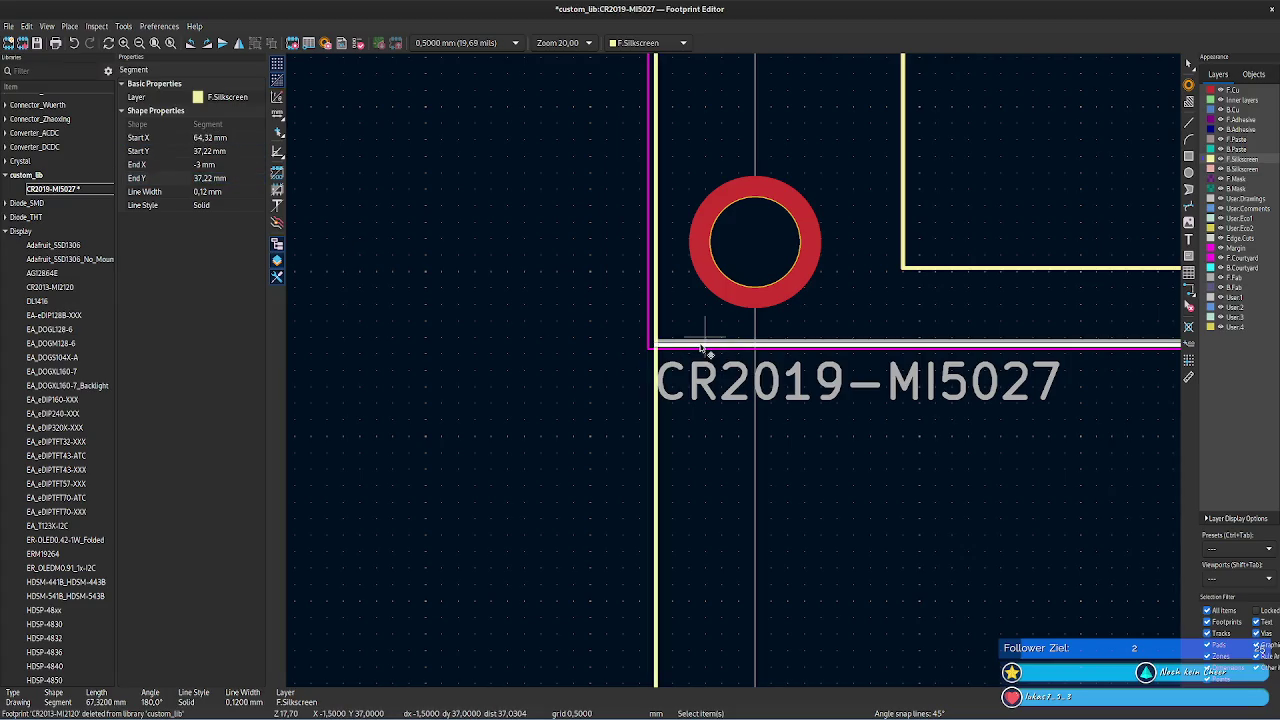
pyautogui.click(243, 151)
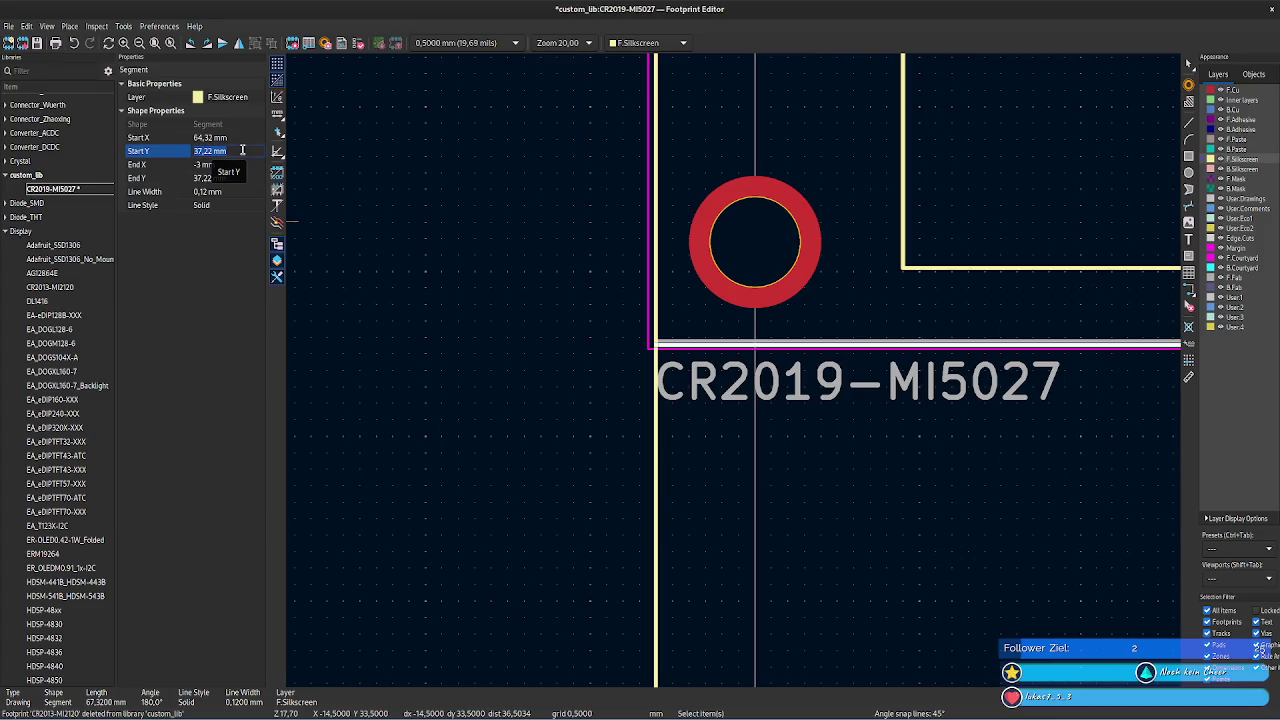
pyautogui.write('58,32 mm')
pyautogui.click(240, 178)
pyautogui.write('58,32 mm')
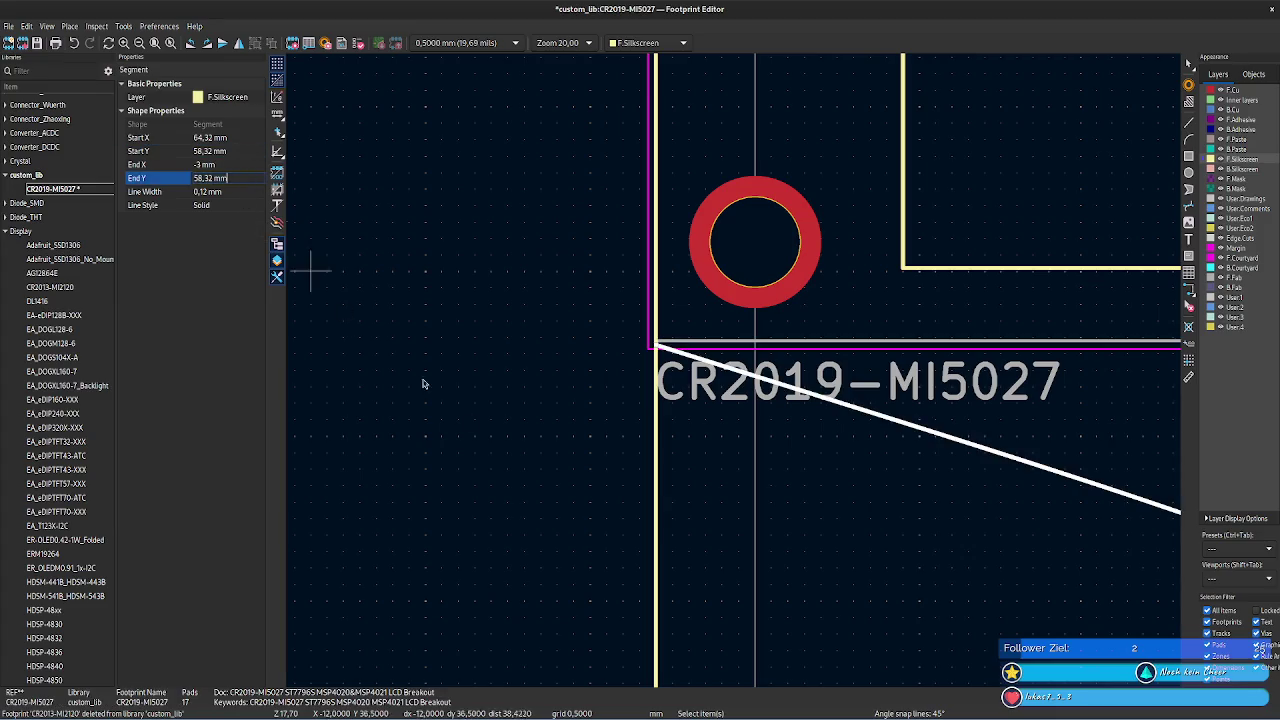
pyautogui.press('Return')
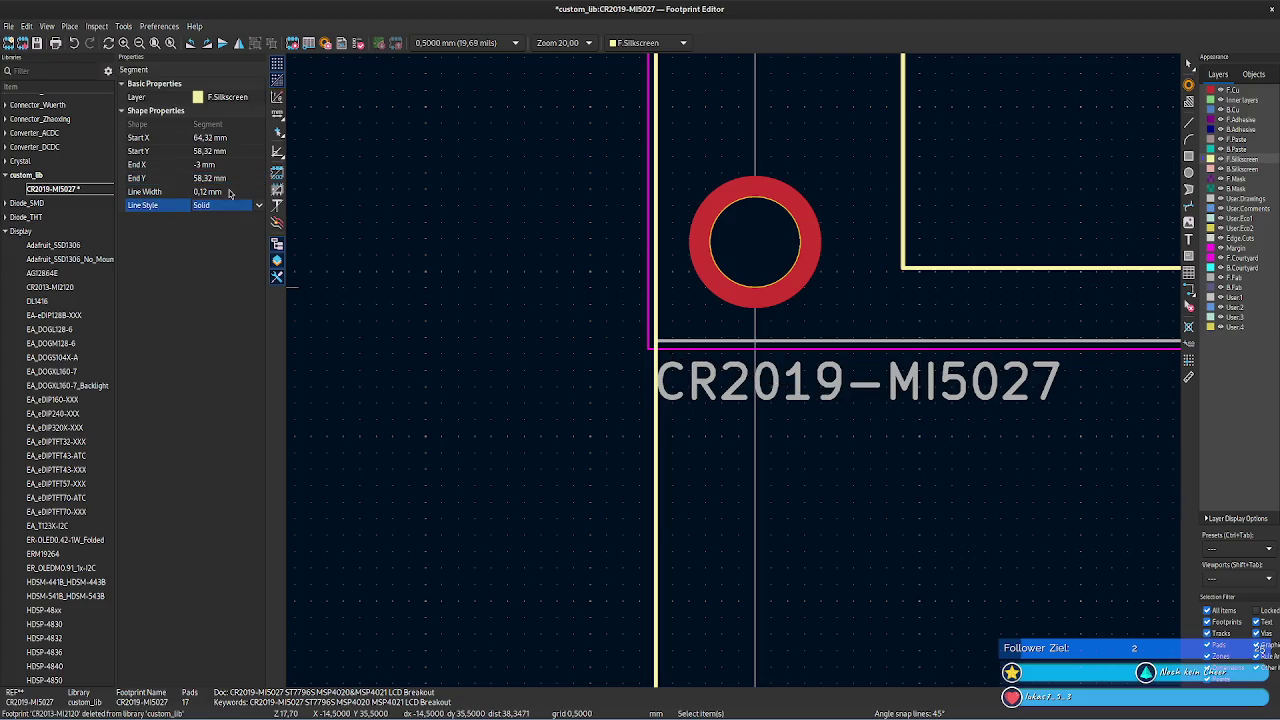
pyautogui.click(440, 354)
pyautogui.moveTo(528, 430); pyautogui.dragTo(386, 251, button='middle')
pyautogui.scroll(-3, 751, 366)
pyautogui.moveTo(751, 366)
pyautogui.mouseDown(button='middle')
pyautogui.moveTo(508, 337)
pyautogui.moveTo(787, 342)
pyautogui.moveTo(597, 478)
pyautogui.mouseUp(button='middle')
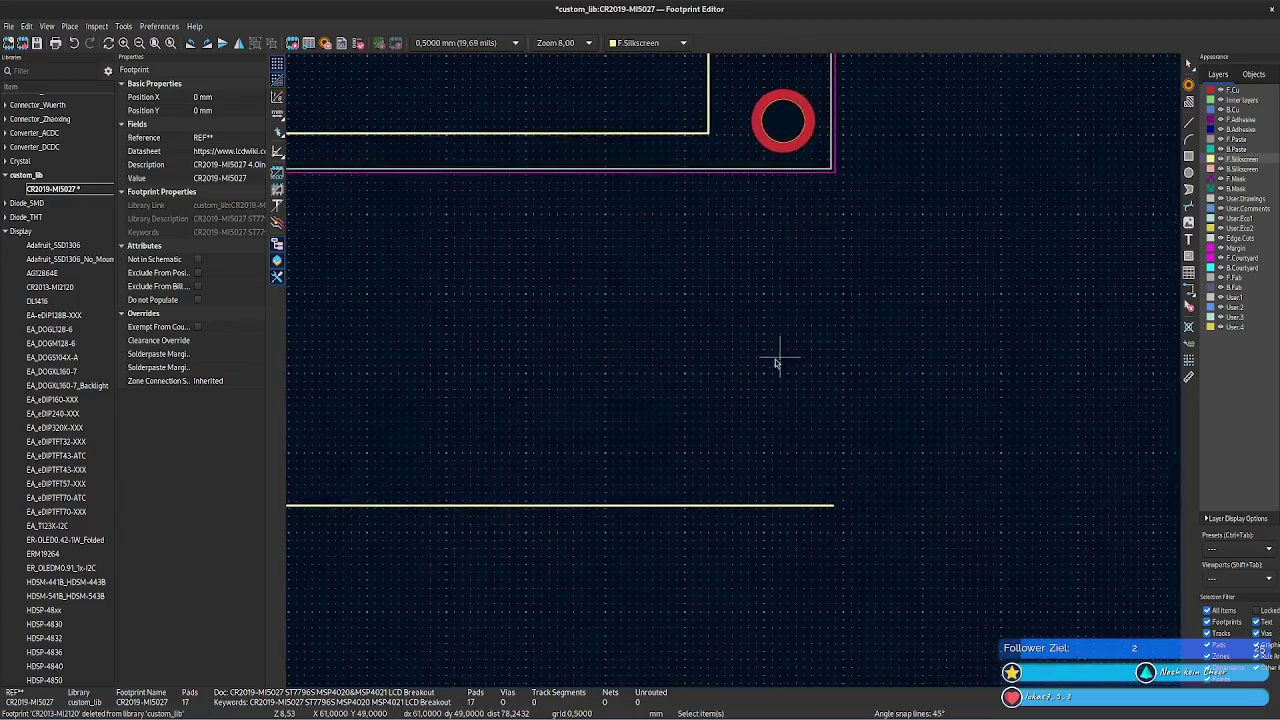
# - Extend the bottom silkscreen line by setting its start X to 105,04 mm
pyautogui.scroll(-3, 597, 478)
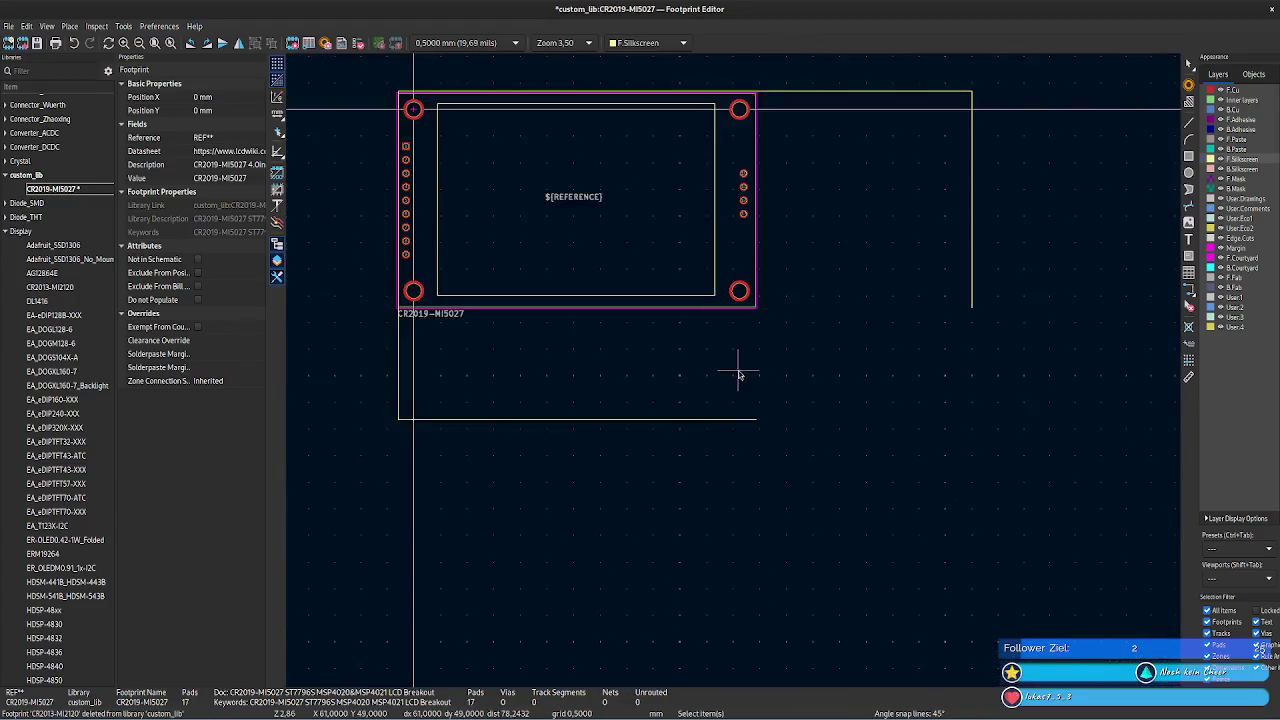
pyautogui.click(909, 229)
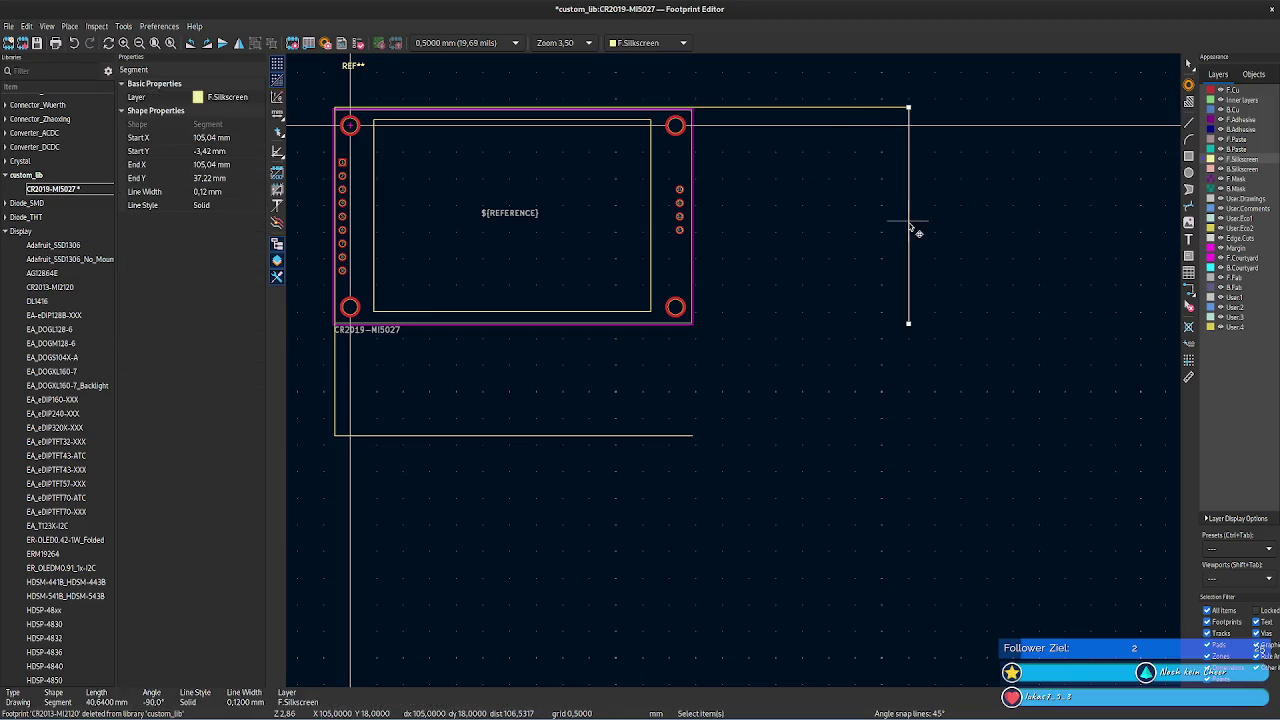
pyautogui.click(241, 140)
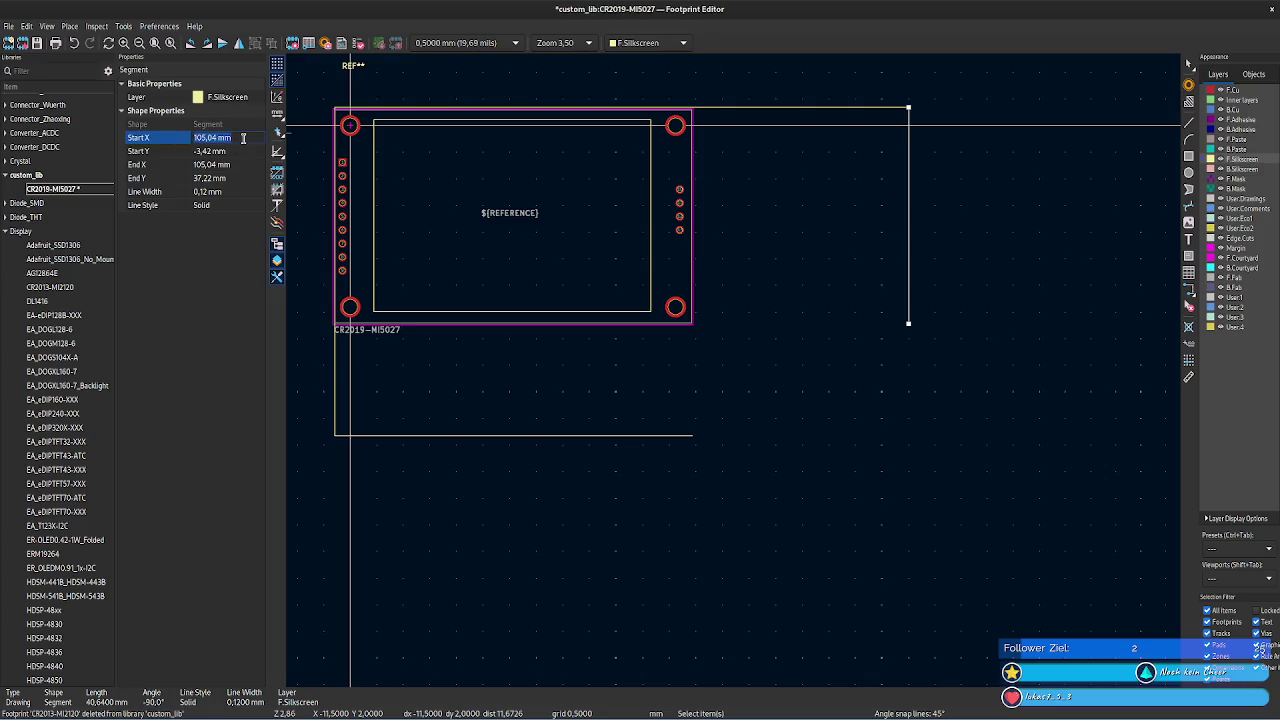
pyautogui.click(567, 436)
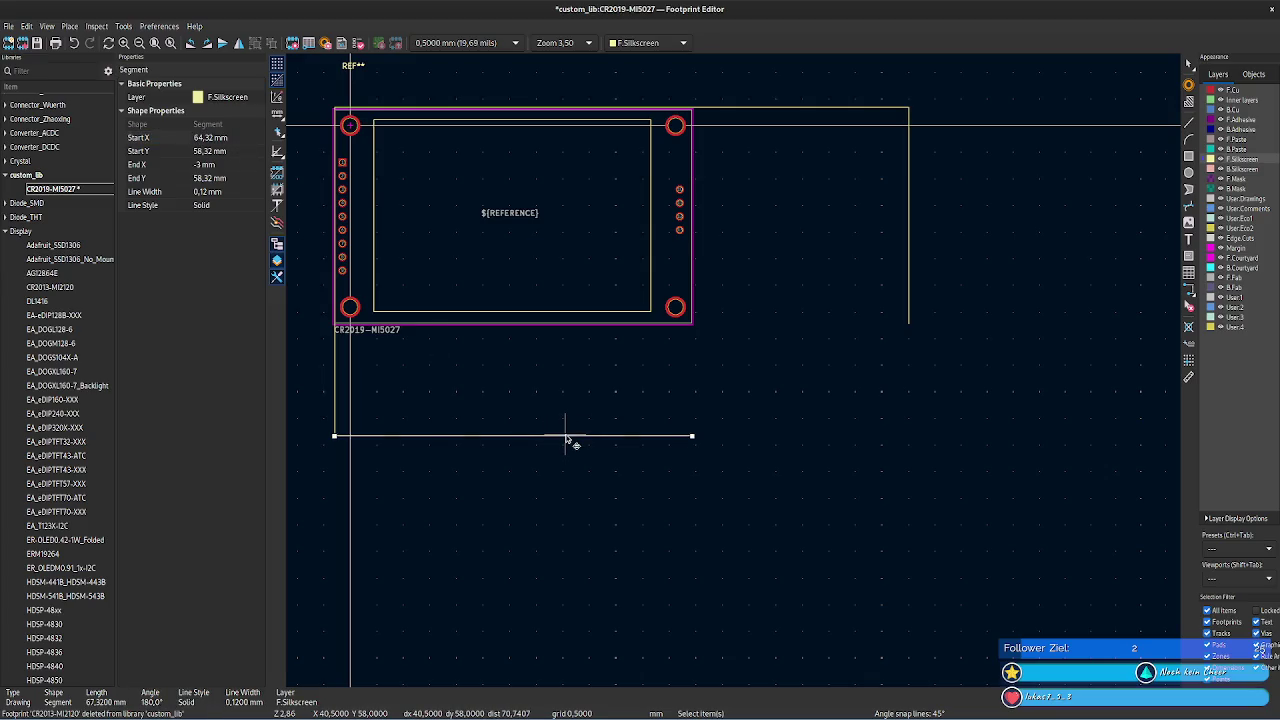
pyautogui.click(233, 170)
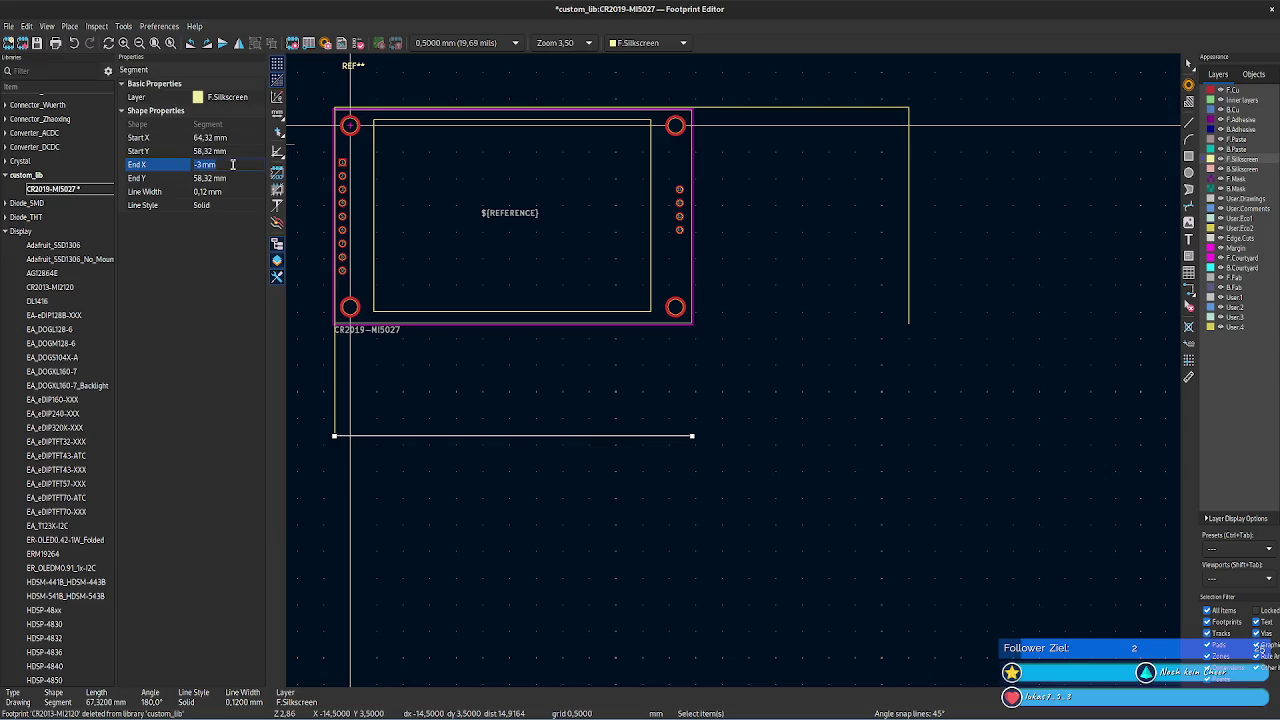
pyautogui.click(236, 136)
pyautogui.write('105,04 mm')
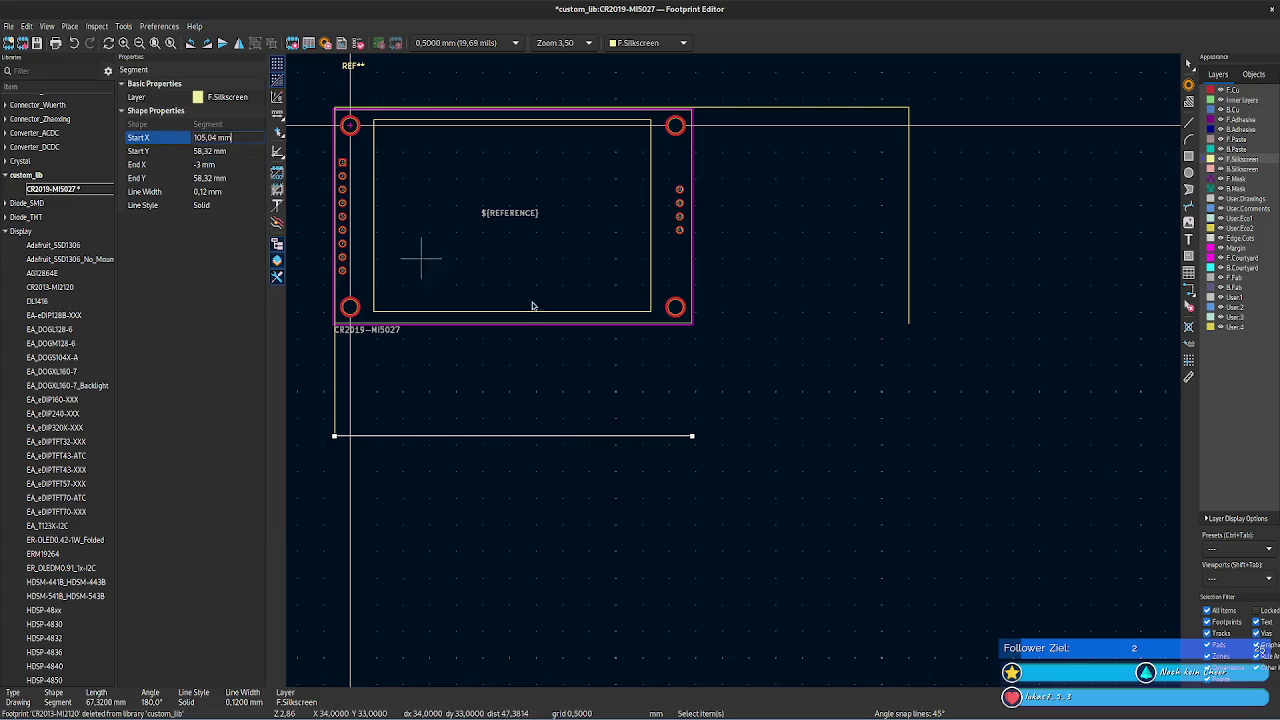
pyautogui.click(771, 337)
# - Lengthen the right silkscreen line down to end Y 58,32 mm
pyautogui.click(888, 438)
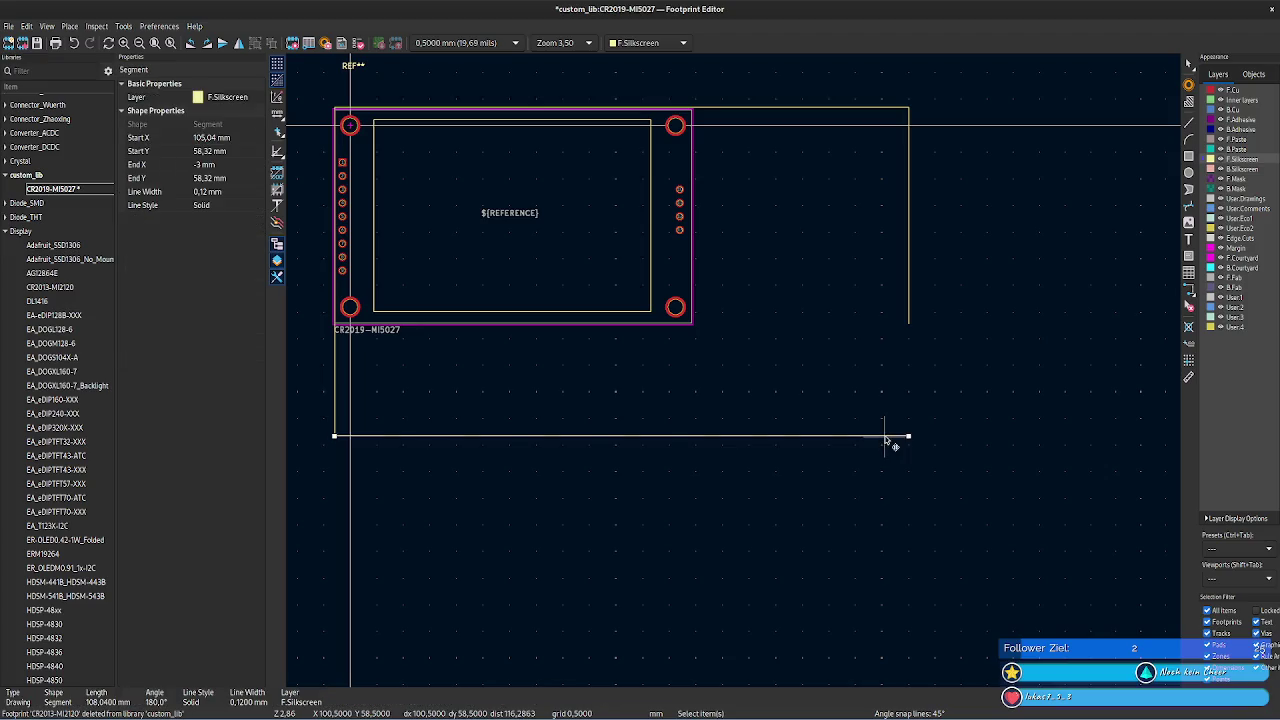
pyautogui.click(229, 178)
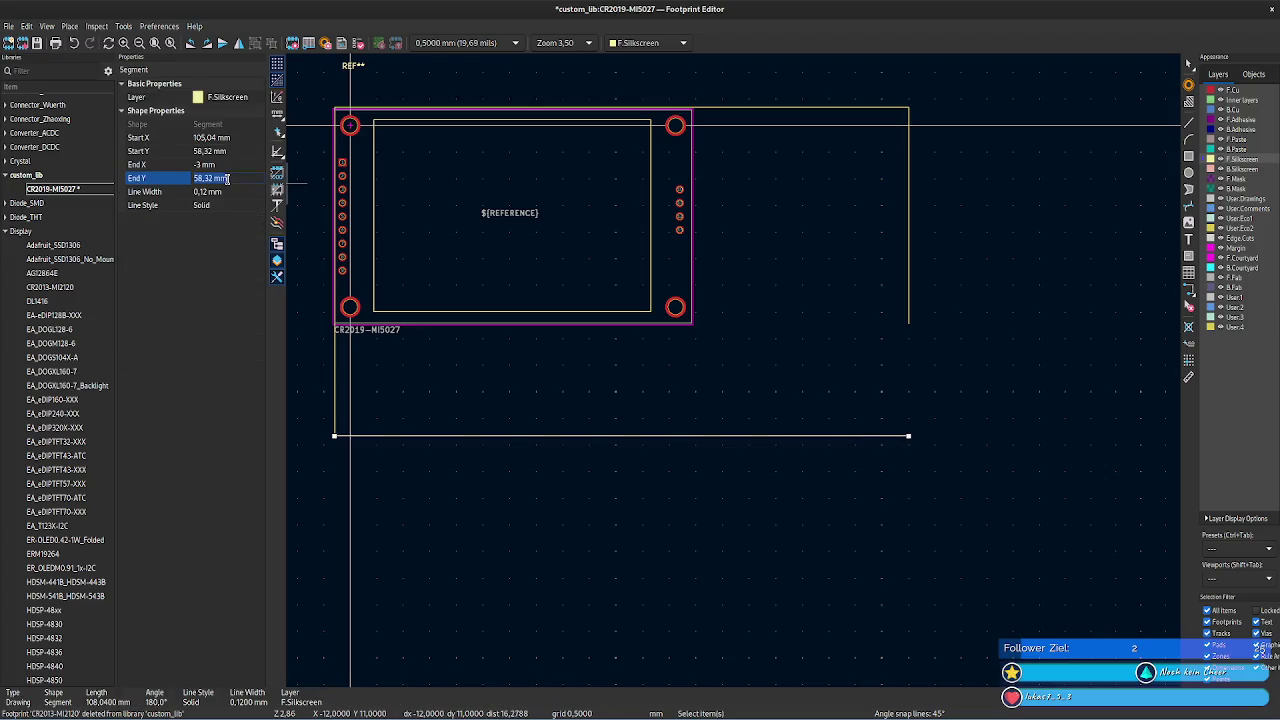
pyautogui.click(908, 286)
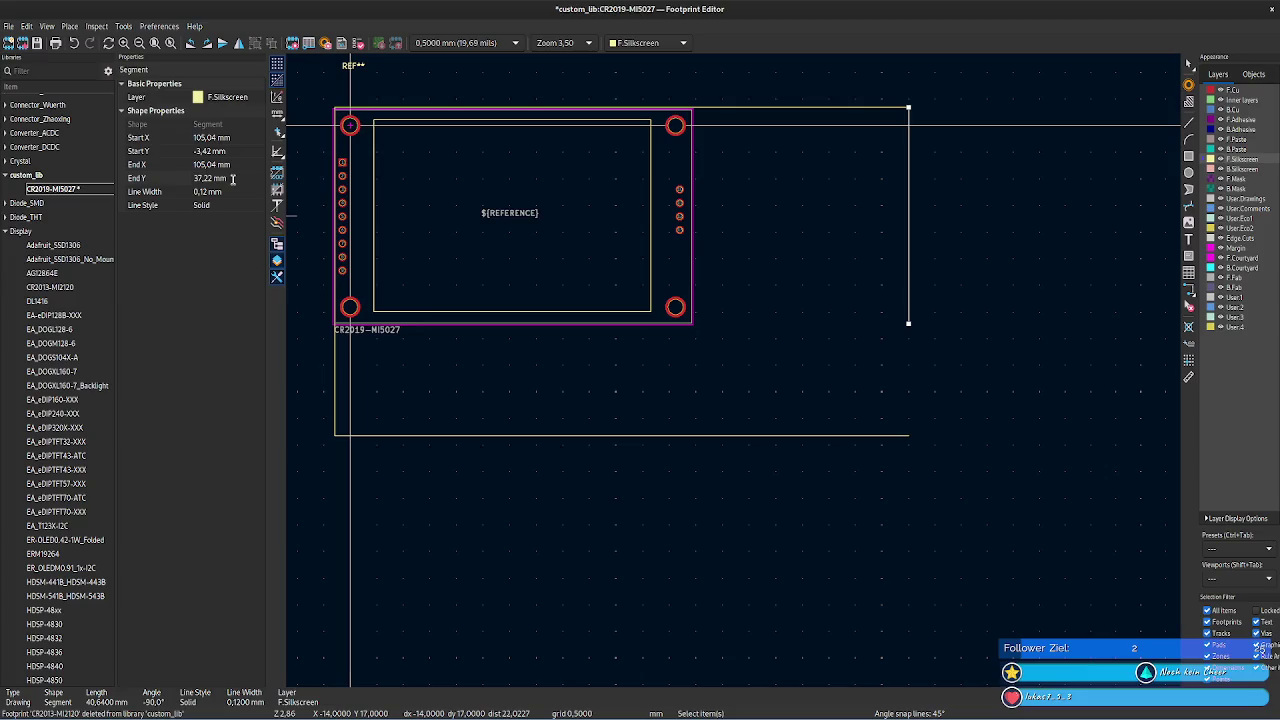
pyautogui.click(232, 178)
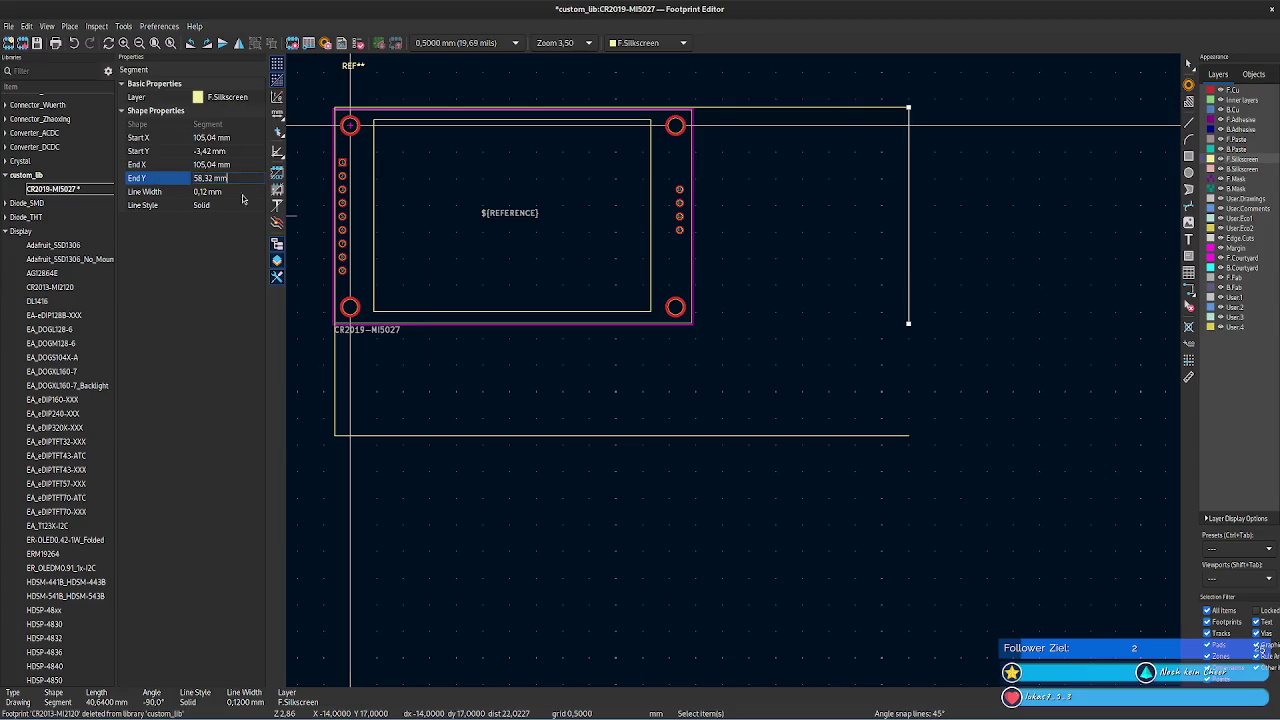
pyautogui.click(240, 164)
pyautogui.click(757, 374)
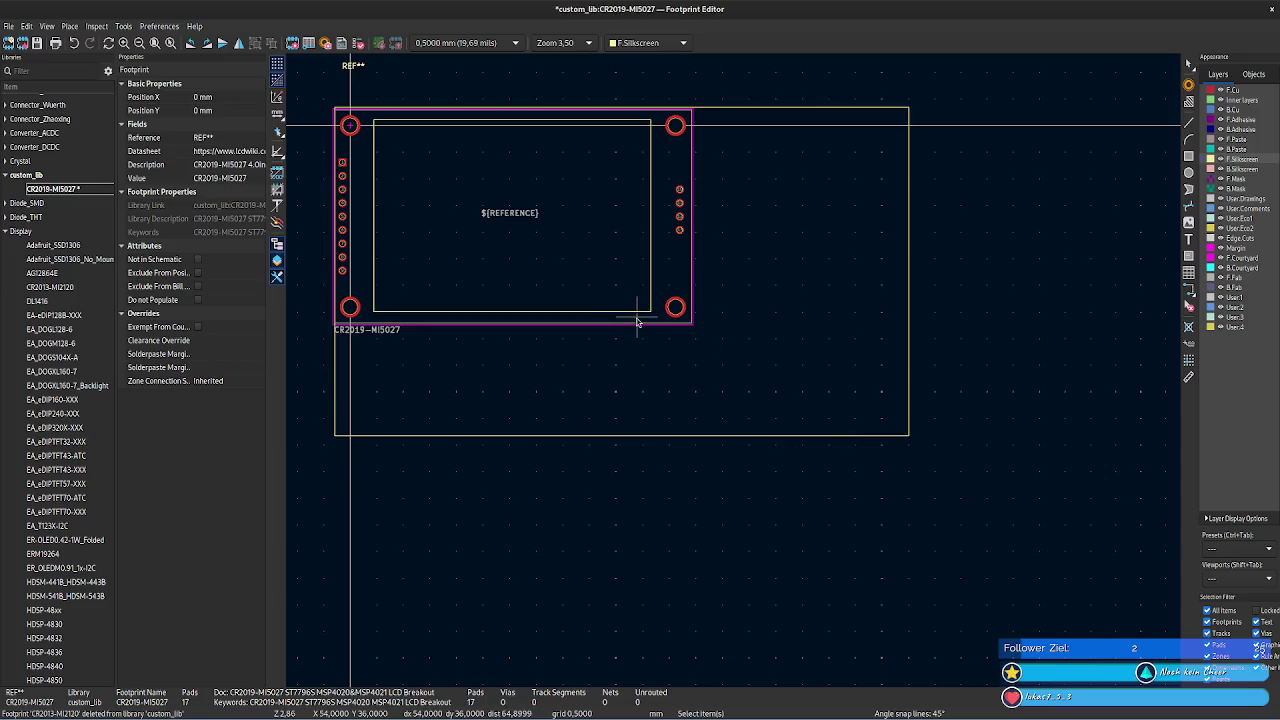
pyautogui.scroll(1, 418, 382)
# - Move the CR2019-MI5027 value text to Y 58,33 mm below the bottom silkscreen edge
pyautogui.scroll(3, 739, 375)
pyautogui.scroll(-1, 745, 420)
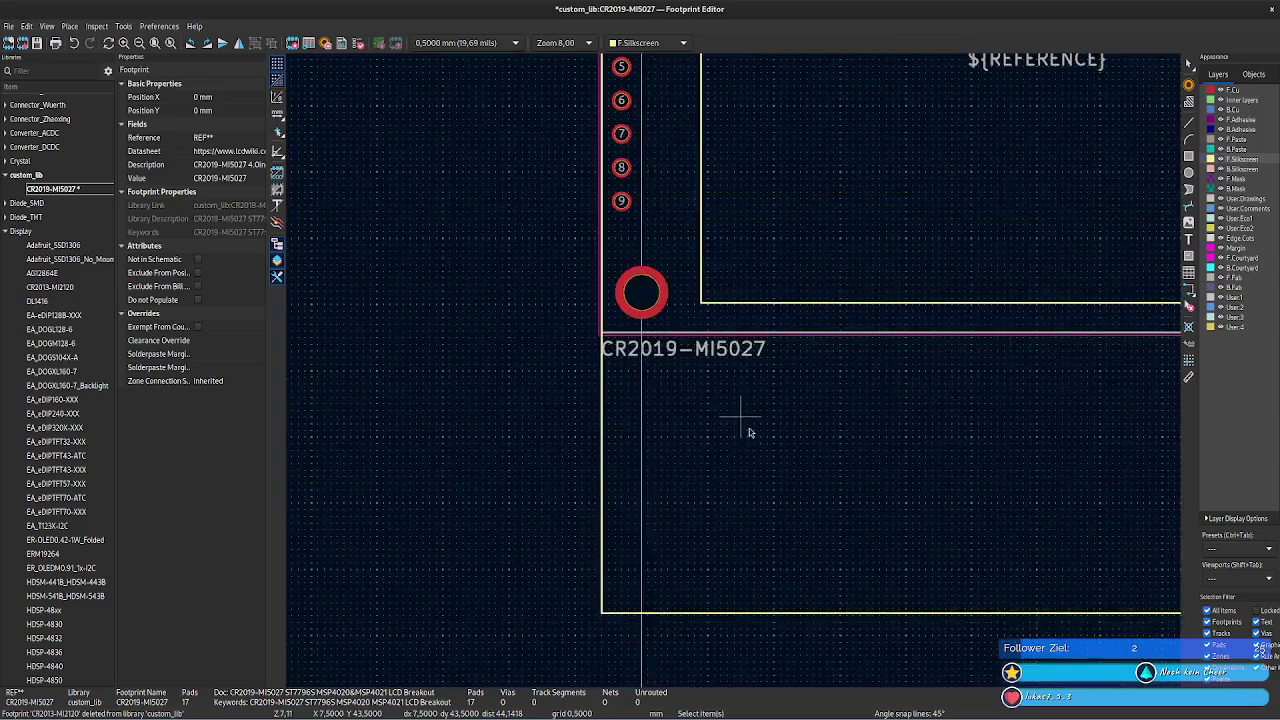
pyautogui.scroll(1, 726, 378)
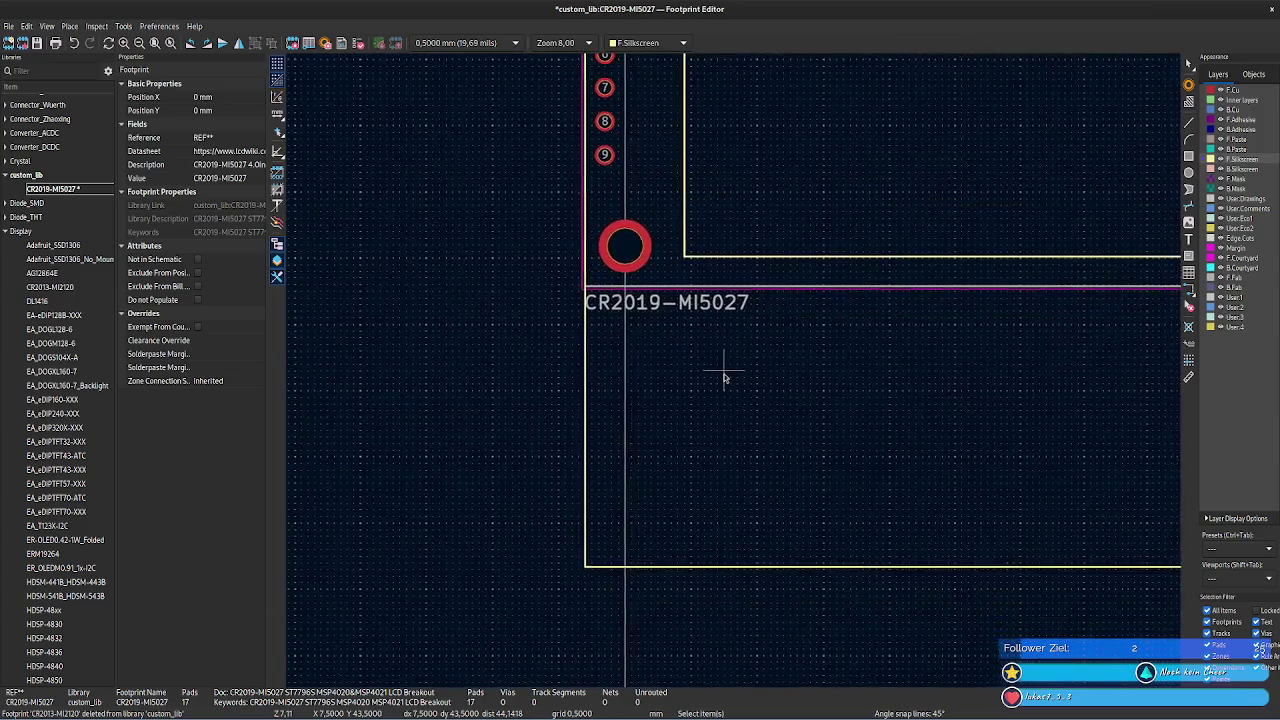
pyautogui.click(668, 311)
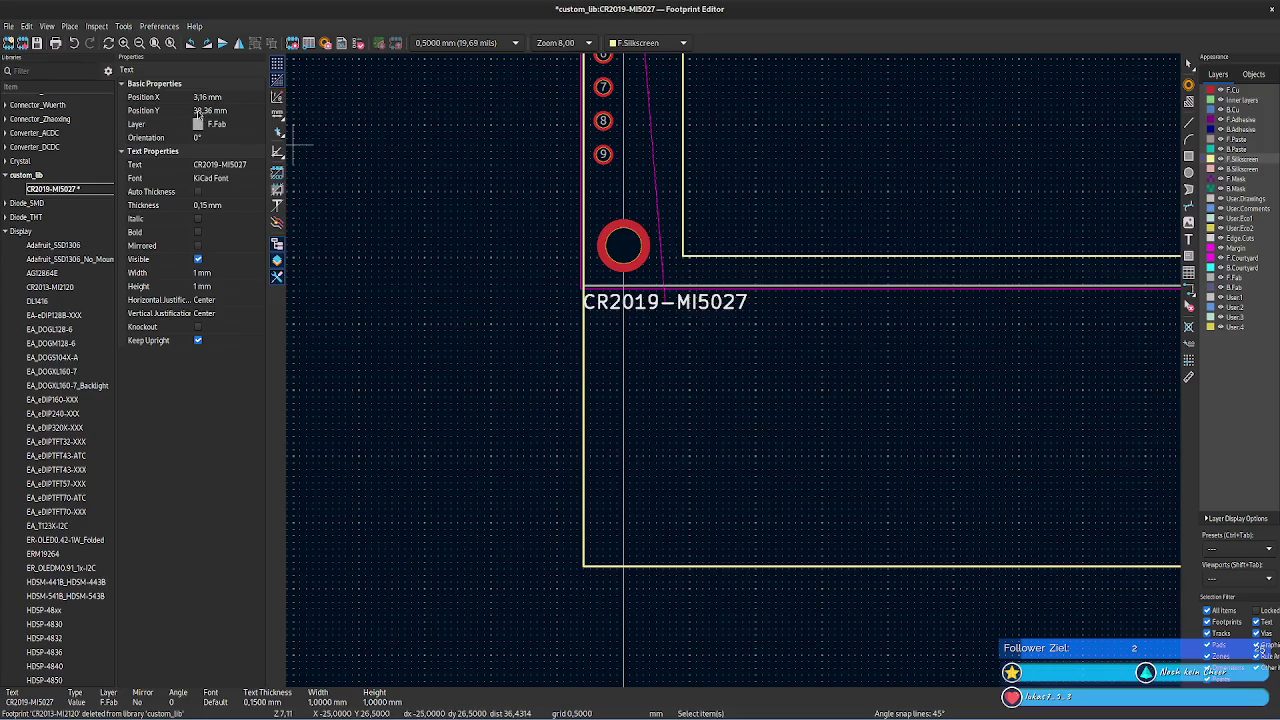
pyautogui.click(619, 562)
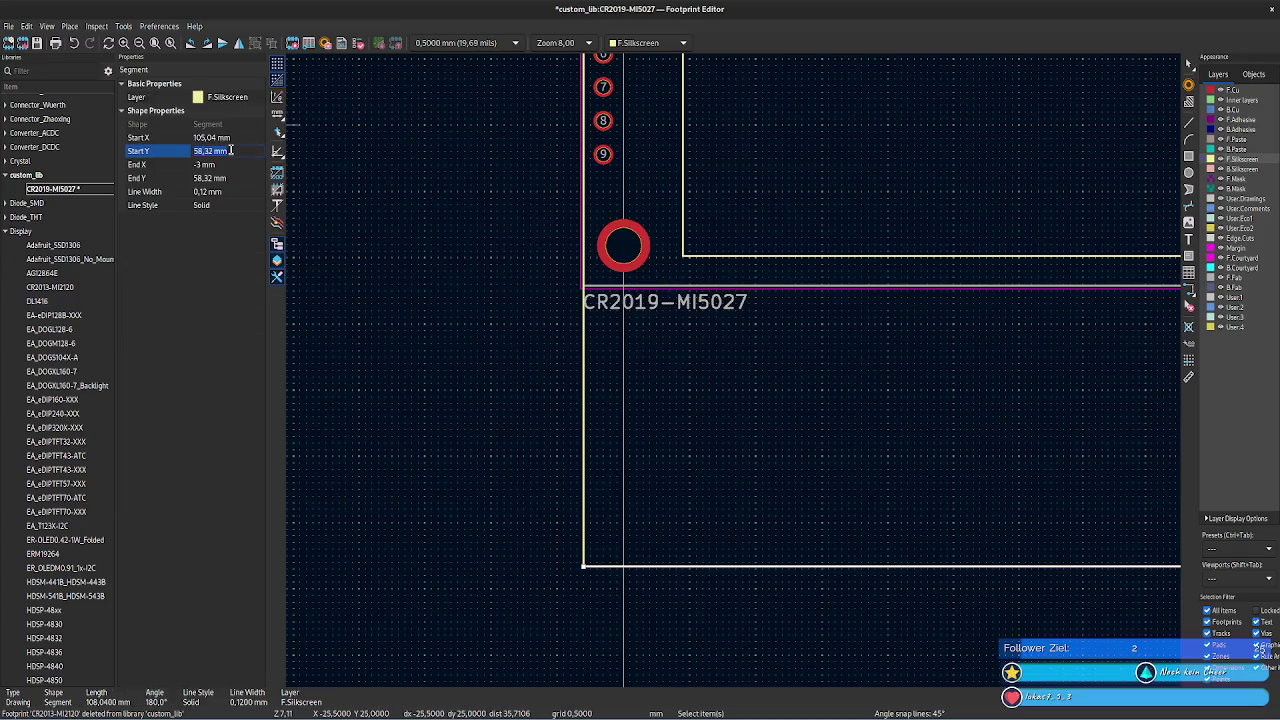
pyautogui.click(705, 307)
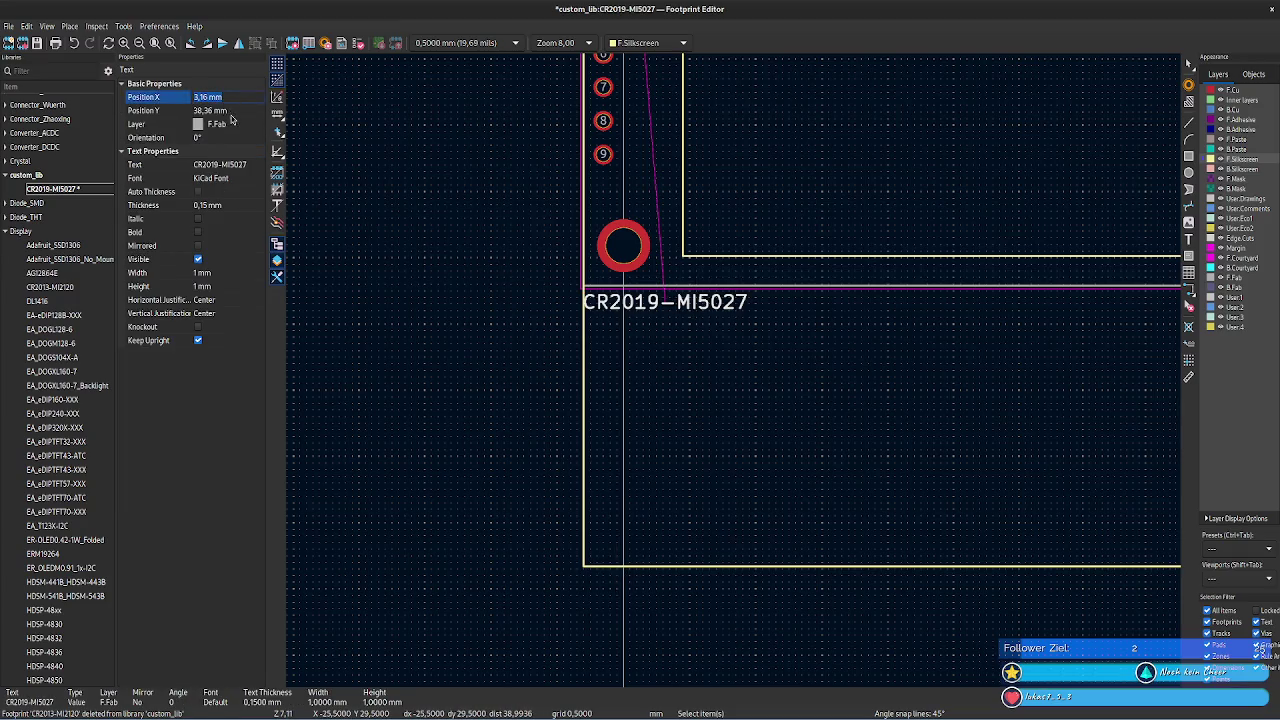
pyautogui.doubleClick(200, 110)
pyautogui.write('58')
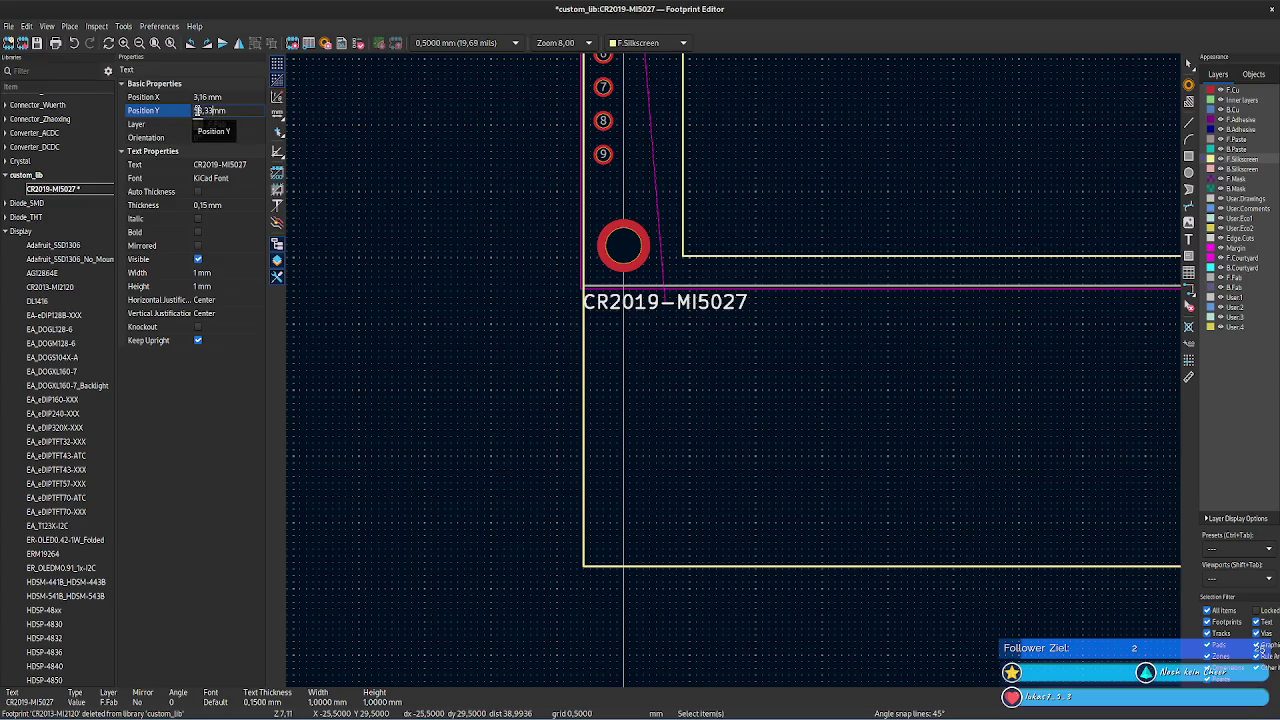
pyautogui.click(218, 97)
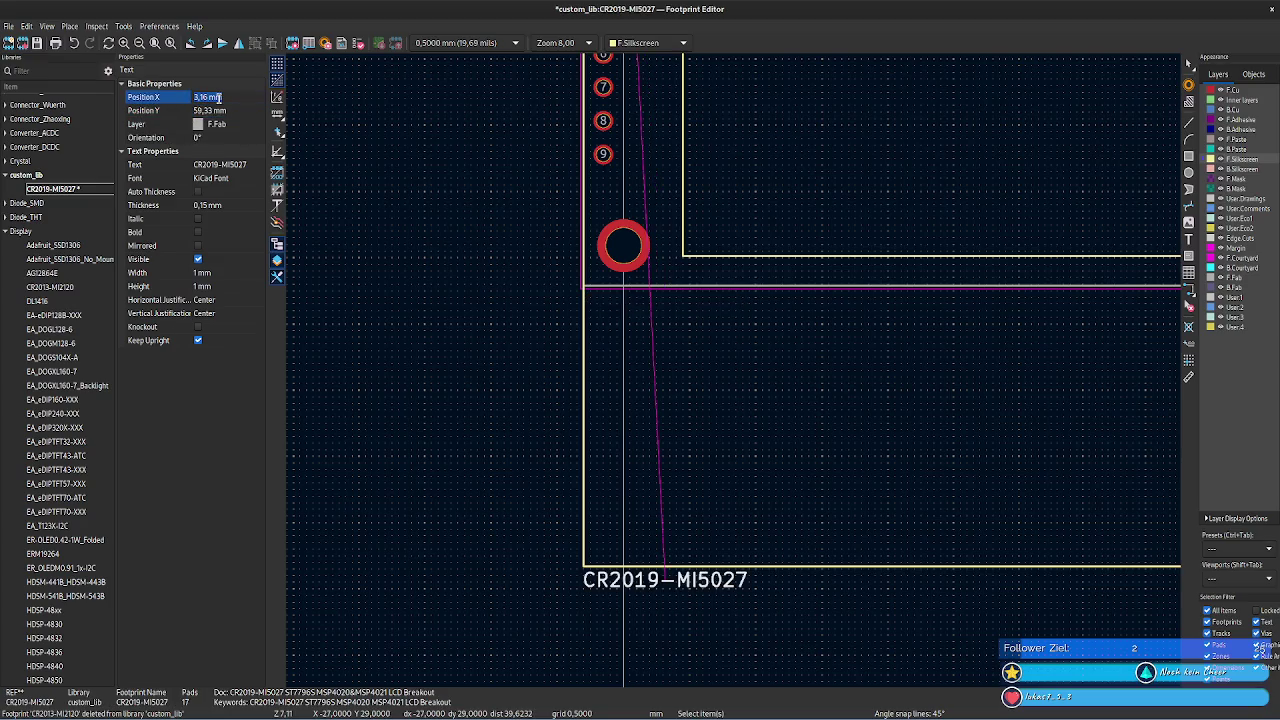
pyautogui.click(840, 357)
pyautogui.press('Home')
pyautogui.moveTo(843, 563); pyautogui.dragTo(617, 466, button='middle')
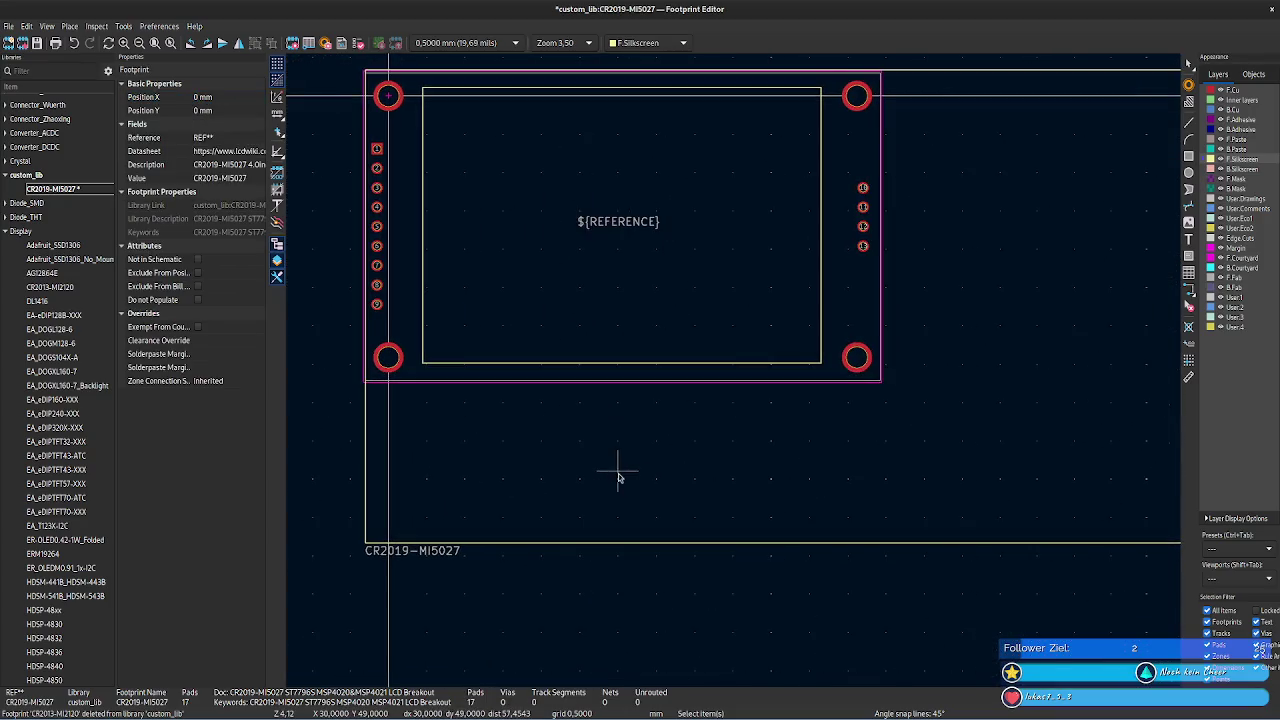
# - Check the positions of the top-left and bottom-left mounting holes
pyautogui.scroll(-1, 737, 366)
pyautogui.moveTo(866, 337); pyautogui.dragTo(751, 443, button='middle')
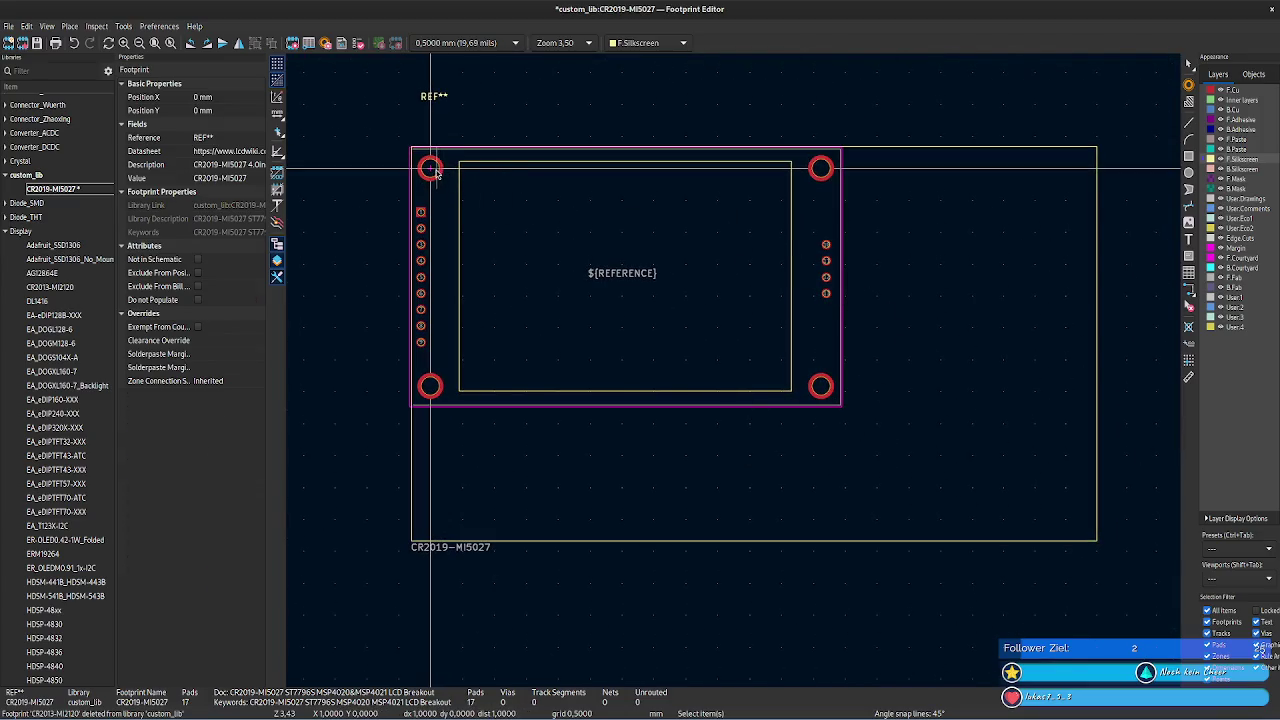
pyautogui.click(440, 171)
pyautogui.click(435, 389)
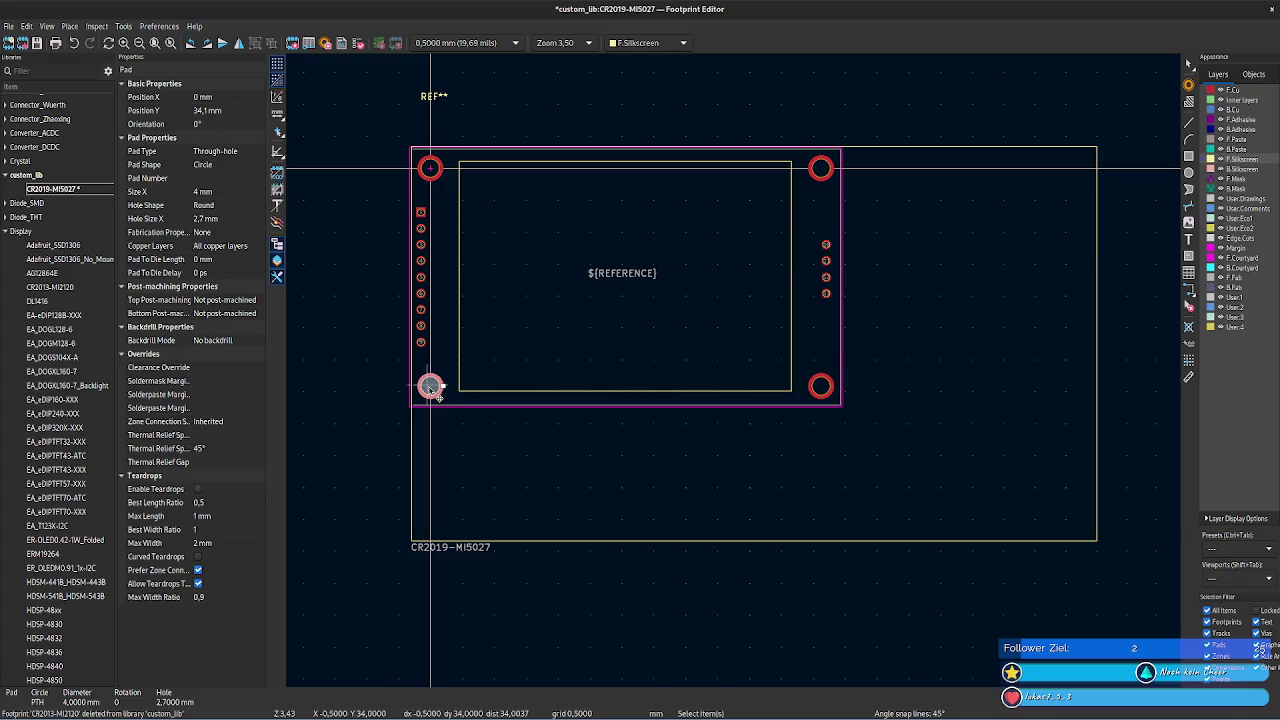
pyautogui.click(430, 168)
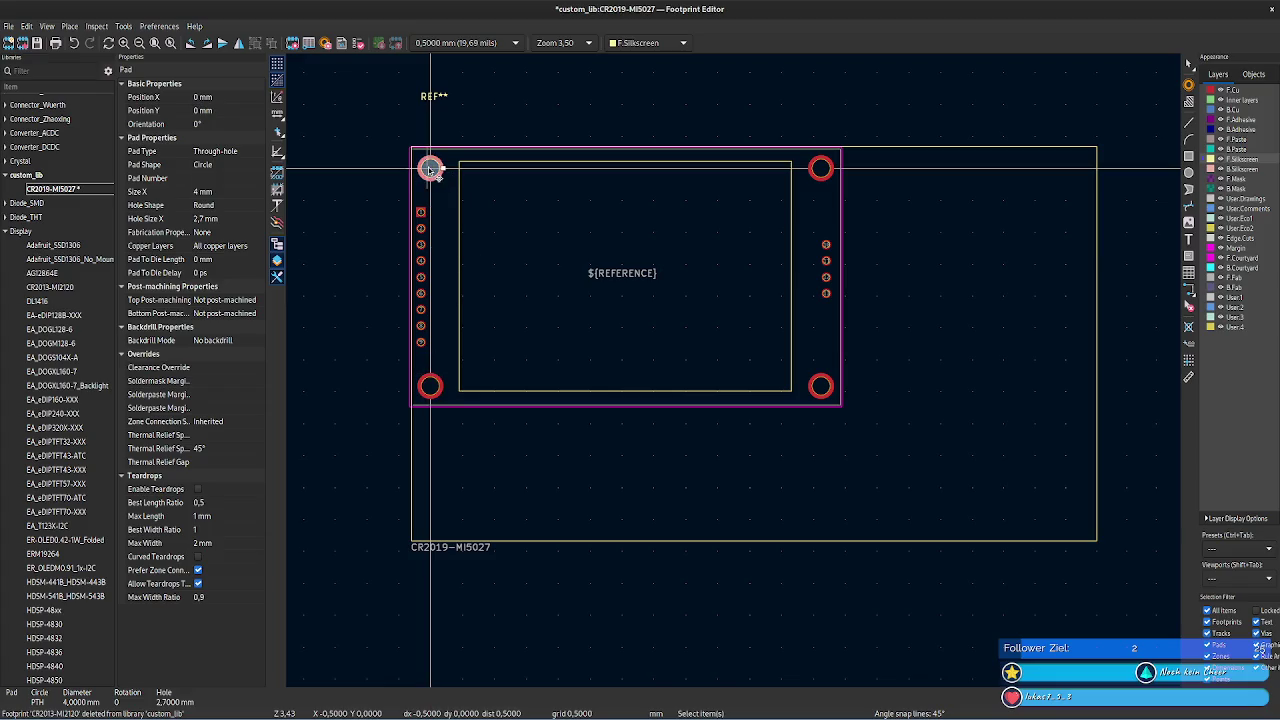
pyautogui.click(436, 394)
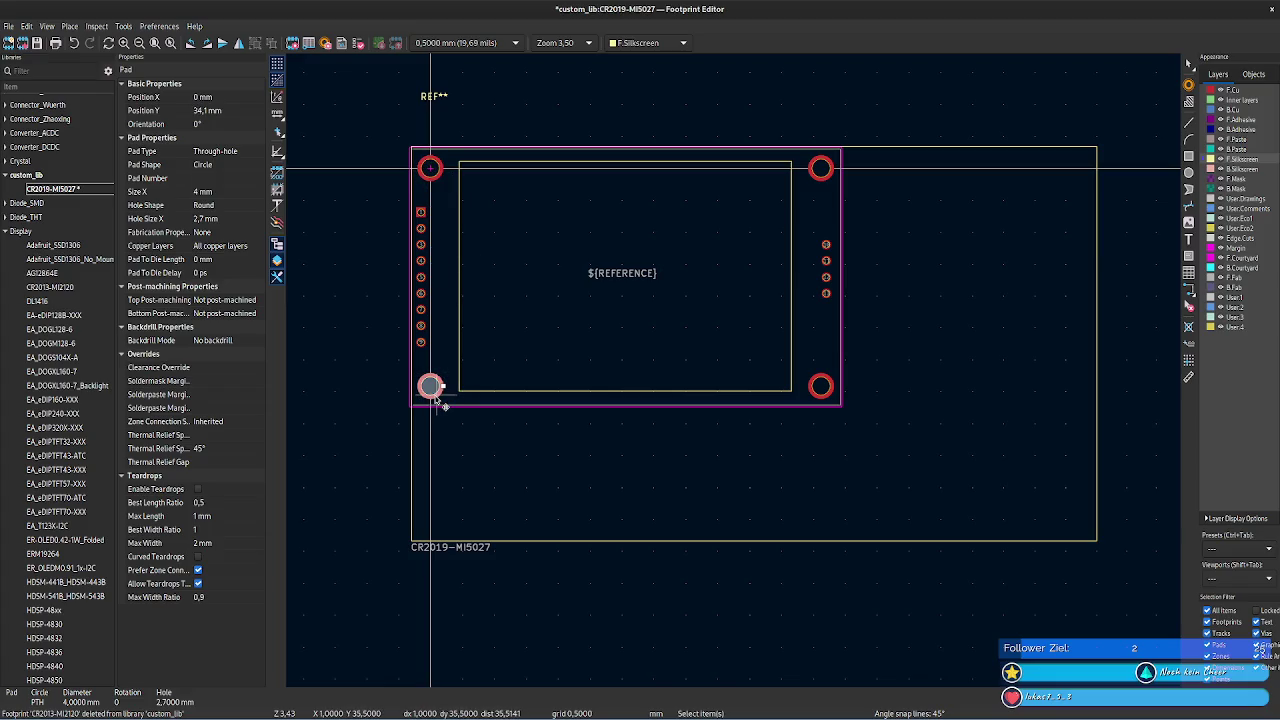
# - Compare the right mounting holes (61.2, 34.1 mm) against the right edge at 105,04 mm
pyautogui.click(821, 168)
pyautogui.click(430, 168)
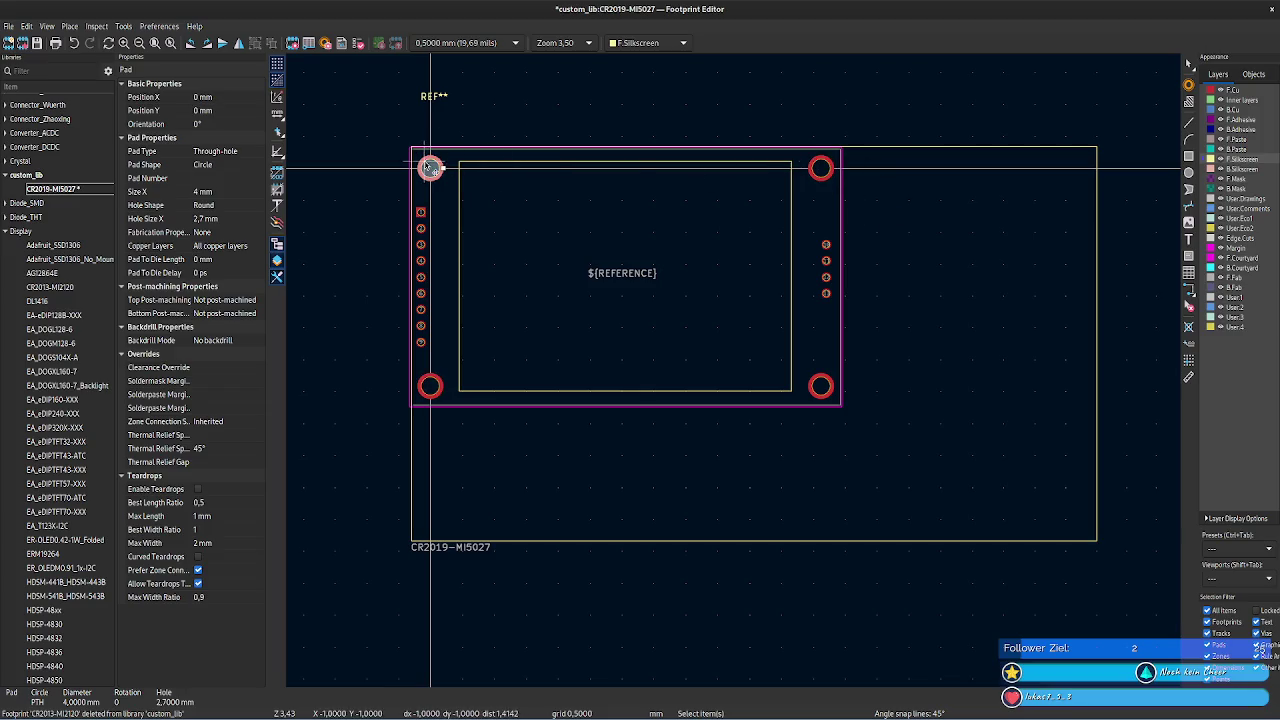
pyautogui.click(824, 169)
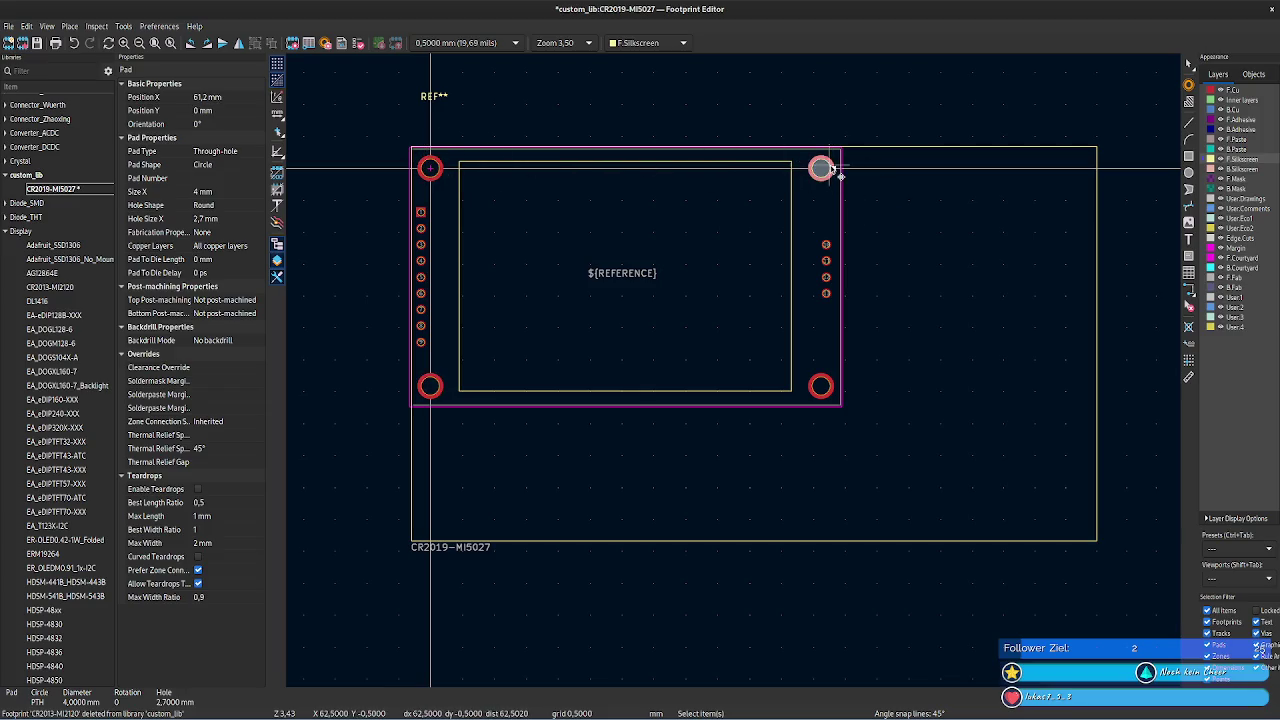
pyautogui.click(822, 386)
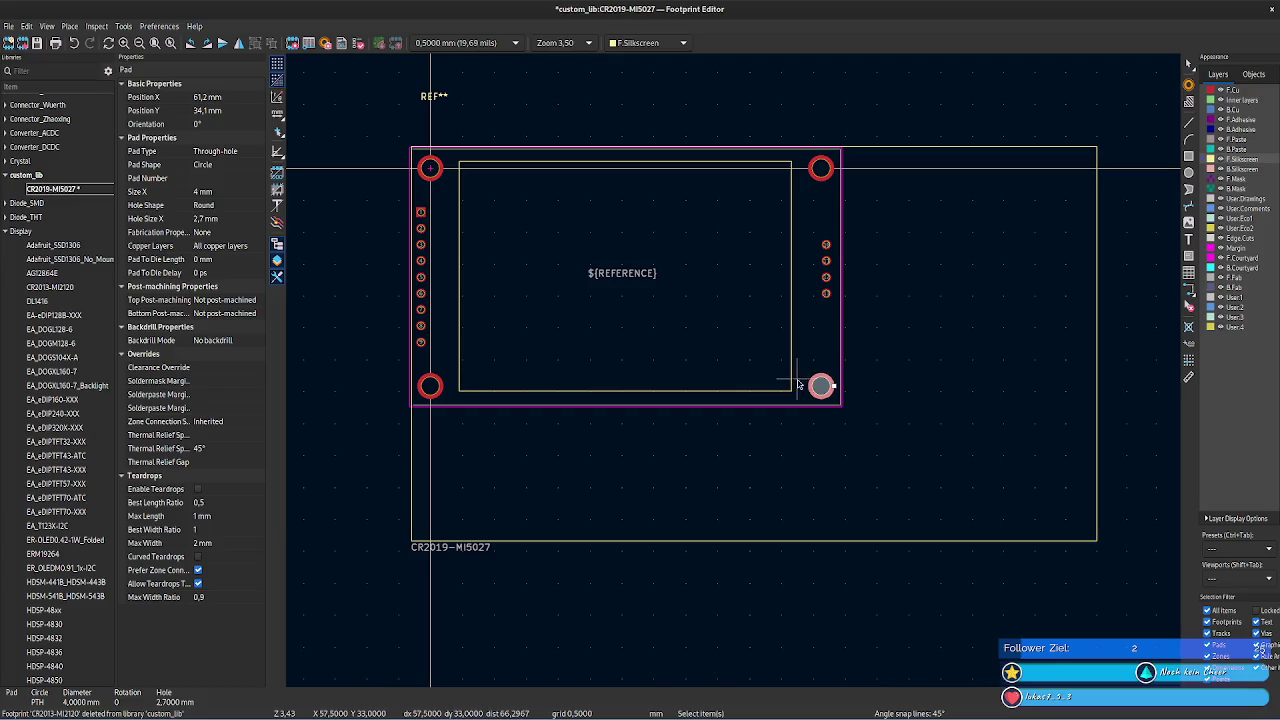
pyautogui.click(820, 168)
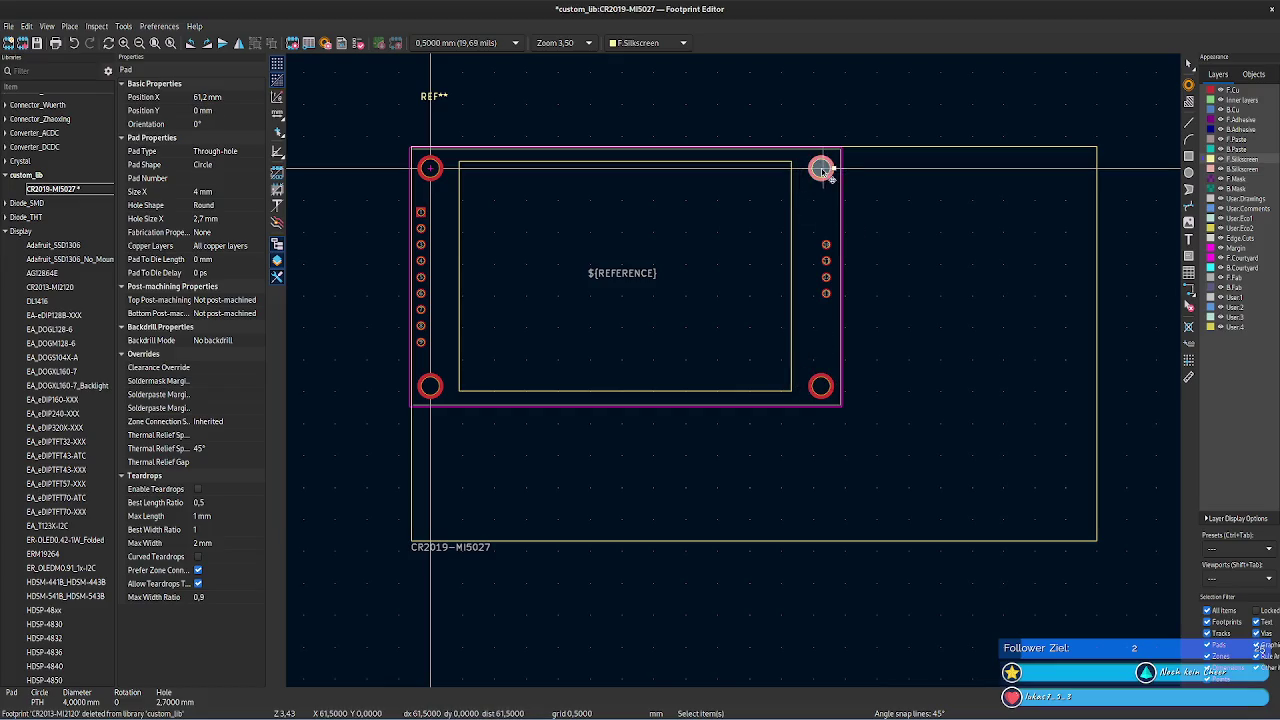
pyautogui.click(1097, 168)
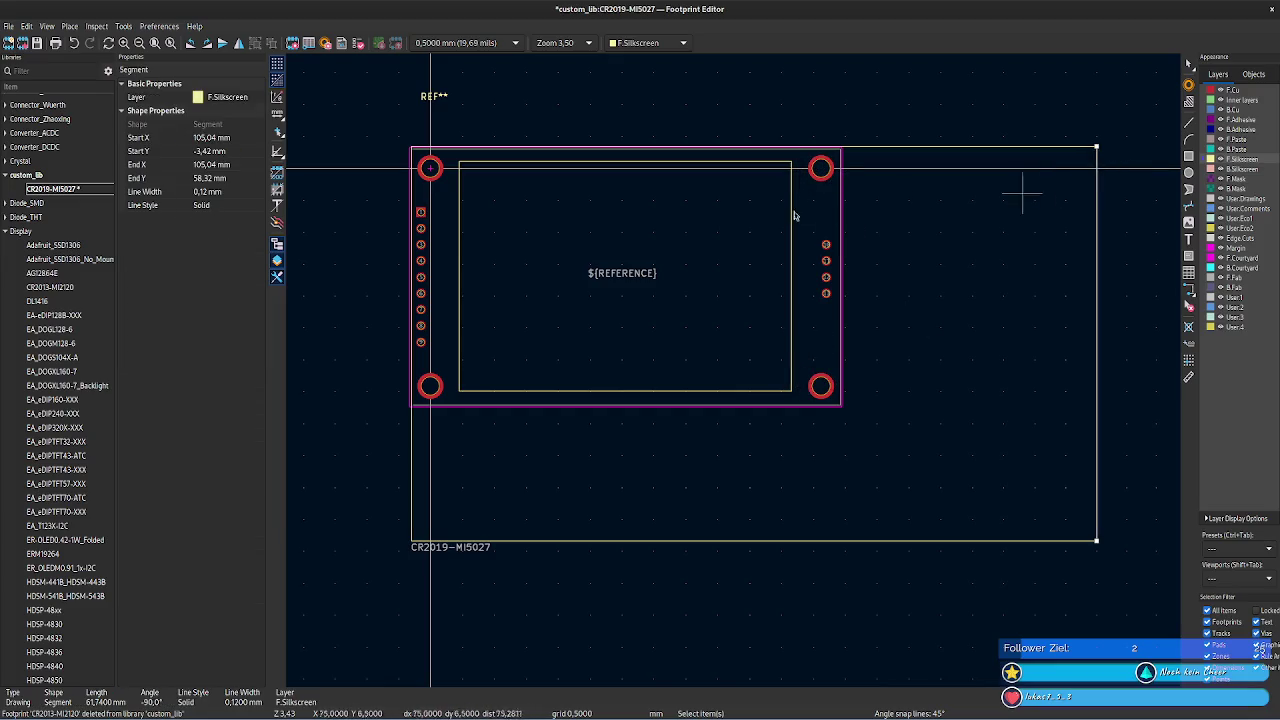
pyautogui.click(246, 137)
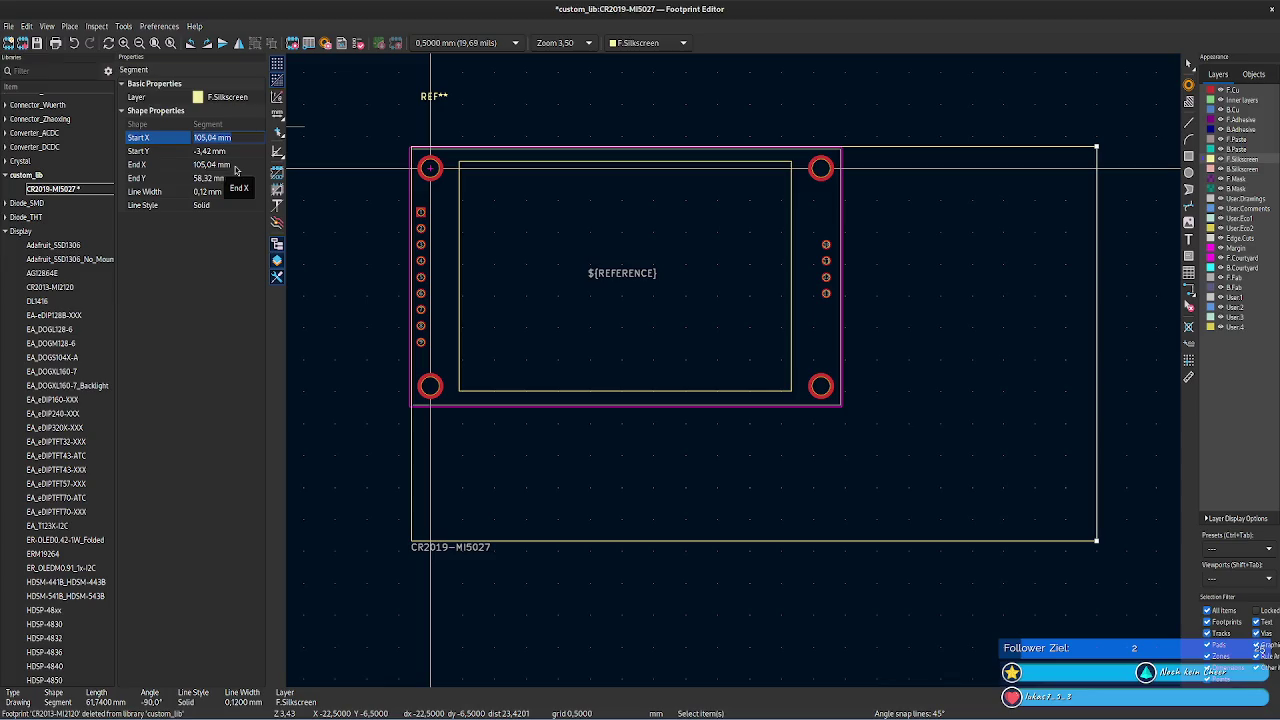
# - Check the hole spacing in the datasheet and select the right-side mounting holes
pyautogui.hotkey('alt', 'Tab')
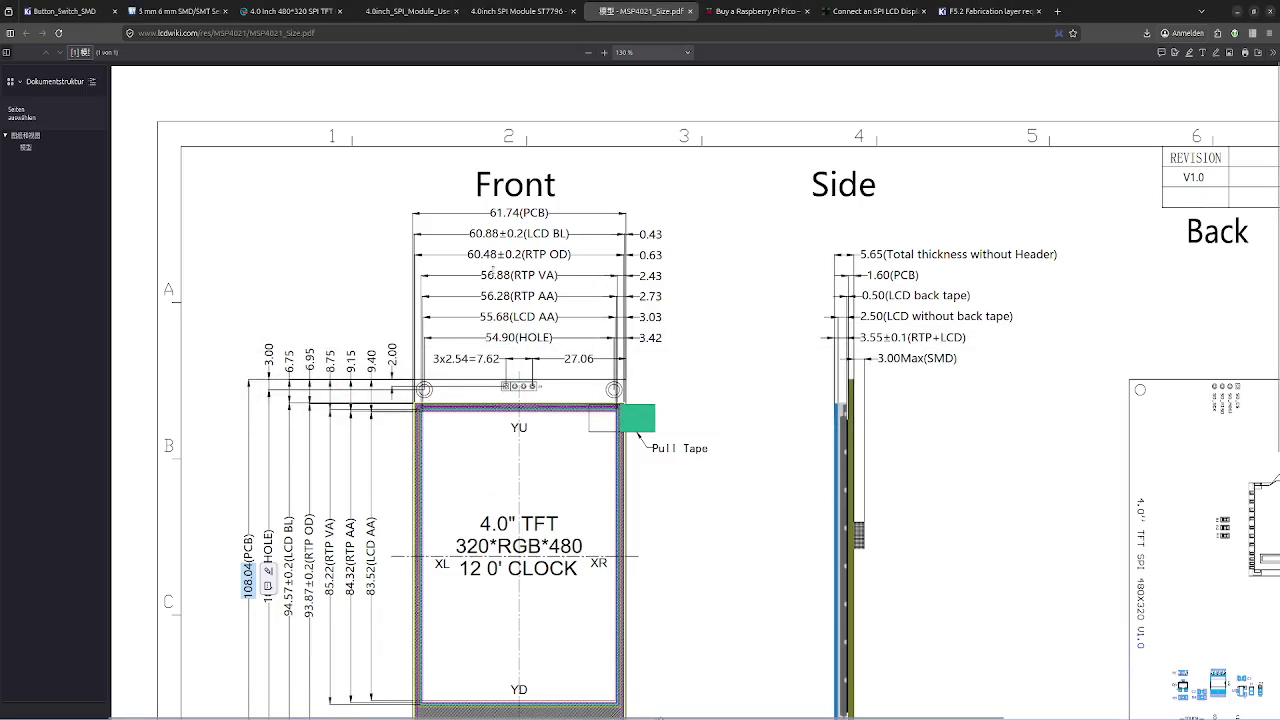
pyautogui.scroll(-1, 494, 269)
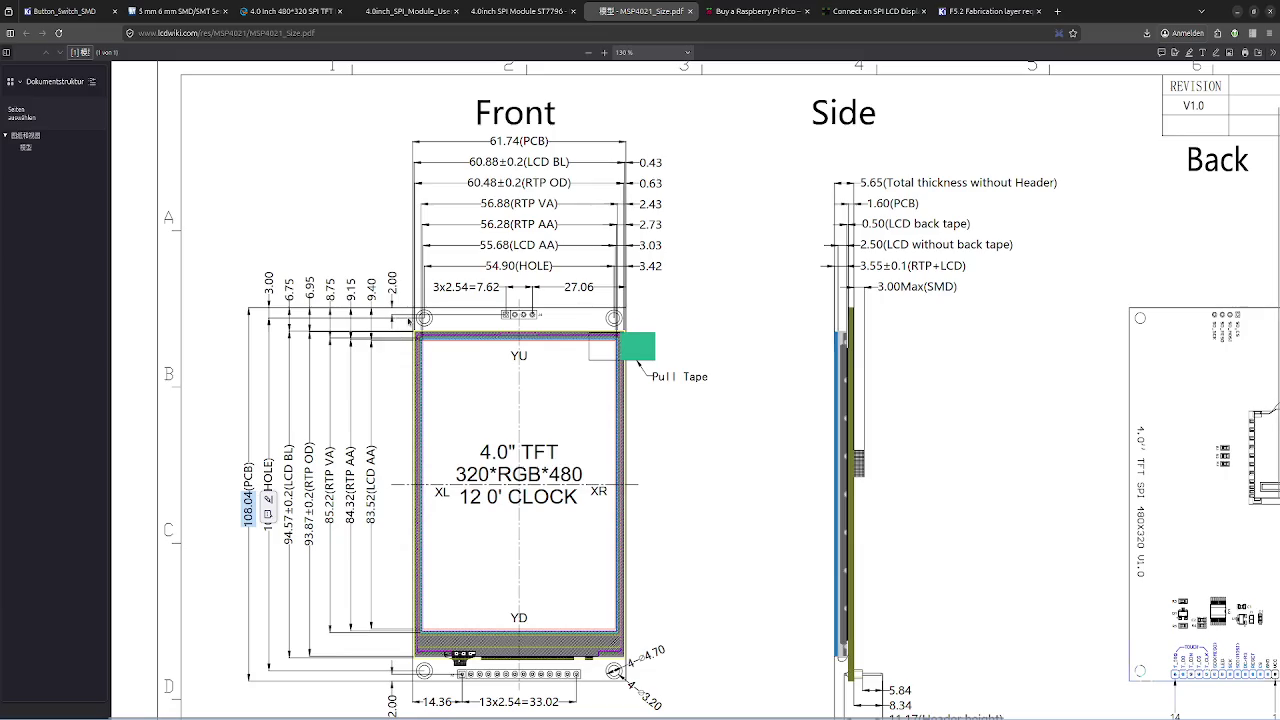
pyautogui.hotkey('alt', 'Tab')
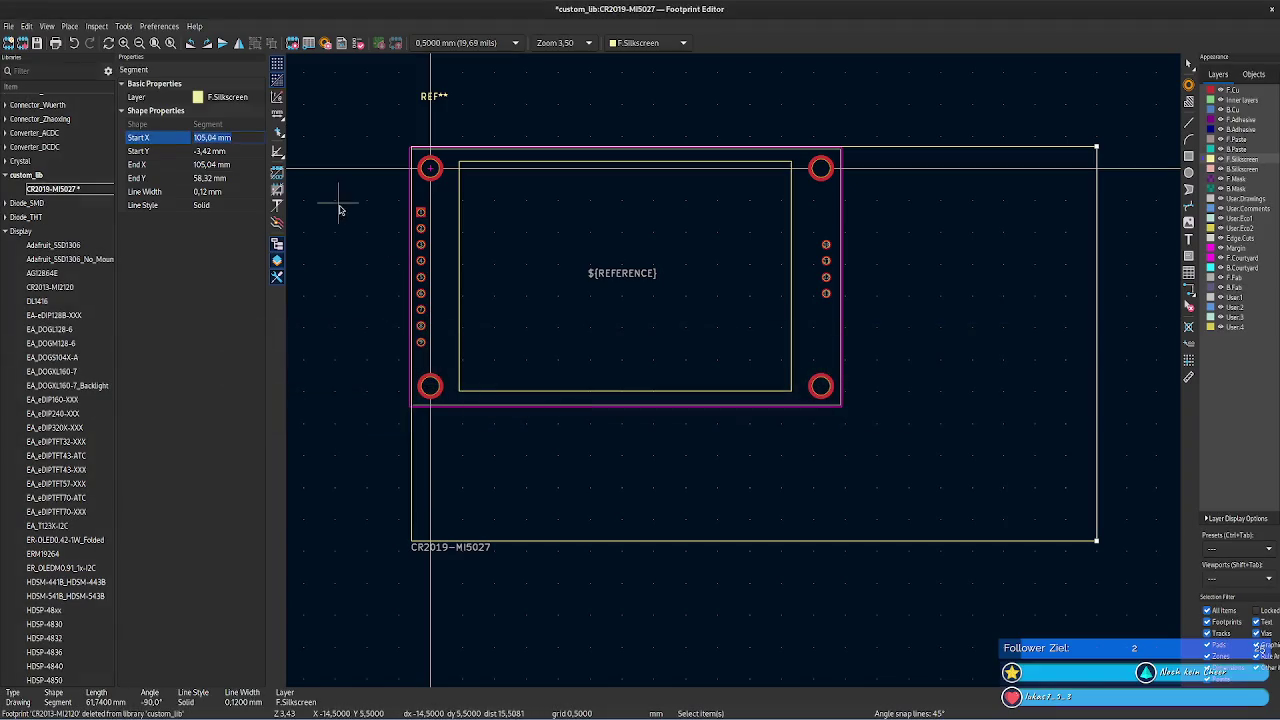
pyautogui.click(819, 172)
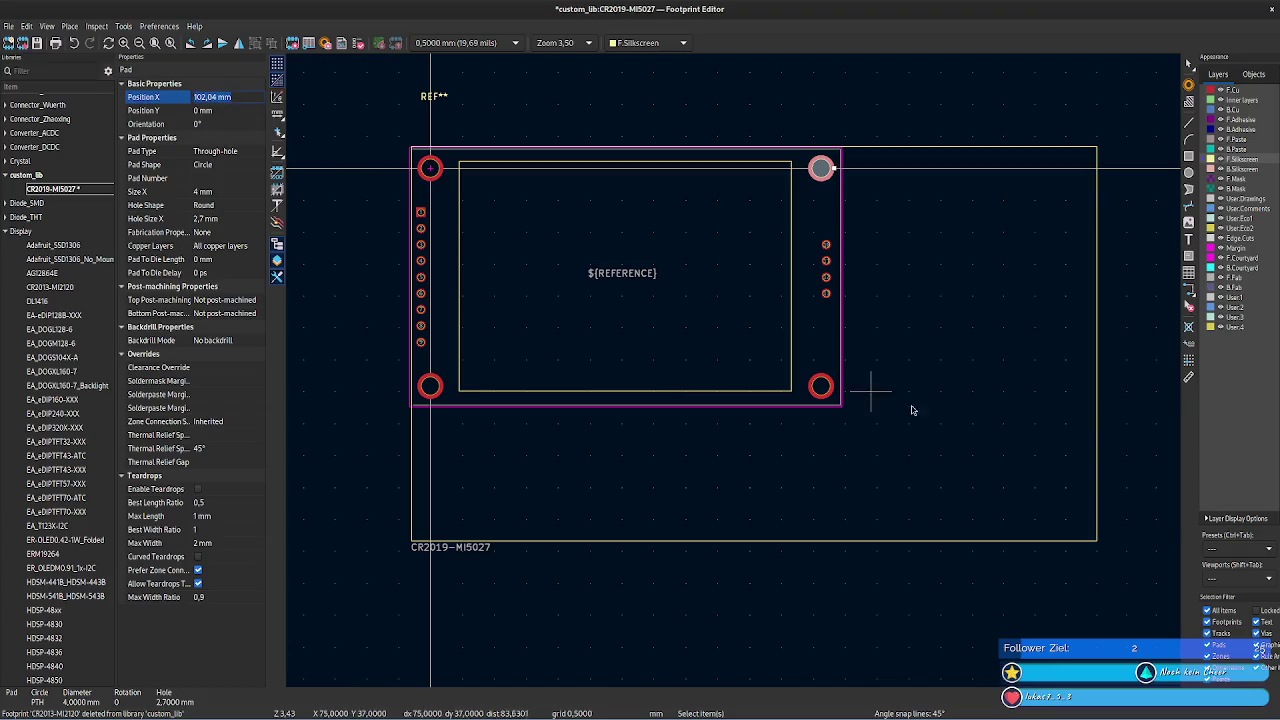
pyautogui.click(820, 386)
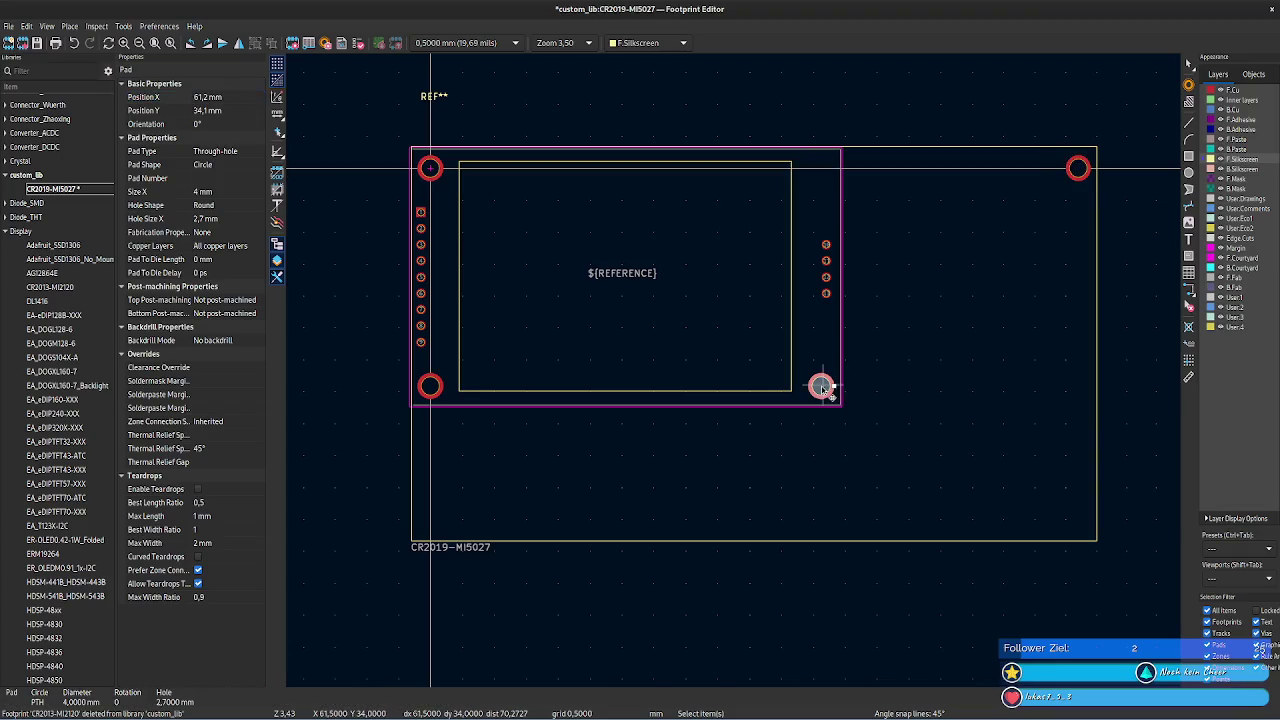
# - Set the bottom-right mounting hole's X position to 102,04 mm
pyautogui.click(228, 96)
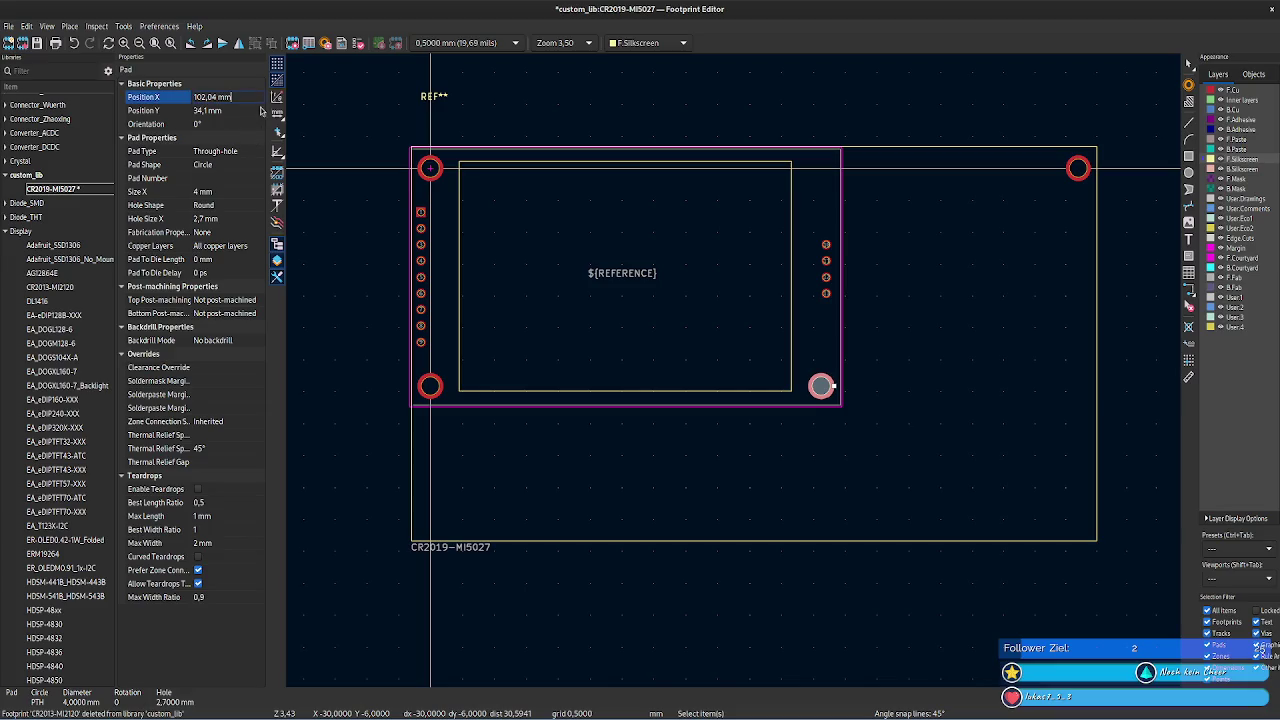
pyautogui.click(240, 111)
pyautogui.click(240, 95)
pyautogui.press('Tab')
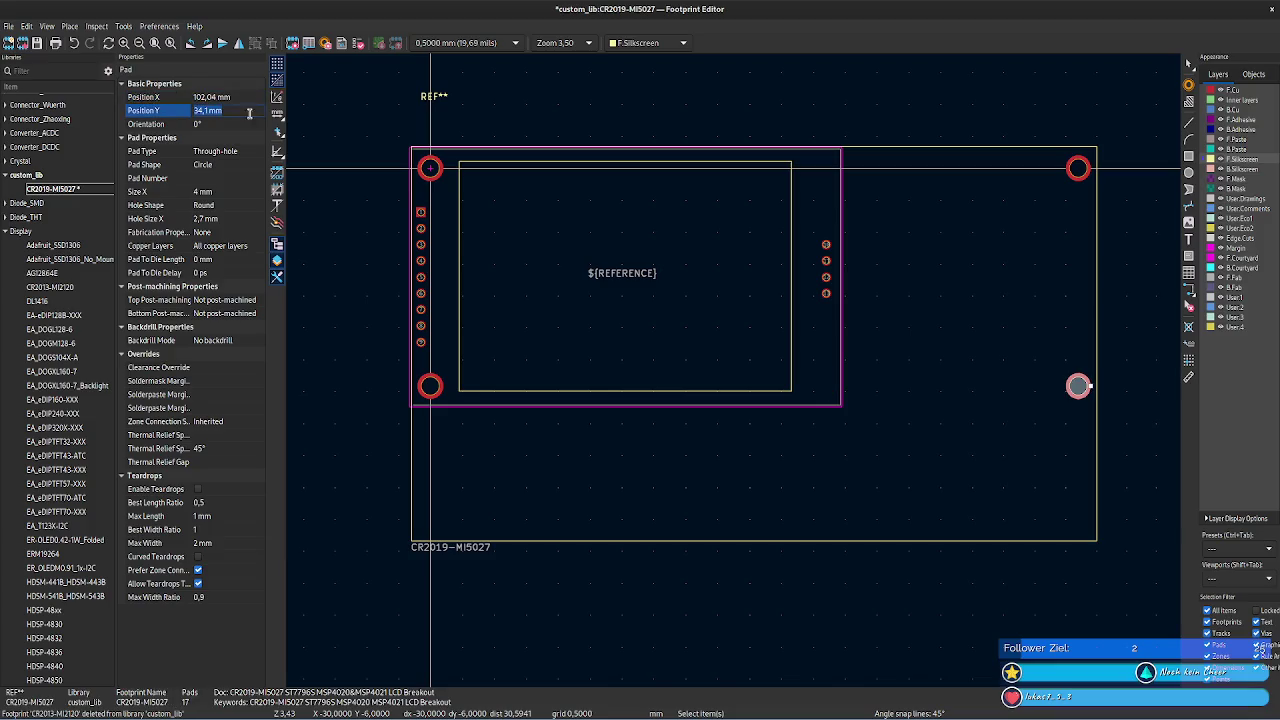
# - Compare the bottom outline line's start Y of 58,32 mm against the datasheet drawing
pyautogui.click(430, 386)
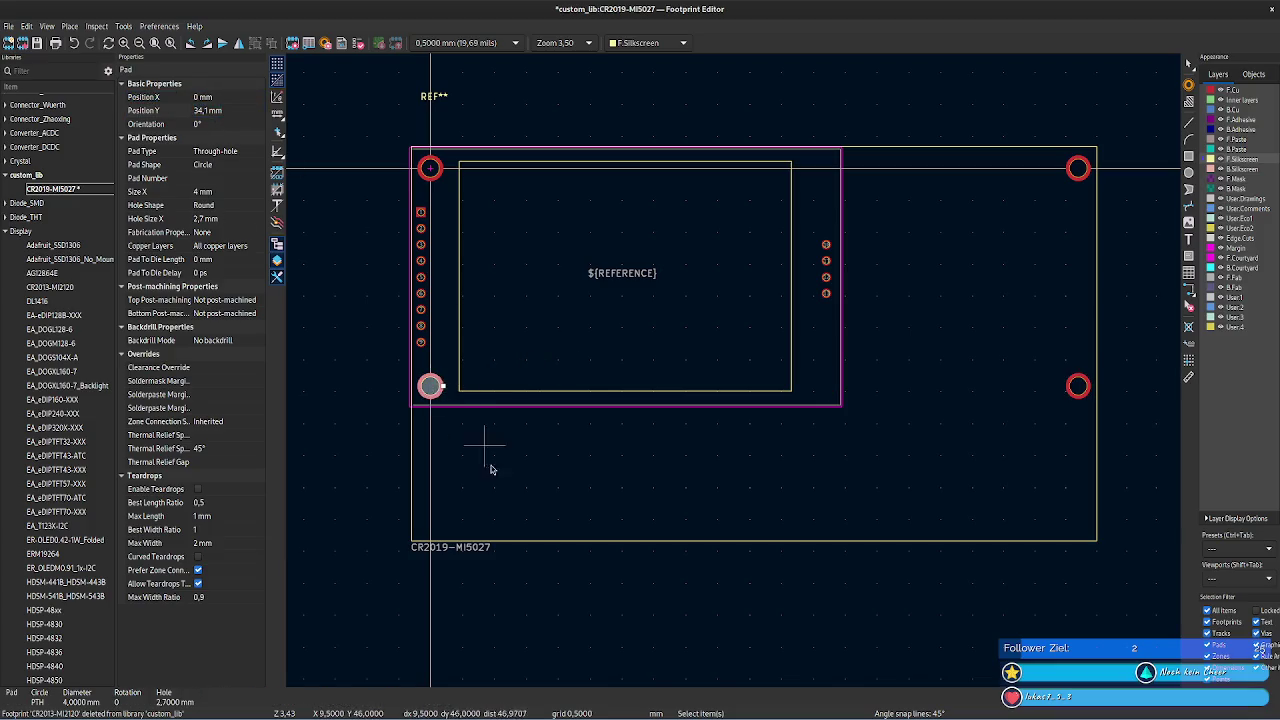
pyautogui.click(461, 541)
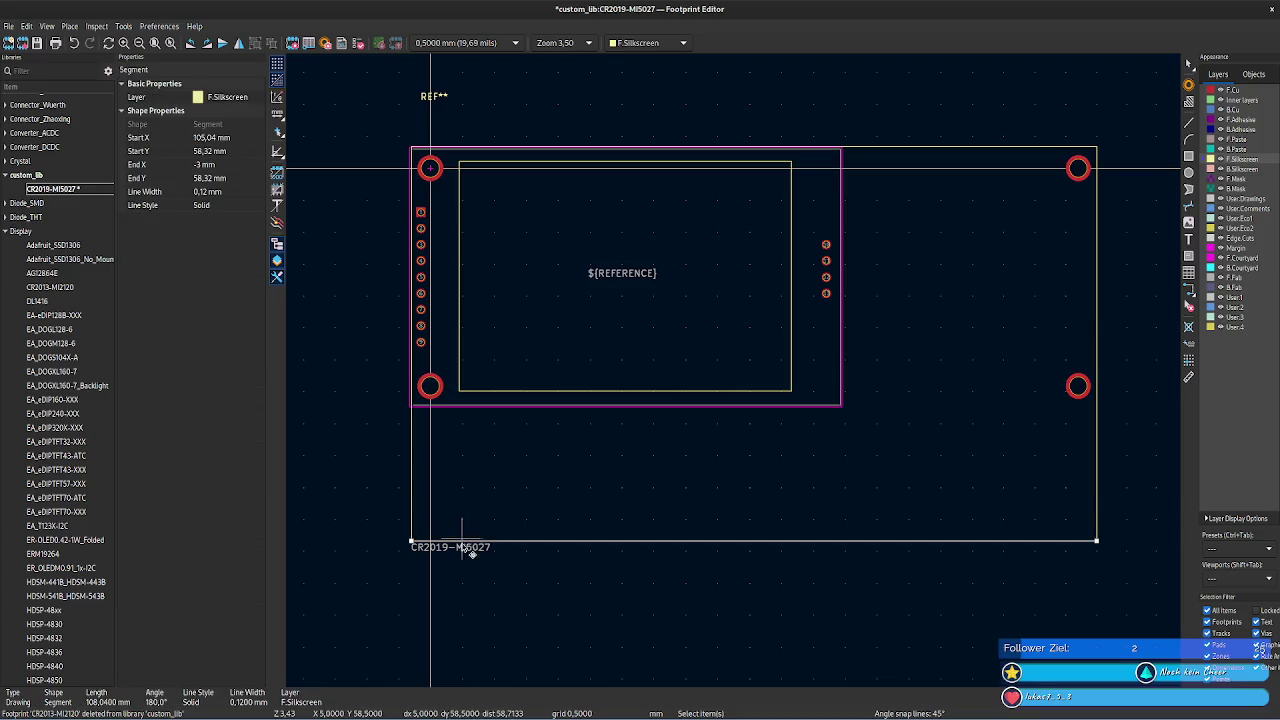
pyautogui.click(232, 151)
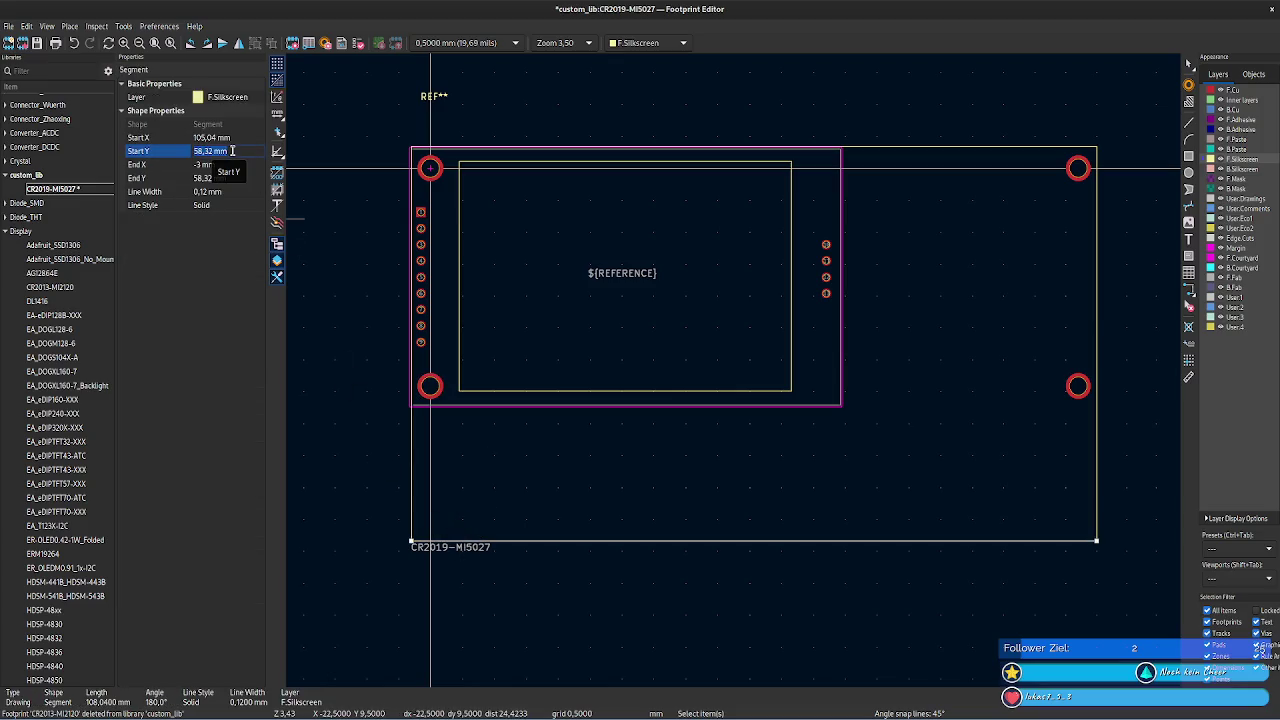
pyautogui.hotkey('alt', 'Tab')
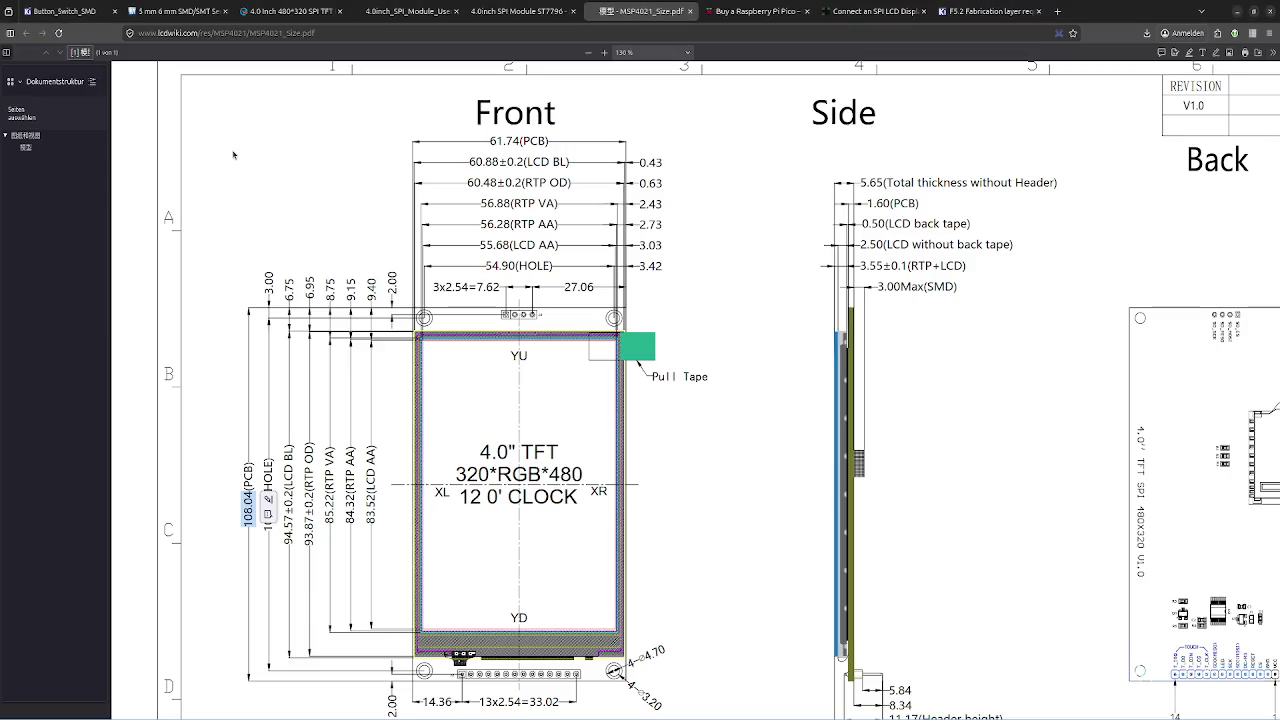
pyautogui.hotkey('alt', 'Tab')
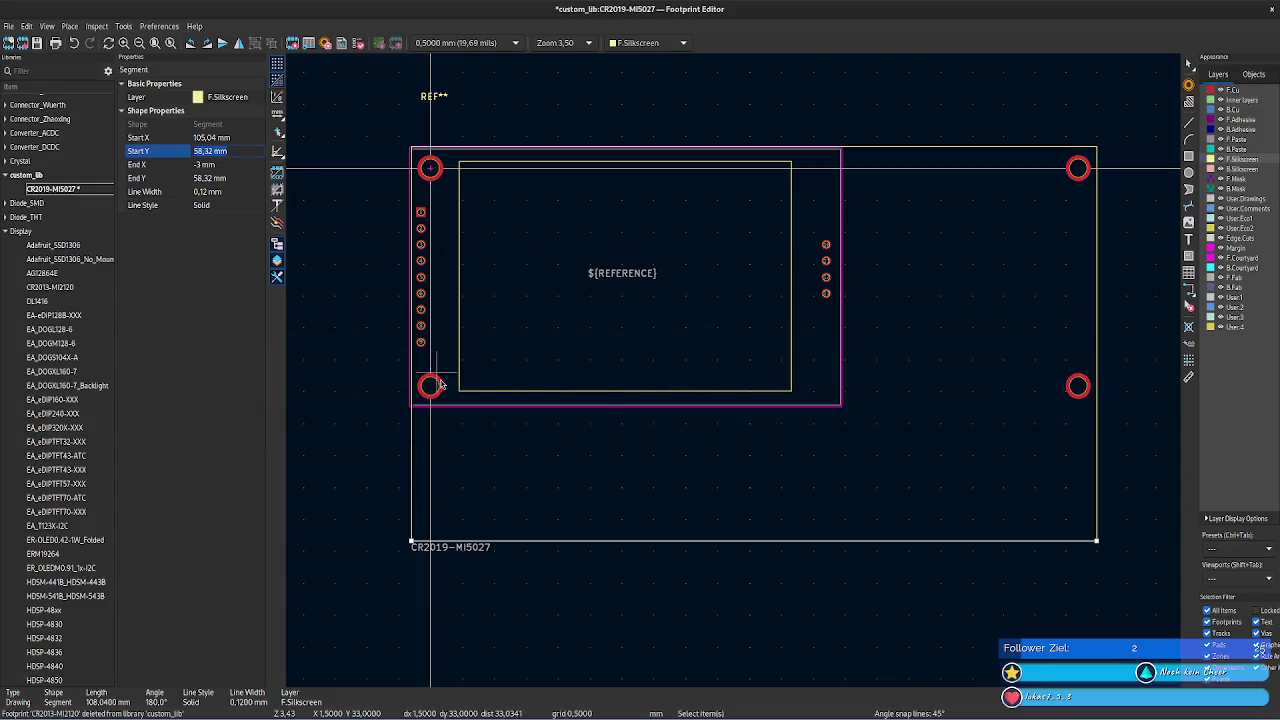
# - Move the bottom-left mounting hole to Y 54,9 mm
pyautogui.click(430, 386)
pyautogui.click(235, 110)
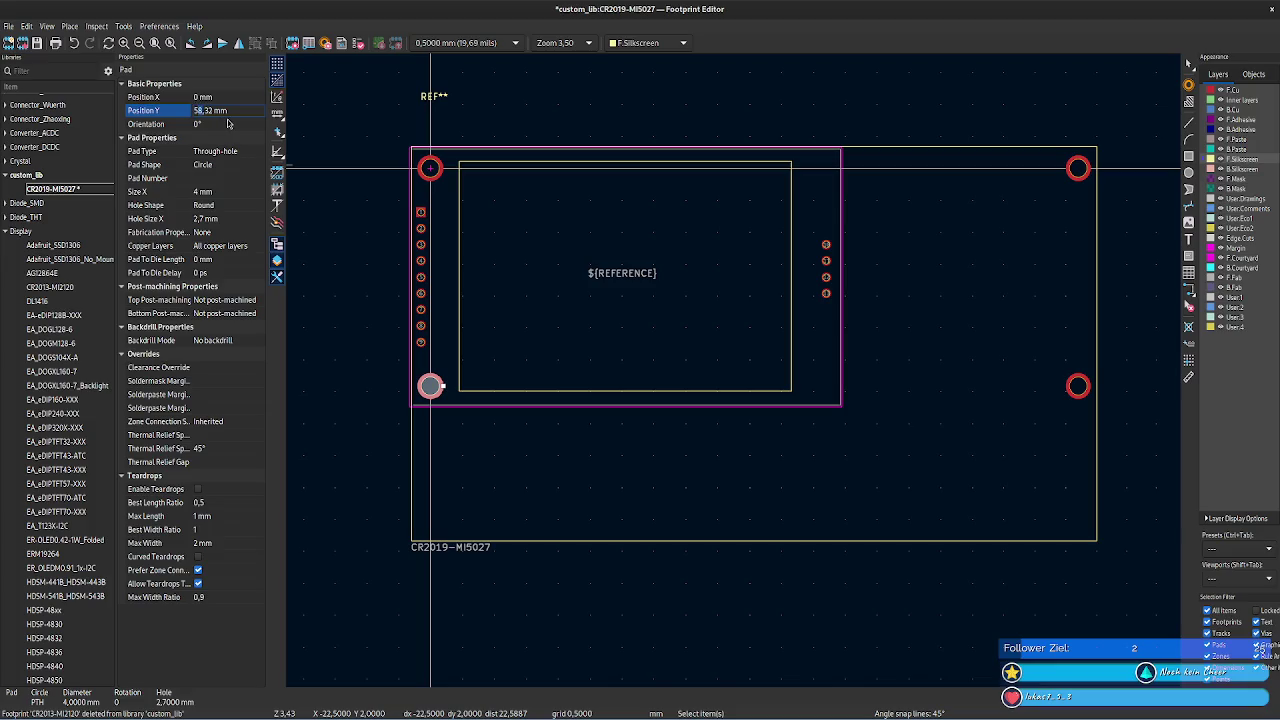
pyautogui.press('BackSpace')
pyautogui.write('5')
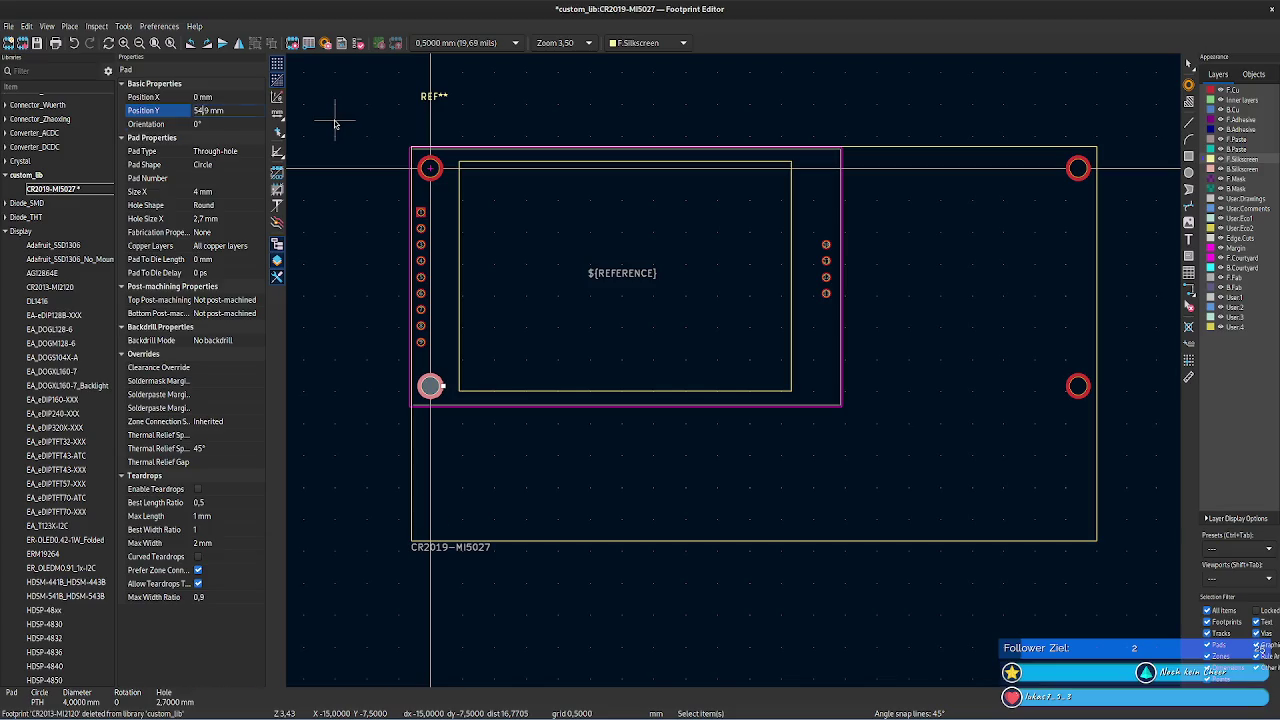
pyautogui.press('Return')
# - Paste 54,9 mm into the bottom-right mounting hole's Y position
pyautogui.click(233, 110)
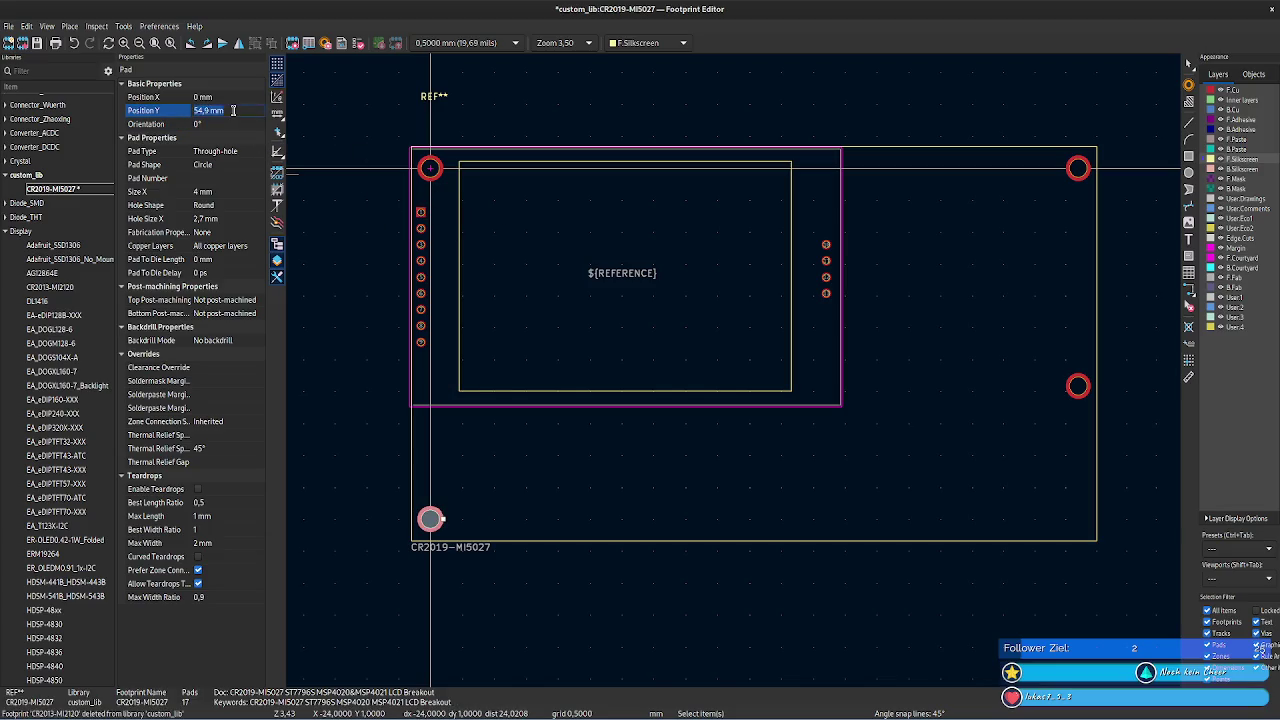
pyautogui.click(1078, 386)
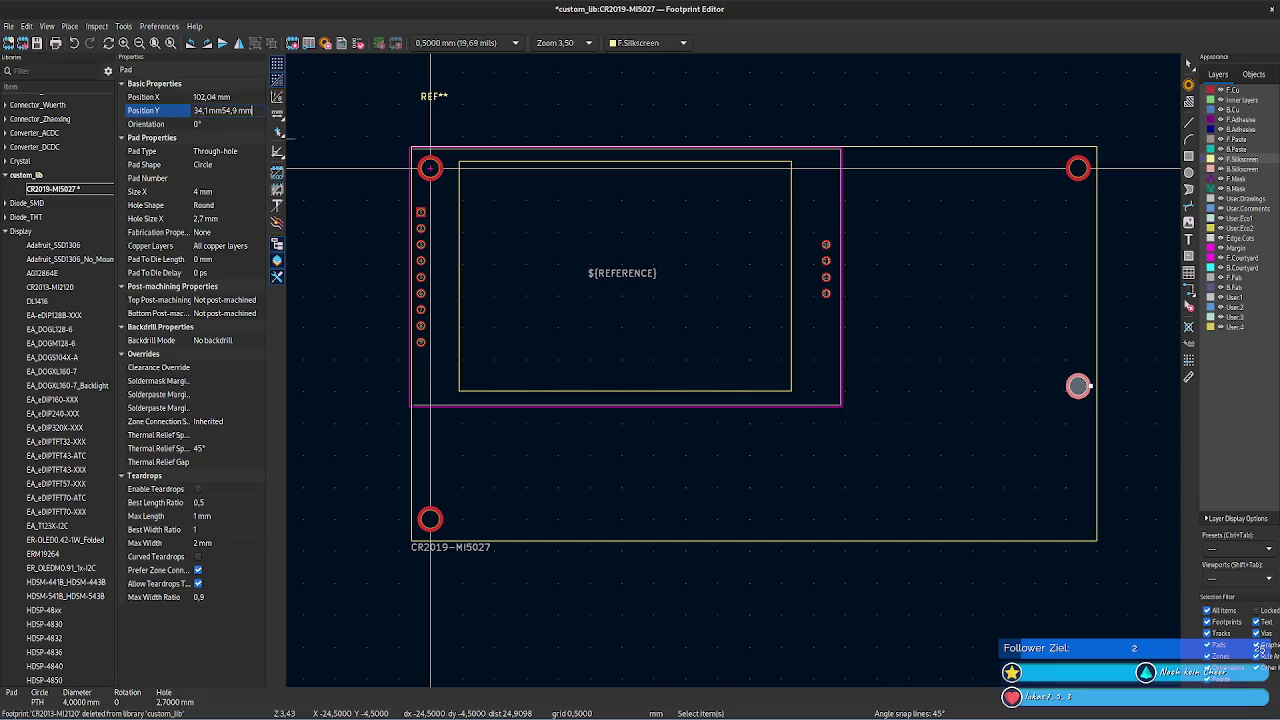
pyautogui.hotkey('ctrl', 'a')
pyautogui.write('54,9 mm')
pyautogui.press('Tab')
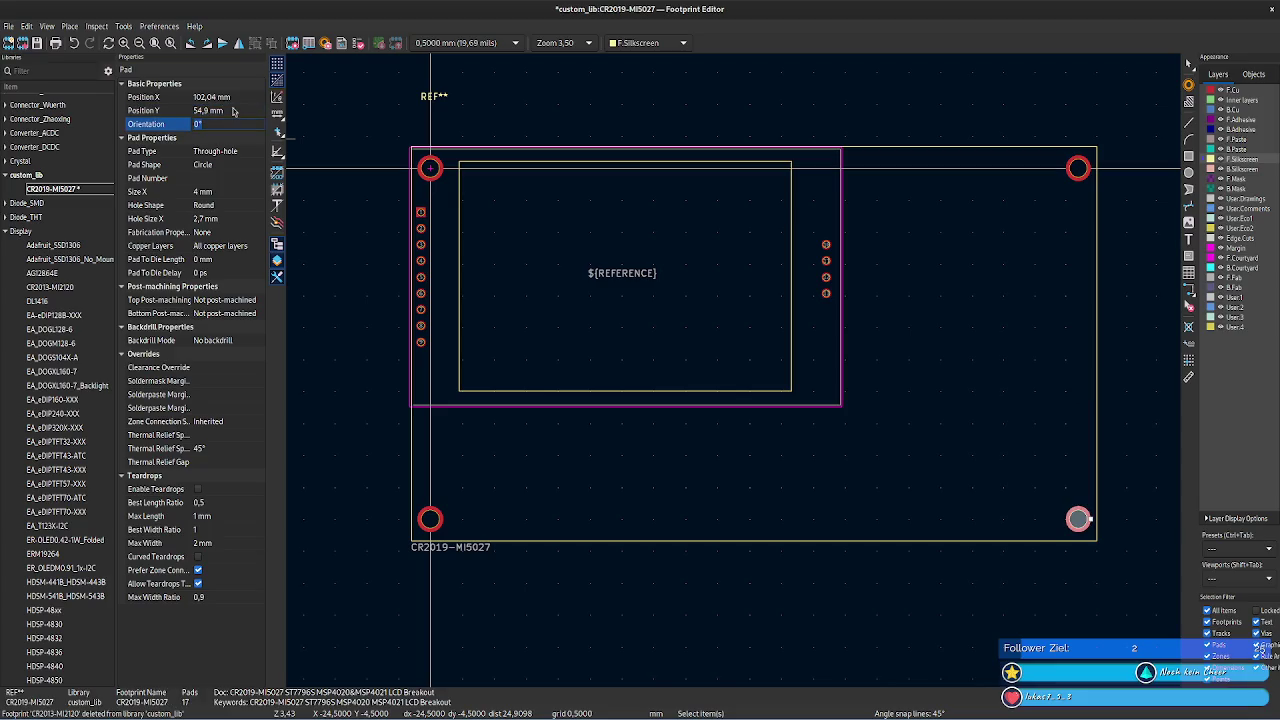
pyautogui.click(1123, 386)
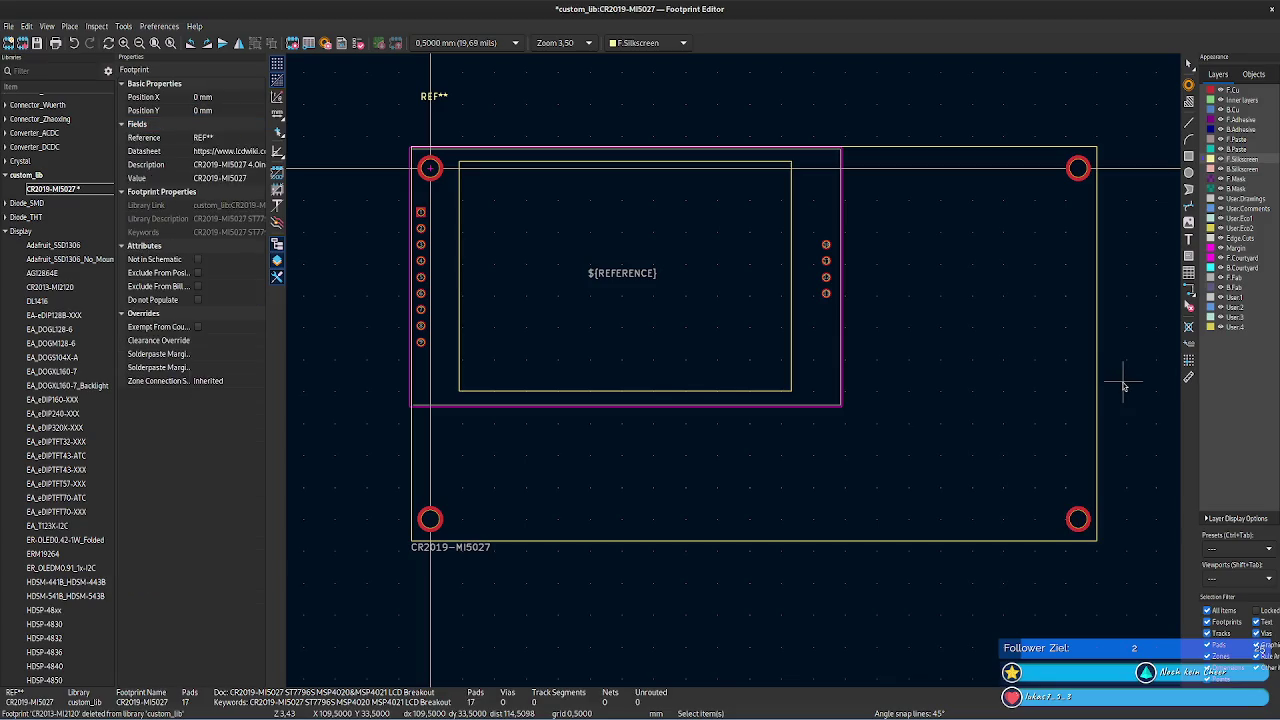
pyautogui.click(421, 343)
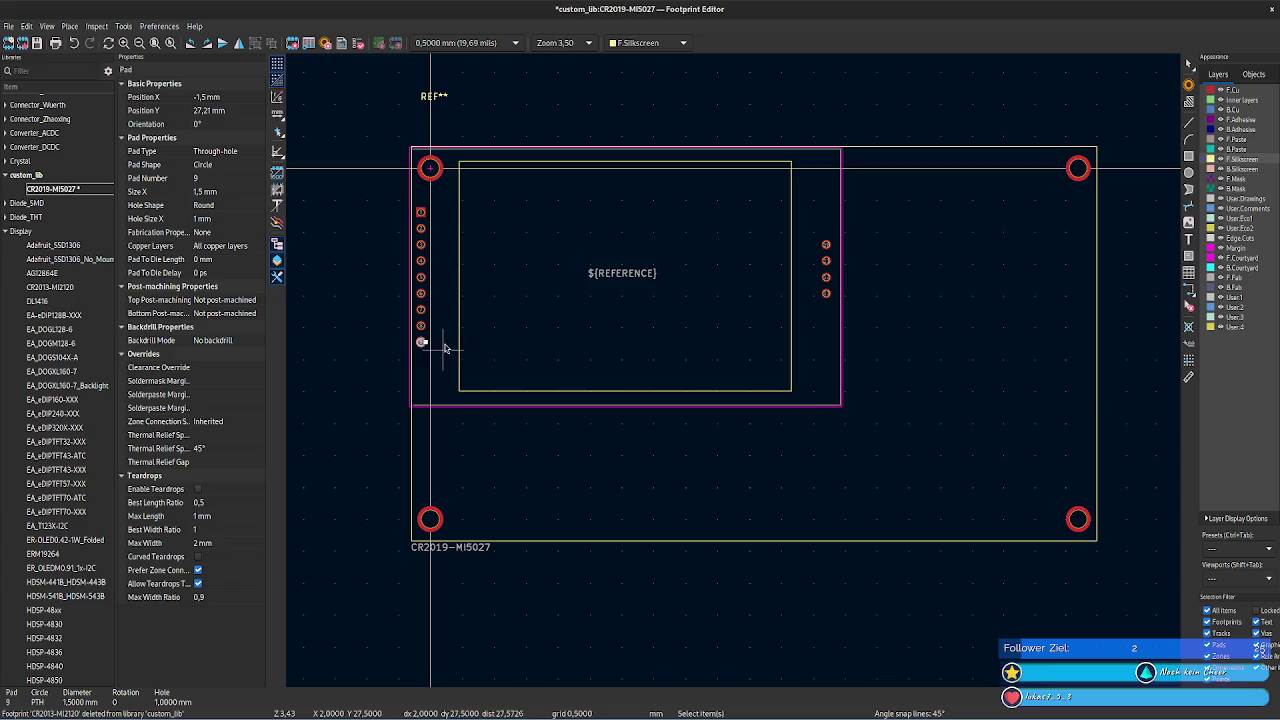
# - Check the outline's right edge at X 105,04 mm against the datasheet drawing
pyautogui.click(711, 392)
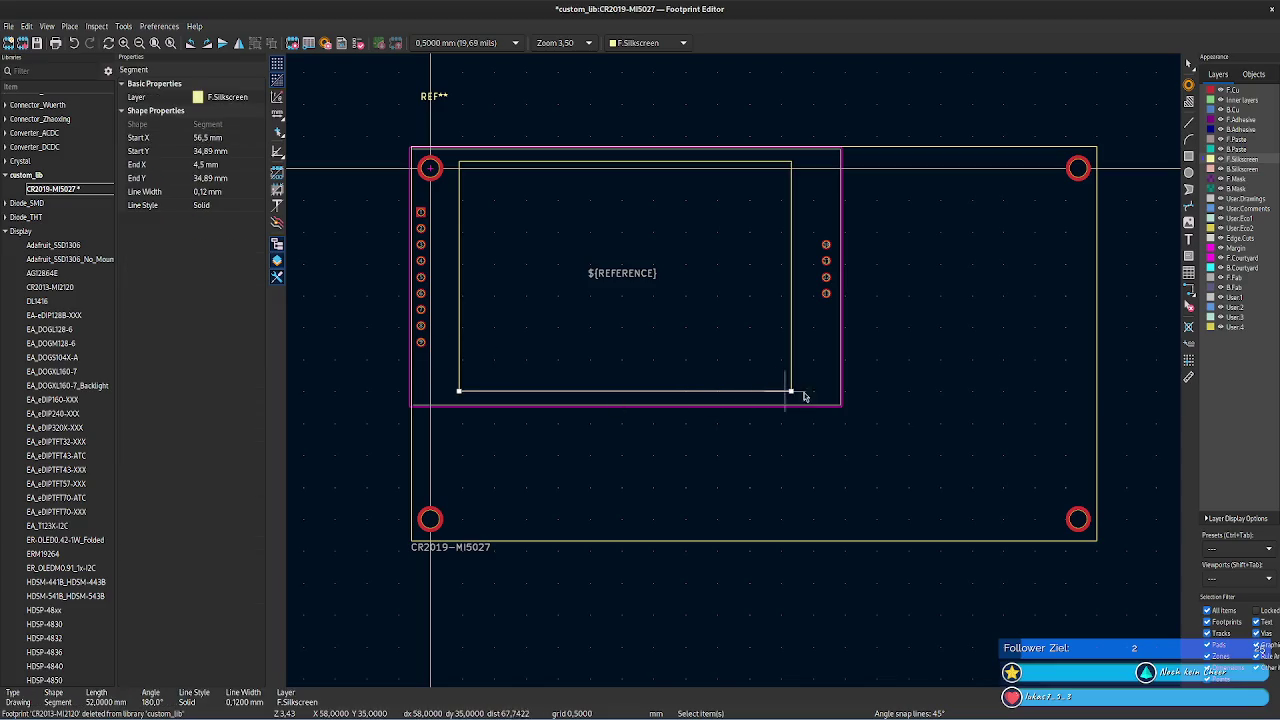
pyautogui.click(853, 377)
pyautogui.click(827, 246)
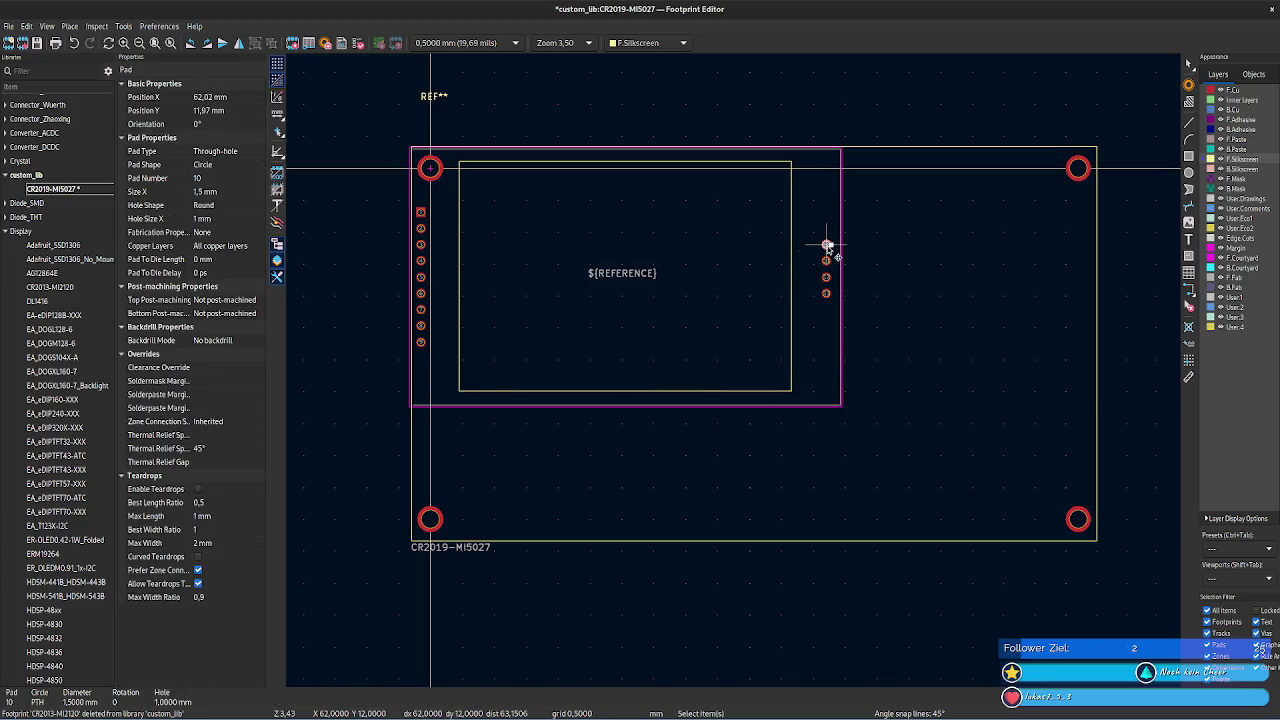
pyautogui.hotkey('alt', 'Tab')
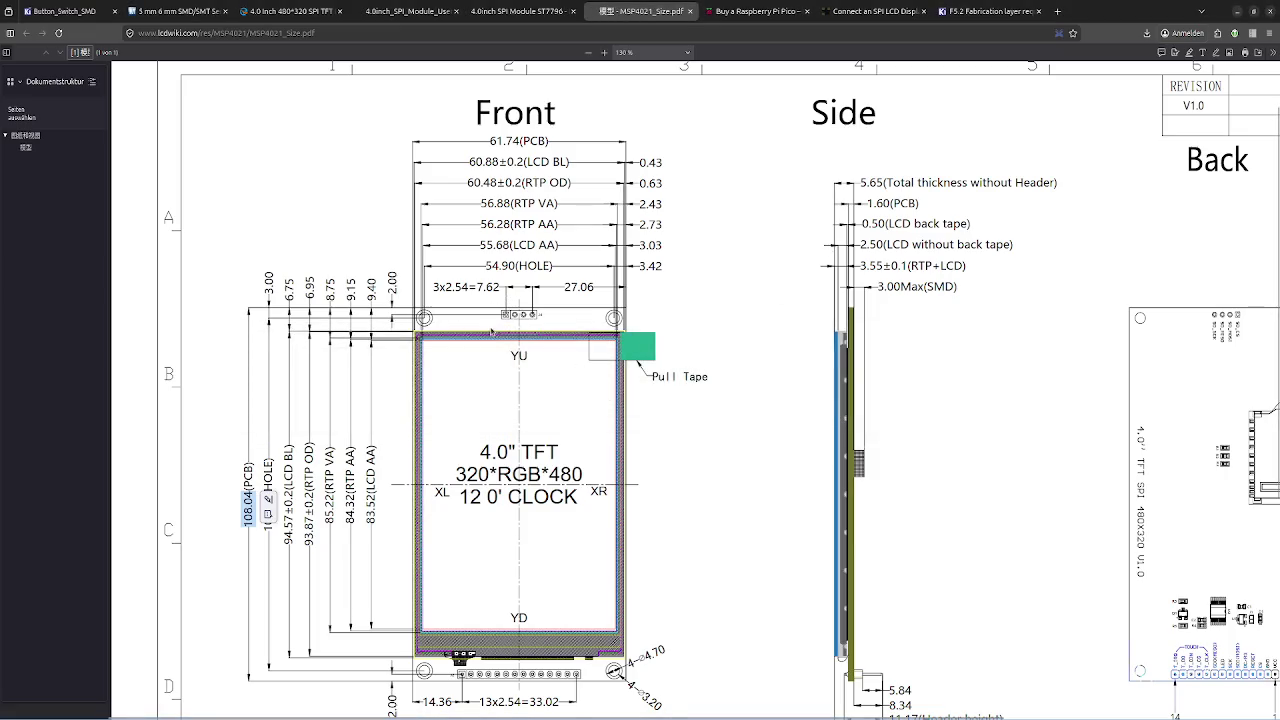
pyautogui.scroll(1, 491, 331)
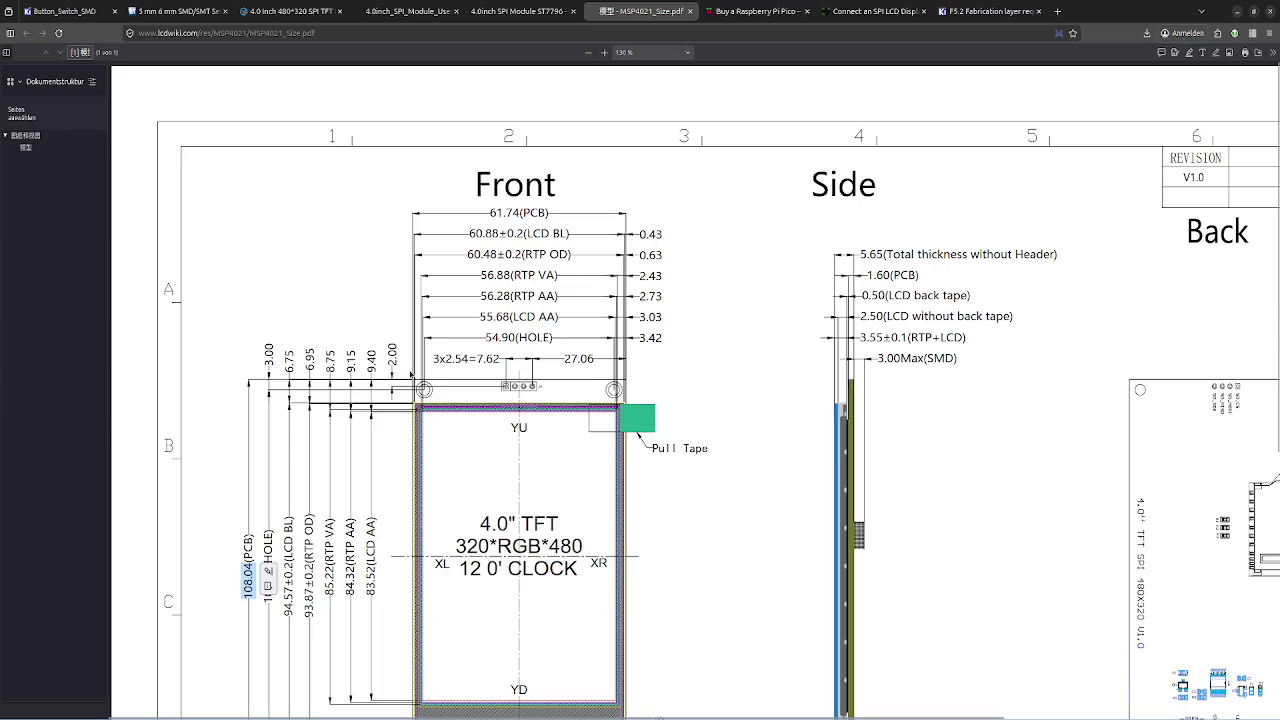
pyautogui.hotkey('alt', 'Tab')
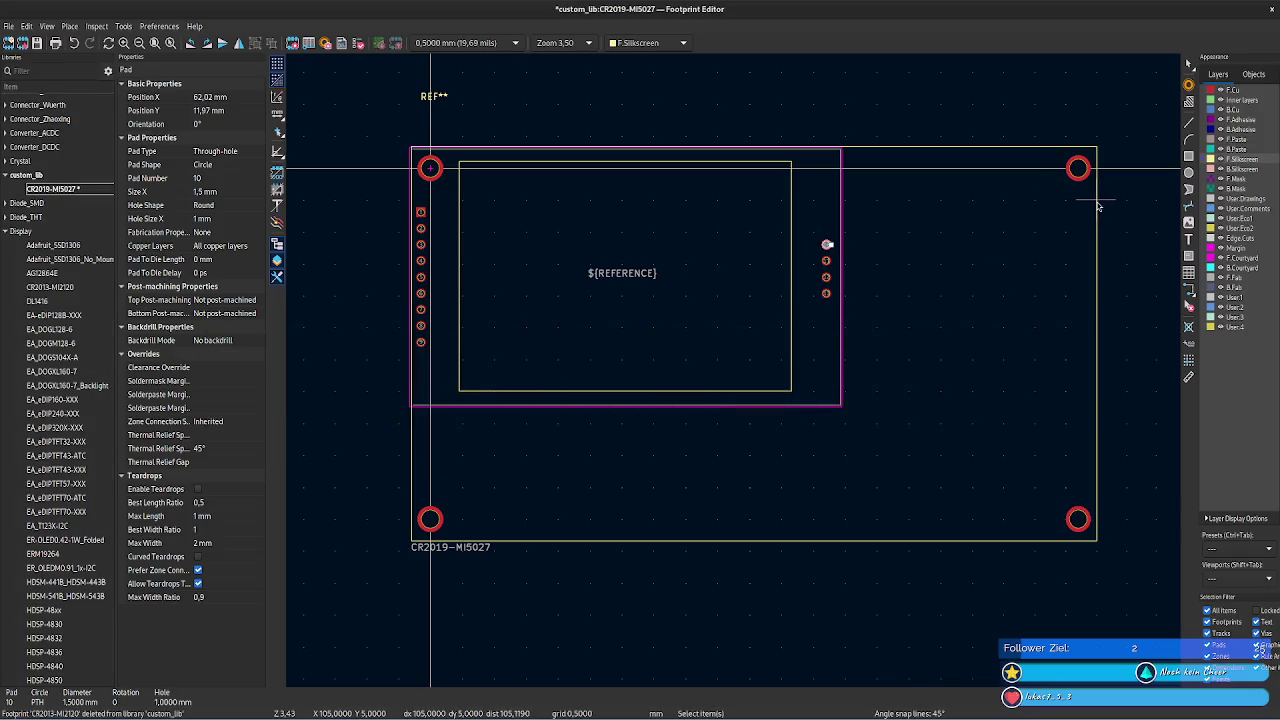
pyautogui.click(1097, 205)
pyautogui.click(240, 136)
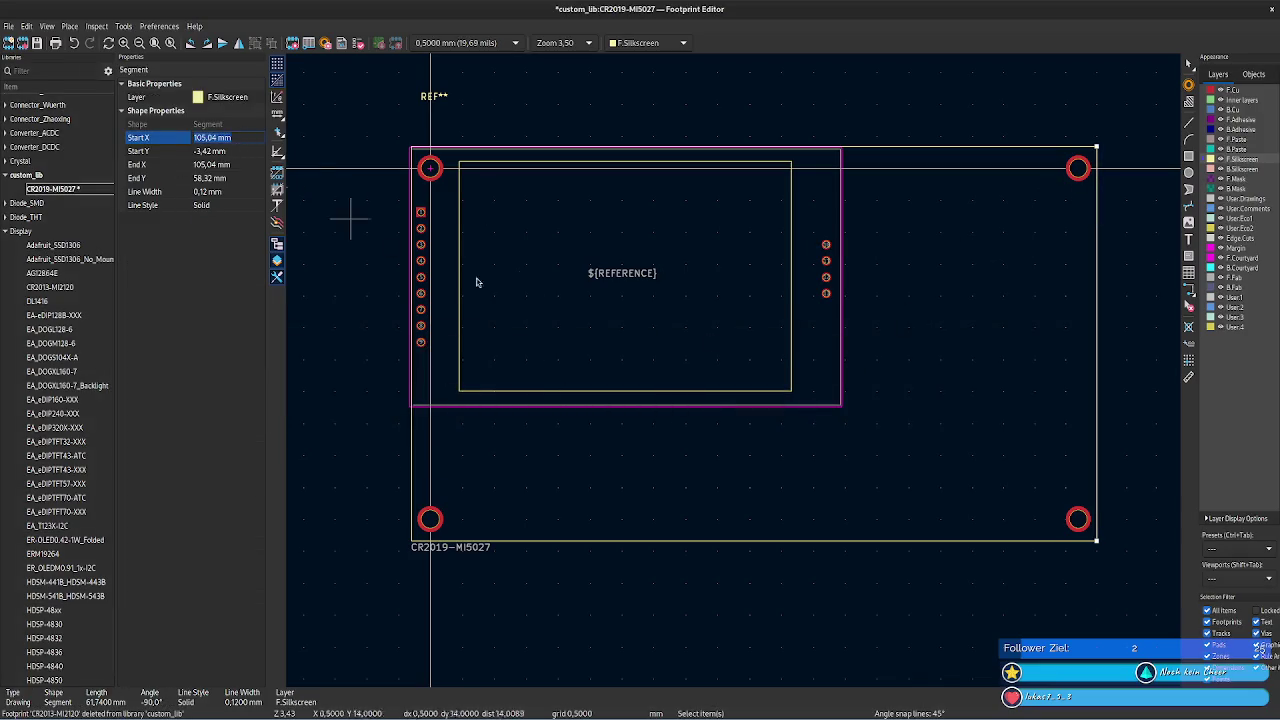
# - Box-select the four right-hand header pads and set their X to 103,04 mm
pyautogui.click(826, 244)
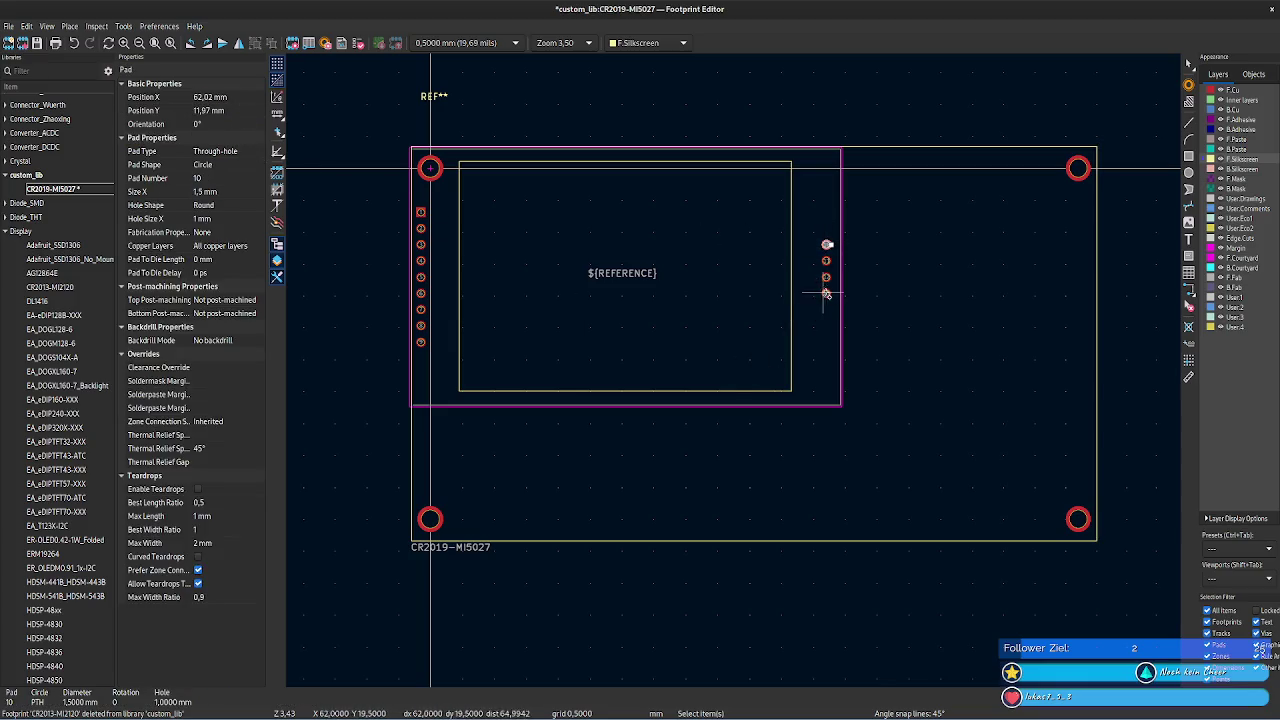
pyautogui.moveTo(832, 305); pyautogui.dragTo(818, 232)
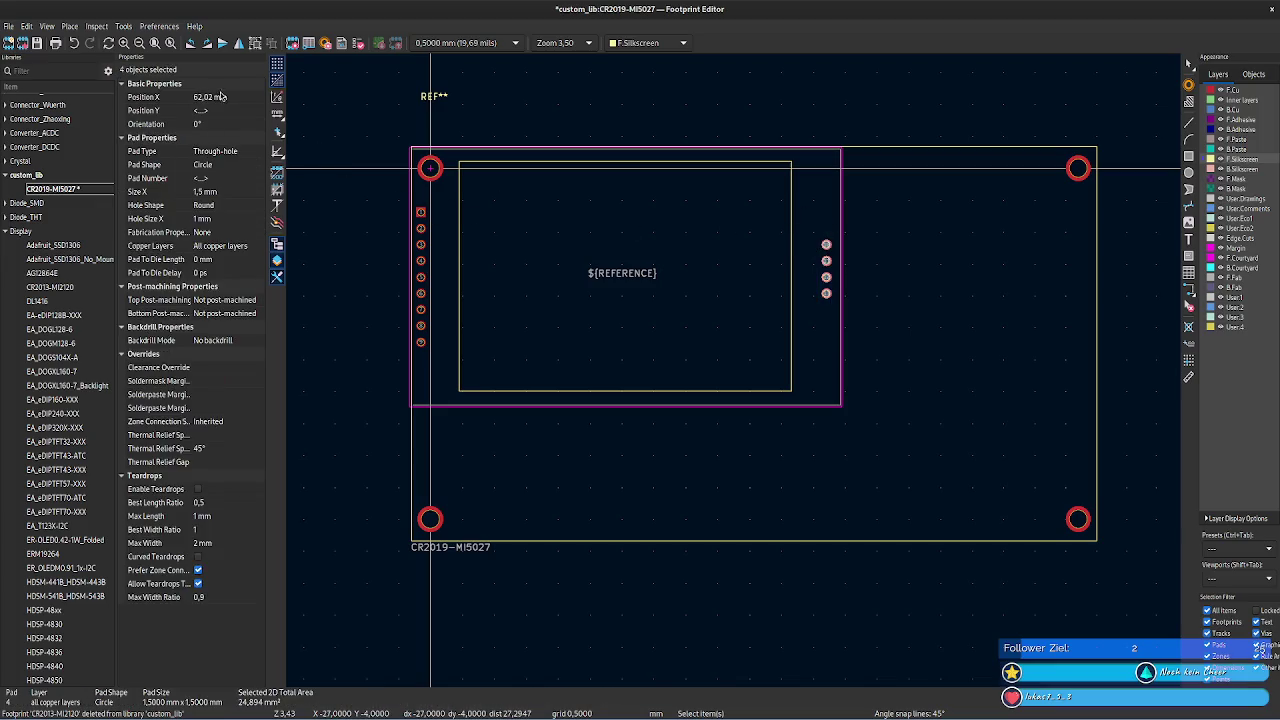
pyautogui.click(210, 96)
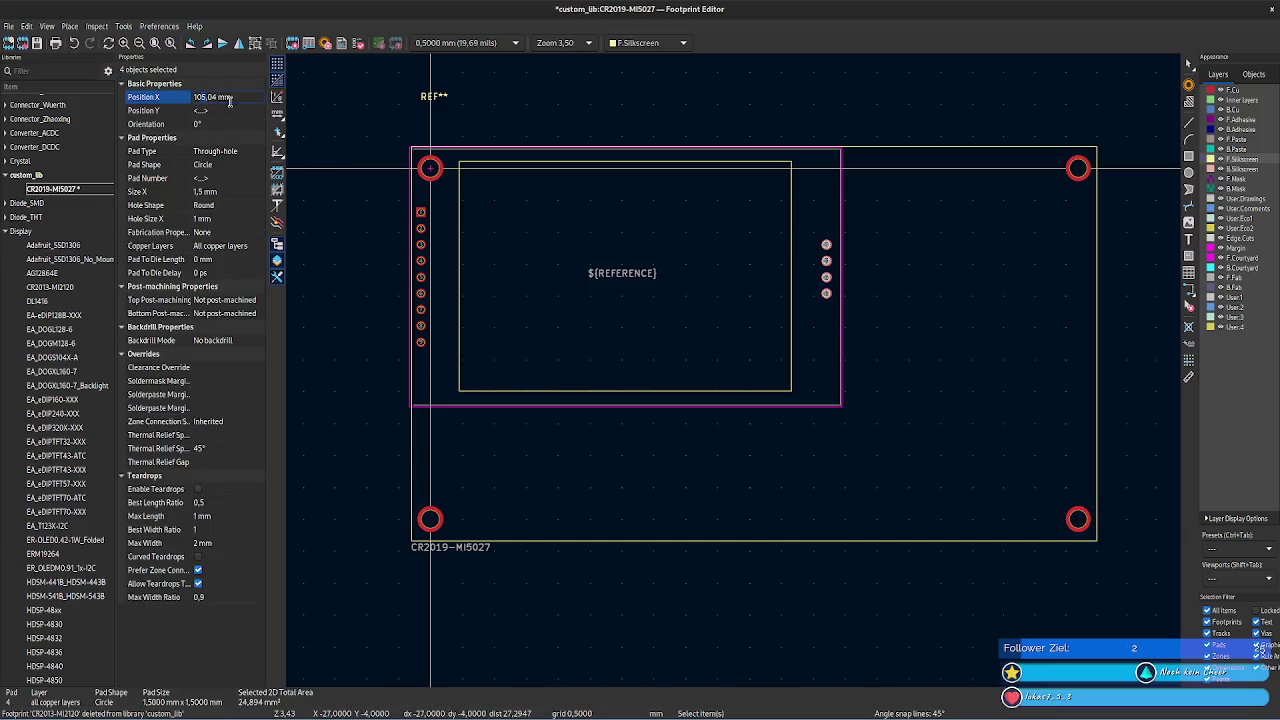
pyautogui.press('Tab')
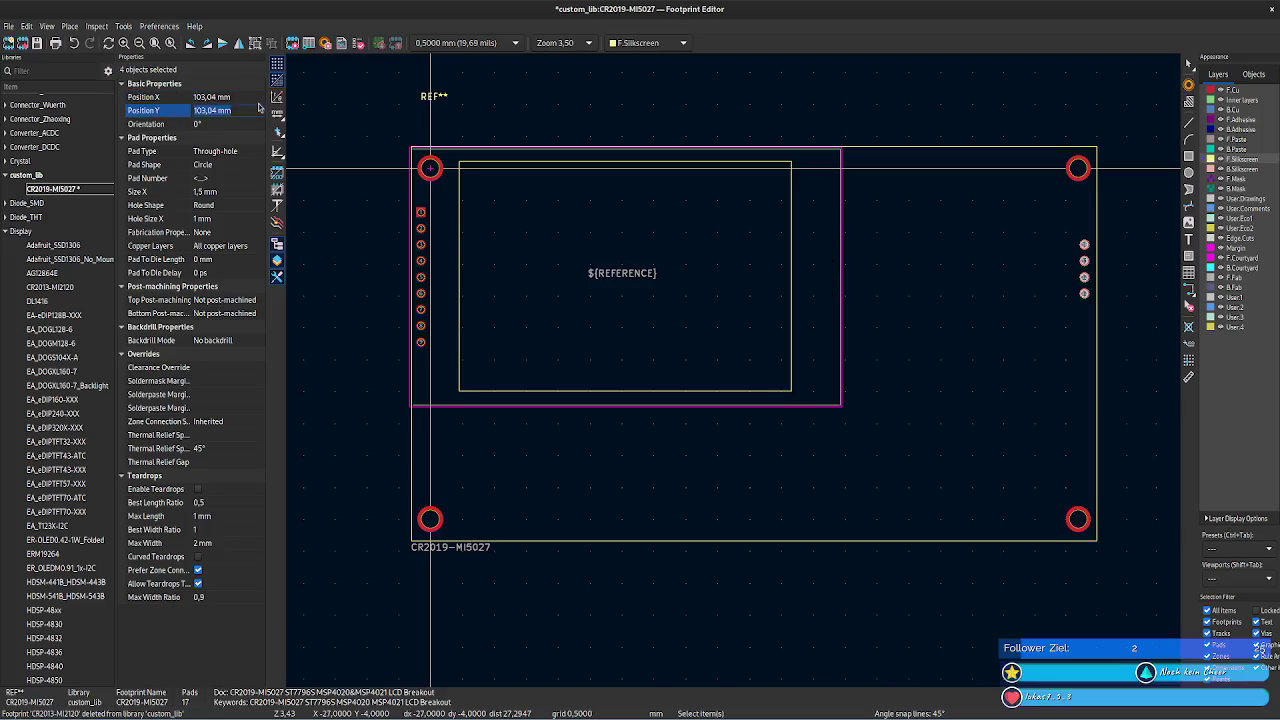
pyautogui.click(1041, 337)
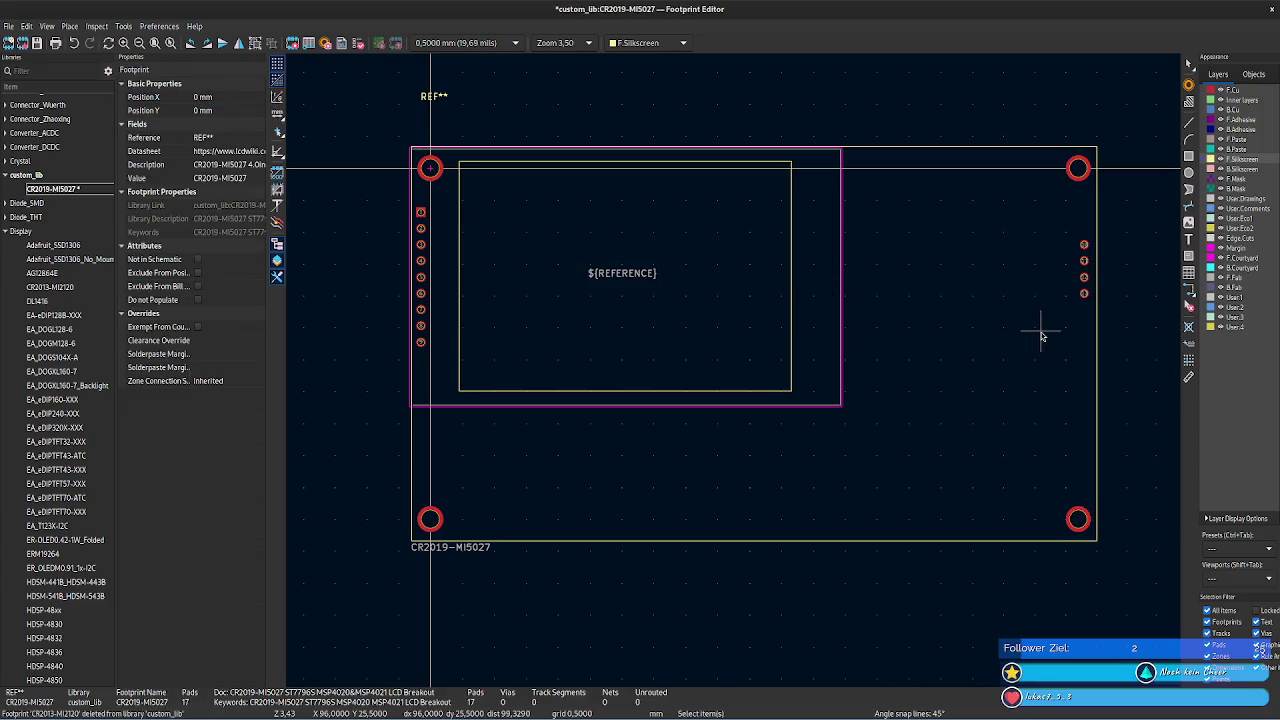
pyautogui.click(1084, 246)
pyautogui.moveTo(1100, 290); pyautogui.dragTo(1066, 231)
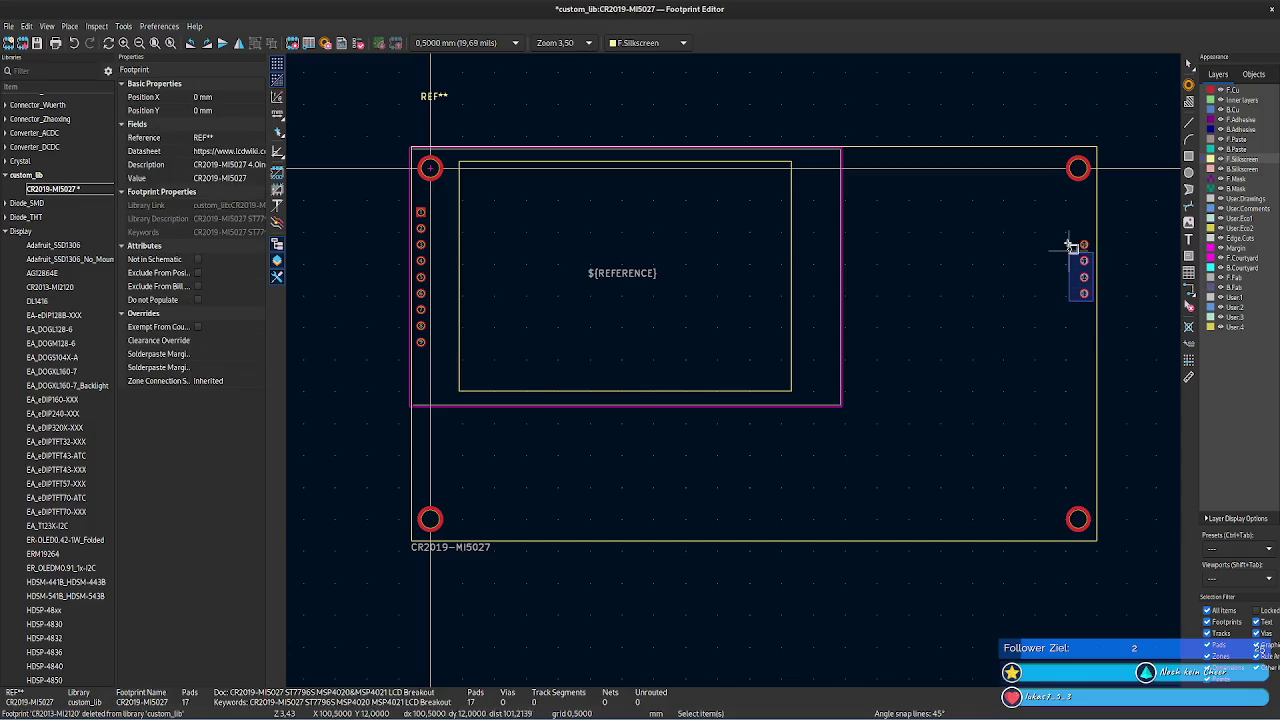
pyautogui.hotkey('alt', 'Tab')
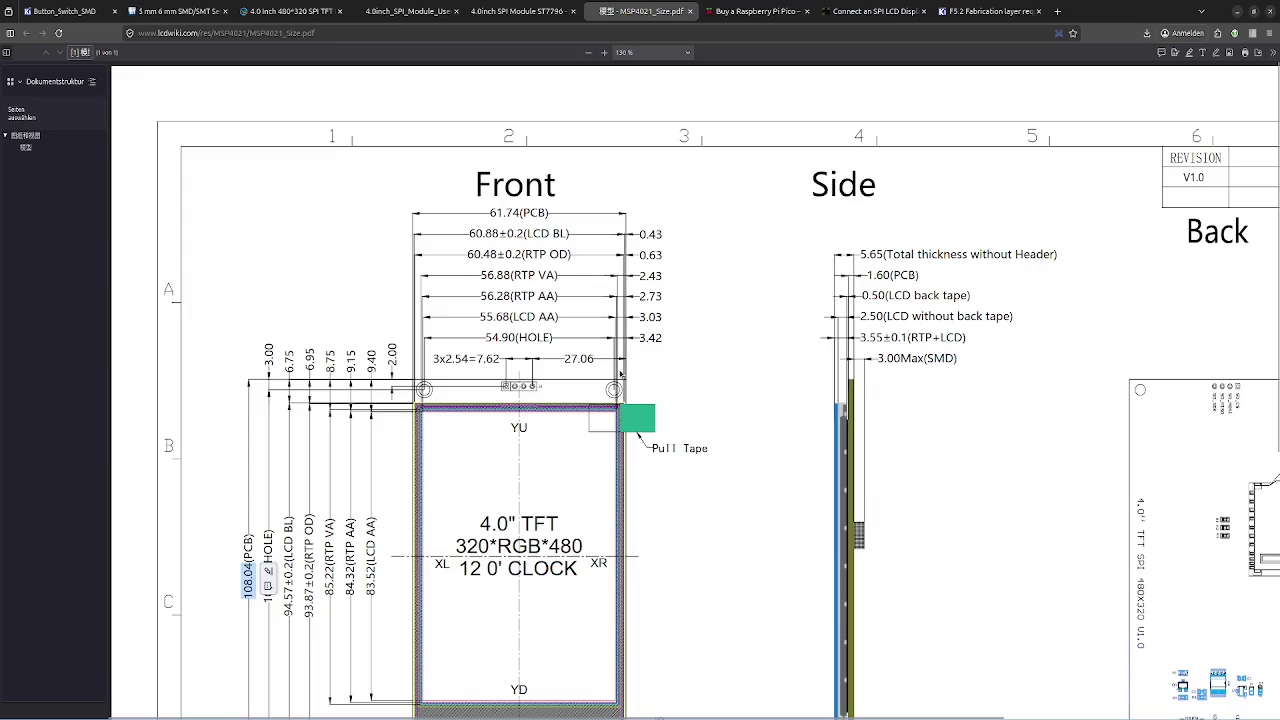
# - Check the bottom outline line's start Y against the datasheet drawing
pyautogui.hotkey('alt', 'Tab')
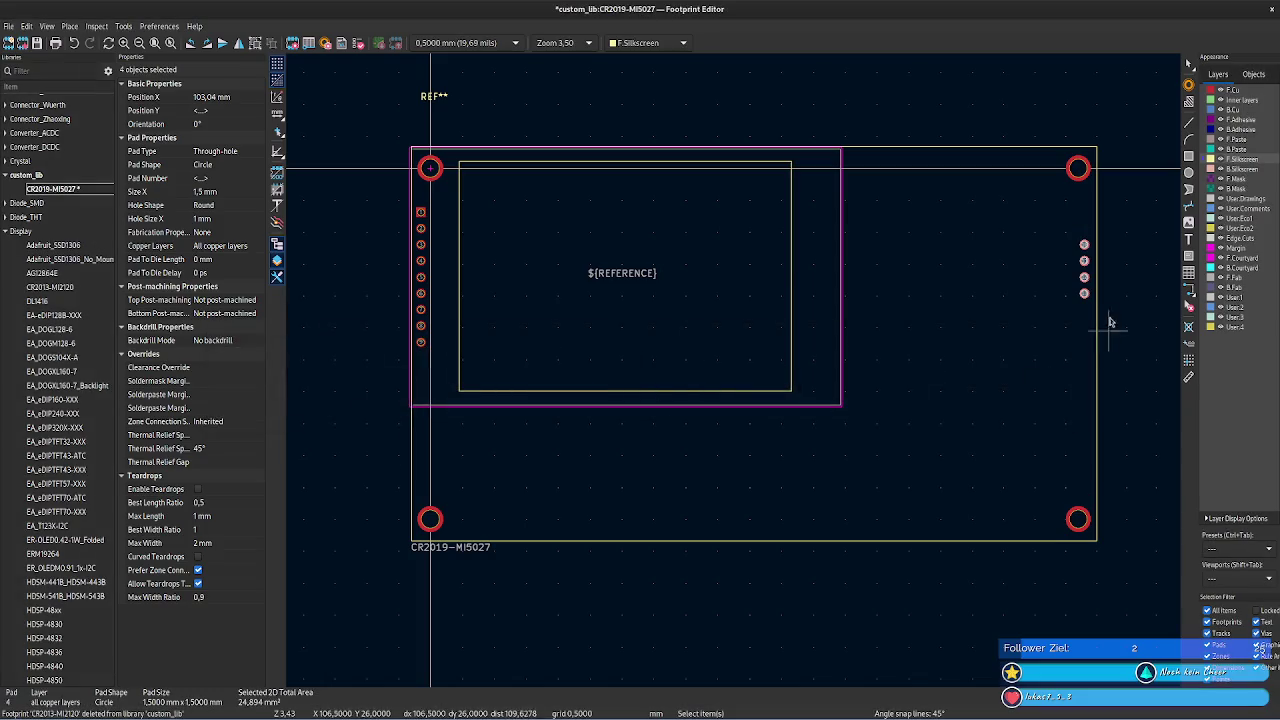
pyautogui.click(1068, 542)
pyautogui.hotkey('alt', 'Tab')
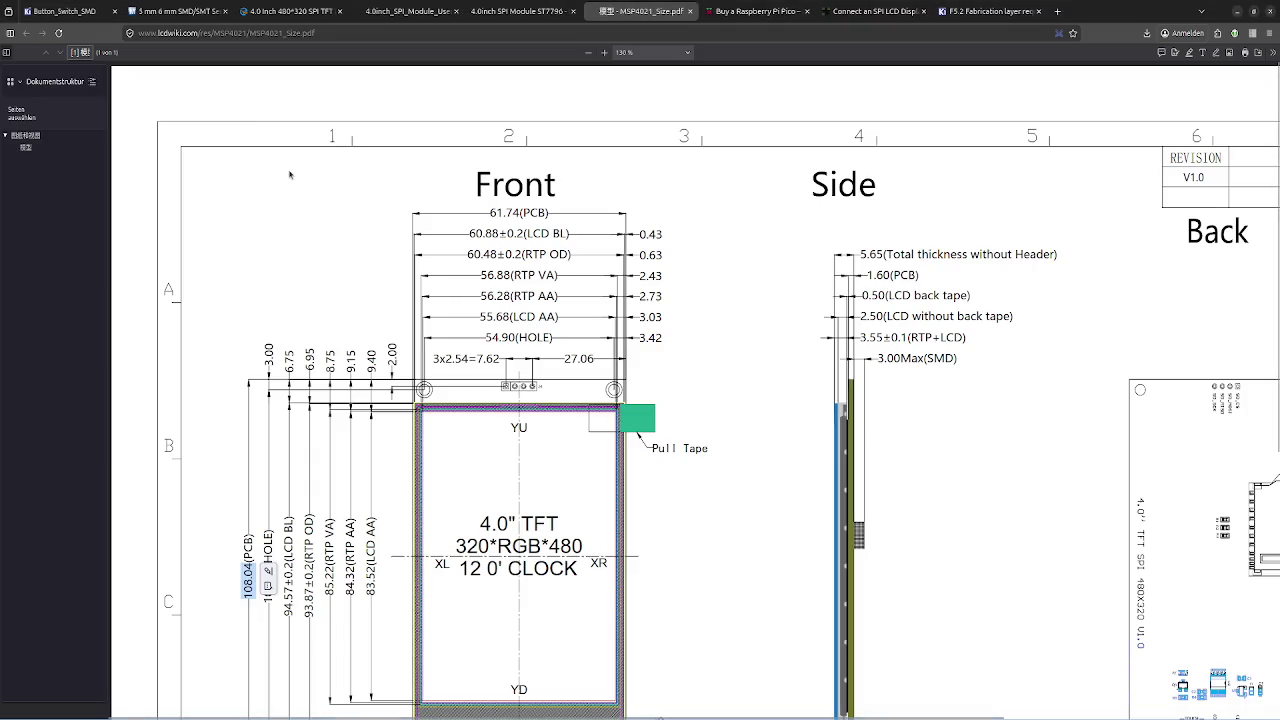
pyautogui.hotkey('alt', 'Tab')
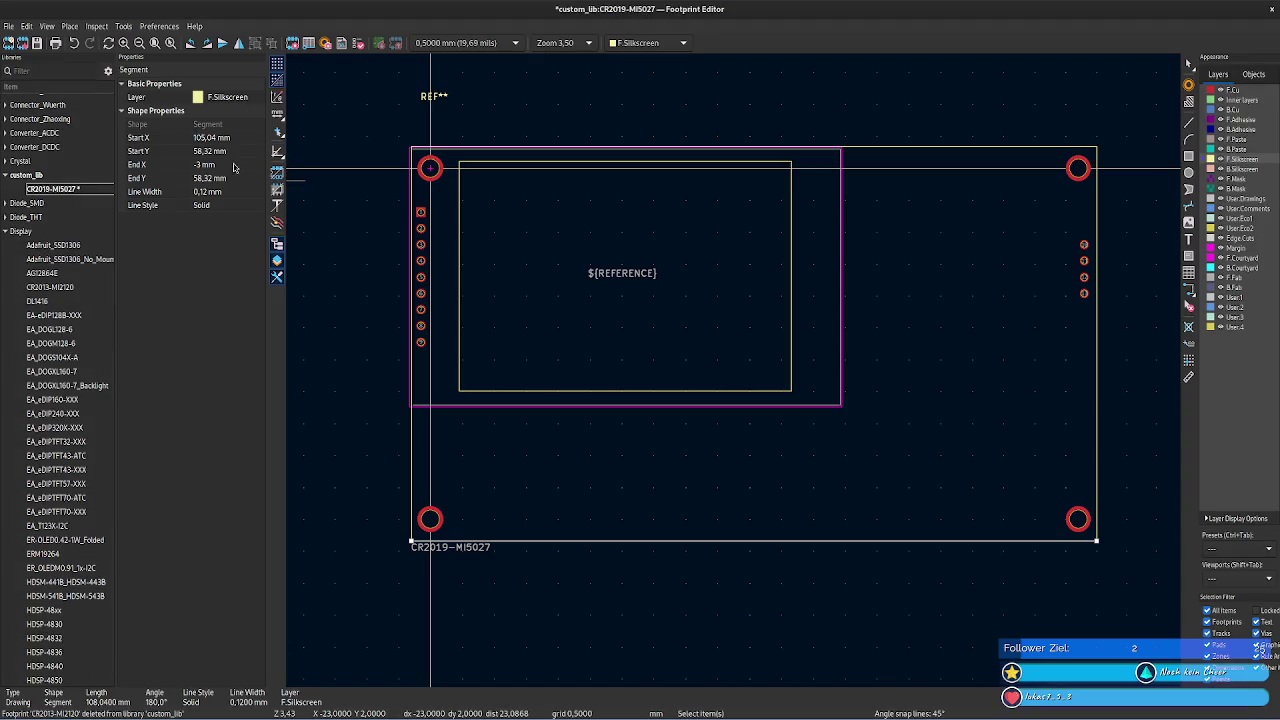
pyautogui.click(233, 151)
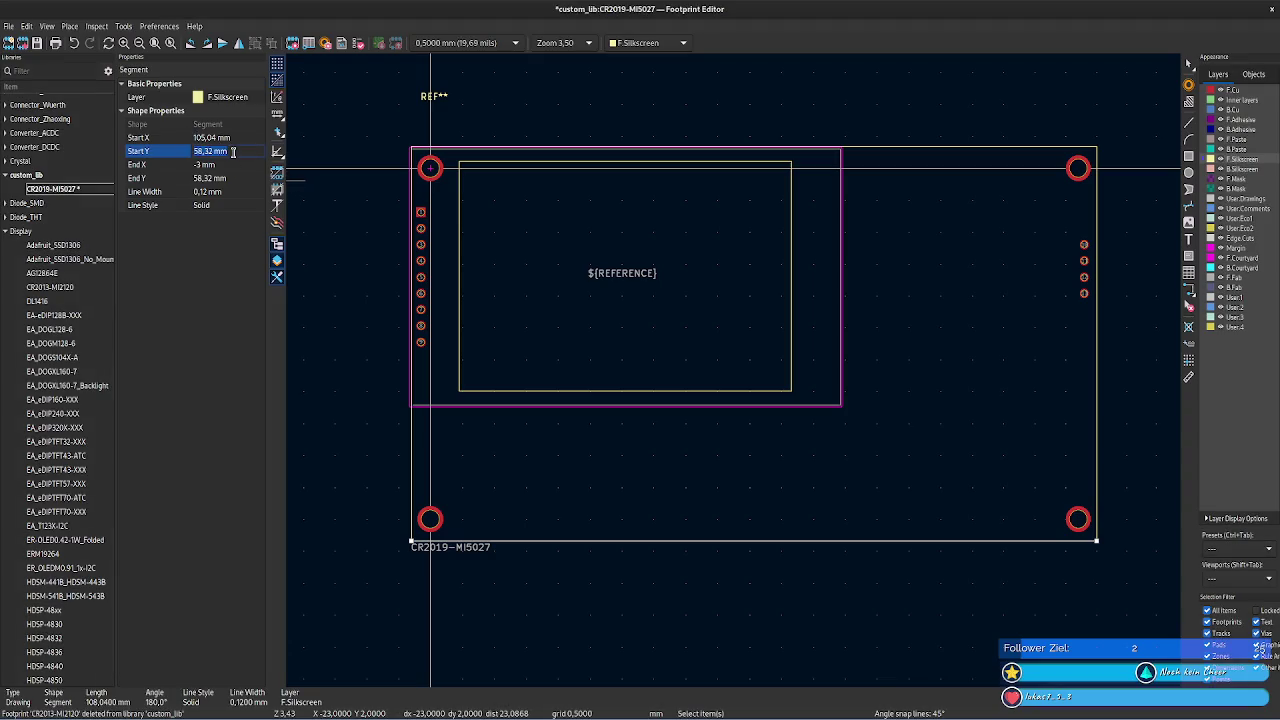
# - Set pad 13's Y position to 31,26 mm, confirming pin spacing in the datasheet
pyautogui.click(1084, 293)
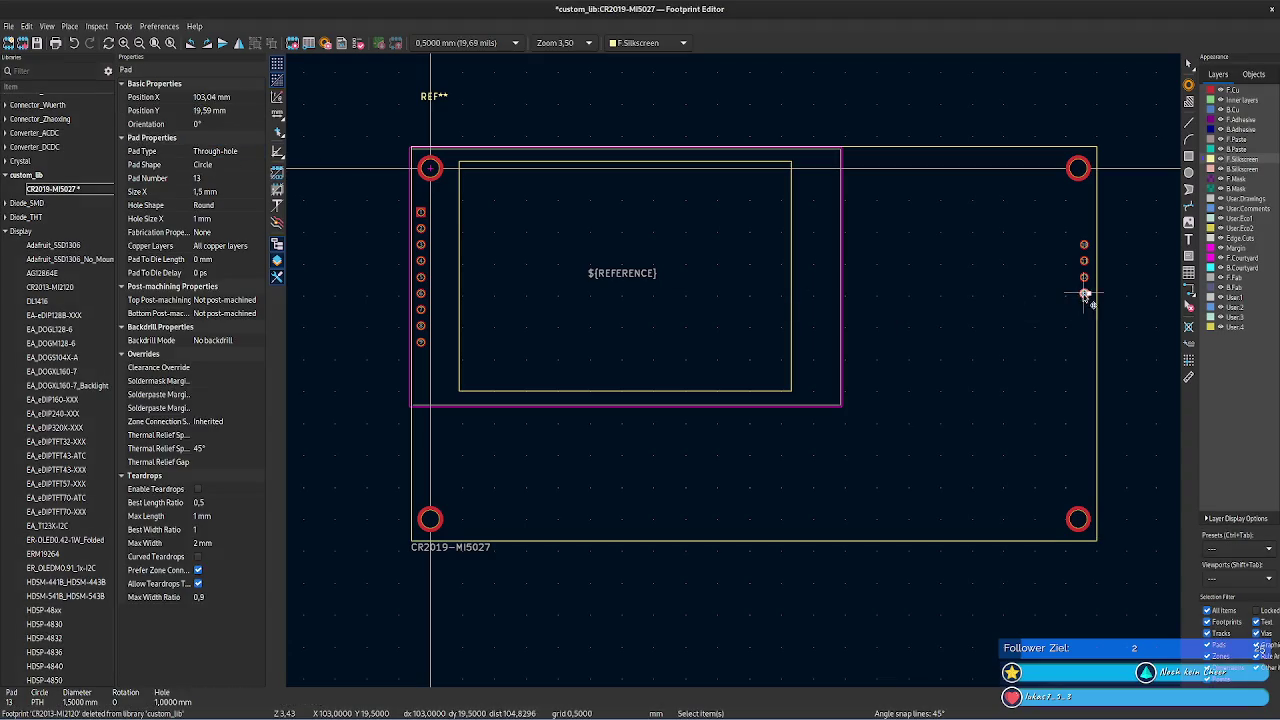
pyautogui.click(234, 110)
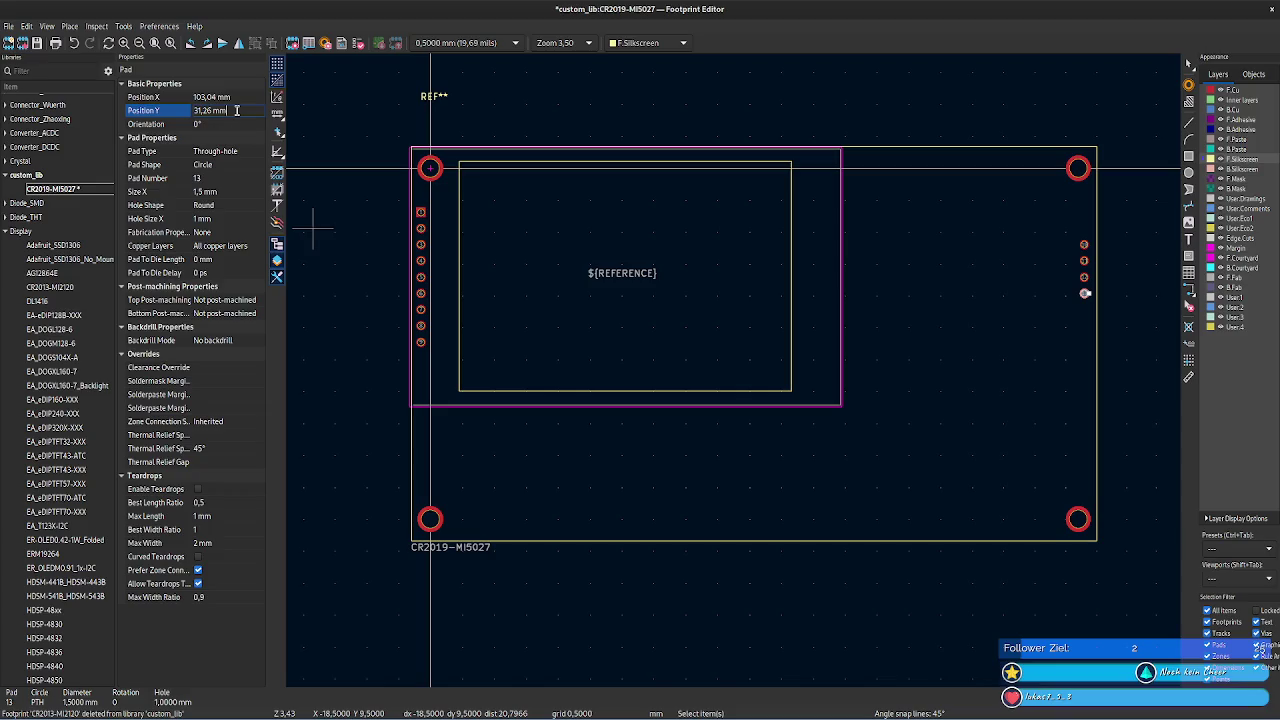
pyautogui.click(237, 97)
pyautogui.hotkey('alt', 'Tab')
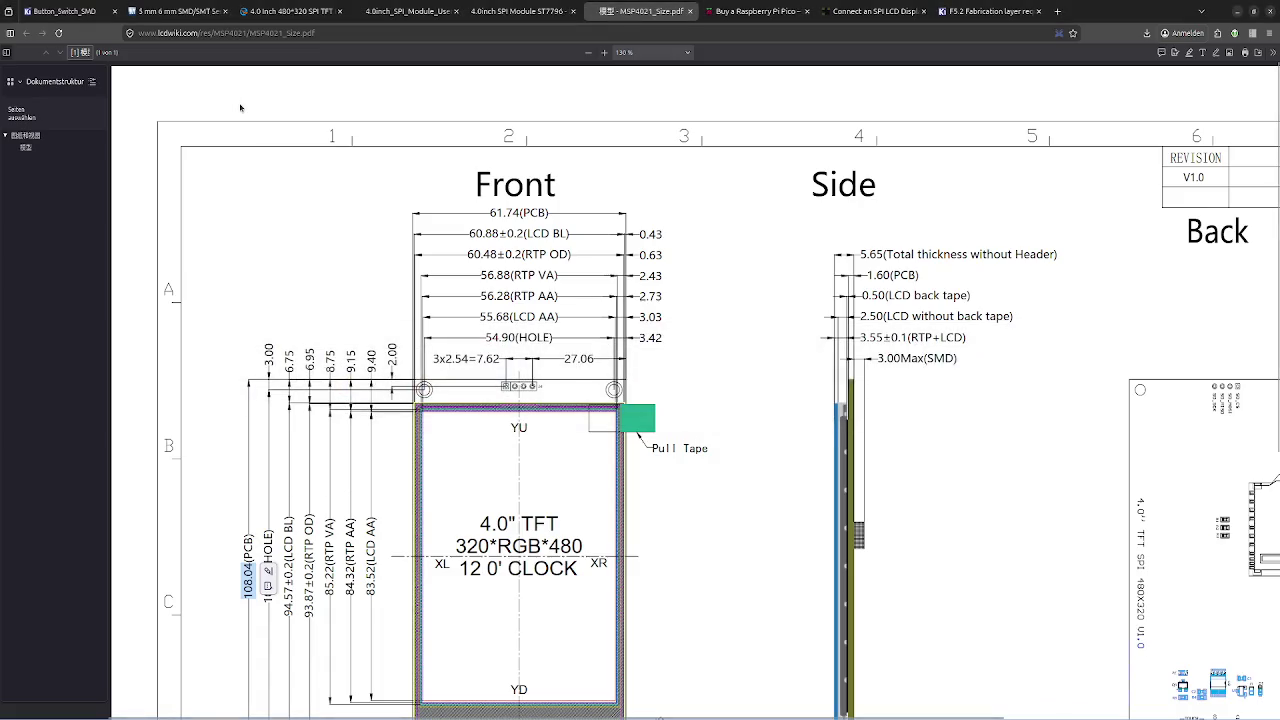
pyautogui.hotkey('alt', 'Tab')
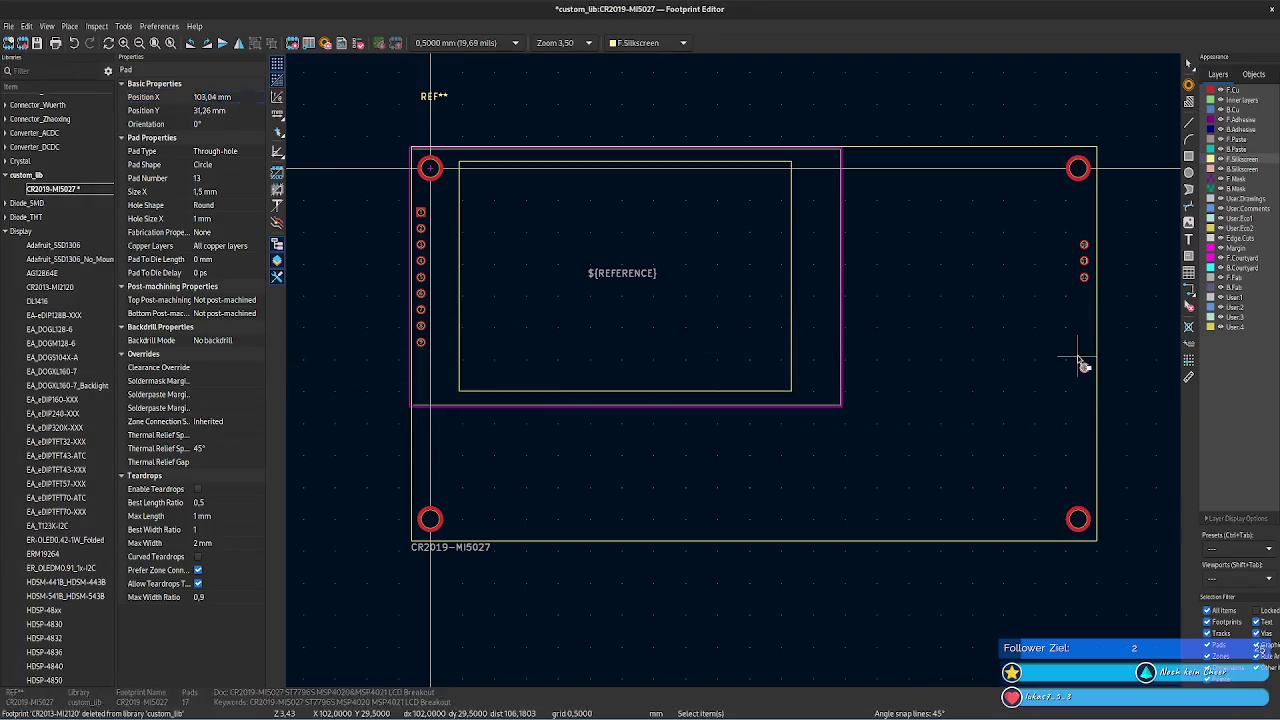
pyautogui.hotkey('alt', 'Tab')
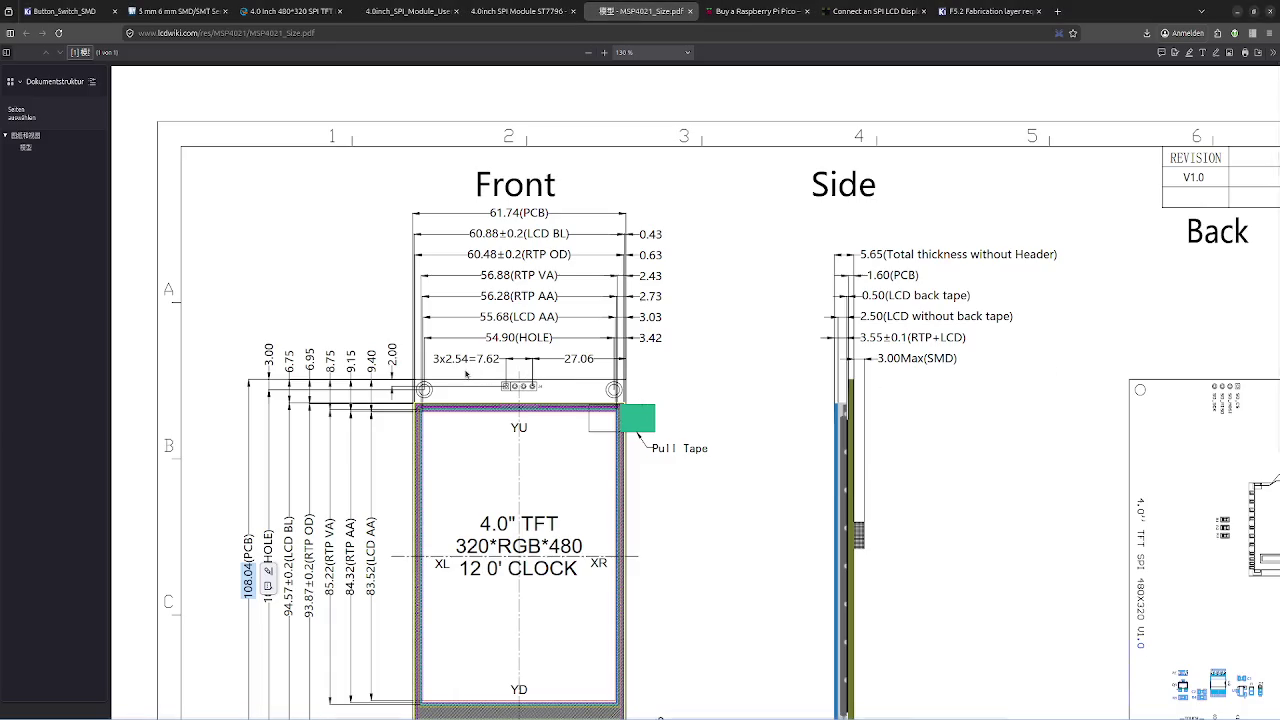
pyautogui.hotkey('alt', 'Tab')
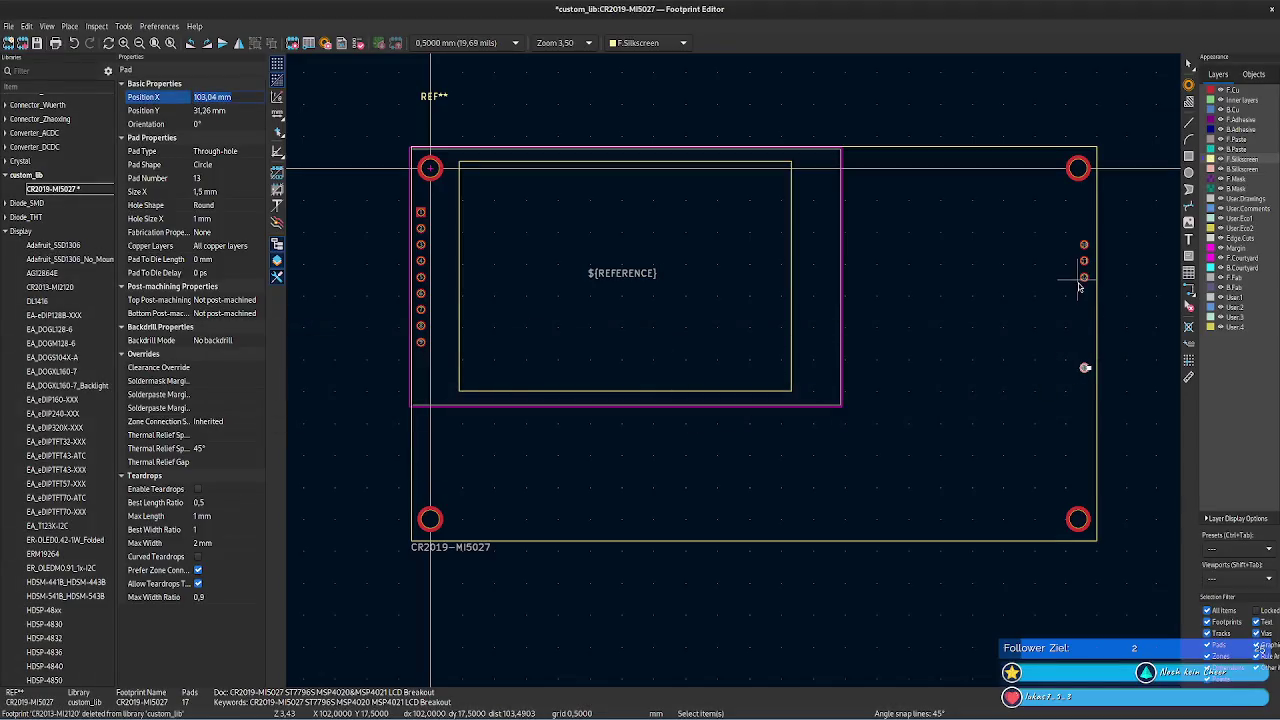
pyautogui.press('Tab')
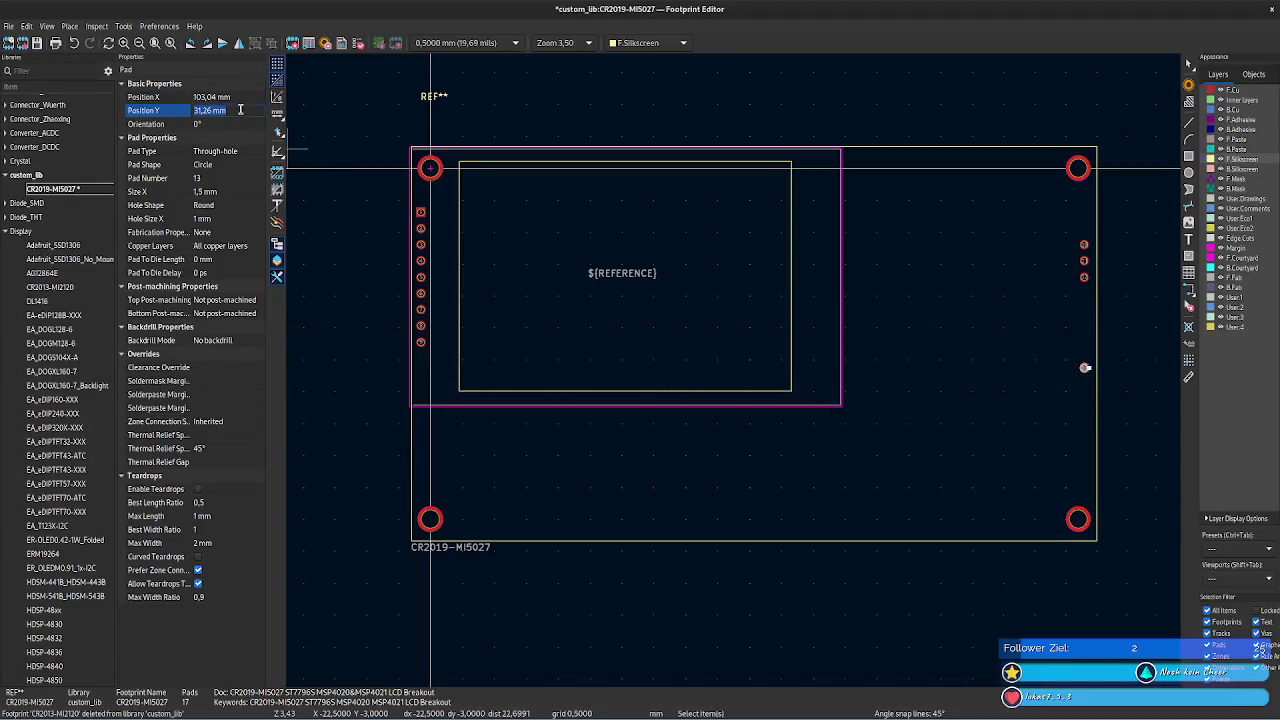
# - Set pad 12's Y position to 28,72 mm
pyautogui.click(1085, 279)
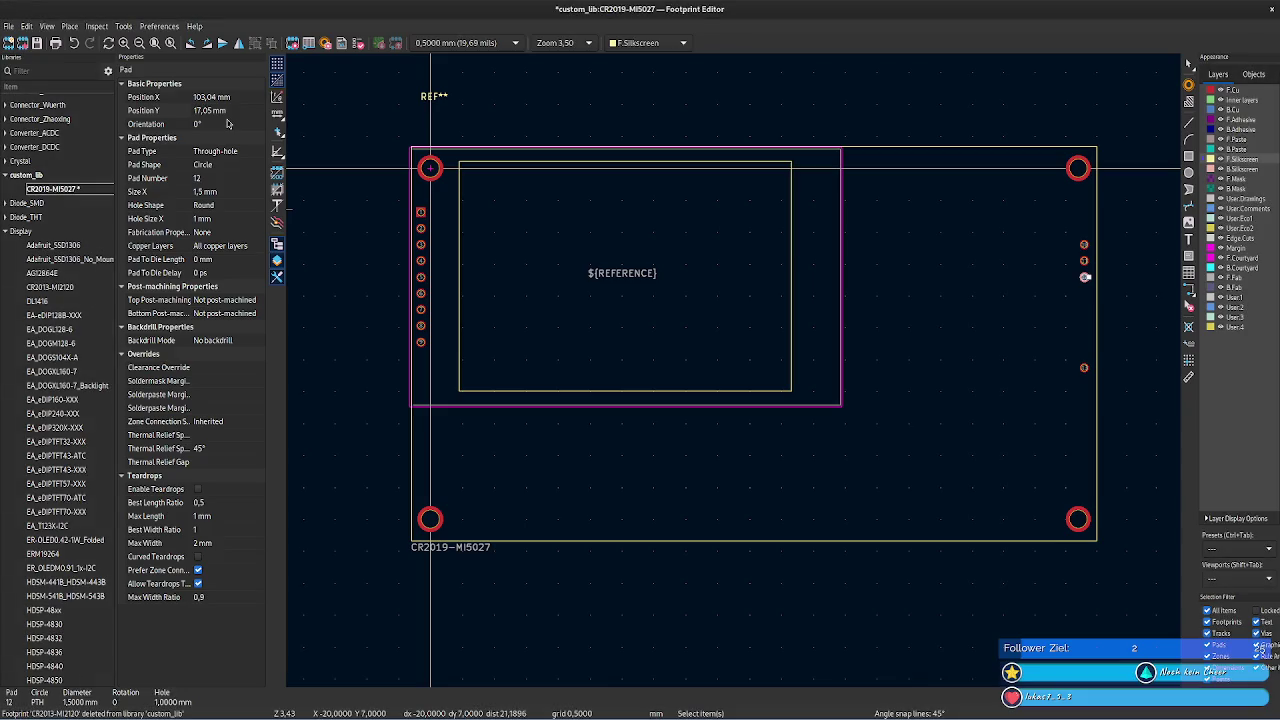
pyautogui.click(234, 110)
pyautogui.write('31,22')
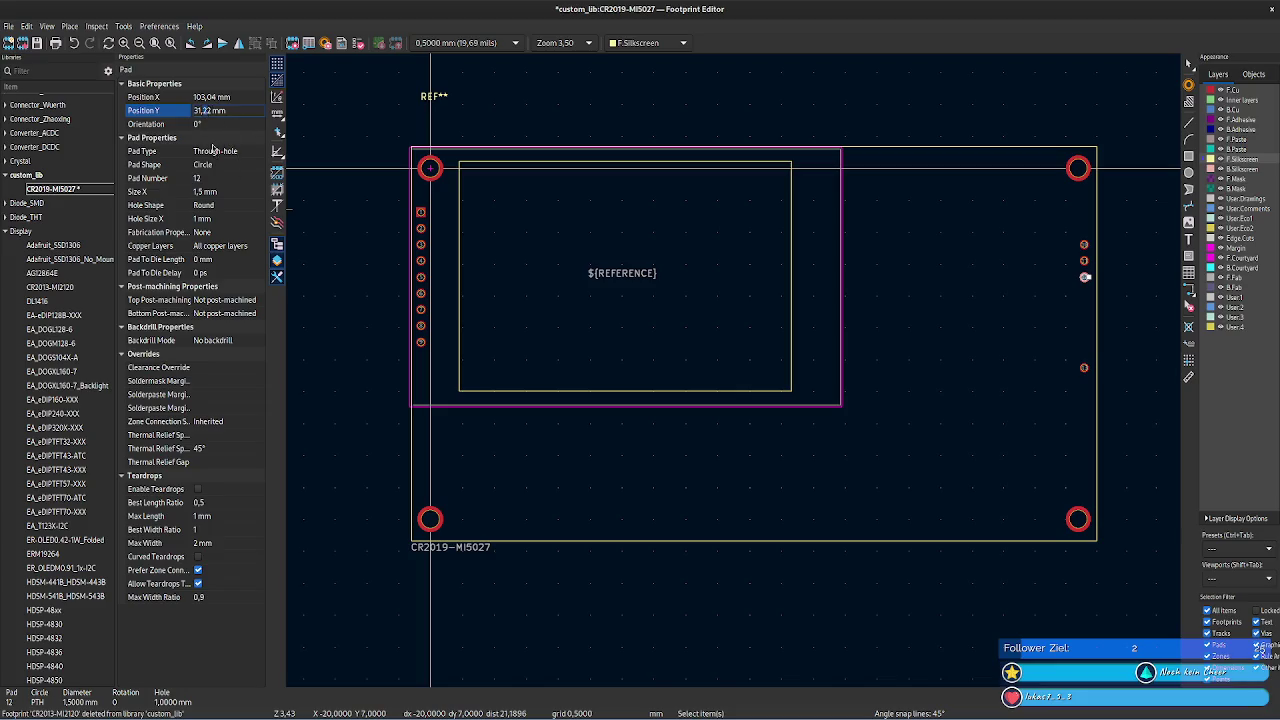
pyautogui.write('7')
pyautogui.press('BackSpace')
pyautogui.write('0')
pyautogui.press('Return')
pyautogui.write('28,72')
pyautogui.press('Return')
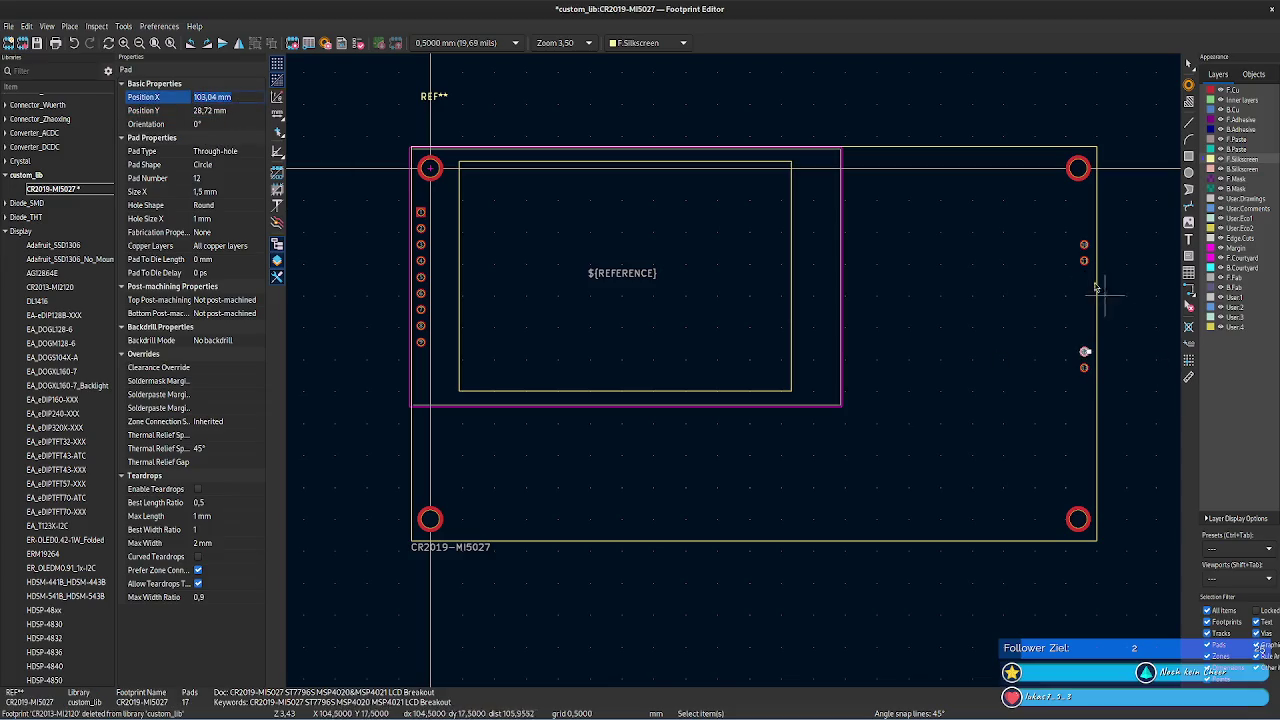
# - Set pad 11's Y position to 26,18 mm
pyautogui.click(1085, 259)
pyautogui.click(1085, 352)
pyautogui.click(234, 110)
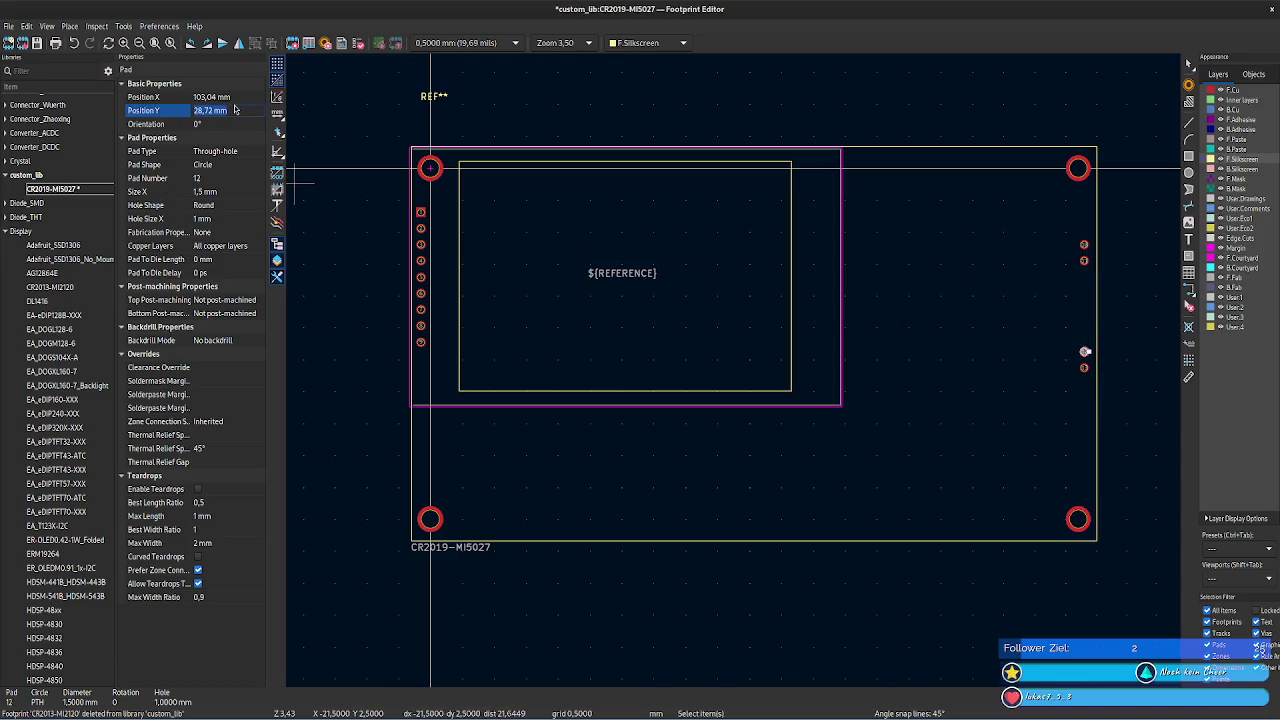
pyautogui.click(1085, 260)
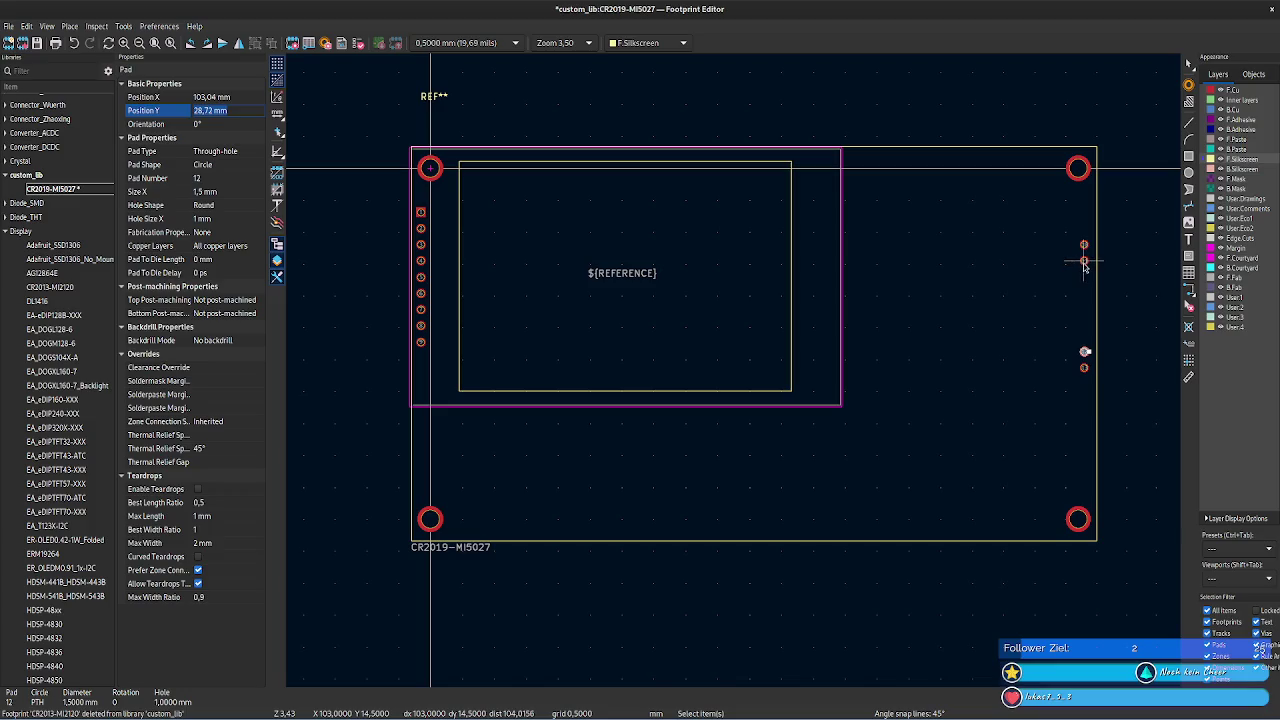
pyautogui.click(238, 110)
pyautogui.write('28,72 mm')
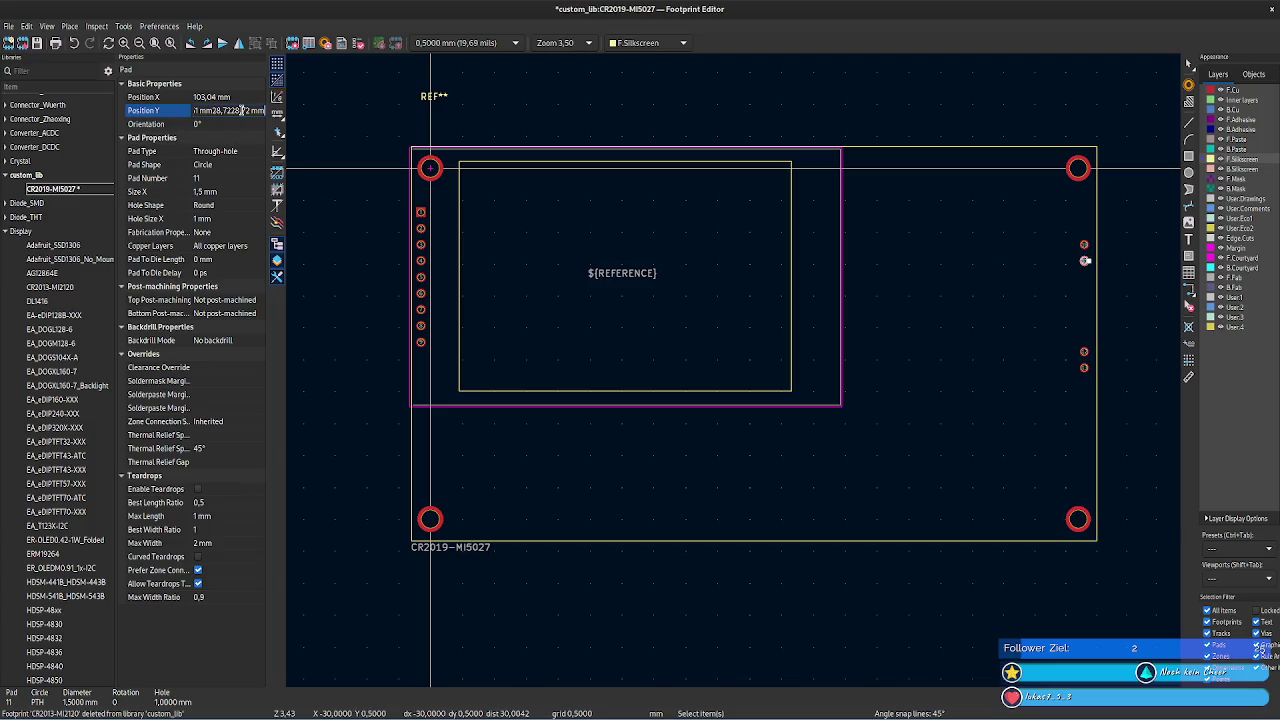
pyautogui.hotkey('ctrl', 'v')
pyautogui.hotkey('ctrl', 'a')
pyautogui.write('28,72 mm')
pyautogui.press('BackSpace')
pyautogui.press('BackSpace')
pyautogui.press('BackSpace')
pyautogui.write('68')
pyautogui.press('BackSpace')
pyautogui.write('6')
pyautogui.press('Tab')
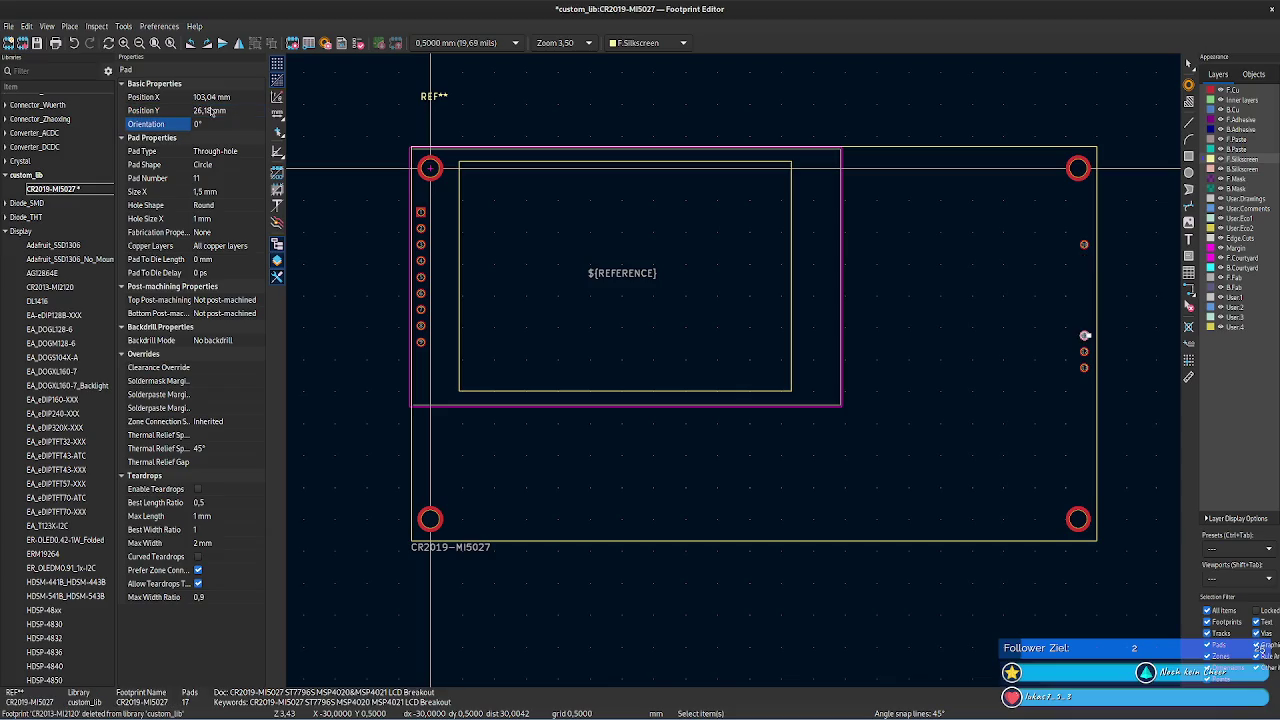
# - Set pad 10's Y position to 23,64 mm
pyautogui.click(1085, 244)
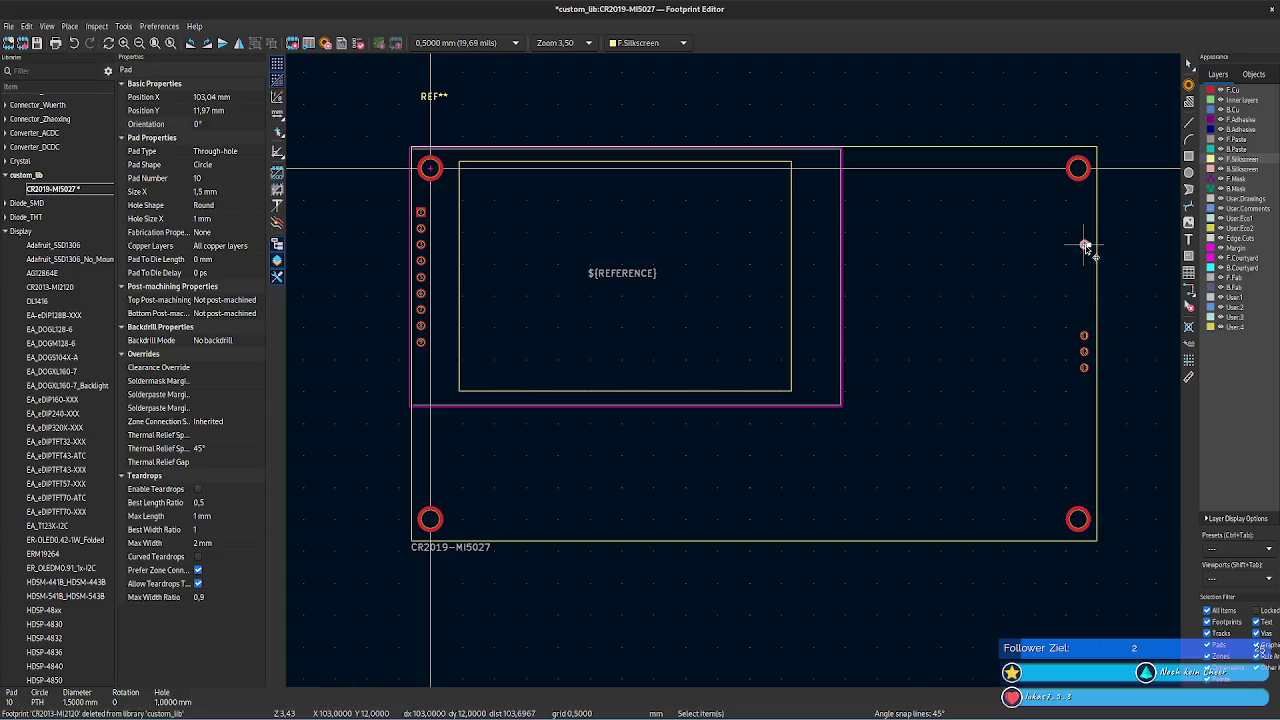
pyautogui.click(1085, 335)
pyautogui.click(255, 116)
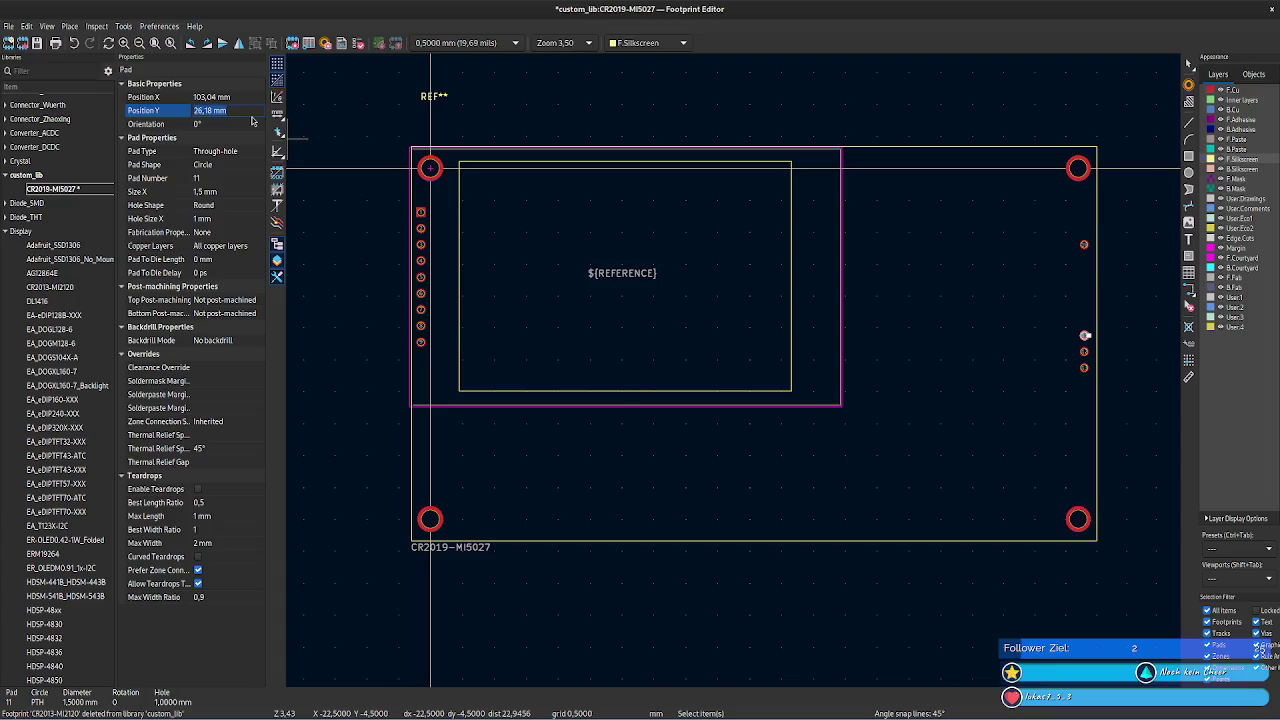
pyautogui.click(1085, 244)
pyautogui.click(242, 111)
pyautogui.doubleClick(210, 110)
pyautogui.write('26,18')
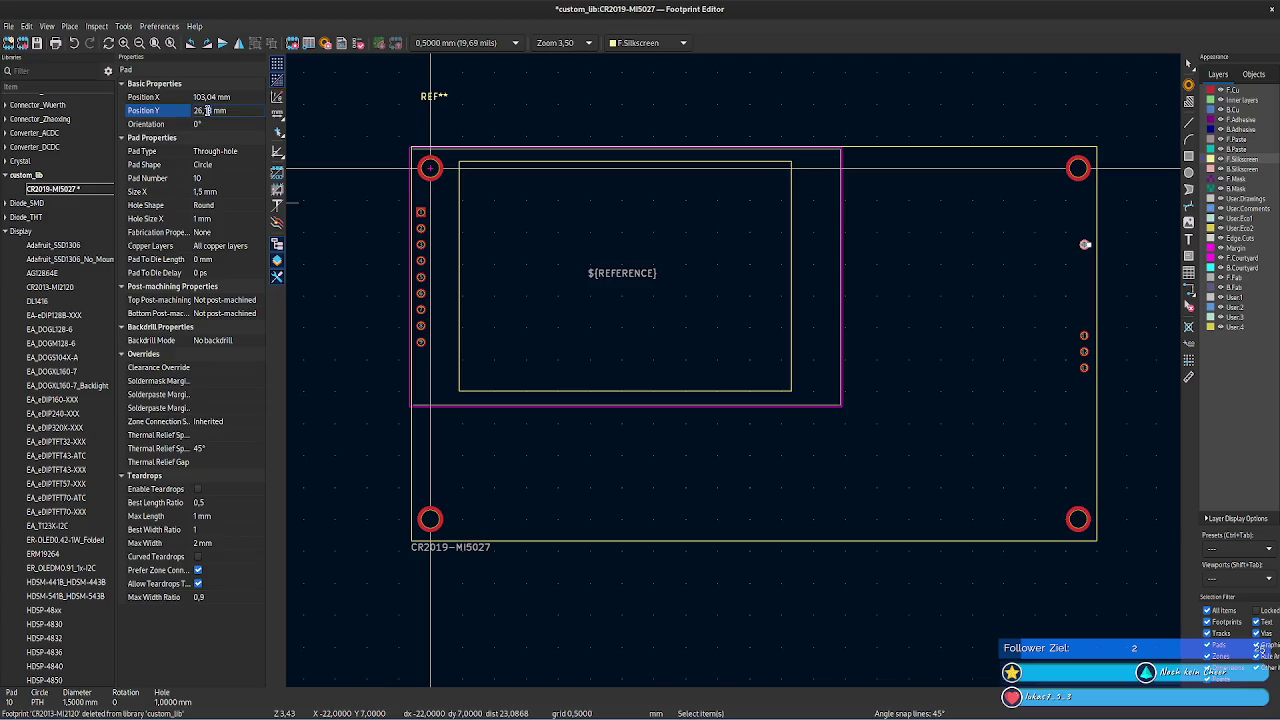
pyautogui.press('BackSpace')
pyautogui.press('BackSpace')
pyautogui.write('5')
pyautogui.press('BackSpace')
pyautogui.write('3,64')
pyautogui.press('Tab')
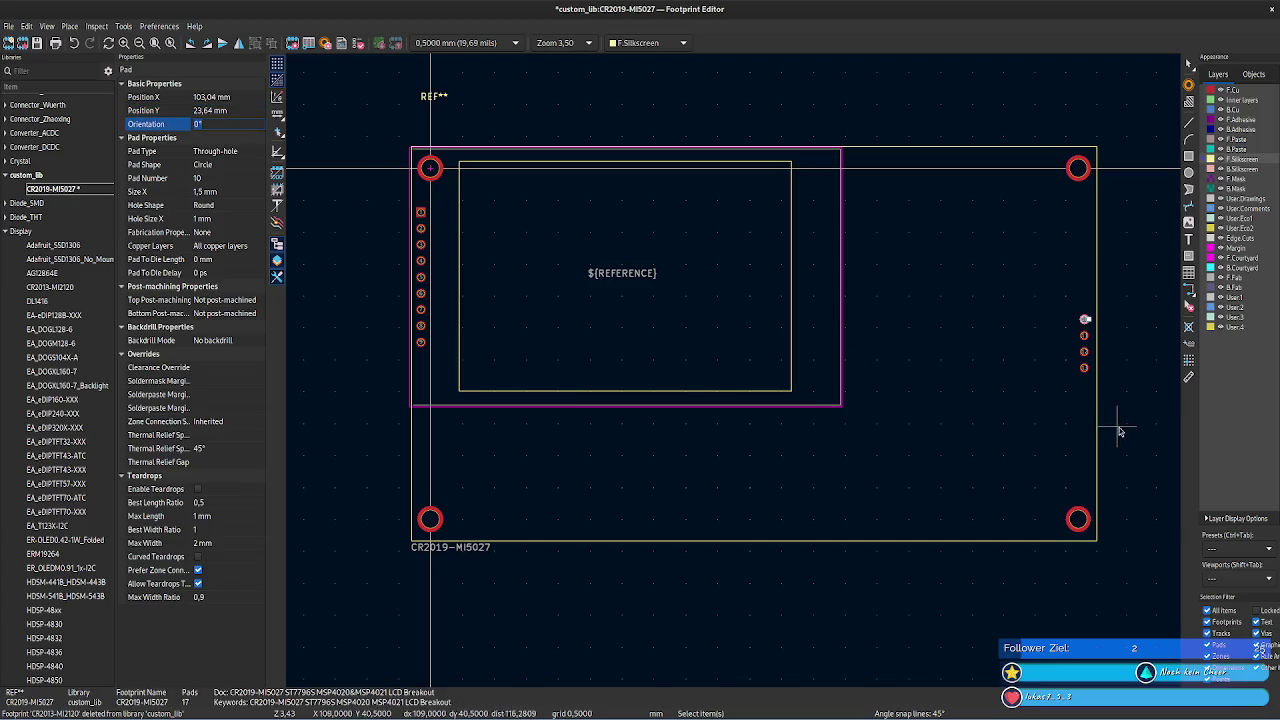
pyautogui.click(1084, 320)
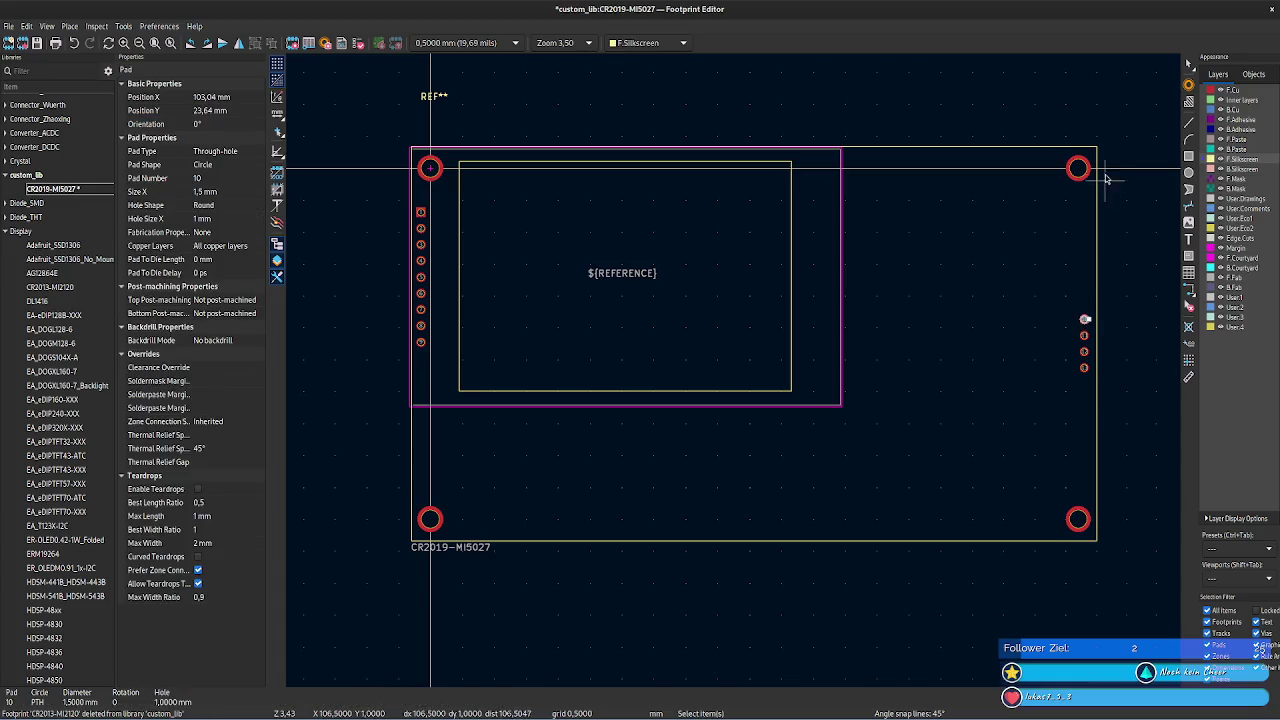
# - Measure a distance from pad 10, check the datasheet, then cancel the measurement
pyautogui.click(1188, 377)
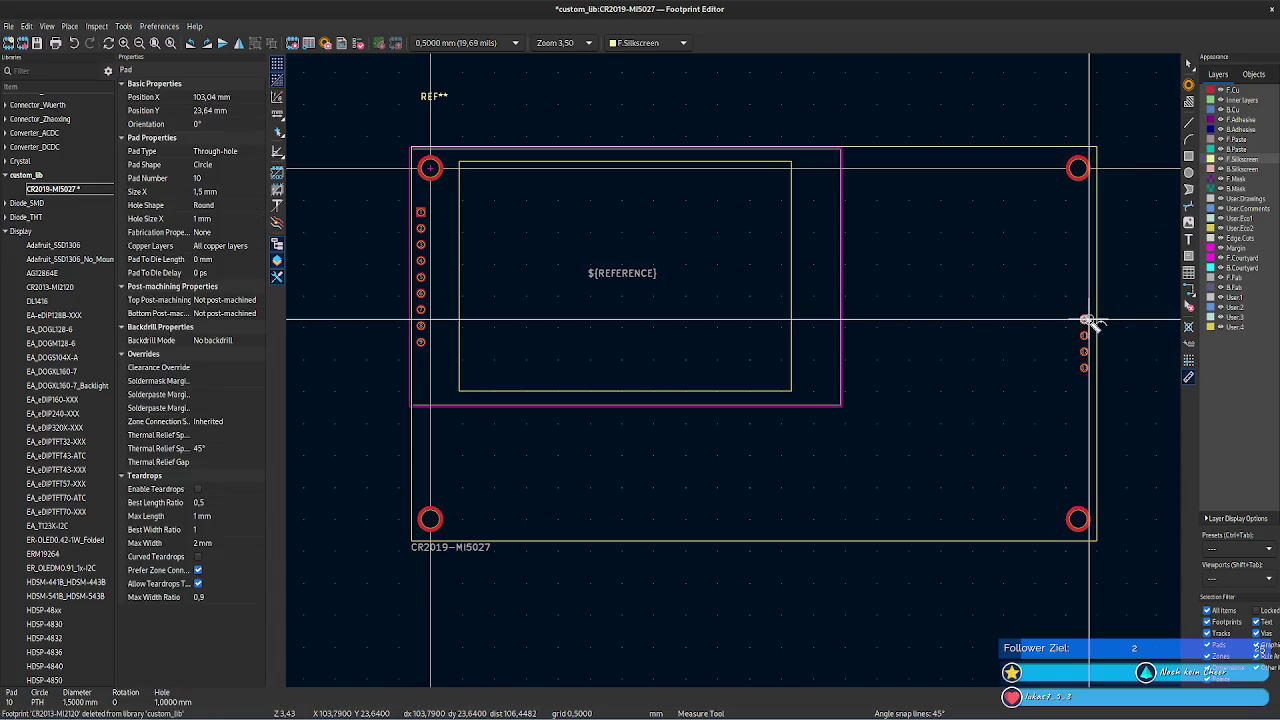
pyautogui.scroll(3, 1090, 322)
pyautogui.click(724, 371)
pyautogui.scroll(-3, 805, 255)
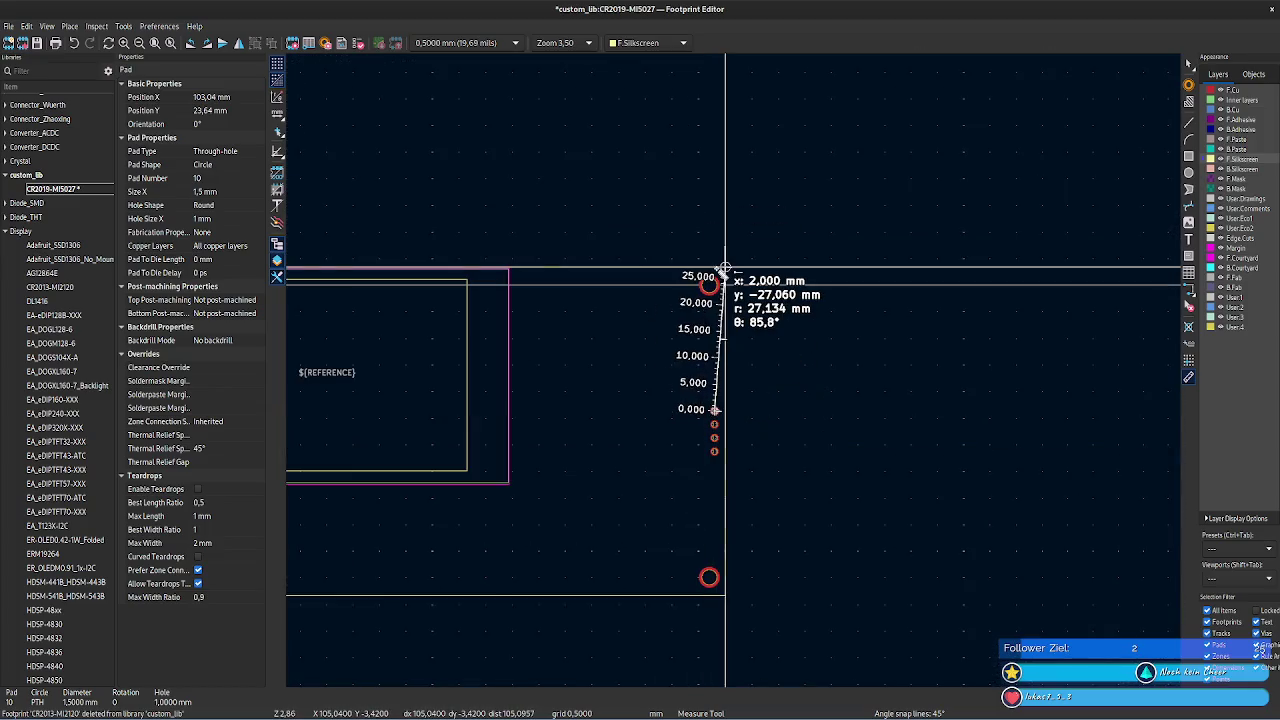
pyautogui.scroll(1, 720, 270)
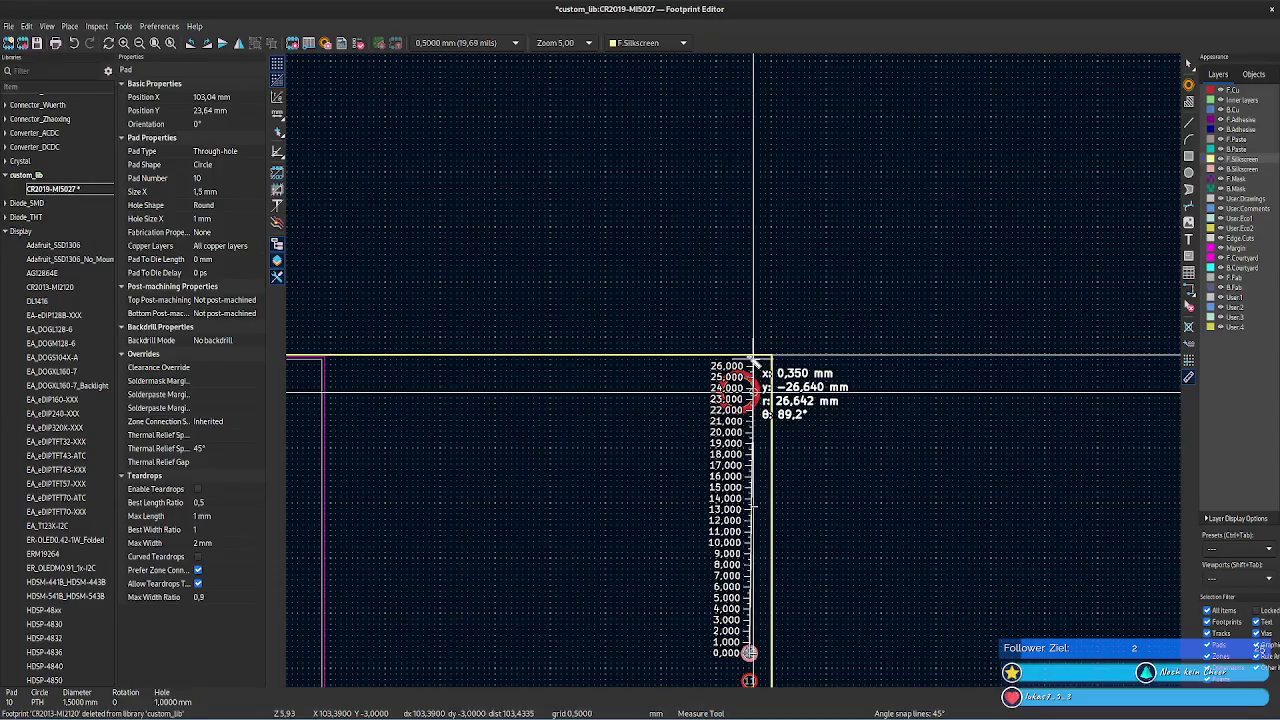
pyautogui.scroll(1, 739, 371)
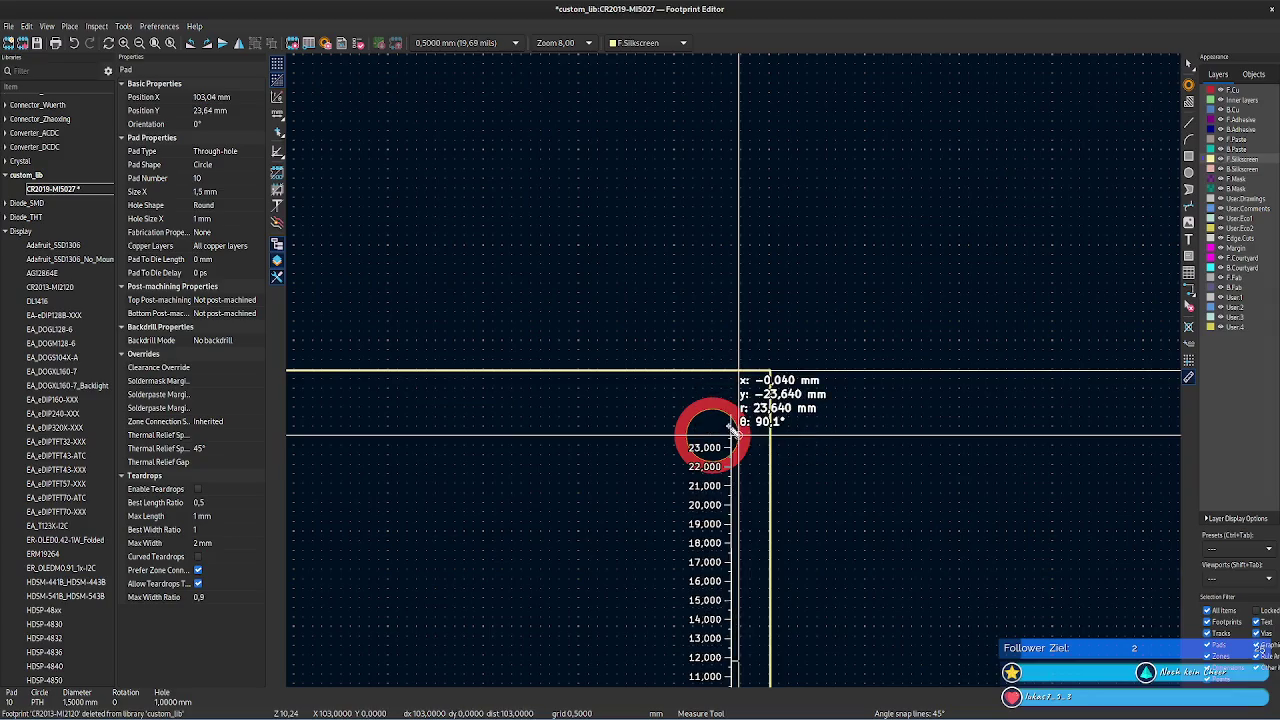
pyautogui.scroll(-2, 735, 368)
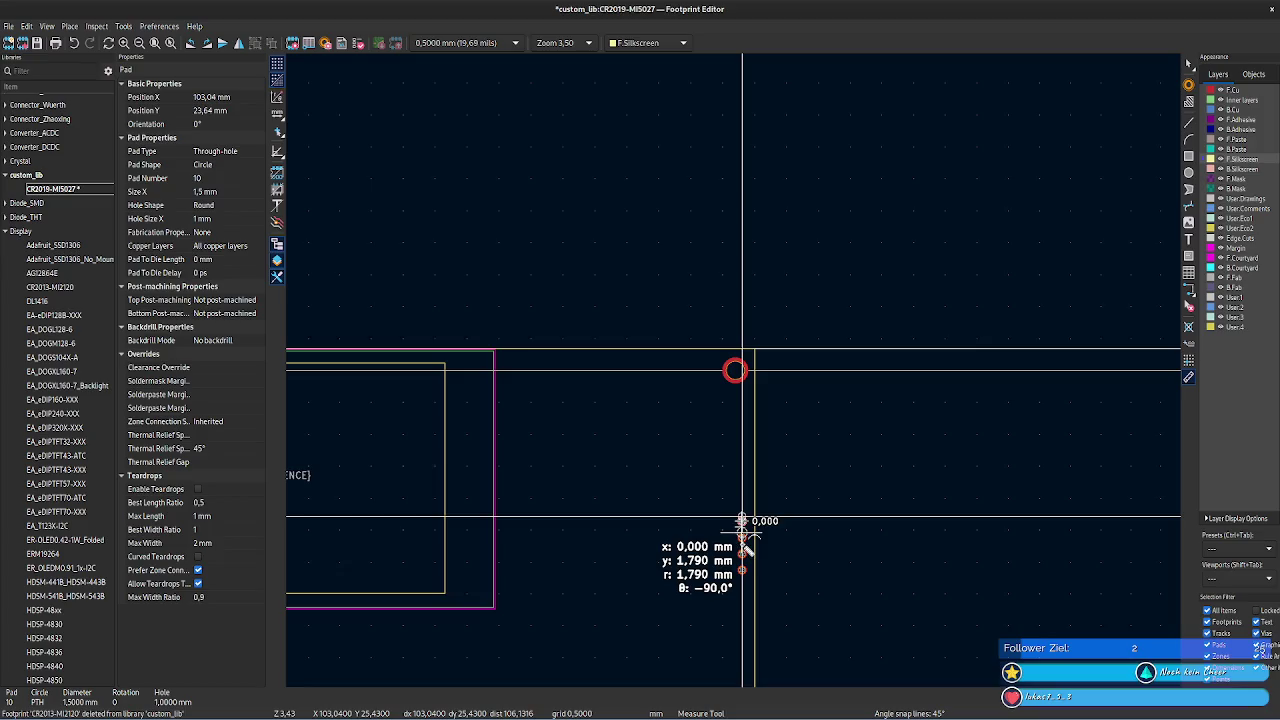
pyautogui.scroll(2, 746, 514)
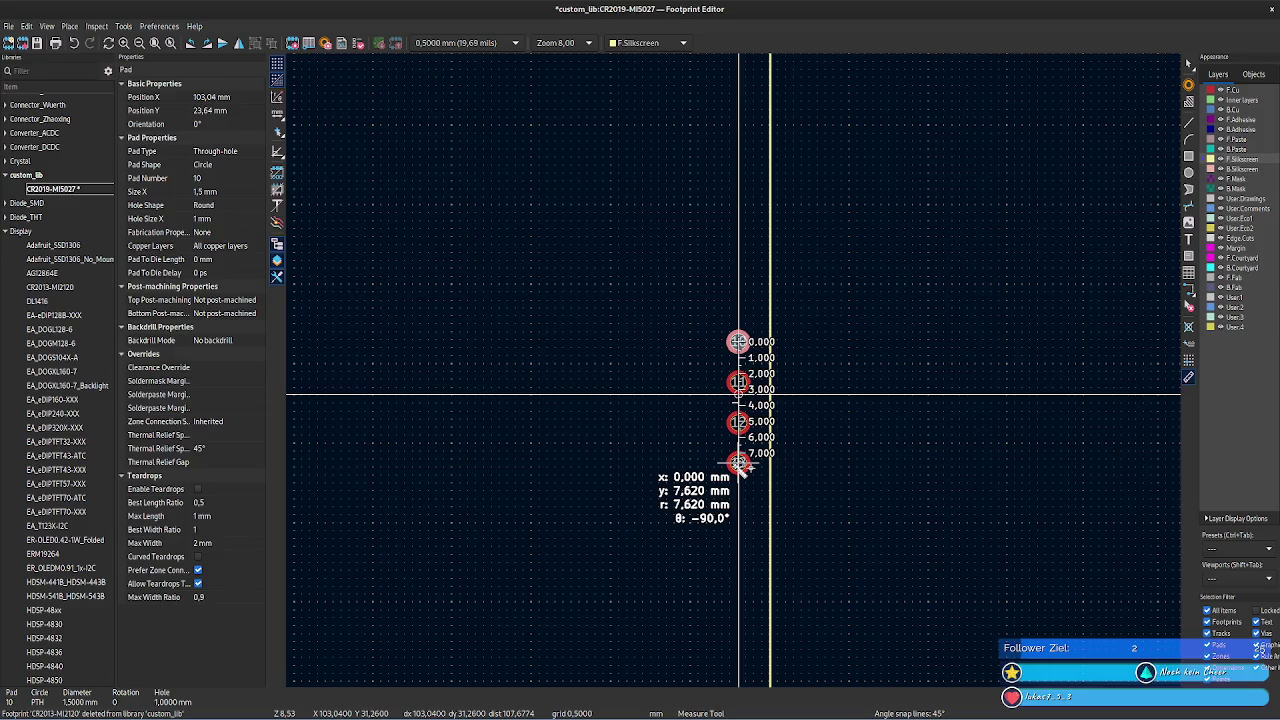
pyautogui.hotkey('alt', 'Tab')
pyautogui.hotkey('alt', 'Tab')
pyautogui.press('Escape')
# - Measure along the top outline, then view the MSP4021 size drawing PDF
pyautogui.scroll(-2, 740, 375)
pyautogui.scroll(-2, 740, 375)
pyautogui.scroll(1, 737, 370)
pyautogui.scroll(1, 626, 360)
pyautogui.moveTo(626, 360); pyautogui.dragTo(809, 423, button='middle')
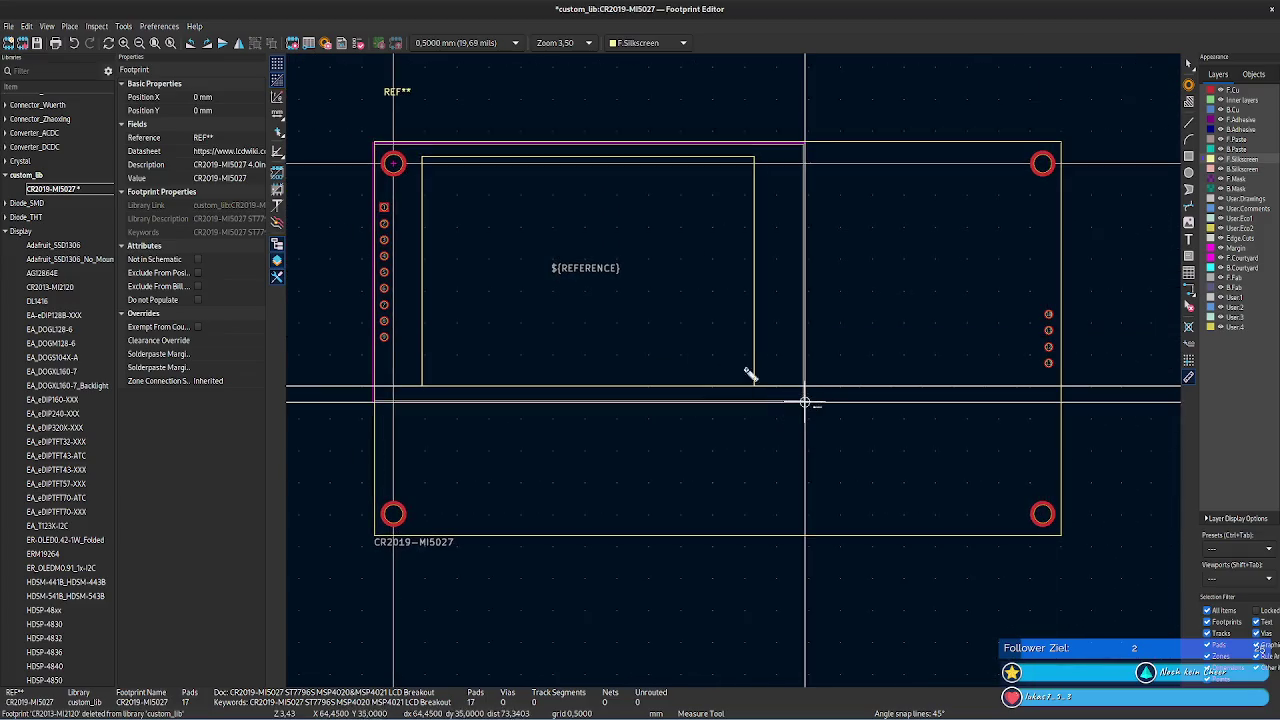
pyautogui.click(624, 158)
pyautogui.press('Escape')
pyautogui.press('Escape')
pyautogui.scroll(1, 560, 210)
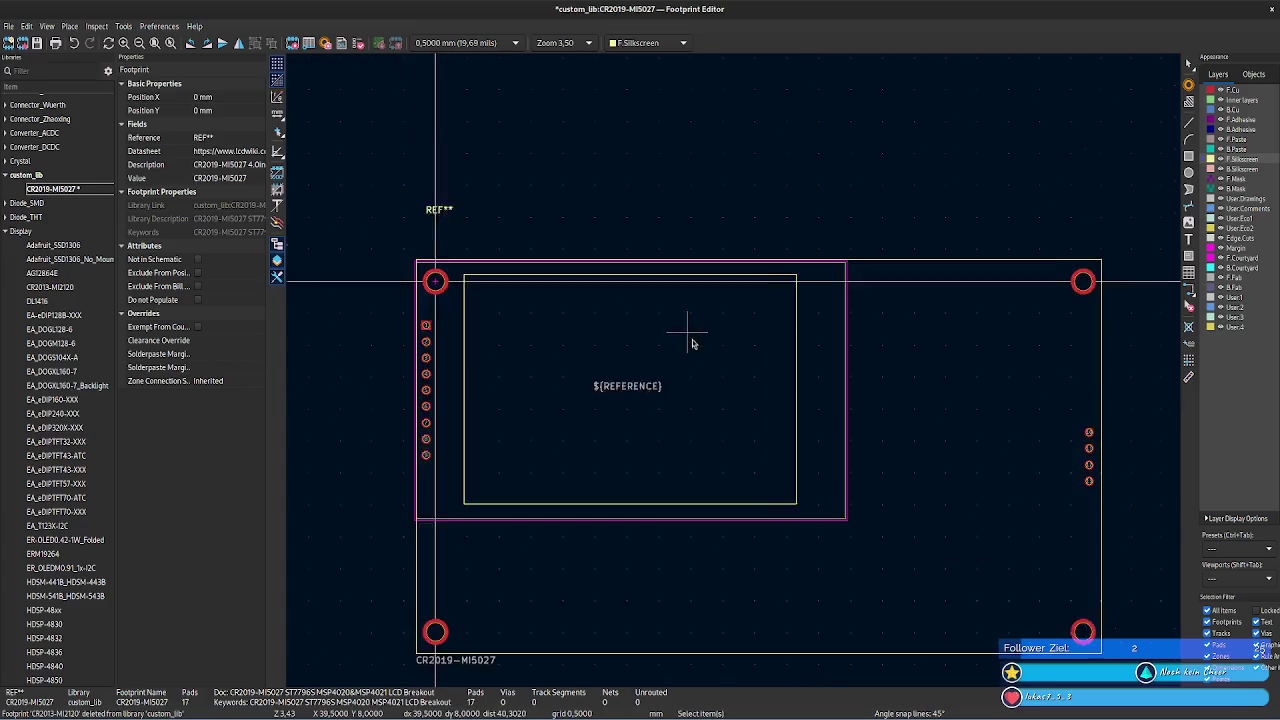
pyautogui.hotkey('alt', 'Tab')
pyautogui.scroll(-3, 458, 435)
pyautogui.scroll(-1, 457, 430)
pyautogui.scroll(1, 460, 451)
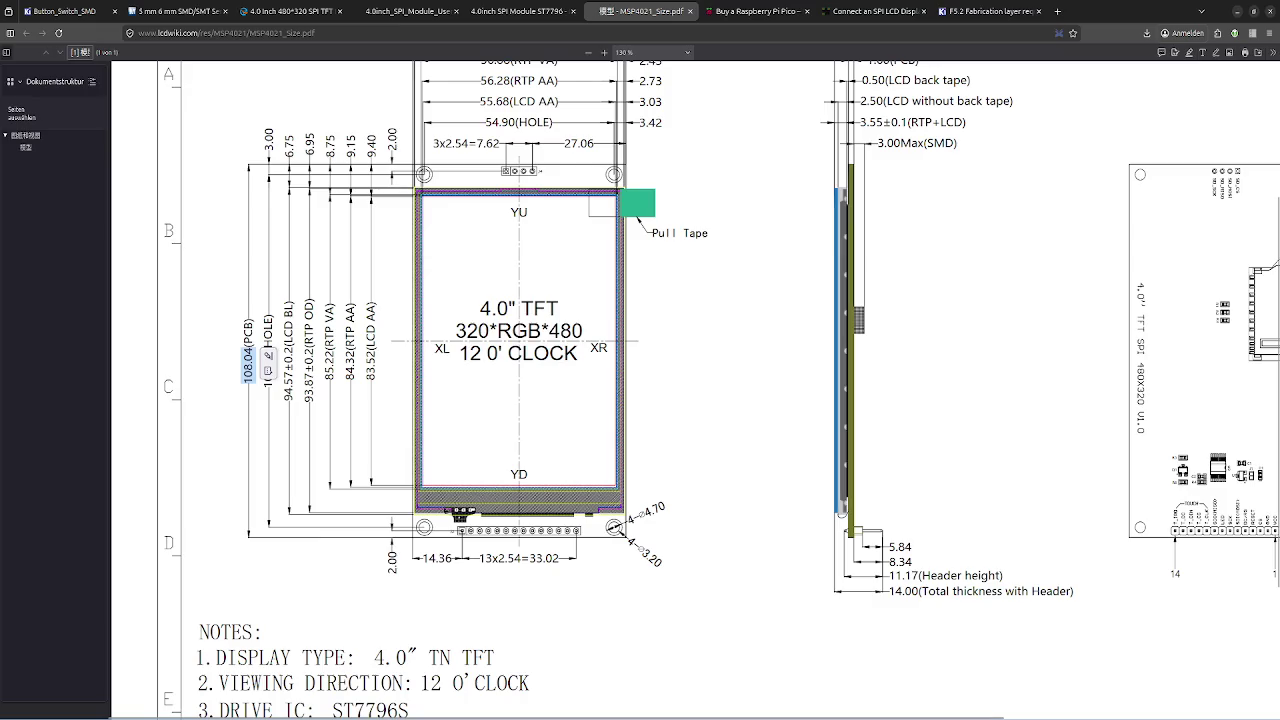
pyautogui.press('super+s')
pyautogui.press('super+s')
pyautogui.press('super+s')
pyautogui.press('super+s')
pyautogui.keyDown('ctrl'); pyautogui.scroll(-2, 439, 490); pyautogui.keyUp('ctrl')
pyautogui.keyDown('ctrl'); pyautogui.scroll(2, 370, 355); pyautogui.keyUp('ctrl')
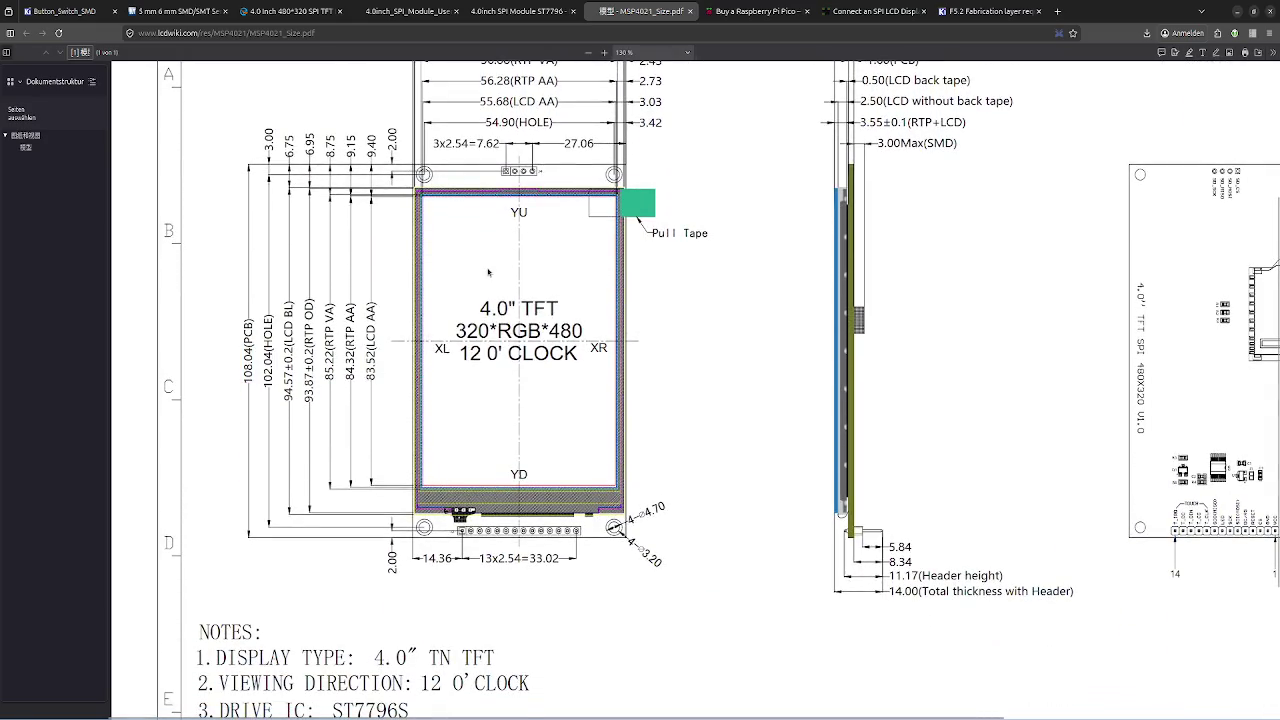
pyautogui.scroll(3, 489, 272)
pyautogui.scroll(1, 487, 269)
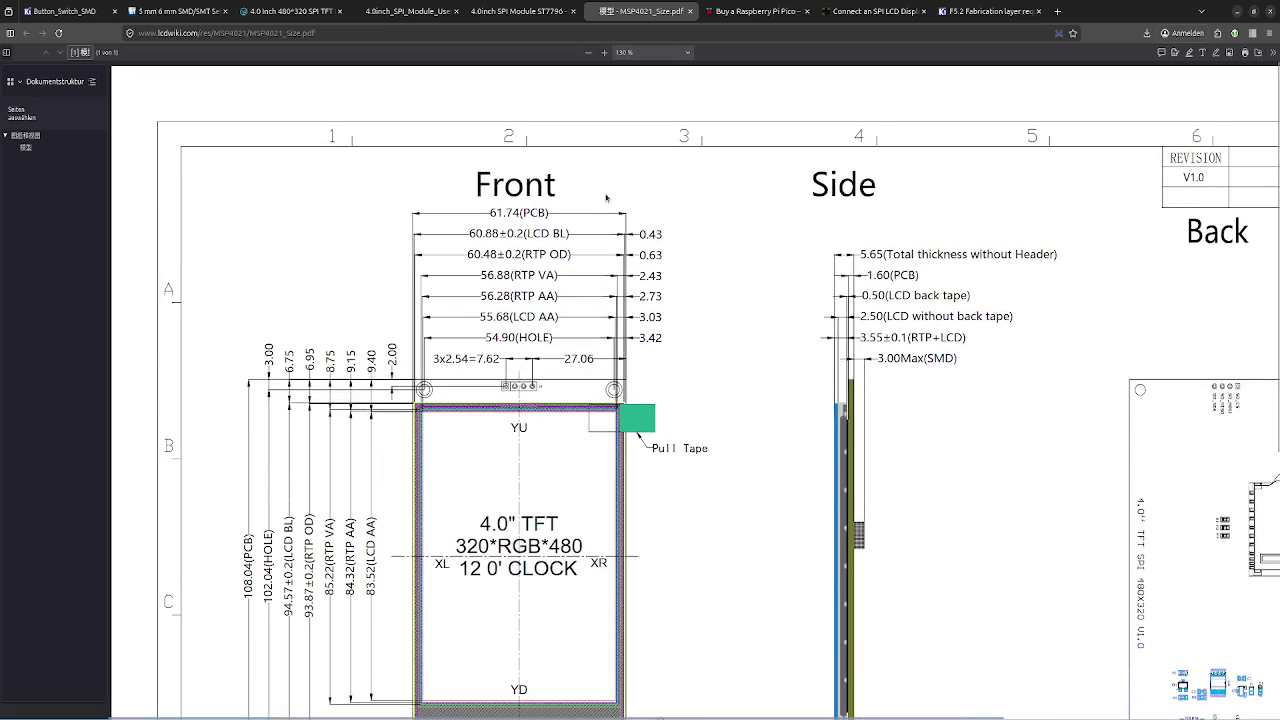
pyautogui.scroll(-8, 444, 350)
pyautogui.scroll(8, 444, 350)
pyautogui.scroll(-2, 510, 343)
pyautogui.scroll(2, 510, 343)
pyautogui.scroll(-2, 510, 343)
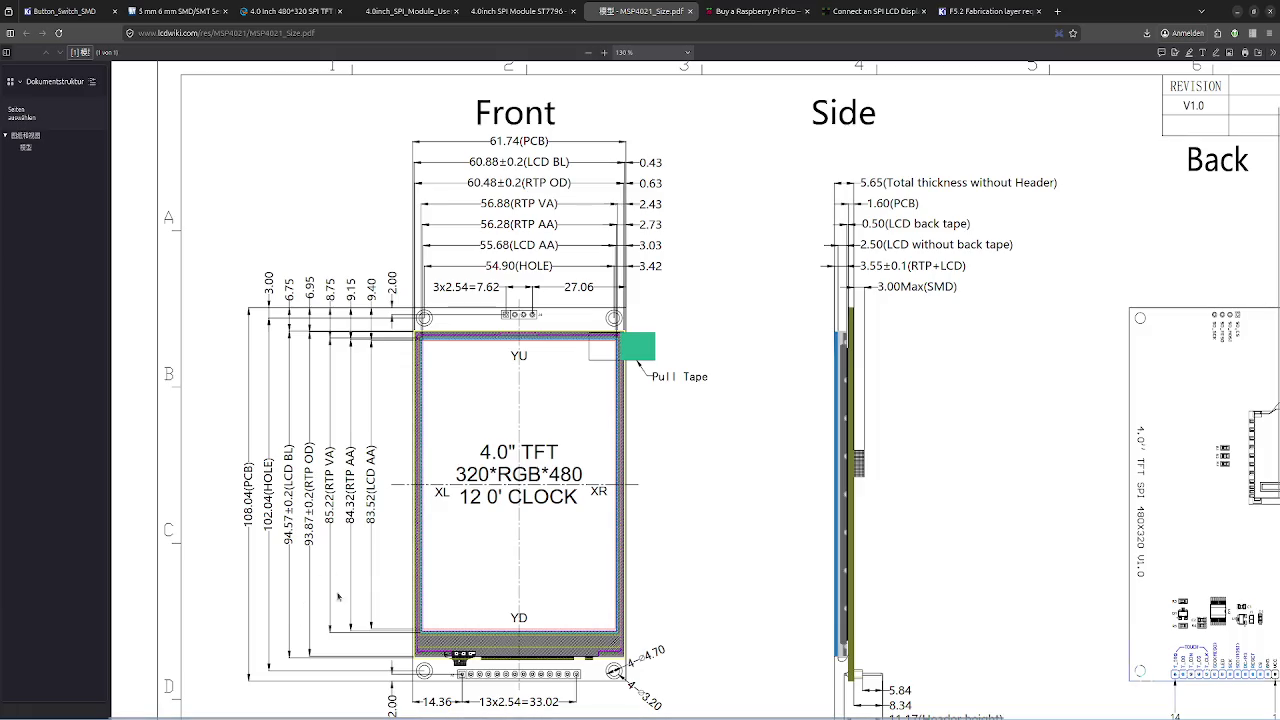
pyautogui.click(290, 11)
pyautogui.scroll(5, 543, 410)
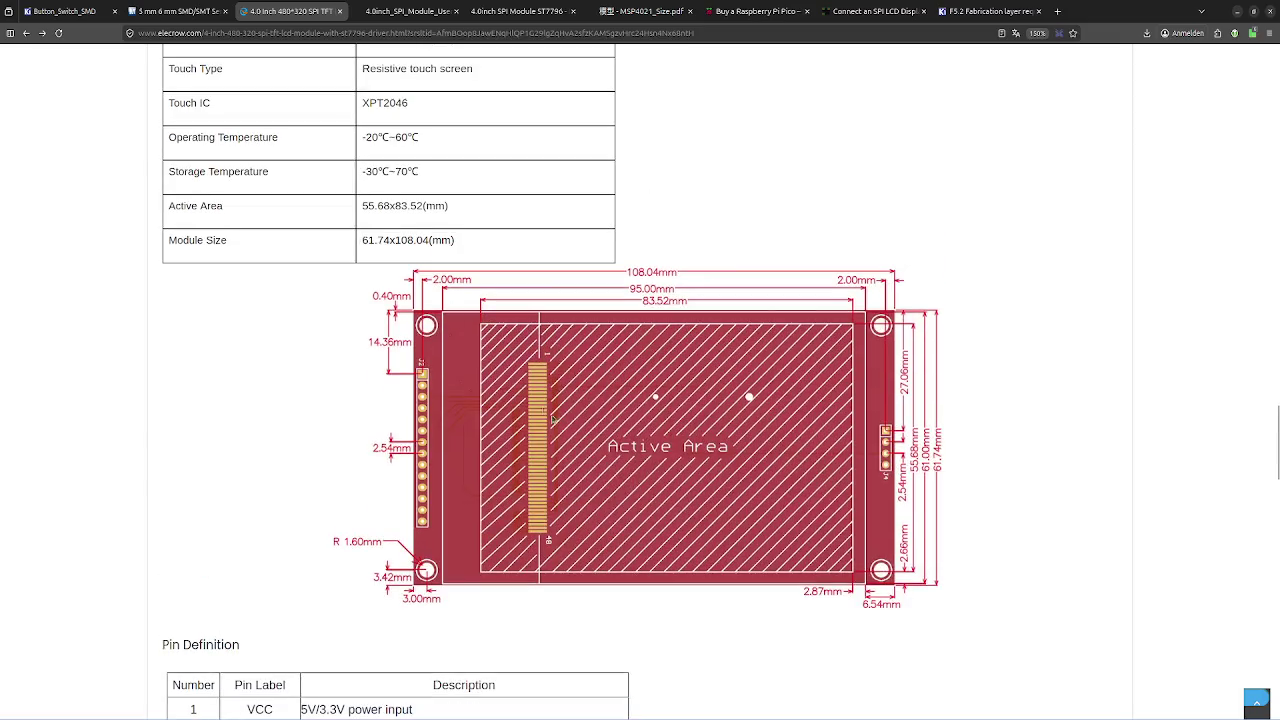
pyautogui.scroll(-1, 543, 410)
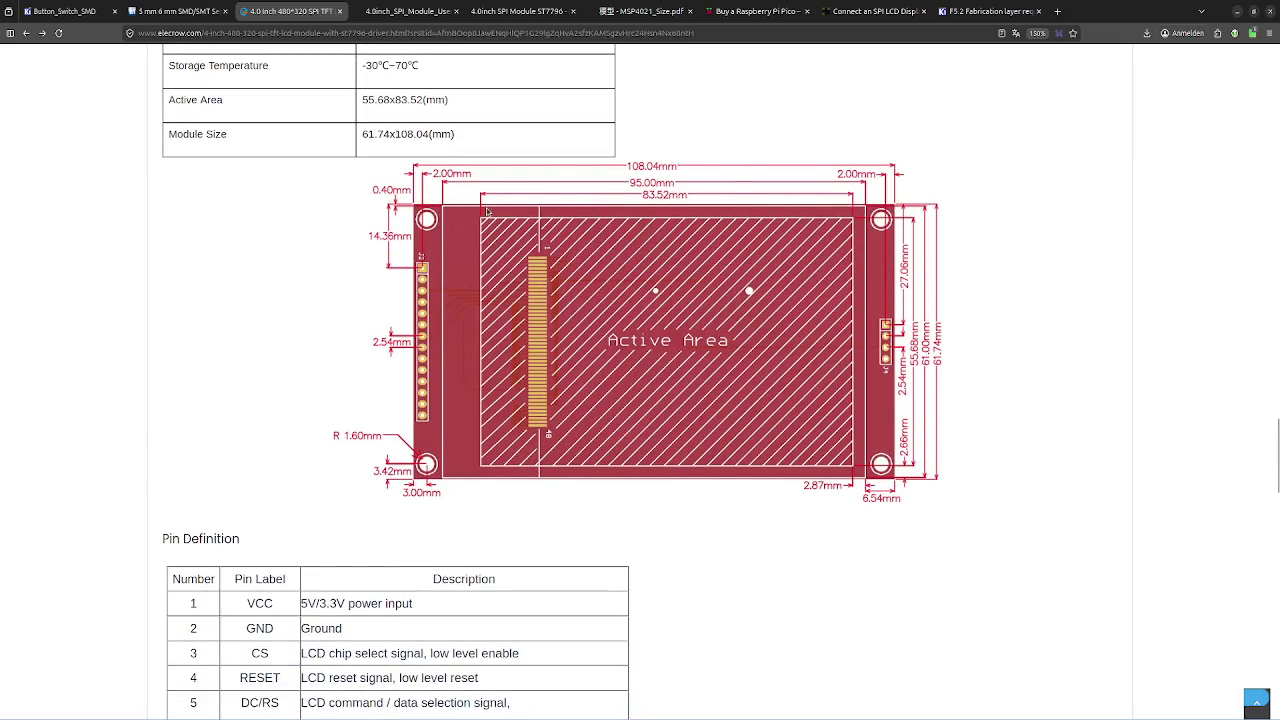
pyautogui.scroll(2, 487, 213)
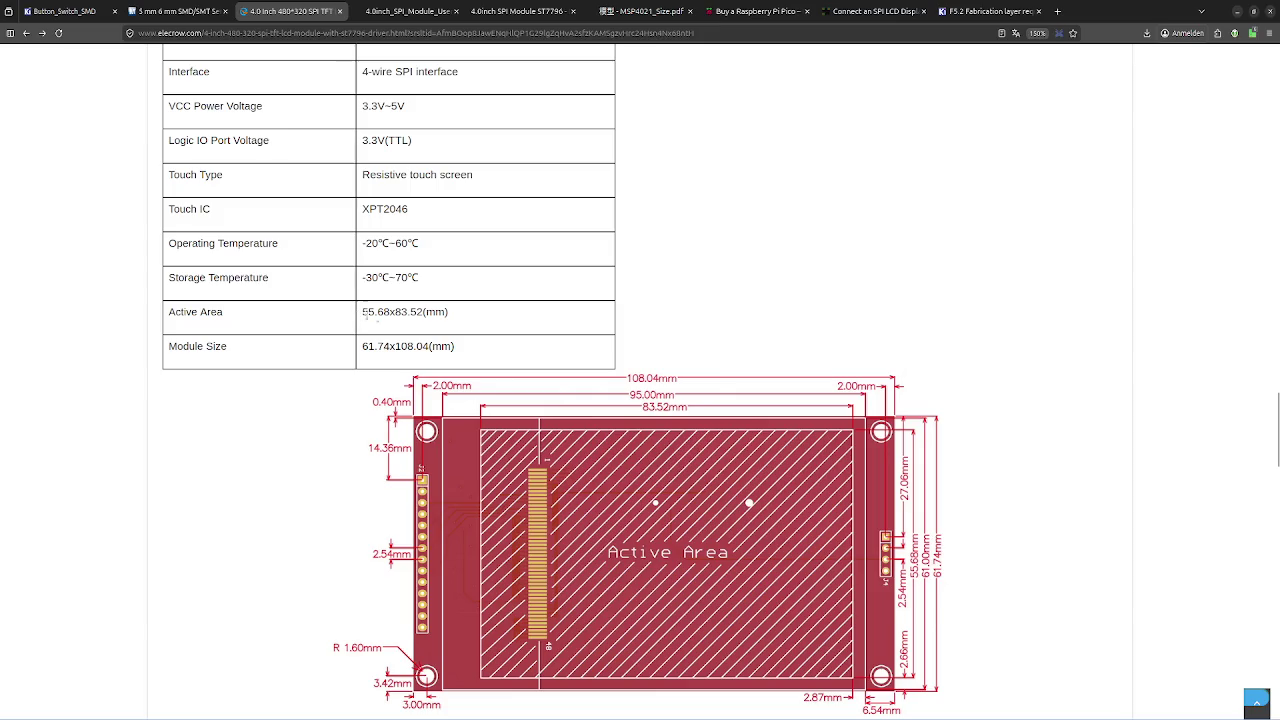
pyautogui.click(420, 6)
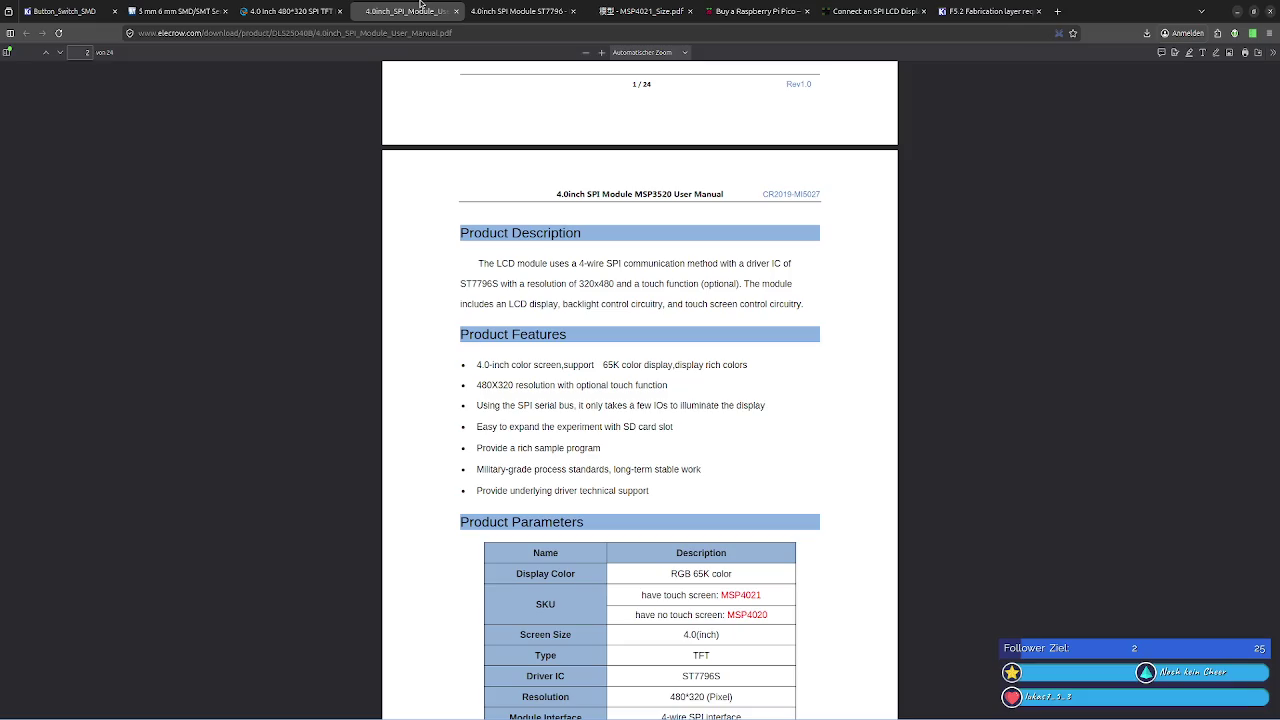
pyautogui.click(285, 10)
pyautogui.click(520, 10)
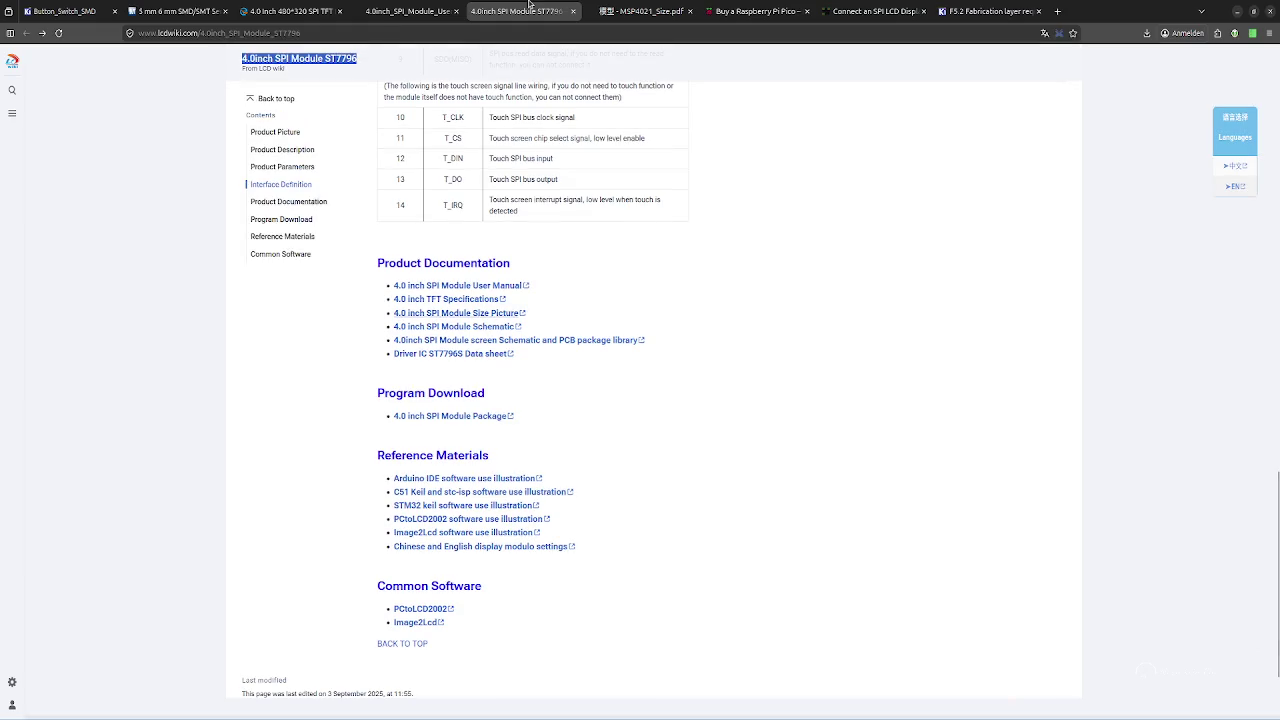
pyautogui.click(277, 8)
pyautogui.click(640, 10)
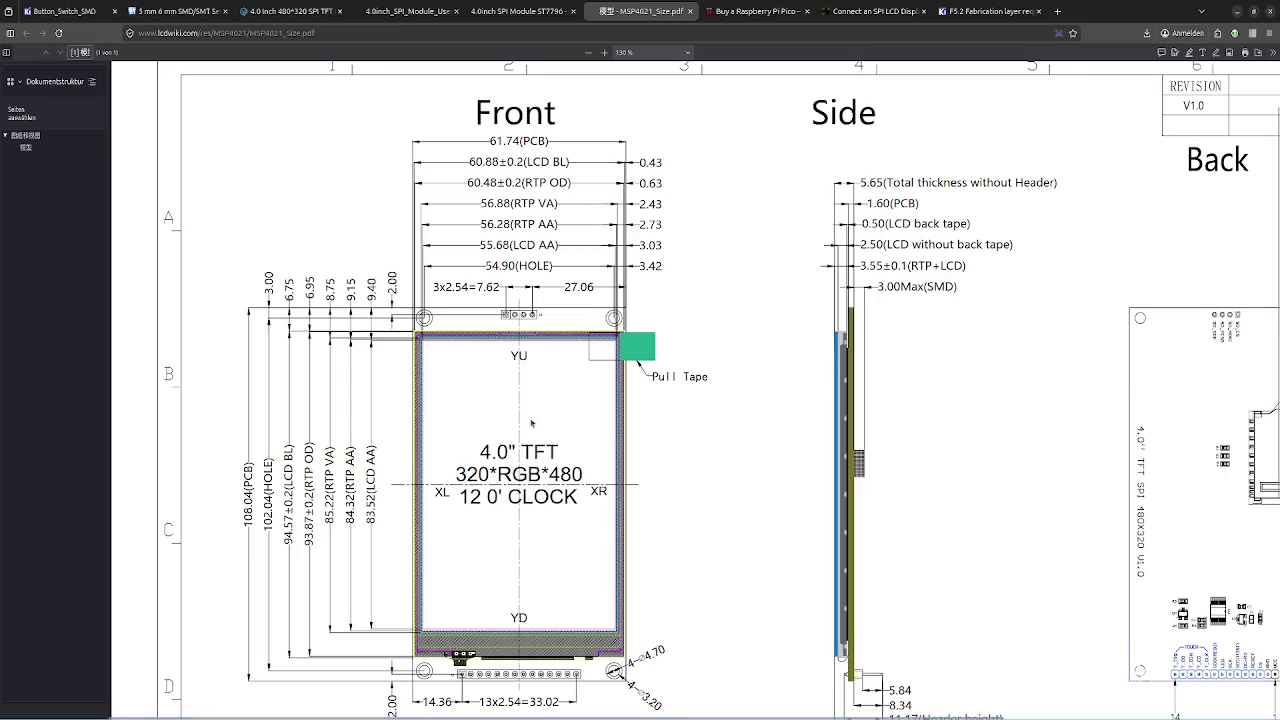
pyautogui.scroll(-3, 528, 410)
pyautogui.scroll(1, 528, 410)
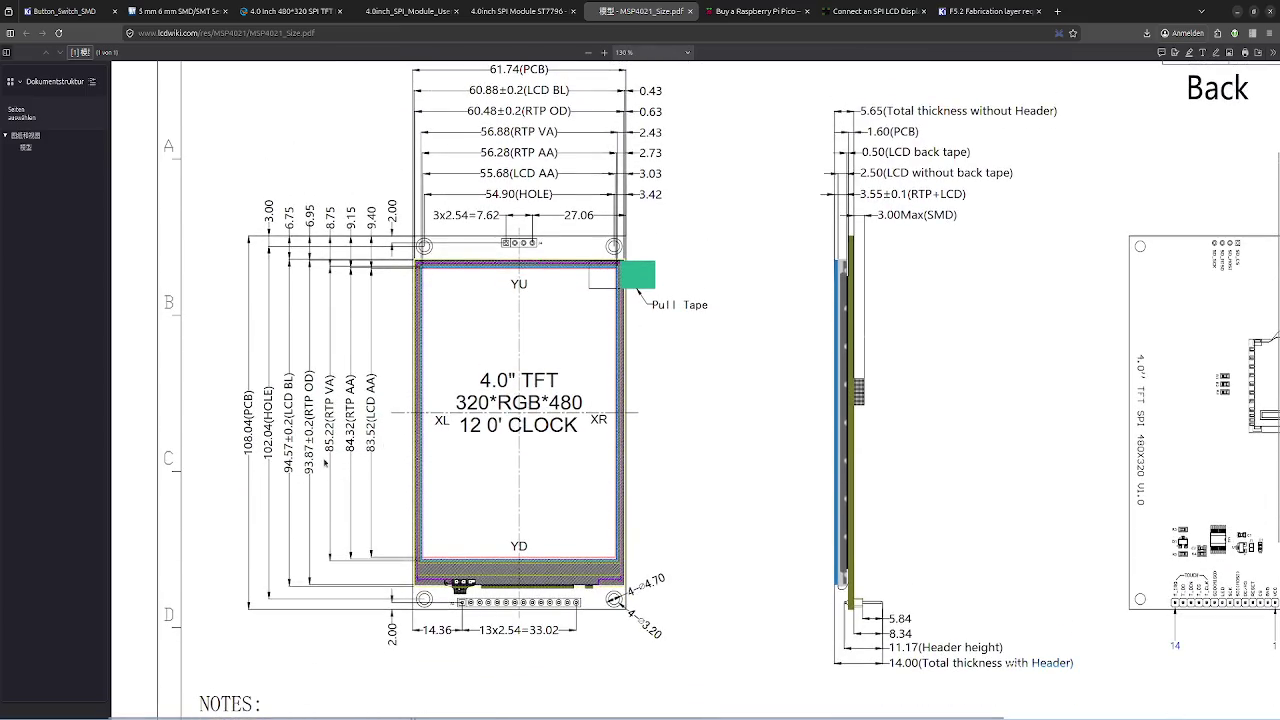
pyautogui.scroll(2, 394, 417)
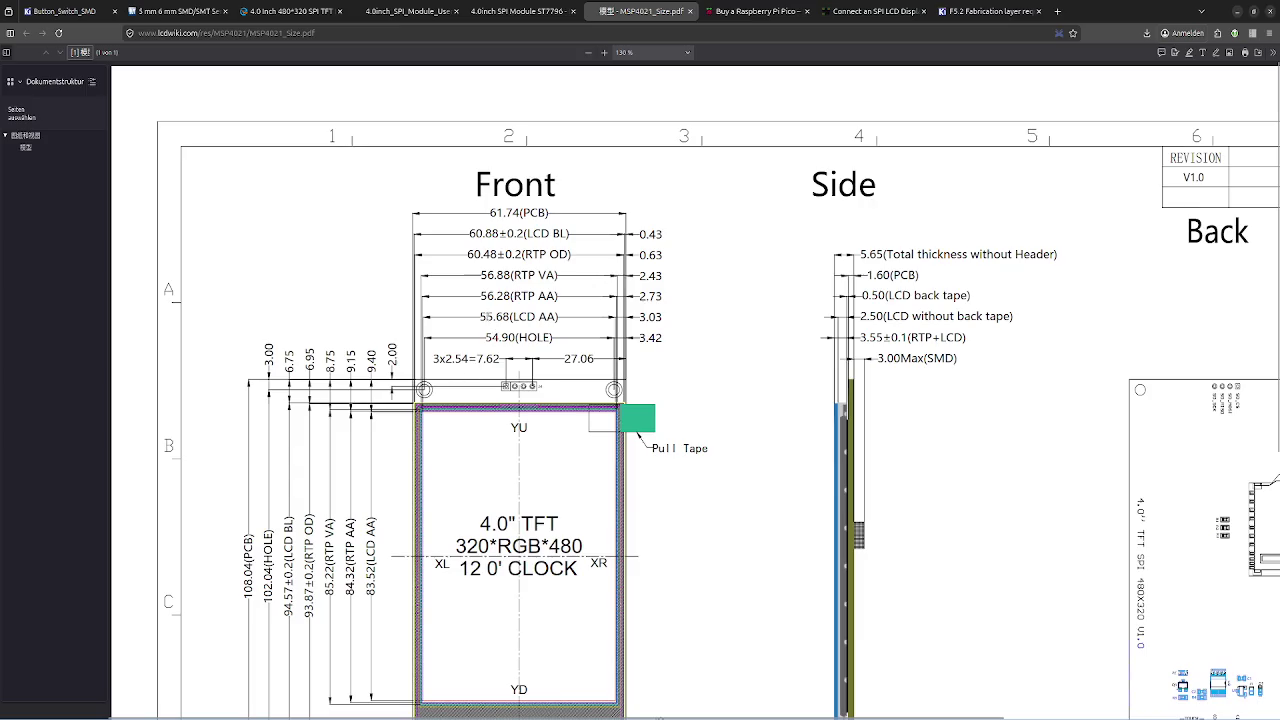
pyautogui.doubleClick(526, 317)
pyautogui.click(515, 294)
pyautogui.scroll(-1, 515, 294)
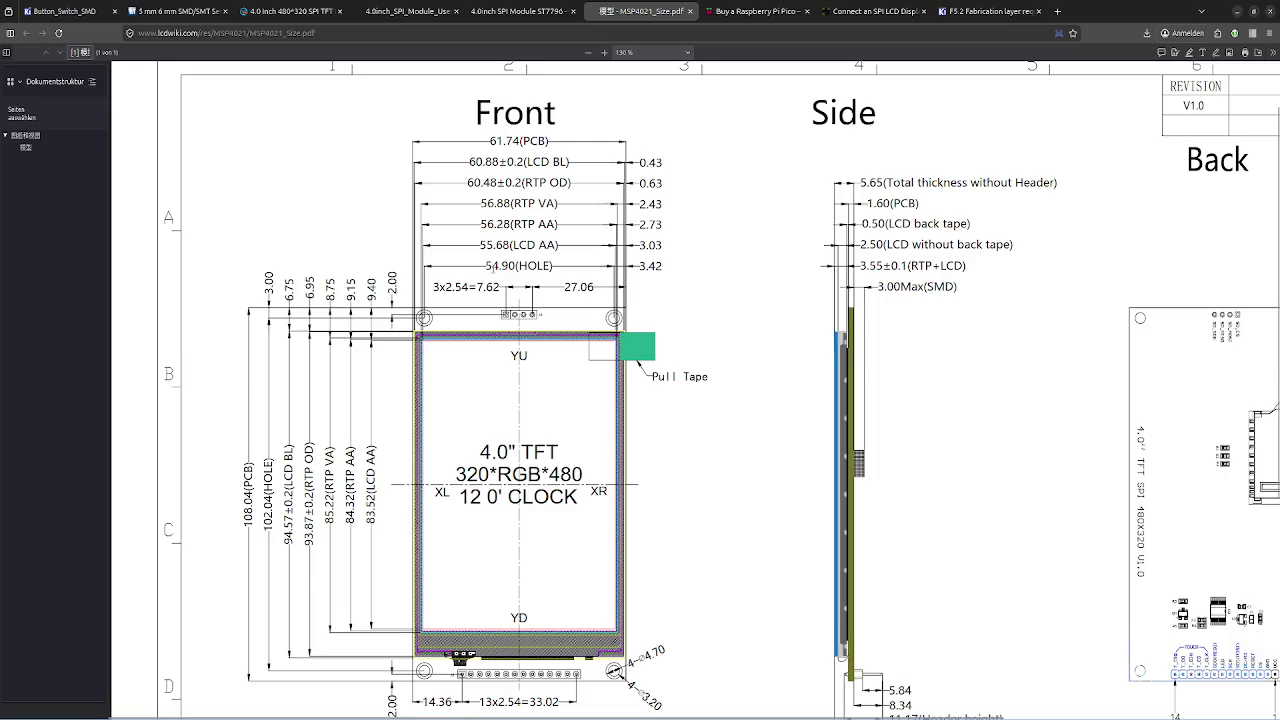
pyautogui.moveTo(472, 277); pyautogui.dragTo(525, 286)
pyautogui.click(527, 262)
pyautogui.moveTo(557, 262); pyautogui.dragTo(486, 268)
pyautogui.click(486, 268)
# - Zoom into the top dimensions and highlight the 3.03 LCD AA offset in yellow
pyautogui.keyDown('ctrl'); pyautogui.scroll(1, 609, 253); pyautogui.keyUp('ctrl')
pyautogui.keyDown('ctrl'); pyautogui.scroll(3, 615, 280); pyautogui.keyUp('ctrl')
pyautogui.keyDown('ctrl'); pyautogui.scroll(2, 631, 340); pyautogui.keyUp('ctrl')
pyautogui.keyDown('ctrl'); pyautogui.scroll(2, 631, 340); pyautogui.keyUp('ctrl')
pyautogui.keyDown('ctrl'); pyautogui.scroll(2, 589, 345); pyautogui.keyUp('ctrl')
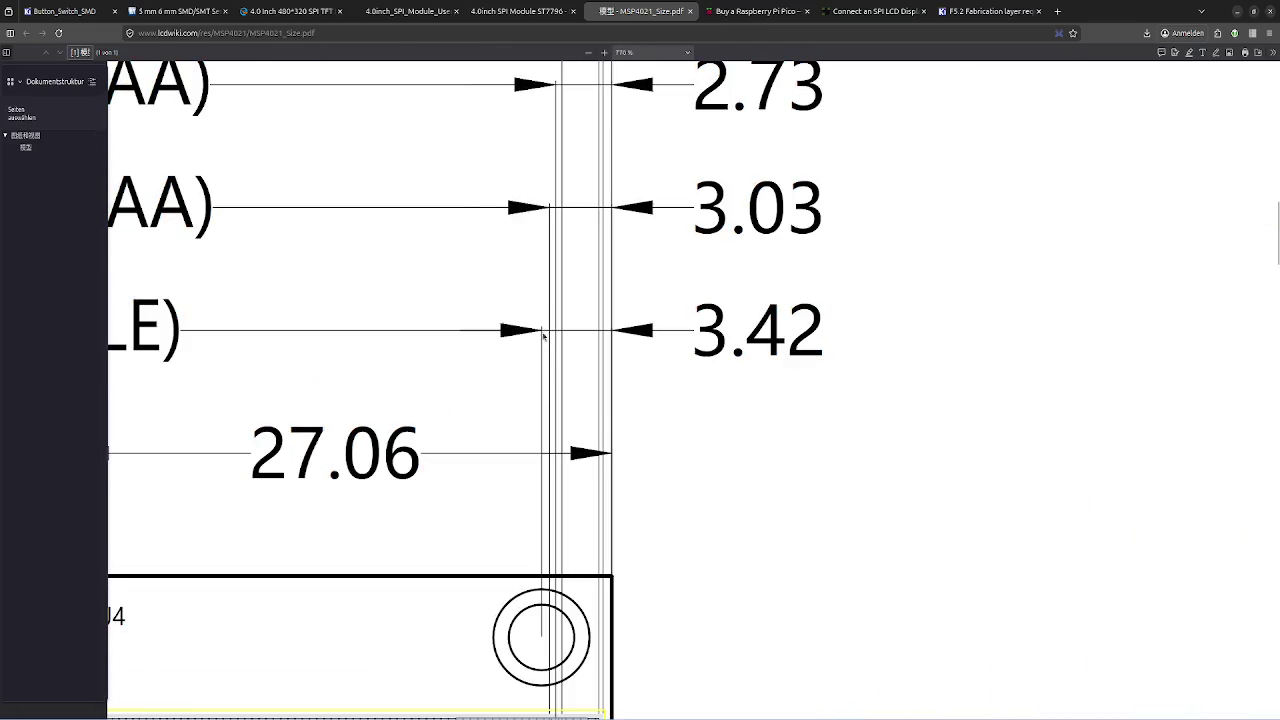
pyautogui.keyDown('ctrl'); pyautogui.scroll(-1, 536, 335); pyautogui.keyUp('ctrl')
pyautogui.keyDown('ctrl'); pyautogui.scroll(-1, 536, 335); pyautogui.keyUp('ctrl')
pyautogui.keyDown('ctrl'); pyautogui.scroll(1, 536, 335); pyautogui.keyUp('ctrl')
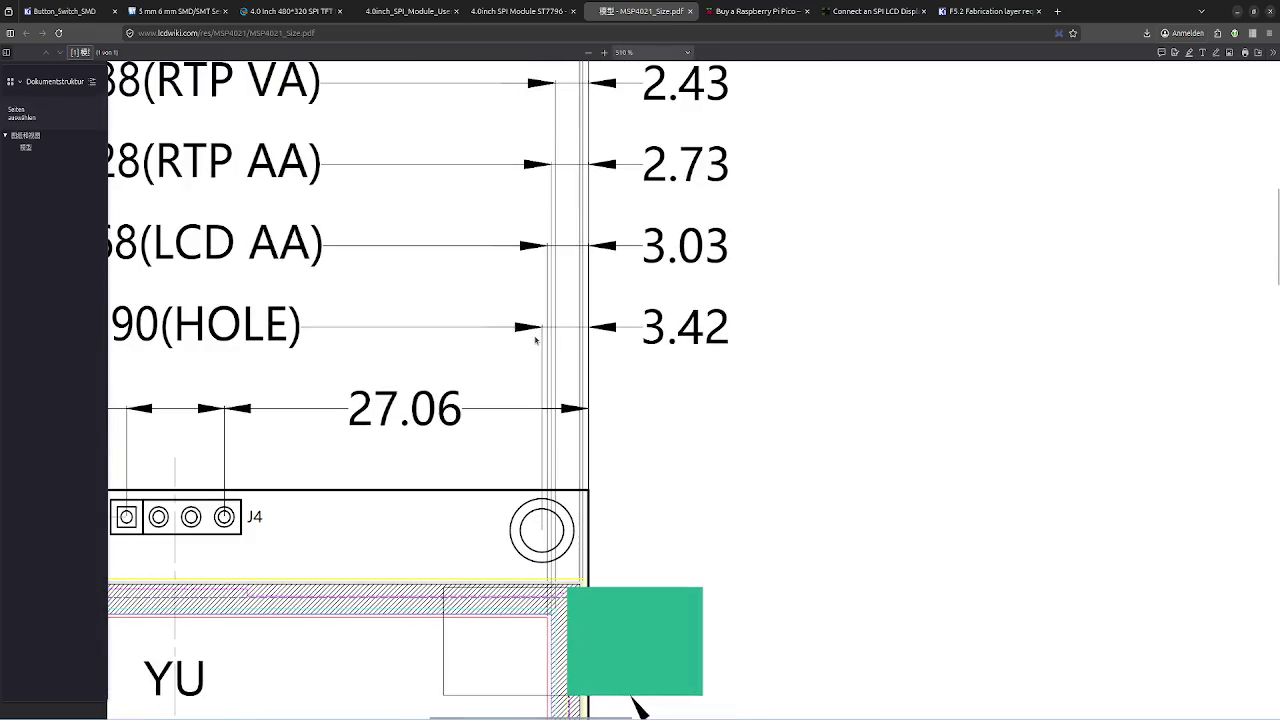
pyautogui.keyDown('ctrl'); pyautogui.scroll(-1, 536, 338); pyautogui.keyUp('ctrl')
pyautogui.keyDown('ctrl'); pyautogui.scroll(-1, 540, 333); pyautogui.keyUp('ctrl')
pyautogui.keyDown('ctrl'); pyautogui.scroll(1, 545, 327); pyautogui.keyUp('ctrl')
pyautogui.keyDown('ctrl'); pyautogui.scroll(-1, 625, 266); pyautogui.keyUp('ctrl')
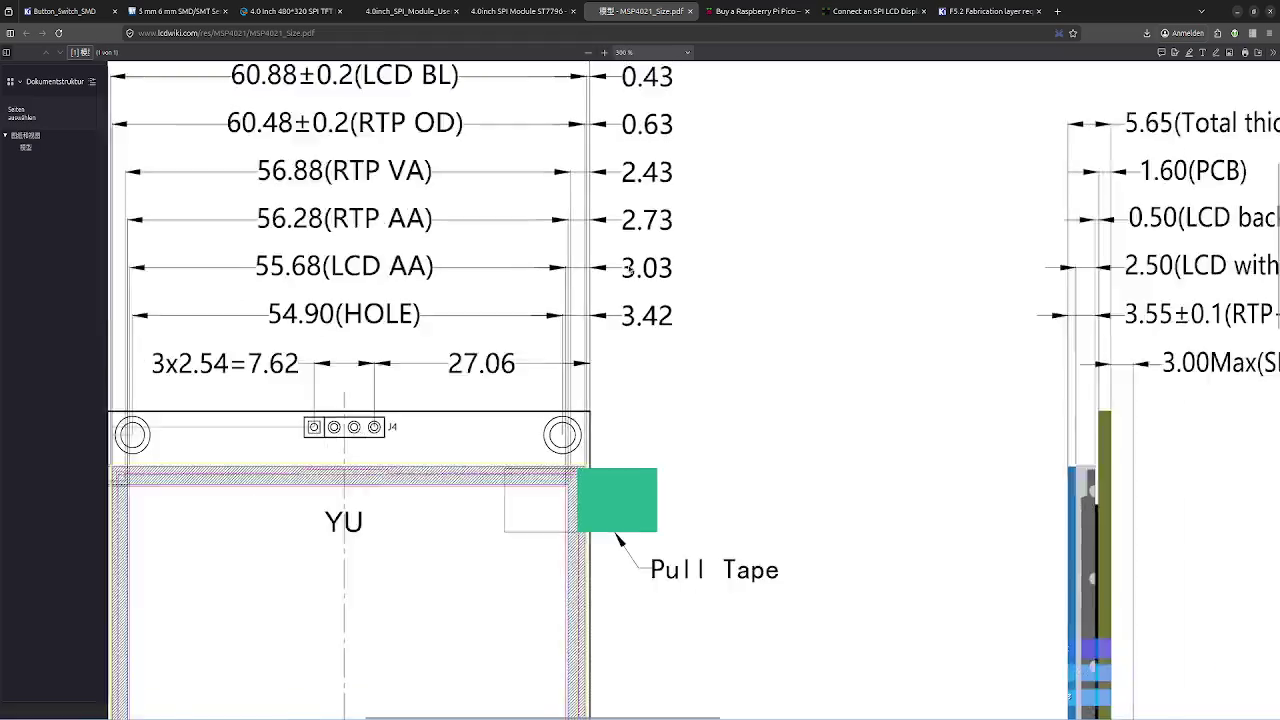
pyautogui.keyDown('ctrl'); pyautogui.scroll(-1, 625, 267); pyautogui.keyUp('ctrl')
pyautogui.moveTo(622, 267); pyautogui.dragTo(657, 267)
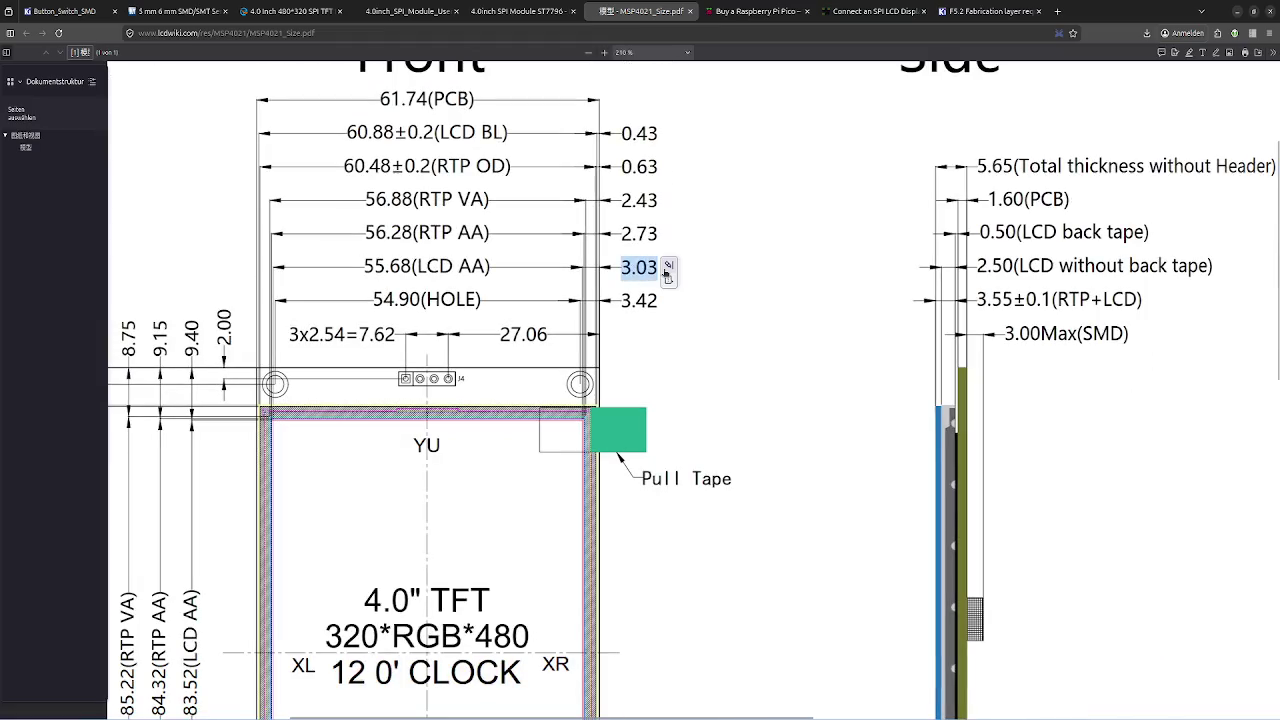
pyautogui.click(671, 269)
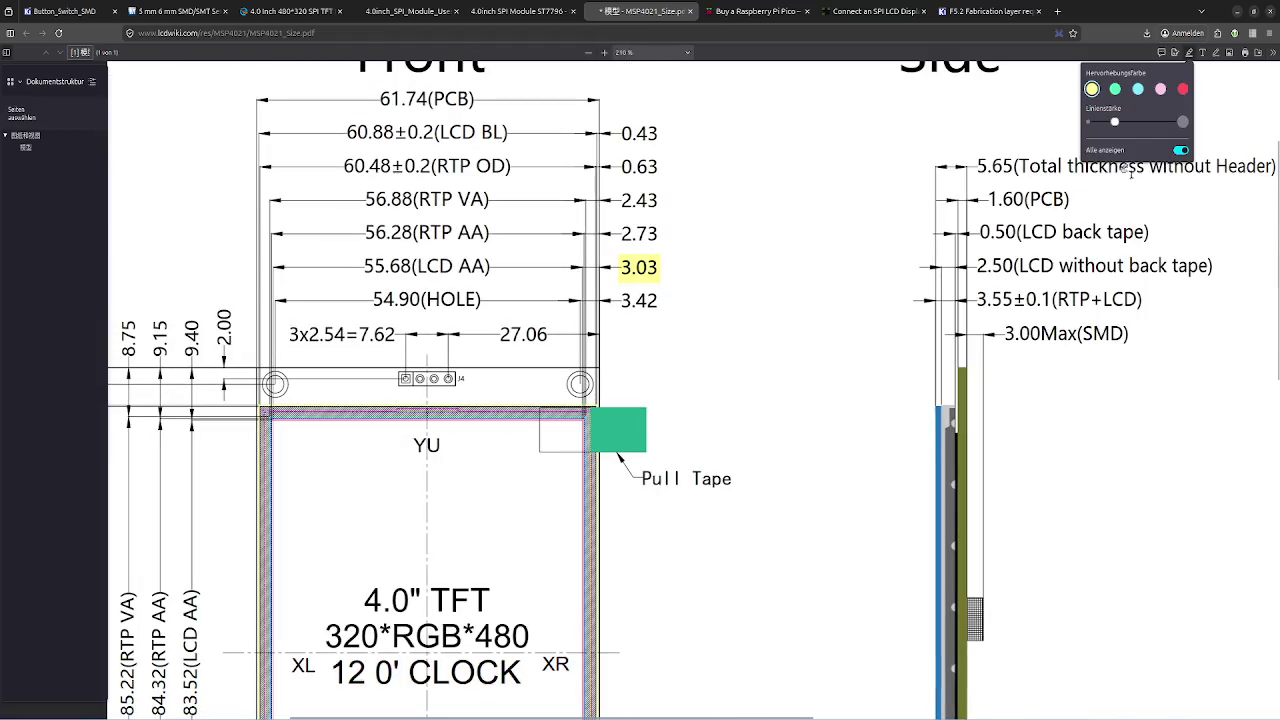
pyautogui.click(1191, 53)
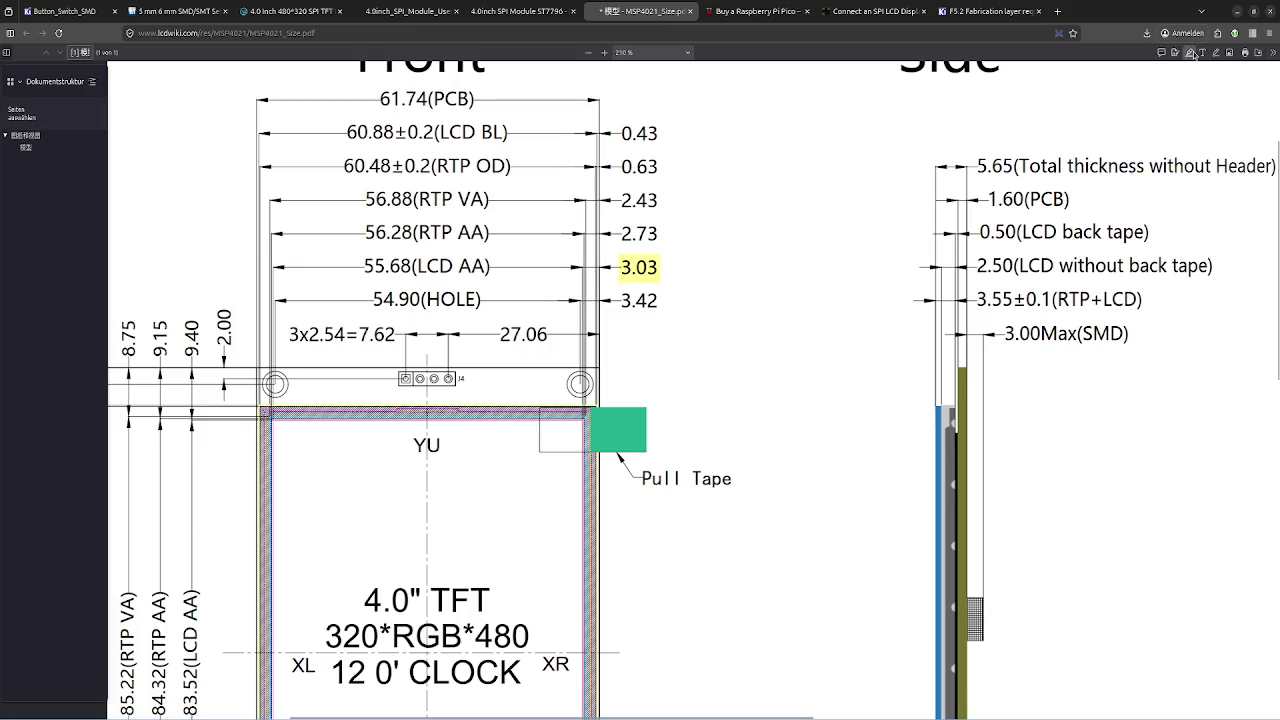
# - Inspect the 55.68 LCD AA width, then go back to the KiCad Footprint Editor
pyautogui.scroll(-3, 598, 256)
pyautogui.scroll(3, 598, 256)
pyautogui.scroll(-4, 598, 256)
pyautogui.scroll(-1, 598, 256)
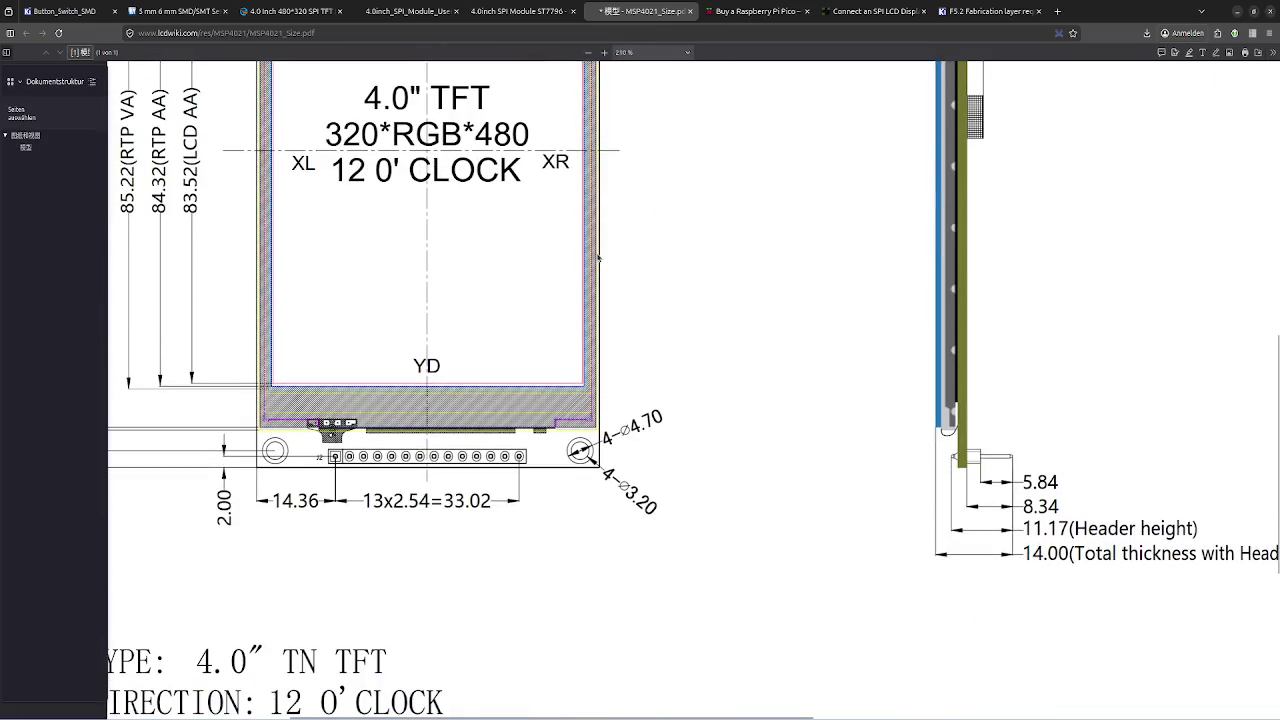
pyautogui.scroll(4, 598, 258)
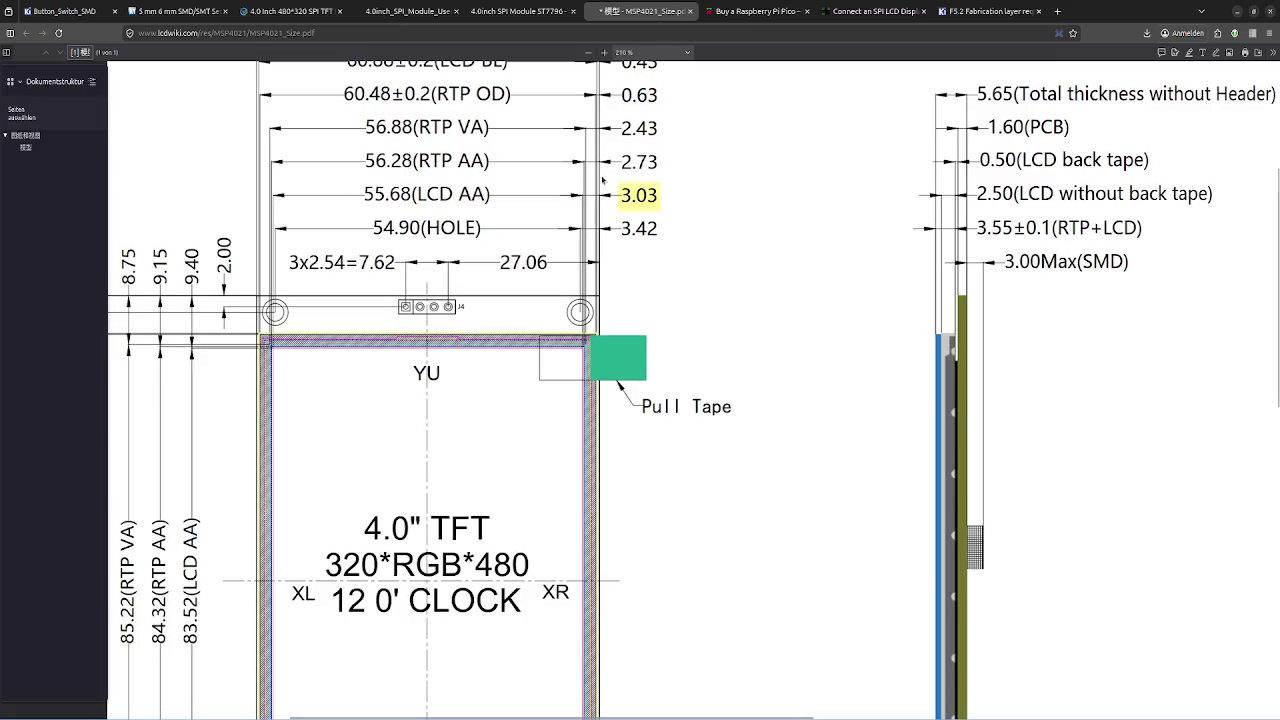
pyautogui.moveTo(364, 194); pyautogui.dragTo(413, 195)
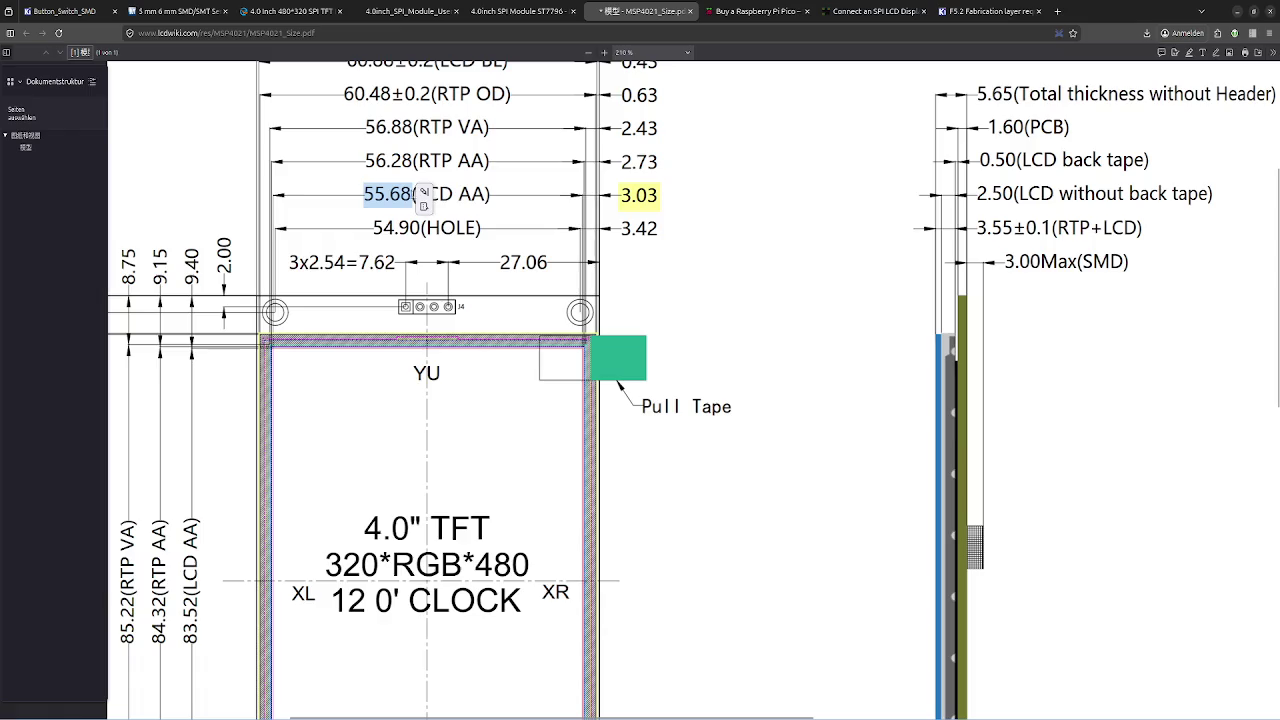
pyautogui.click(366, 194)
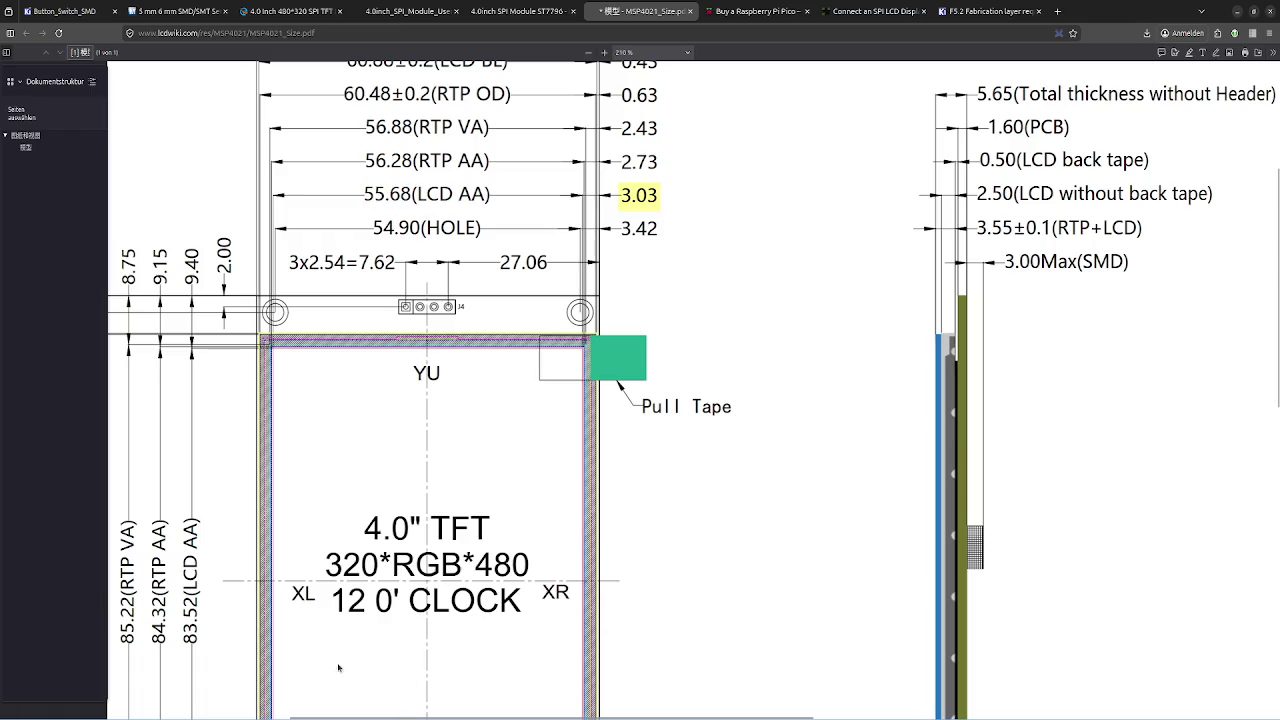
pyautogui.hotkey('alt', 'Tab')
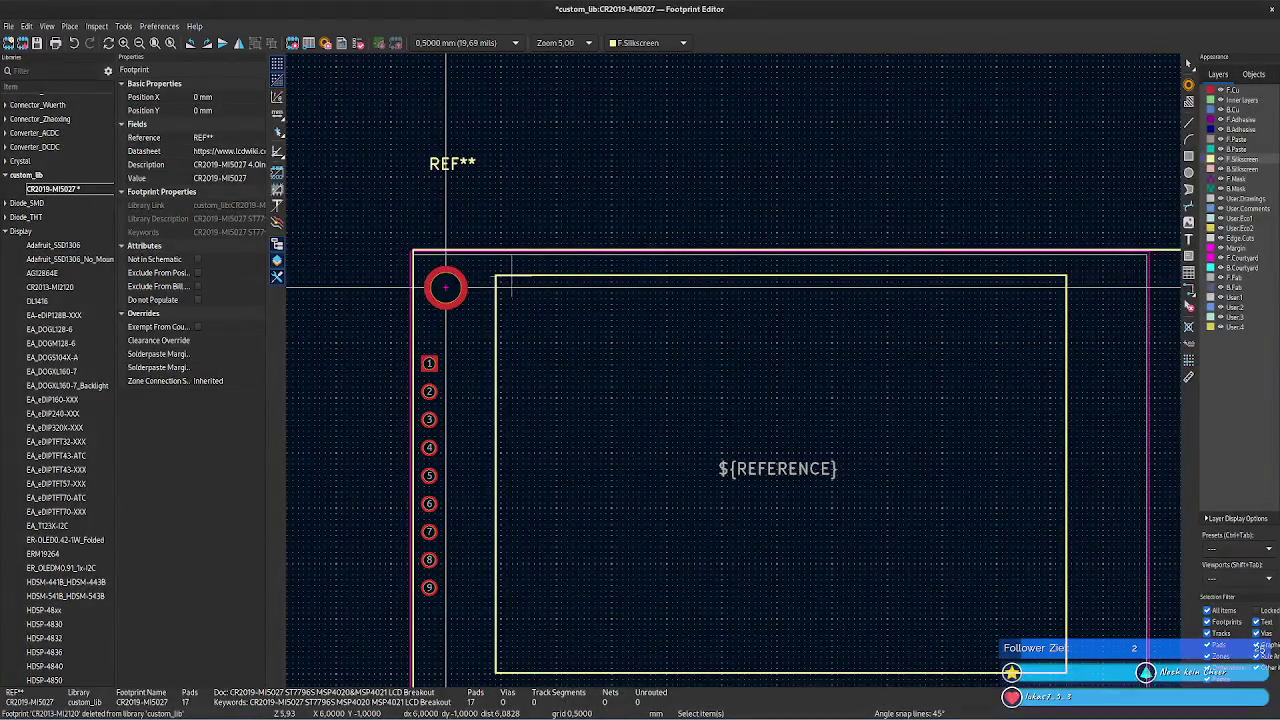
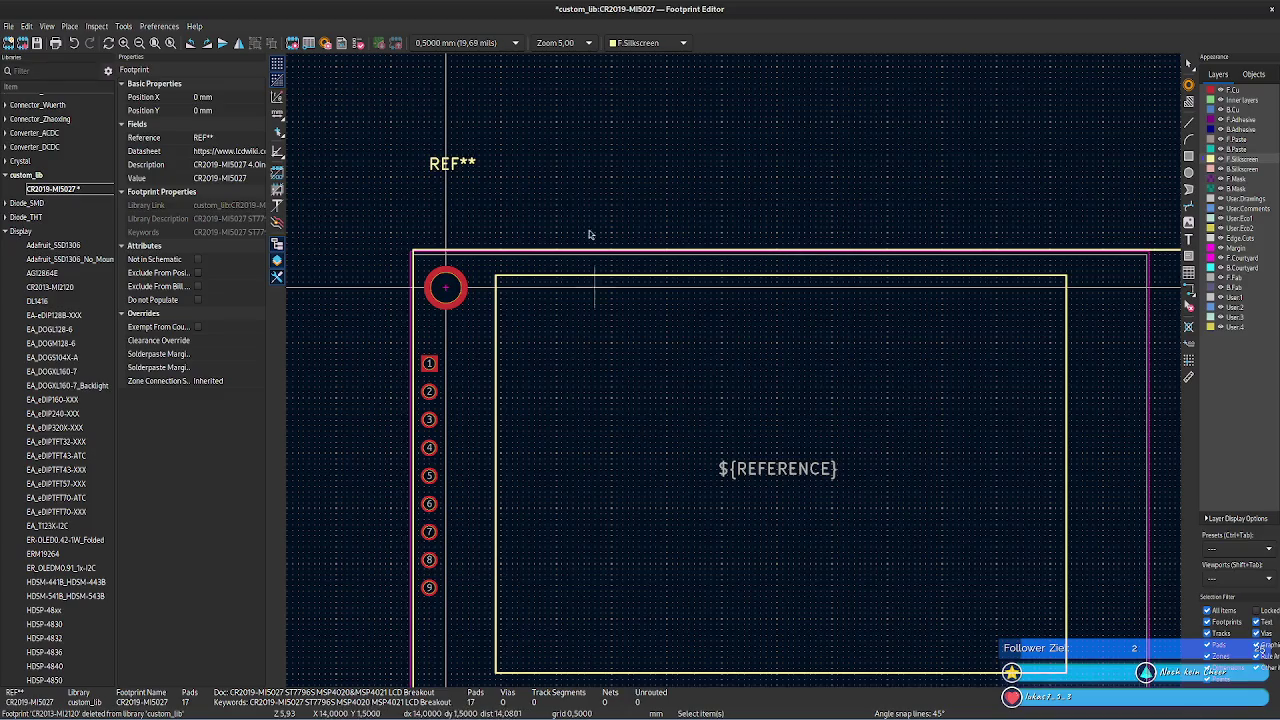
# - Read the Y coordinate of the outer bottom silkscreen line
pyautogui.scroll(-2, 737, 363)
pyautogui.scroll(2, 739, 376)
pyautogui.keyDown('shift'); pyautogui.scroll(-2, 705, 345); pyautogui.keyUp('shift')
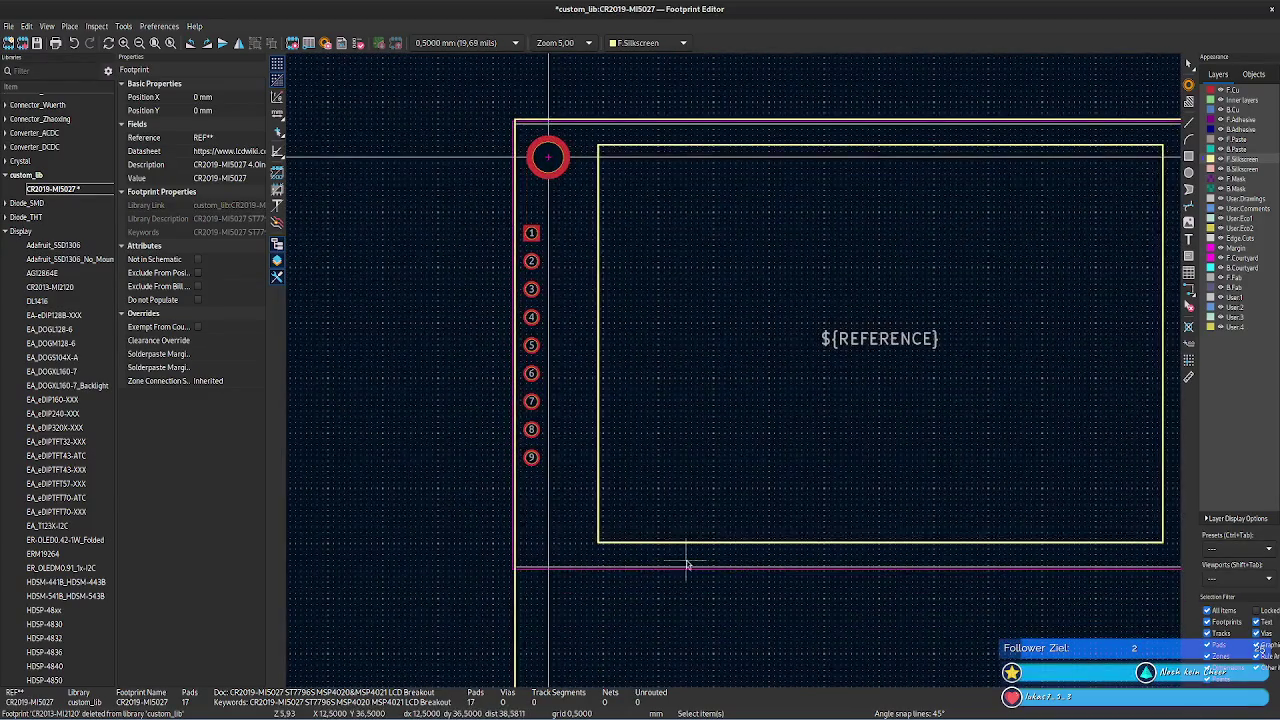
pyautogui.keyDown('shift'); pyautogui.scroll(-2, 645, 612); pyautogui.keyUp('shift')
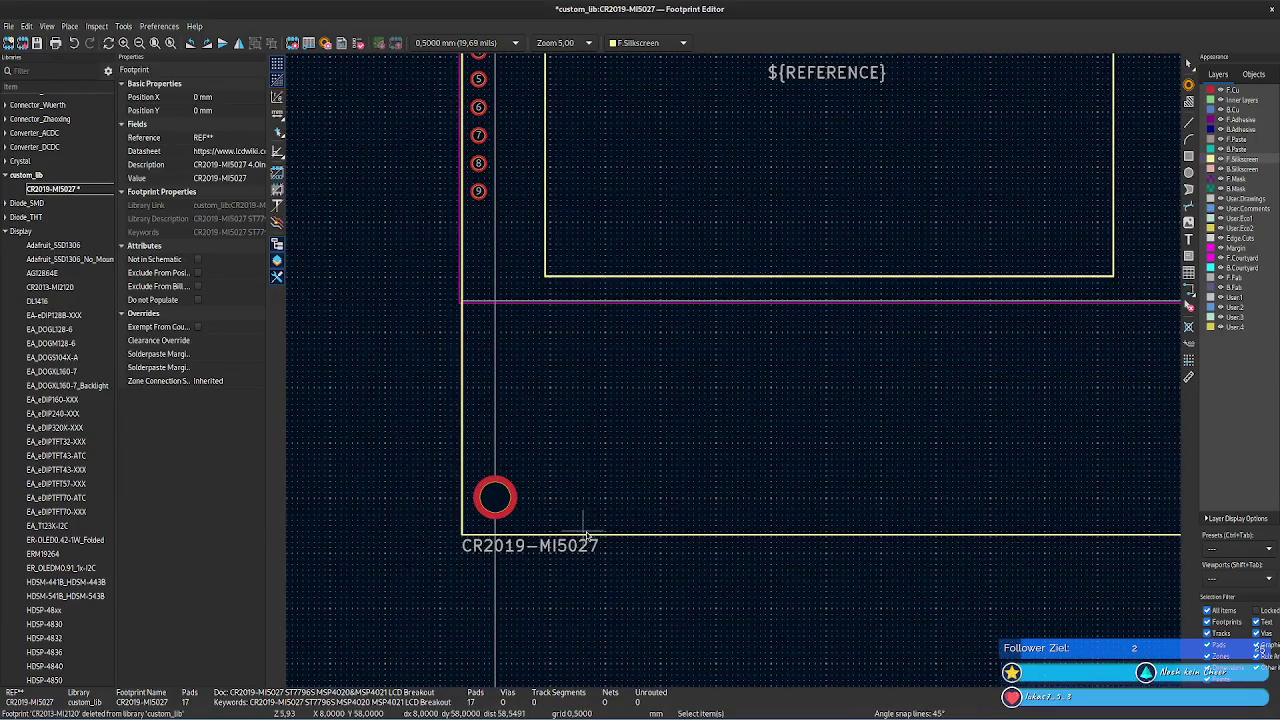
pyautogui.click(585, 532)
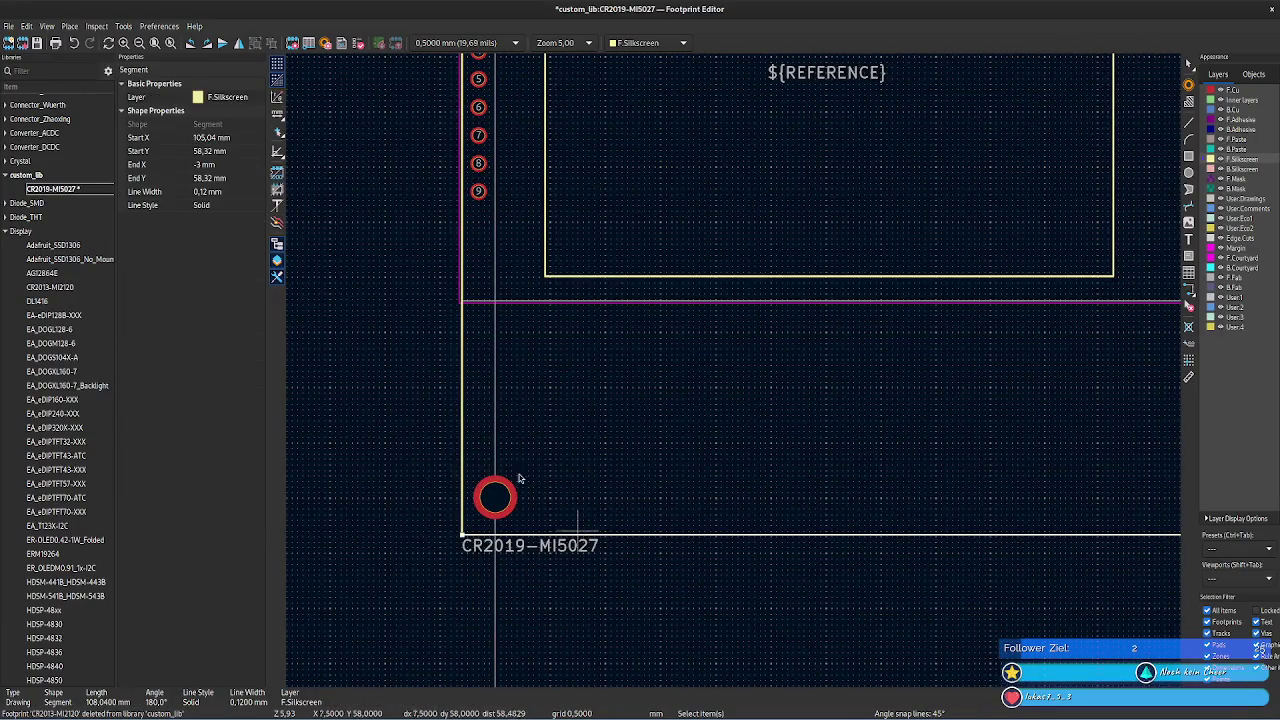
pyautogui.click(235, 150)
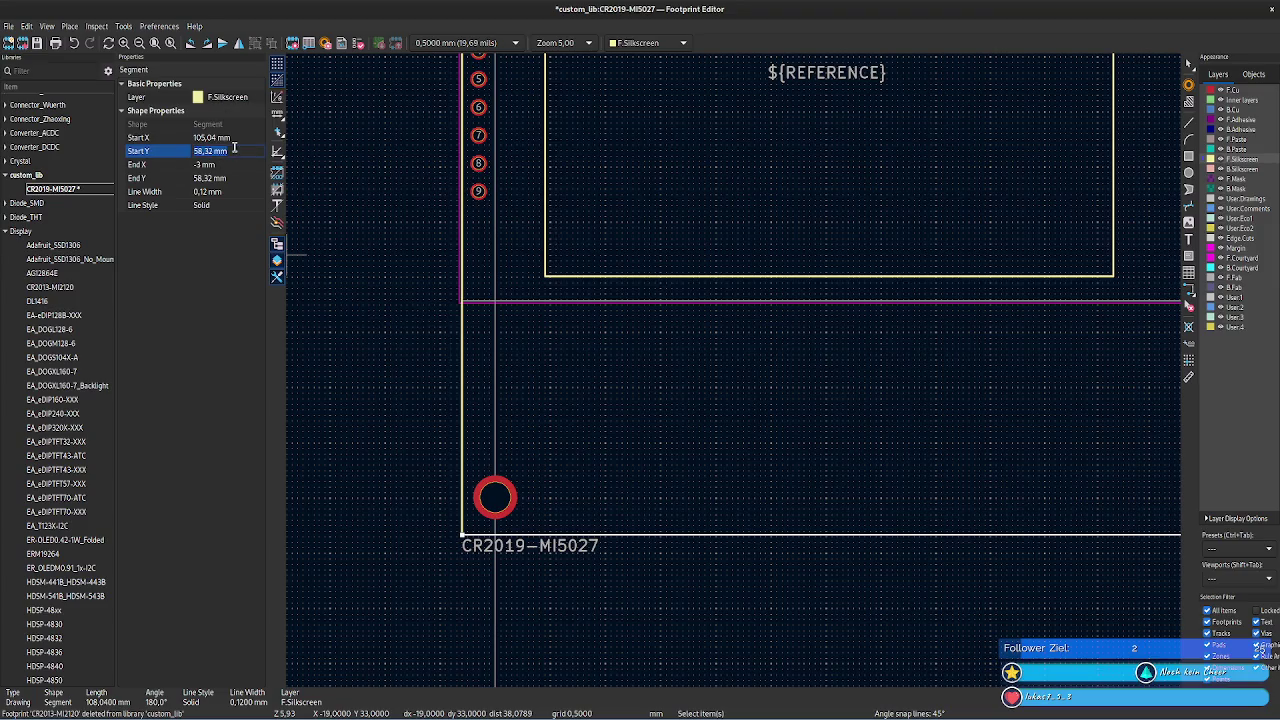
# - Set the inner outline's left line start Y to 55.29 mm
pyautogui.click(546, 274)
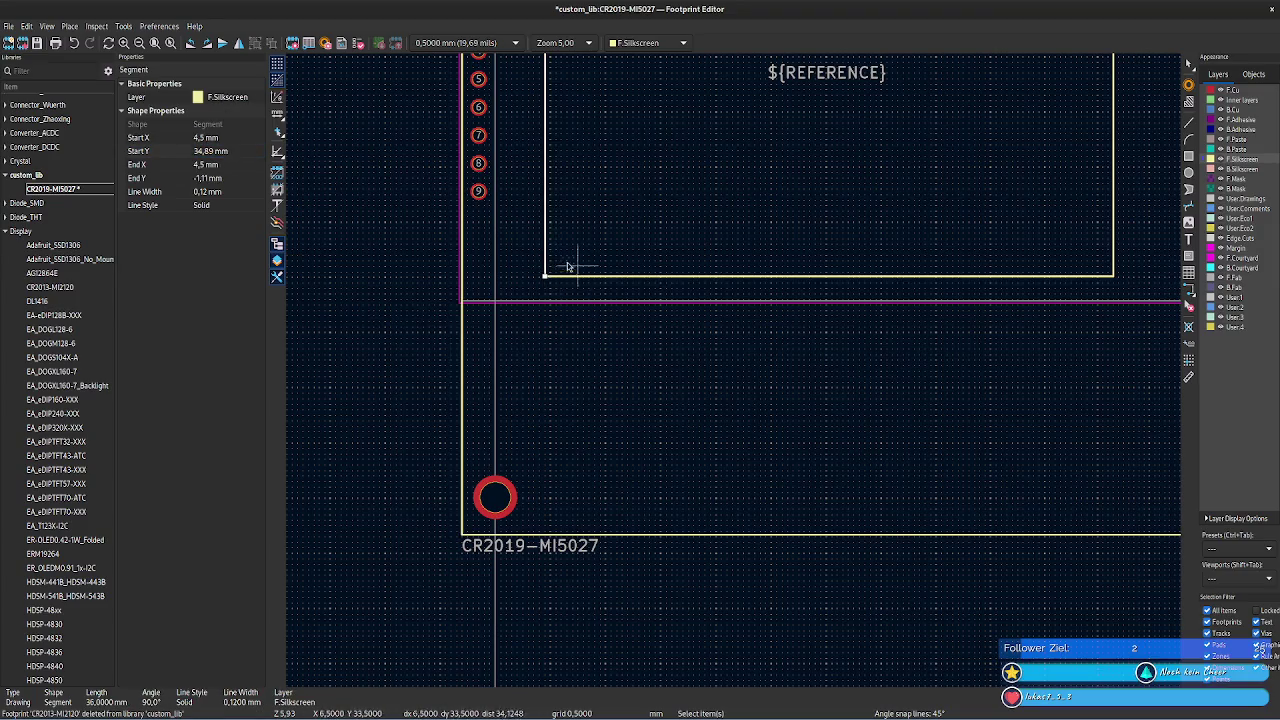
pyautogui.click(233, 150)
pyautogui.write('58,32 mm')
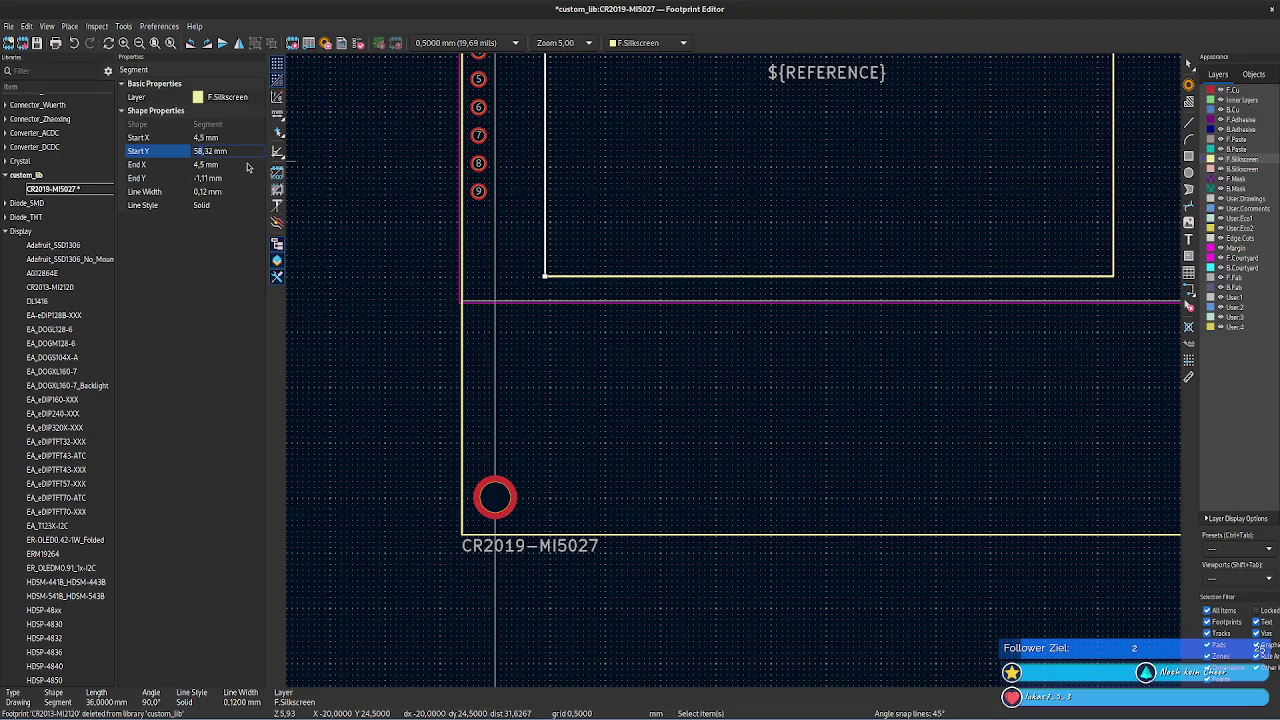
pyautogui.press('Left')
pyautogui.press('Left')
pyautogui.press('Left')
pyautogui.press('BackSpace')
pyautogui.write('5')
pyautogui.press('Right')
pyautogui.press('Right')
pyautogui.press('Right')
pyautogui.press('BackSpace')
pyautogui.press('BackSpace')
pyautogui.write('29')
pyautogui.click(228, 138)
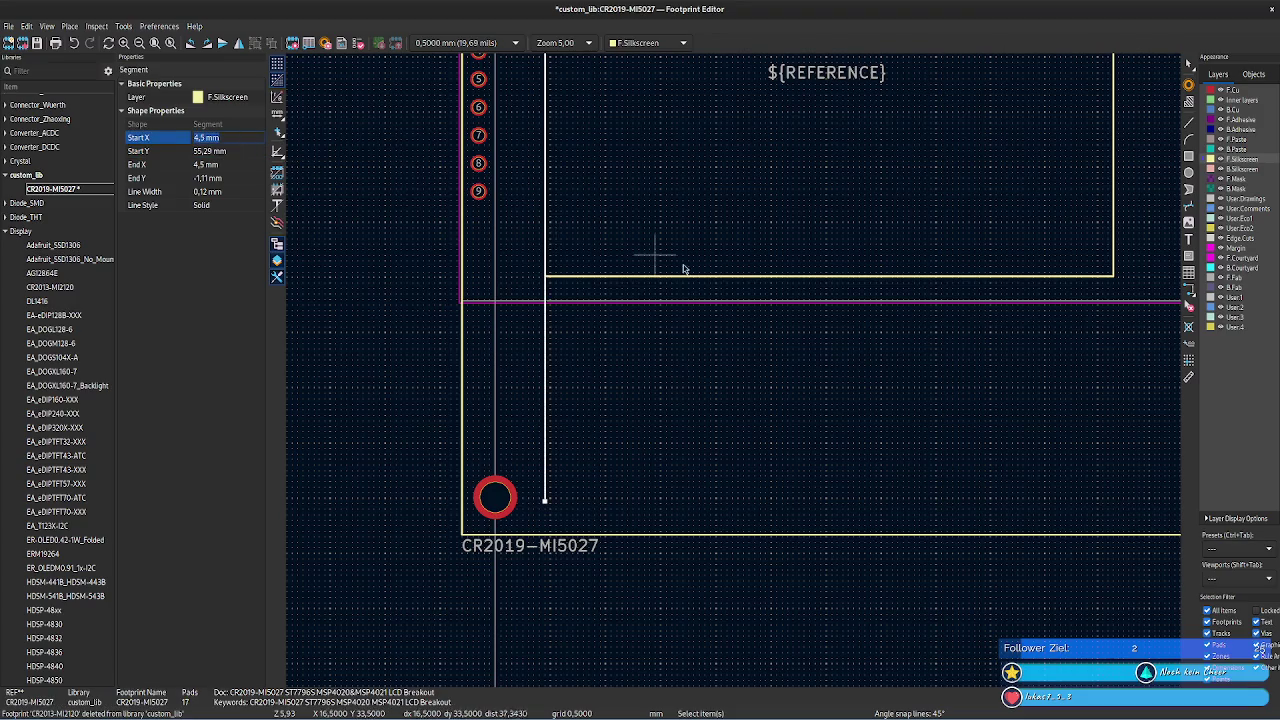
# - Move both ends of the inner outline's bottom line to Y 55.29 mm
pyautogui.click(571, 276)
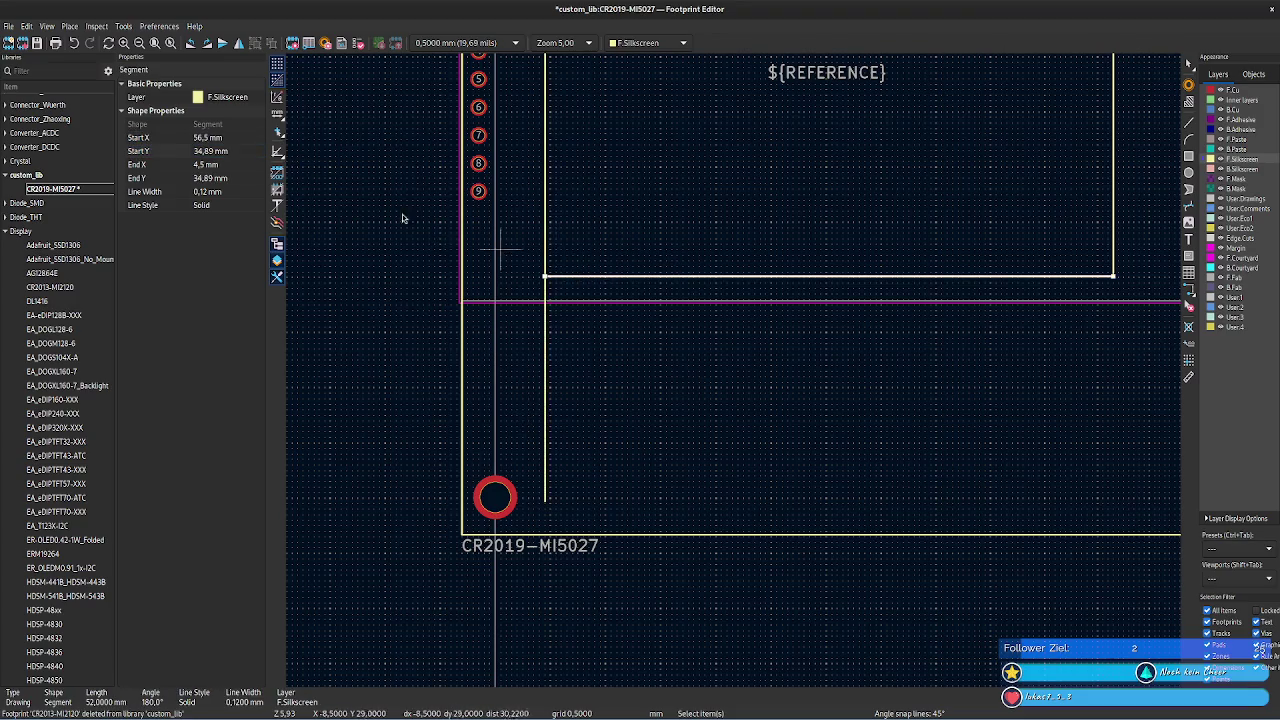
pyautogui.click(231, 151)
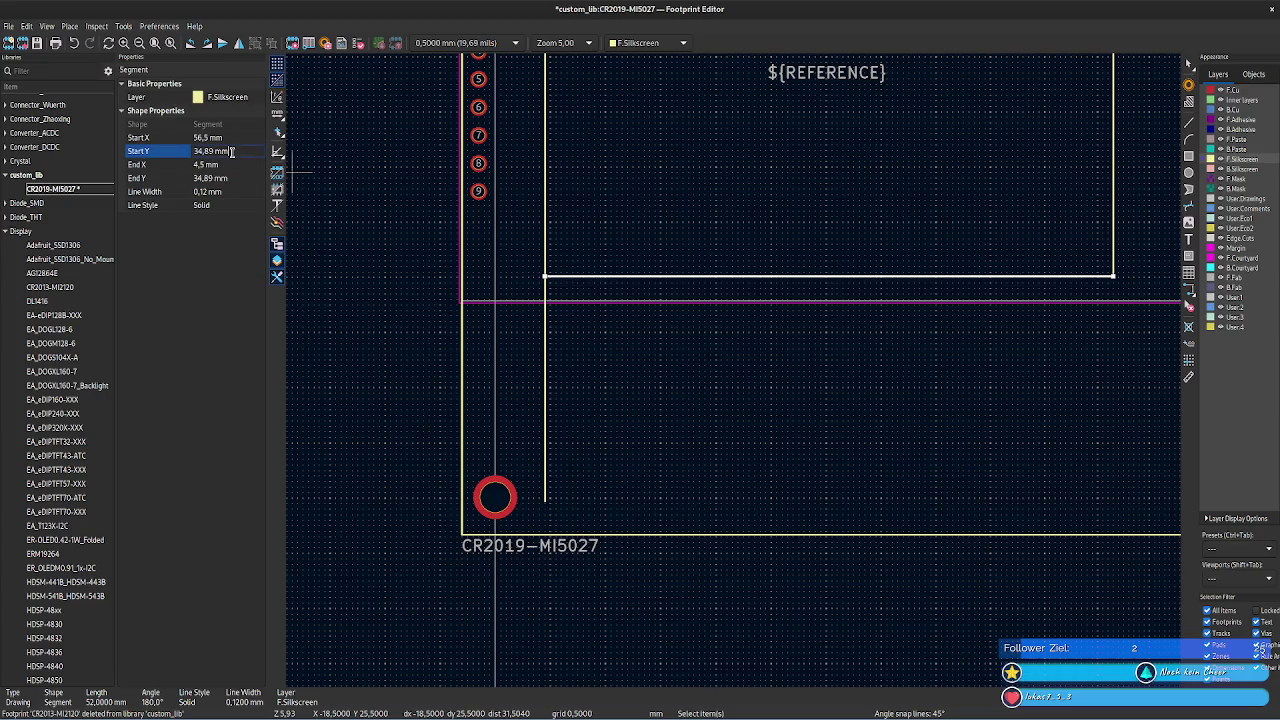
pyautogui.write('55,29')
pyautogui.click(231, 177)
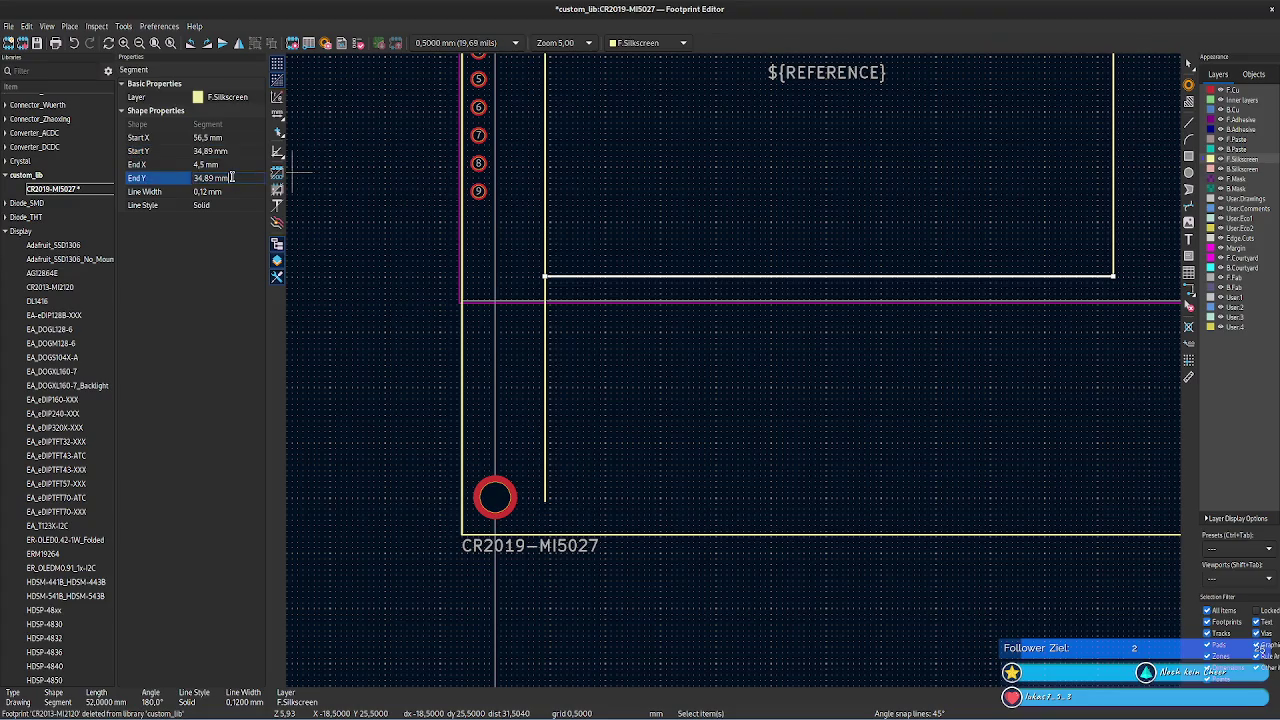
pyautogui.write('55,29 mm')
pyautogui.press('Return')
pyautogui.click(237, 151)
pyautogui.write('55,29 mm')
pyautogui.press('Return')
pyautogui.click(232, 165)
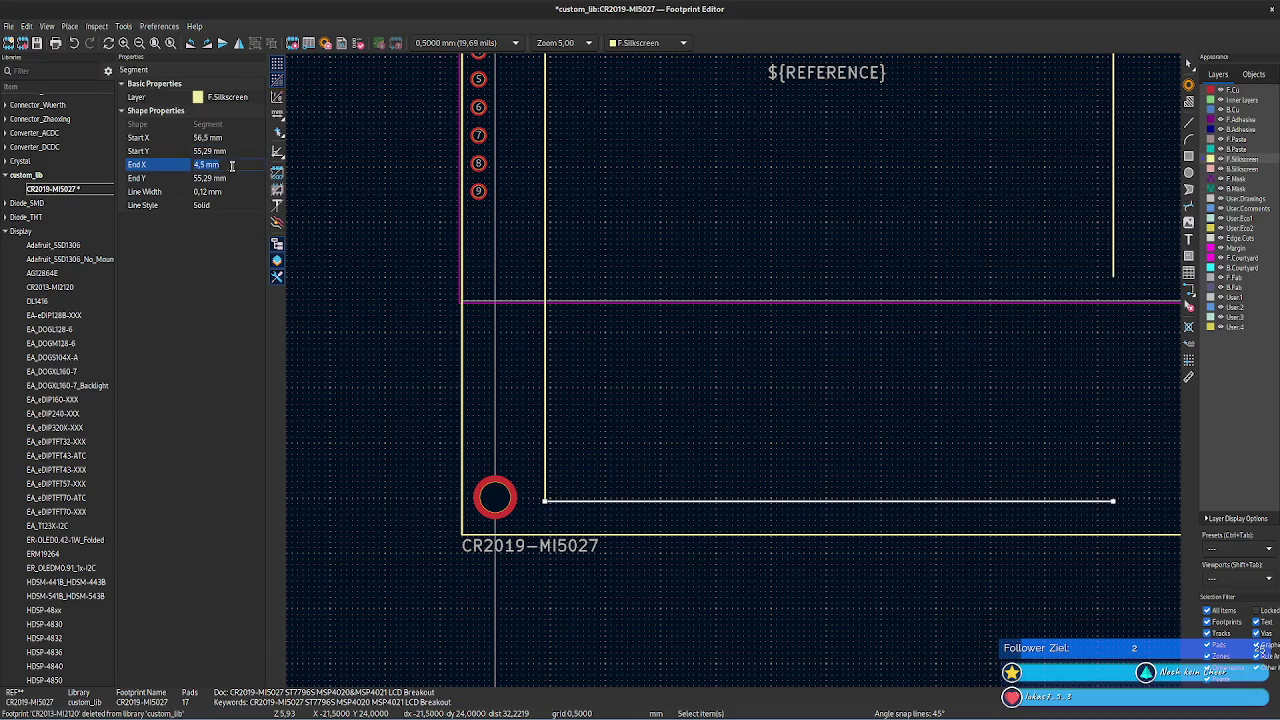
pyautogui.click(734, 337)
pyautogui.moveTo(863, 391)
pyautogui.mouseDown(button='middle')
pyautogui.moveTo(794, 500)
pyautogui.moveTo(700, 345)
pyautogui.mouseUp(button='middle')
pyautogui.moveTo(636, 271)
pyautogui.mouseDown(button='middle')
pyautogui.moveTo(708, 377)
pyautogui.moveTo(686, 186)
pyautogui.mouseUp(button='middle')
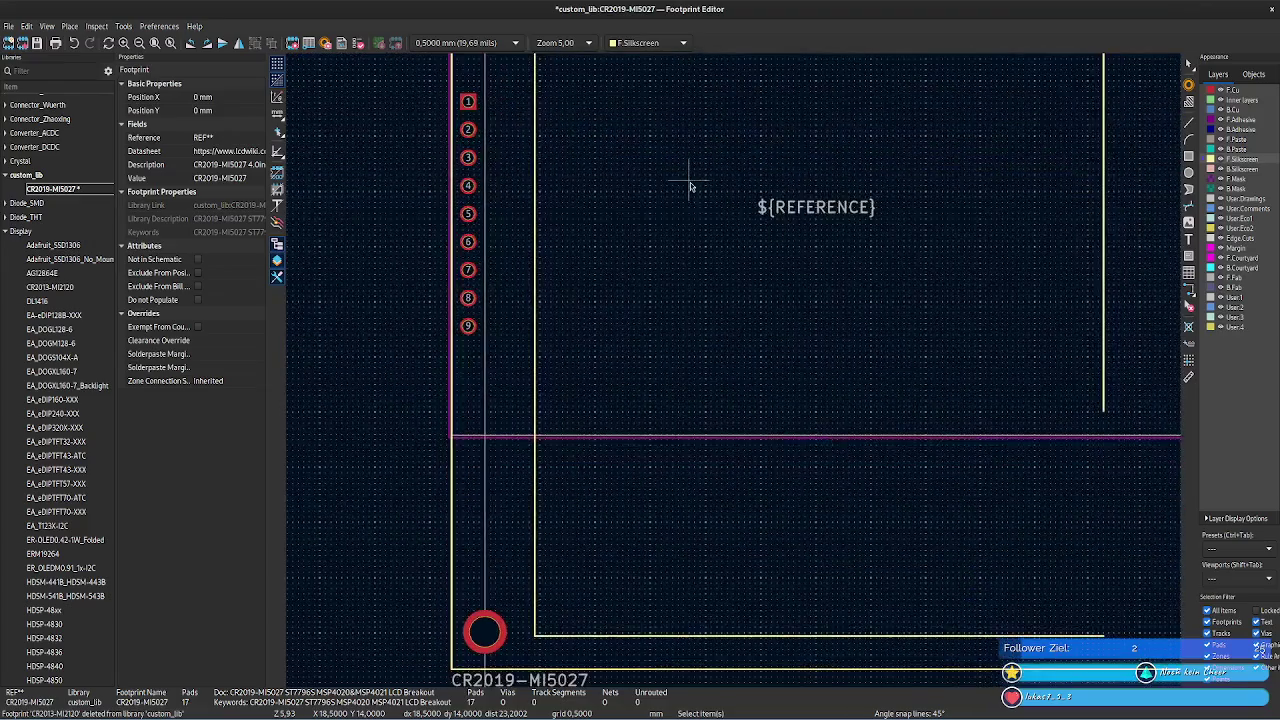
# - Give the inner outline's left silkscreen line a 55.68 mm length, checked against the datasheet
pyautogui.click(536, 327)
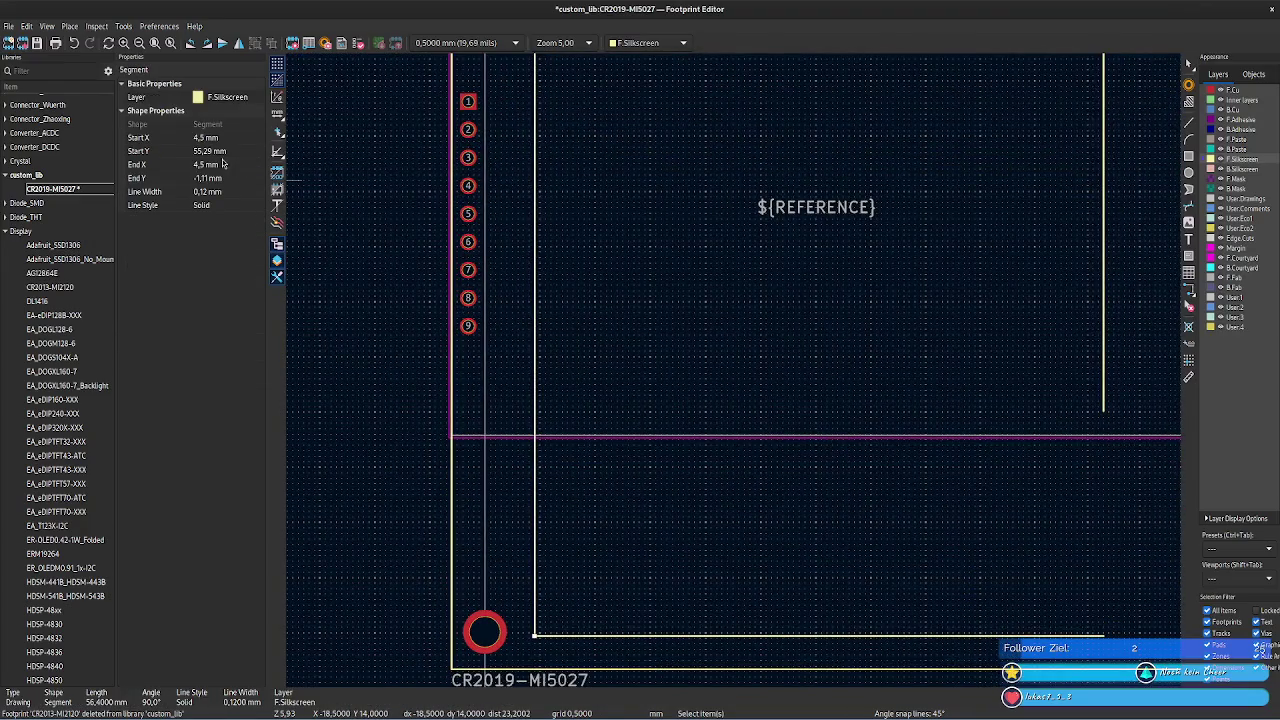
pyautogui.press('e')
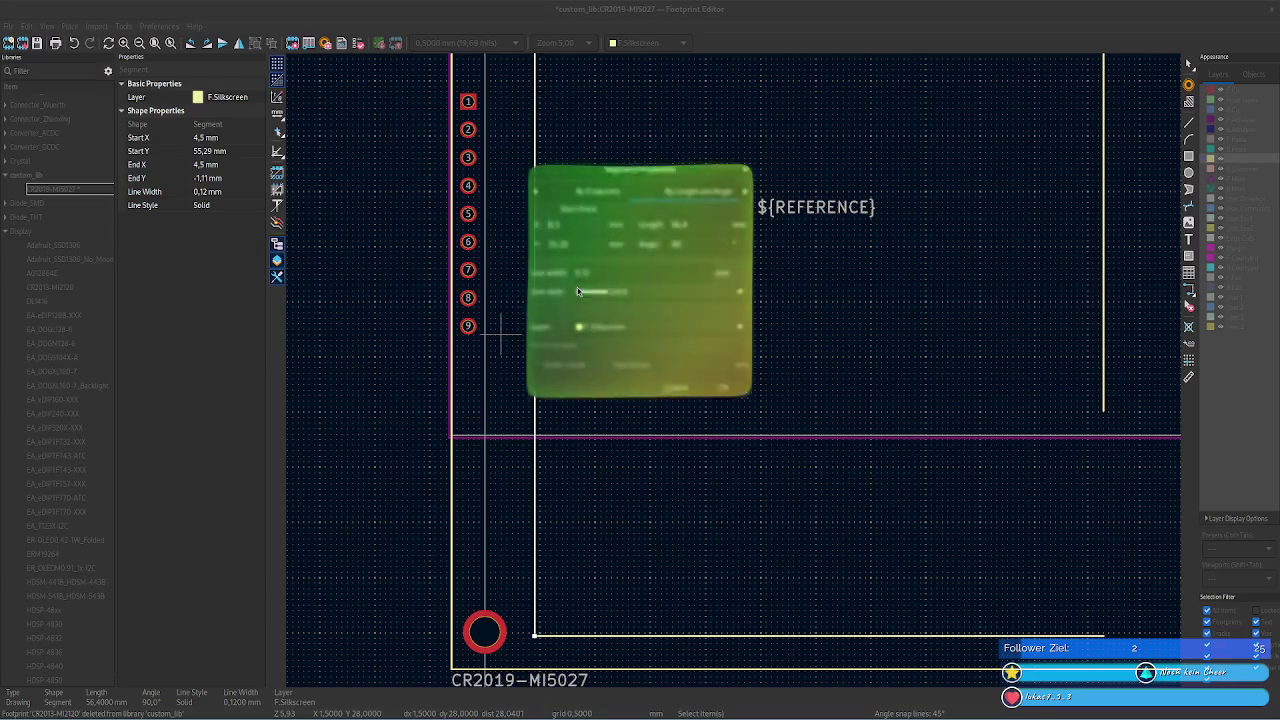
pyautogui.hotkey('alt', 'Tab')
pyautogui.hotkey('alt', 'Tab')
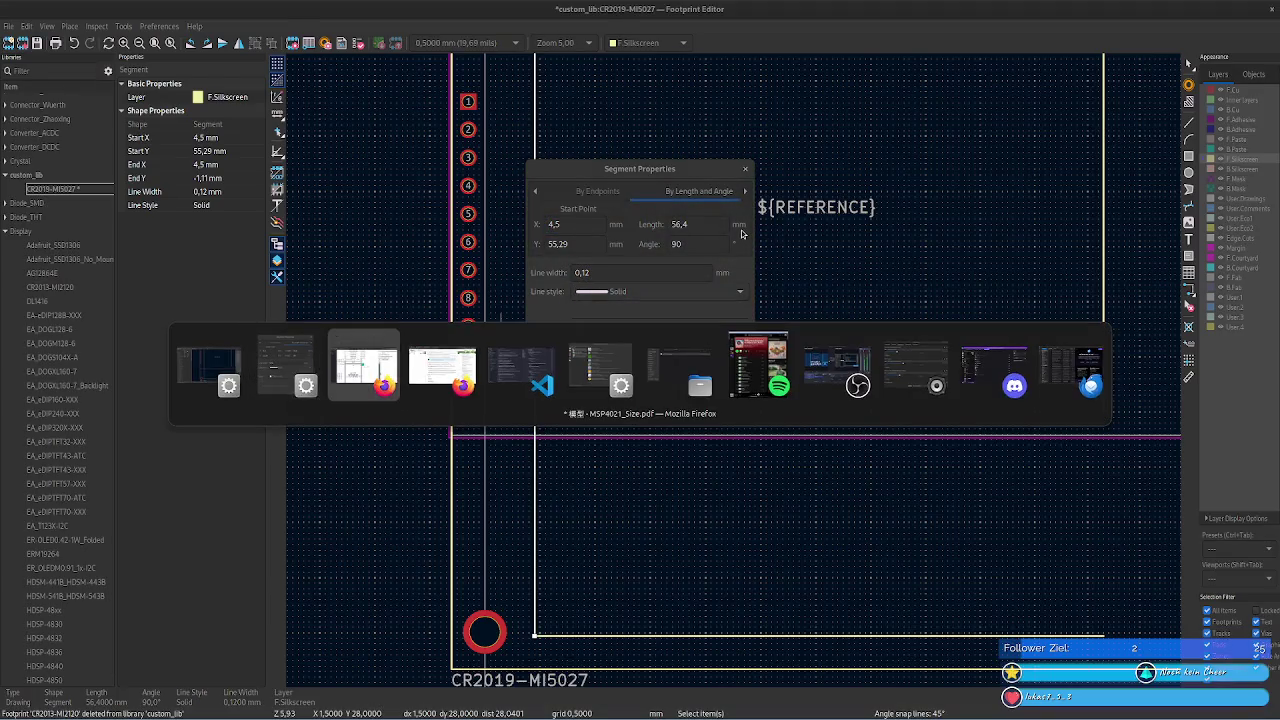
pyautogui.moveTo(366, 193); pyautogui.dragTo(410, 194)
pyautogui.hotkey('alt', 'Tab')
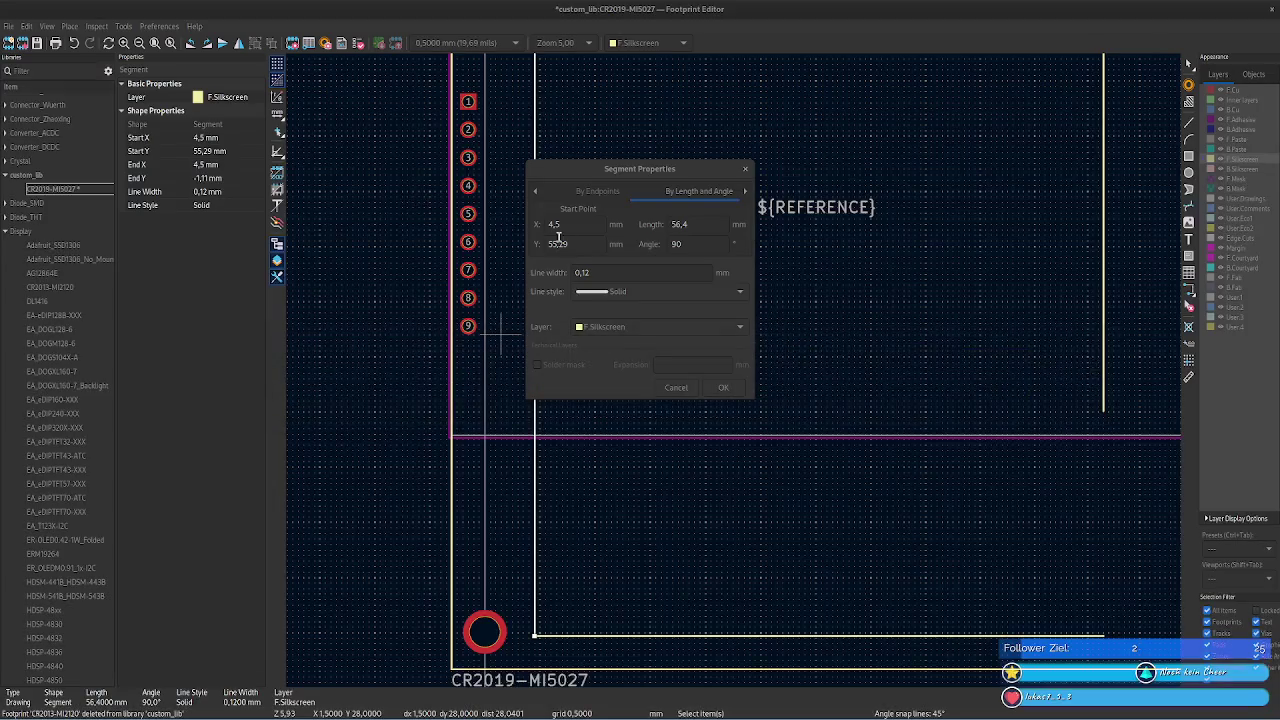
pyautogui.click(703, 247)
pyautogui.click(723, 388)
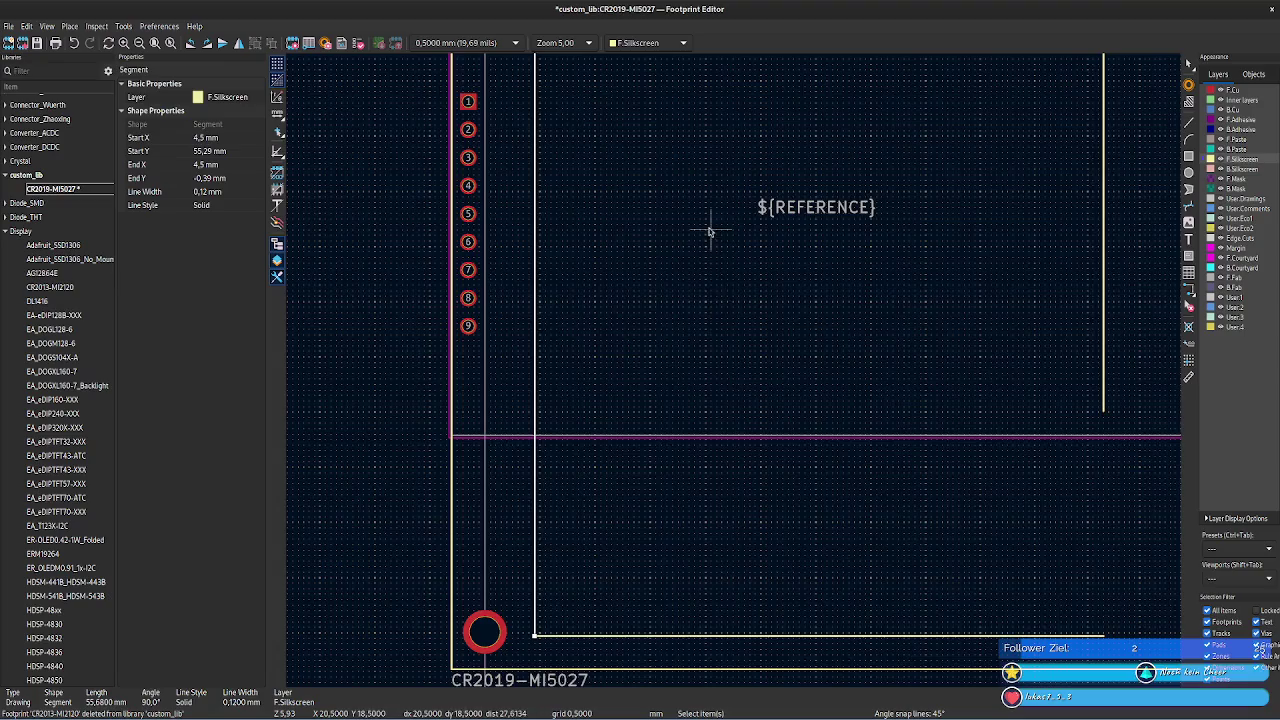
pyautogui.moveTo(708, 229); pyautogui.dragTo(705, 483, button='middle')
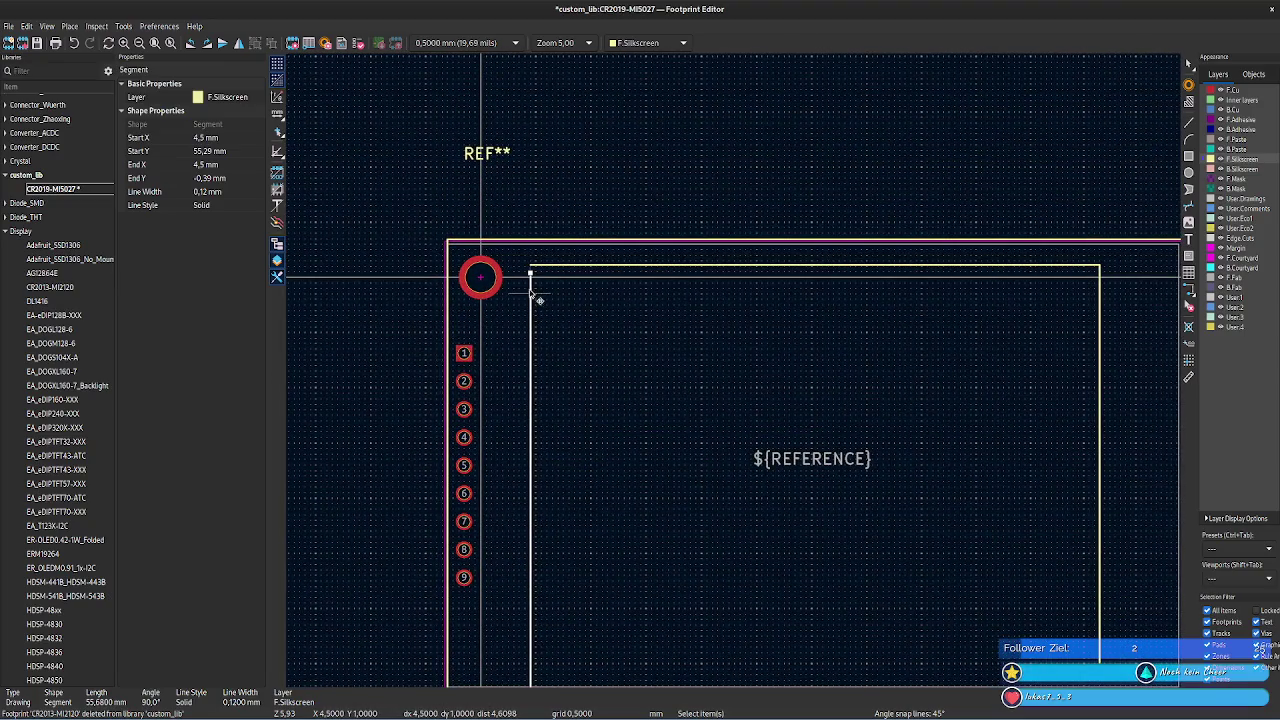
# - Make trial Measure Tool measurements from the silkscreen line and cancel them
pyautogui.click(1188, 377)
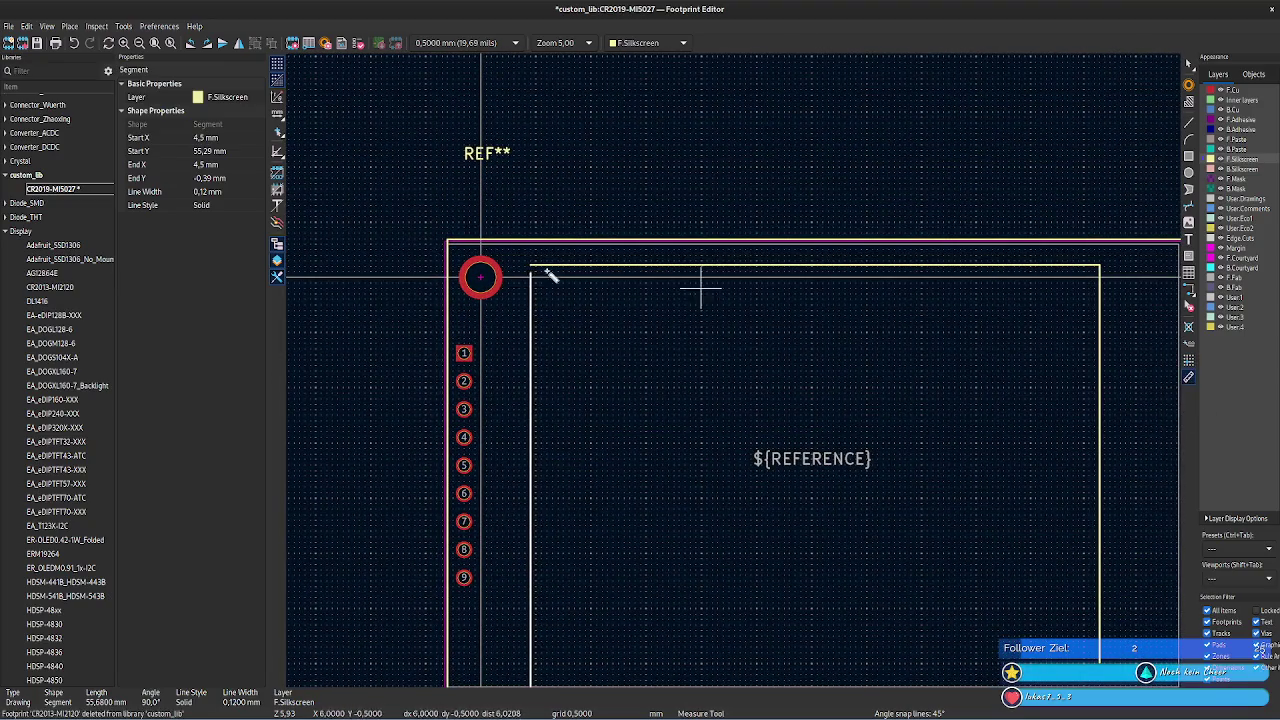
pyautogui.scroll(2, 737, 371)
pyautogui.scroll(2, 743, 371)
pyautogui.scroll(2, 766, 437)
pyautogui.click(772, 447)
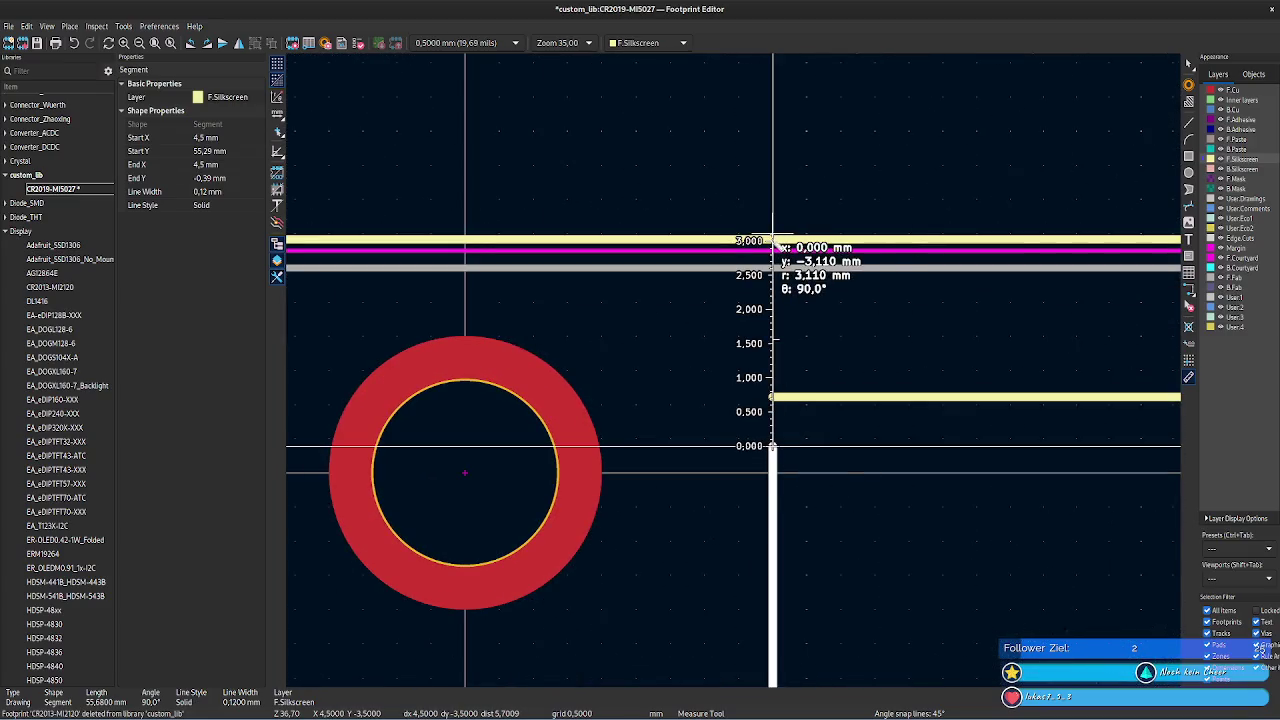
pyautogui.rightClick(798, 295)
pyautogui.press('Escape')
pyautogui.press('Escape')
pyautogui.click(772, 240)
pyautogui.rightClick(815, 260)
pyautogui.press('Escape')
pyautogui.press('Escape')
pyautogui.scroll(-2, 772, 240)
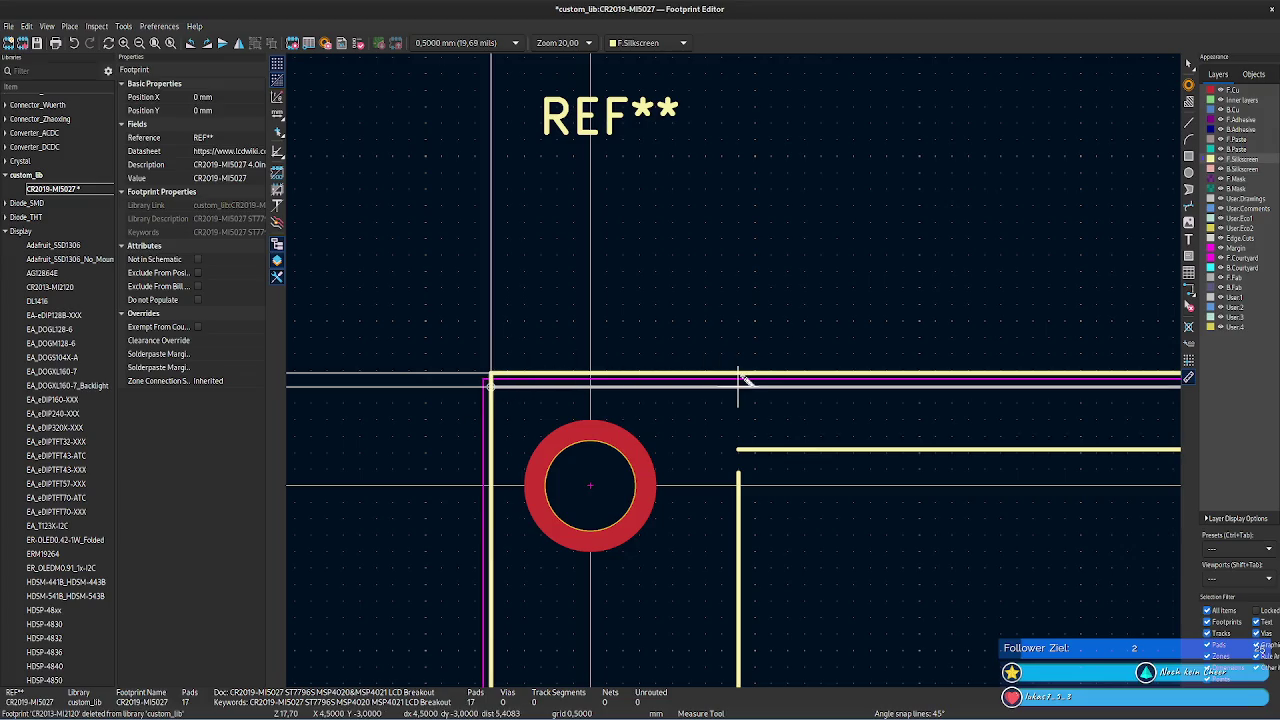
pyautogui.scroll(2, 741, 377)
# - Measure the 3.03 mm offset down from the top silkscreen line to the mounting hole
pyautogui.click(738, 343)
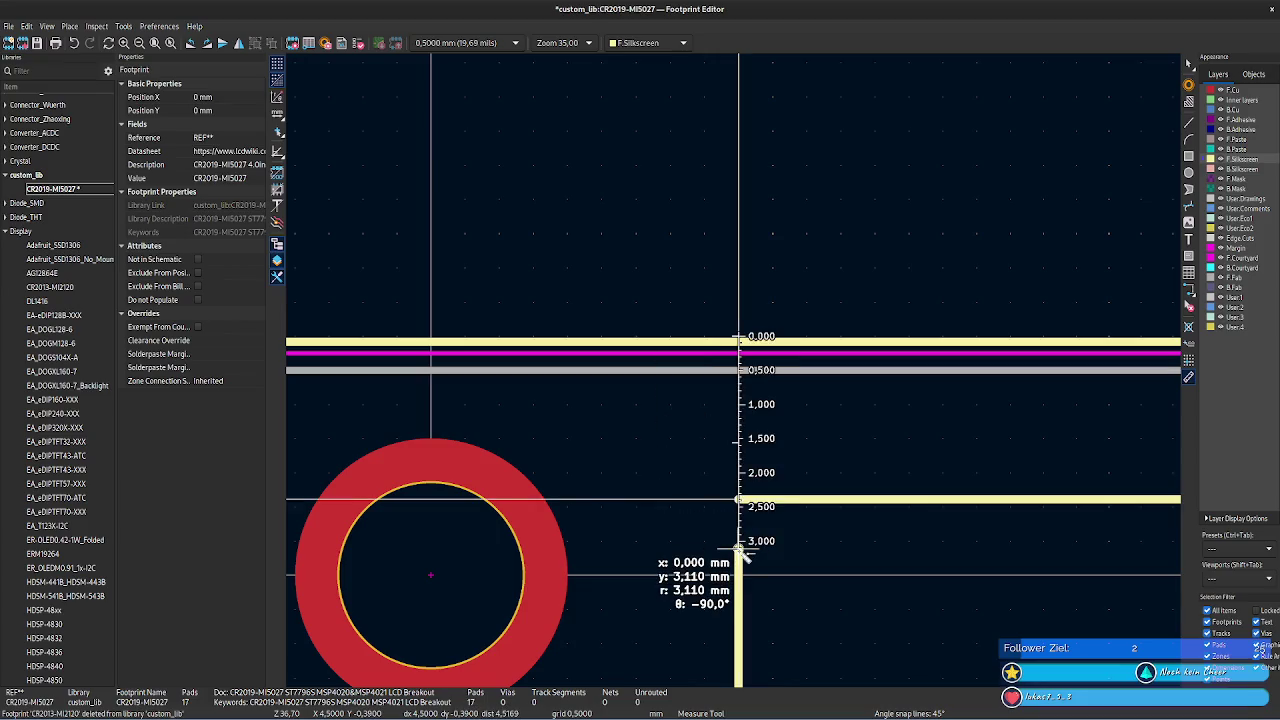
pyautogui.scroll(-3, 740, 553)
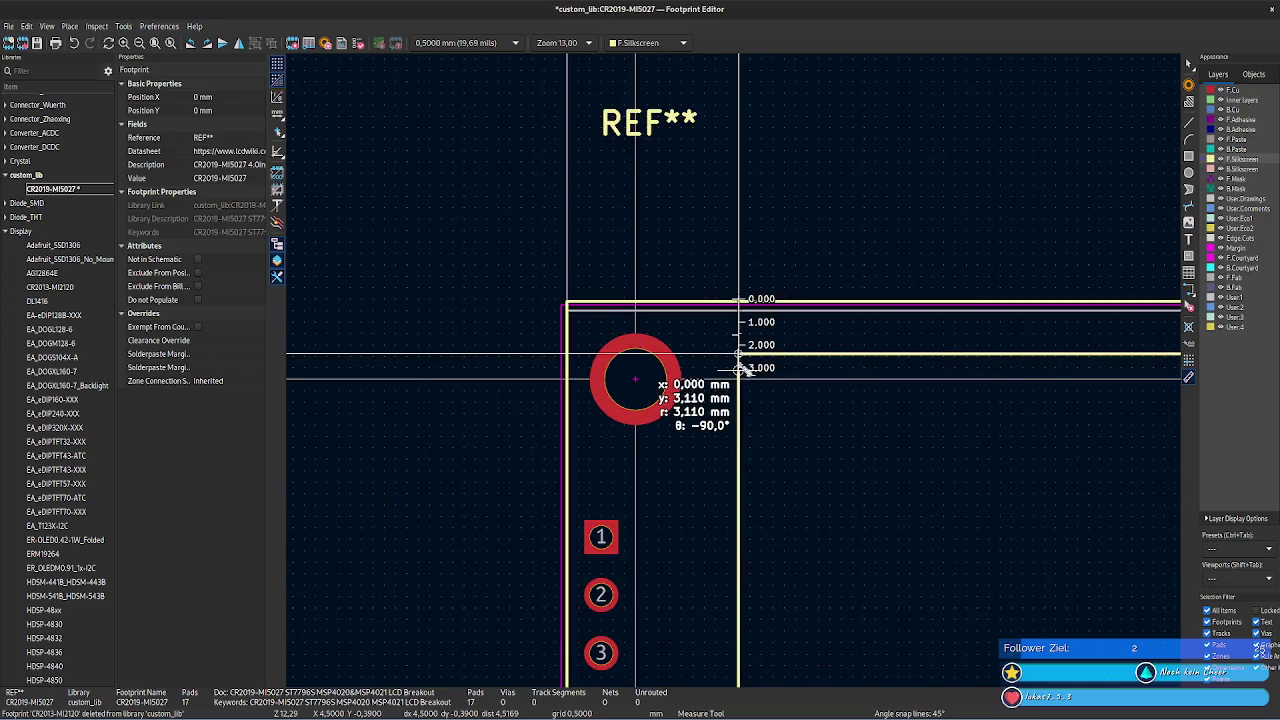
pyautogui.scroll(3, 778, 250)
pyautogui.scroll(3, 737, 200)
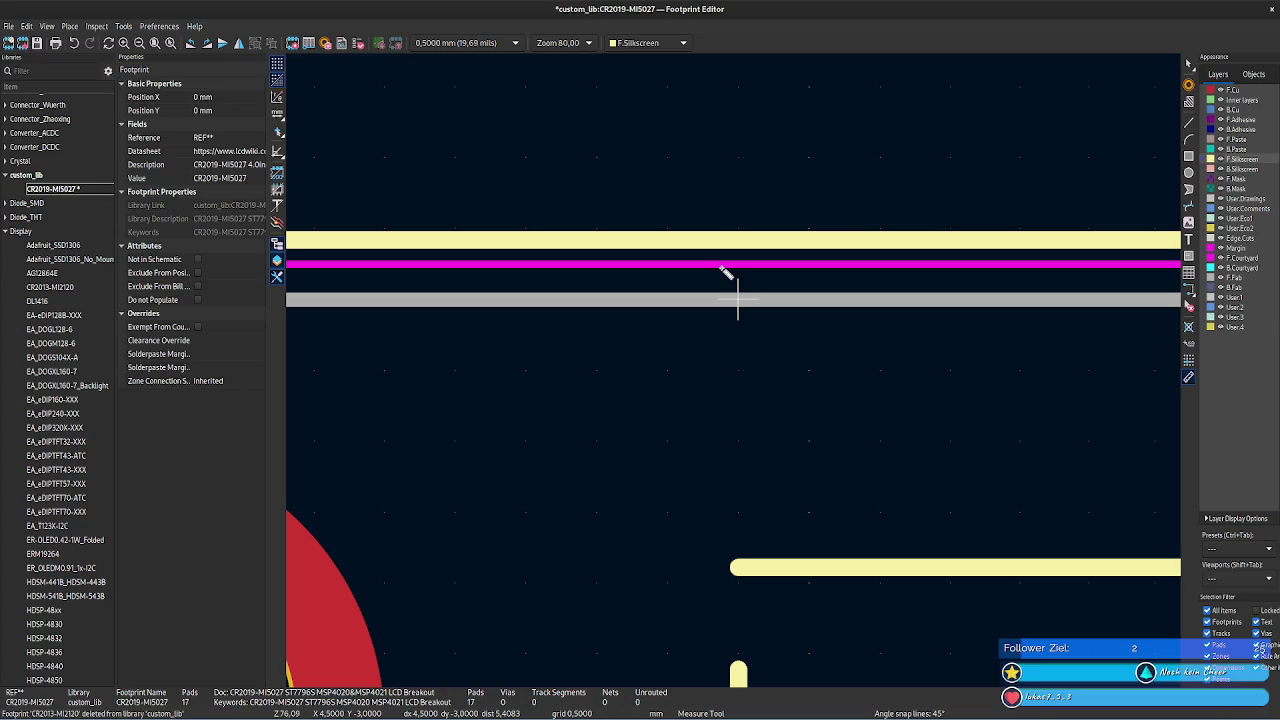
pyautogui.scroll(-3, 738, 290)
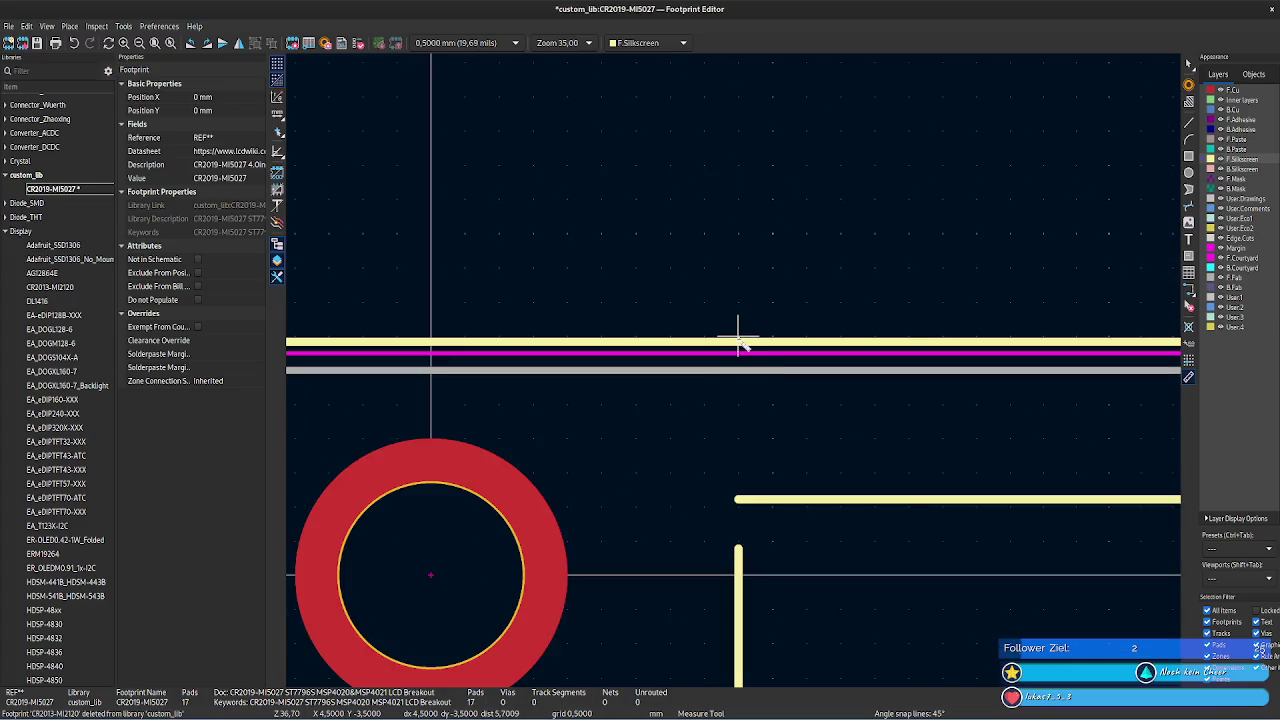
pyautogui.scroll(-3, 736, 350)
pyautogui.click(738, 444)
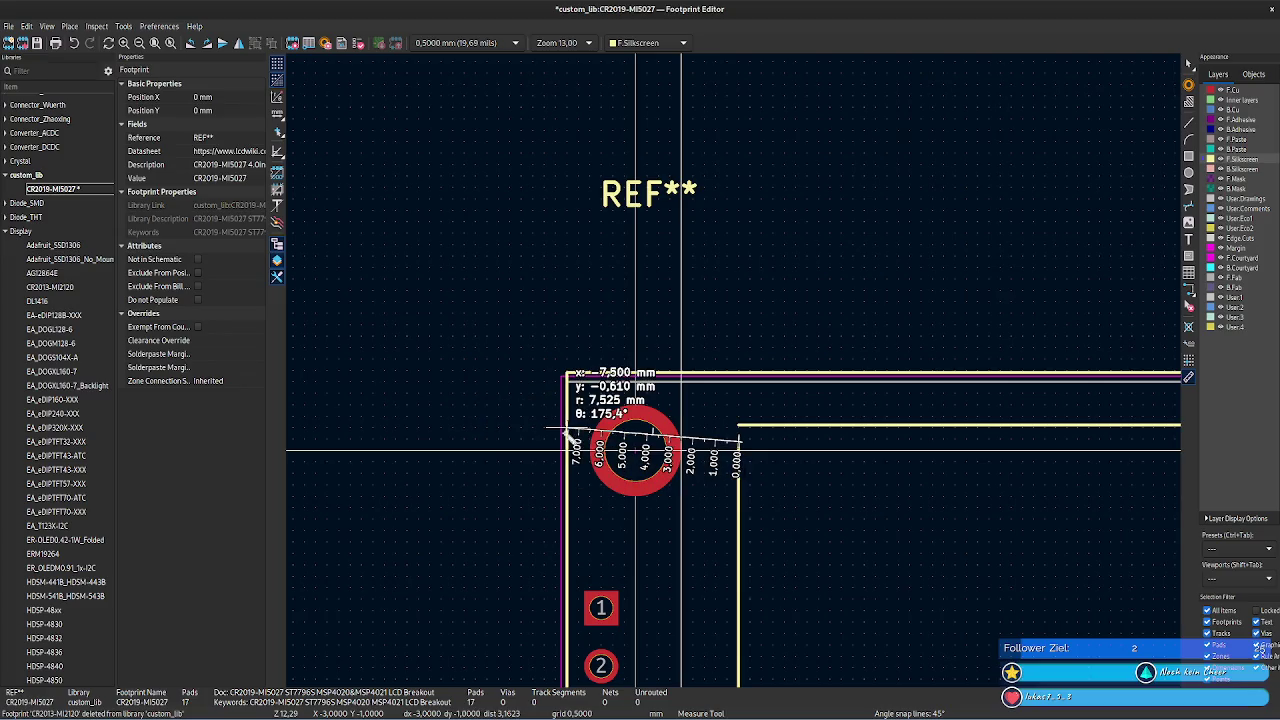
pyautogui.scroll(2, 567, 445)
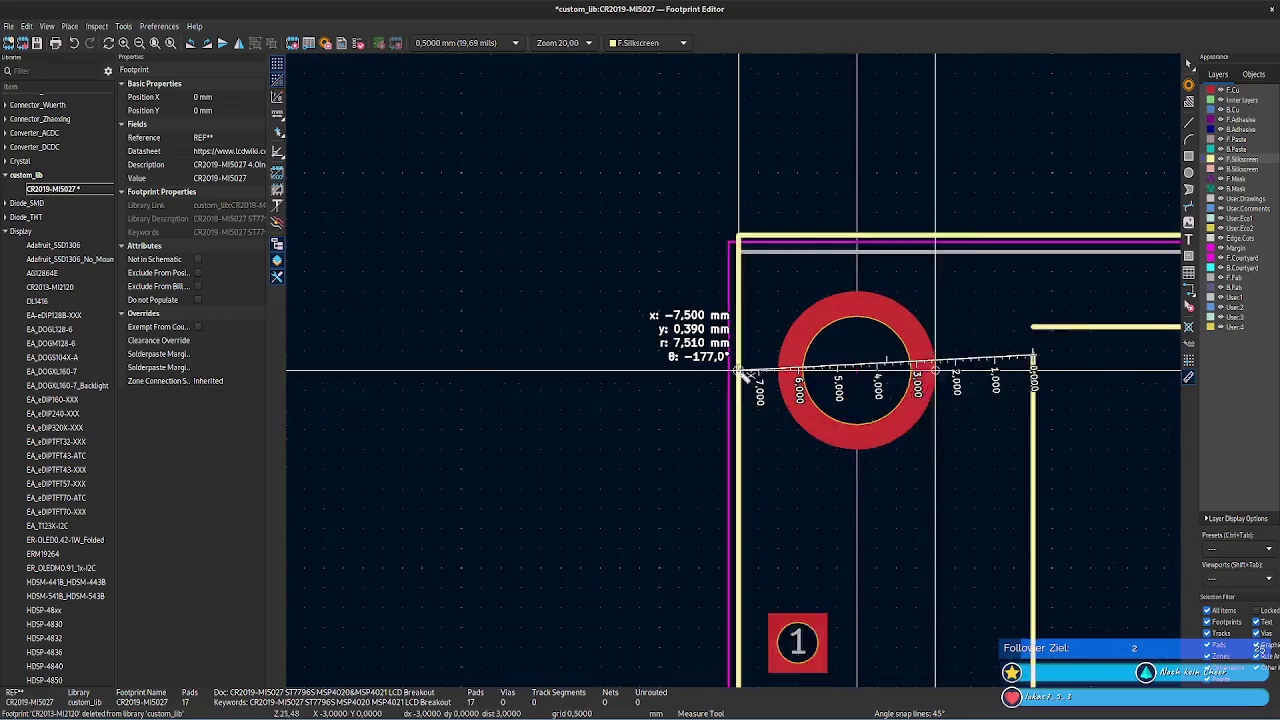
pyautogui.scroll(2, 742, 372)
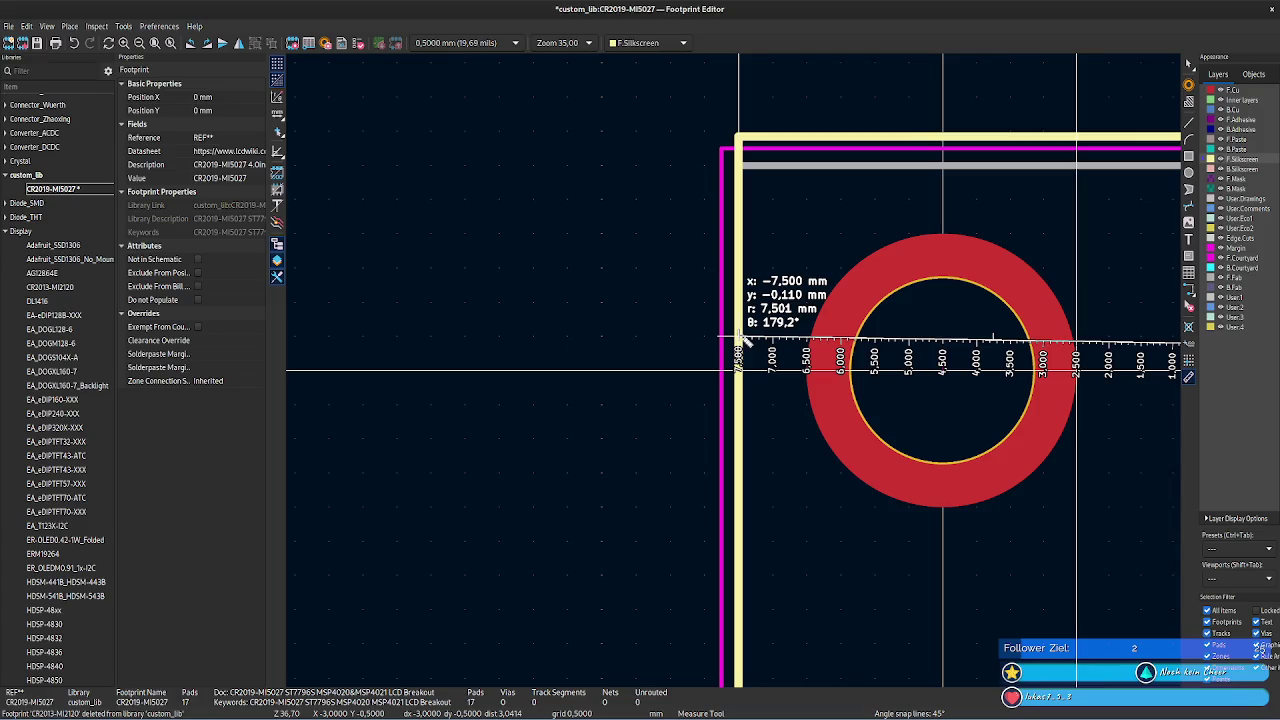
pyautogui.scroll(-2, 738, 345)
pyautogui.scroll(-2, 760, 366)
# - Measure from the silkscreen corner and compare it with the datasheet
pyautogui.click(923, 374)
pyautogui.scroll(4, 923, 355)
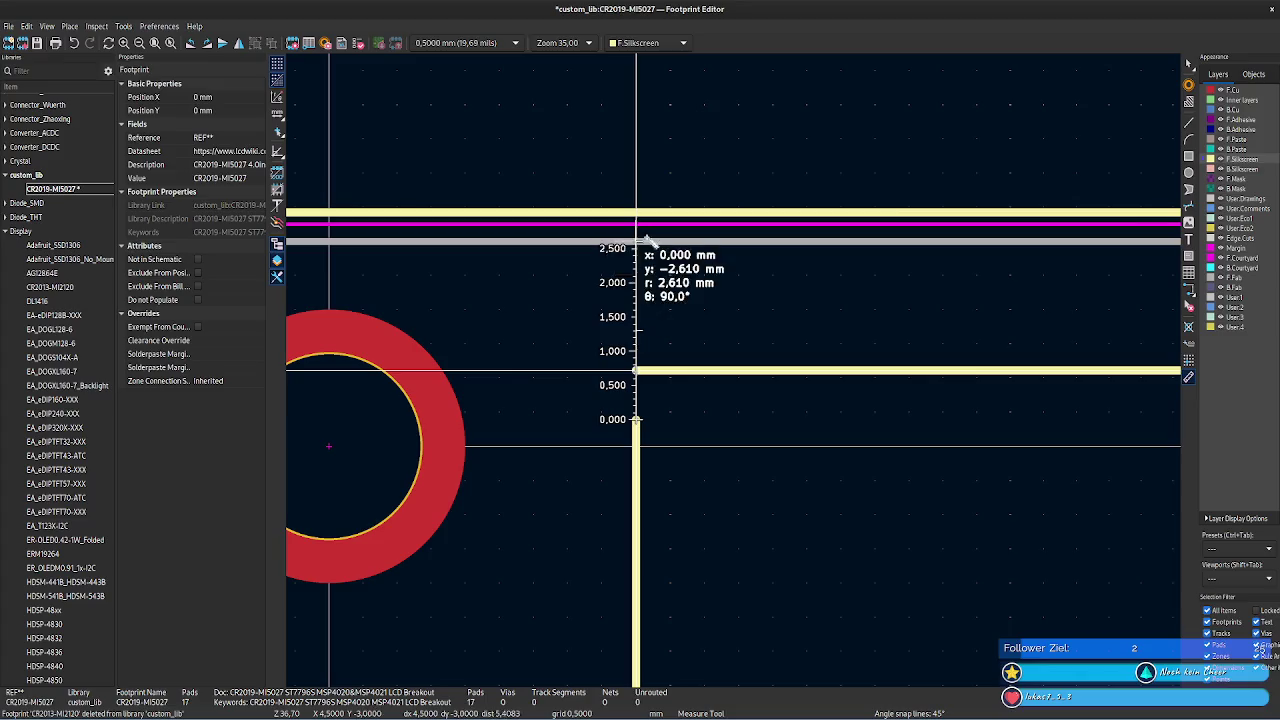
pyautogui.hotkey('alt', 'Tab')
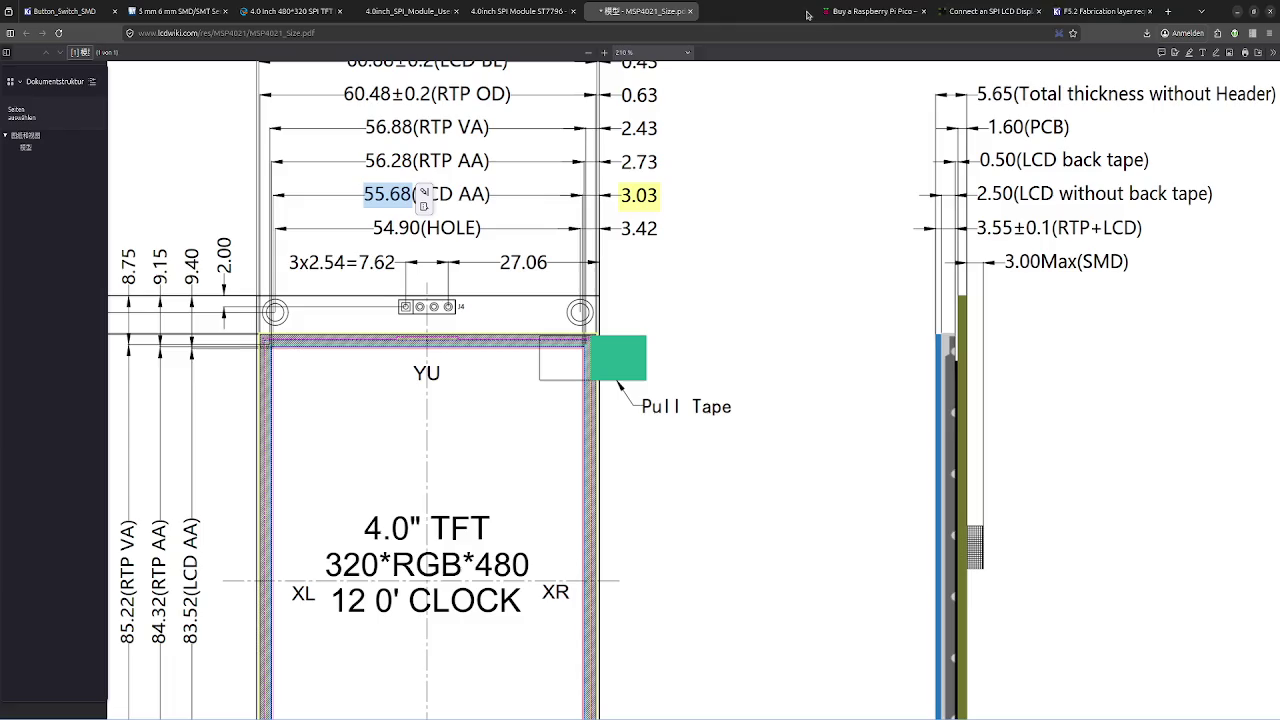
pyautogui.hotkey('alt', 'Tab')
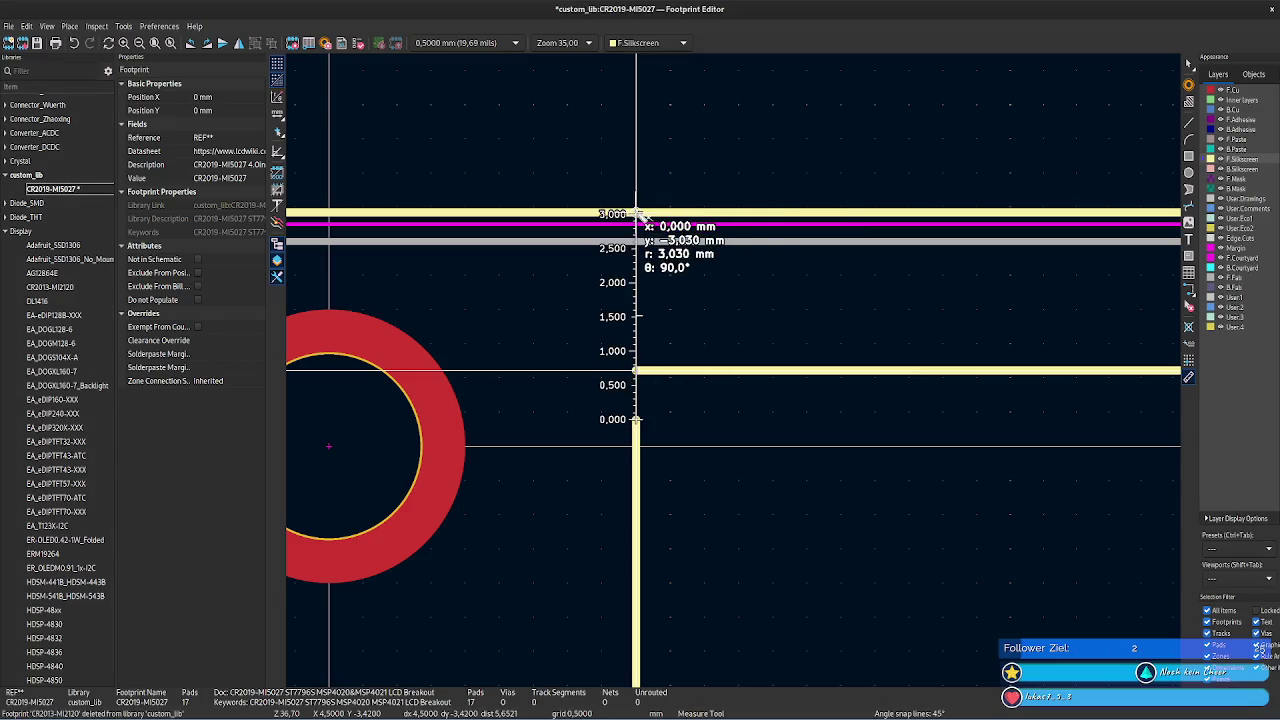
# - Leave measuring and inspect the left silkscreen line's end Y
pyautogui.click(636, 371)
pyautogui.press('Escape')
pyautogui.click(636, 421)
pyautogui.press('Escape')
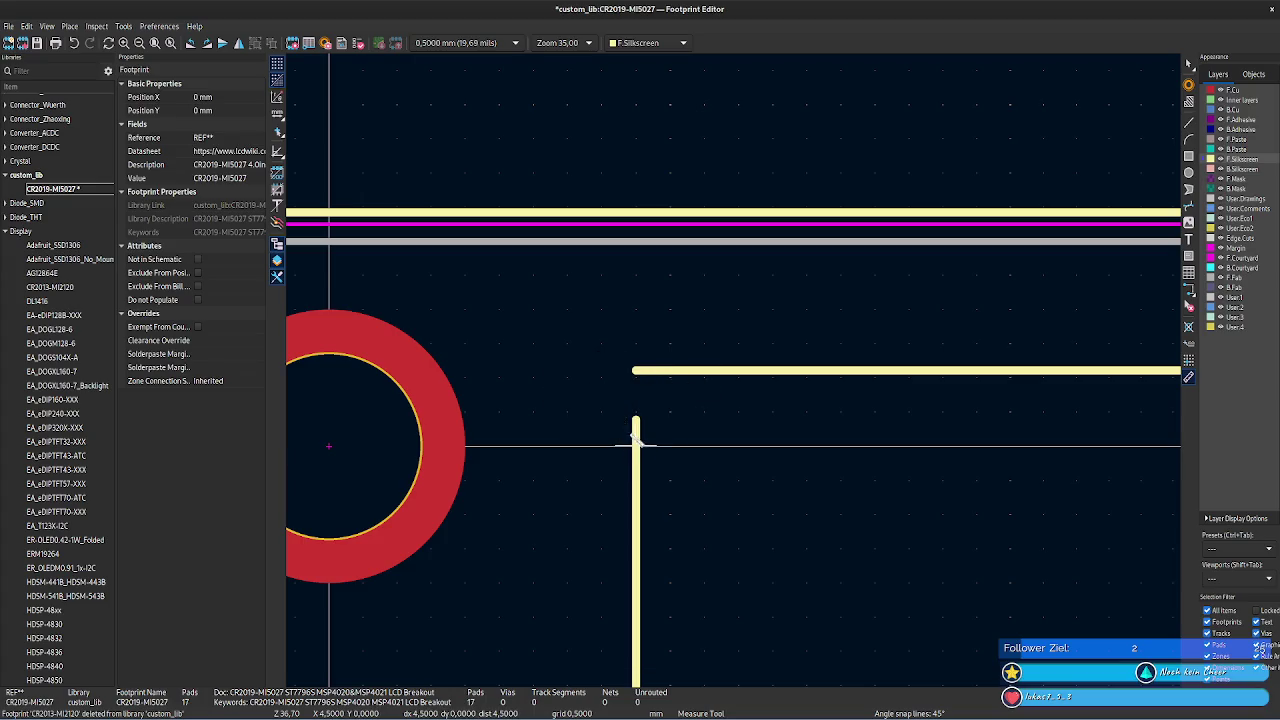
pyautogui.press('Escape')
pyautogui.click(636, 432)
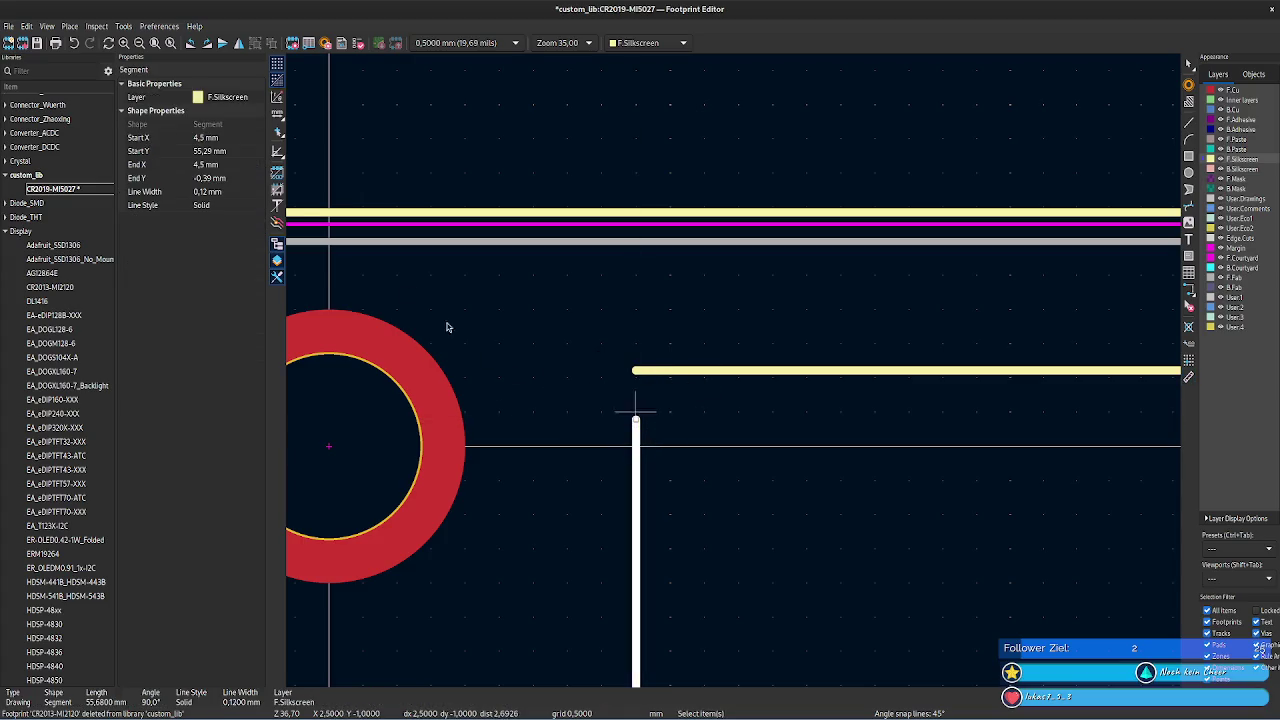
pyautogui.click(236, 180)
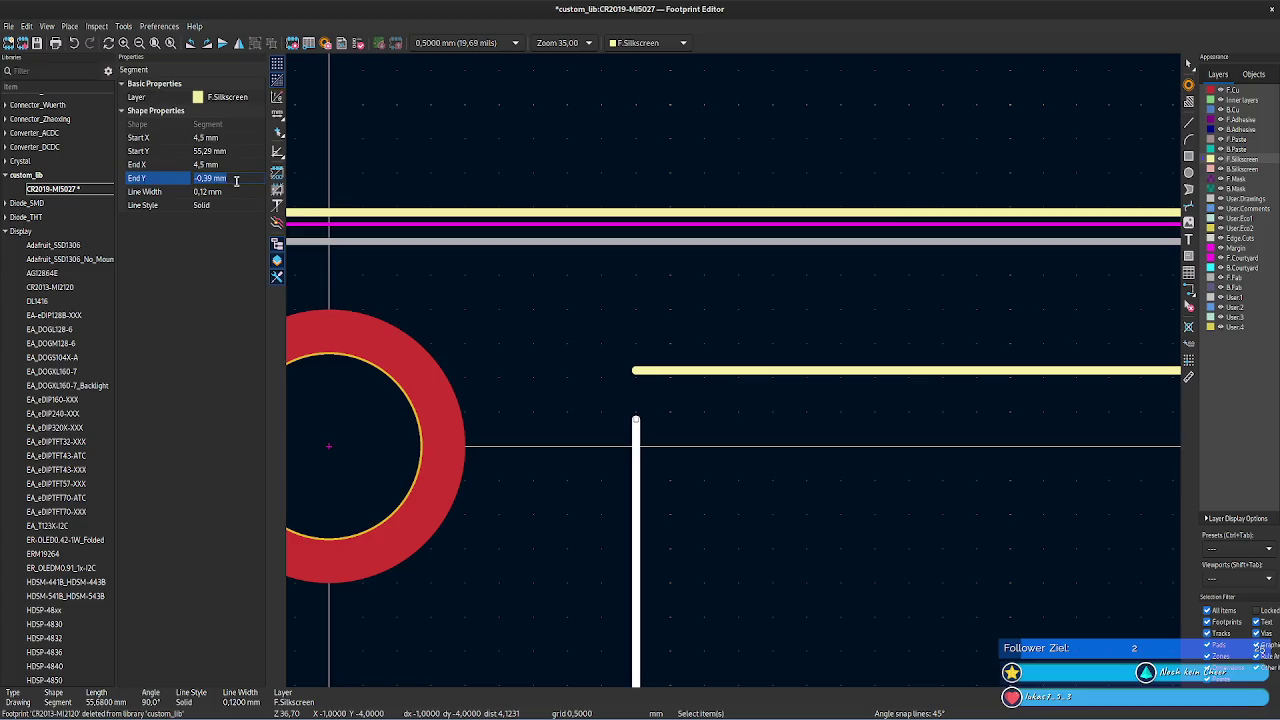
# - Level the top silkscreen line at Y -0.39 mm for start and end
pyautogui.click(667, 372)
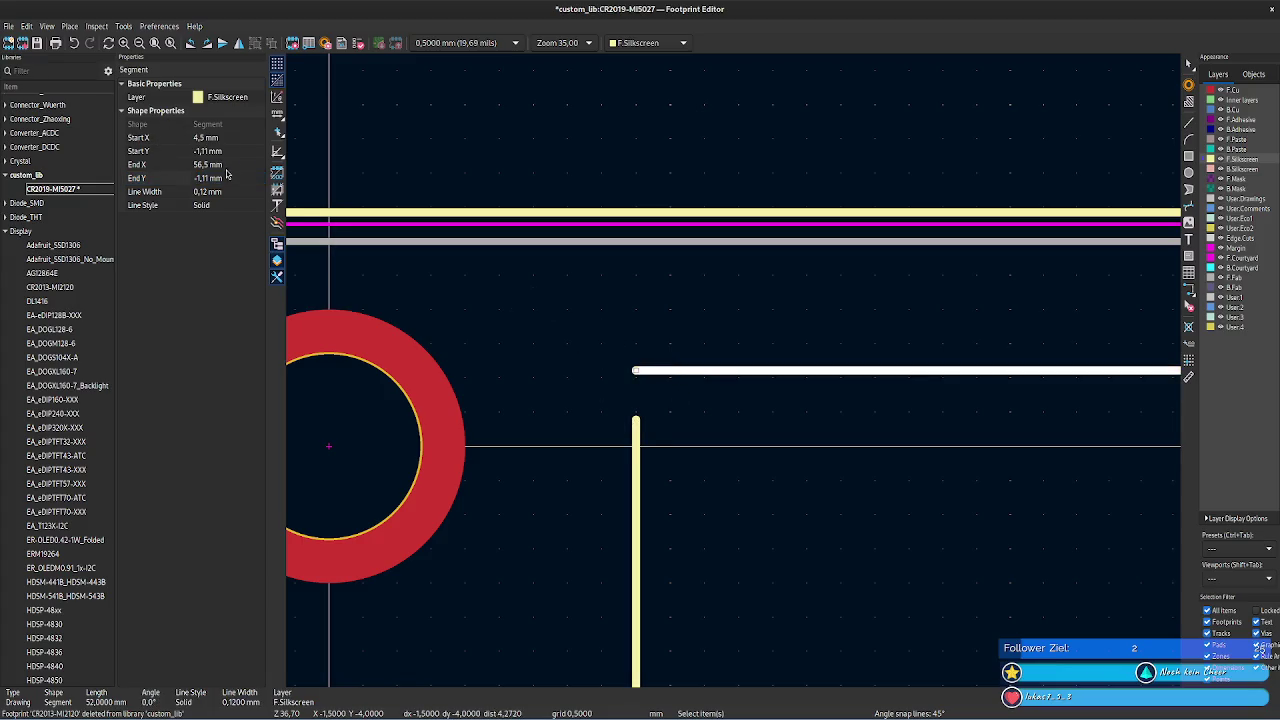
pyautogui.click(229, 177)
pyautogui.click(232, 149)
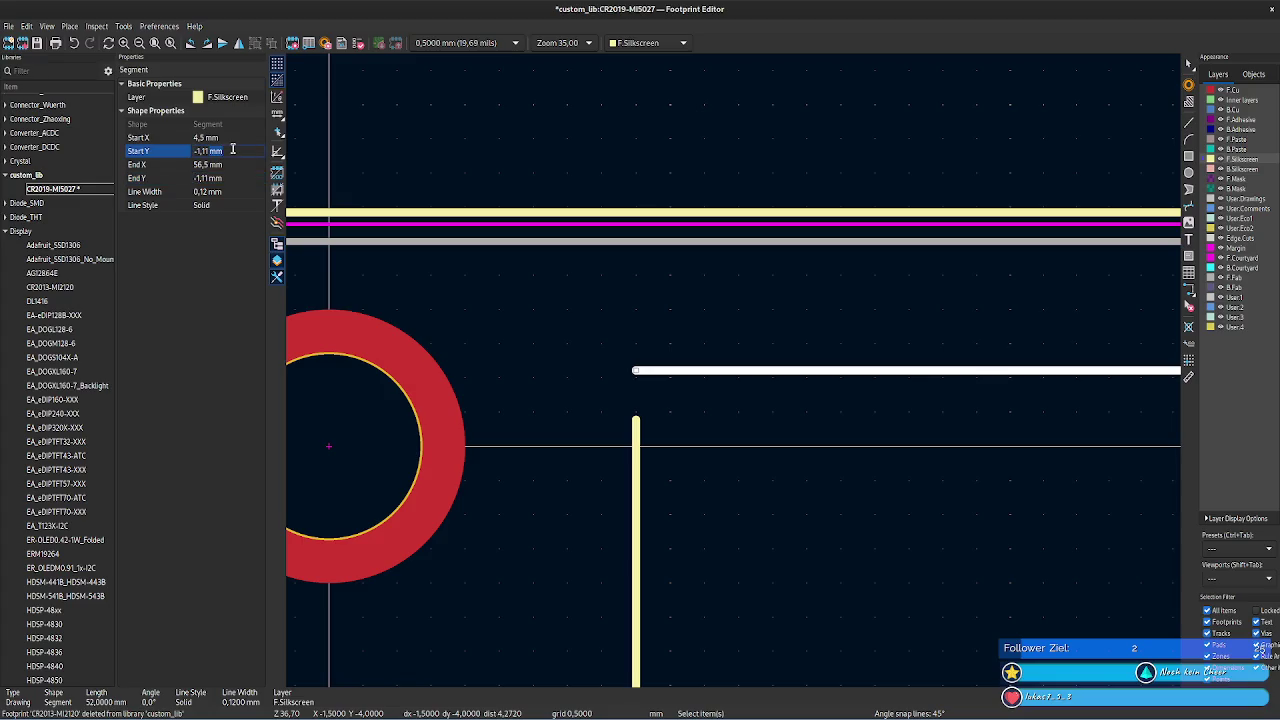
pyautogui.write('-0,39')
pyautogui.press('Return')
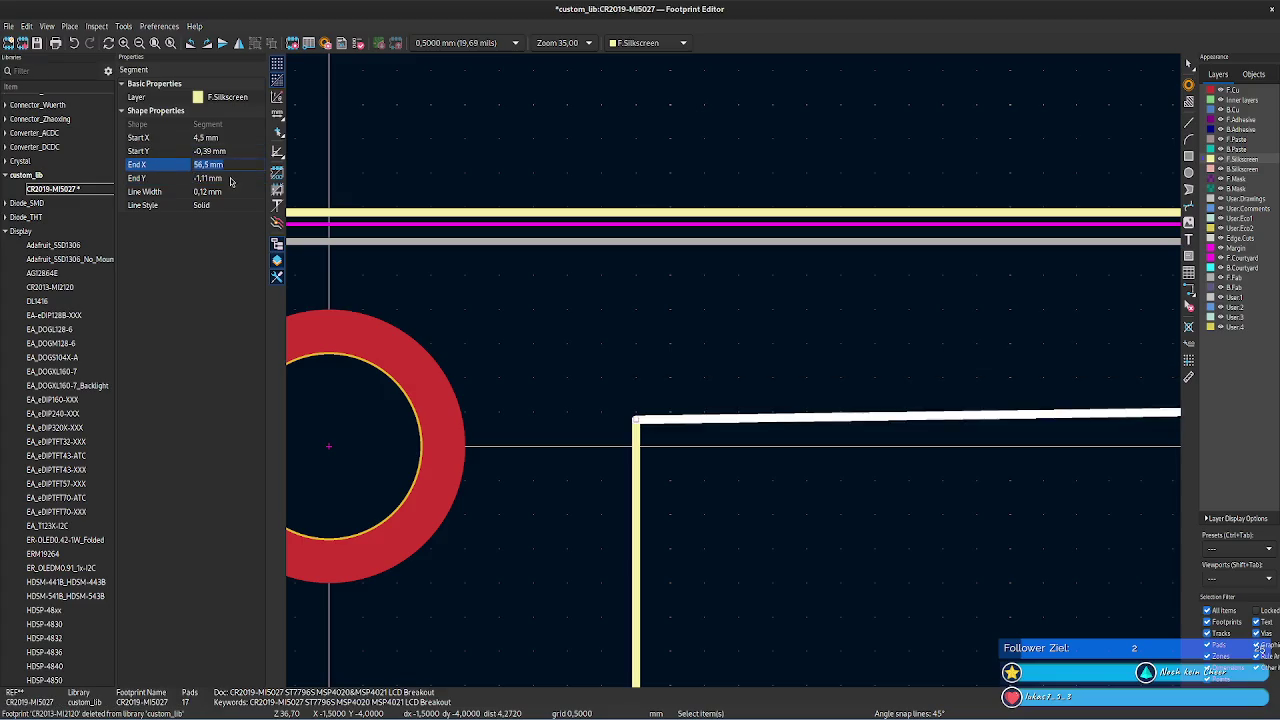
pyautogui.click(232, 177)
pyautogui.write('-0,39')
pyautogui.press('Return')
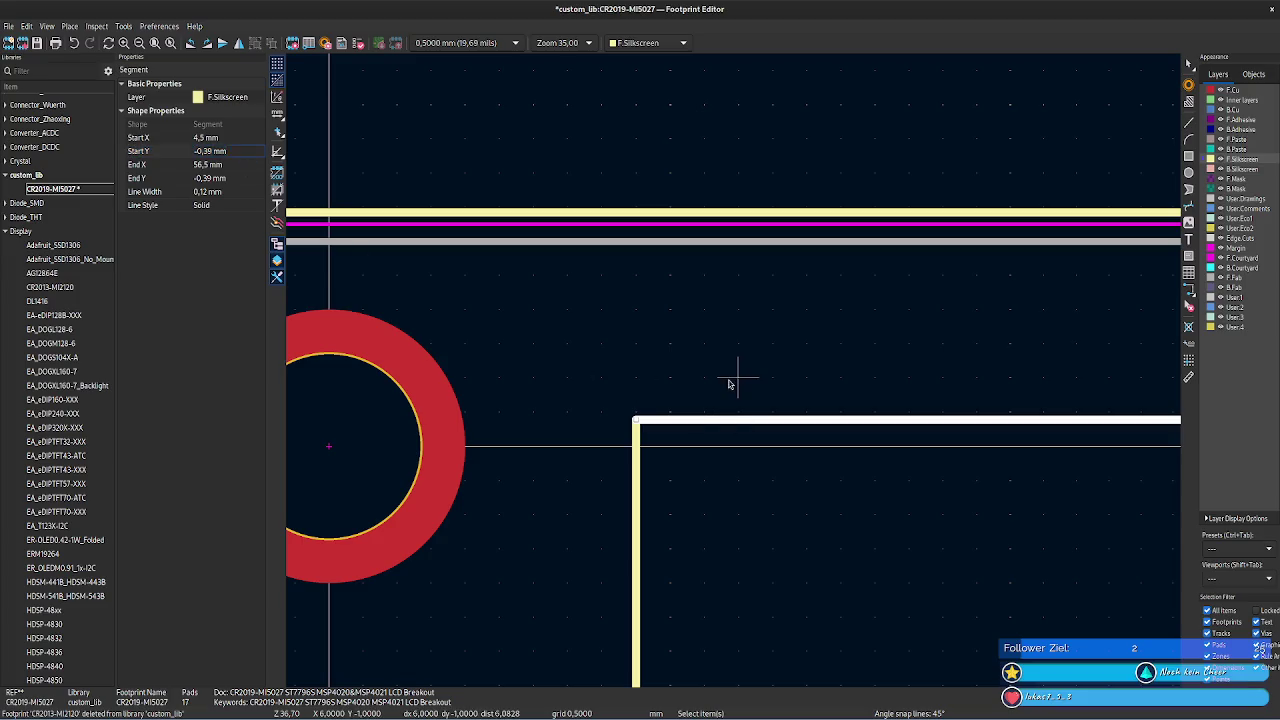
pyautogui.click(735, 370)
# - Locate the right silkscreen line and check its start Y
pyautogui.scroll(-1, 737, 368)
pyautogui.scroll(-4, 737, 368)
pyautogui.scroll(-3, 899, 496)
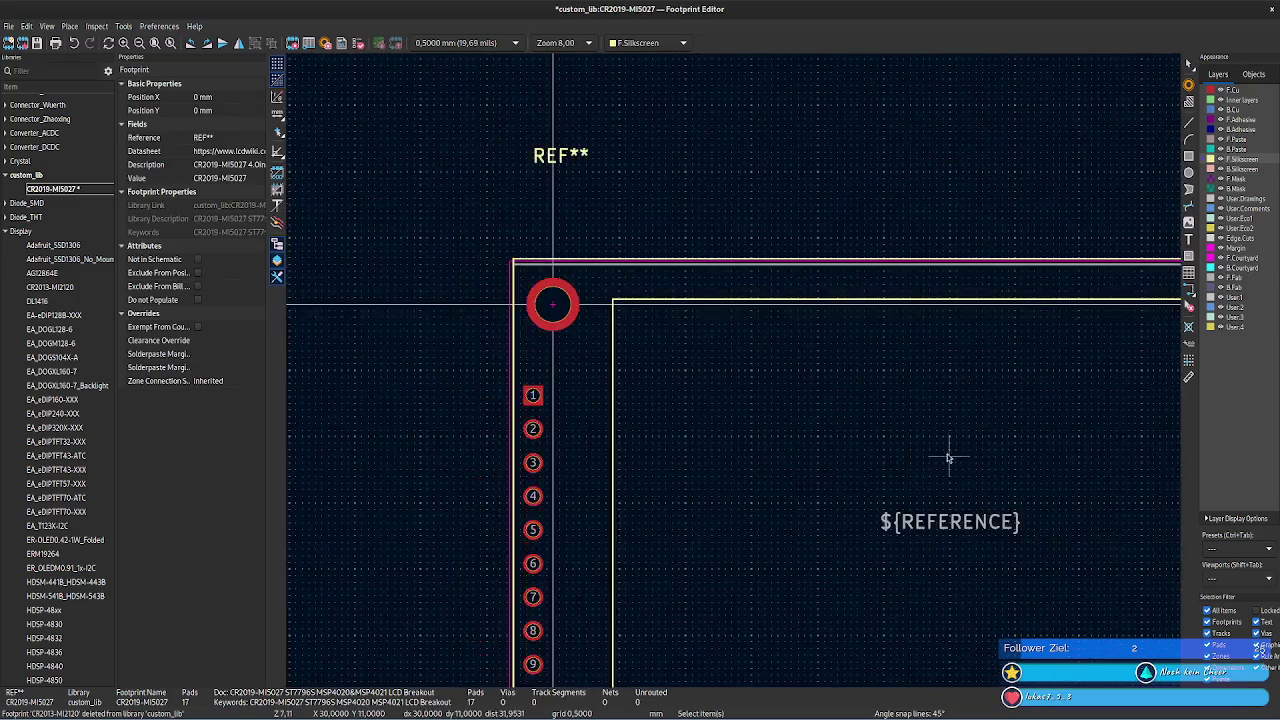
pyautogui.moveTo(906, 499); pyautogui.dragTo(843, 414, button='middle')
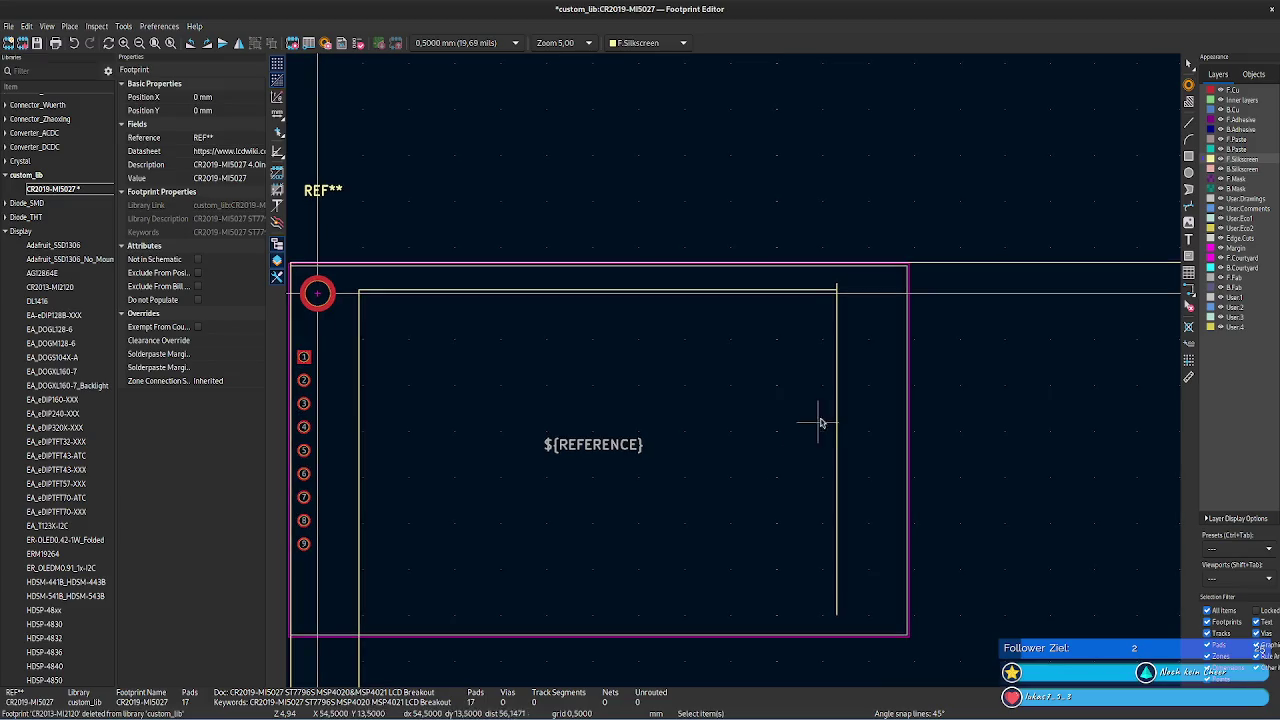
pyautogui.click(840, 412)
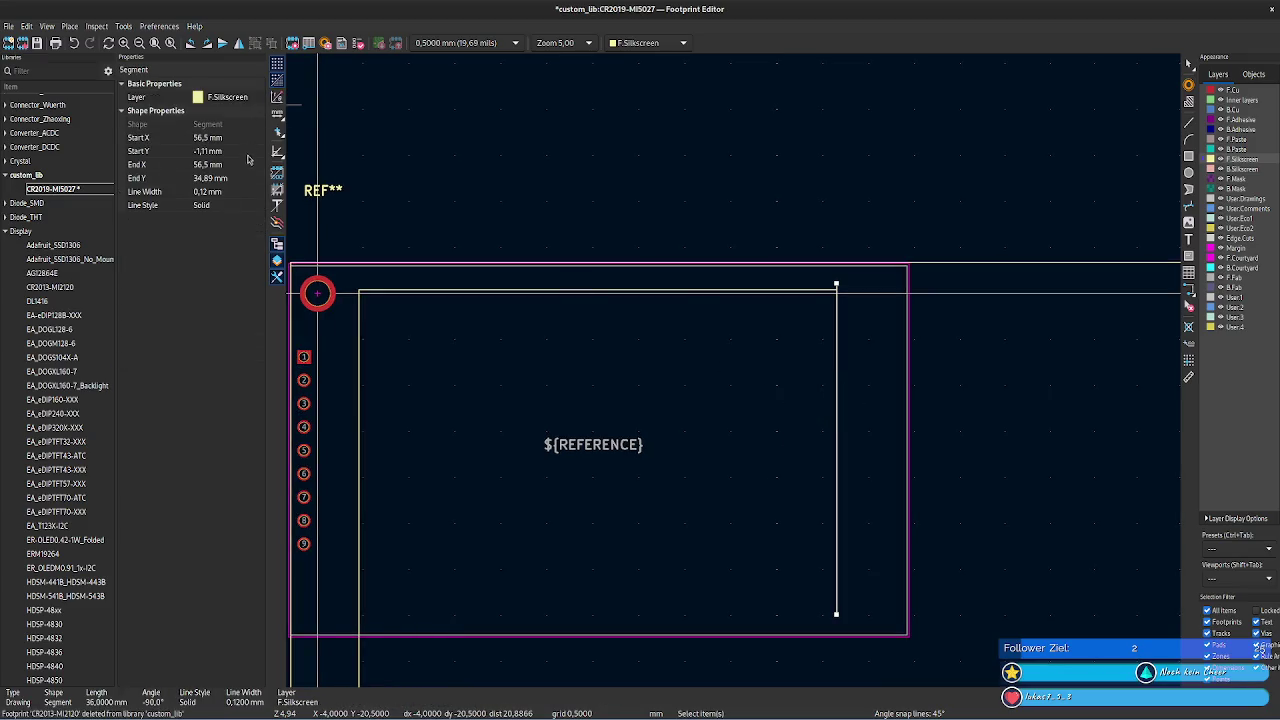
pyautogui.click(229, 152)
pyautogui.click(524, 376)
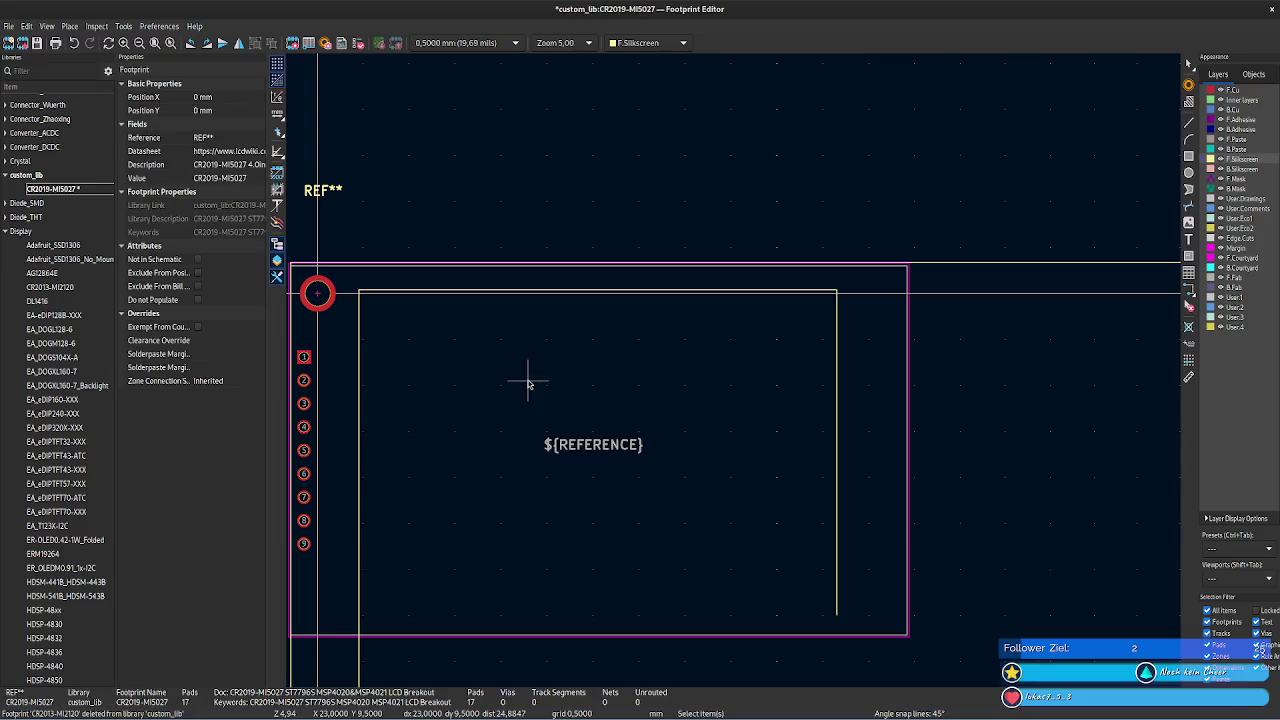
pyautogui.moveTo(789, 414); pyautogui.dragTo(831, 180, button='middle')
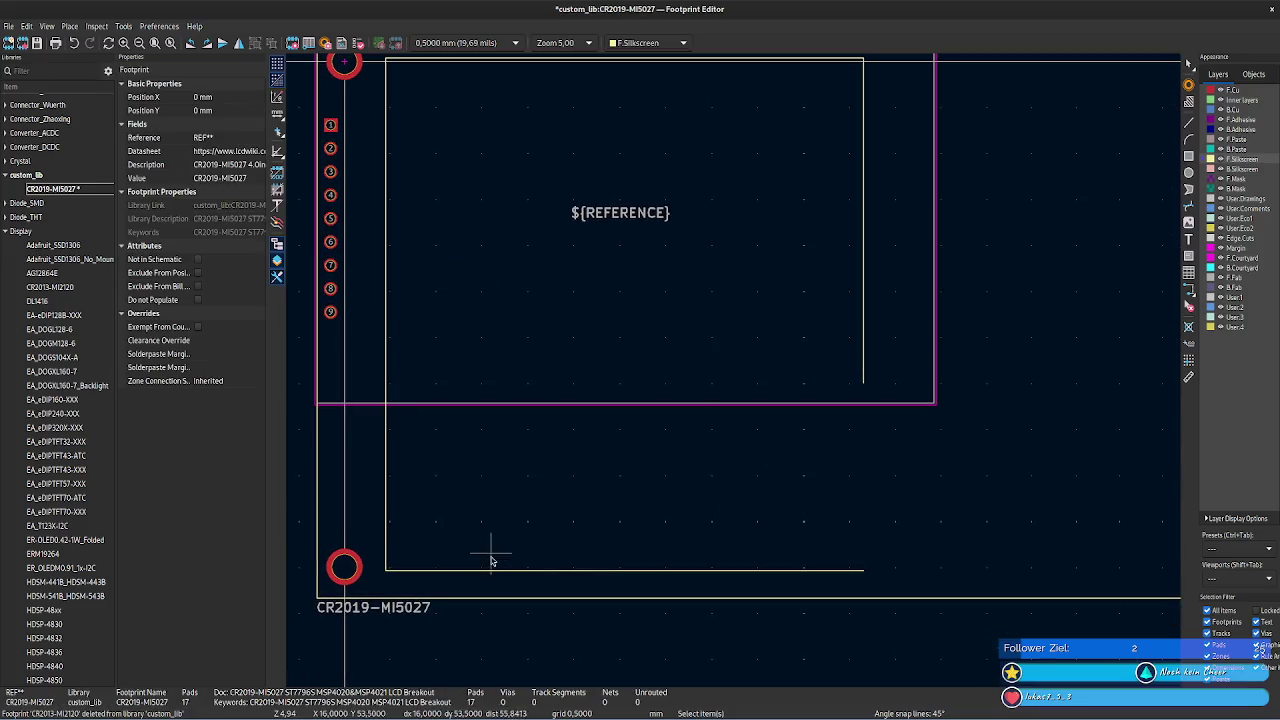
# - Extend the right silkscreen line's end Y to 55.29 mm
pyautogui.click(386, 565)
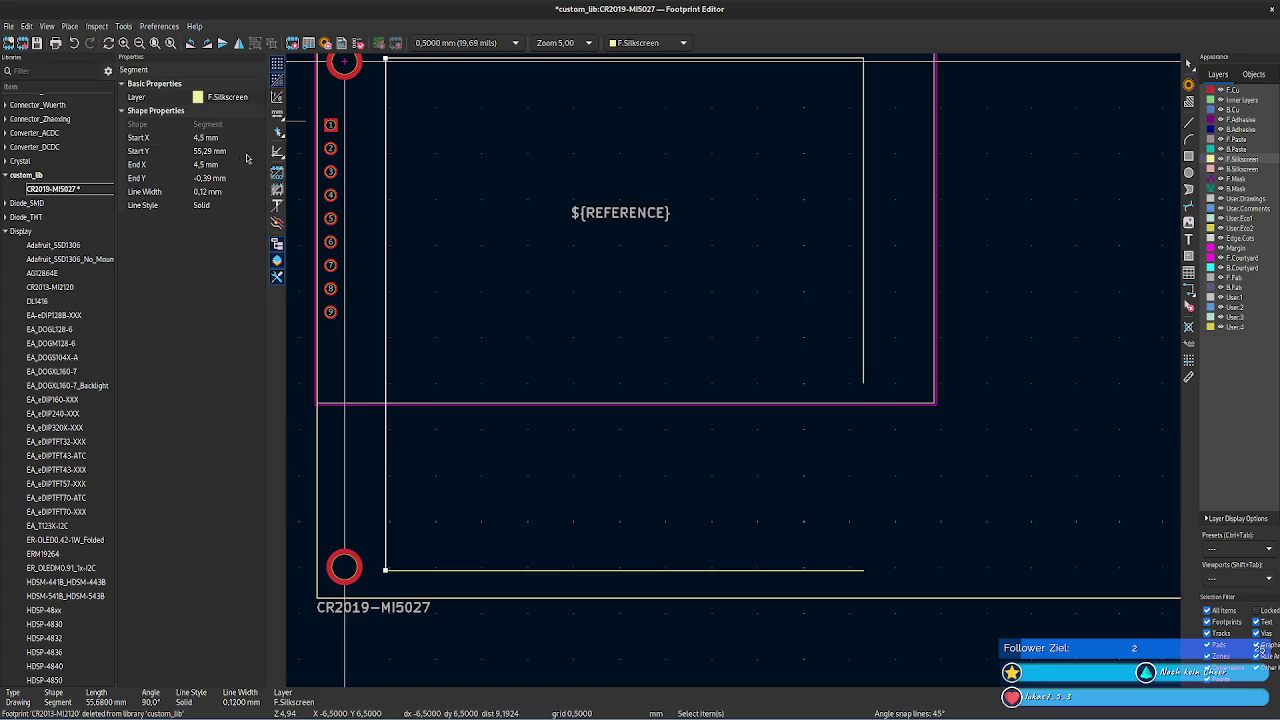
pyautogui.click(864, 325)
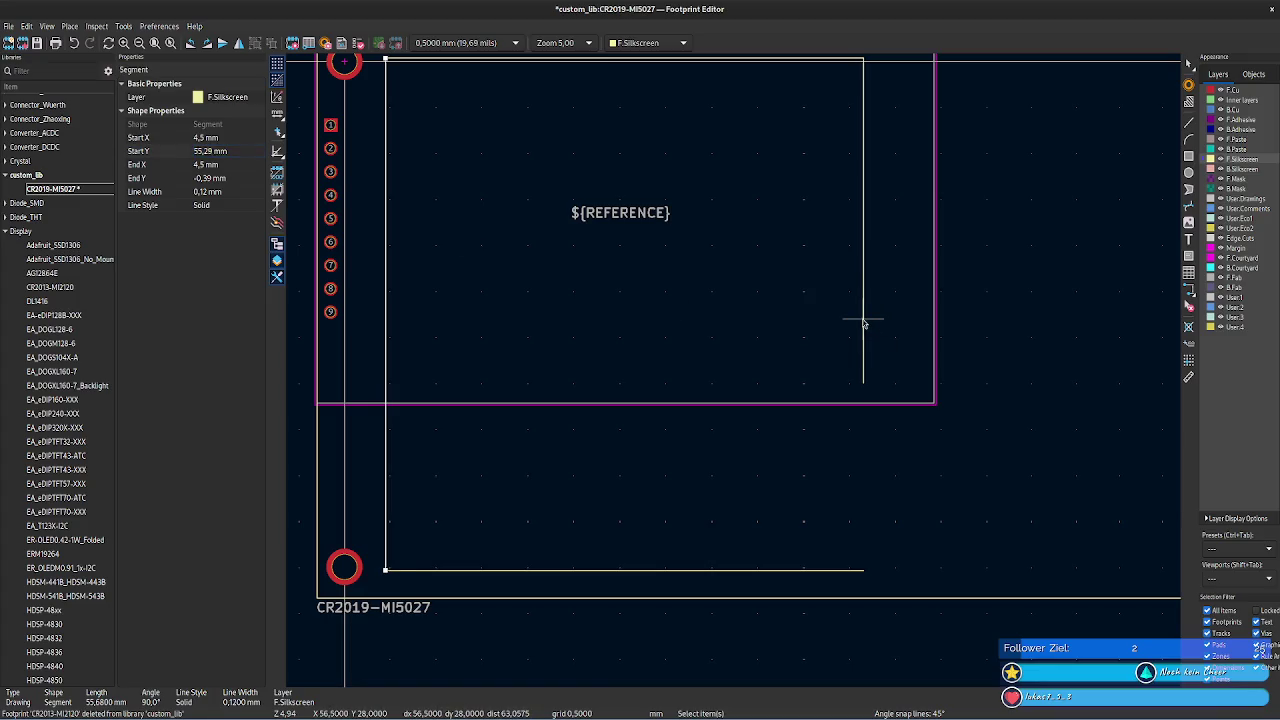
pyautogui.click(228, 178)
pyautogui.write('55,29 mm')
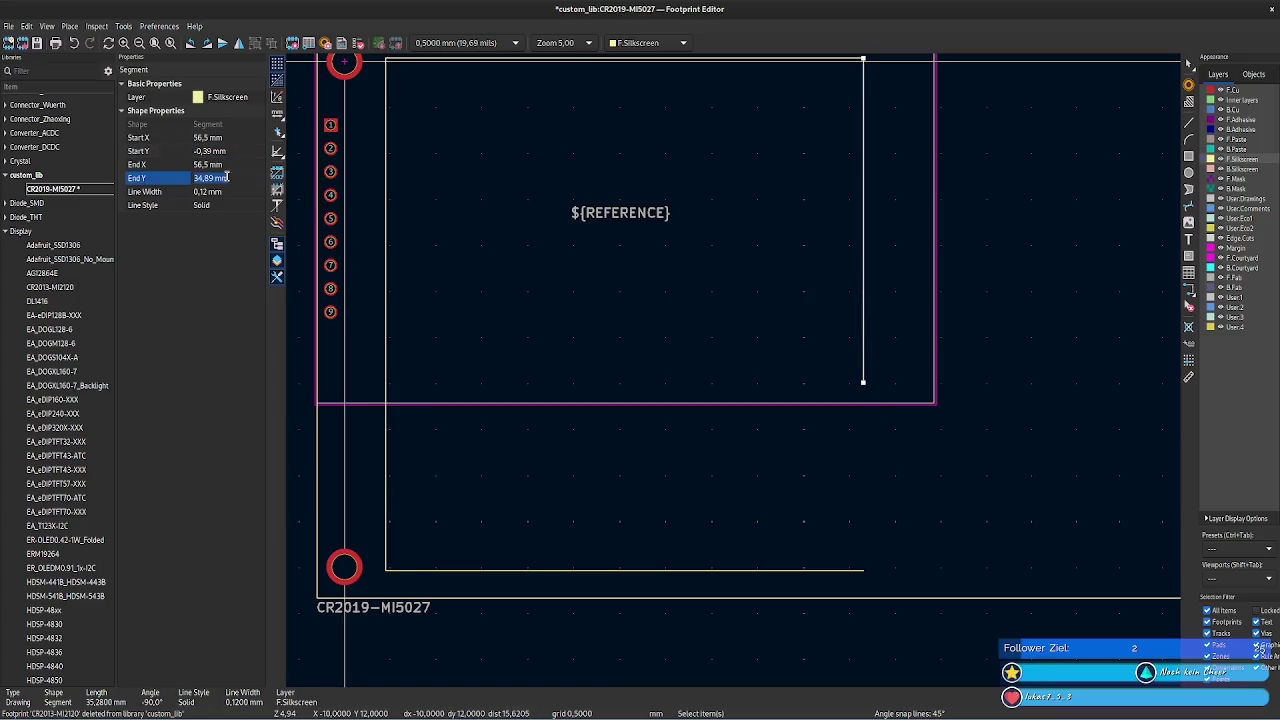
pyautogui.press('Return')
pyautogui.click(877, 271)
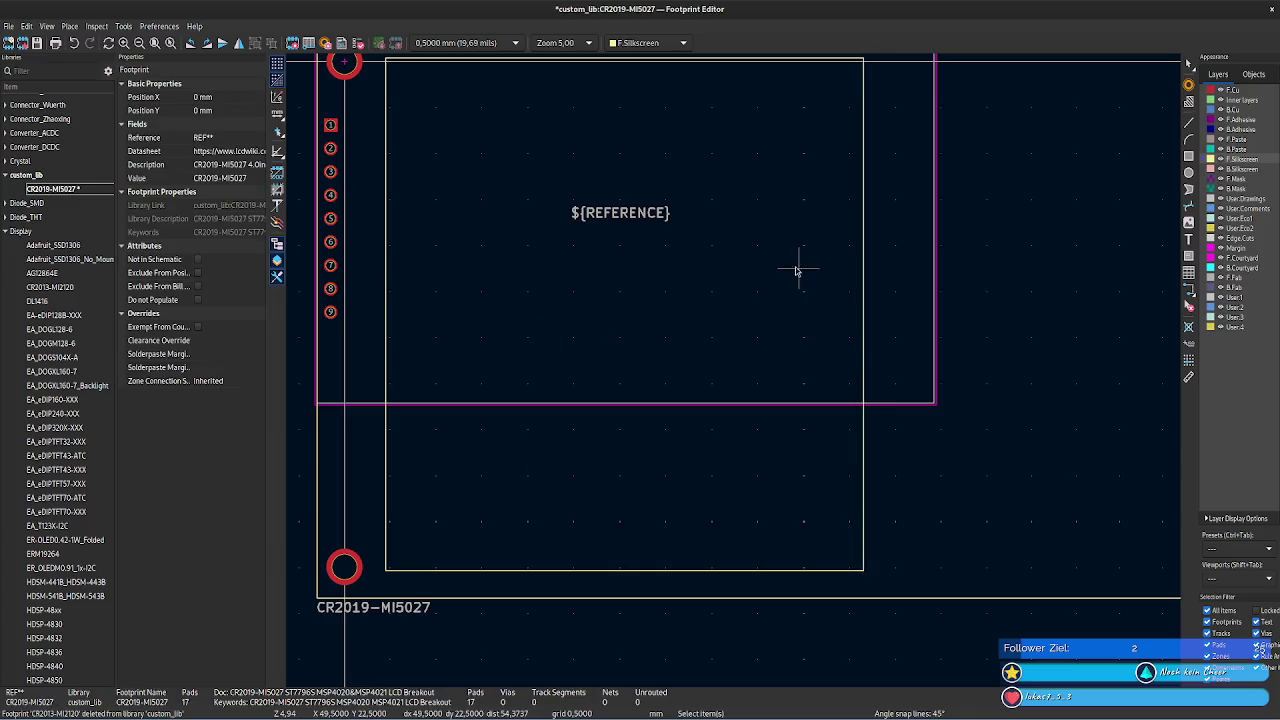
pyautogui.hotkey('alt', 'Tab')
# - Highlight the 83.52 LCD AA height on the datasheet drawing, then return to KiCad
pyautogui.scroll(-3, 680, 303)
pyautogui.scroll(3, 669, 286)
pyautogui.click(657, 250)
pyautogui.scroll(-3, 358, 343)
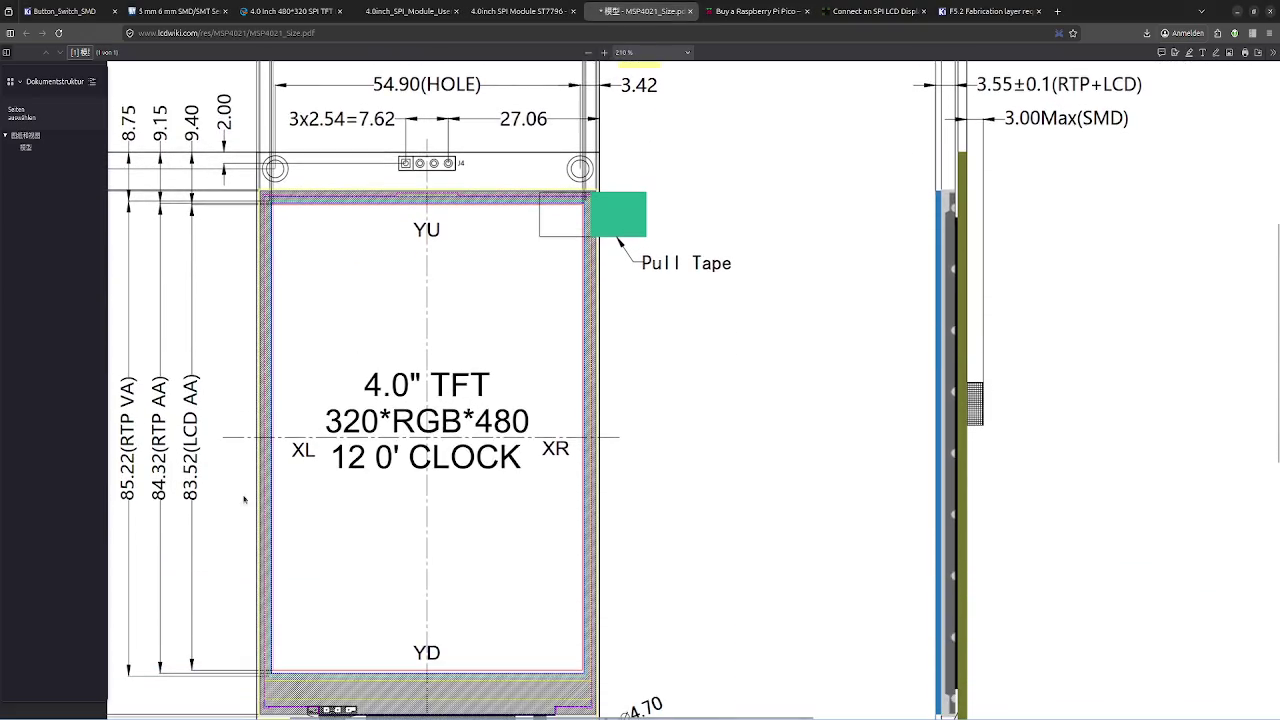
pyautogui.moveTo(198, 497); pyautogui.dragTo(191, 452)
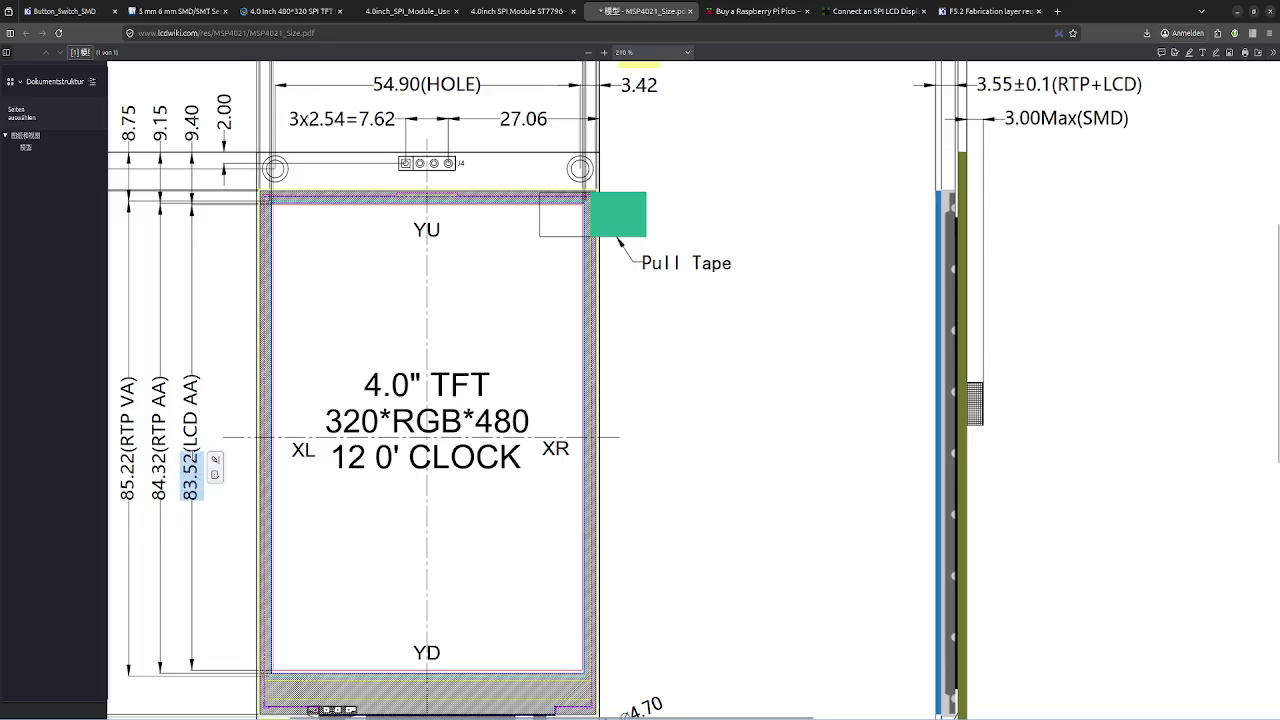
pyautogui.hotkey('alt', 'Tab')
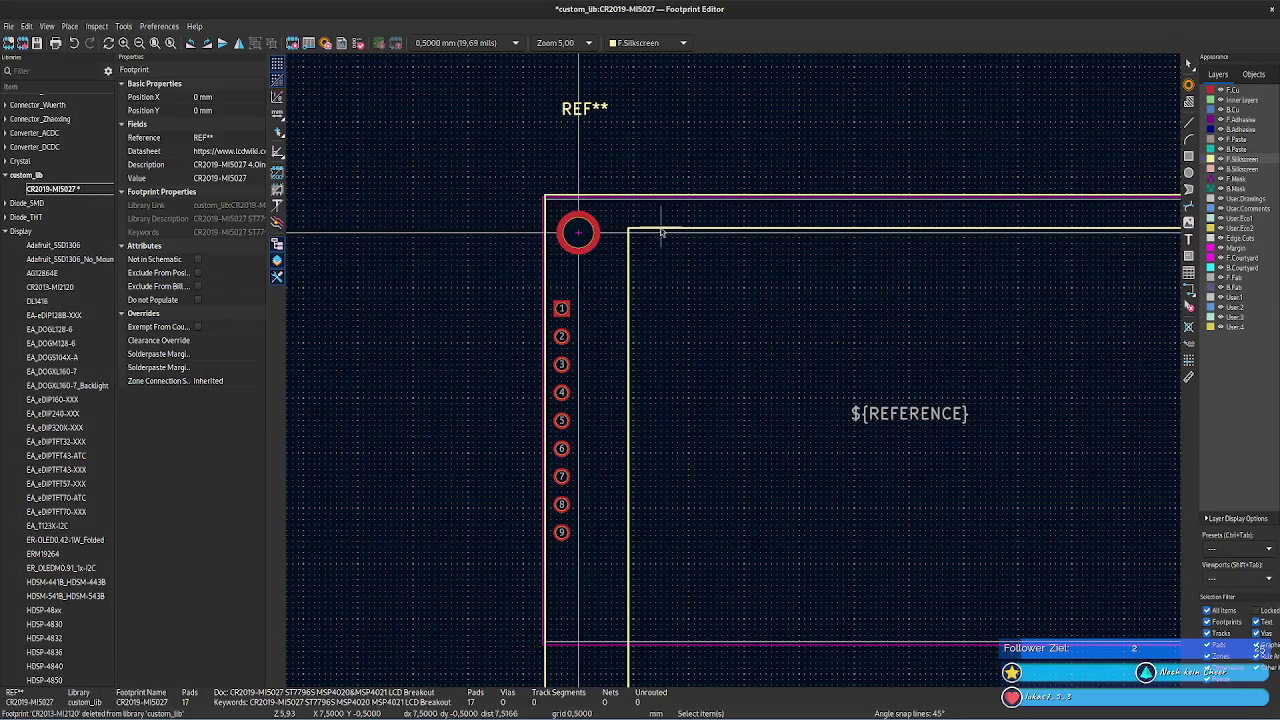
# - Set the top silkscreen line's length to 83.52 mm, ending at X 88.02 mm
pyautogui.click(662, 229)
pyautogui.doubleClick(660, 229)
pyautogui.doubleClick(692, 225)
pyautogui.click(724, 387)
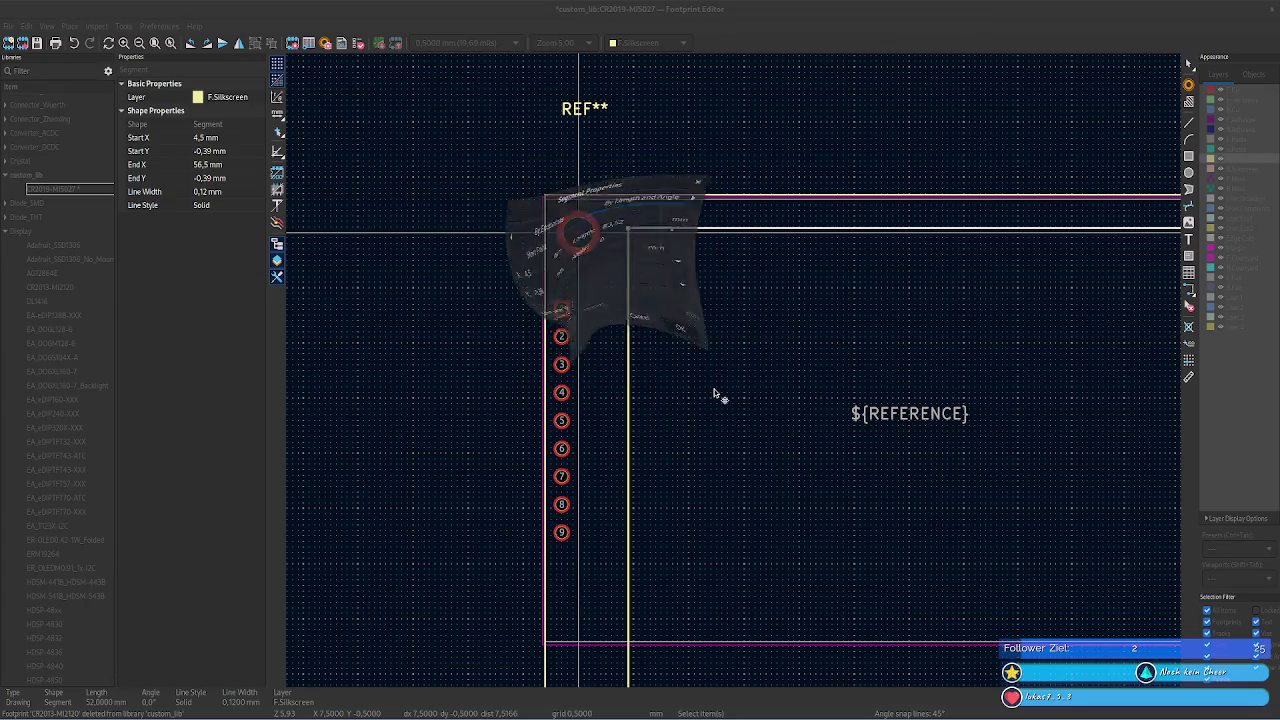
pyautogui.click(230, 163)
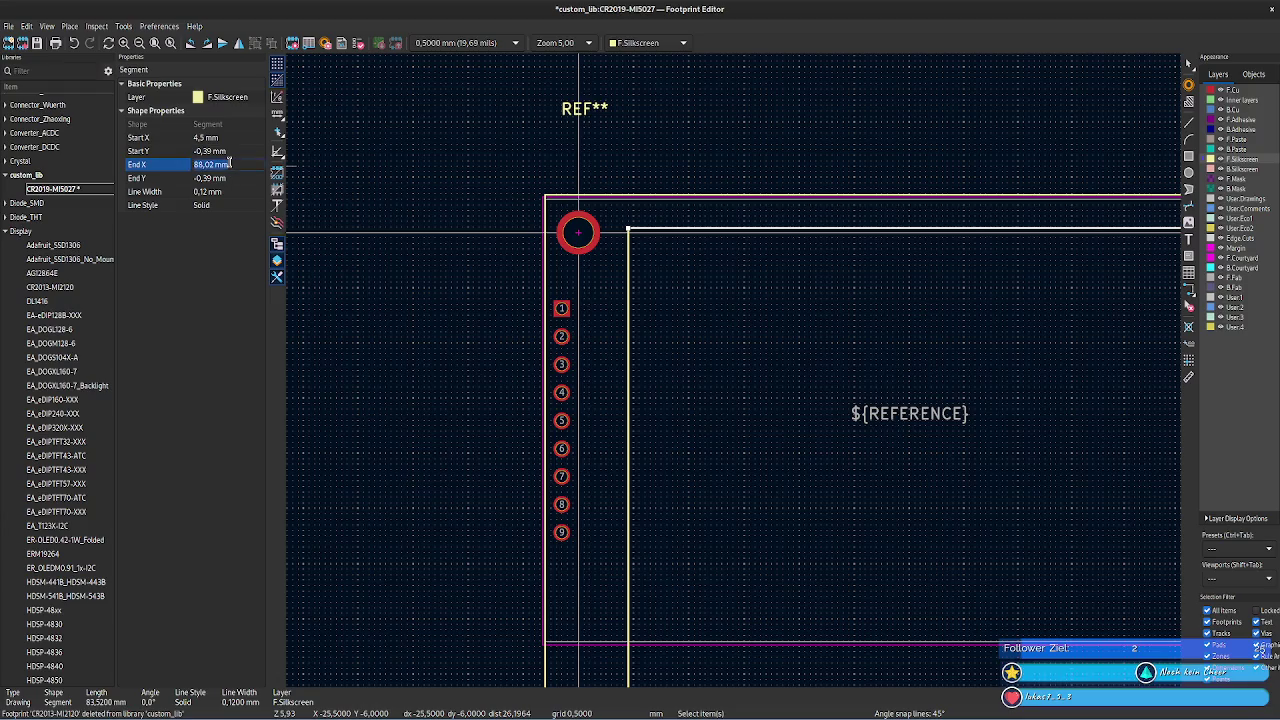
pyautogui.moveTo(777, 417); pyautogui.dragTo(529, 109, button='middle')
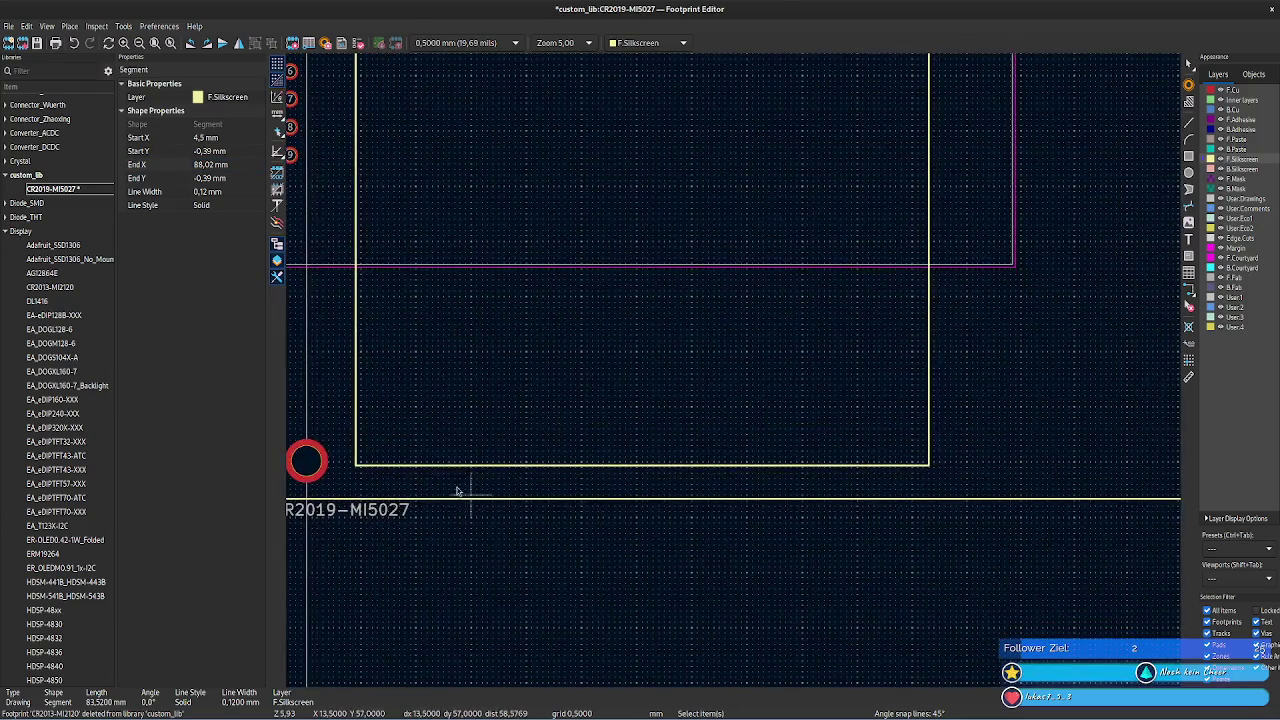
# - Set the bottom silkscreen line's start and end X to 88.02 mm and fit the view
pyautogui.click(432, 465)
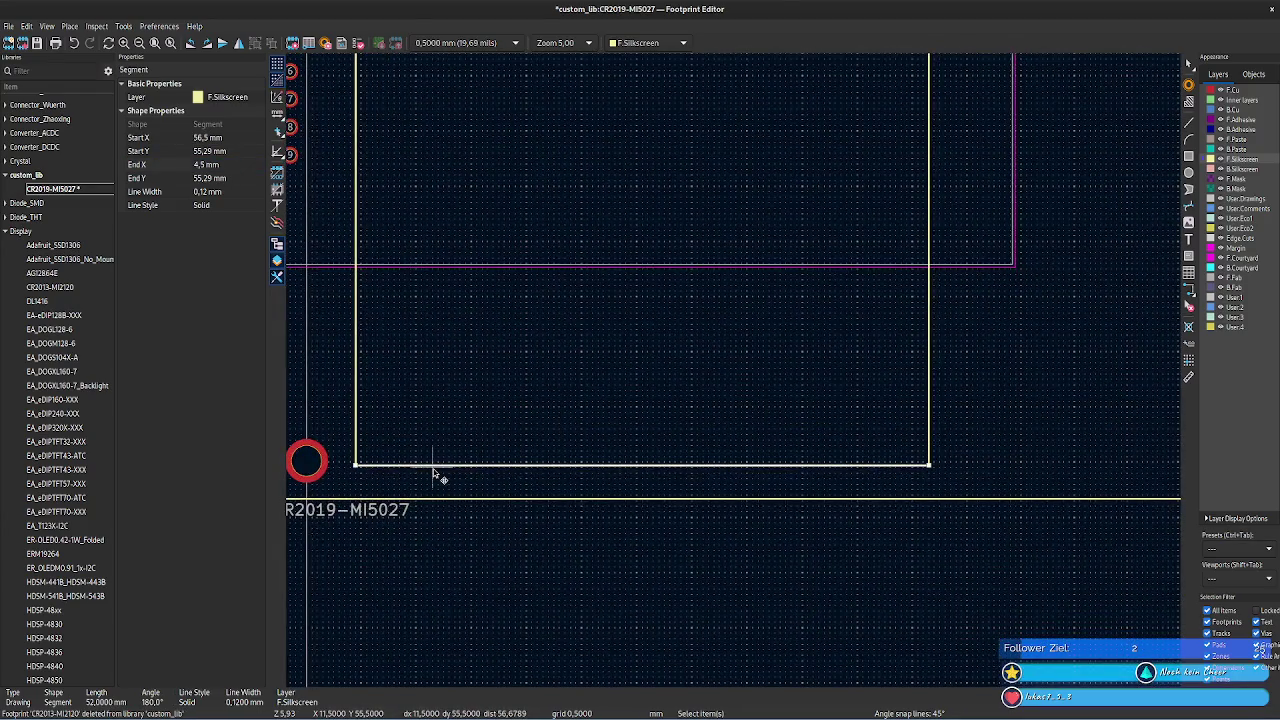
pyautogui.click(230, 165)
pyautogui.click(228, 139)
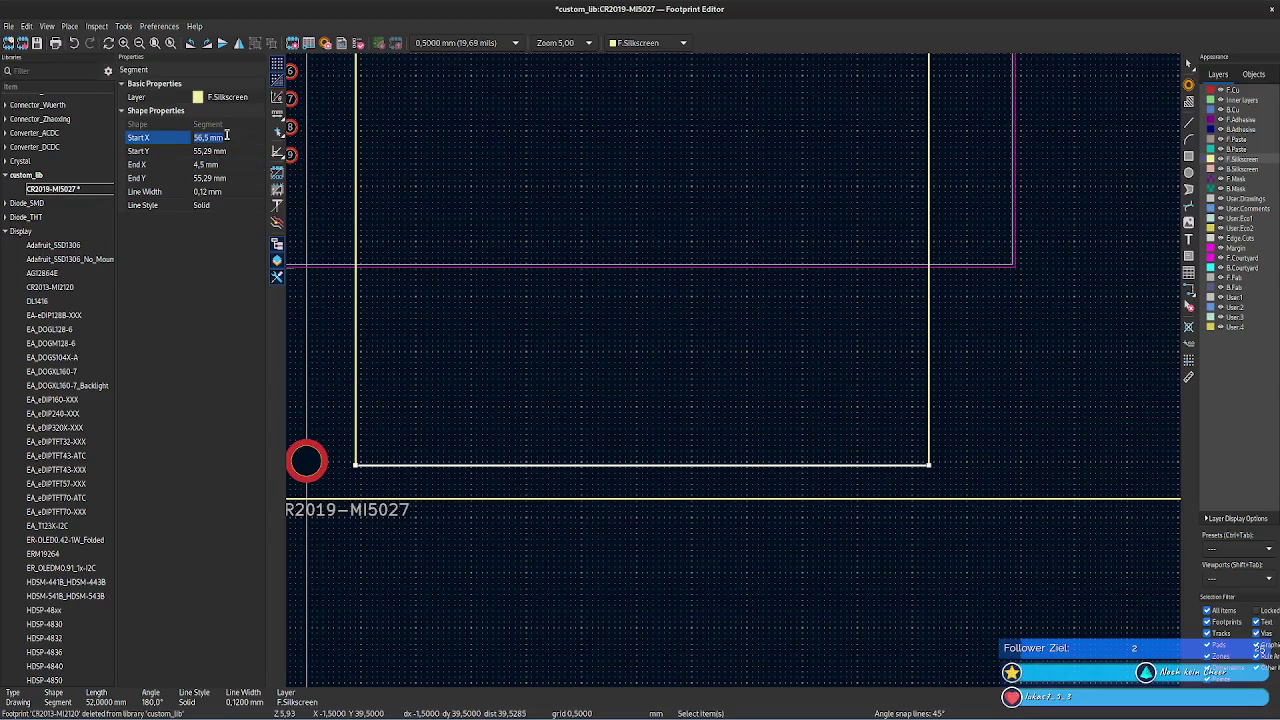
pyautogui.write('88,02 mm')
pyautogui.press('Return')
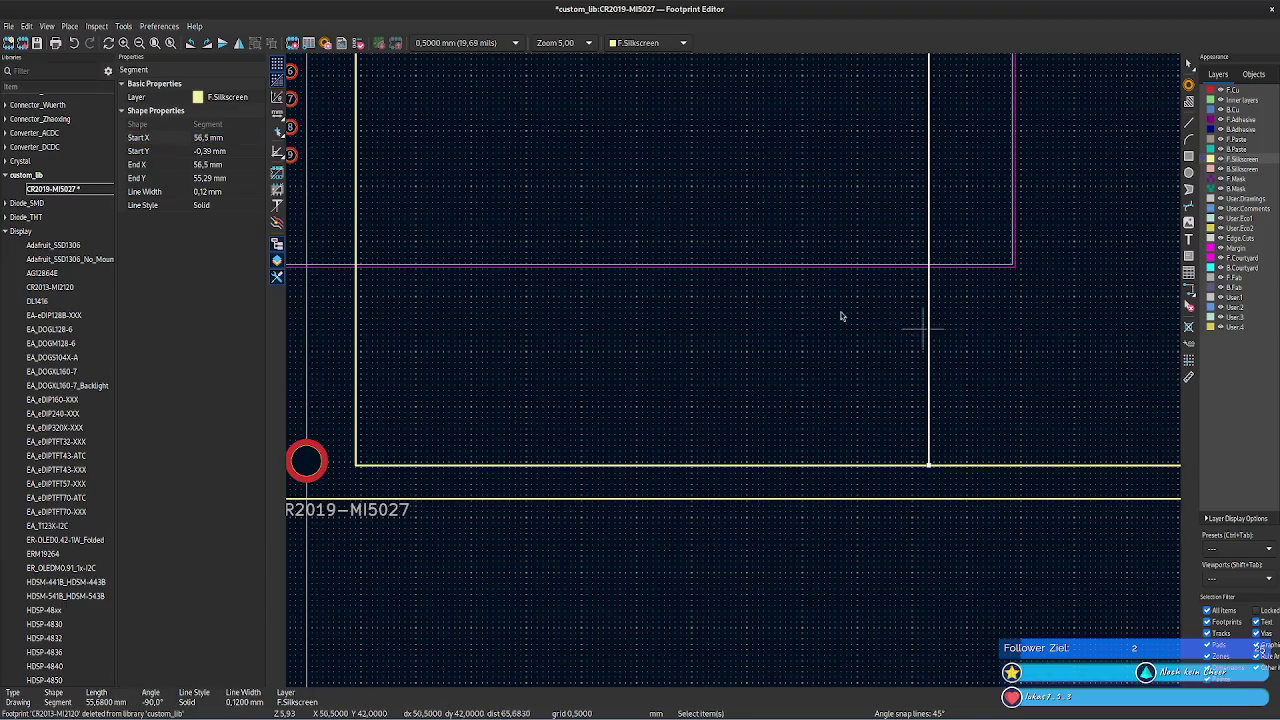
pyautogui.click(232, 137)
pyautogui.hotkey('shift', 'Home')
pyautogui.write('88,02 mm')
pyautogui.click(233, 164)
pyautogui.write('88,02 mm')
pyautogui.press('Return')
pyautogui.click(534, 314)
pyautogui.press('Home')
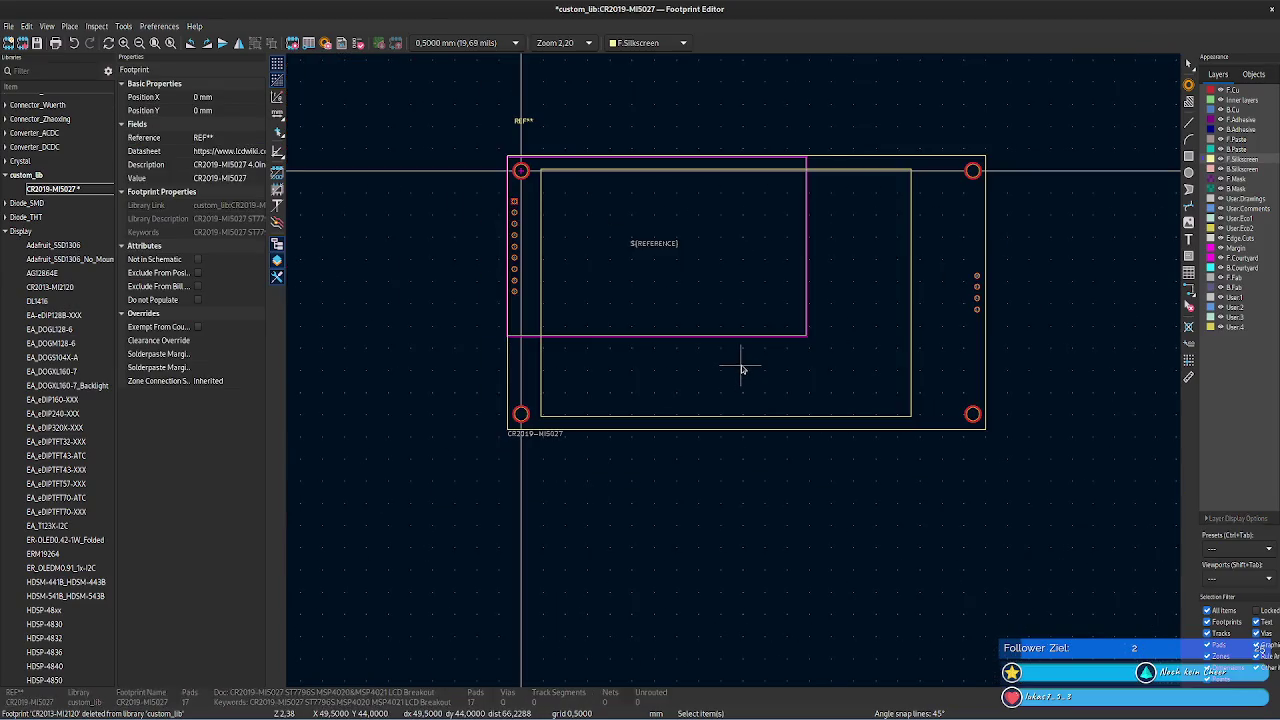
pyautogui.hotkey('alt', 'Tab')
pyautogui.scroll(-3, 523, 316)
# - Find the 9.40 mm offset by the datasheet's top-left mounting hole and return to KiCad
pyautogui.scroll(3, 523, 316)
pyautogui.hscroll(-3, 221, 259)
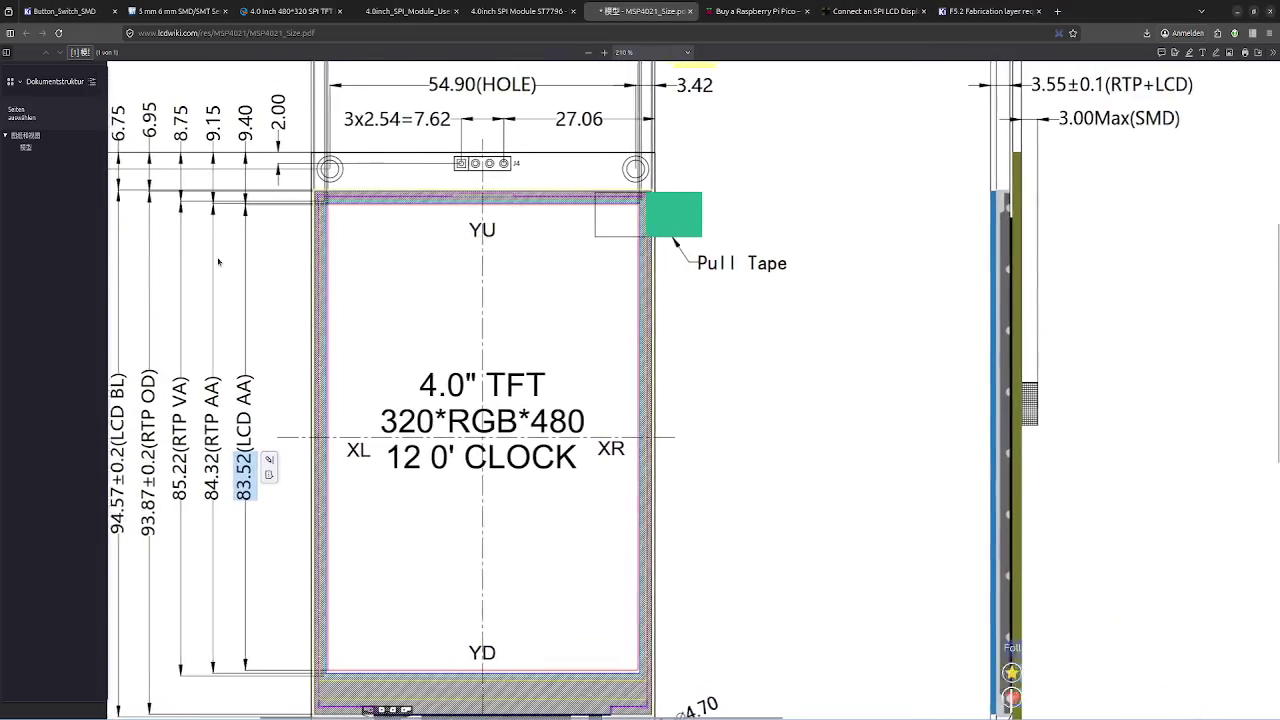
pyautogui.scroll(7, 345, 282)
pyautogui.scroll(-6, 345, 282)
pyautogui.hscroll(-1, 345, 283)
pyautogui.hscroll(-2, 489, 306)
pyautogui.keyDown('ctrl'); pyautogui.scroll(2, 489, 310); pyautogui.keyUp('ctrl')
pyautogui.keyDown('ctrl'); pyautogui.scroll(2, 490, 290); pyautogui.keyUp('ctrl')
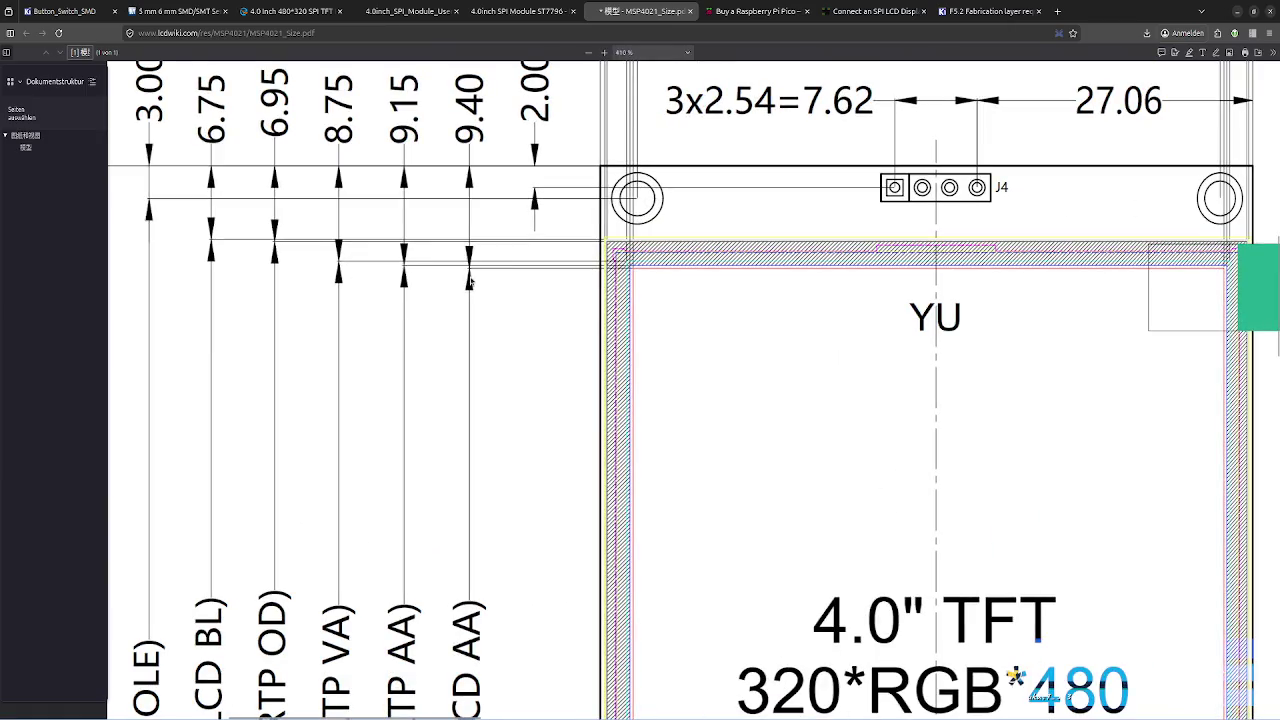
pyautogui.doubleClick(472, 105)
pyautogui.click(517, 171)
pyautogui.hotkey('alt', 'Tab')
pyautogui.hscroll(1, 923, 257)
pyautogui.scroll(3, 830, 310)
pyautogui.scroll(1, 737, 371)
# - Take a quick distance measurement on the footprint, then exit the measure tool
pyautogui.click(1189, 378)
pyautogui.click(342, 266)
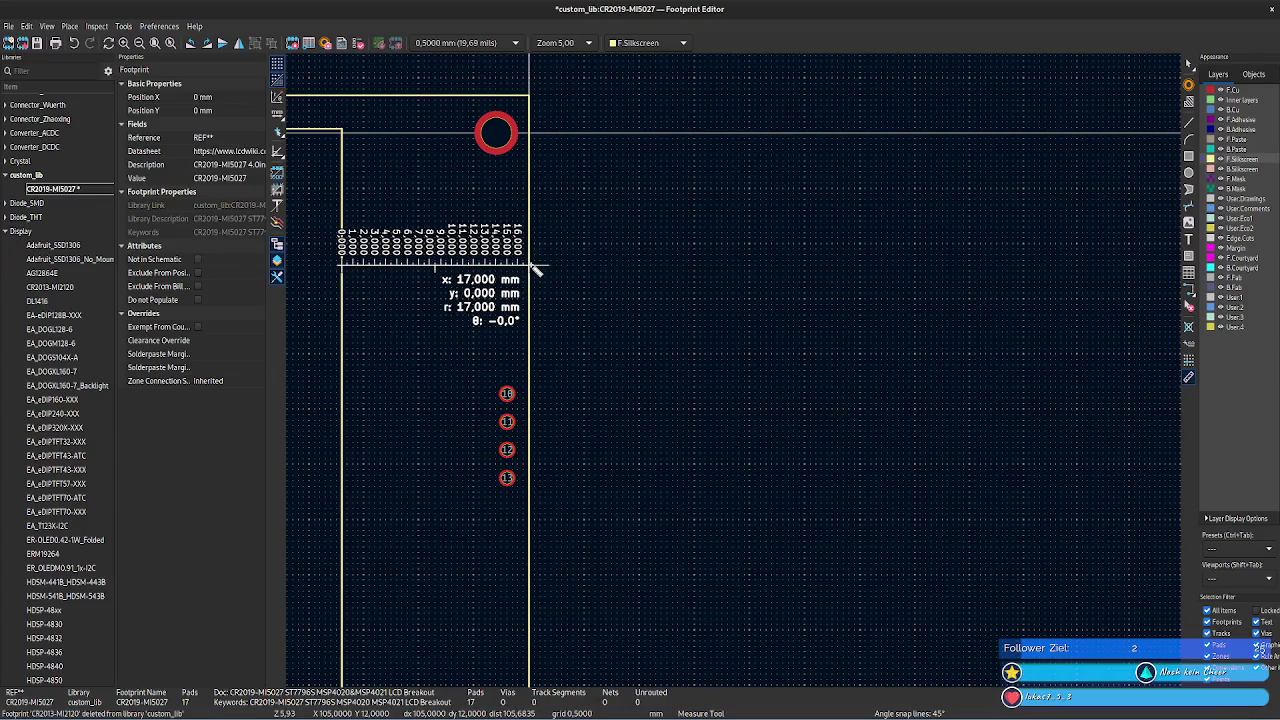
pyautogui.press('Escape')
pyautogui.scroll(3, 651, 429)
pyautogui.hscroll(-3, 651, 429)
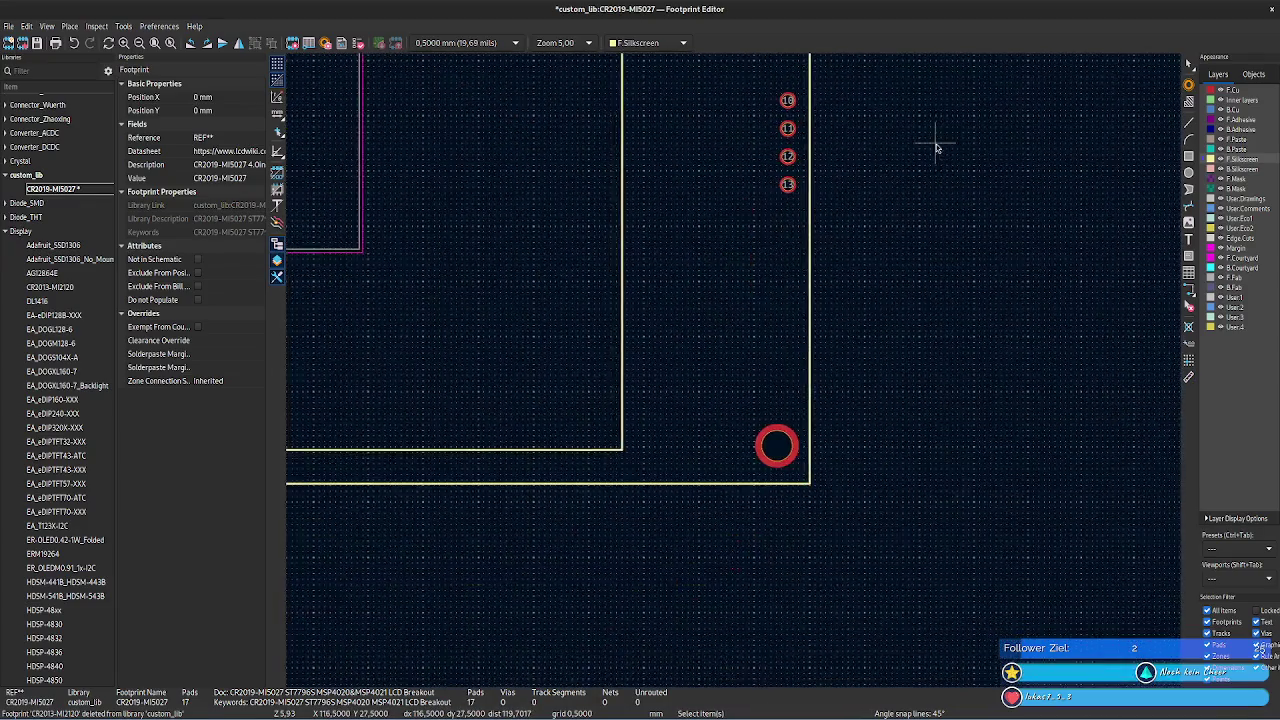
# - Edit the bottom silkscreen line's start X while checking the datasheet drawing
pyautogui.click(810, 397)
pyautogui.click(245, 137)
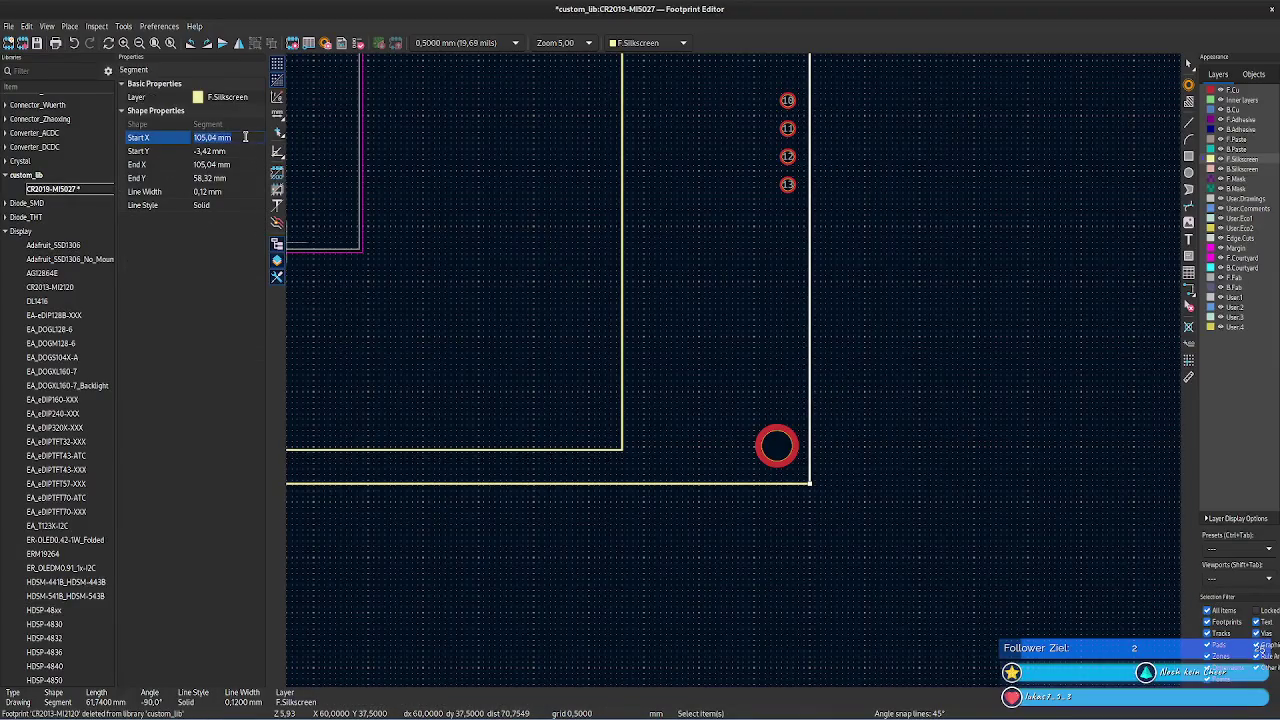
pyautogui.click(615, 449)
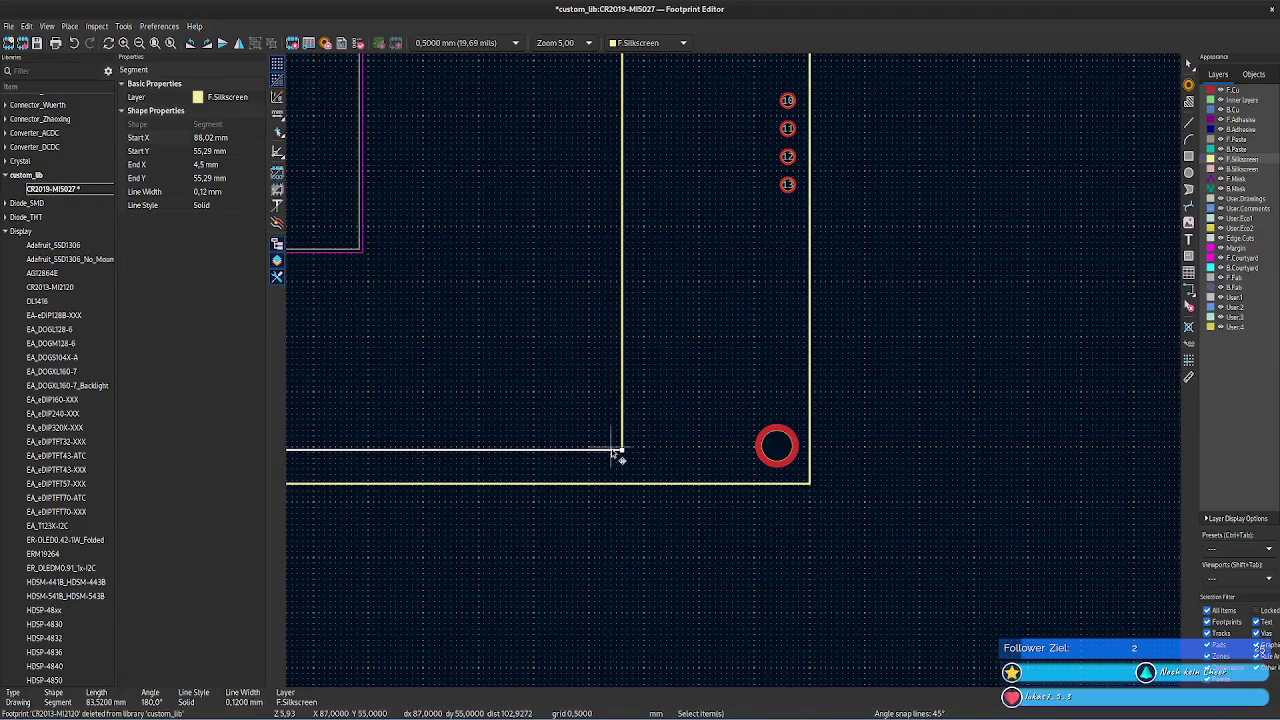
pyautogui.click(250, 140)
pyautogui.write('105,04')
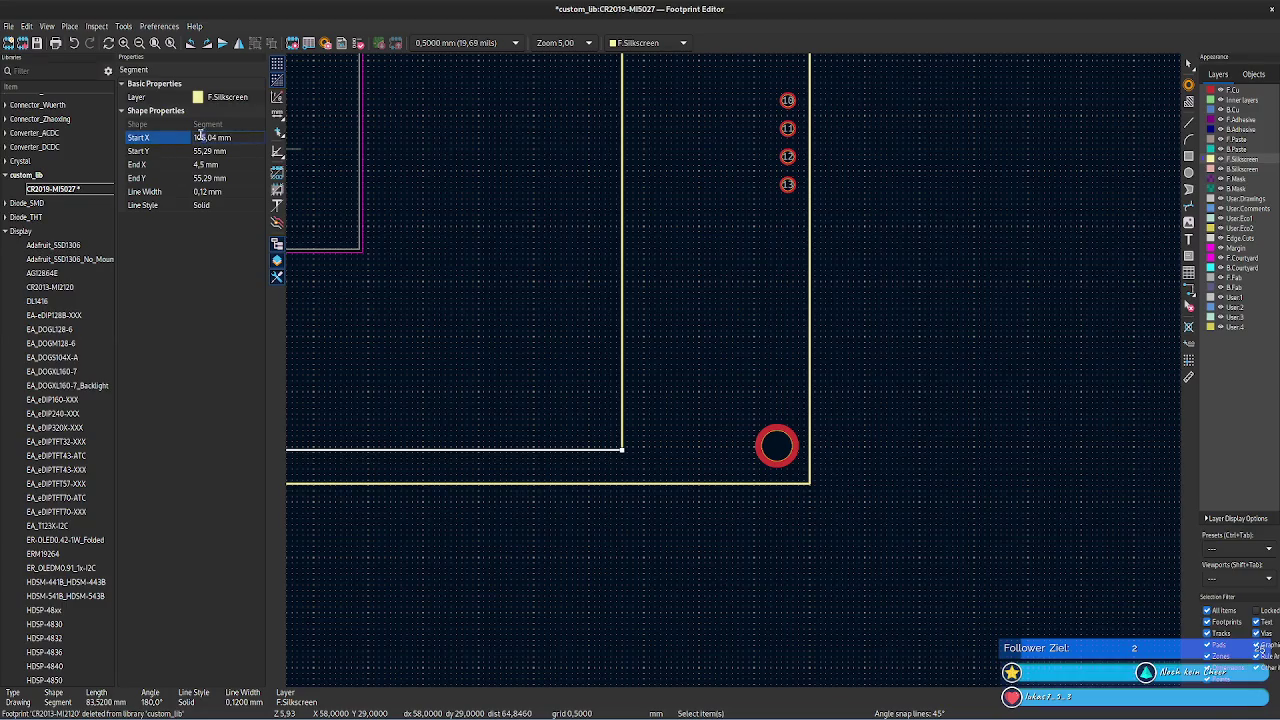
pyautogui.press('Return')
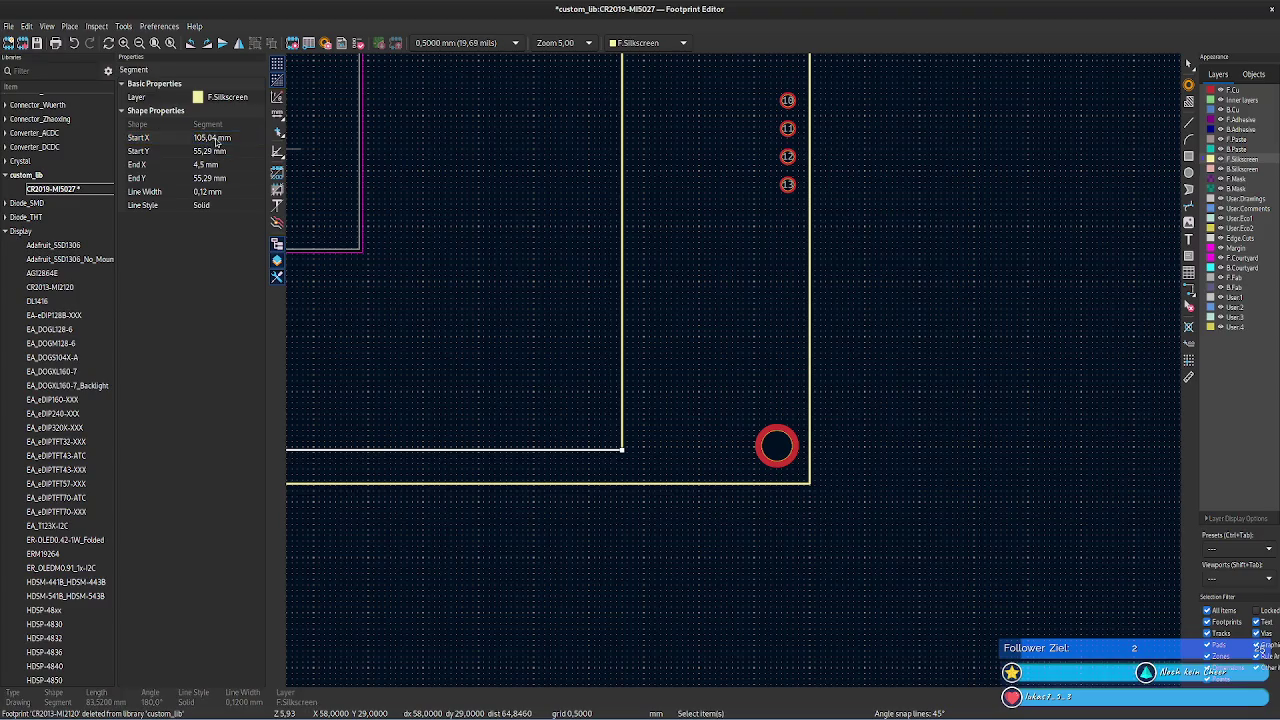
pyautogui.hotkey('alt', 'Tab')
pyautogui.hotkey('alt', 'Tab')
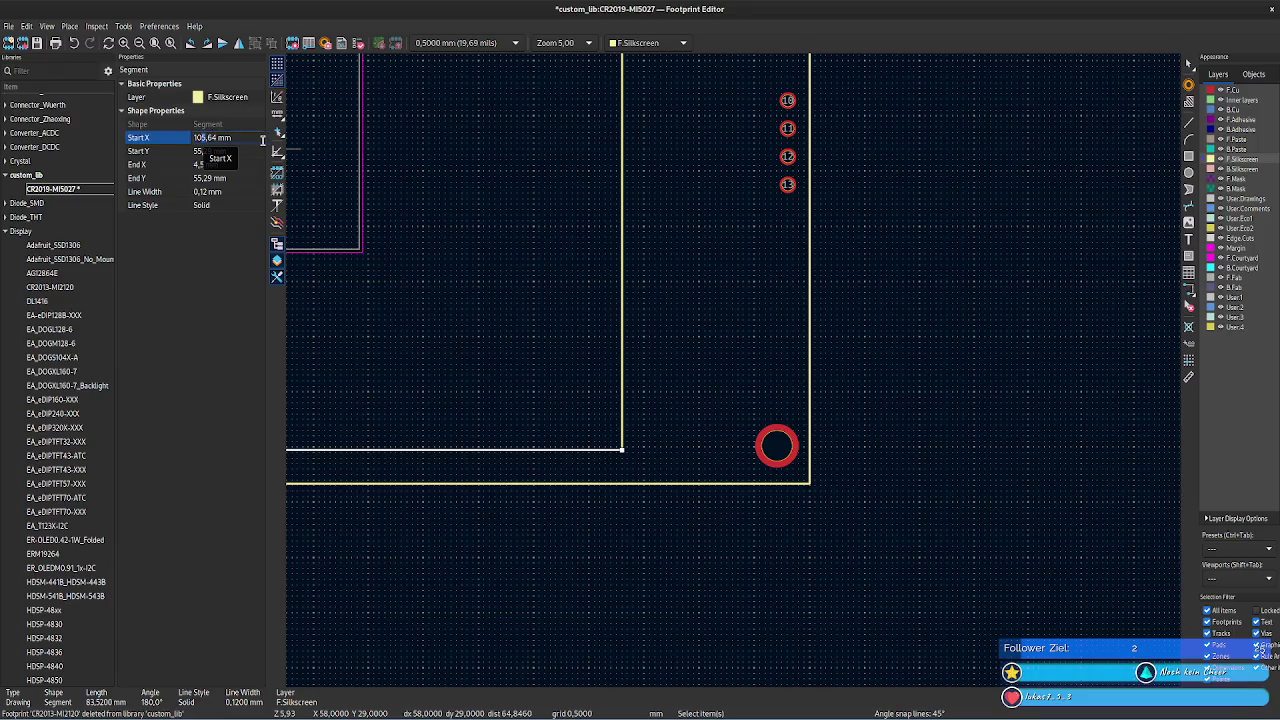
pyautogui.write('4')
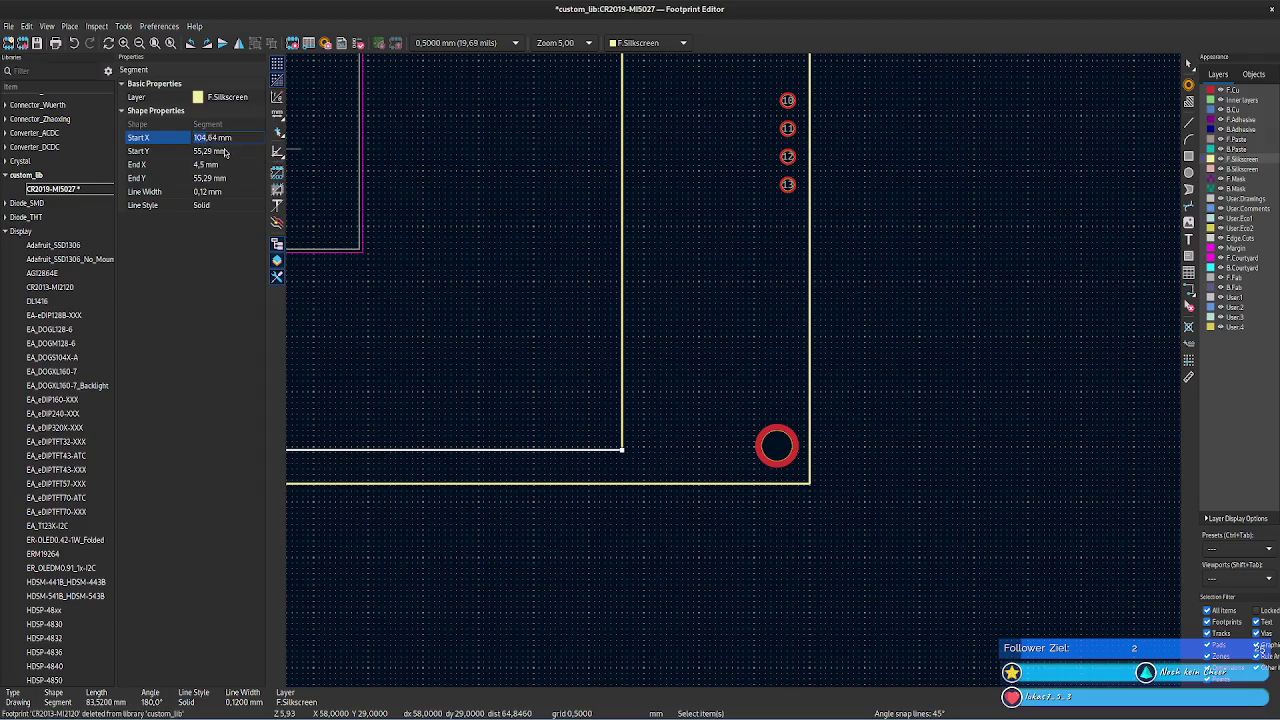
pyautogui.write('95')
pyautogui.press('Tab')
pyautogui.click(240, 138)
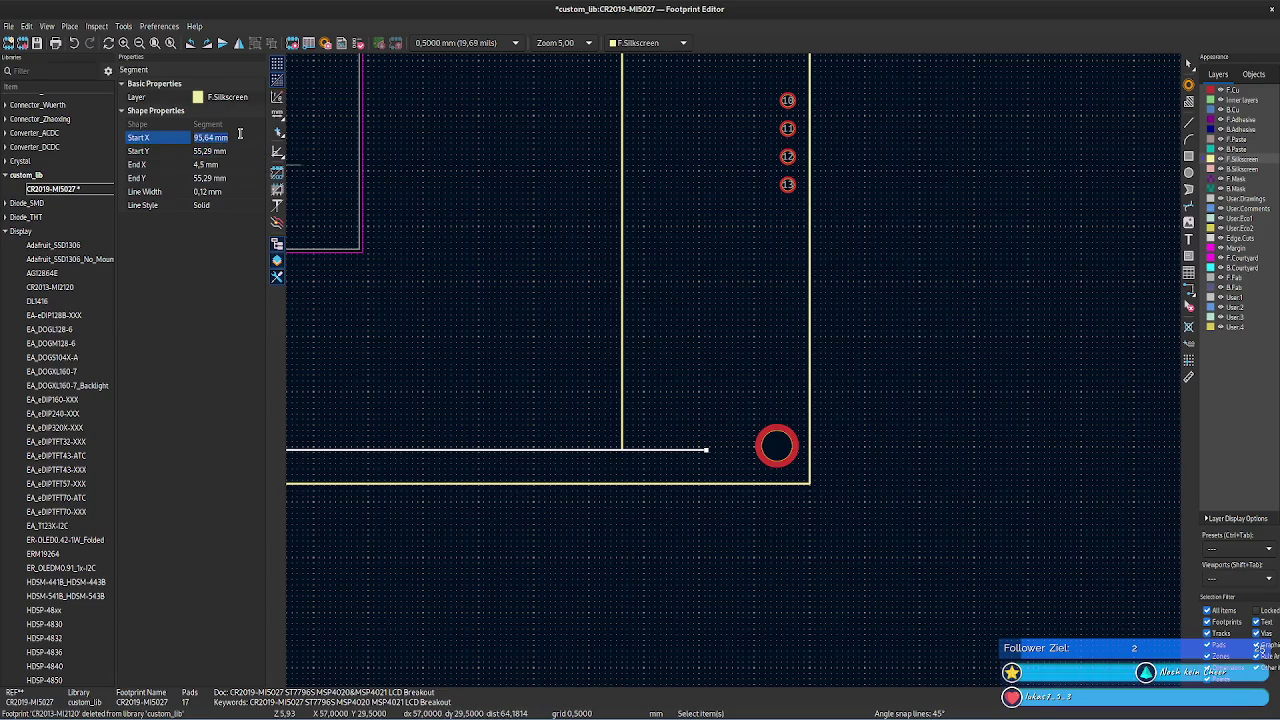
pyautogui.scroll(-3, 631, 309)
pyautogui.scroll(-2, 735, 258)
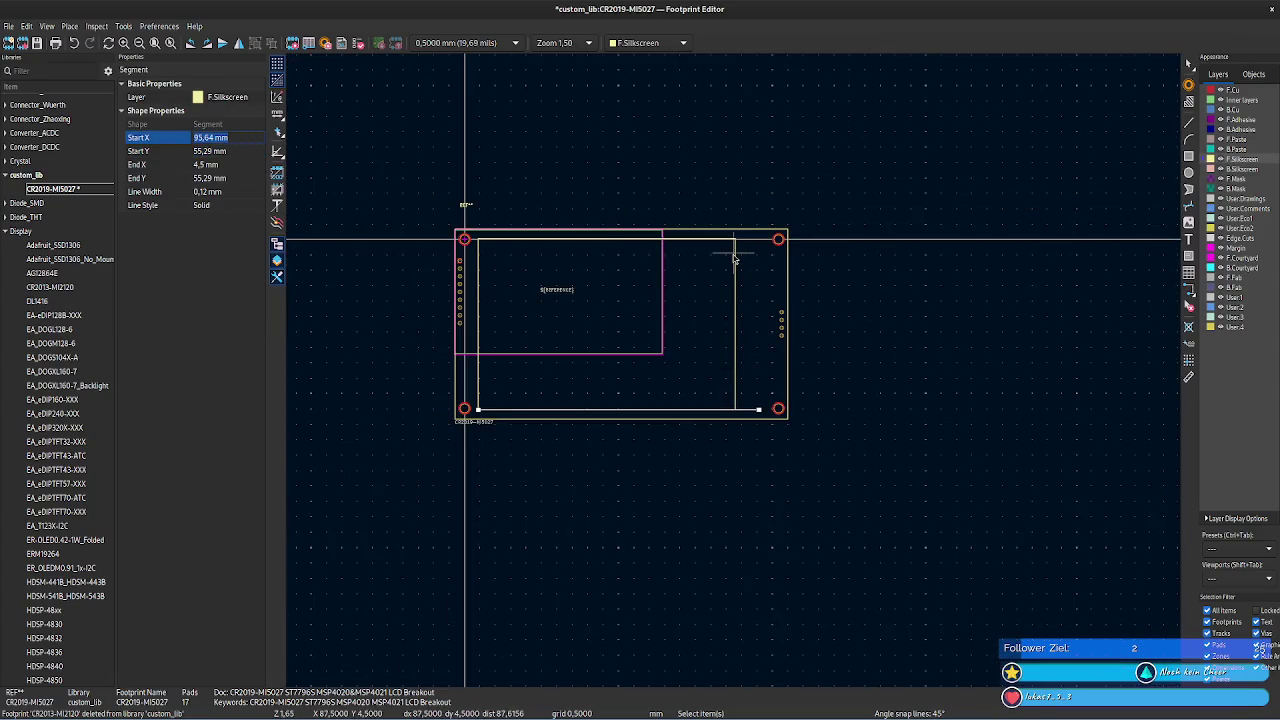
# - Set both start X and end X of the right silkscreen line to 95,64 mm
pyautogui.click(735, 258)
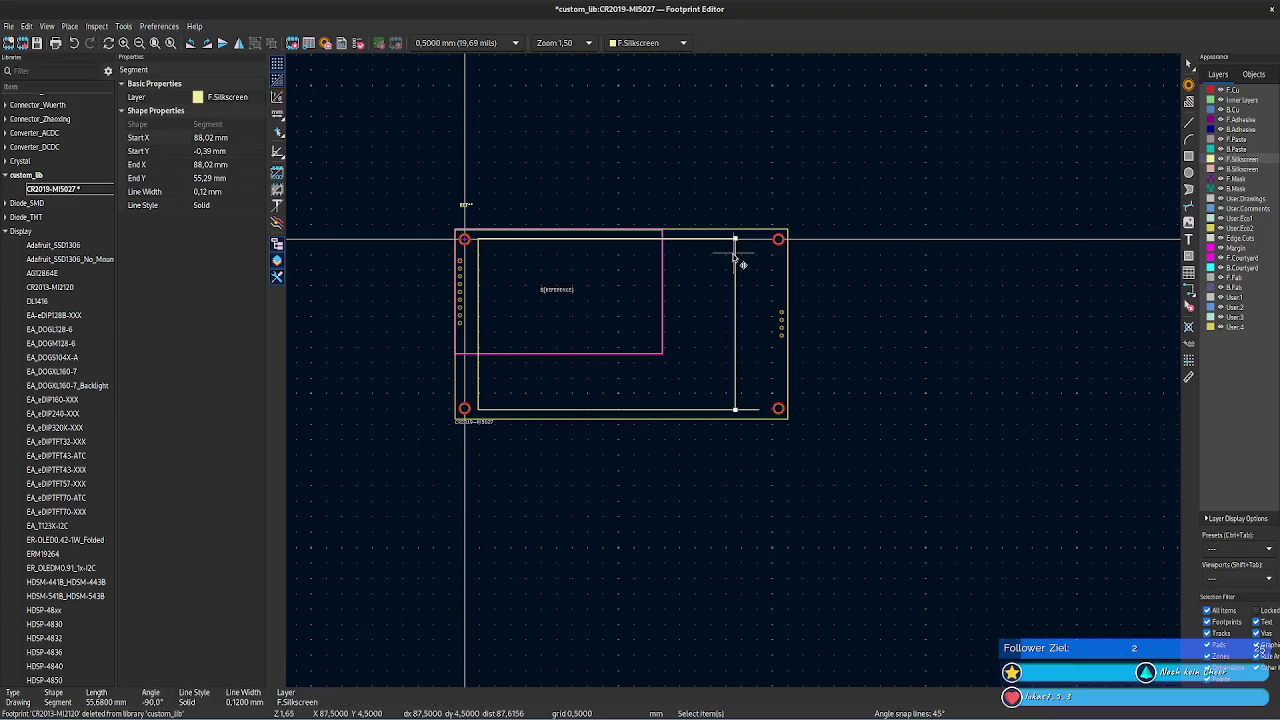
pyautogui.click(231, 164)
pyautogui.write('95,64')
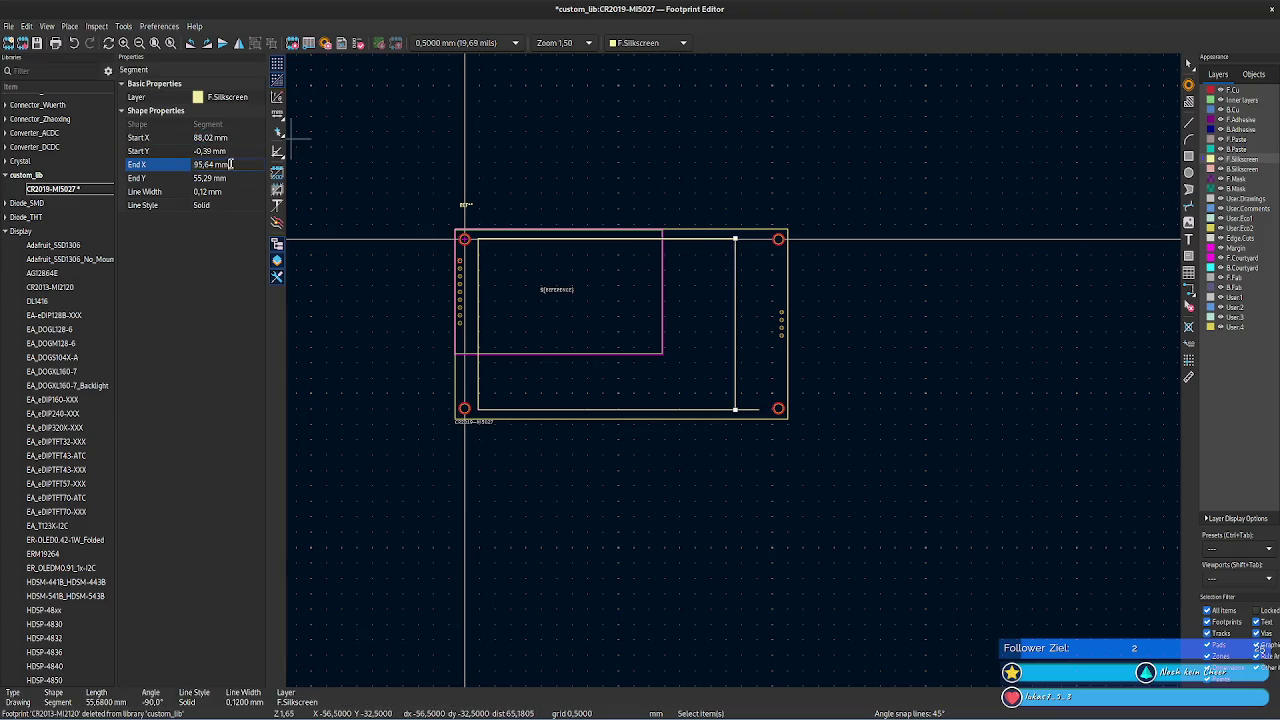
pyautogui.click(240, 138)
pyautogui.write('95,64')
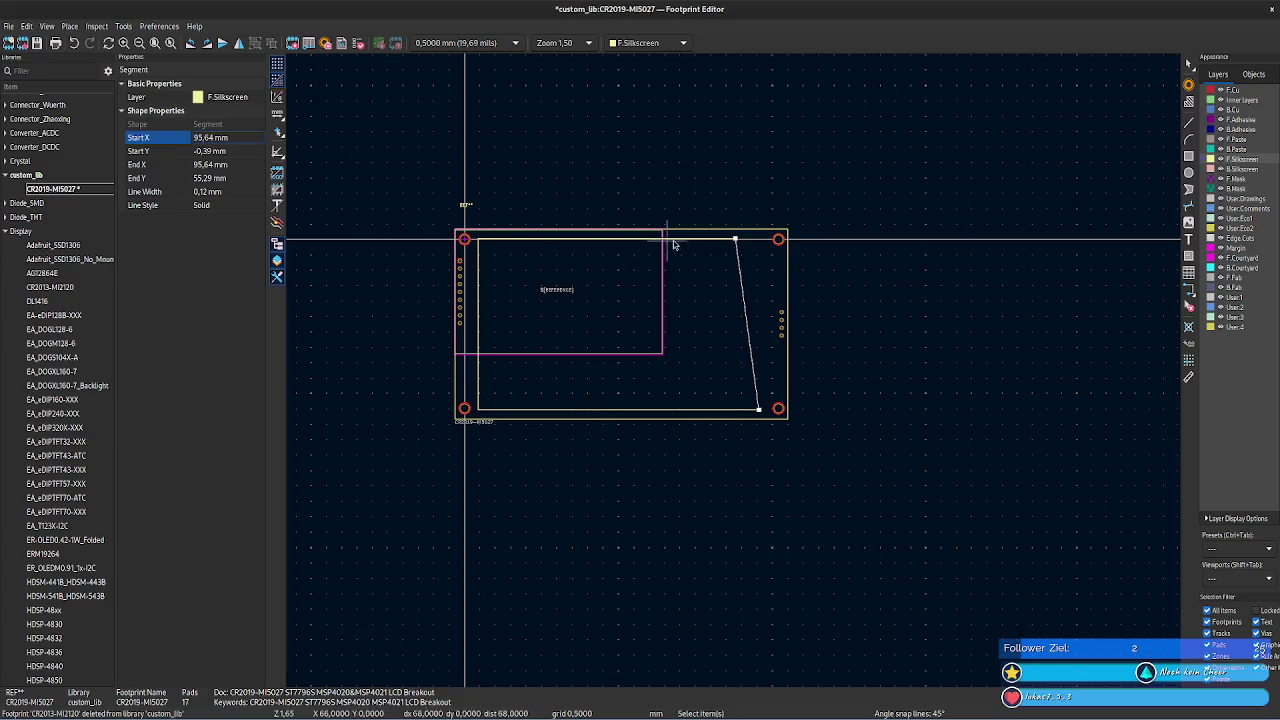
pyautogui.click(690, 250)
# - Set the top silkscreen line's end X to 95,64 mm, then open the bottom line's properties
pyautogui.click(710, 240)
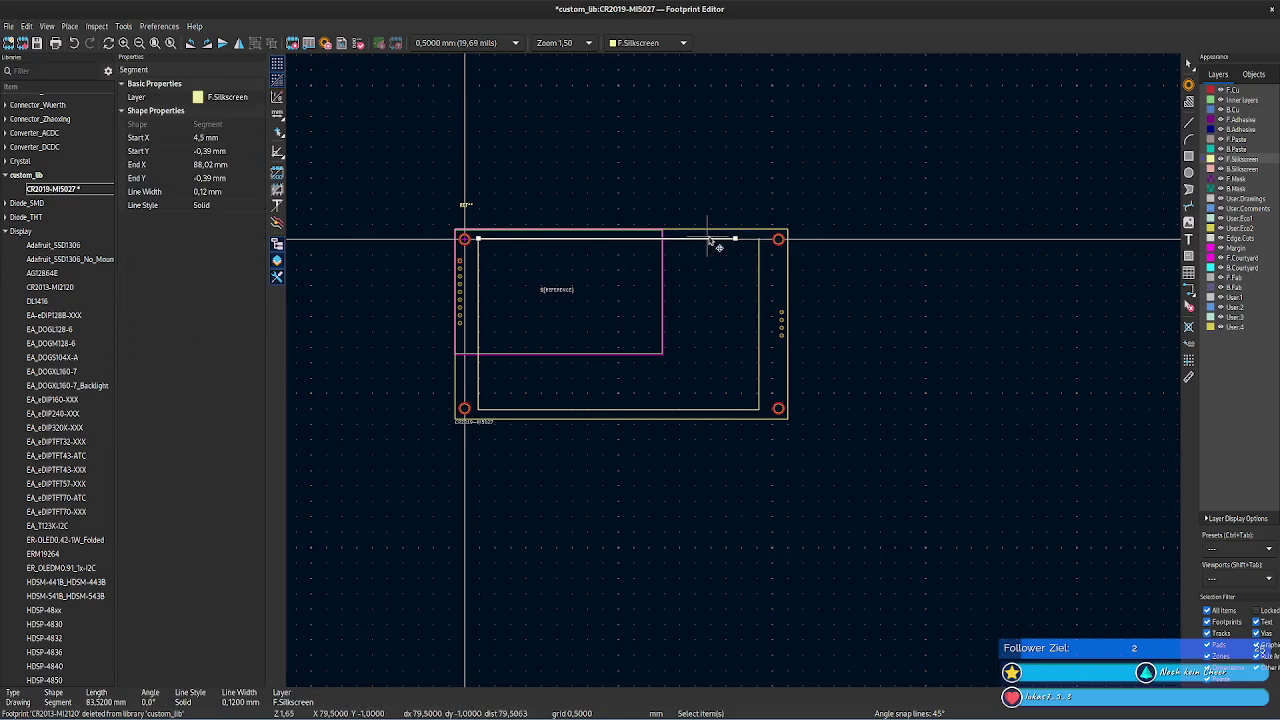
pyautogui.click(239, 164)
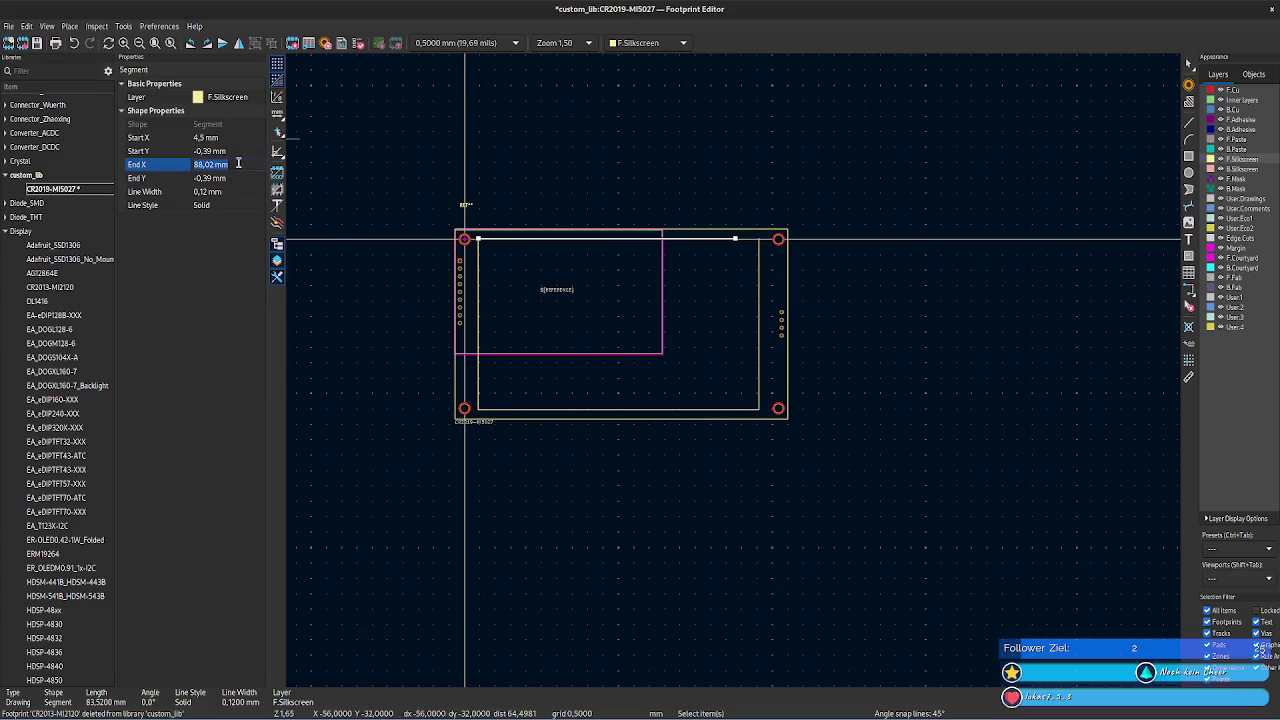
pyautogui.write('95,64')
pyautogui.press('Tab')
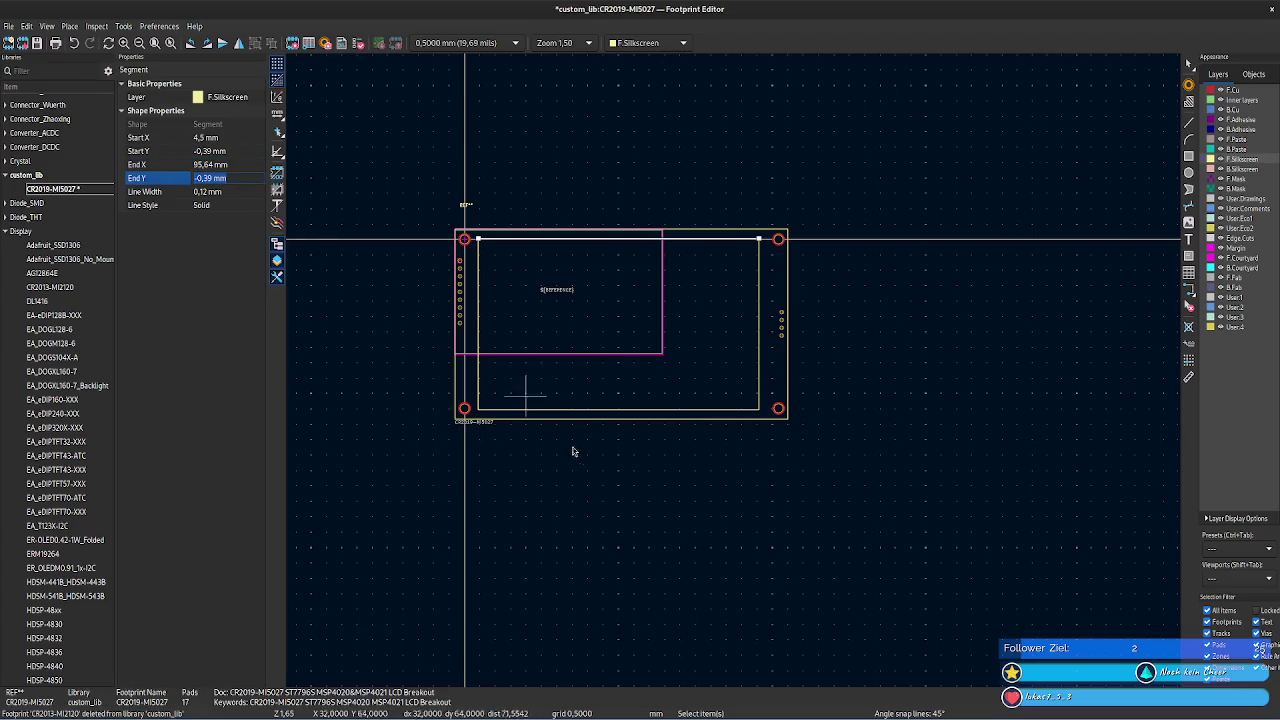
pyautogui.click(543, 410)
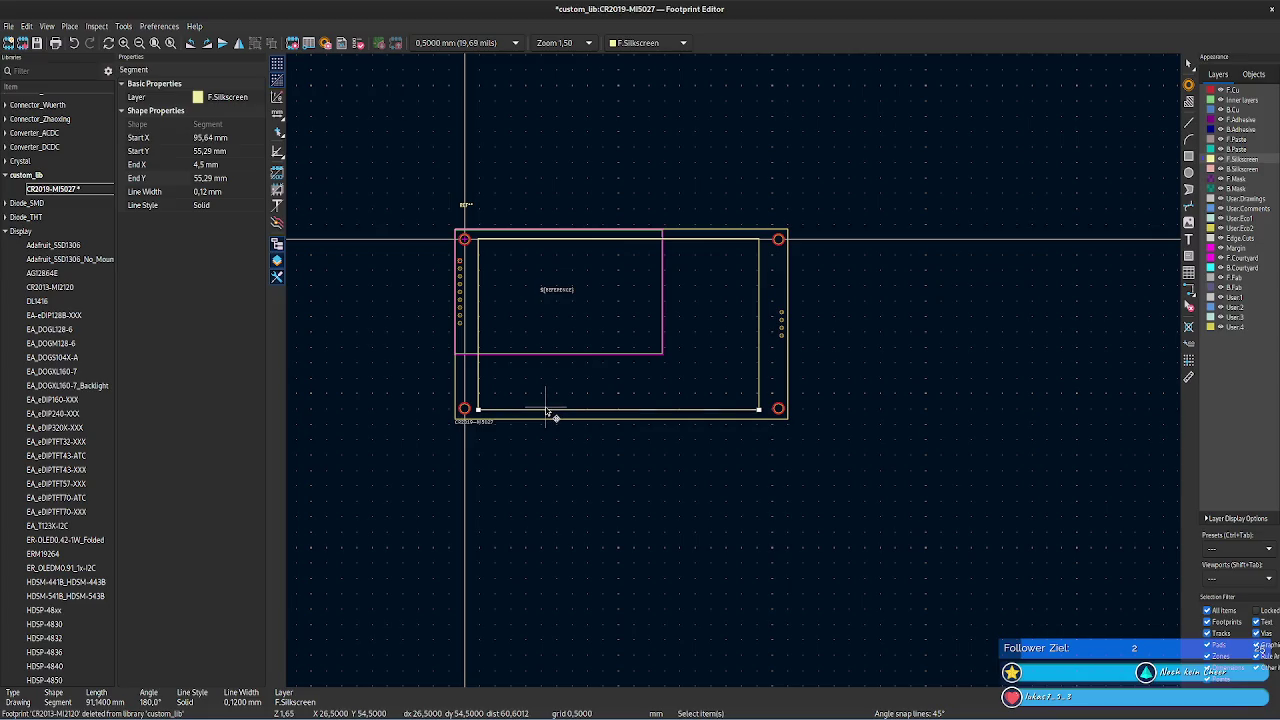
pyautogui.doubleClick(546, 410)
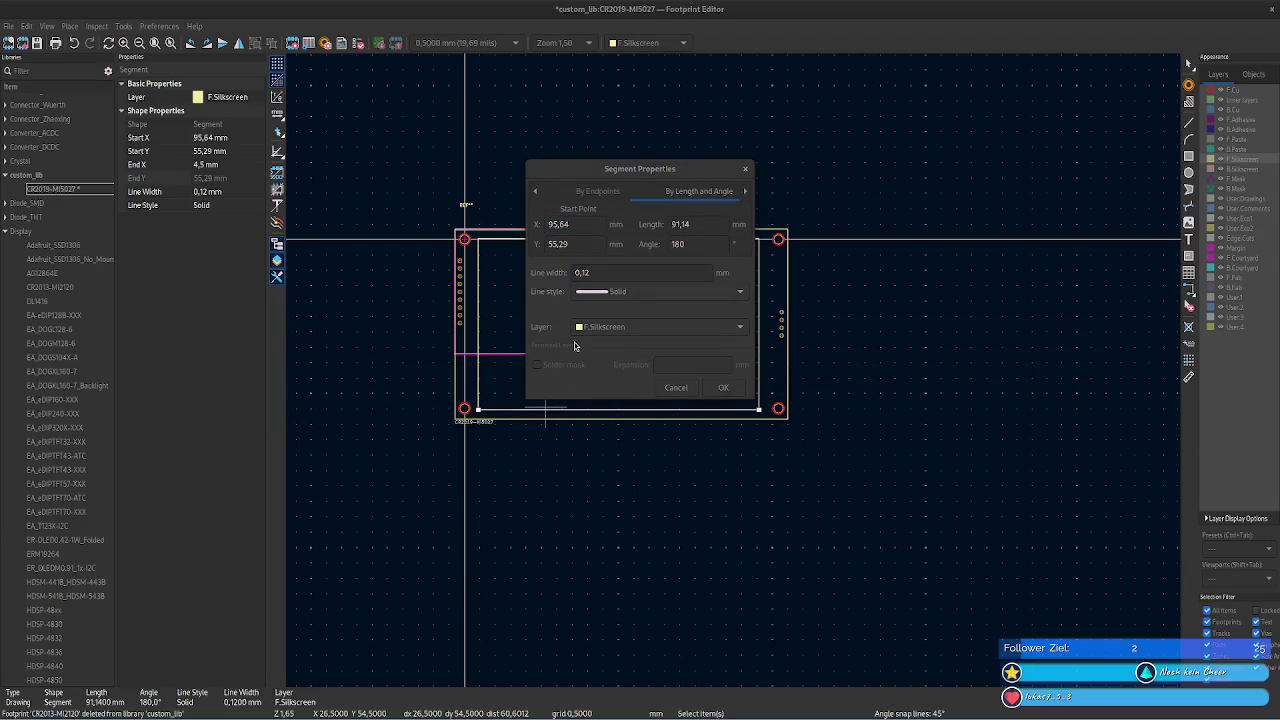
# - Copy the 83.52 LCD AA width from the datasheet and apply it as the bottom line's length
pyautogui.hotkey('alt', 'Tab')
pyautogui.scroll(-3, 549, 298)
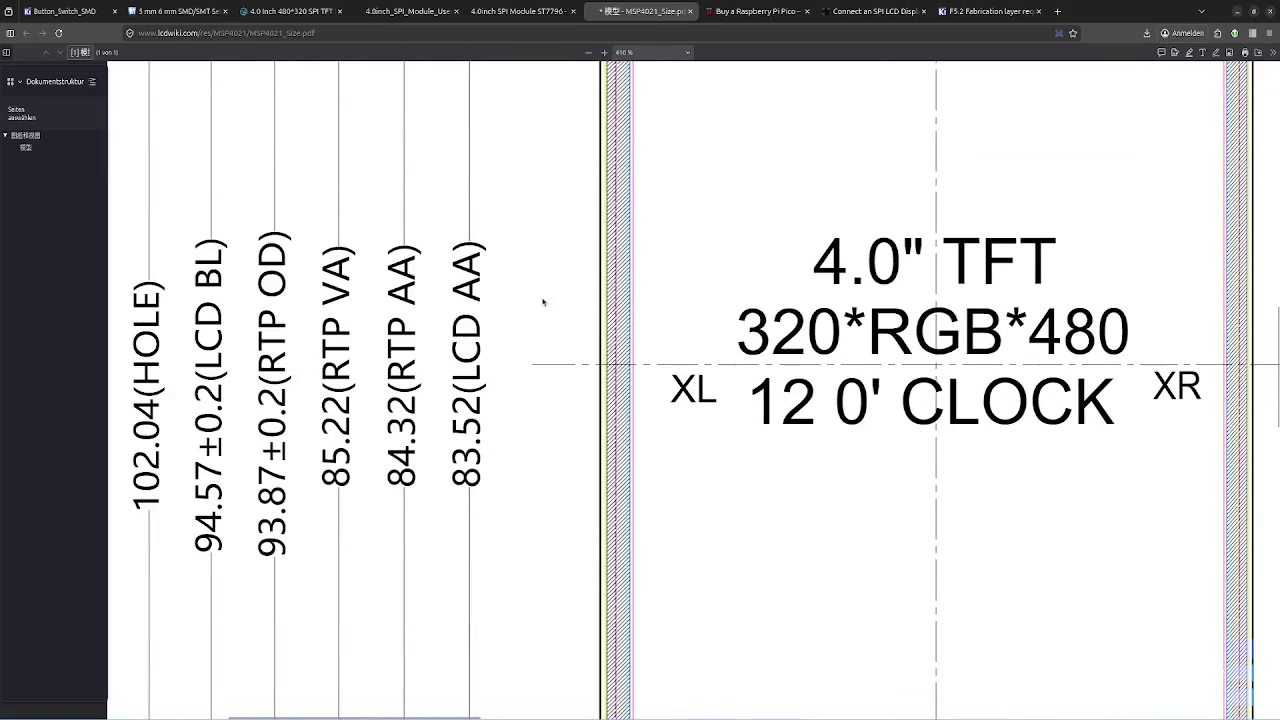
pyautogui.moveTo(480, 482); pyautogui.dragTo(470, 392)
pyautogui.hotkey('ctrl', 'c')
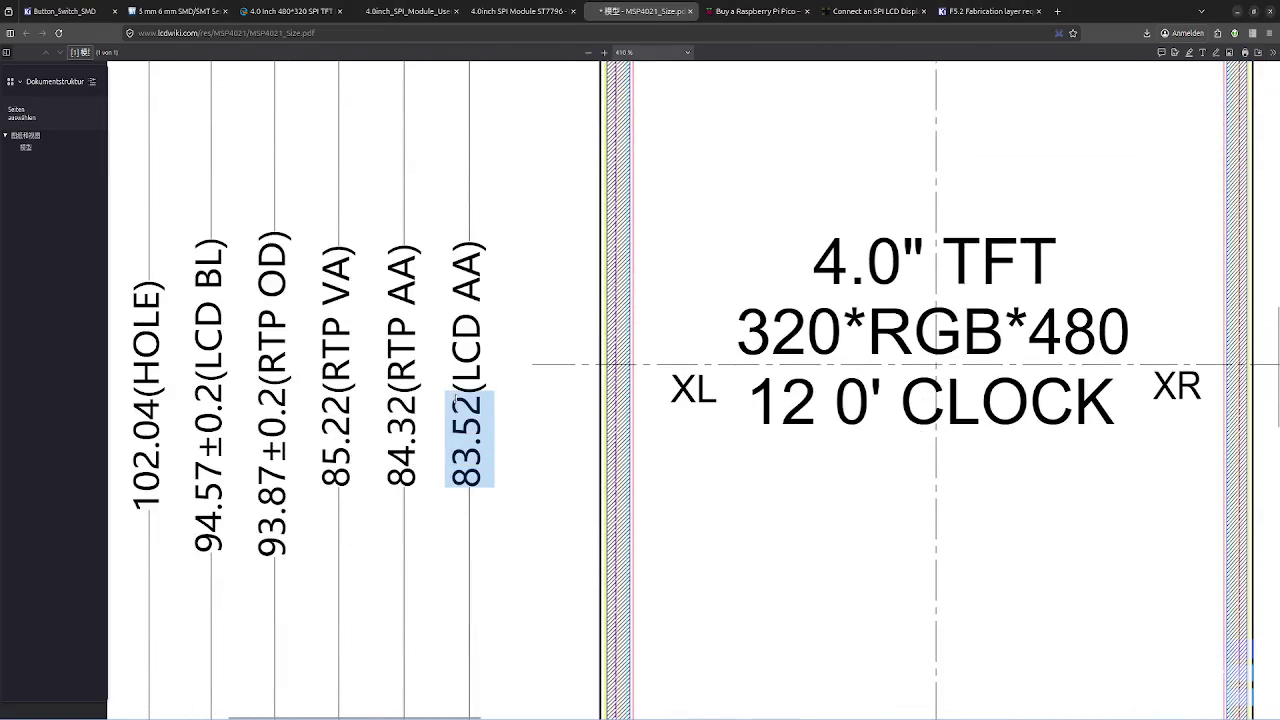
pyautogui.hotkey('alt', 'Tab')
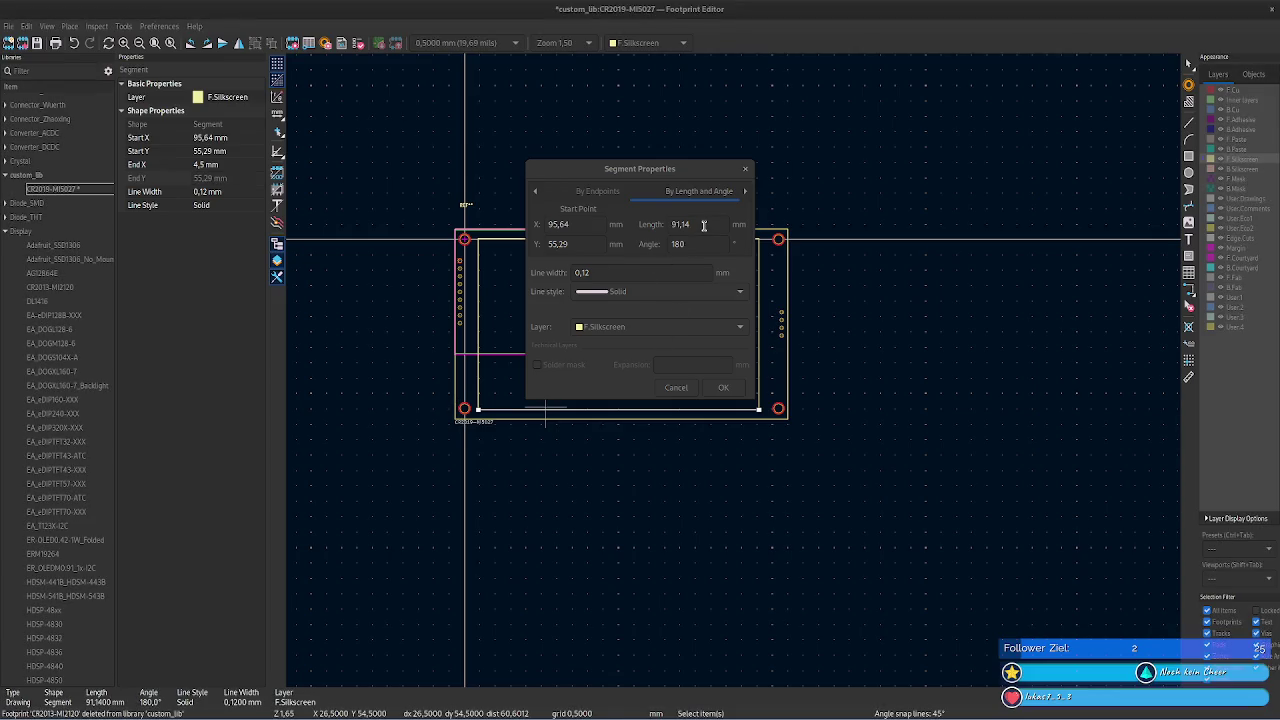
pyautogui.tripleClick(703, 225)
pyautogui.hotkey('ctrl', 'v')
pyautogui.click(723, 388)
pyautogui.hotkey('alt', 'Tab')
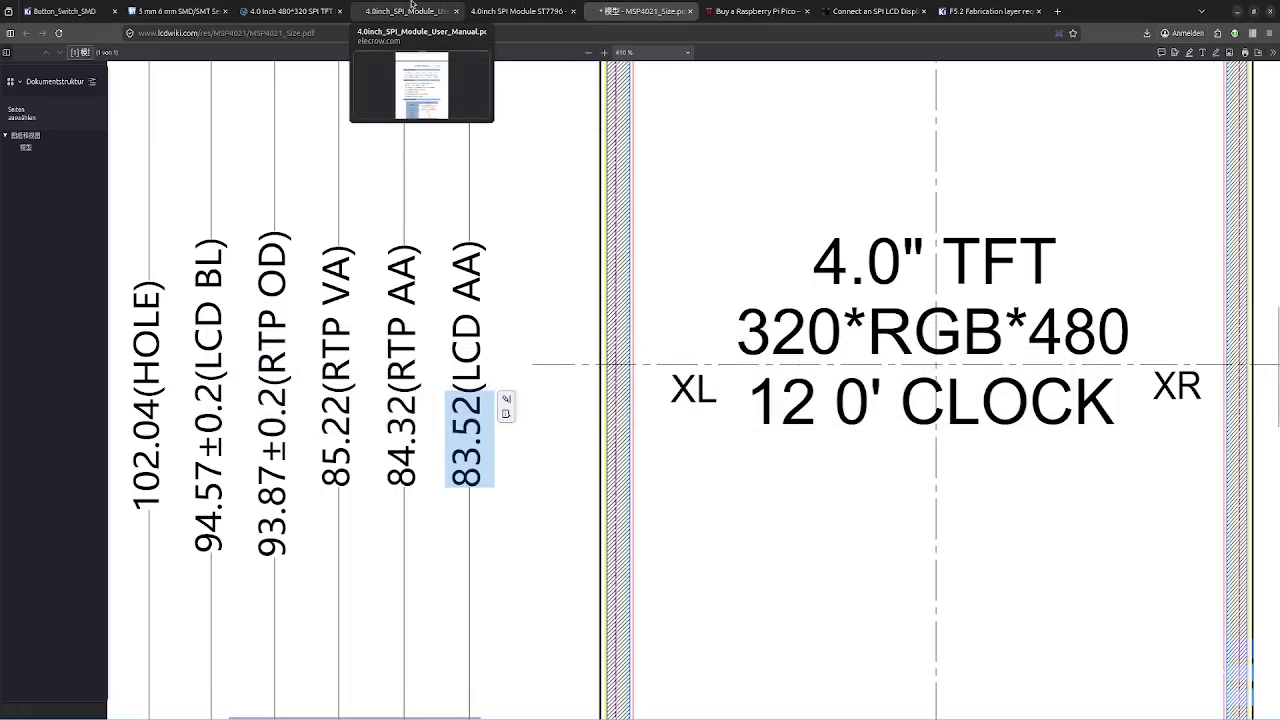
# - Check the product pages and MSP4021 drawing's 83.52, 108.04 and 14.36 mm dimensions
pyautogui.click(292, 11)
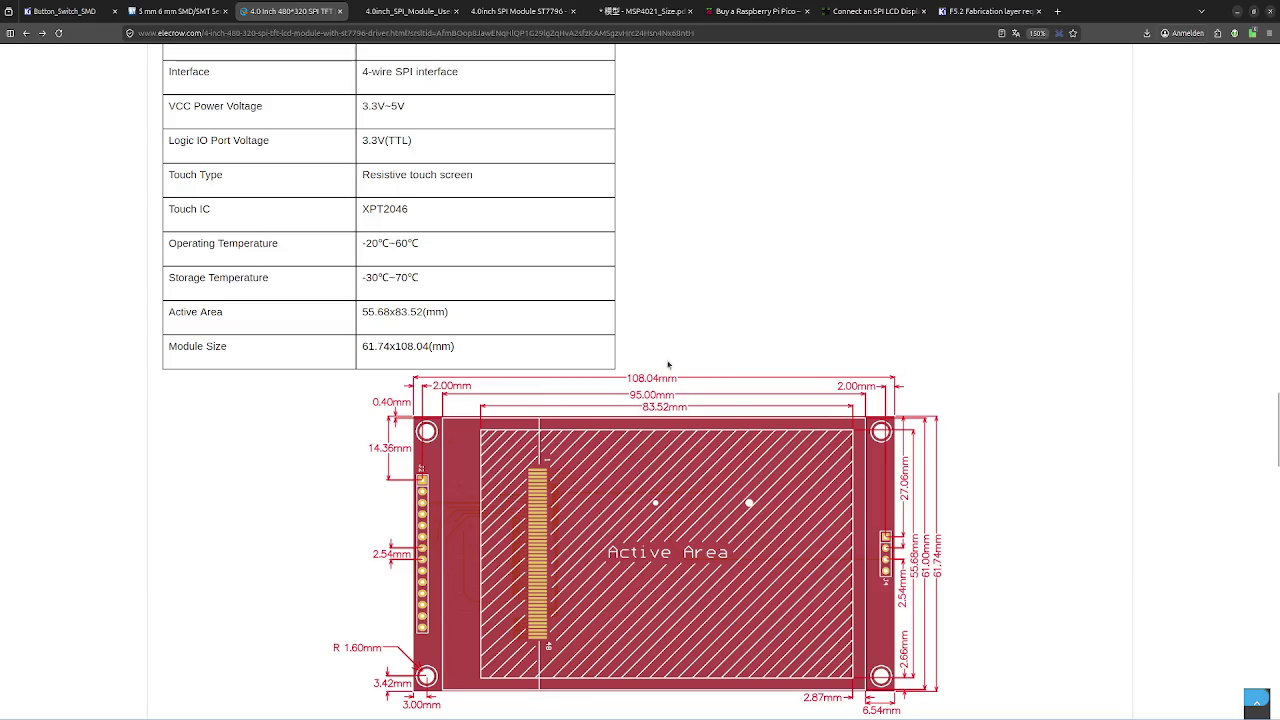
pyautogui.click(555, 11)
pyautogui.click(645, 11)
pyautogui.scroll(-2, 711, 420)
pyautogui.scroll(-3, 690, 410)
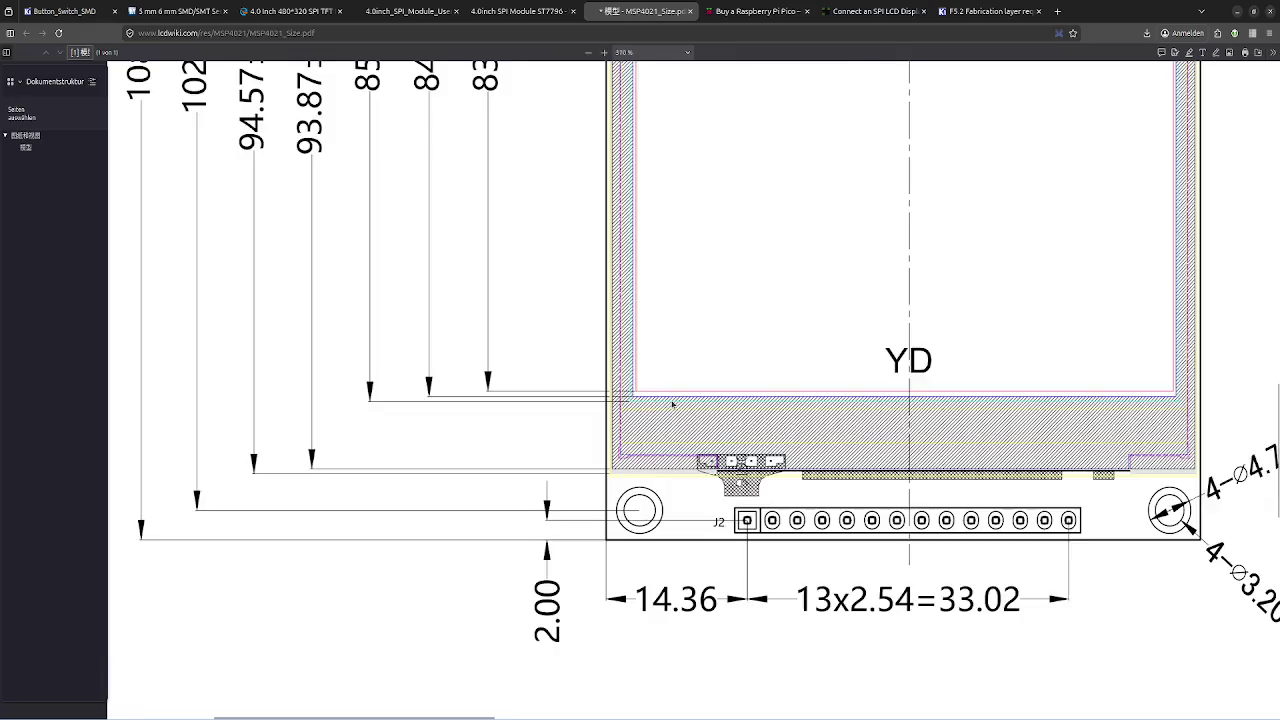
pyautogui.keyDown('ctrl'); pyautogui.scroll(-3, 672, 404); pyautogui.keyUp('ctrl')
pyautogui.keyDown('ctrl'); pyautogui.scroll(2, 672, 404); pyautogui.keyUp('ctrl')
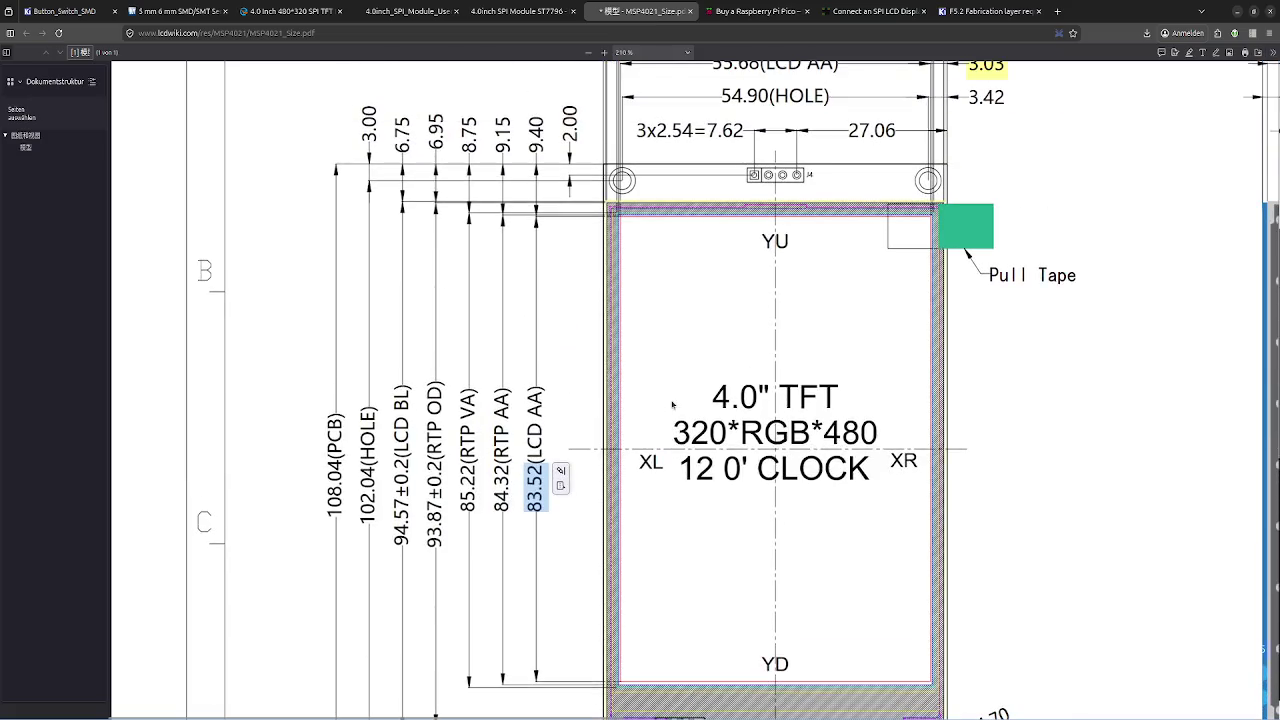
pyautogui.scroll(-2, 672, 404)
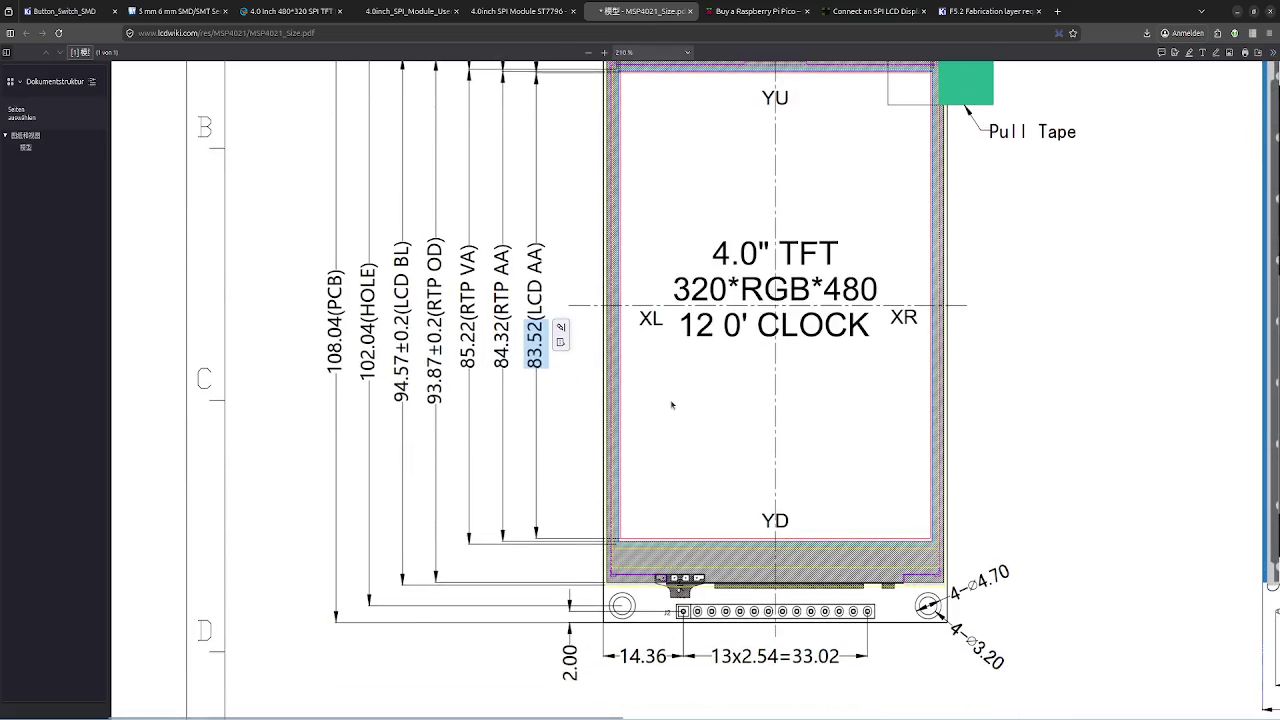
pyautogui.scroll(1, 672, 405)
pyautogui.scroll(-2, 640, 415)
pyautogui.click(562, 428)
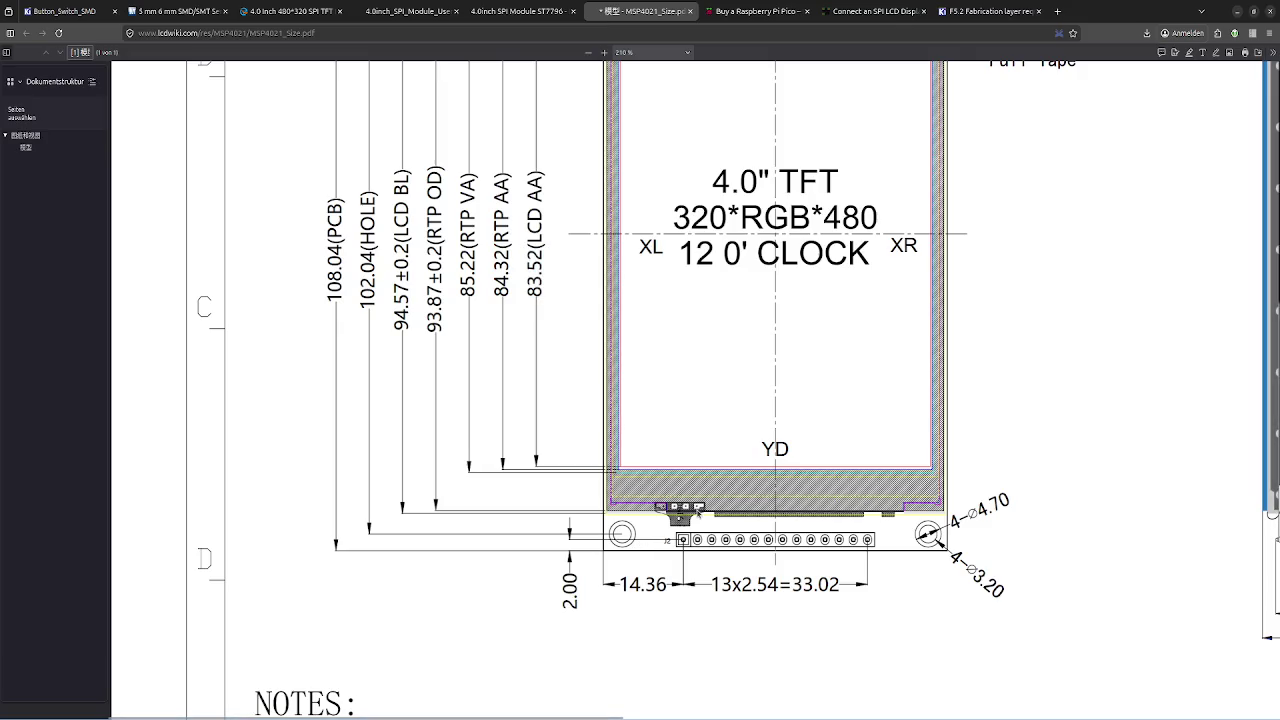
pyautogui.scroll(1, 698, 513)
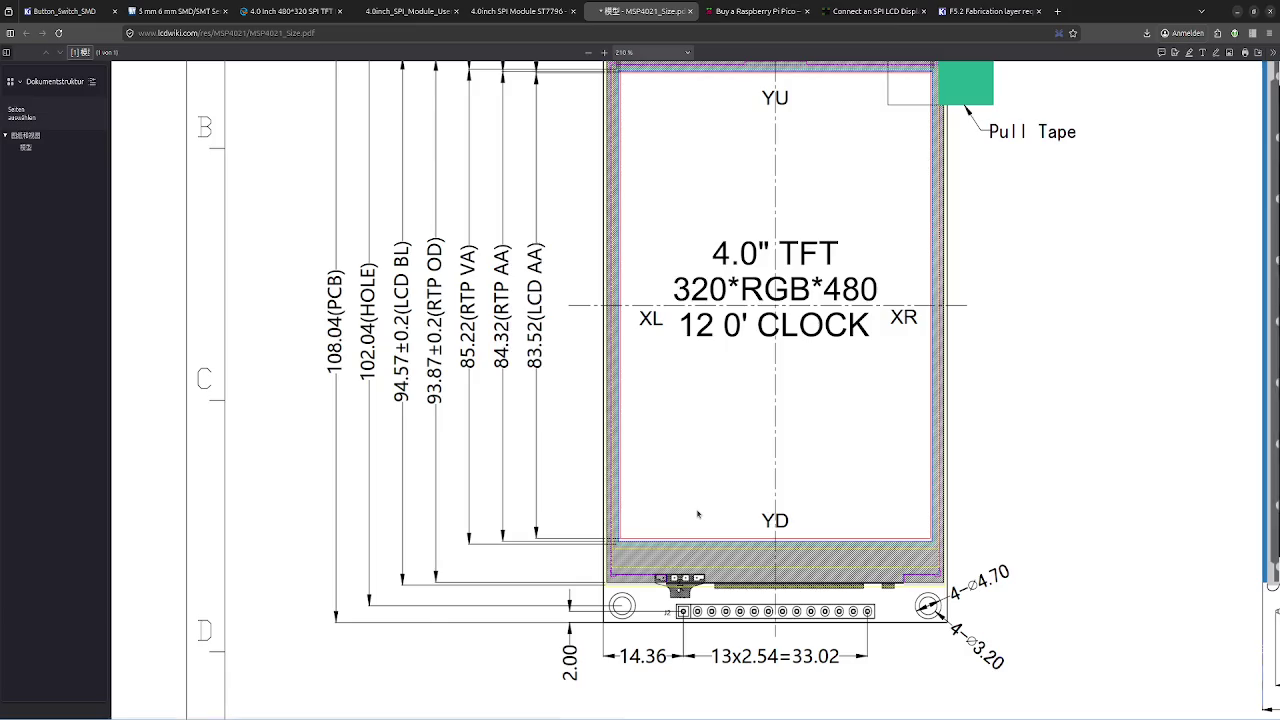
pyautogui.hotkey('alt', 'Tab')
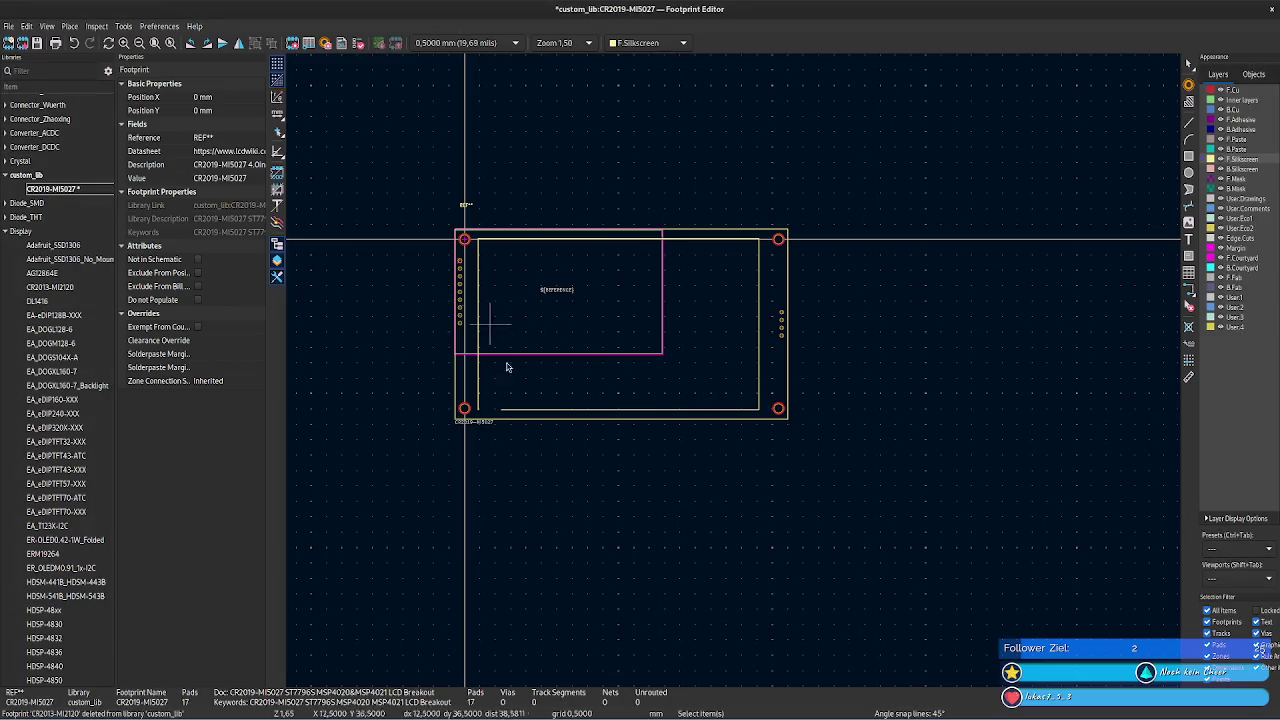
# - Set the left silkscreen line's start X and end X to 12,12 mm
pyautogui.click(523, 409)
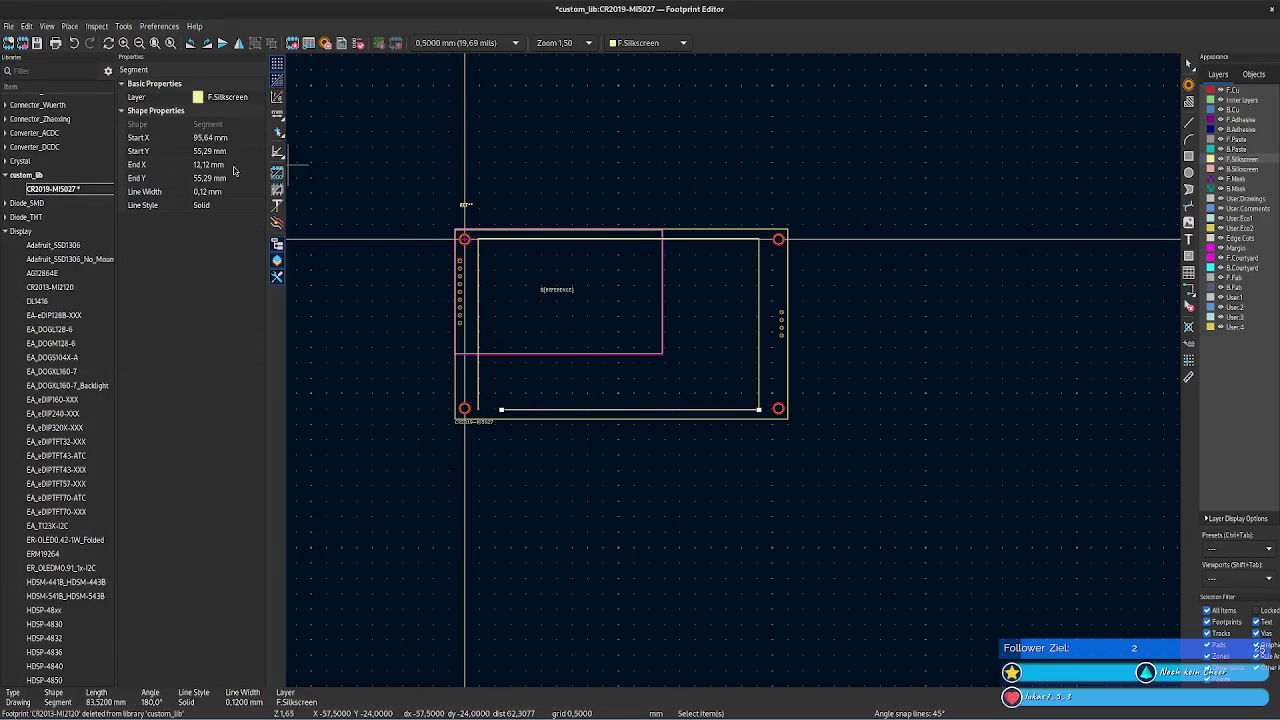
pyautogui.click(479, 362)
pyautogui.click(240, 137)
pyautogui.write('12,12')
pyautogui.click(238, 164)
pyautogui.write('12,12')
pyautogui.press('Return')
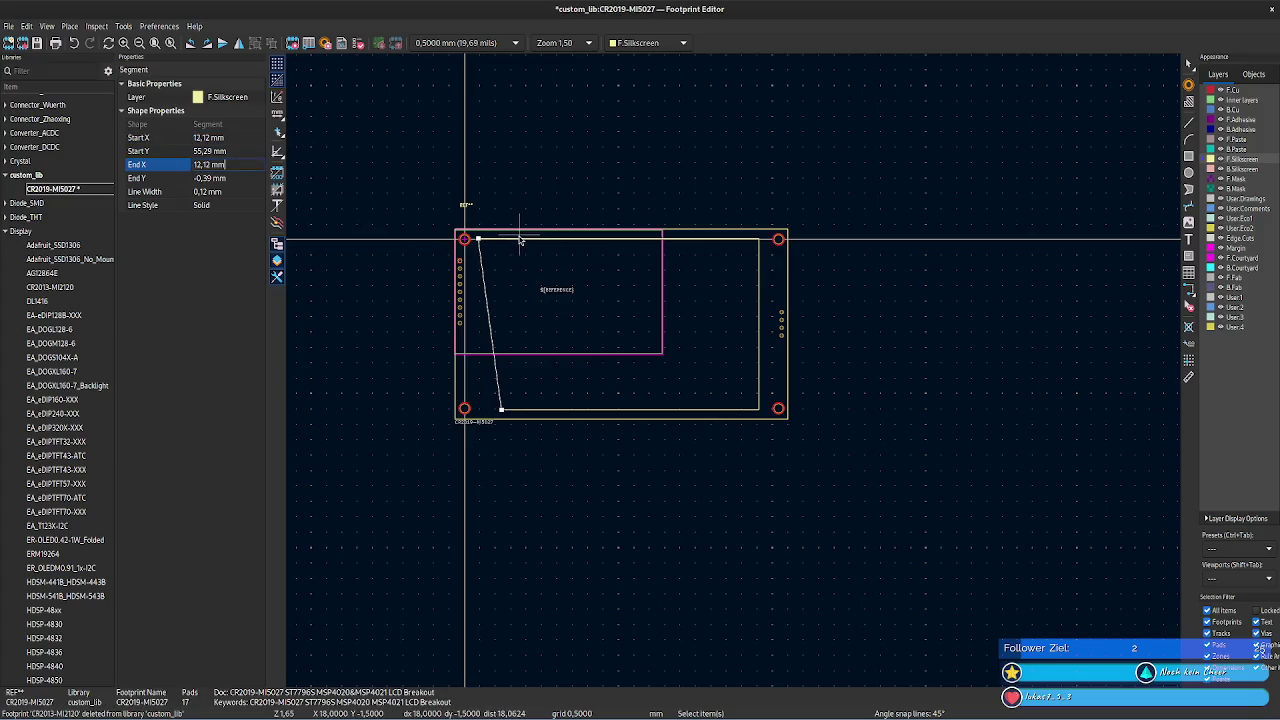
# - Set the top edge's start X to 12,12 mm and view the top-left mounting hole
pyautogui.click(518, 239)
pyautogui.click(236, 138)
pyautogui.write('12,12')
pyautogui.press('Tab')
pyautogui.press('Tab')
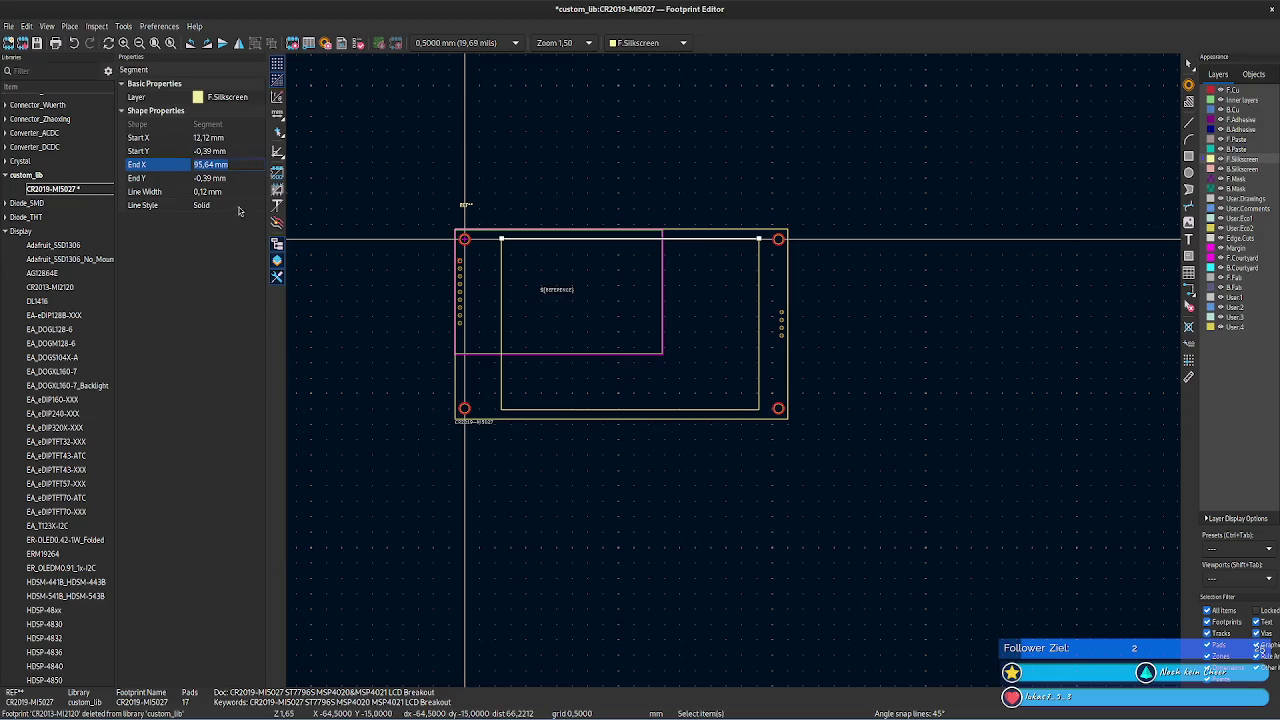
pyautogui.scroll(1, 737, 366)
pyautogui.scroll(4, 737, 366)
pyautogui.scroll(-3, 737, 366)
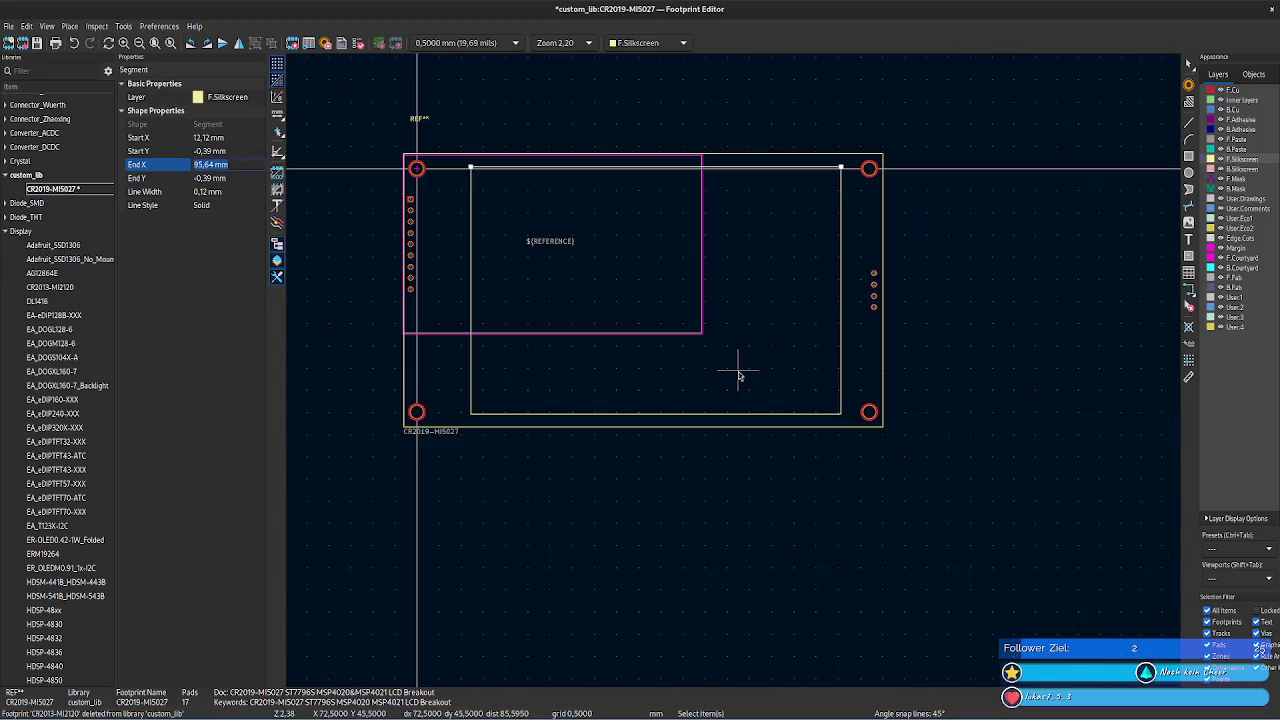
pyautogui.scroll(7, 557, 363)
pyautogui.moveTo(737, 371); pyautogui.dragTo(477, 379, button='middle')
pyautogui.hotkey('alt', 'Tab')
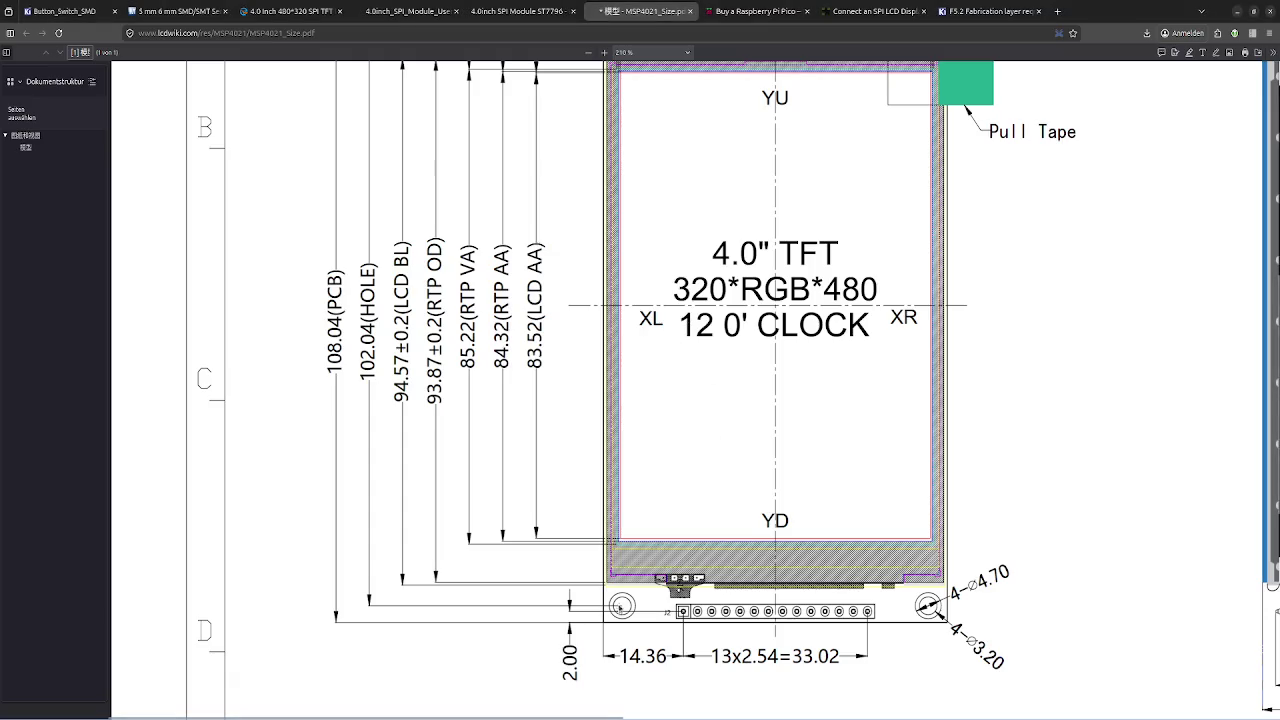
pyautogui.hotkey('alt', 'Tab')
pyautogui.hotkey('alt', 'Tab')
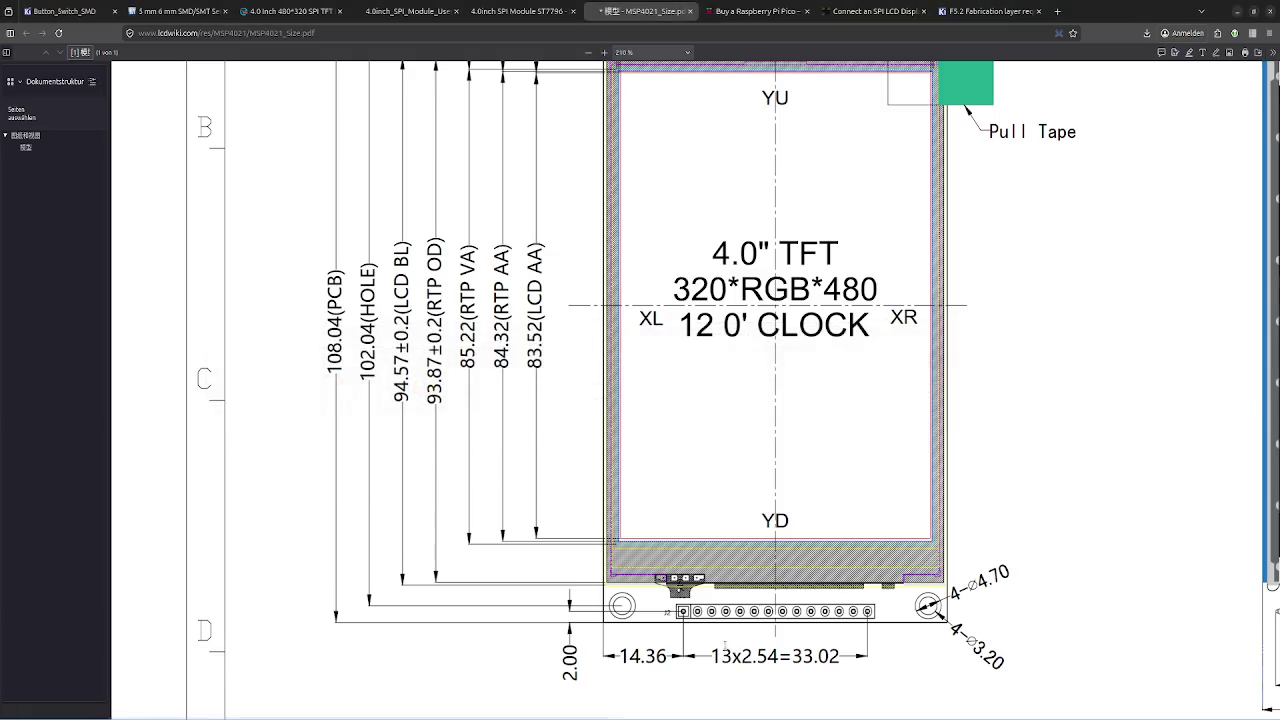
pyautogui.hotkey('alt', 'Tab')
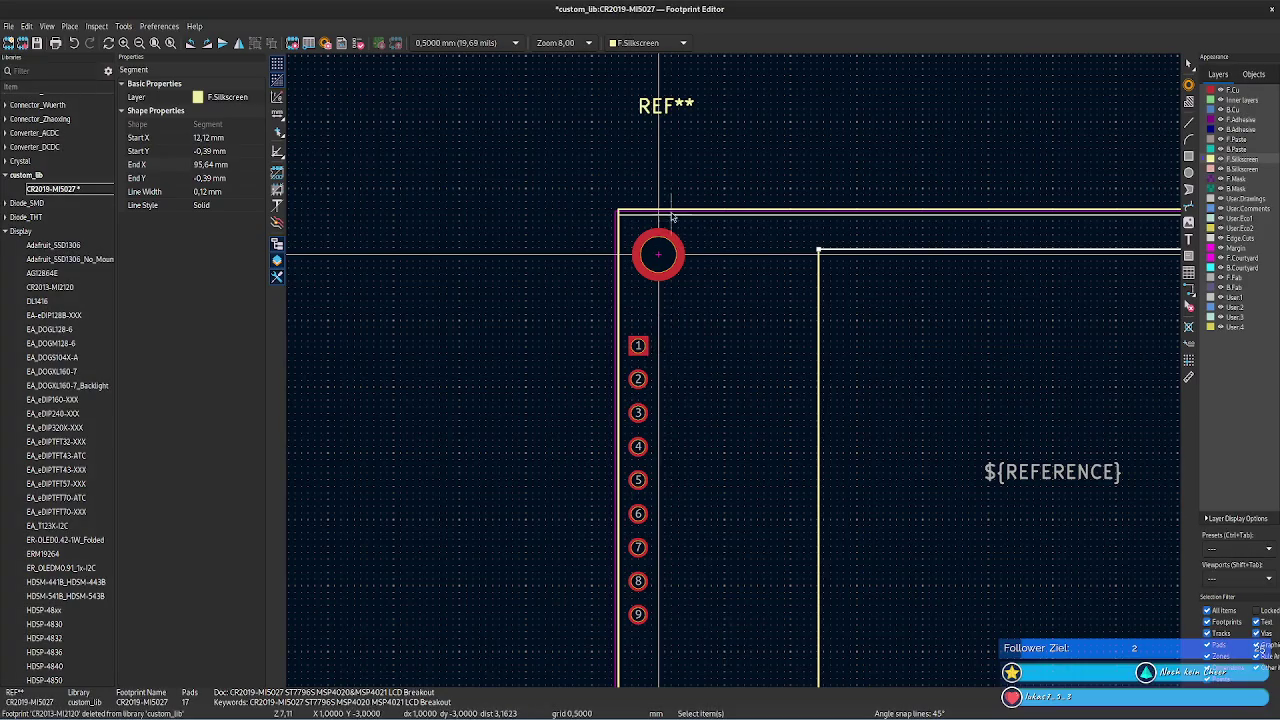
# - Move pad 1 to Position Y -3,42 mm
pyautogui.click(652, 210)
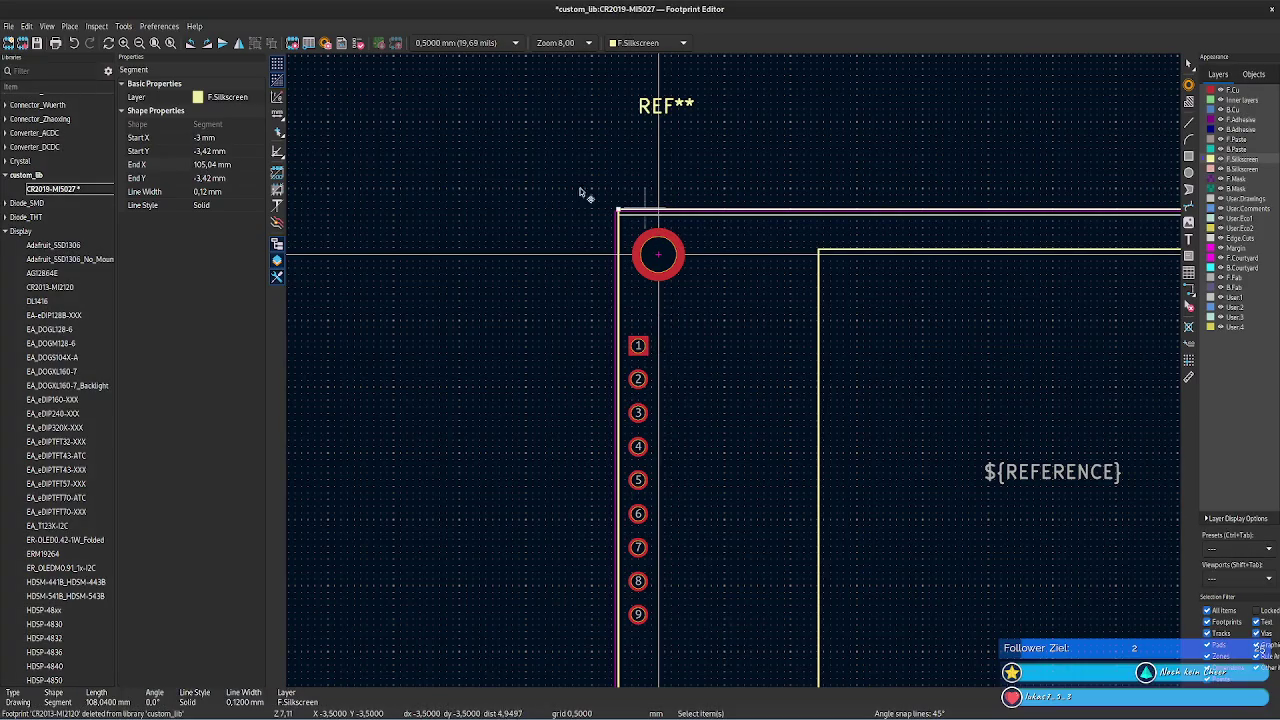
pyautogui.click(231, 137)
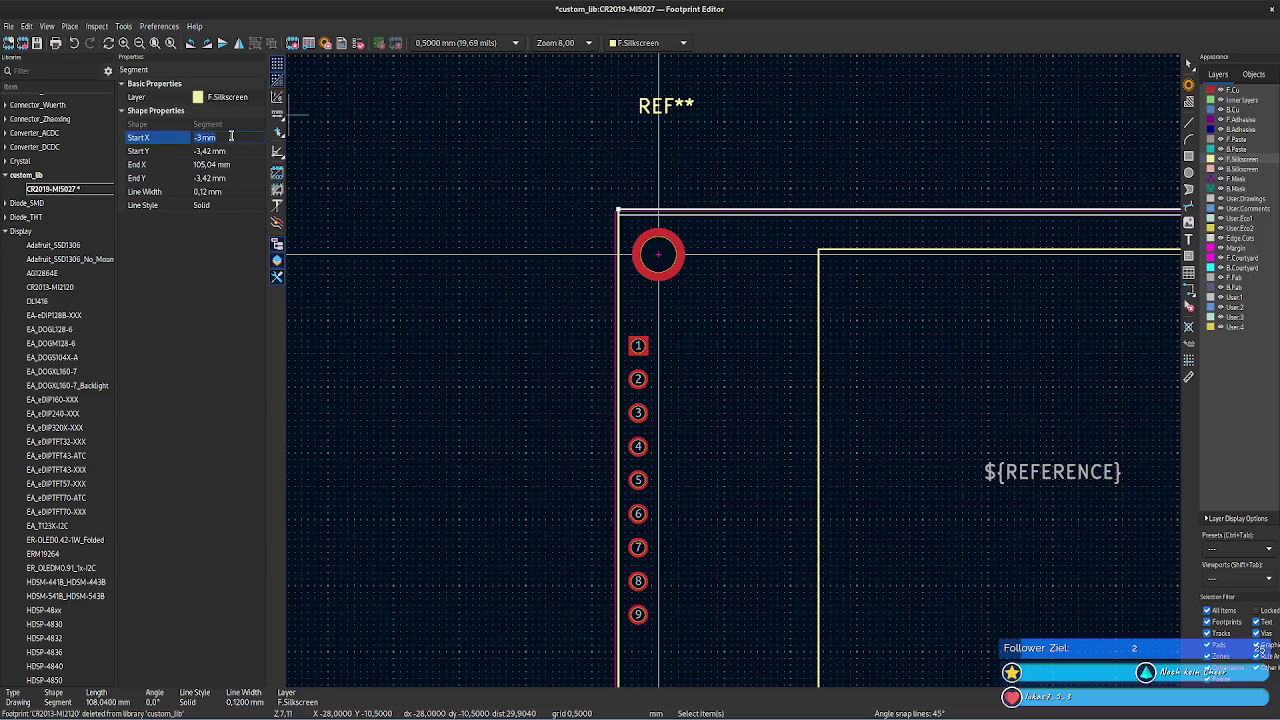
pyautogui.click(638, 346)
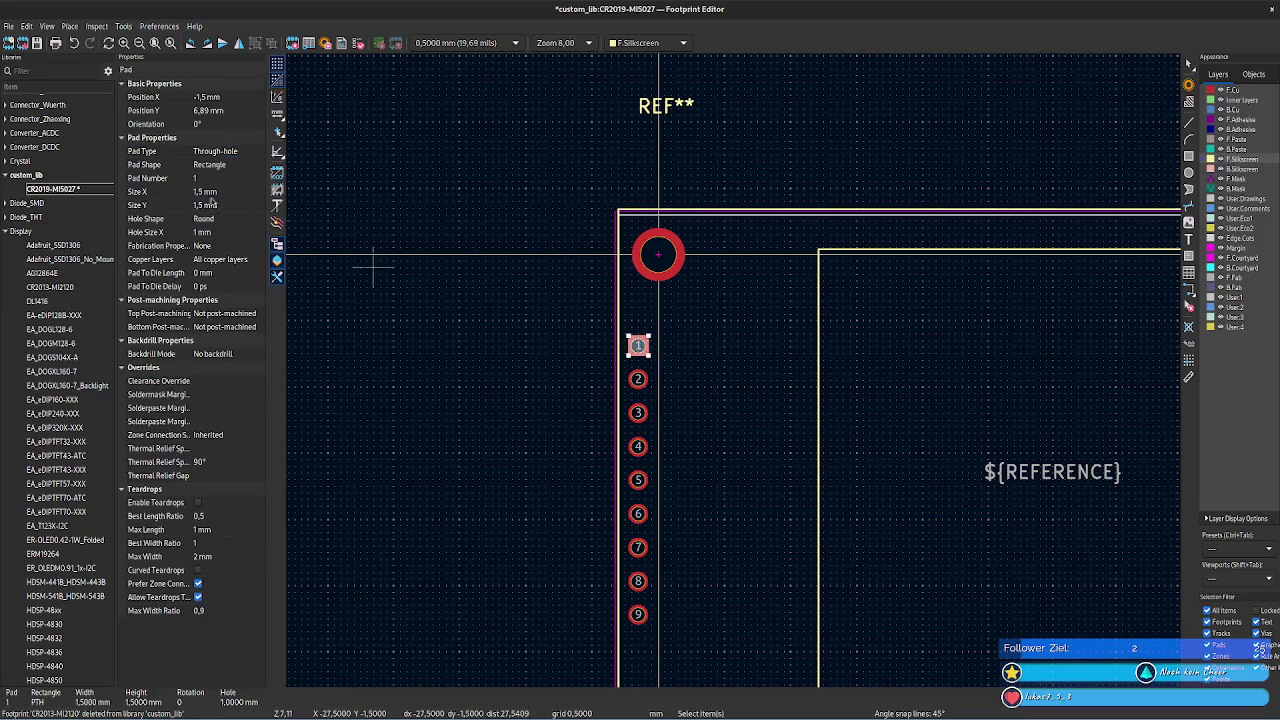
pyautogui.click(230, 109)
pyautogui.write('-3,42')
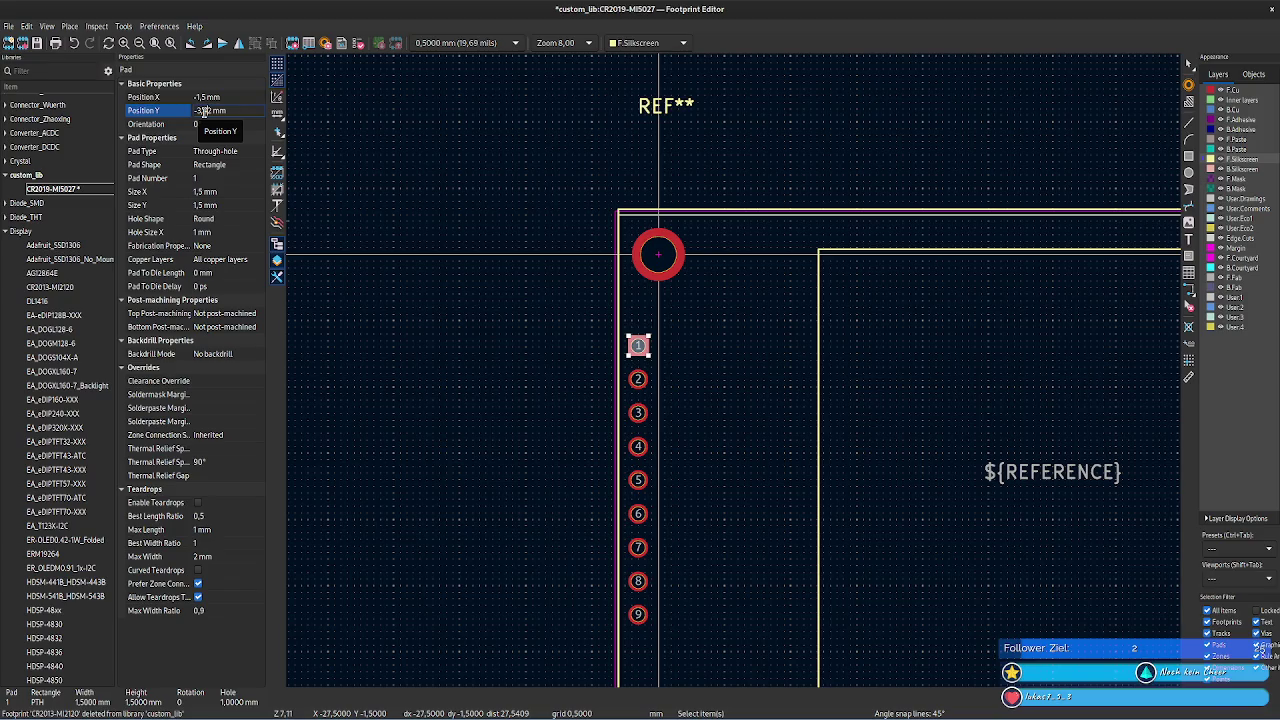
# - Launch the Calculator from the application search
pyautogui.press('super')
pyautogui.write('rech')
pyautogui.press('Return')
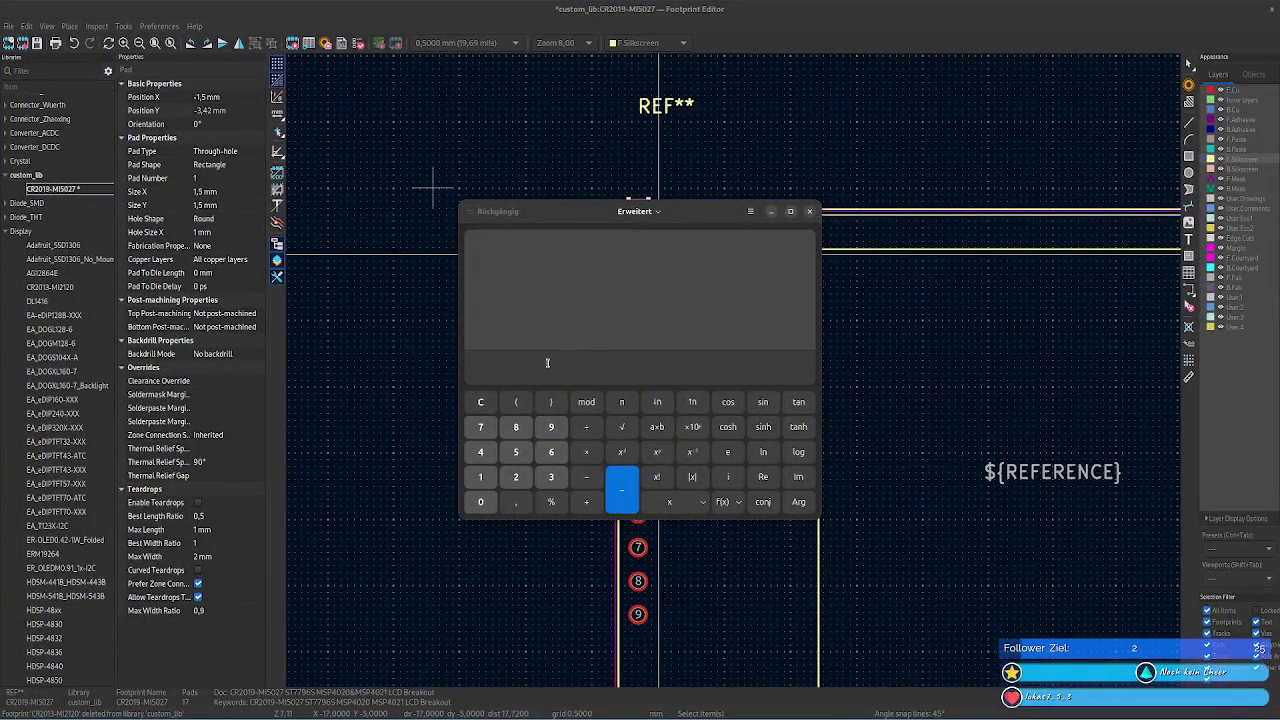
# - Compute 14,36 - 3,42 and set pad 1's Y position to 10,94 mm
pyautogui.write('14,36-3,42')
pyautogui.press('Return')
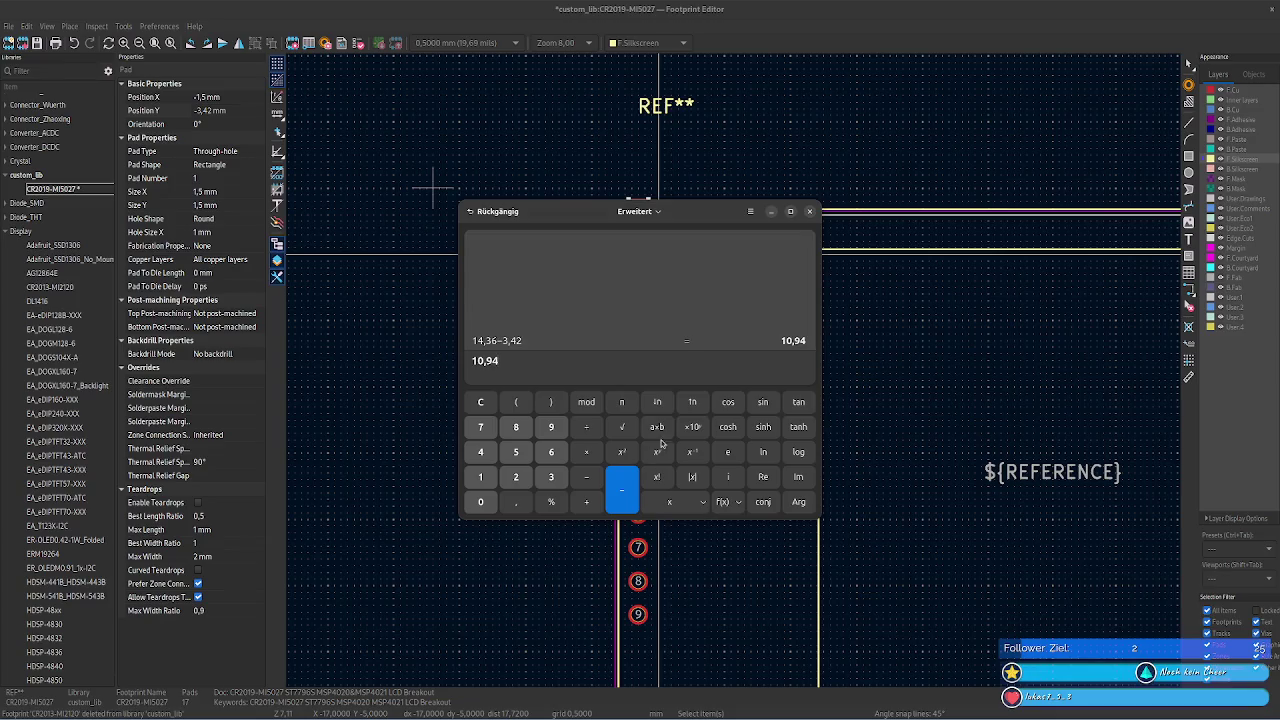
pyautogui.click(204, 111)
pyautogui.hotkey('ctrl', 'a')
pyautogui.write('10,94')
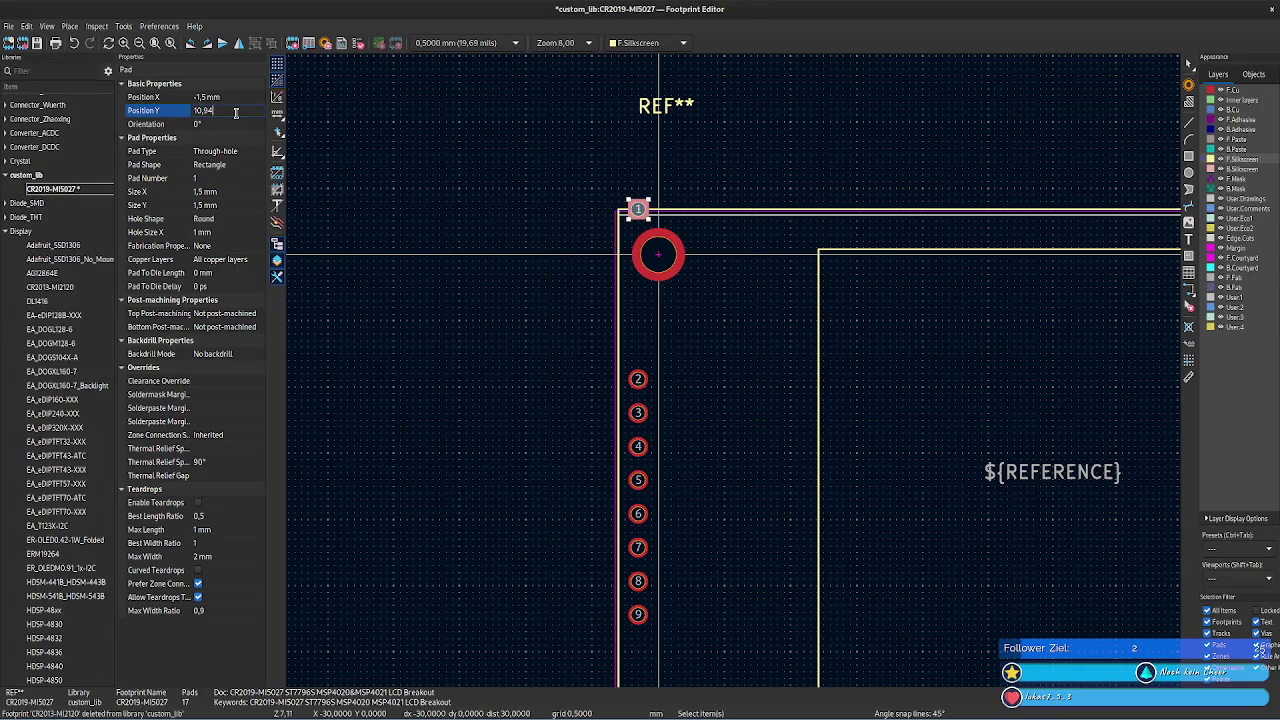
pyautogui.click(238, 122)
pyautogui.click(243, 110)
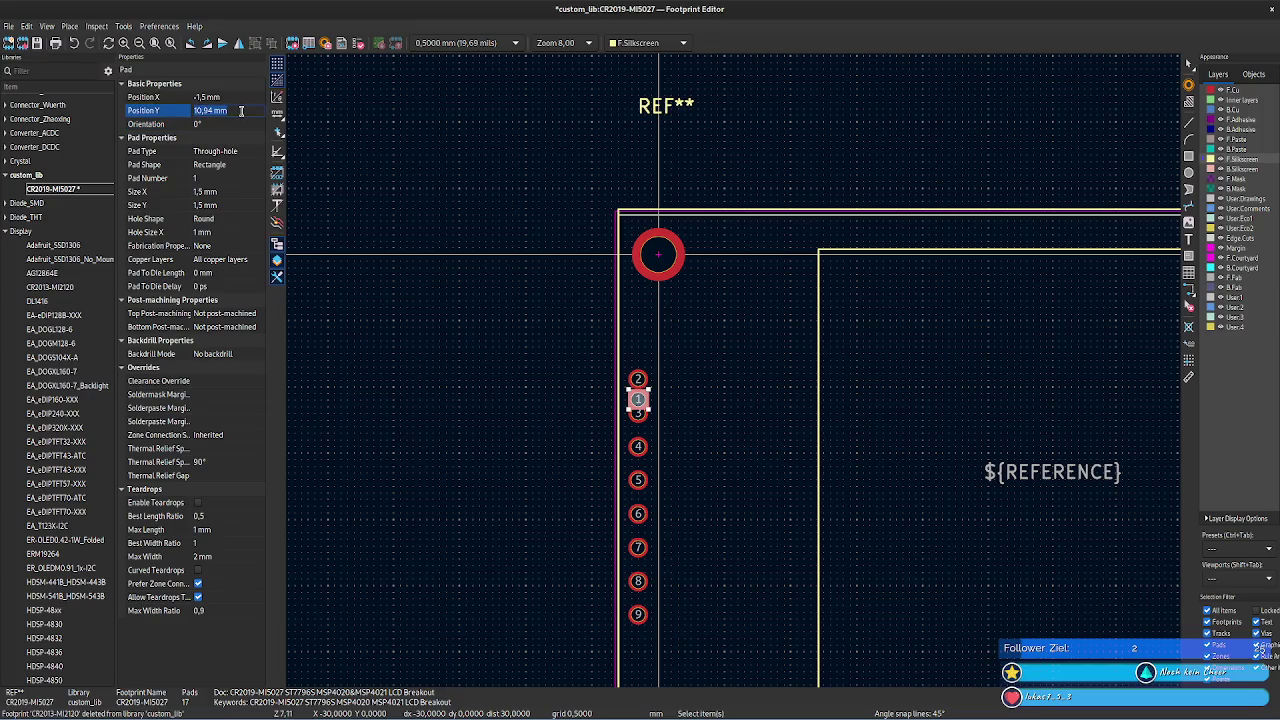
pyautogui.hotkey('alt', 'Tab')
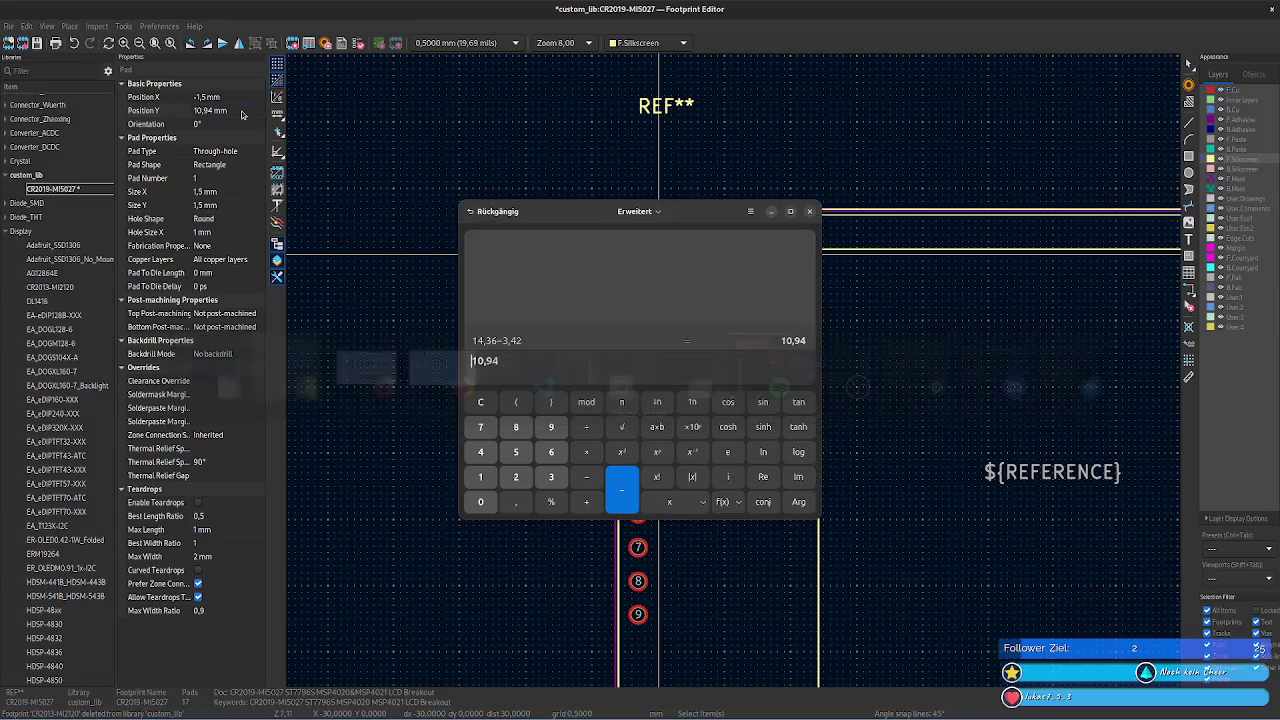
pyautogui.hotkey('alt', 'Tab')
pyautogui.moveTo(697, 616)
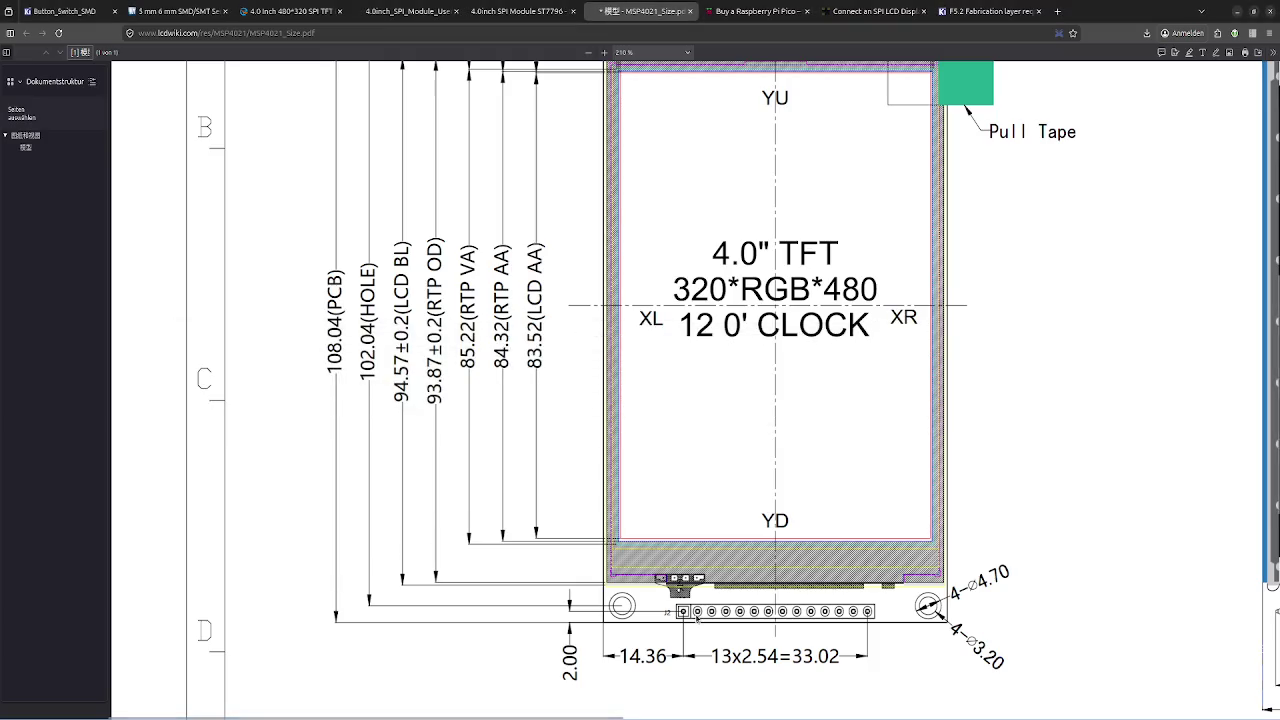
pyautogui.hotkey('alt', 'Tab')
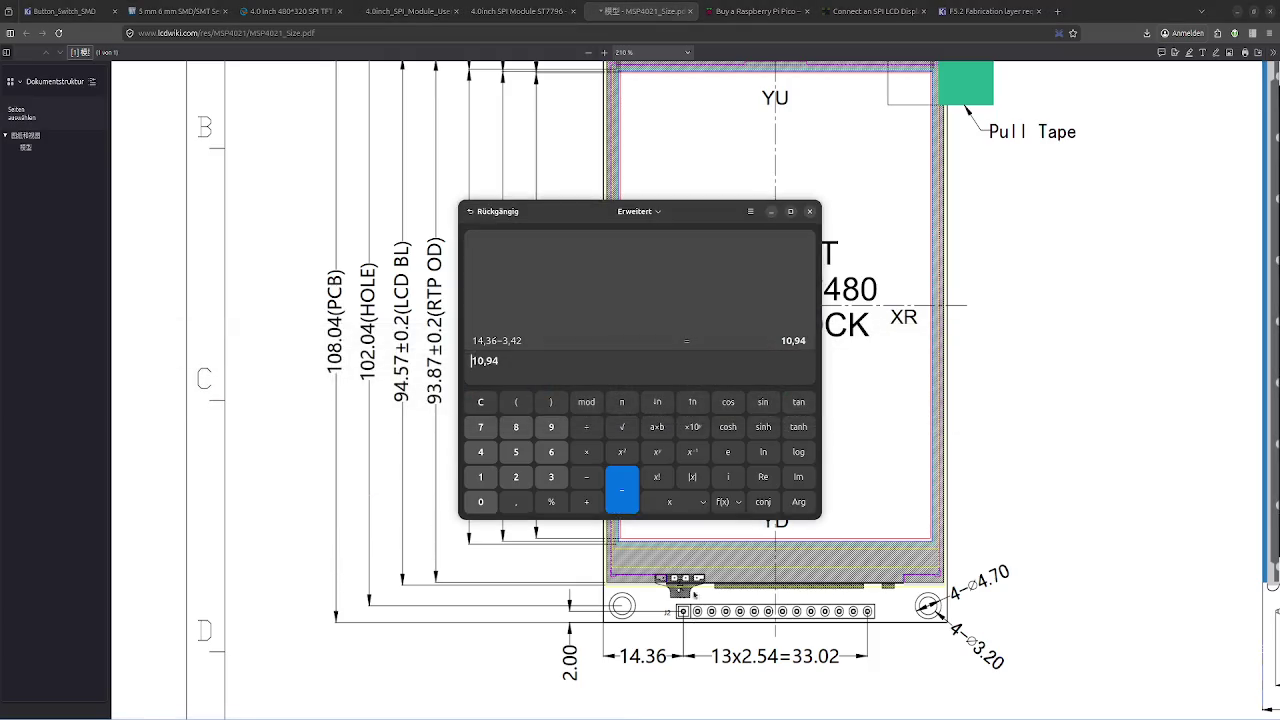
# - Add the 2,54 mm pitch and set pad 2's Y position to 13,48 mm
pyautogui.write('+2')
pyautogui.write(',')
pyautogui.press('Return')
pyautogui.hotkey('ctrl', 'a')
pyautogui.hotkey('ctrl', 'c')
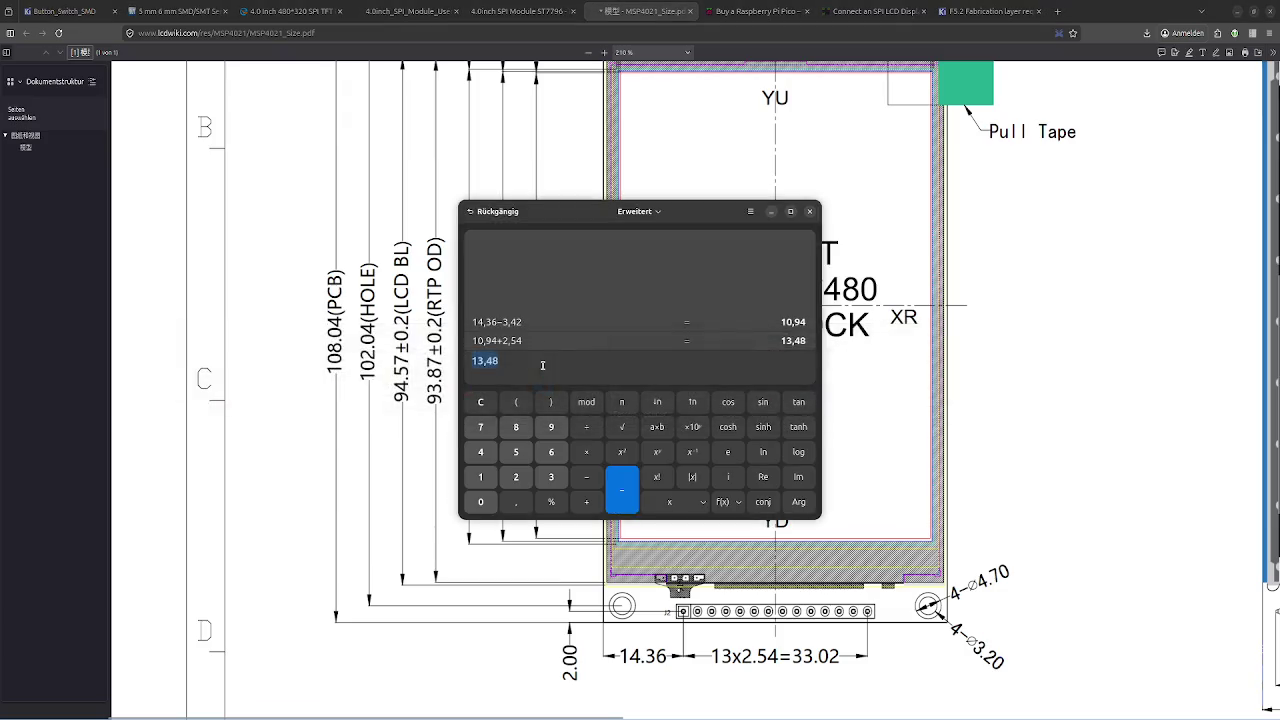
pyautogui.hotkey('alt', 'Tab')
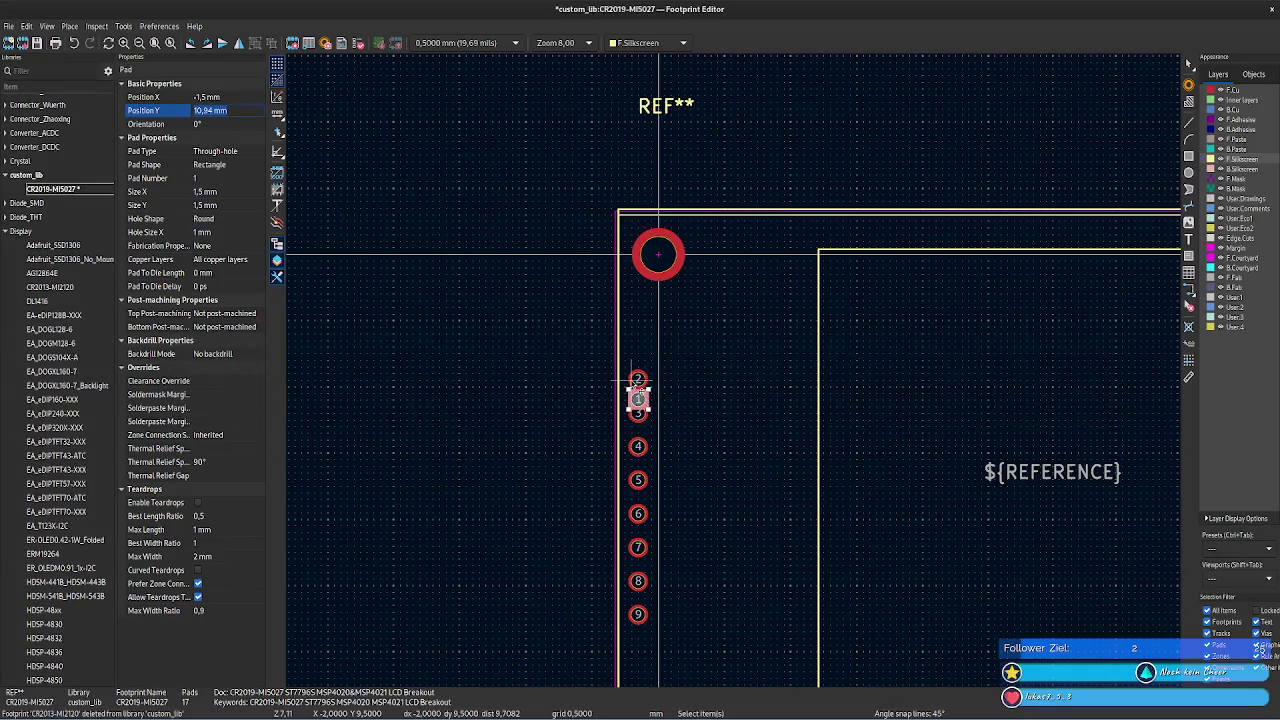
pyautogui.click(637, 379)
pyautogui.click(233, 110)
pyautogui.hotkey('ctrl', 'v')
pyautogui.click(638, 414)
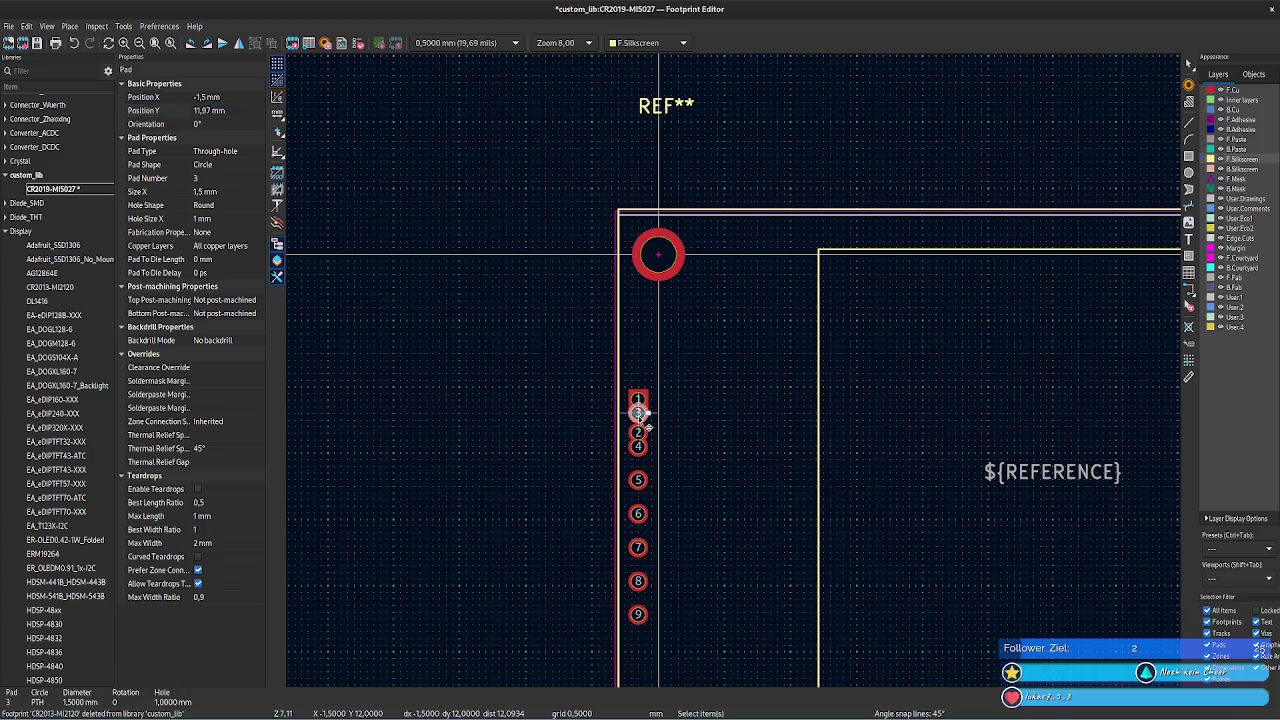
# - Compute 16,02 mm and paste it into pad 3's Y position
pyautogui.hotkey('alt', 'Tab')
pyautogui.press('Up')
pyautogui.press('Down')
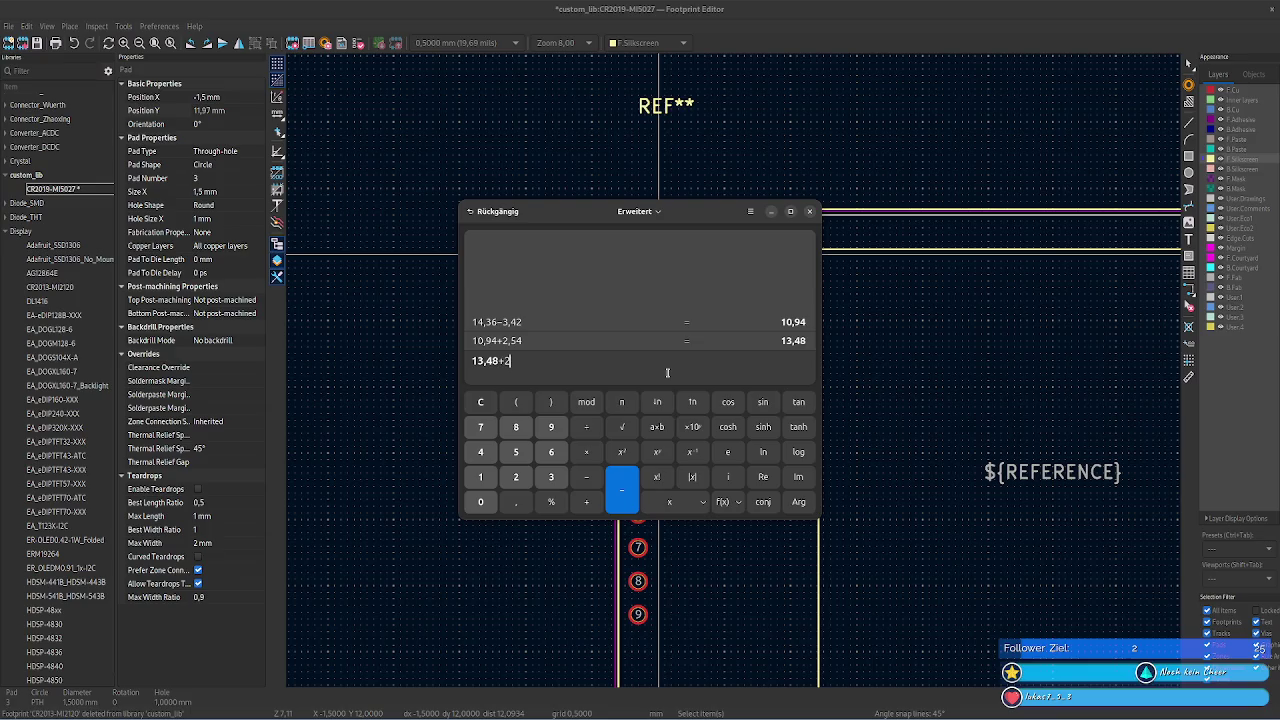
pyautogui.write('54')
pyautogui.press('Return')
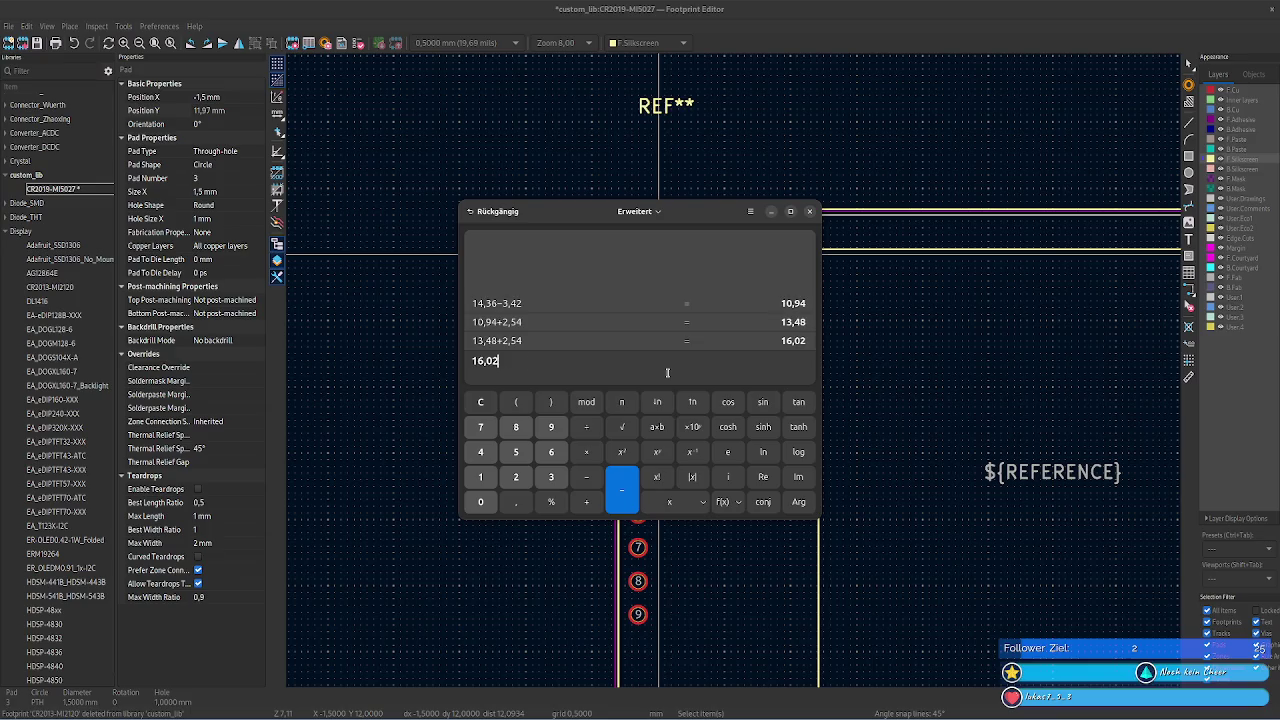
pyautogui.hotkey('ctrl', 'a')
pyautogui.hotkey('ctrl', 'c')
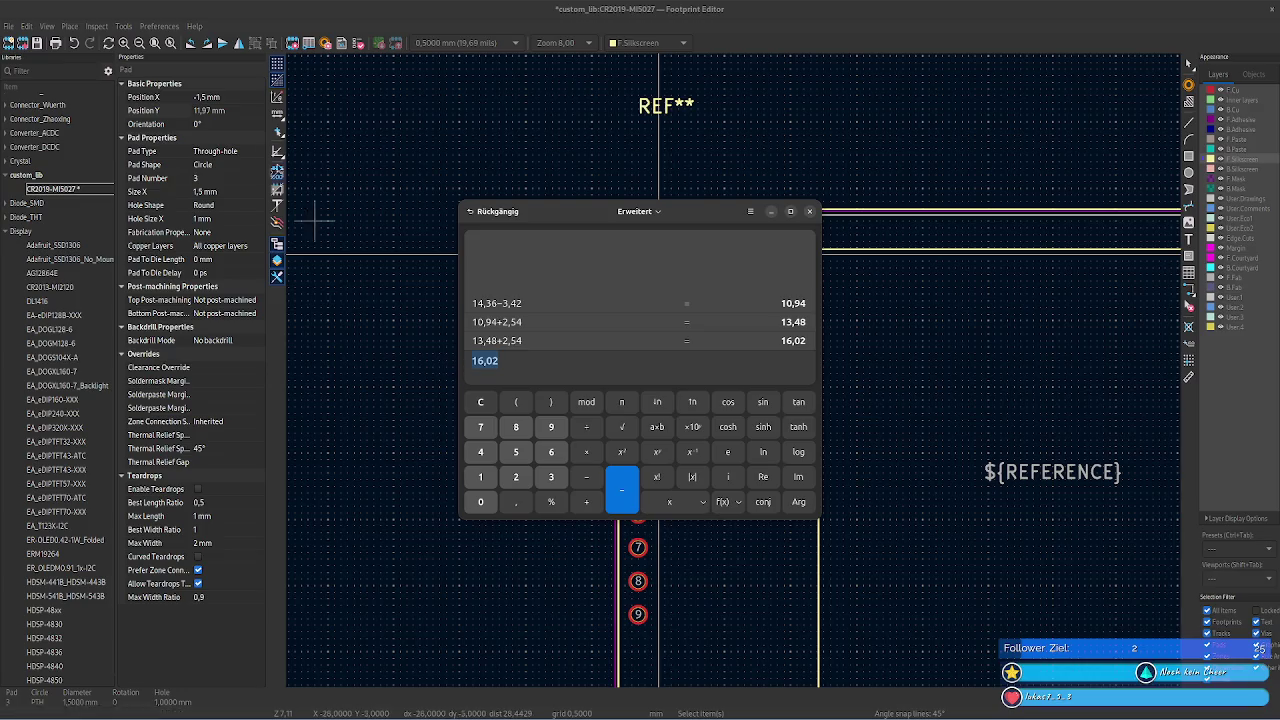
pyautogui.click(233, 103)
pyautogui.click(231, 112)
pyautogui.hotkey('ctrl', 'v')
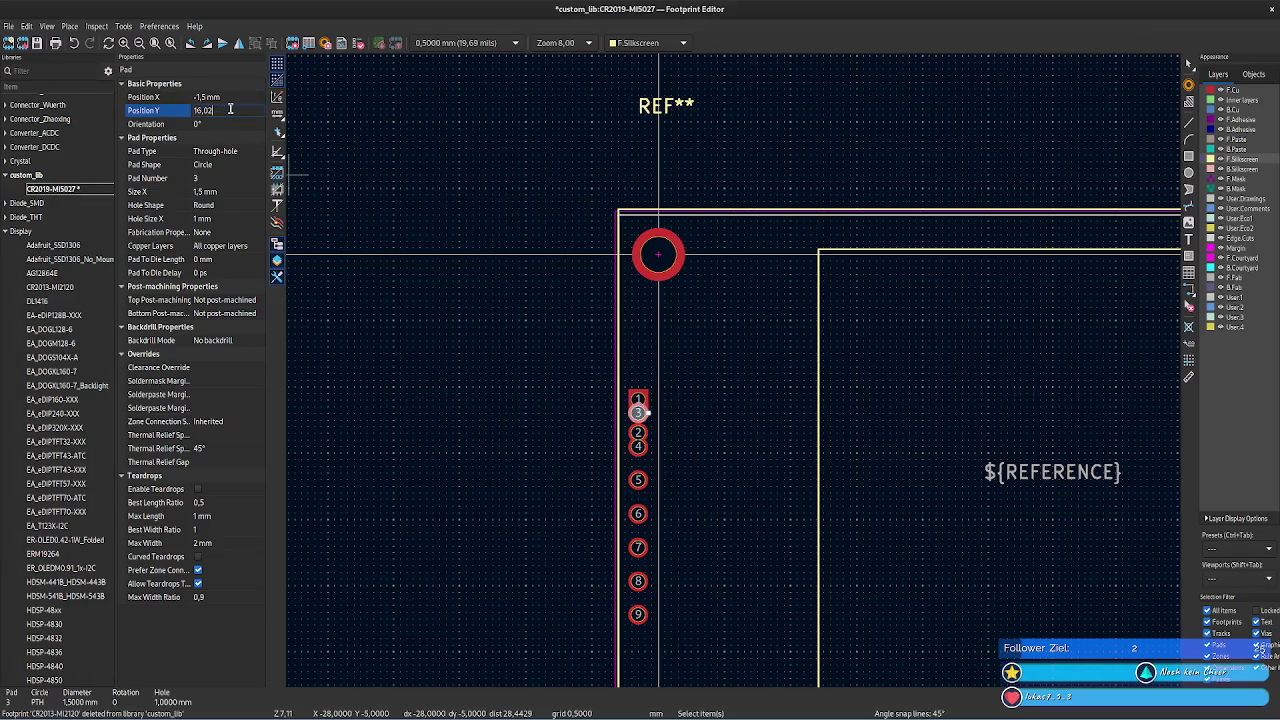
# - Set pad 4's Y position to 18,56 mm, the calculator's 2,54 mm pitch sum
pyautogui.click(640, 448)
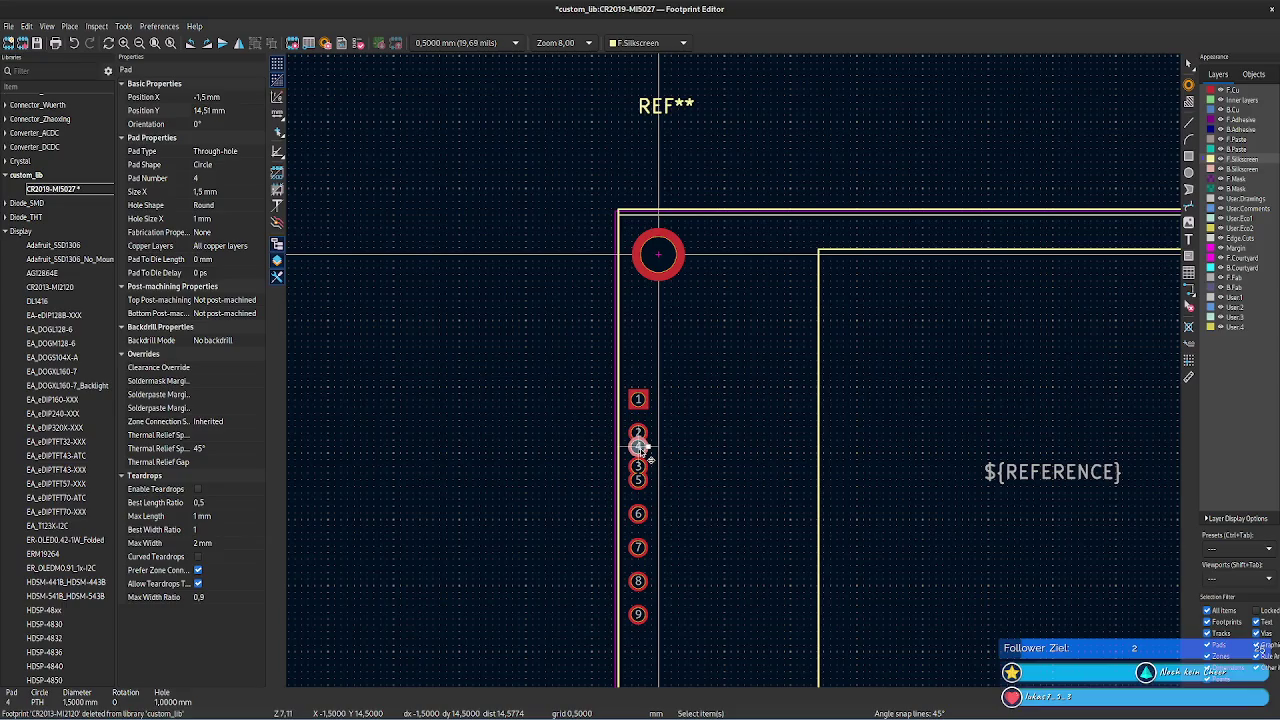
pyautogui.hotkey('alt', 'Tab')
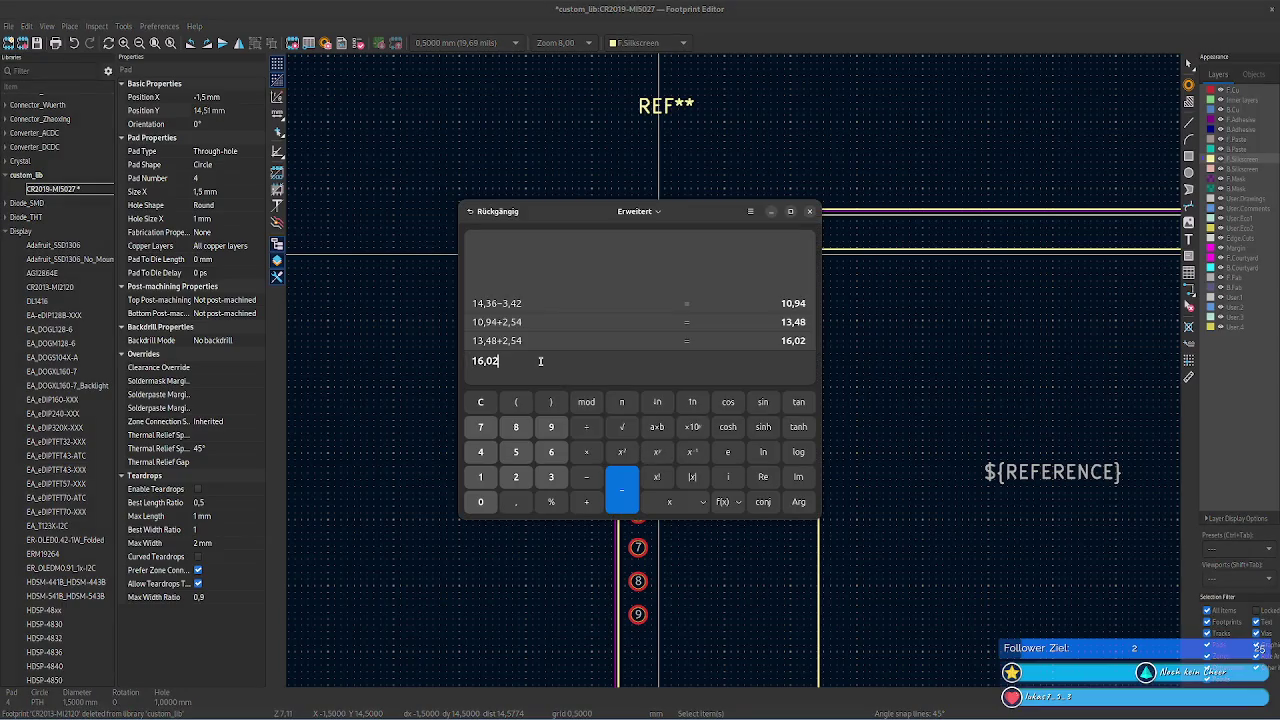
pyautogui.write('+2,54')
pyautogui.press('Return')
pyautogui.doubleClick(537, 360)
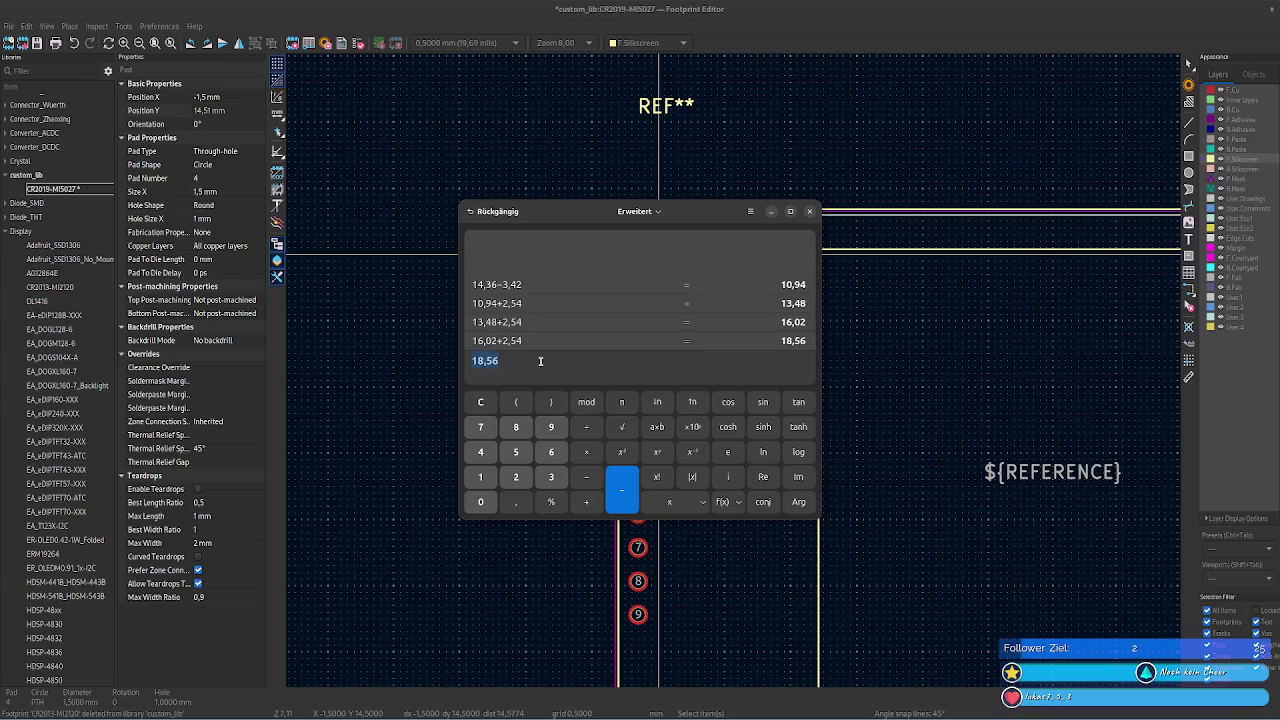
pyautogui.hotkey('ctrl', 'c')
pyautogui.click(232, 100)
pyautogui.hotkey('ctrl', 'v')
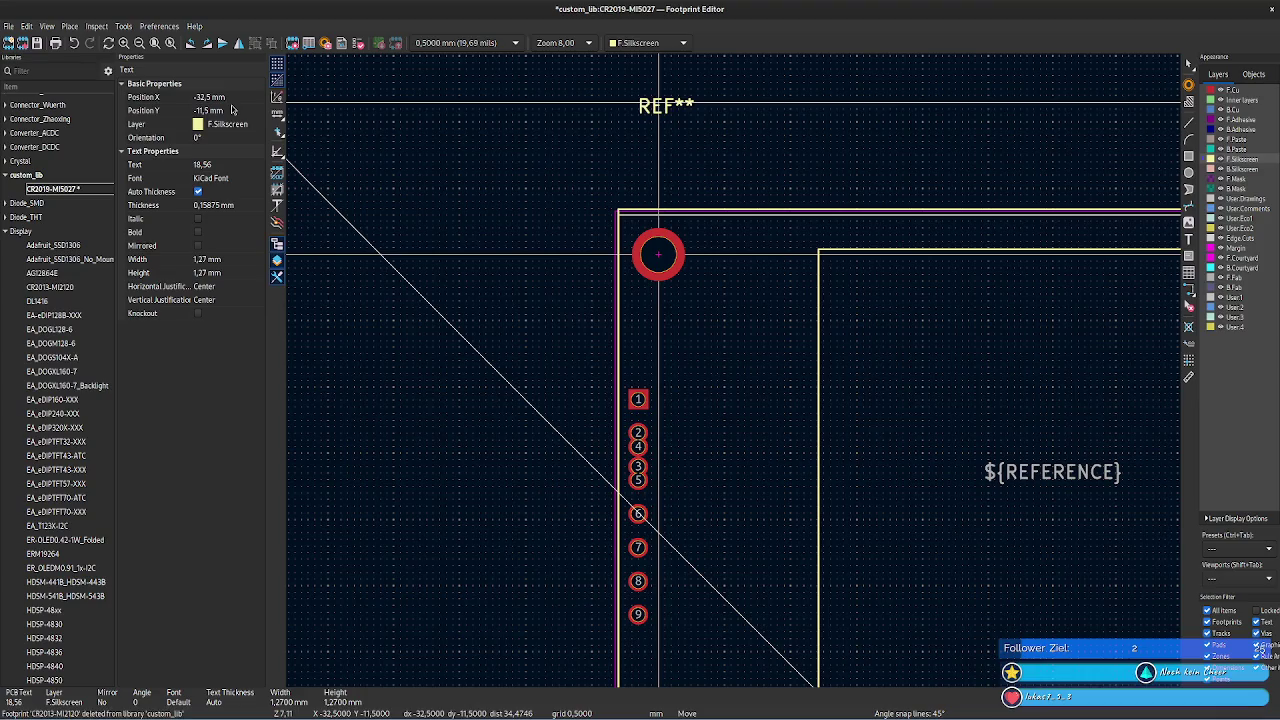
pyautogui.press('Escape')
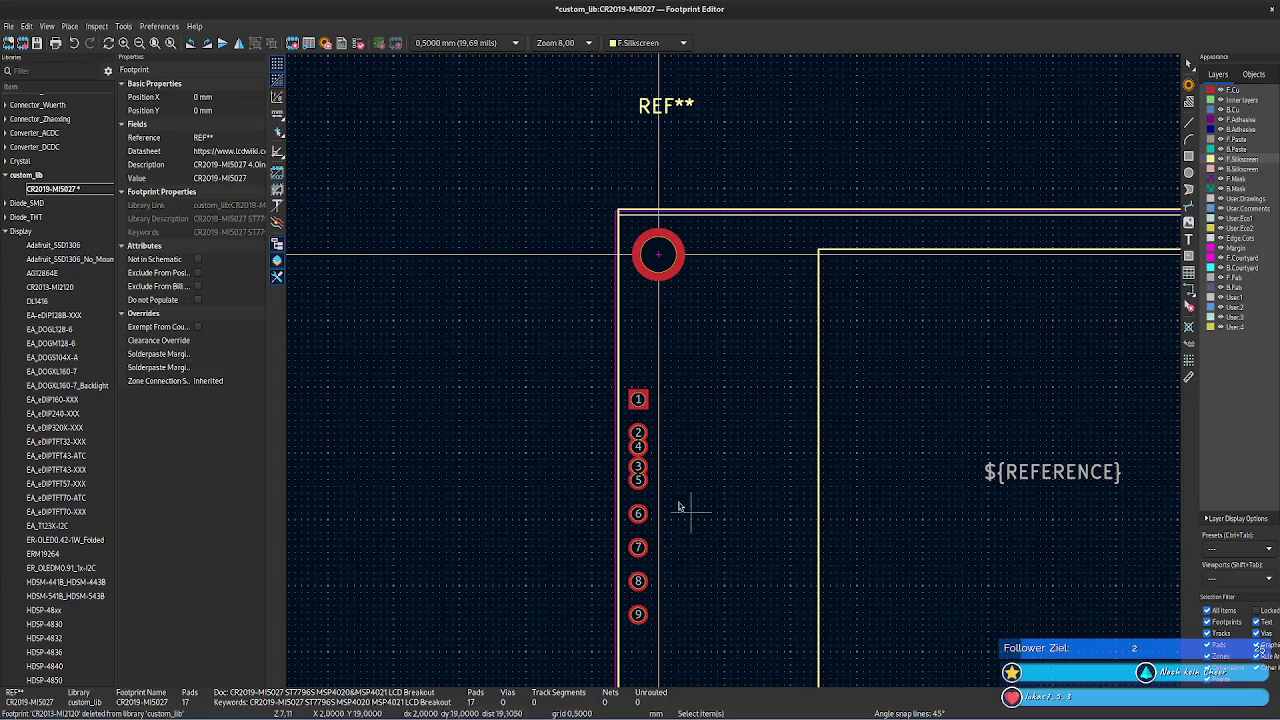
pyautogui.click(639, 446)
pyautogui.click(231, 112)
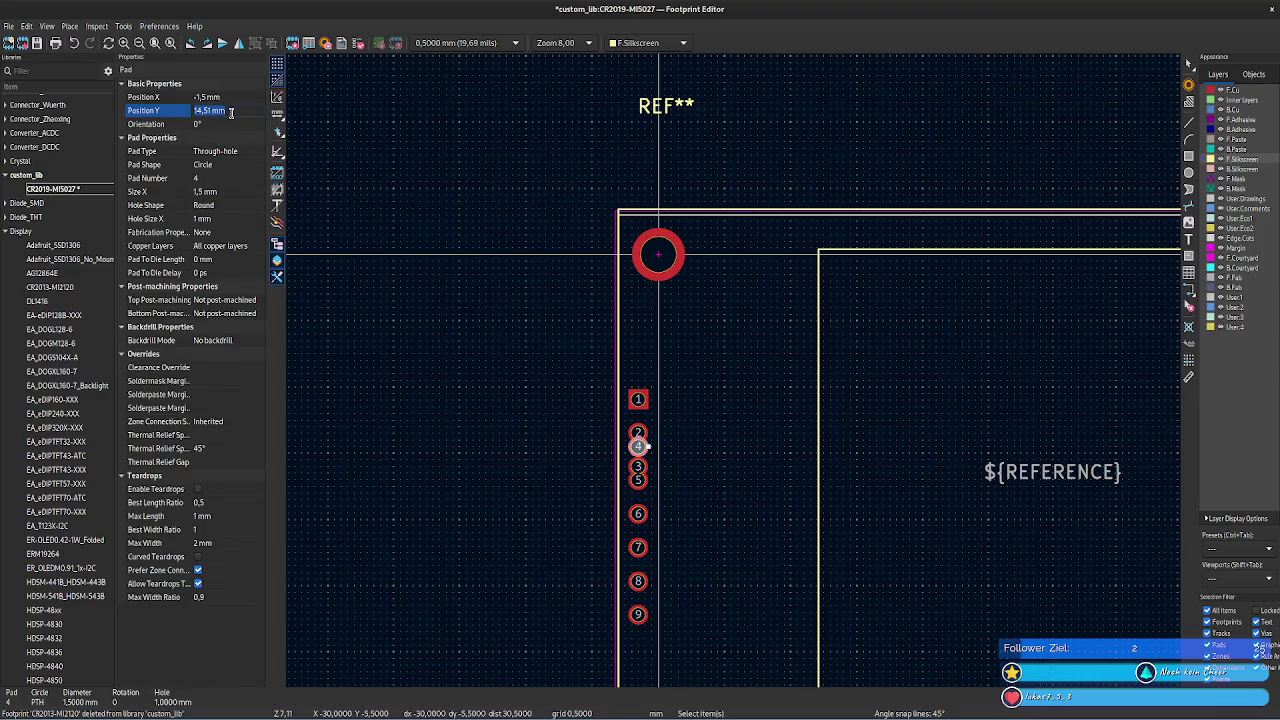
pyautogui.hotkey('ctrl', 'v')
pyautogui.press('Return')
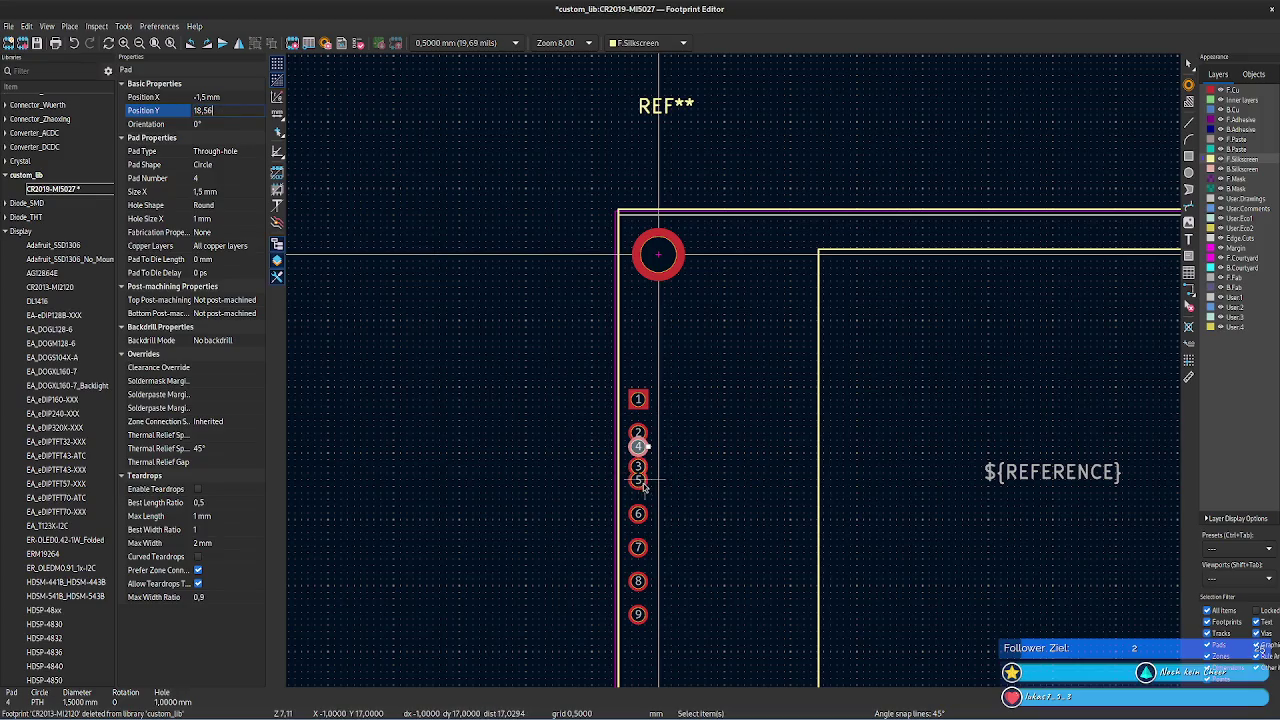
# - Move pad 5 to Y 21,1 mm (18,56 + 2,54)
pyautogui.click(640, 481)
pyautogui.hotkey('alt', 'Tab')
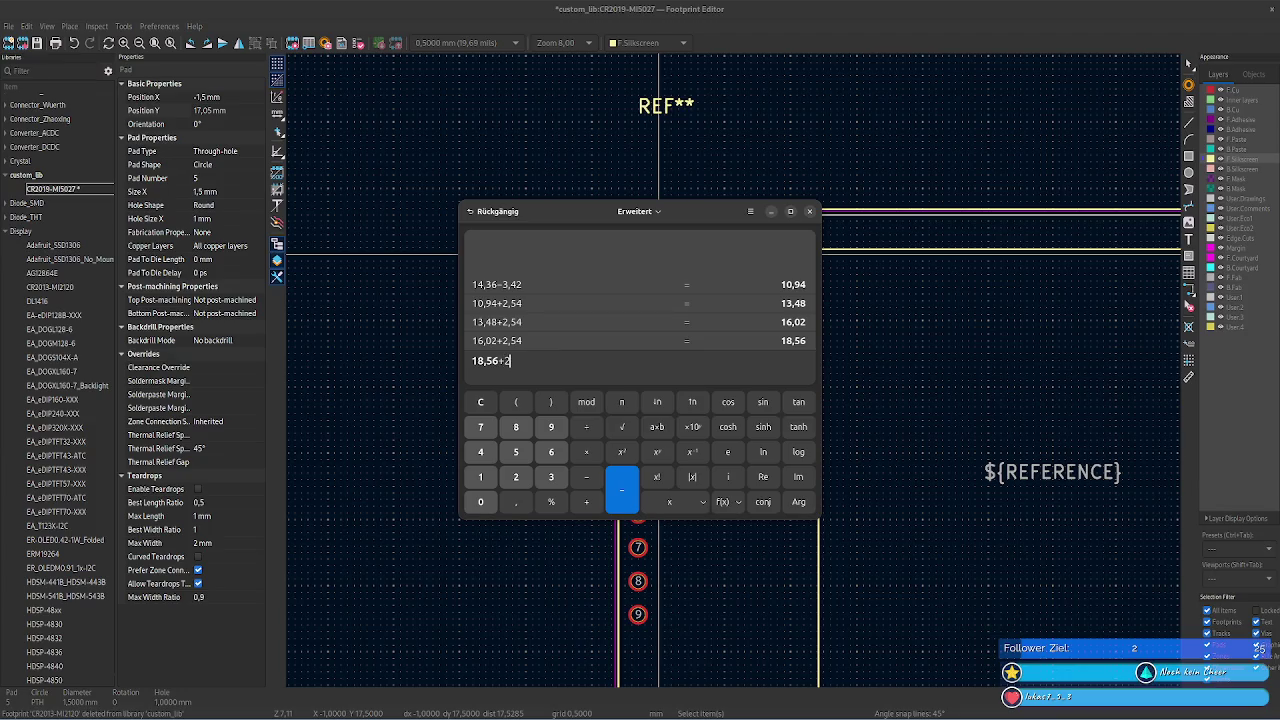
pyautogui.write(',54')
pyautogui.press('Return')
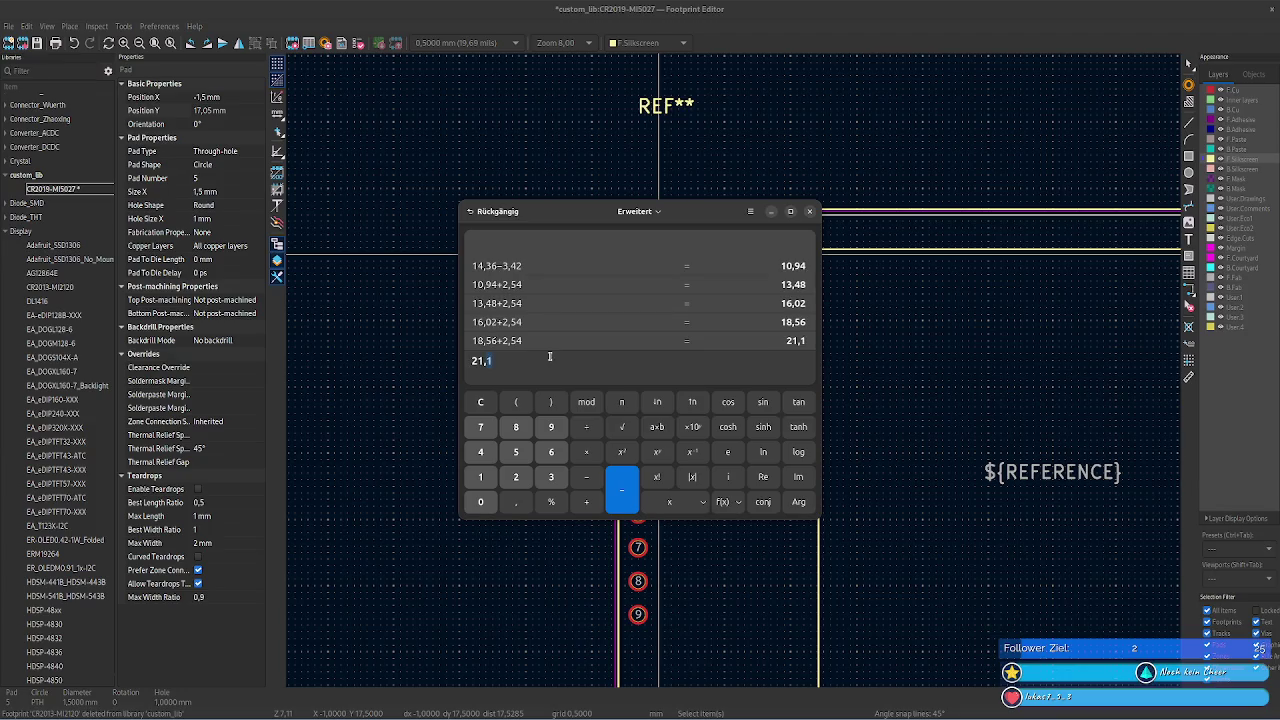
pyautogui.click(232, 110)
pyautogui.write('21,1')
pyautogui.press('Tab')
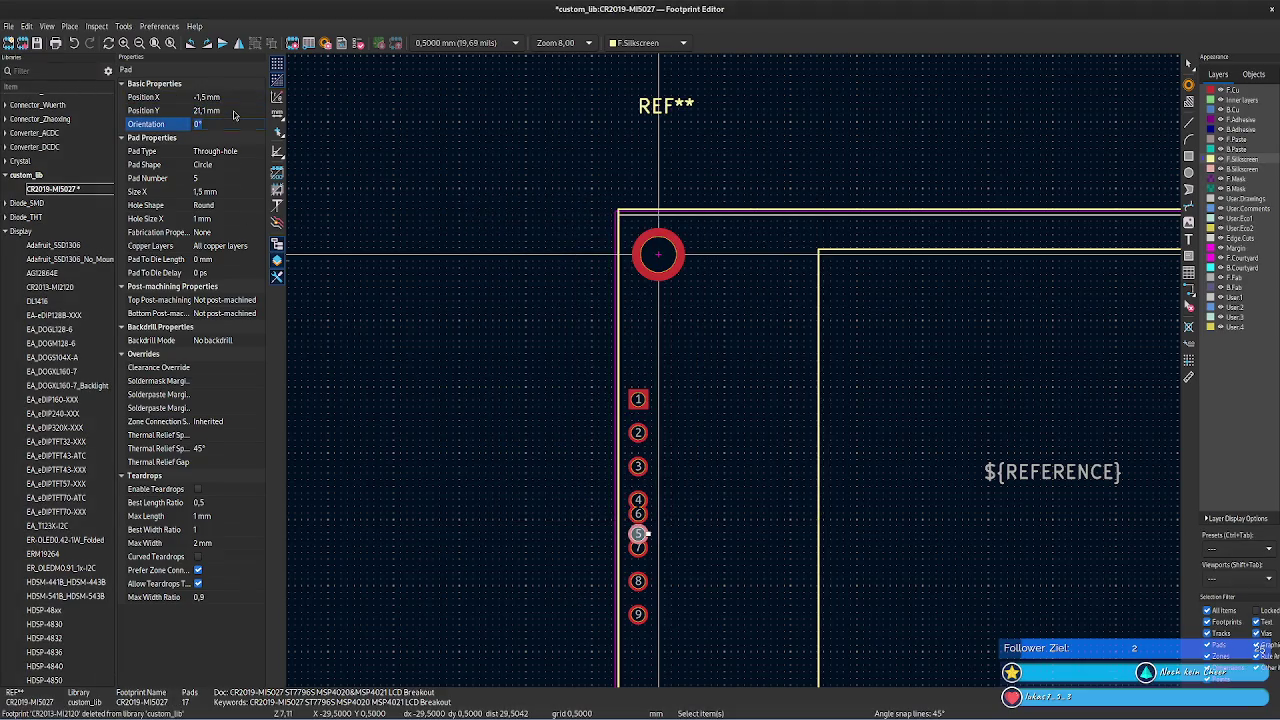
# - Move pad 6 to Y 23,64 mm (21,1 + 2,54)
pyautogui.click(641, 516)
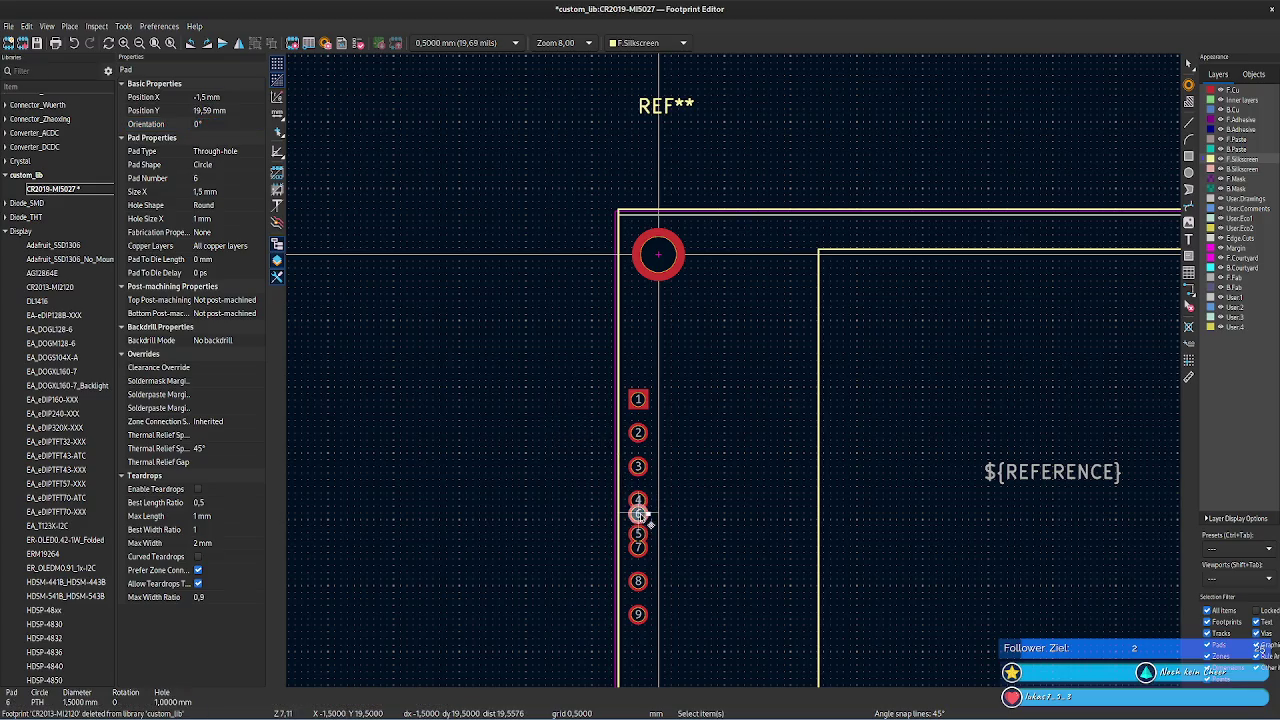
pyautogui.hotkey('alt', 'Tab')
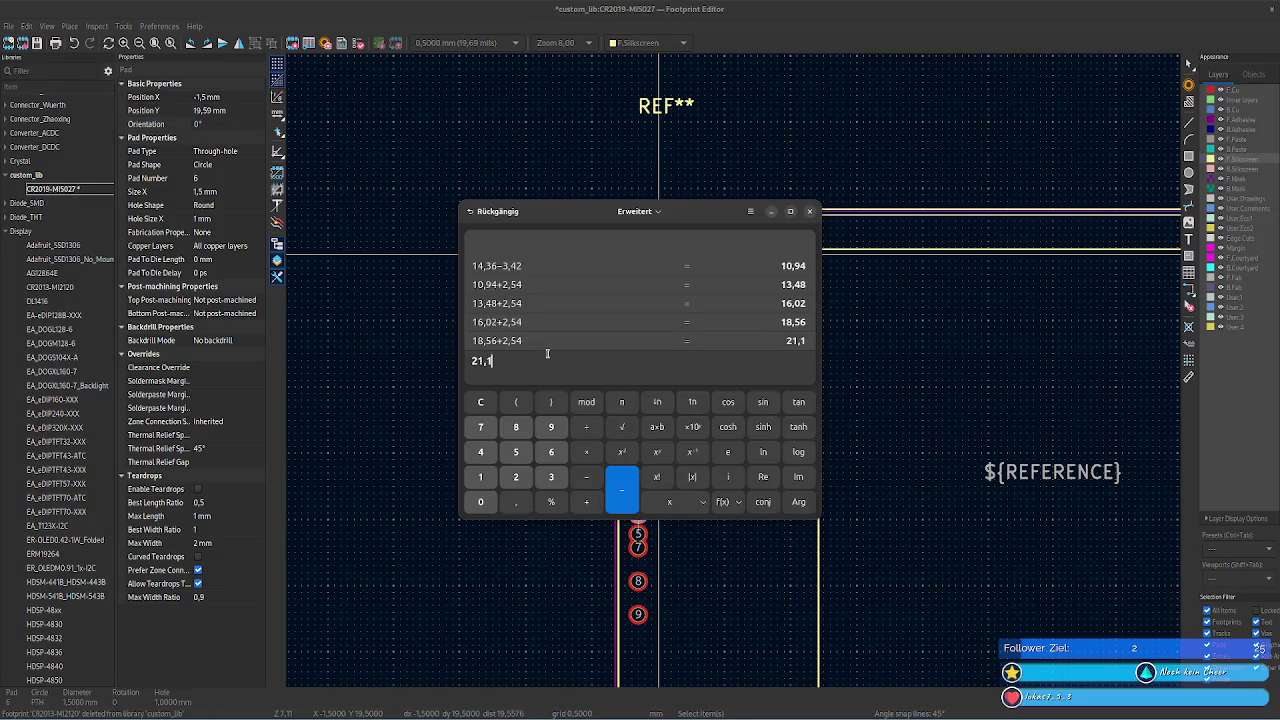
pyautogui.write('54')
pyautogui.press('Return')
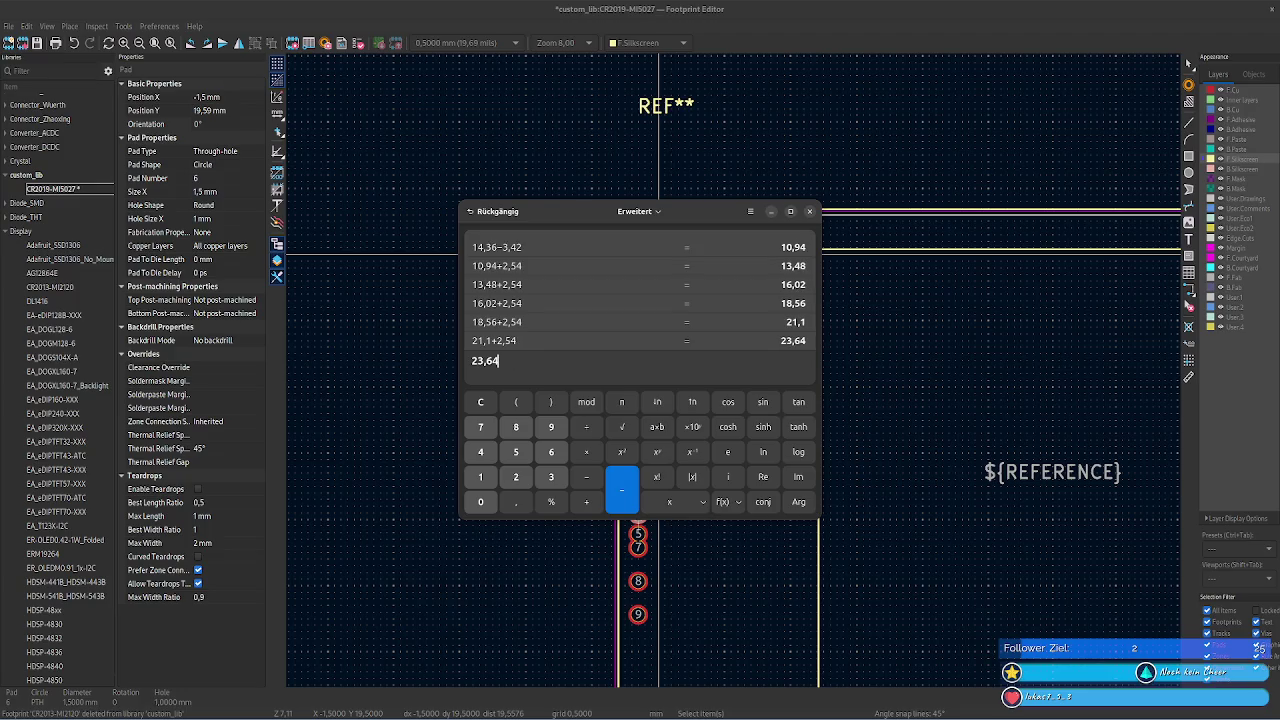
pyautogui.hotkey('alt', 'Tab')
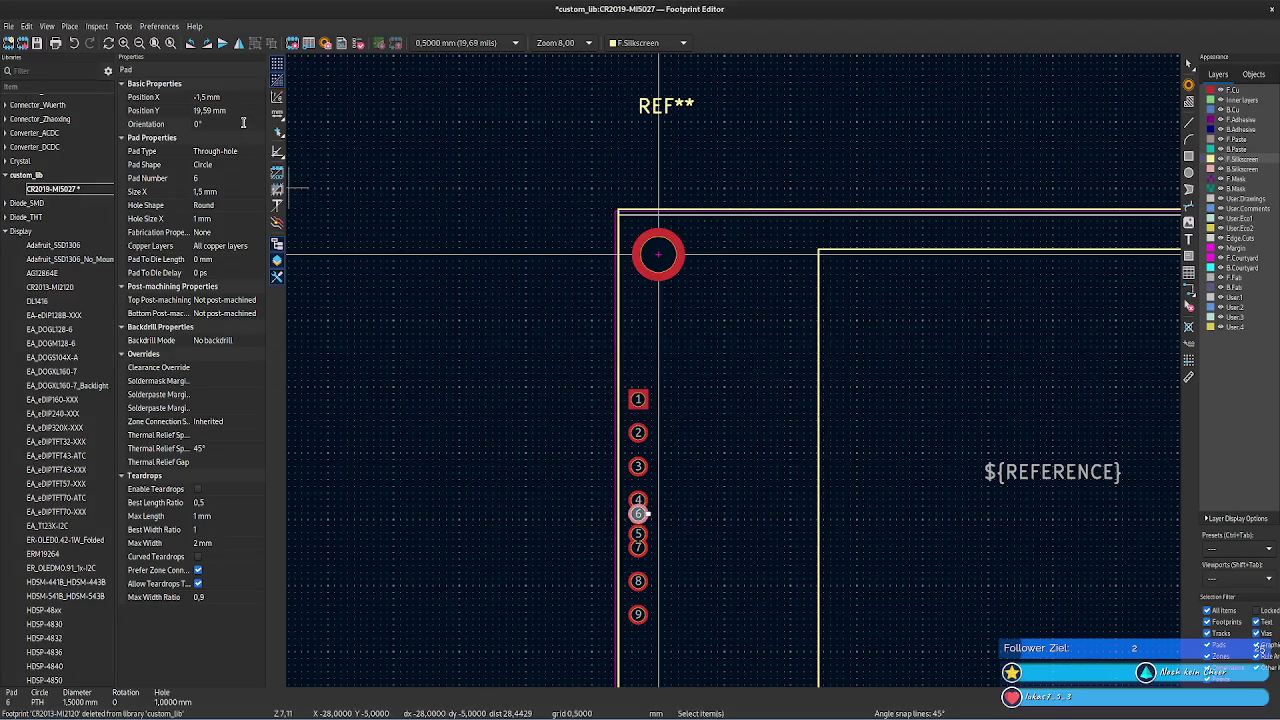
pyautogui.doubleClick(550, 372)
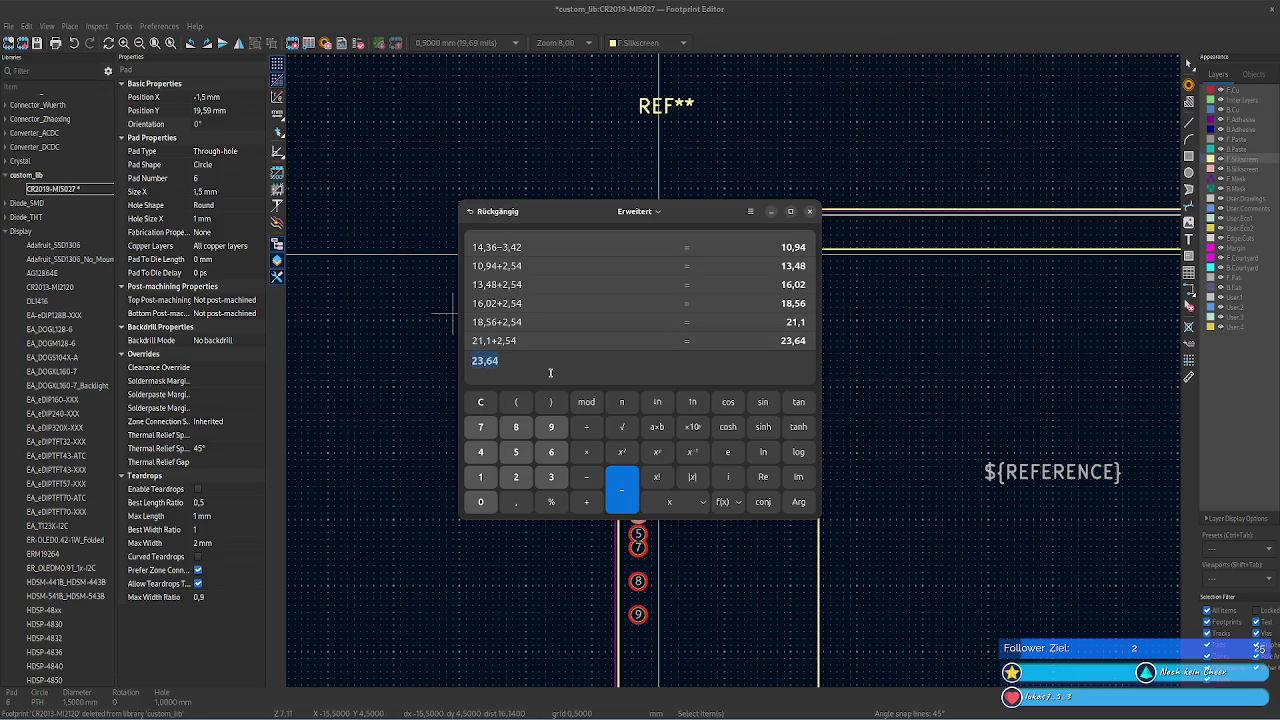
pyautogui.hotkey('ctrl', 'c')
pyautogui.hotkey('alt', 'Tab')
pyautogui.click(238, 111)
pyautogui.hotkey('ctrl', 'v')
pyautogui.press('Return')
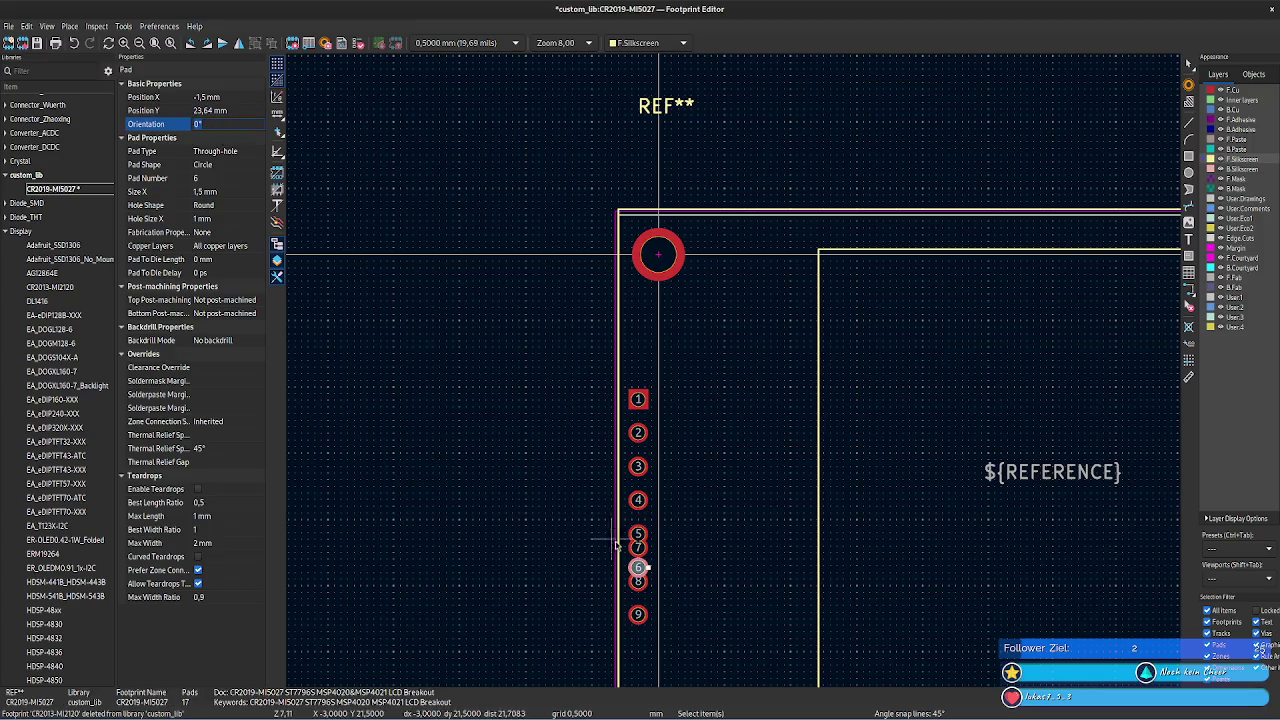
# - Move pad 7 to Y 26,18 mm (23,64 + 2,54)
pyautogui.click(638, 547)
pyautogui.hotkey('alt', 'Tab')
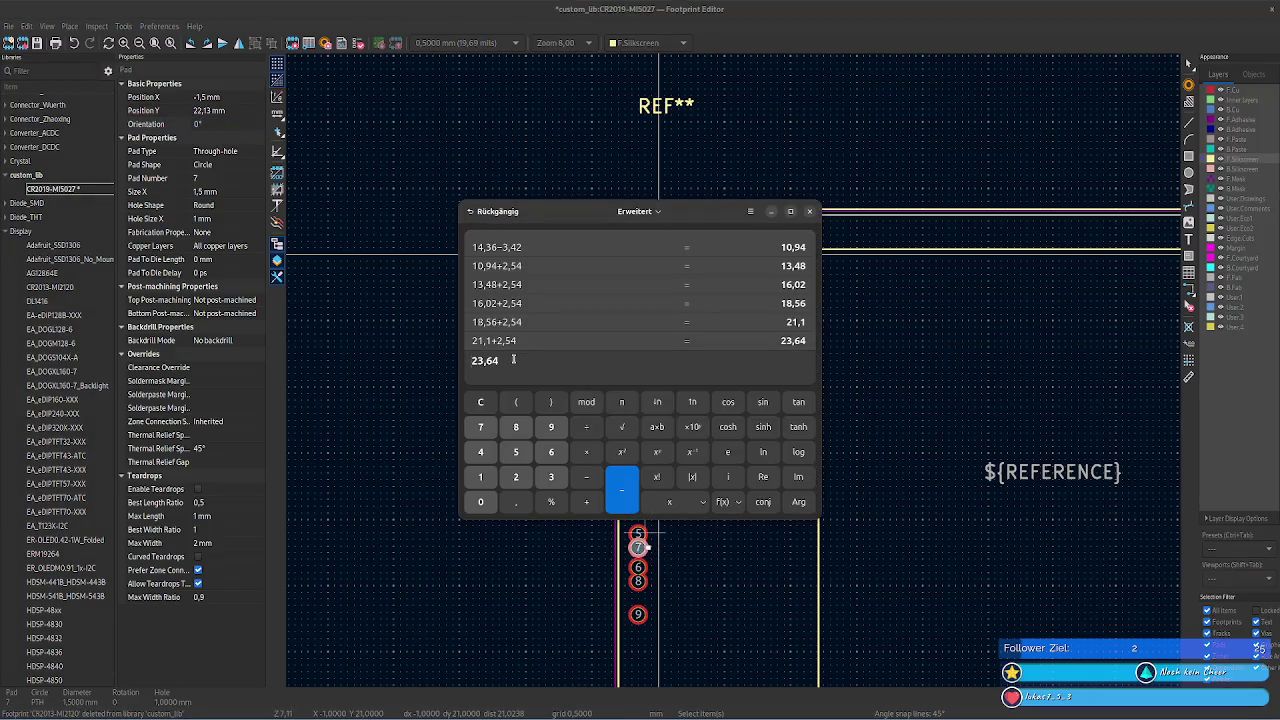
pyautogui.write('+')
pyautogui.press('Return')
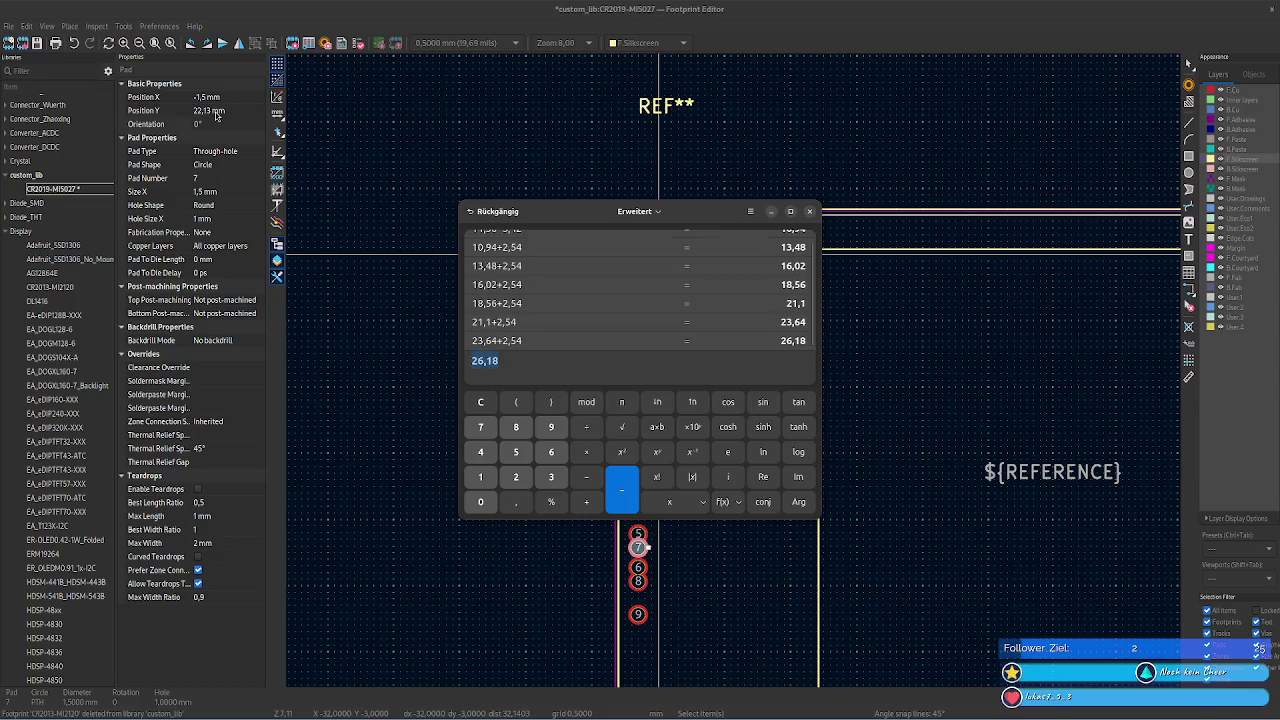
pyautogui.click(246, 108)
pyautogui.hotkey('ctrl', 'v')
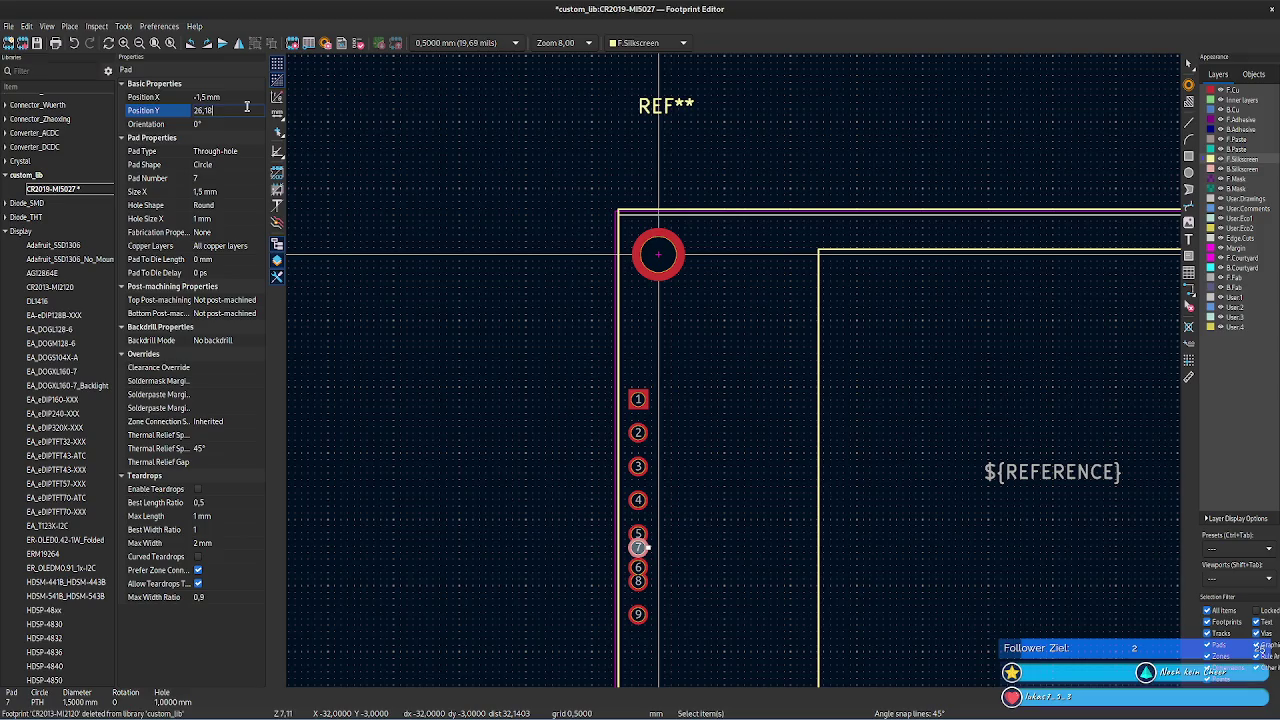
pyautogui.press('Tab')
# - Move pad 8 to Y 28,72 mm (26,18 + 2,54)
pyautogui.click(645, 584)
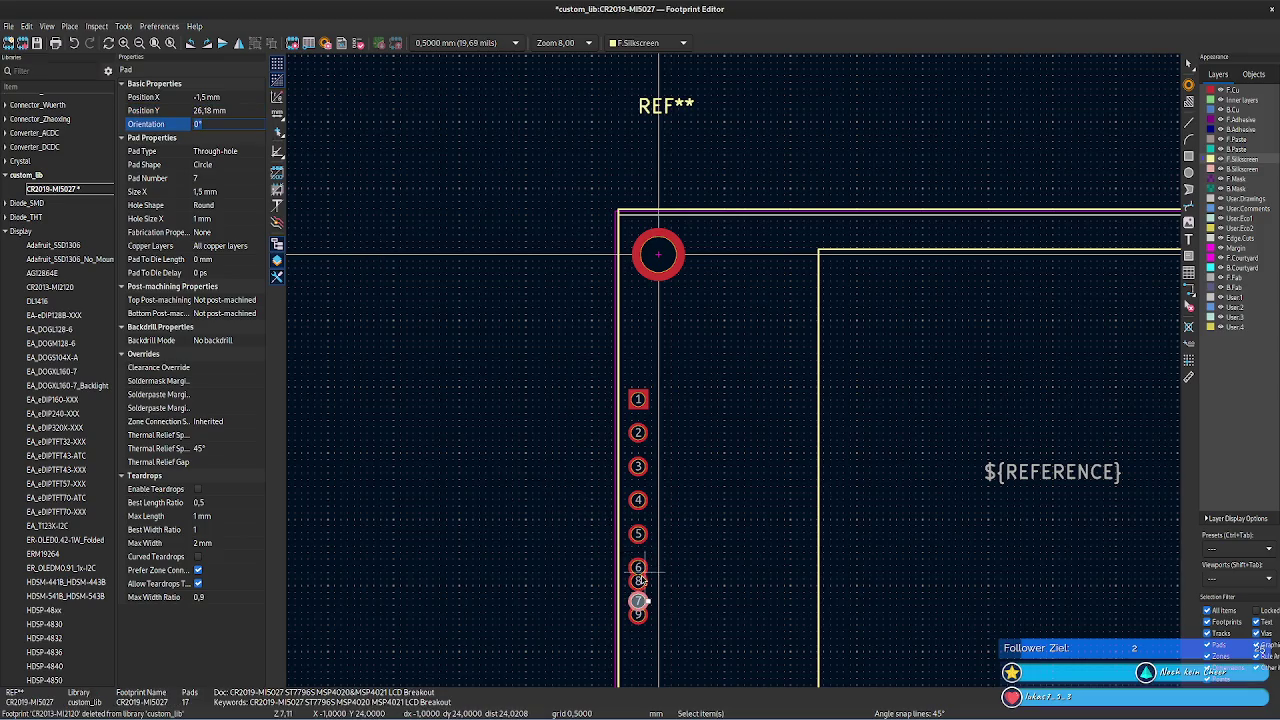
pyautogui.hotkey('alt', 'Tab')
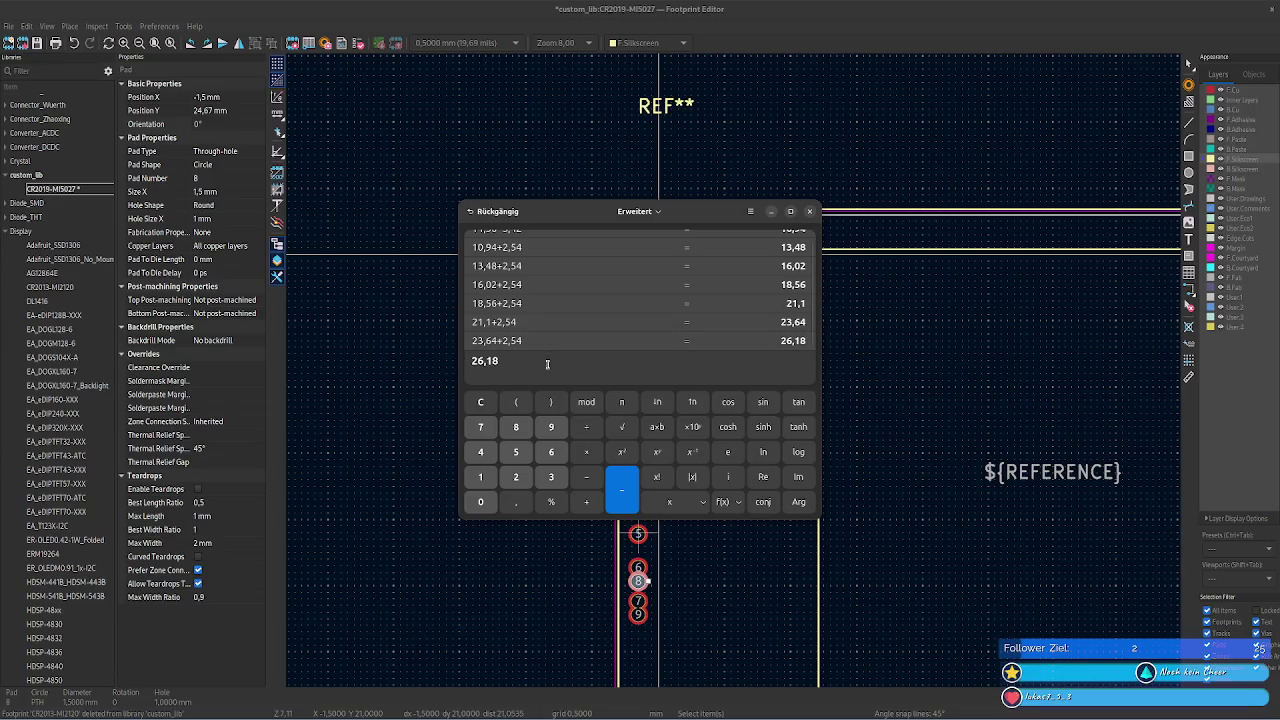
pyautogui.write('+2,54')
pyautogui.press('Return')
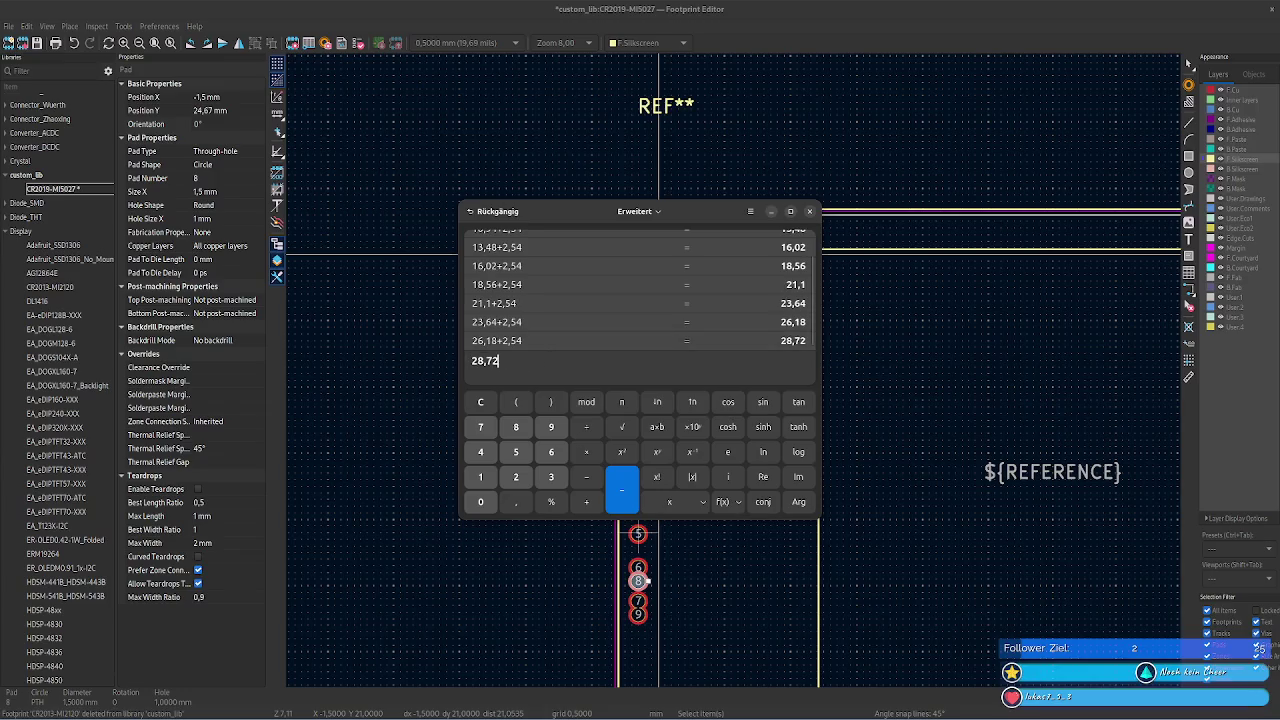
pyautogui.doubleClick(547, 365)
pyautogui.hotkey('ctrl', 'a')
pyautogui.hotkey('ctrl', 'c')
pyautogui.hotkey('alt', 'Tab')
pyautogui.click(232, 111)
pyautogui.hotkey('ctrl', 'v')
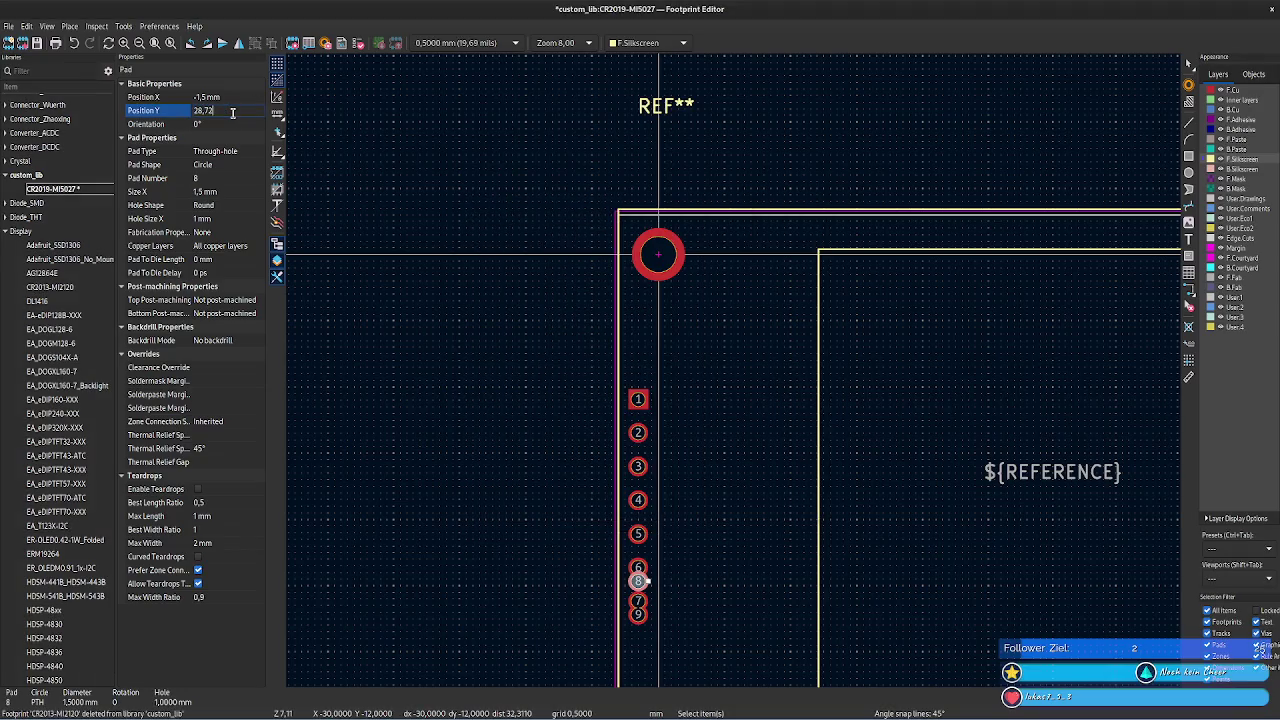
pyautogui.press('Tab')
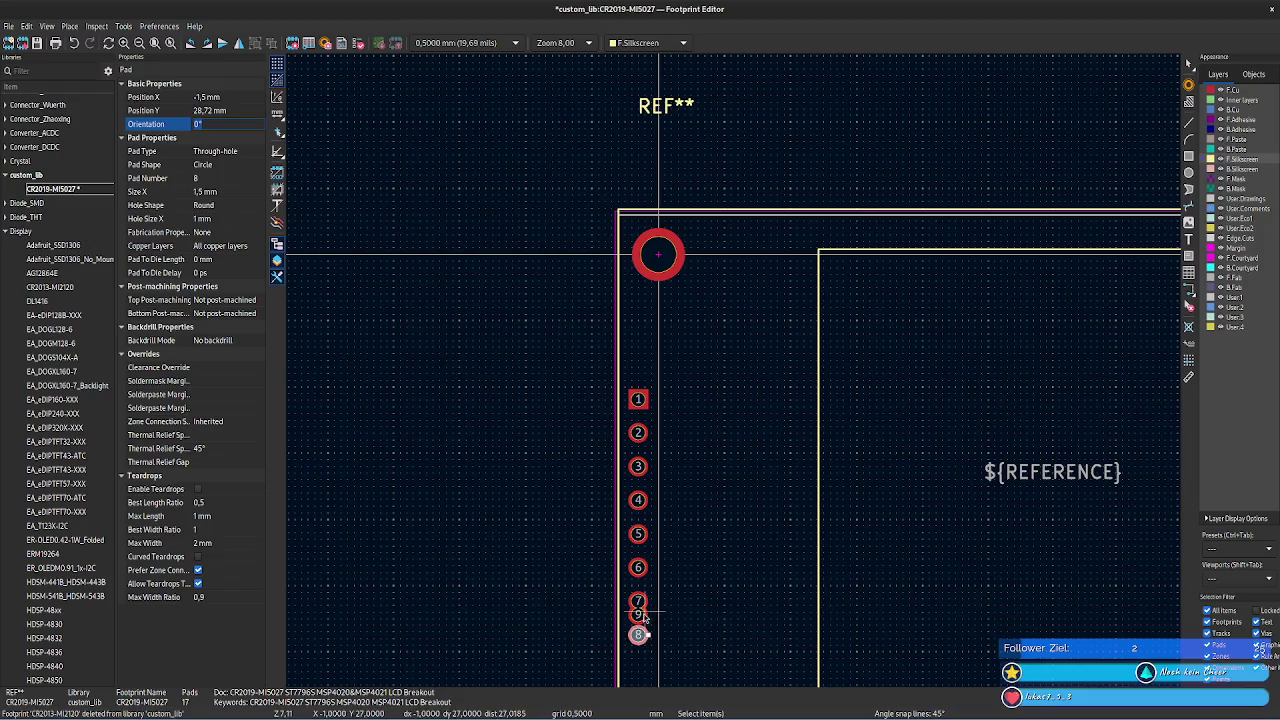
# - Pick pad 9 from the overlapping pads and move it to Y 31,26 mm
pyautogui.click(638, 613)
pyautogui.click(675, 635)
pyautogui.hotkey('alt', 'Tab')
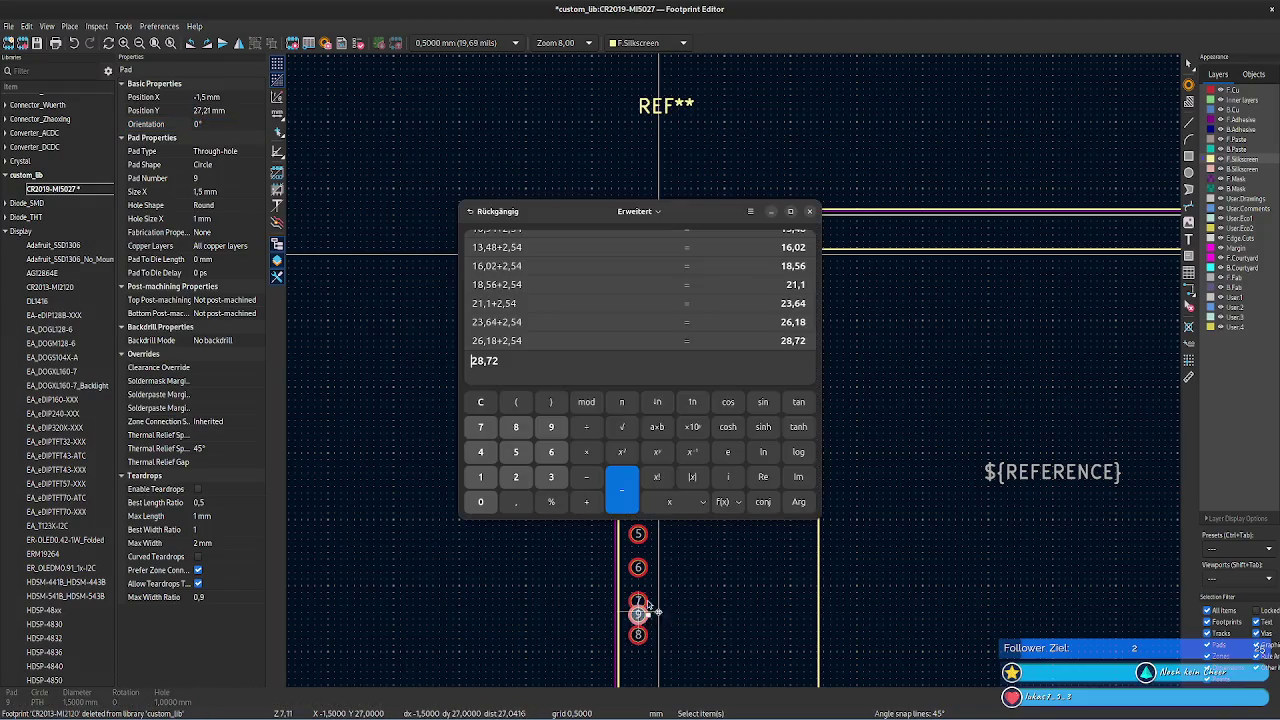
pyautogui.write('+2,54')
pyautogui.press('Return')
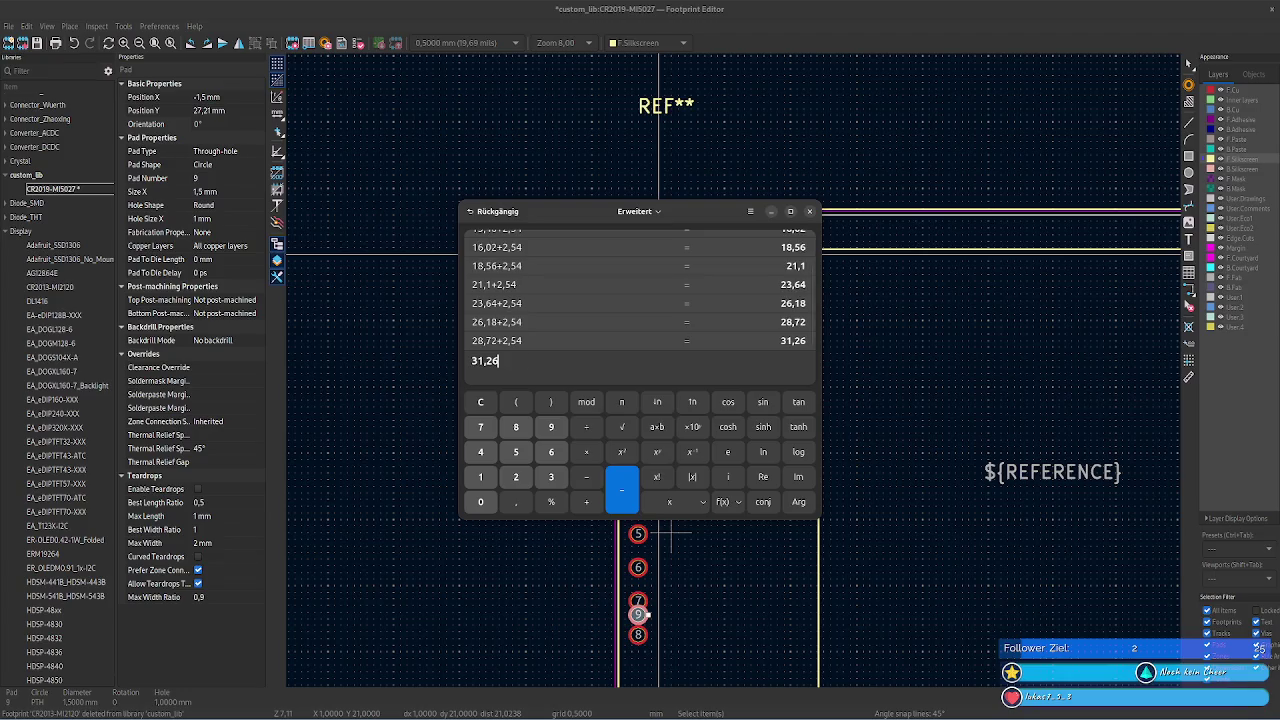
pyautogui.doubleClick(520, 367)
pyautogui.hotkey('ctrl', 'c')
pyautogui.hotkey('alt', 'Tab')
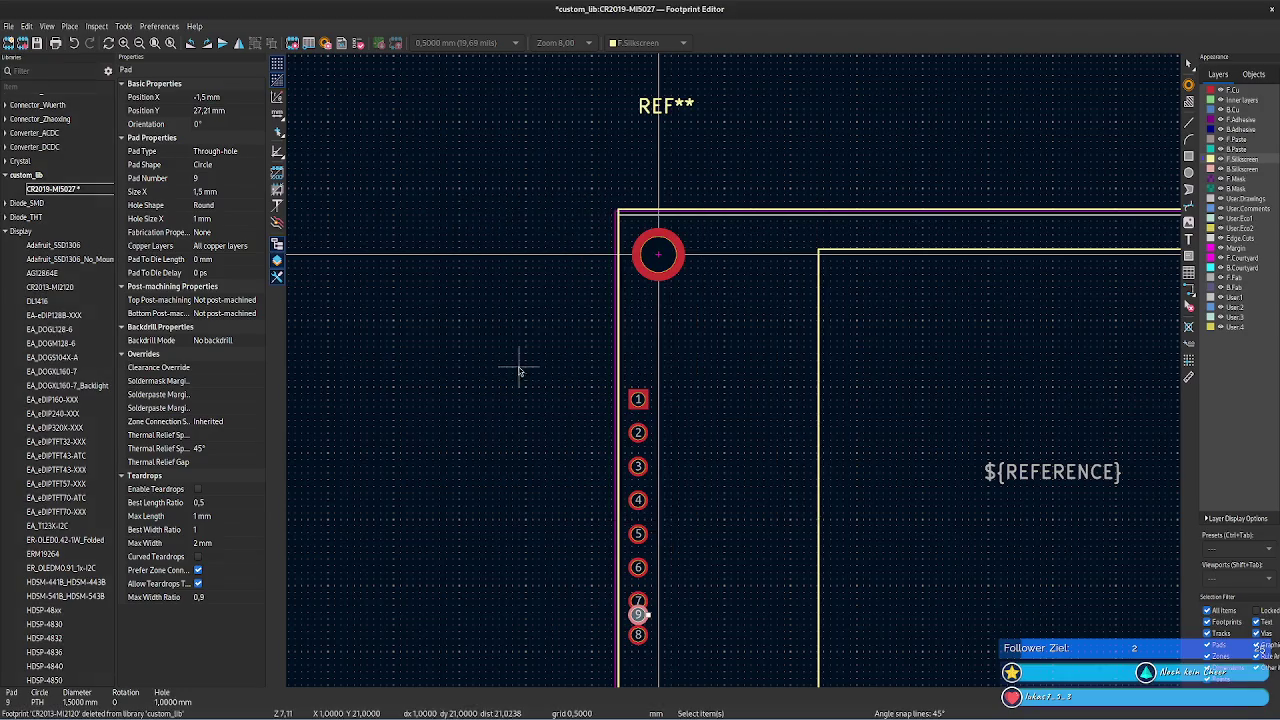
pyautogui.click(227, 110)
pyautogui.hotkey('ctrl', 'v')
pyautogui.press('Return')
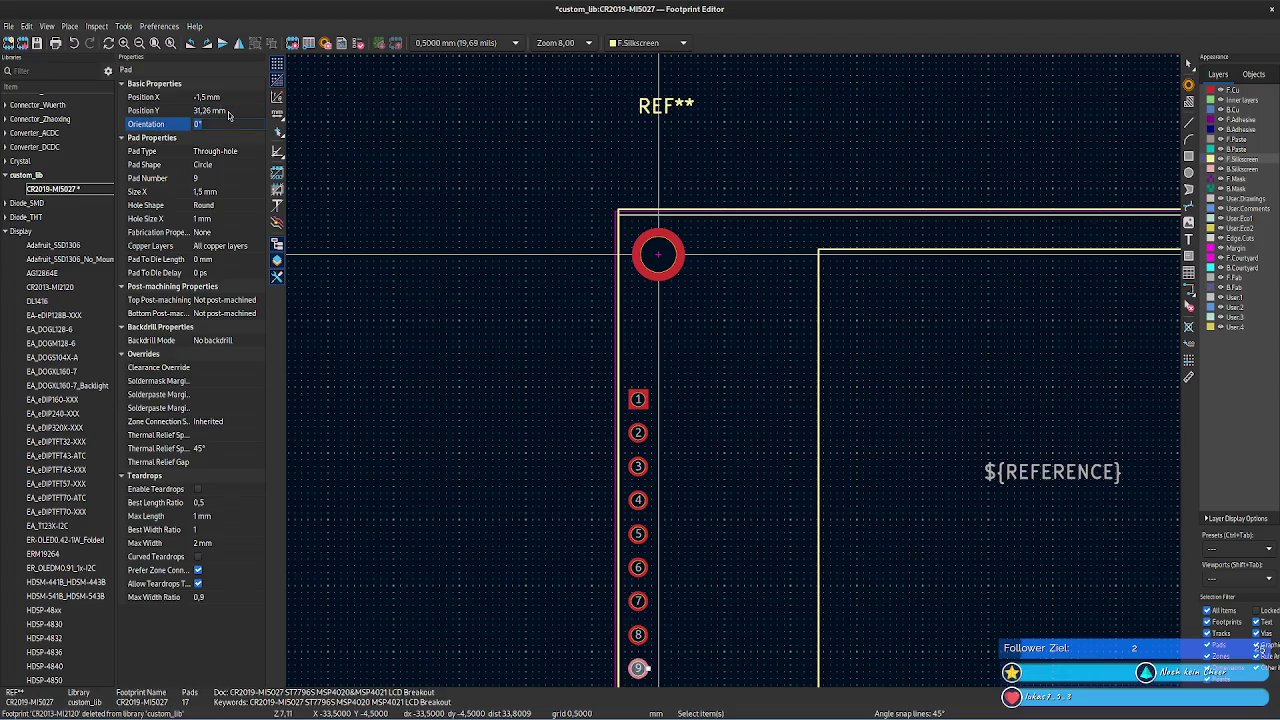
pyautogui.scroll(-5, 443, 309)
pyautogui.scroll(-3, 455, 200)
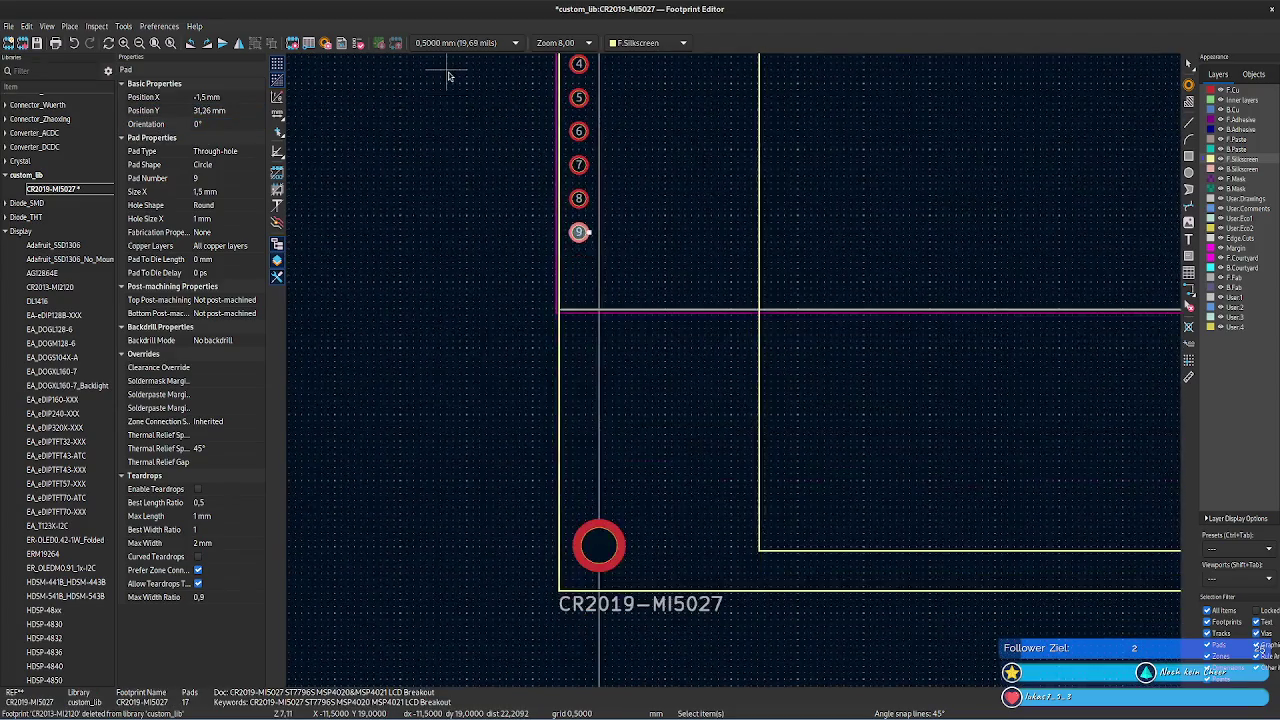
pyautogui.scroll(3, 435, 240)
pyautogui.hotkey('alt', 'Tab')
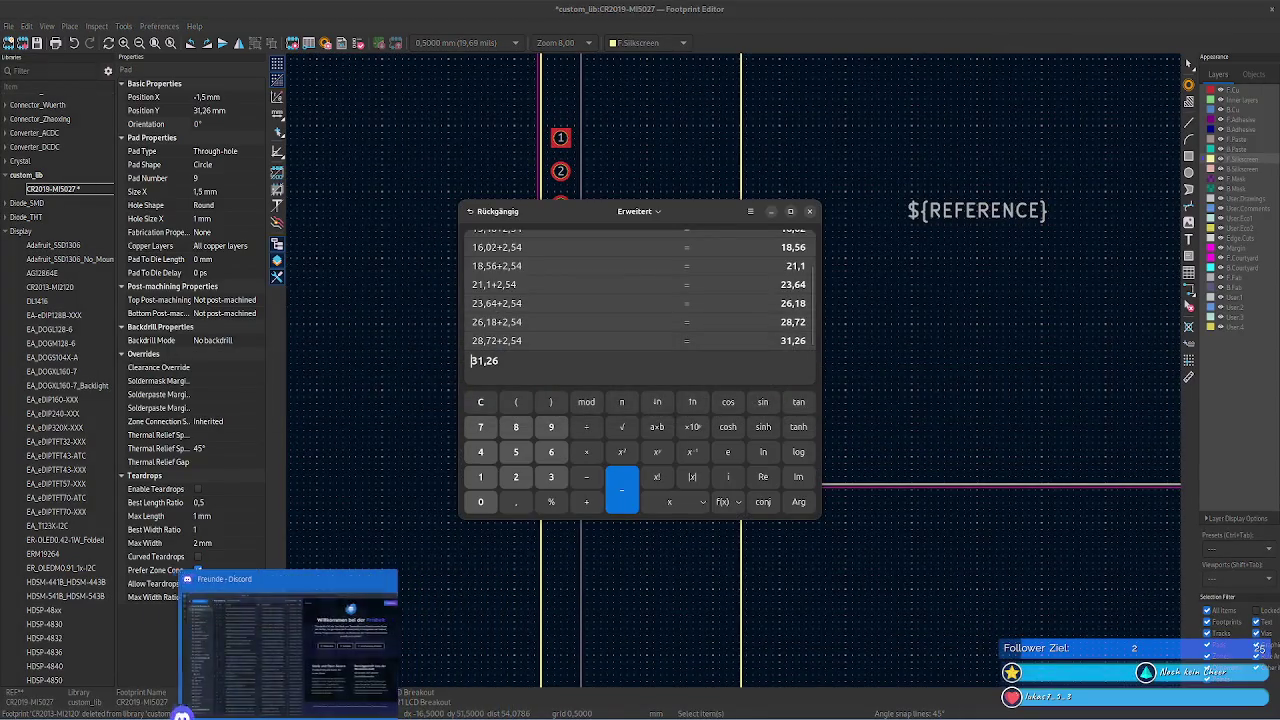
pyautogui.moveTo(181, 714)
pyautogui.click(320, 650)
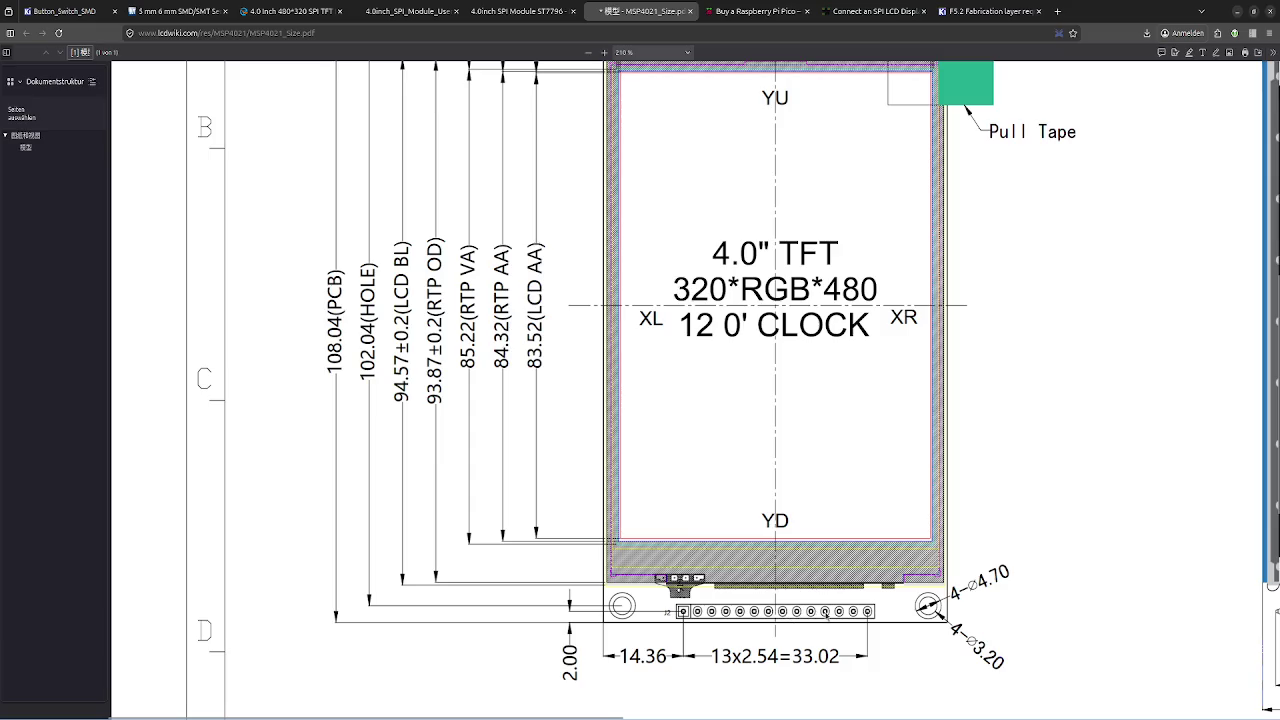
pyautogui.hotkey('alt', 'Tab')
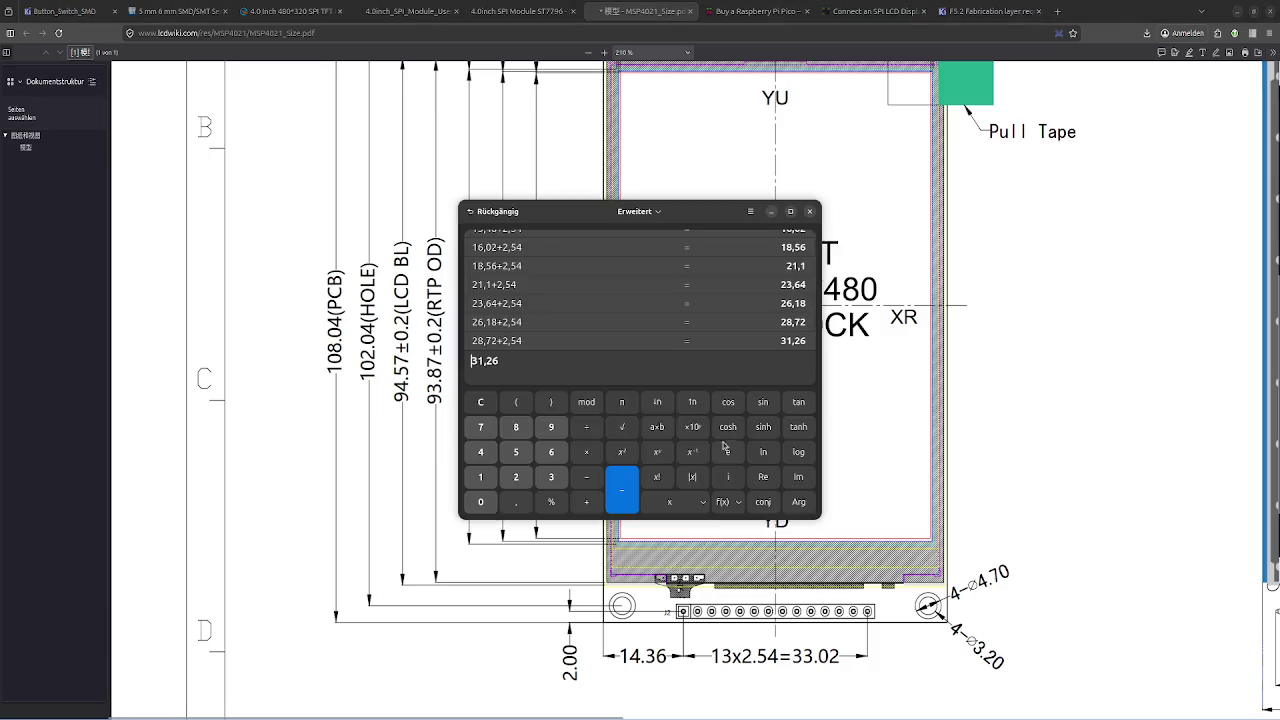
pyautogui.hotkey('alt', 'Tab')
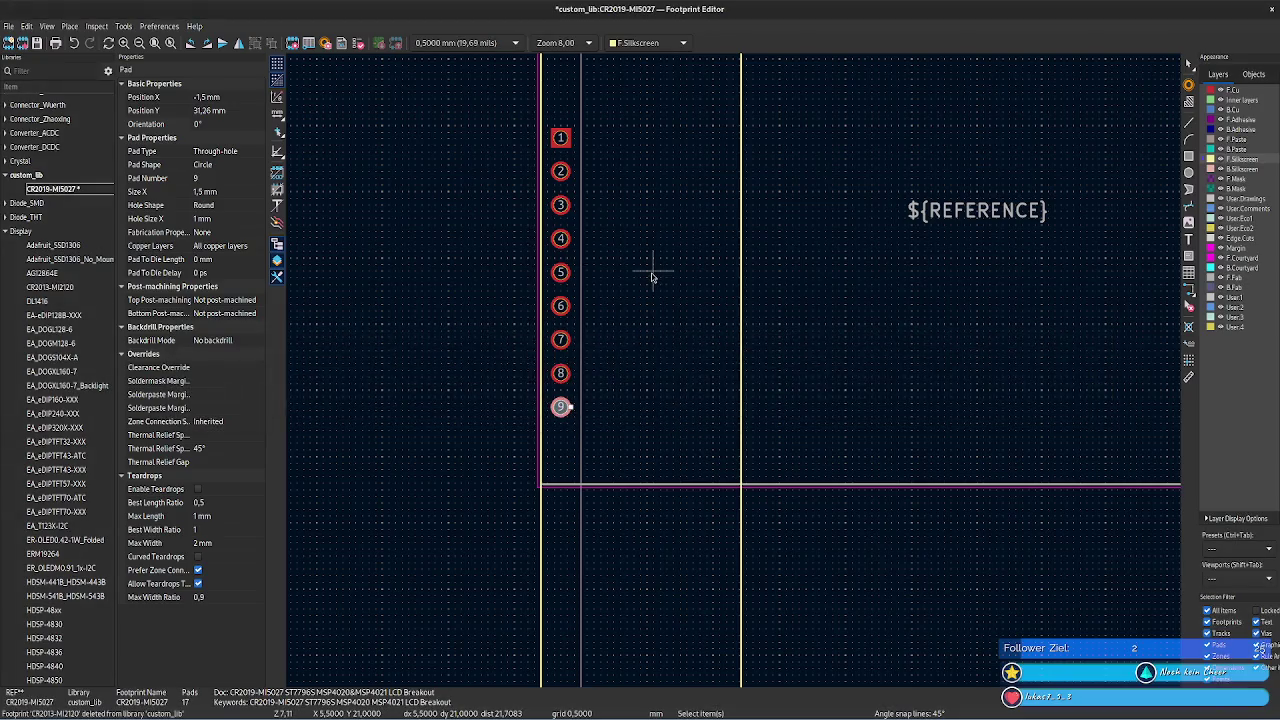
pyautogui.scroll(2, 739, 376)
pyautogui.scroll(1, 763, 366)
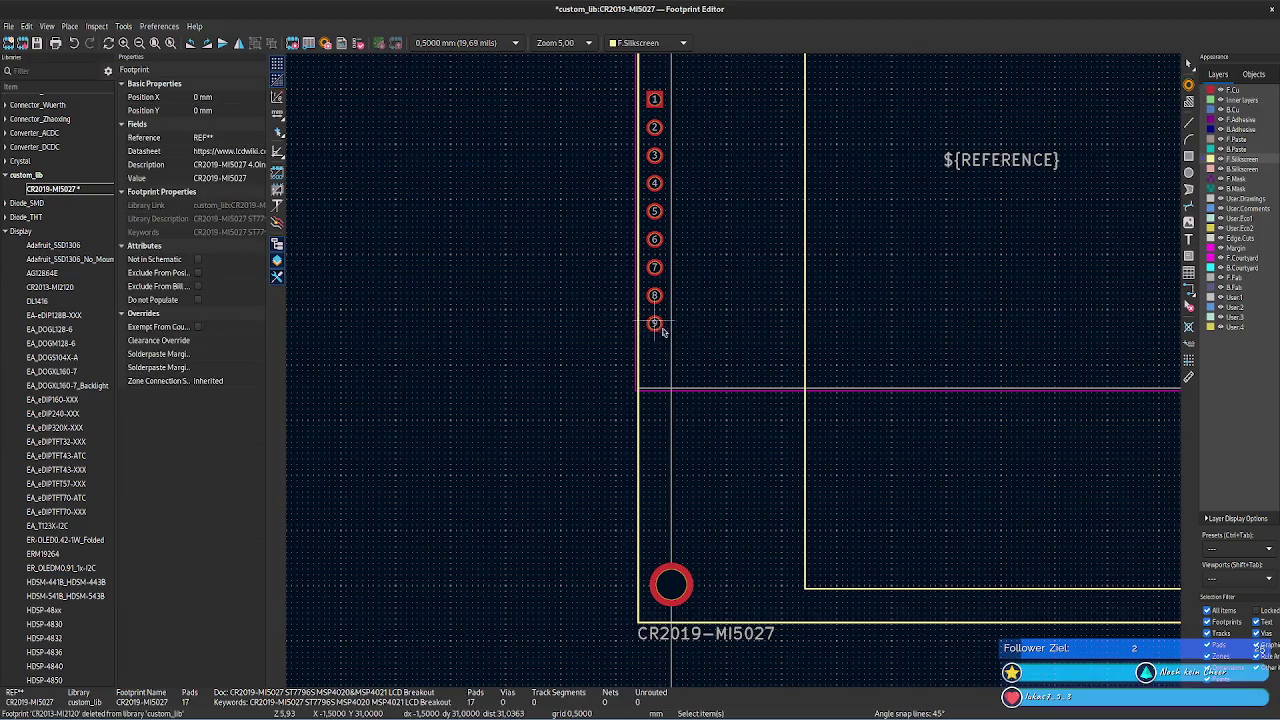
# - Copy pad 9 and paste three copies in a column below it
pyautogui.click(655, 323)
pyautogui.hotkey('ctrl', 'c')
pyautogui.hotkey('ctrl', 'v')
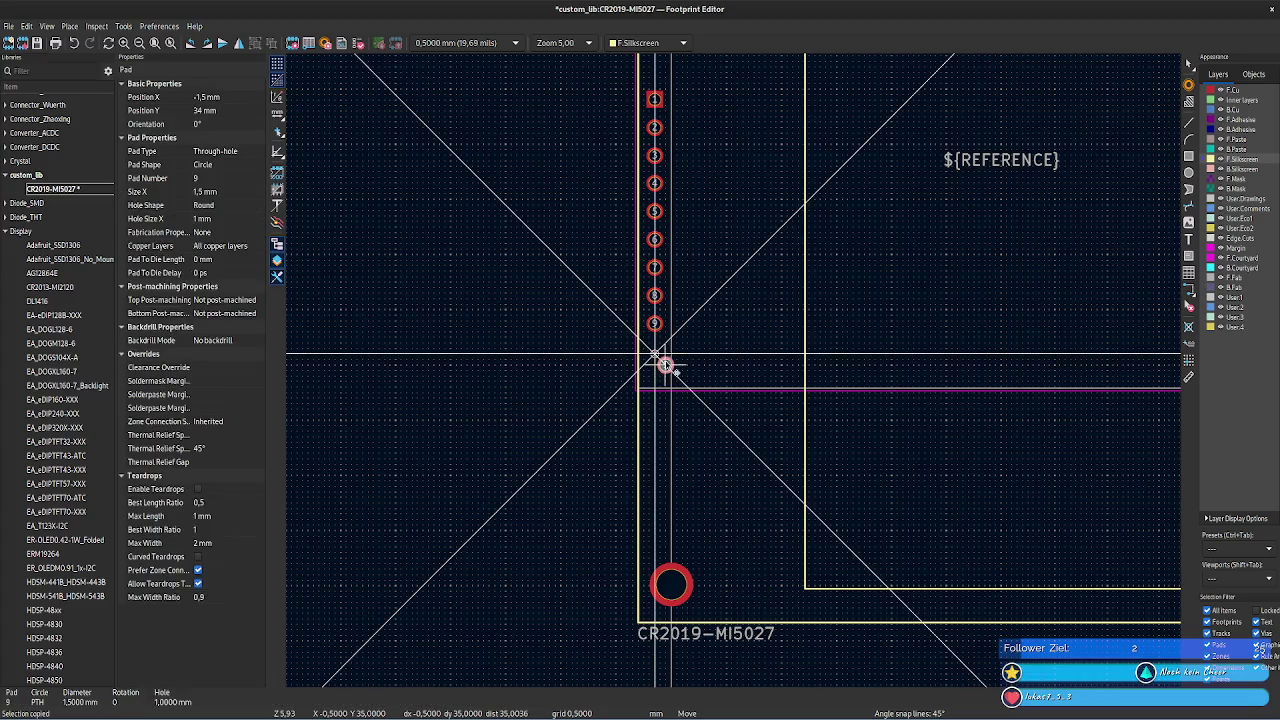
pyautogui.click(654, 353)
pyautogui.hotkey('ctrl', 'v')
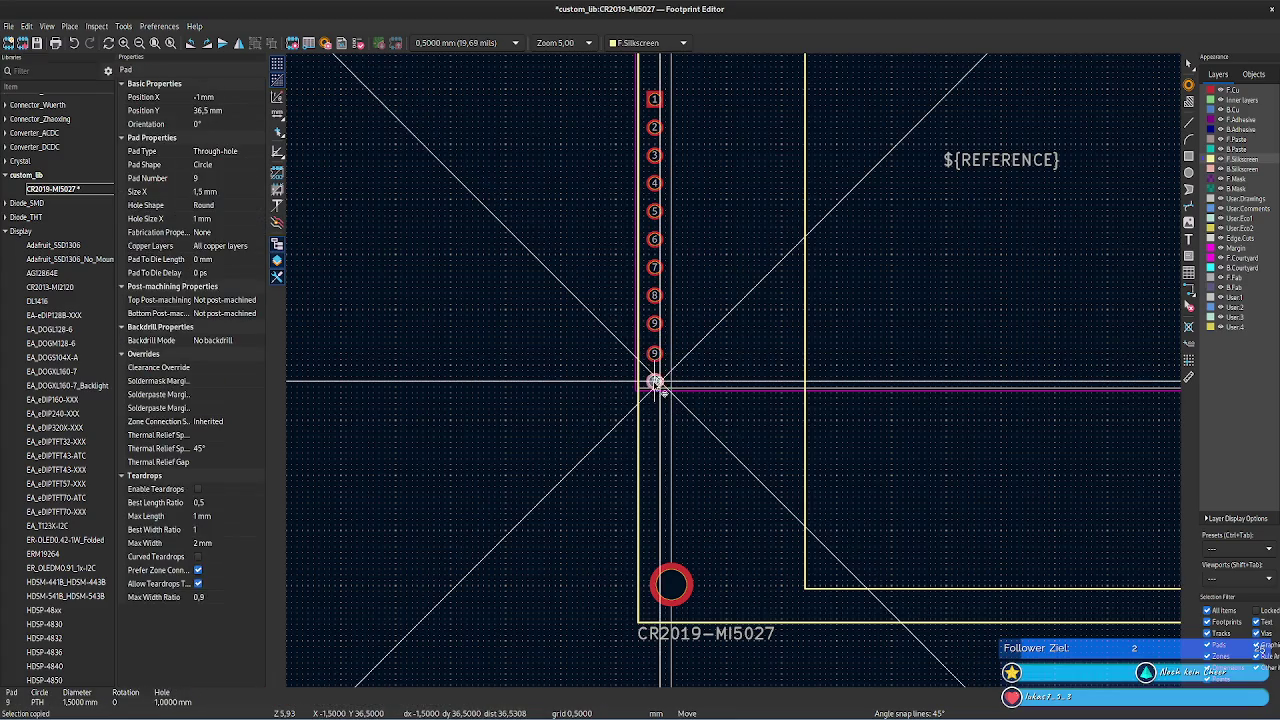
pyautogui.click(659, 381)
pyautogui.hotkey('ctrl', 'v')
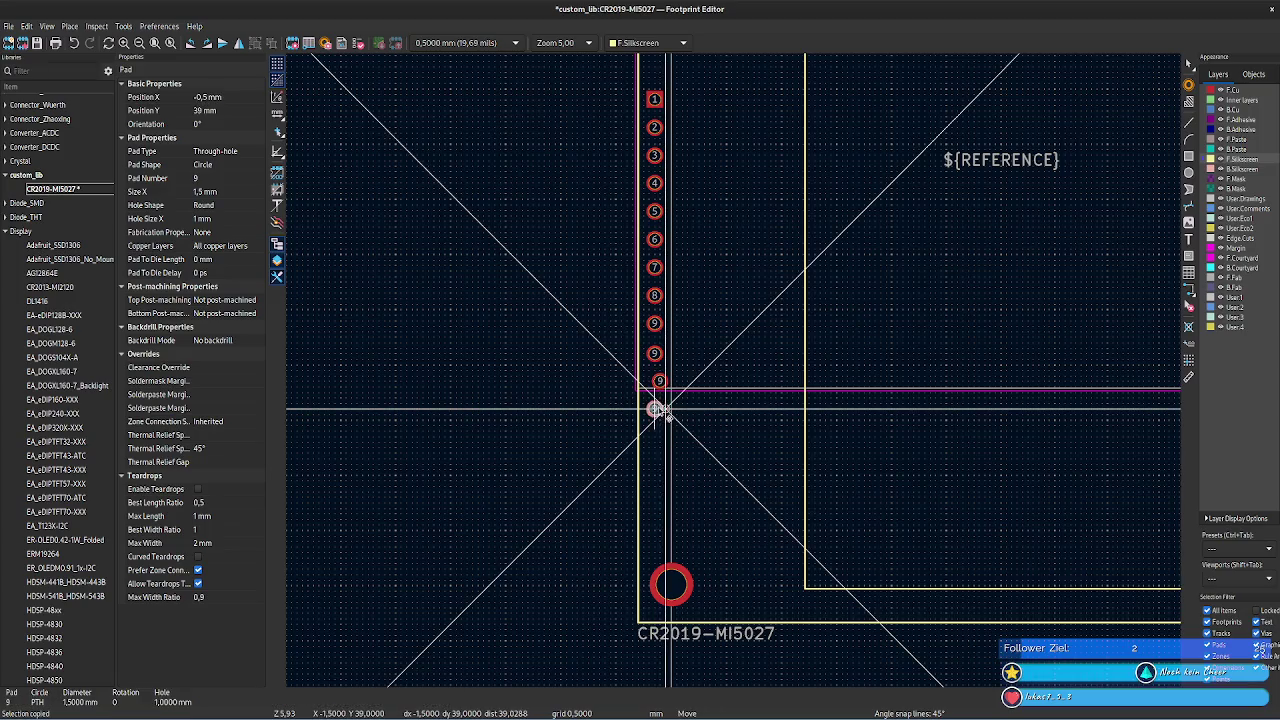
pyautogui.click(654, 409)
# - Number the three new pads 10, 11 and 12 from top to bottom
pyautogui.click(655, 354)
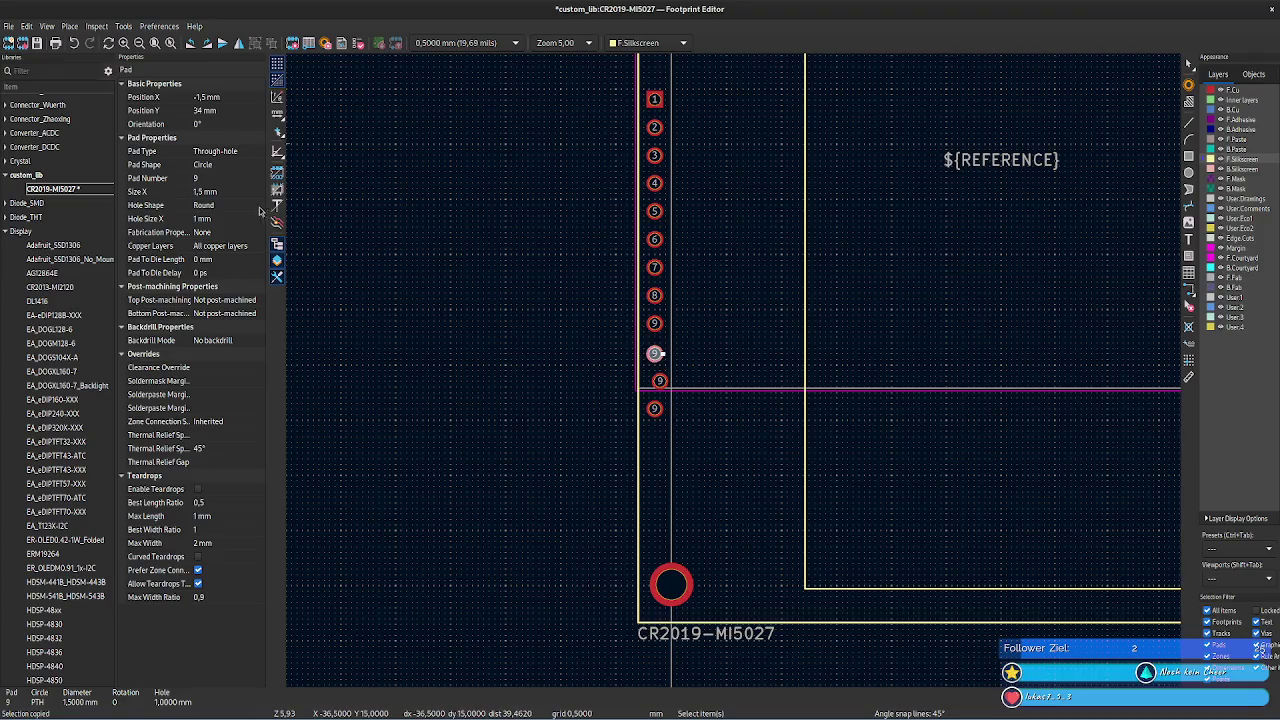
pyautogui.click(222, 179)
pyautogui.write('10')
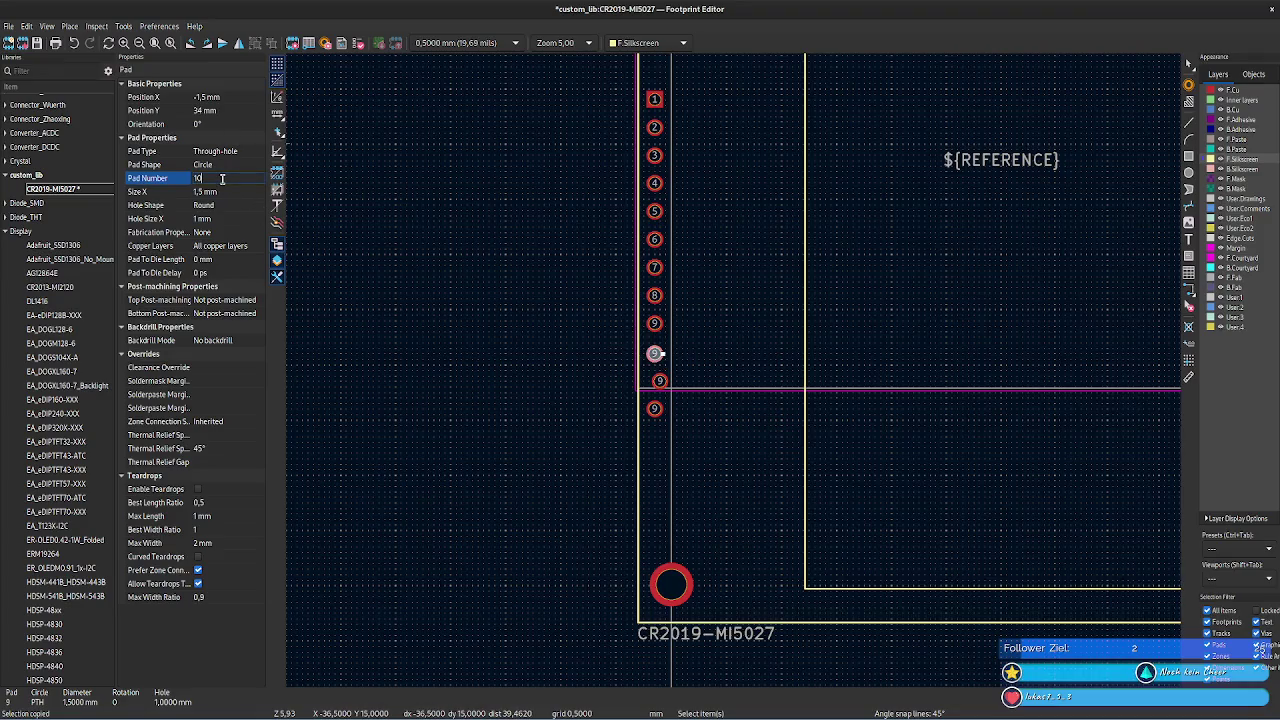
pyautogui.click(660, 381)
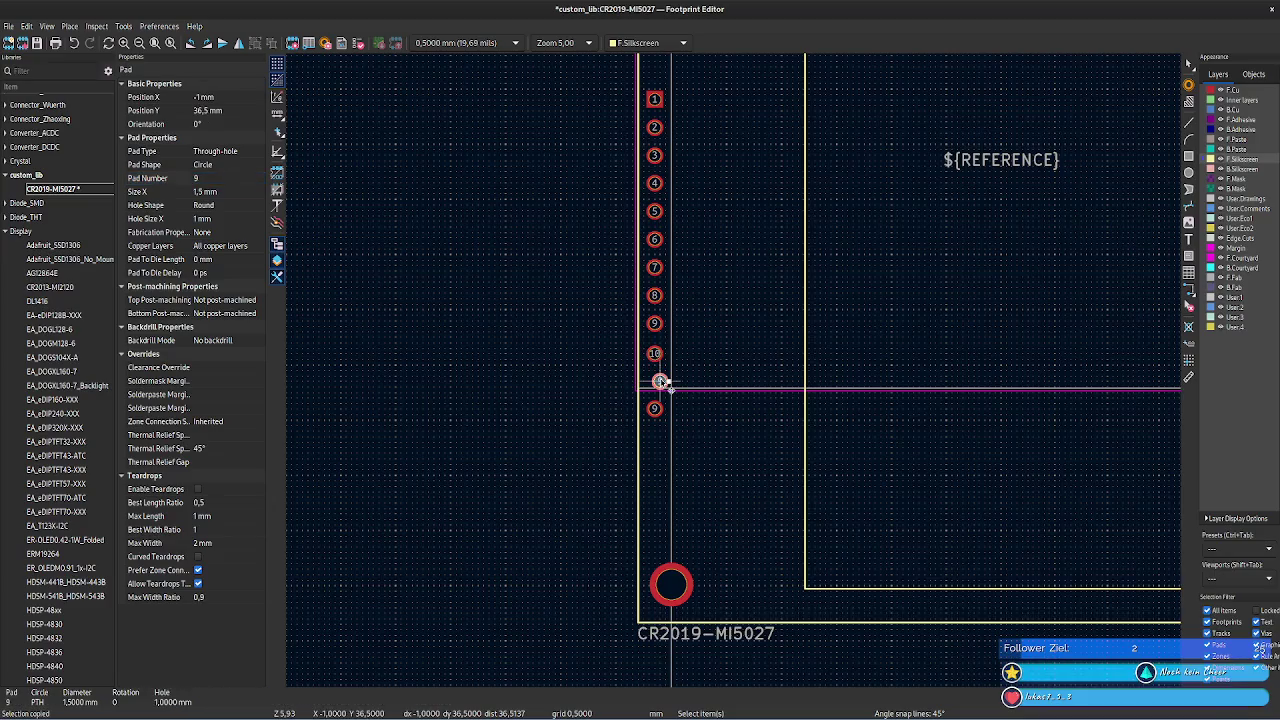
pyautogui.click(216, 179)
pyautogui.write('11')
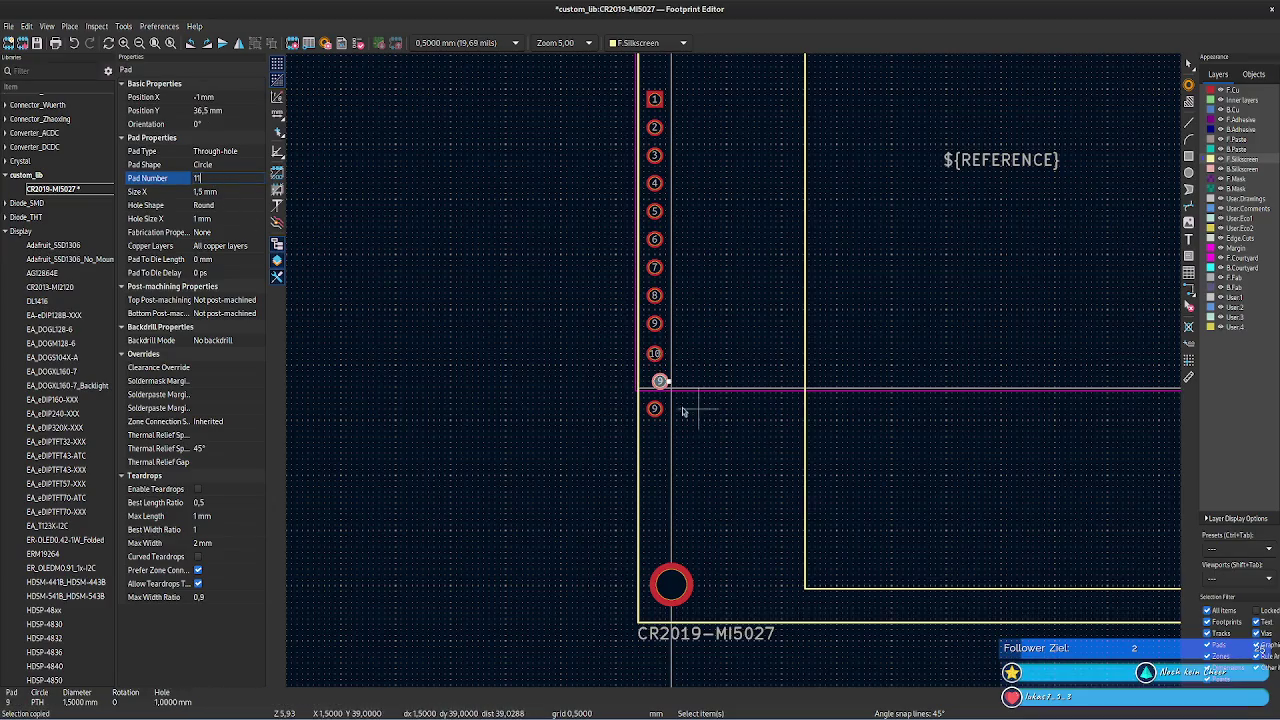
pyautogui.click(654, 408)
pyautogui.click(219, 177)
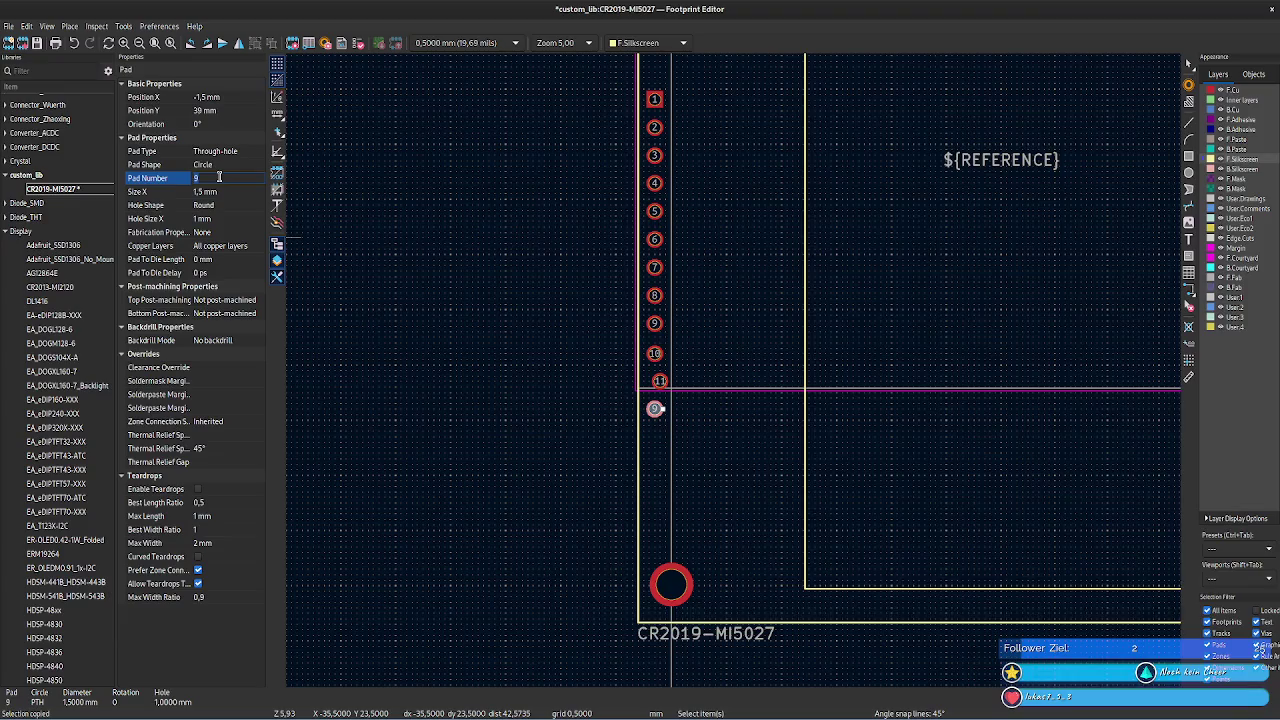
pyautogui.write('2')
pyautogui.press('Tab')
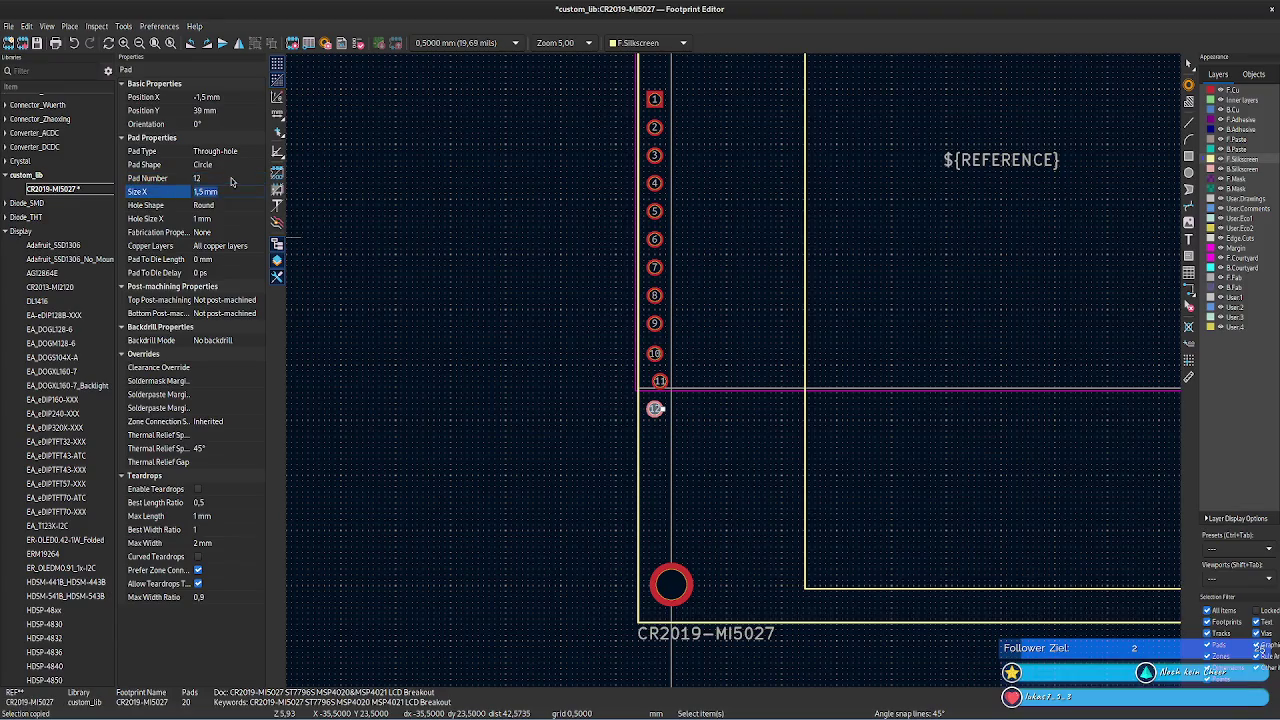
pyautogui.click(683, 463)
# - Paste two more pad copies below pad 12
pyautogui.hotkey('ctrl', 'v')
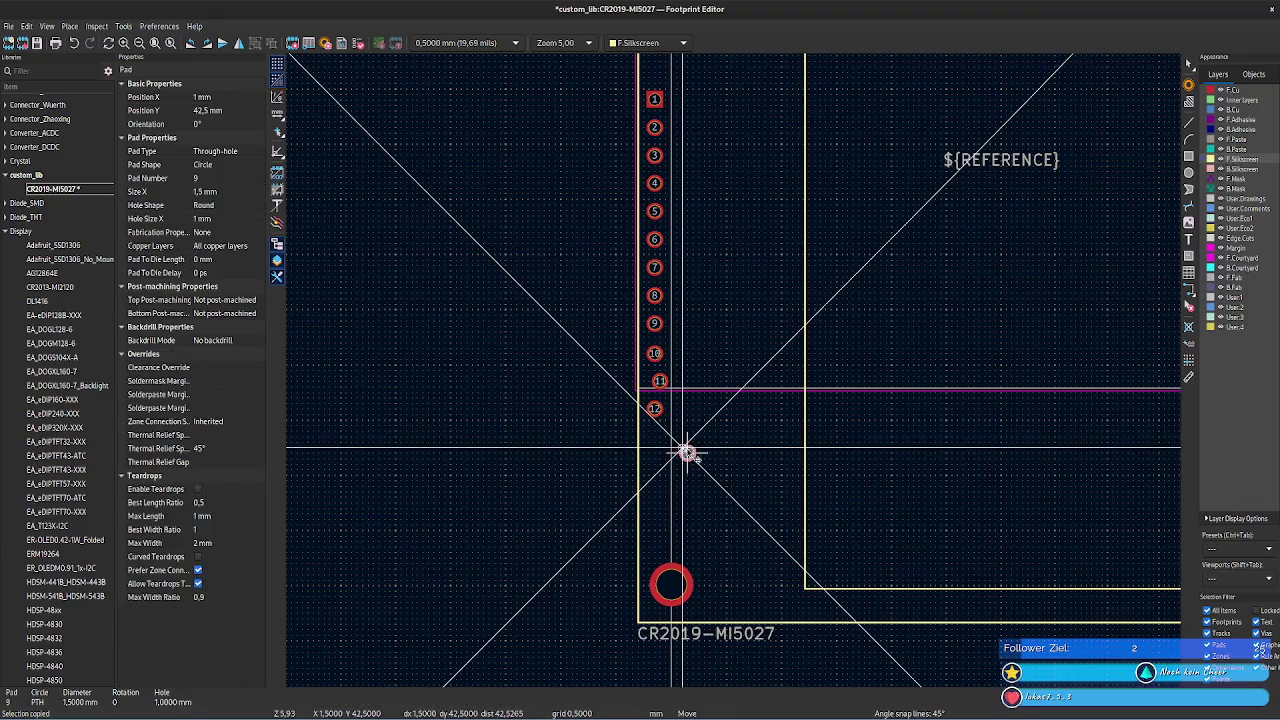
pyautogui.click(665, 445)
pyautogui.hotkey('ctrl', 'v')
pyautogui.click(665, 473)
# - Number the two newest pads 13 and 14, with pad 14 at Y 44 mm
pyautogui.click(652, 436)
pyautogui.click(211, 169)
pyautogui.click(209, 177)
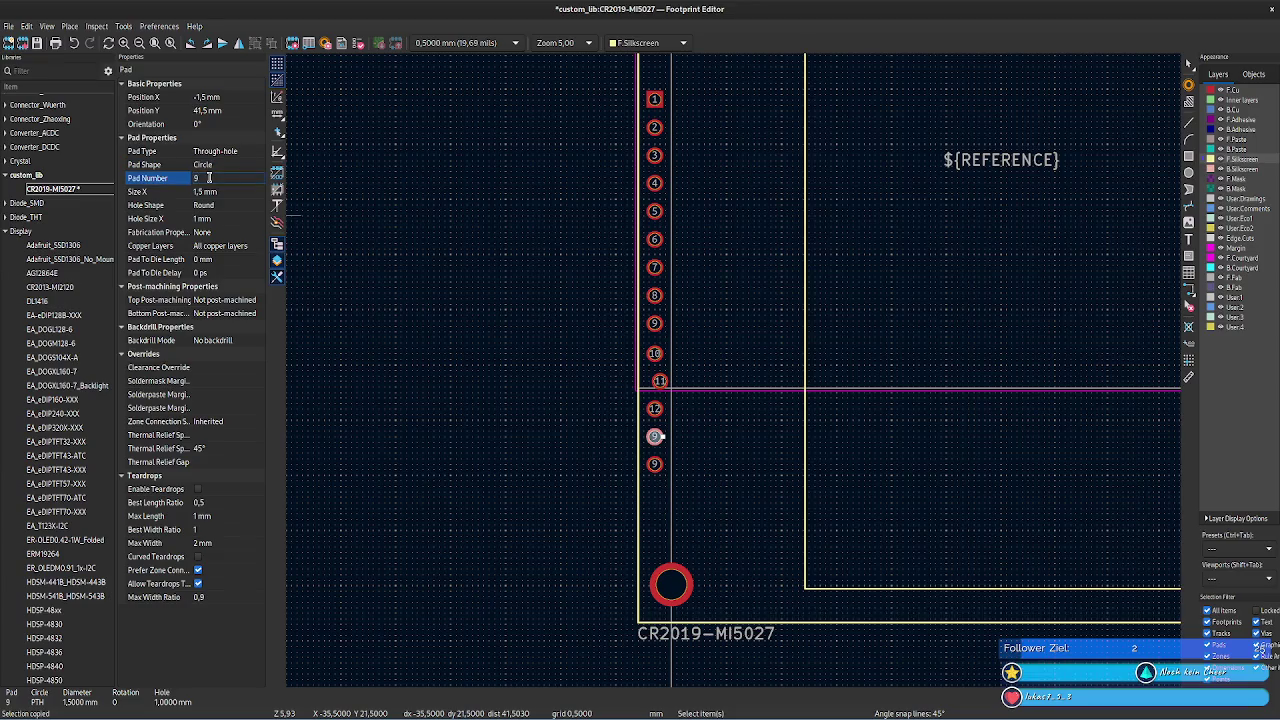
pyautogui.click(660, 466)
pyautogui.click(213, 178)
pyautogui.moveTo(213, 178); pyautogui.dragTo(193, 178)
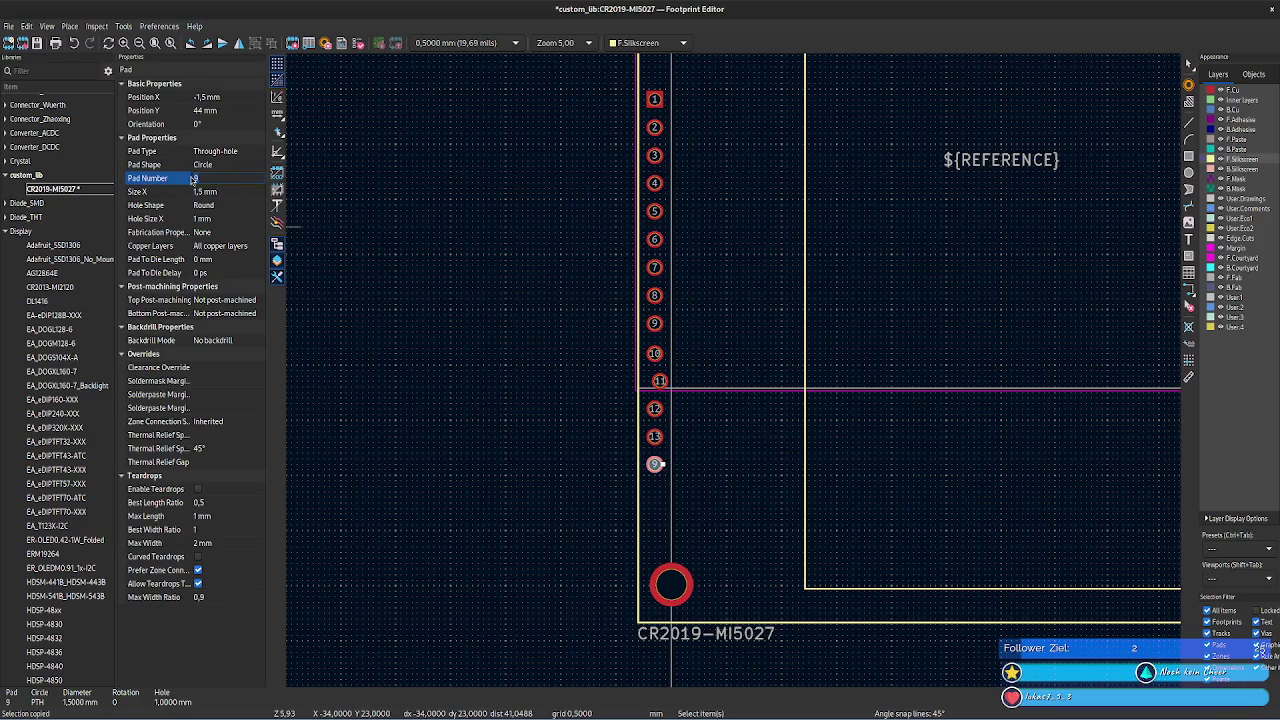
pyautogui.write('14')
pyautogui.press('Return')
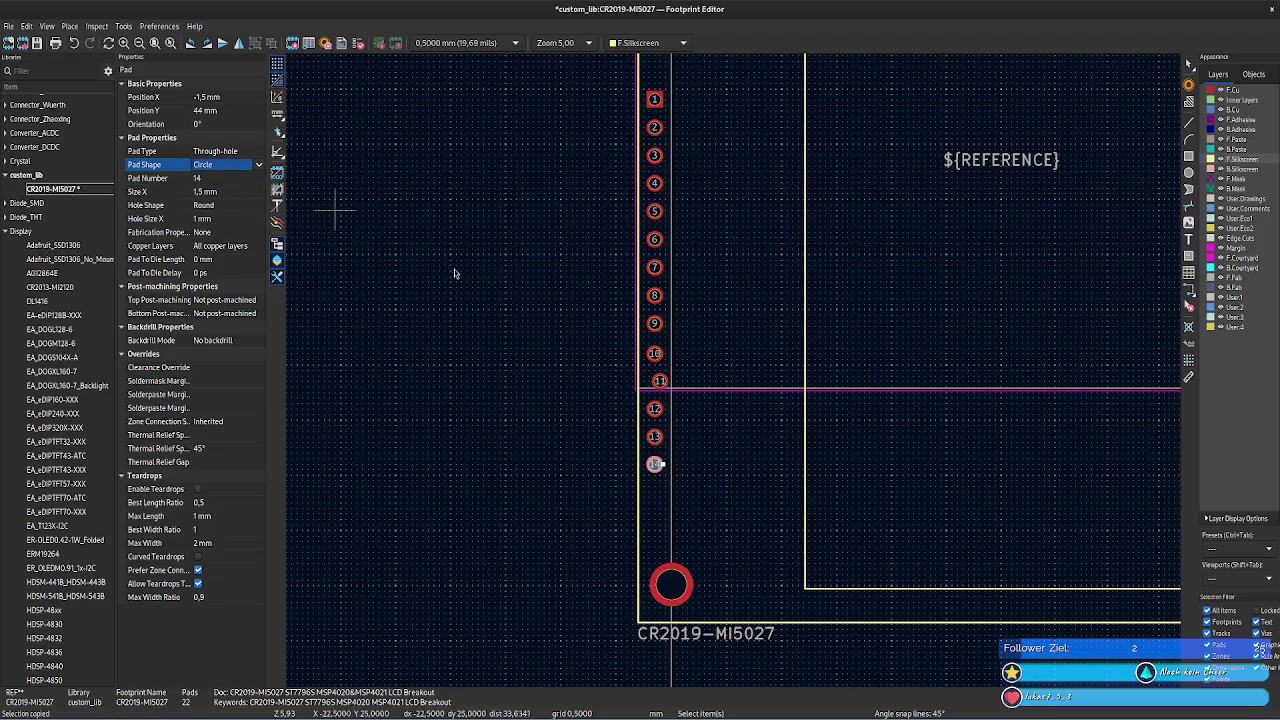
pyautogui.click(968, 457)
pyautogui.moveTo(968, 457)
pyautogui.mouseDown(button='middle')
pyautogui.moveTo(491, 457)
pyautogui.moveTo(500, 500)
pyautogui.moveTo(723, 500)
pyautogui.mouseUp(button='middle')
# - Renumber the top two right-row pads to 15 and 16
pyautogui.click(748, 329)
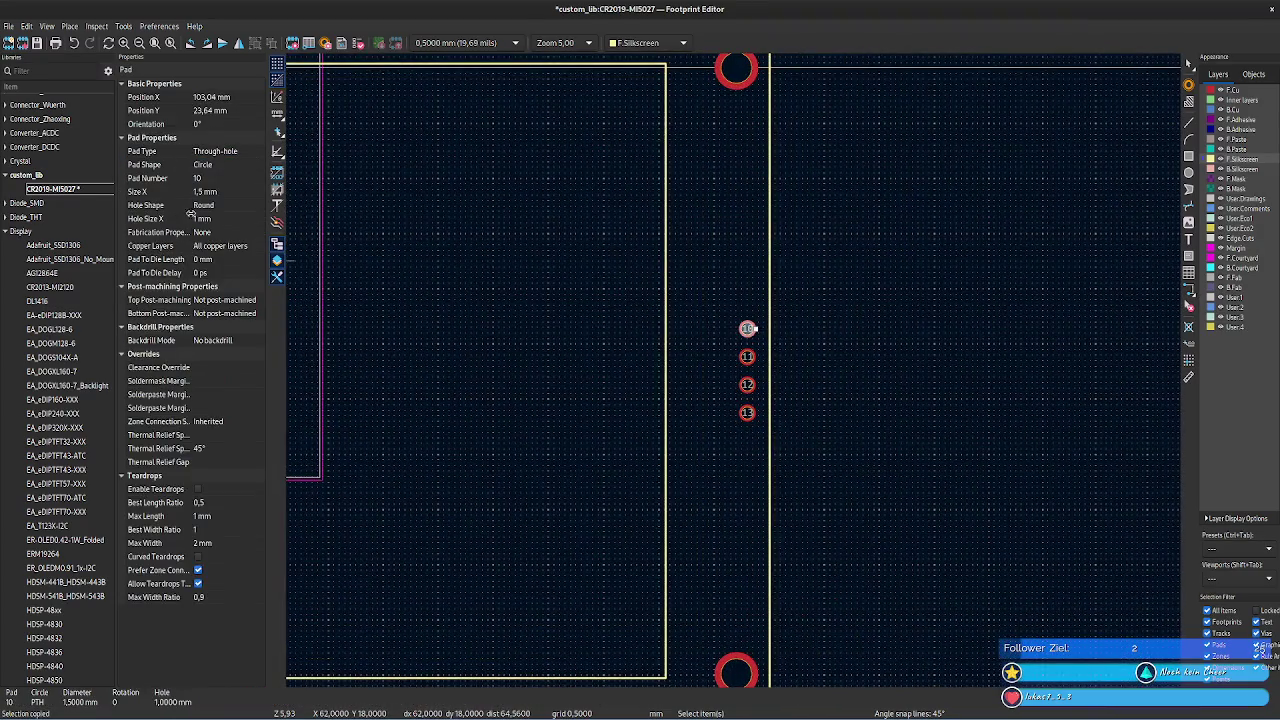
pyautogui.click(199, 178)
pyautogui.write('15')
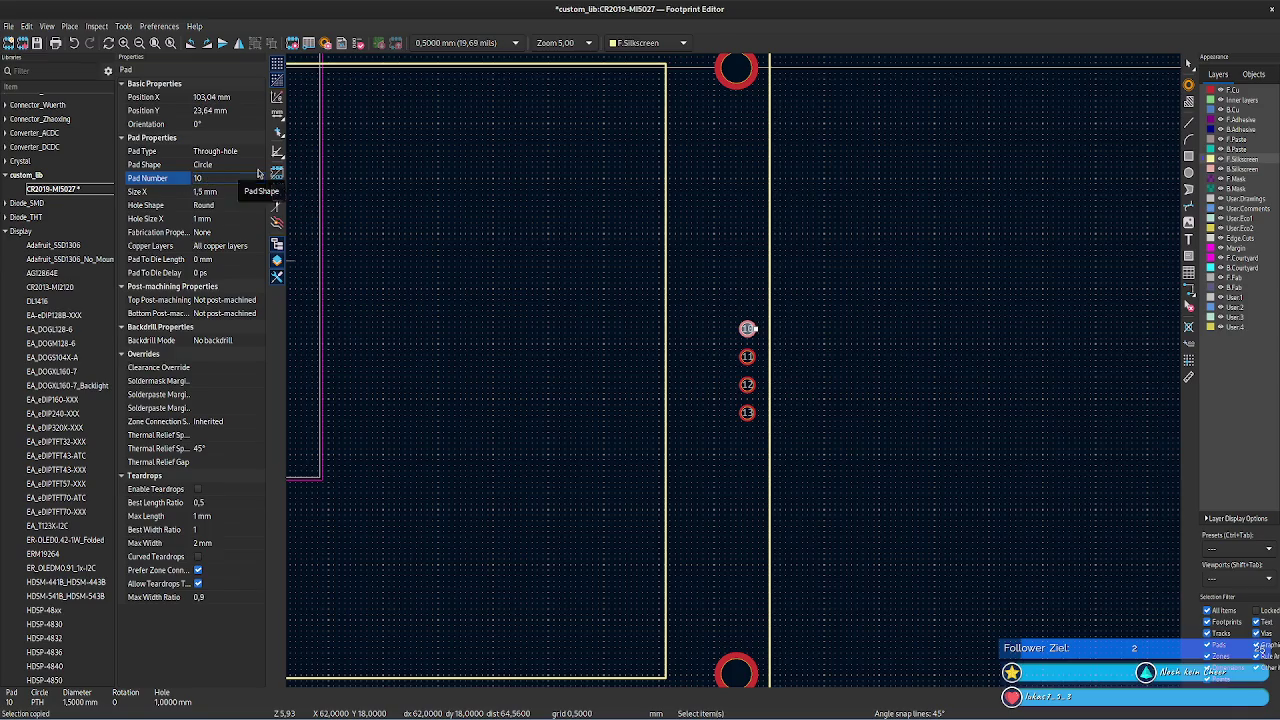
pyautogui.press('Tab')
pyautogui.click(748, 357)
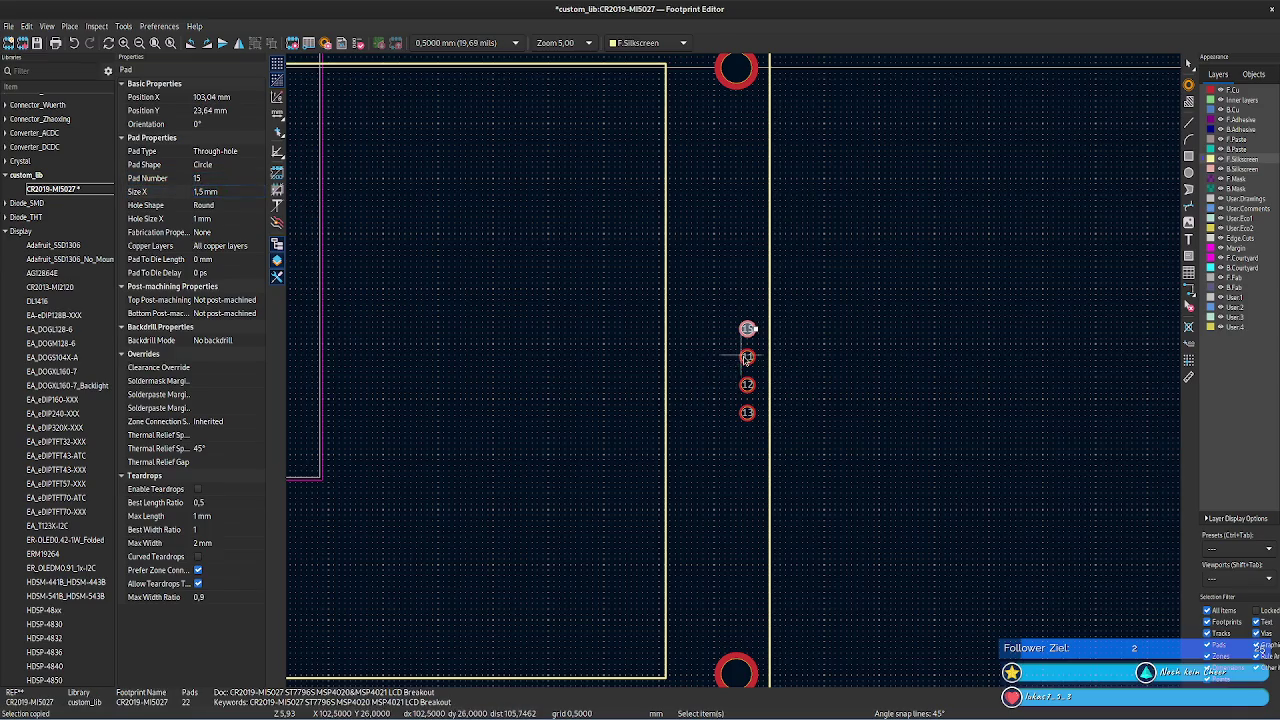
pyautogui.click(216, 178)
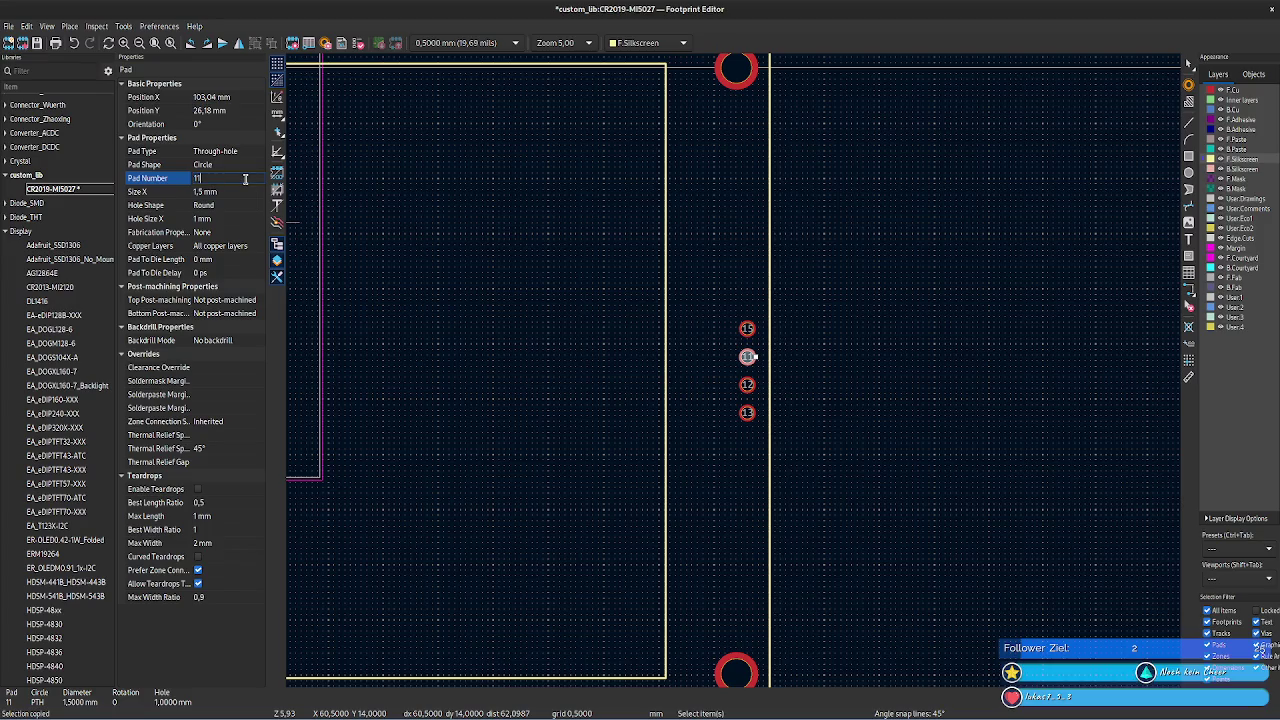
pyautogui.press('Tab')
# - Renumber the lower two right-row pads to 17 and 18, then clear the selection
pyautogui.click(748, 385)
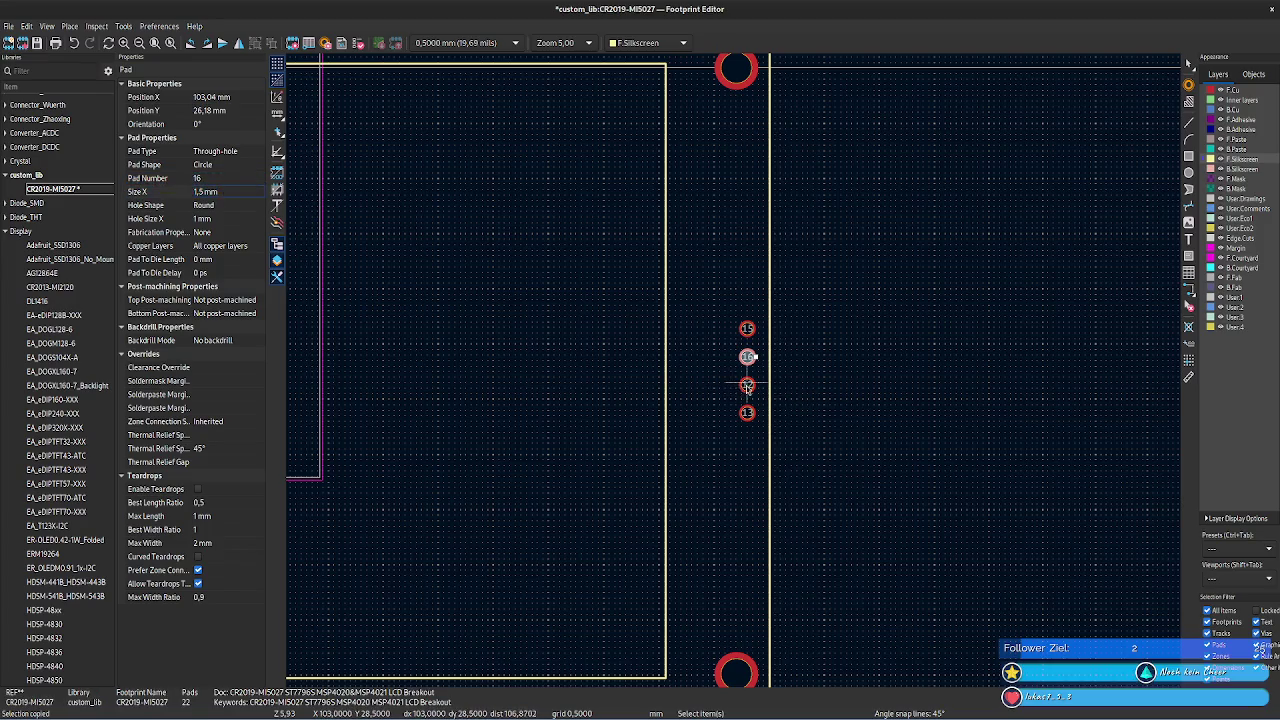
pyautogui.click(204, 178)
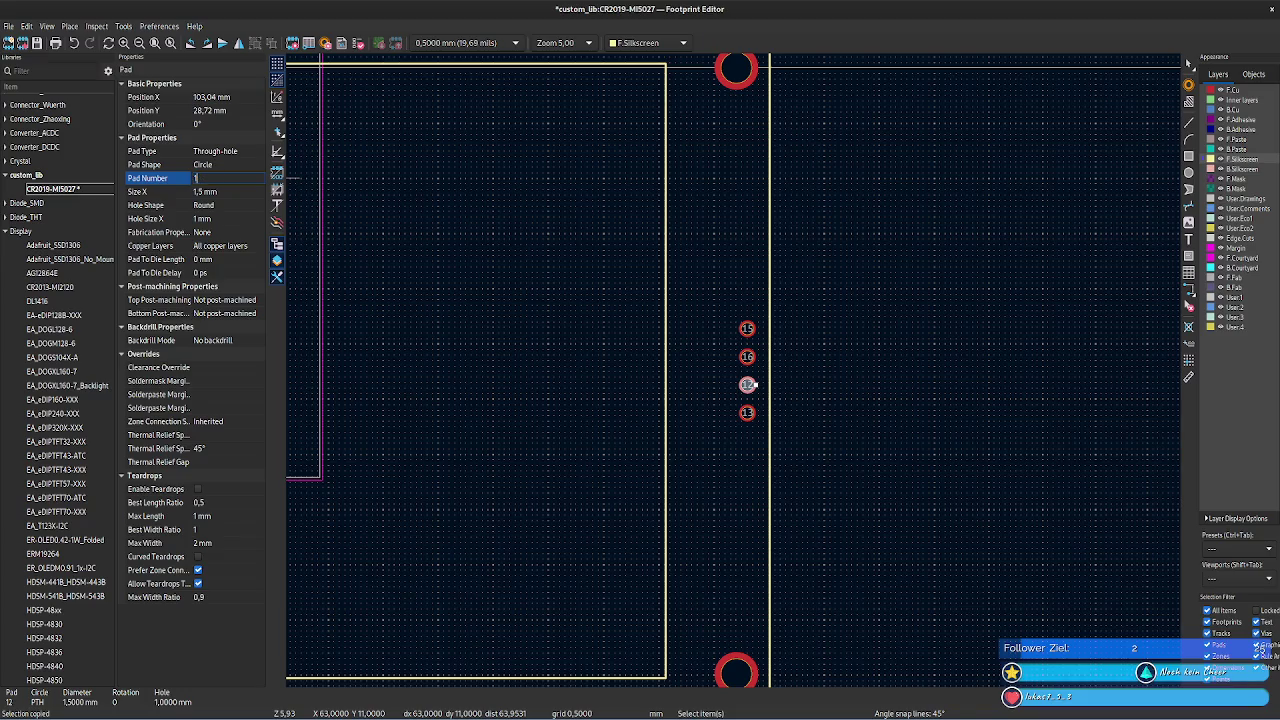
pyautogui.write('7')
pyautogui.click(748, 413)
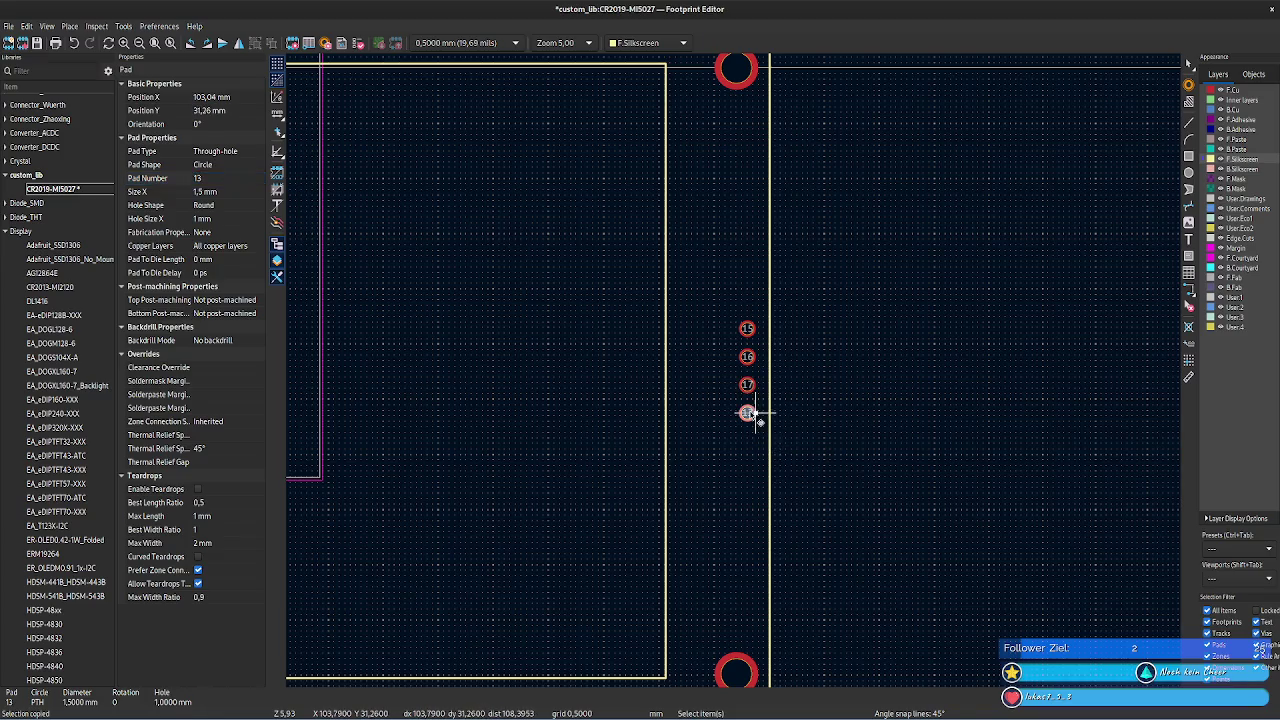
pyautogui.click(222, 180)
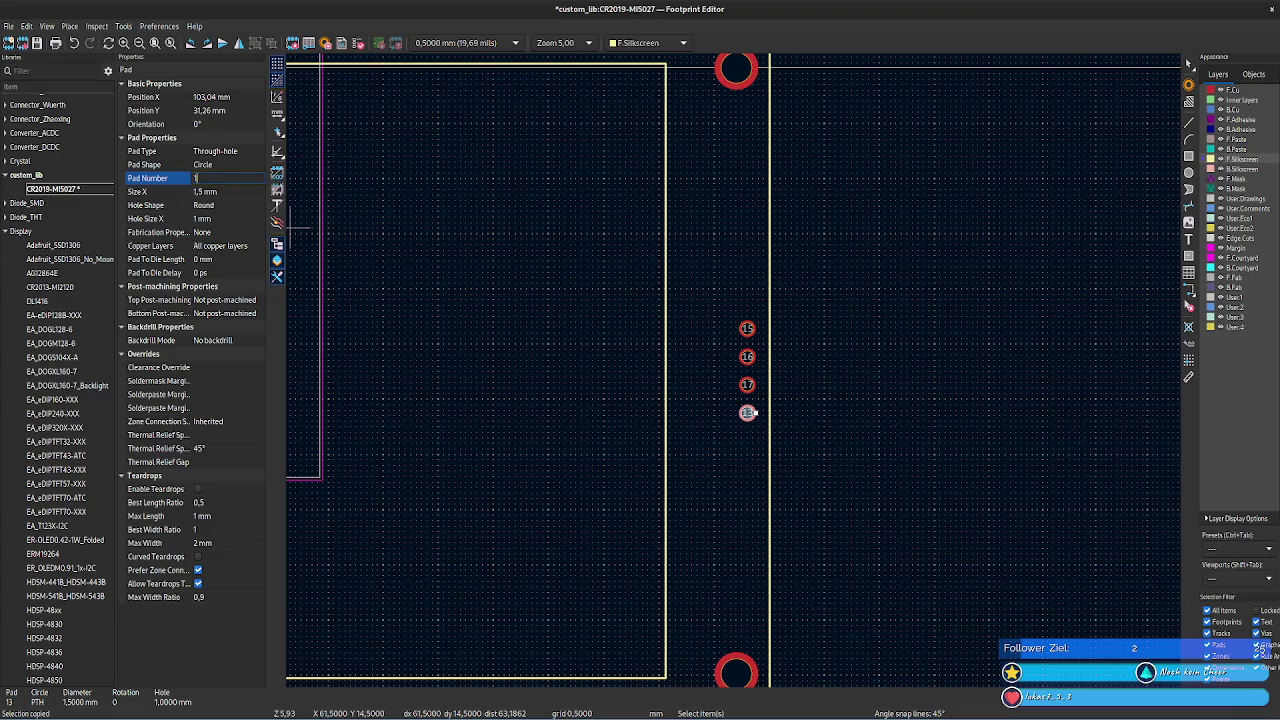
pyautogui.write('8')
pyautogui.press('Tab')
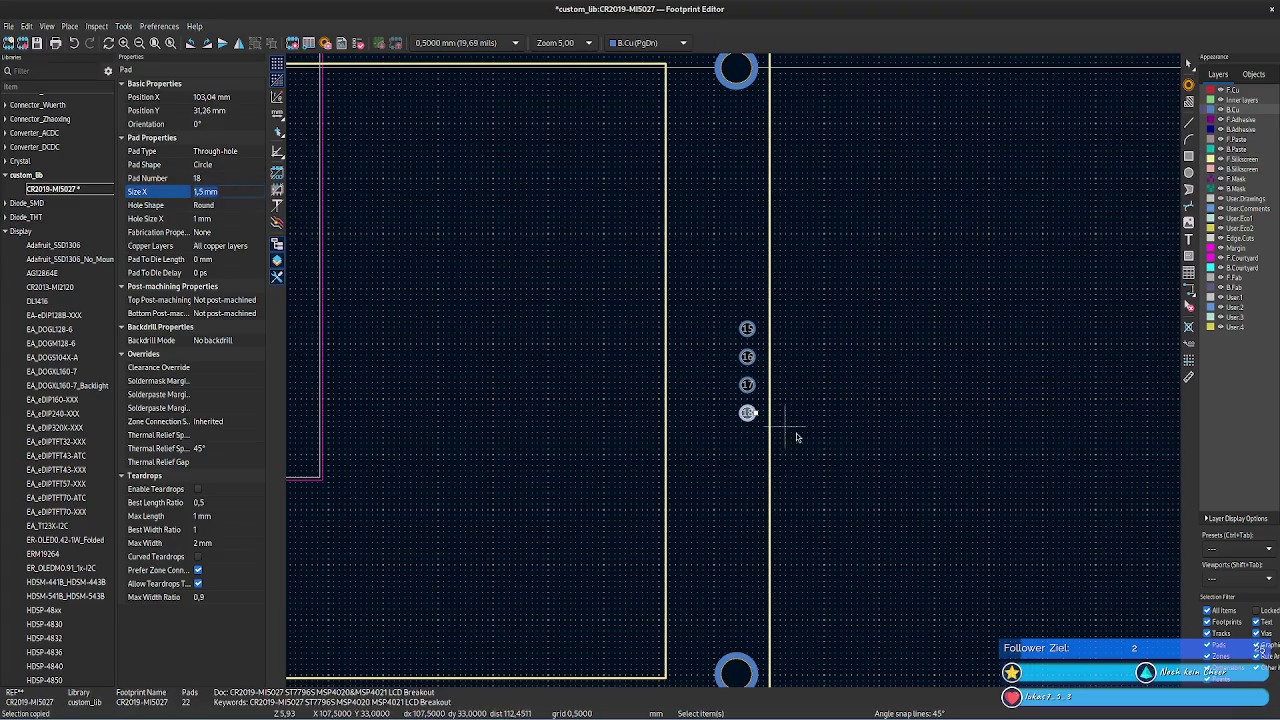
pyautogui.click(736, 457)
pyautogui.click(736, 456)
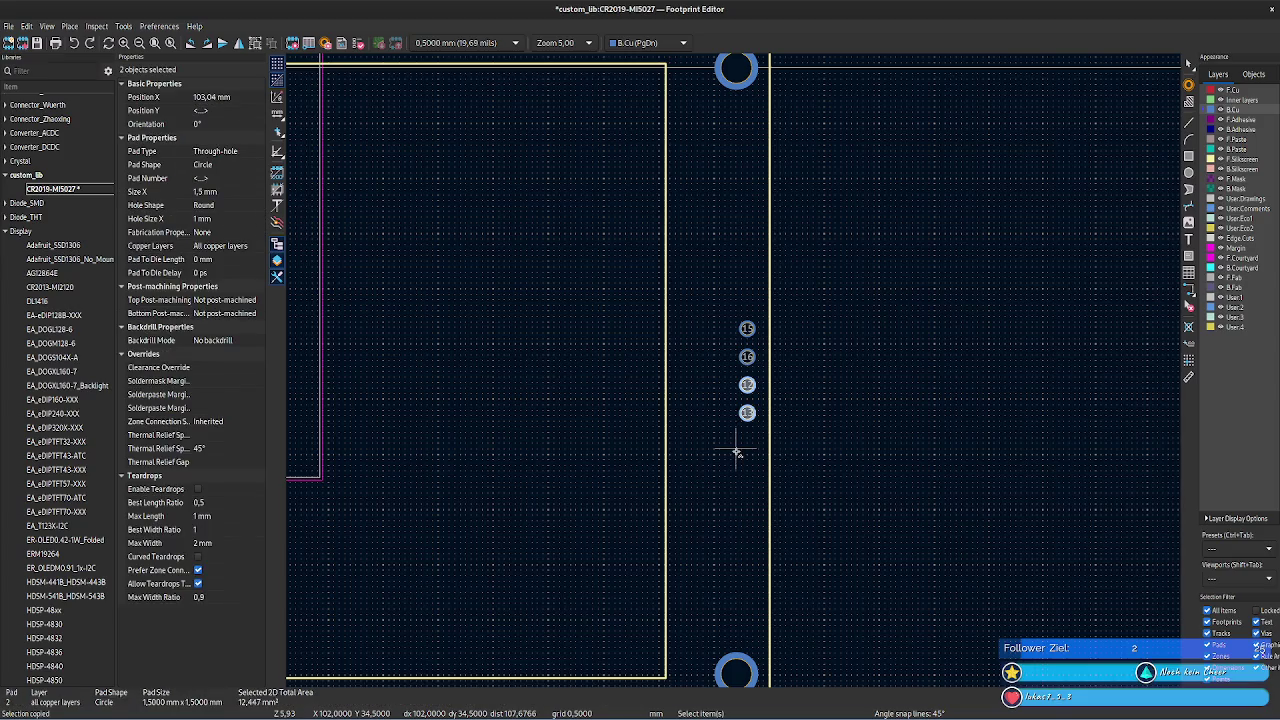
pyautogui.click(736, 453)
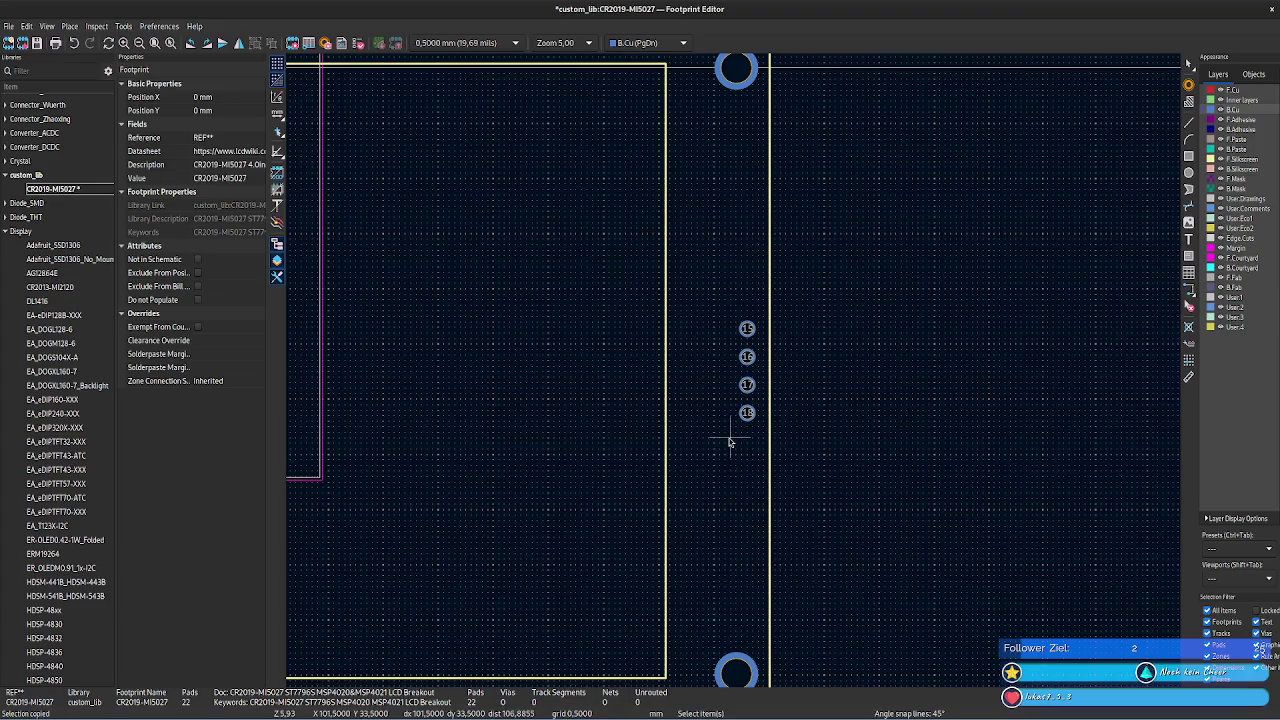
pyautogui.scroll(-3, 737, 440)
# - Review the whole footprint, return to the left pad column, then show the calculator's 31,26 result
pyautogui.moveTo(580, 517); pyautogui.dragTo(771, 547)
pyautogui.click(1240, 119)
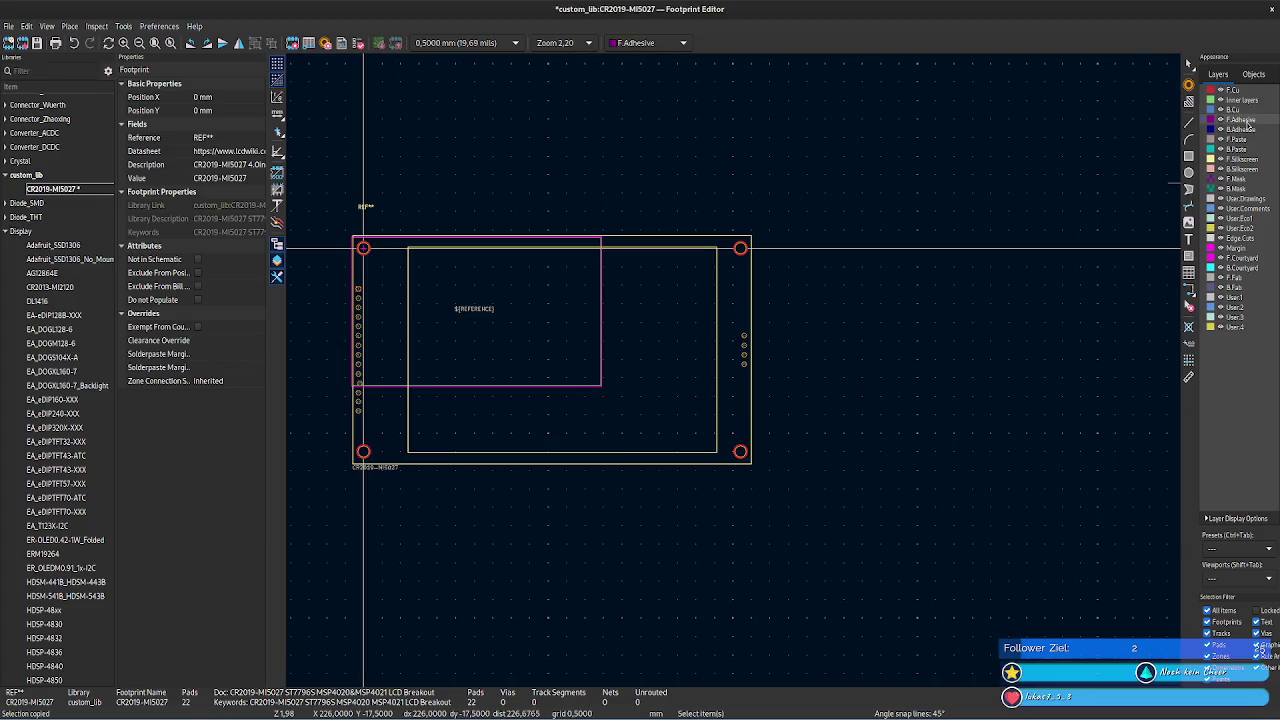
pyautogui.moveTo(814, 451); pyautogui.dragTo(955, 483, button='middle')
pyautogui.scroll(5, 737, 366)
pyautogui.scroll(-2, 651, 406)
pyautogui.scroll(-1, 651, 586)
pyautogui.hotkey('alt', 'Tab')
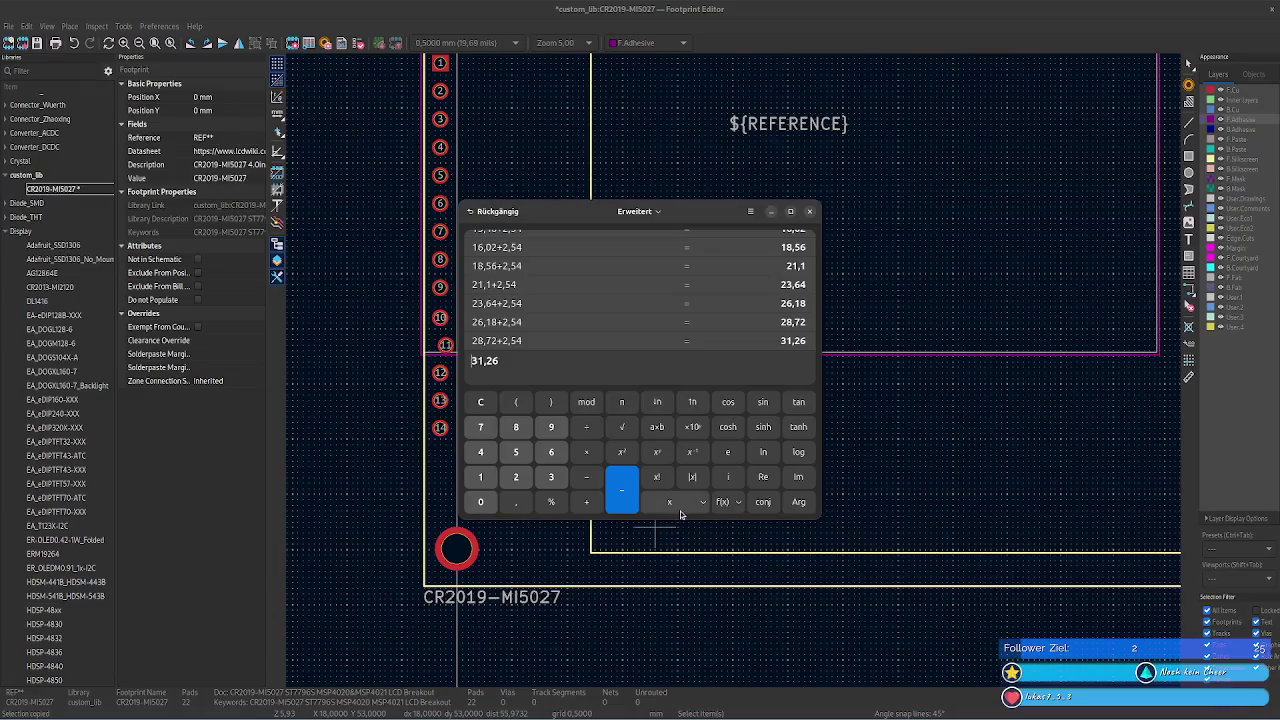
pyautogui.hotkey('alt', 'Tab')
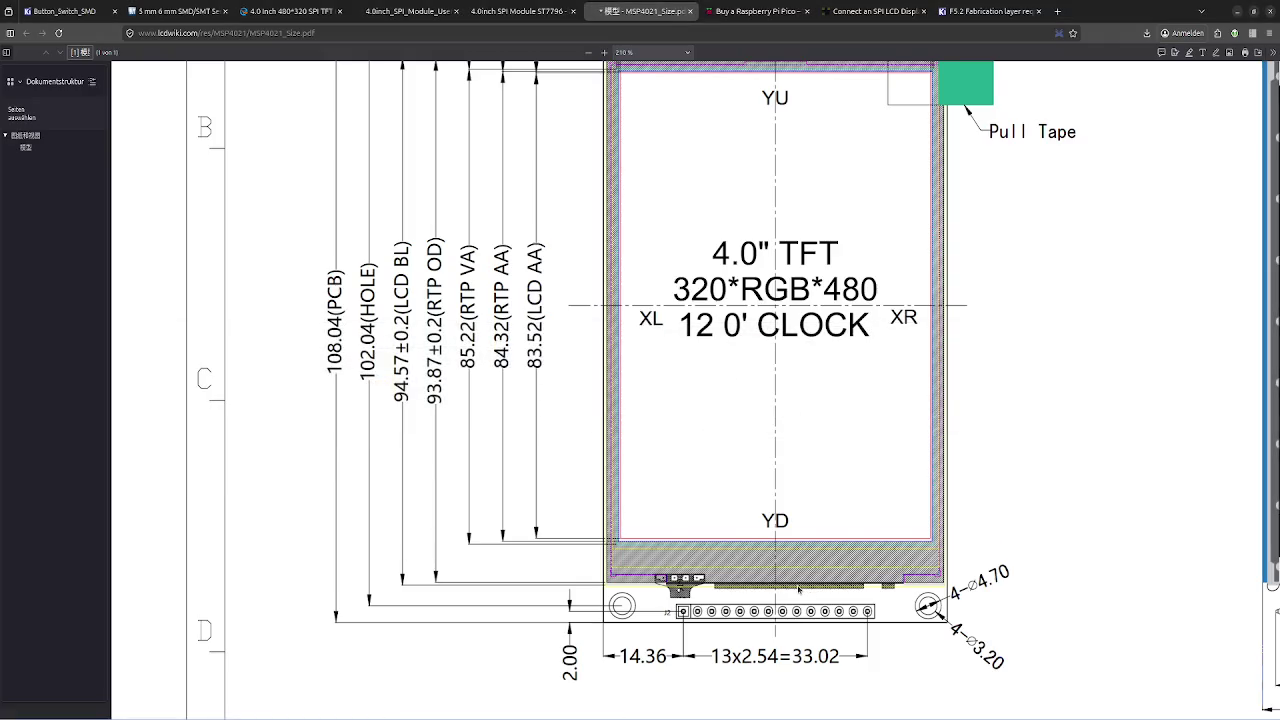
# - Zoom the datasheet PDF to 130% and bring the dimensioned drawing into view
pyautogui.scroll(4, 798, 590)
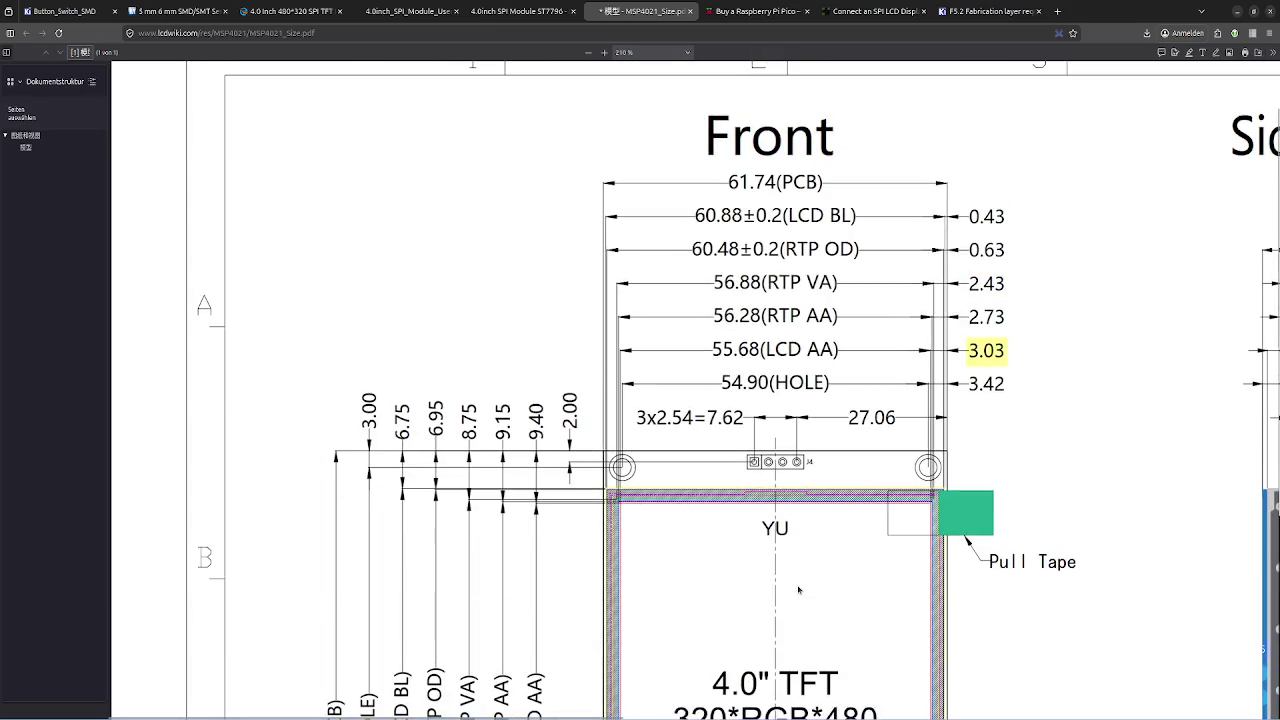
pyautogui.scroll(-1, 798, 590)
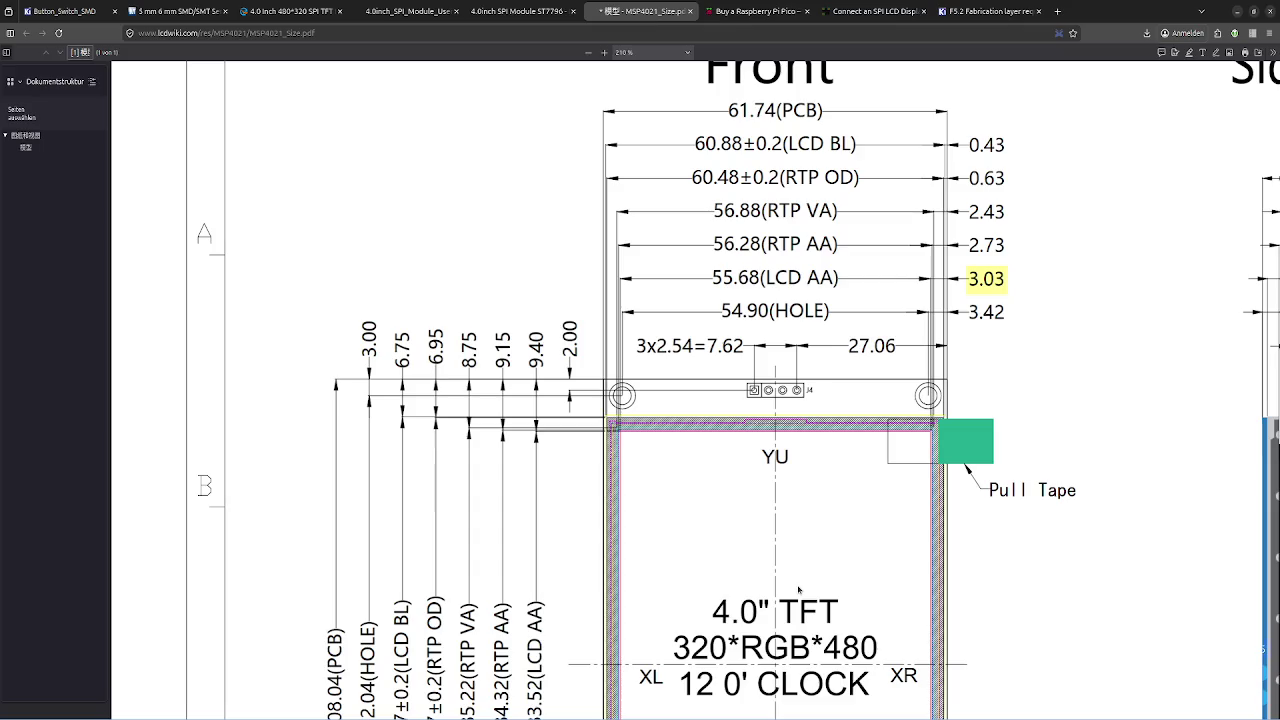
pyautogui.scroll(-5, 798, 590)
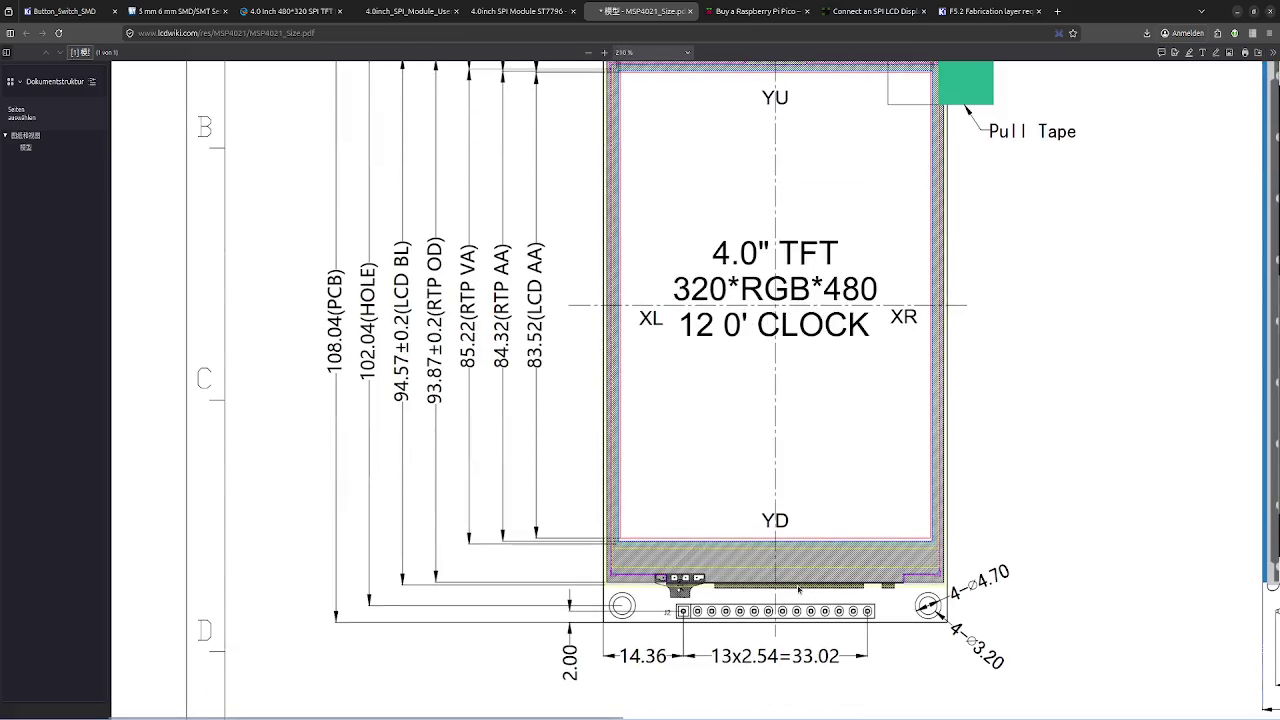
pyautogui.scroll(4, 798, 590)
pyautogui.scroll(1, 966, 400)
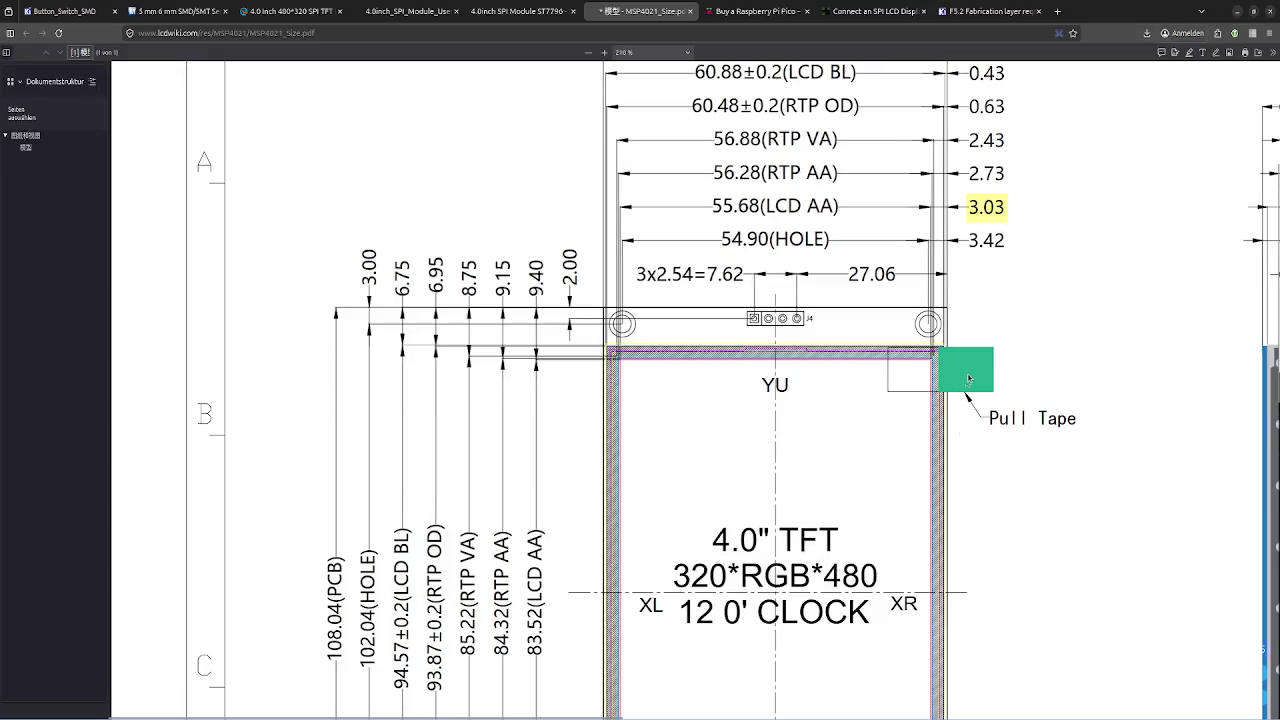
pyautogui.scroll(-5, 977, 369)
pyautogui.scroll(7, 980, 372)
pyautogui.scroll(-3, 1001, 385)
pyautogui.keyDown('ctrl'); pyautogui.scroll(-5, 1001, 385); pyautogui.keyUp('ctrl')
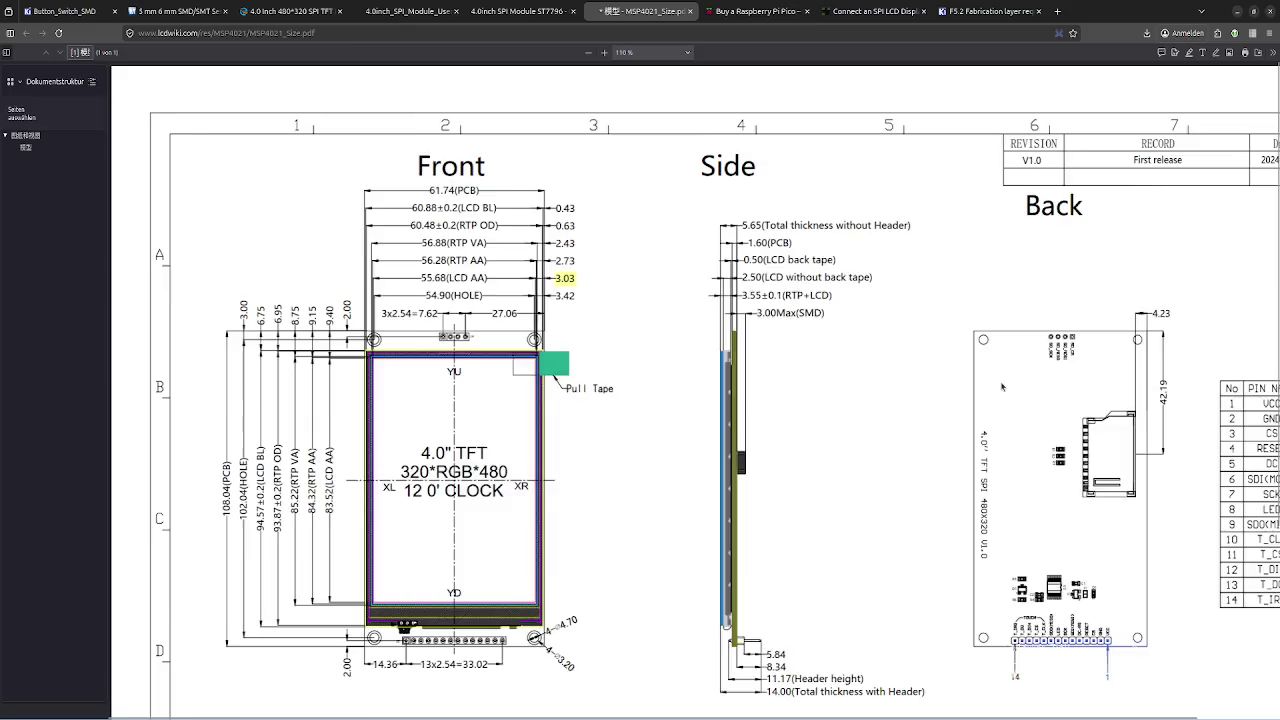
pyautogui.keyDown('ctrl'); pyautogui.scroll(-3, 1001, 385); pyautogui.keyUp('ctrl')
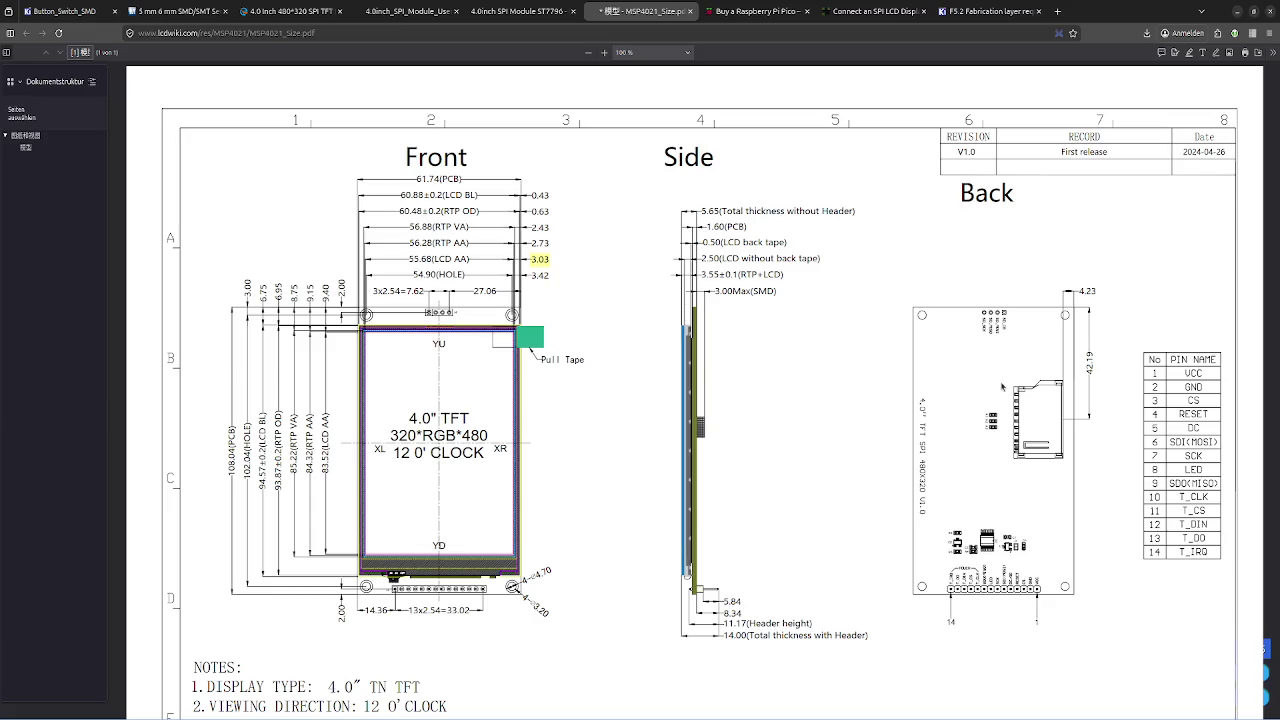
pyautogui.keyDown('ctrl'); pyautogui.scroll(3, 1001, 385); pyautogui.keyUp('ctrl')
pyautogui.keyDown('ctrl'); pyautogui.scroll(-3, 1001, 385); pyautogui.keyUp('ctrl')
pyautogui.keyDown('ctrl'); pyautogui.scroll(1, 1001, 385); pyautogui.keyUp('ctrl')
pyautogui.keyDown('ctrl'); pyautogui.scroll(2, 561, 410); pyautogui.keyUp('ctrl')
pyautogui.rightClick(563, 412)
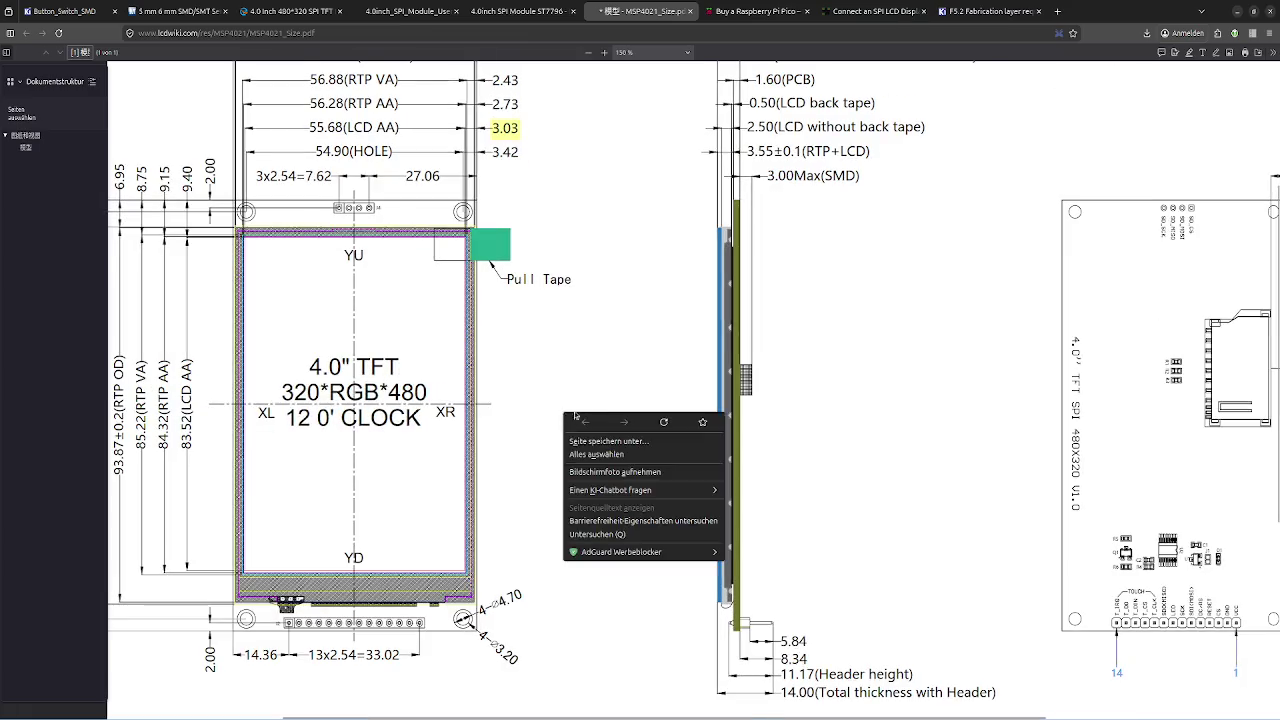
pyautogui.click(637, 351)
pyautogui.hscroll(-3, 634, 390)
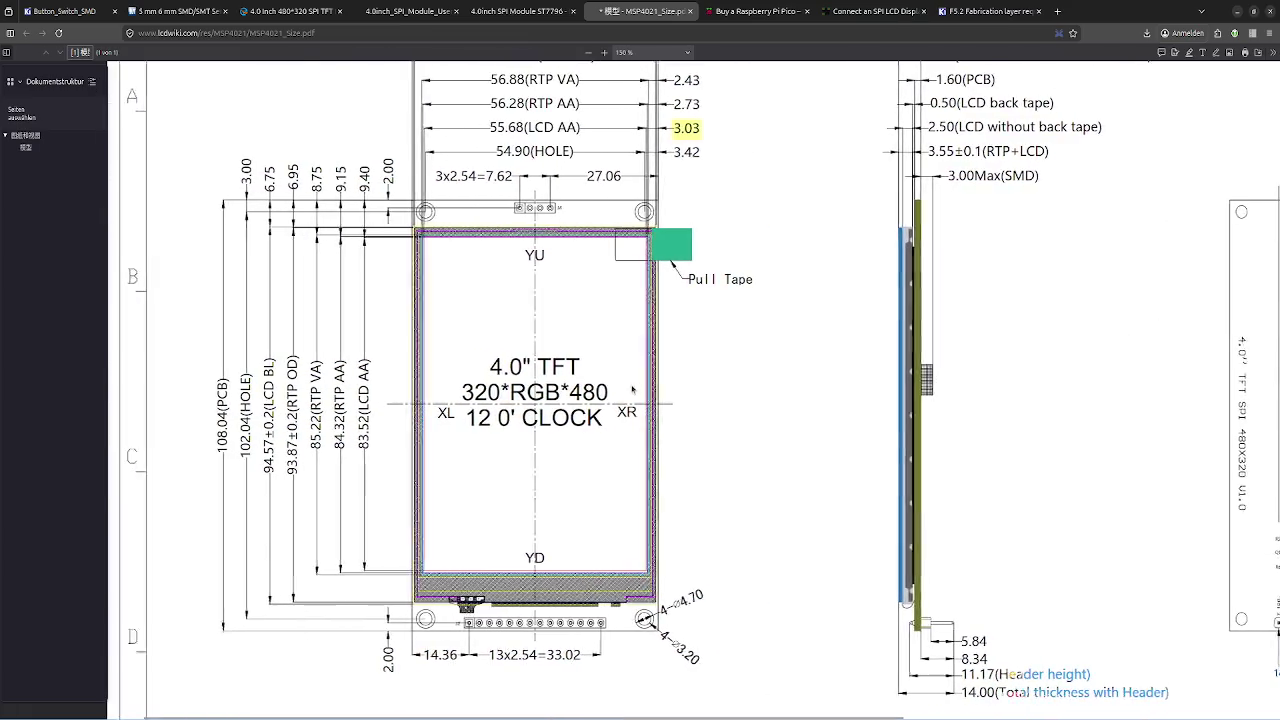
pyautogui.hscroll(-2, 634, 390)
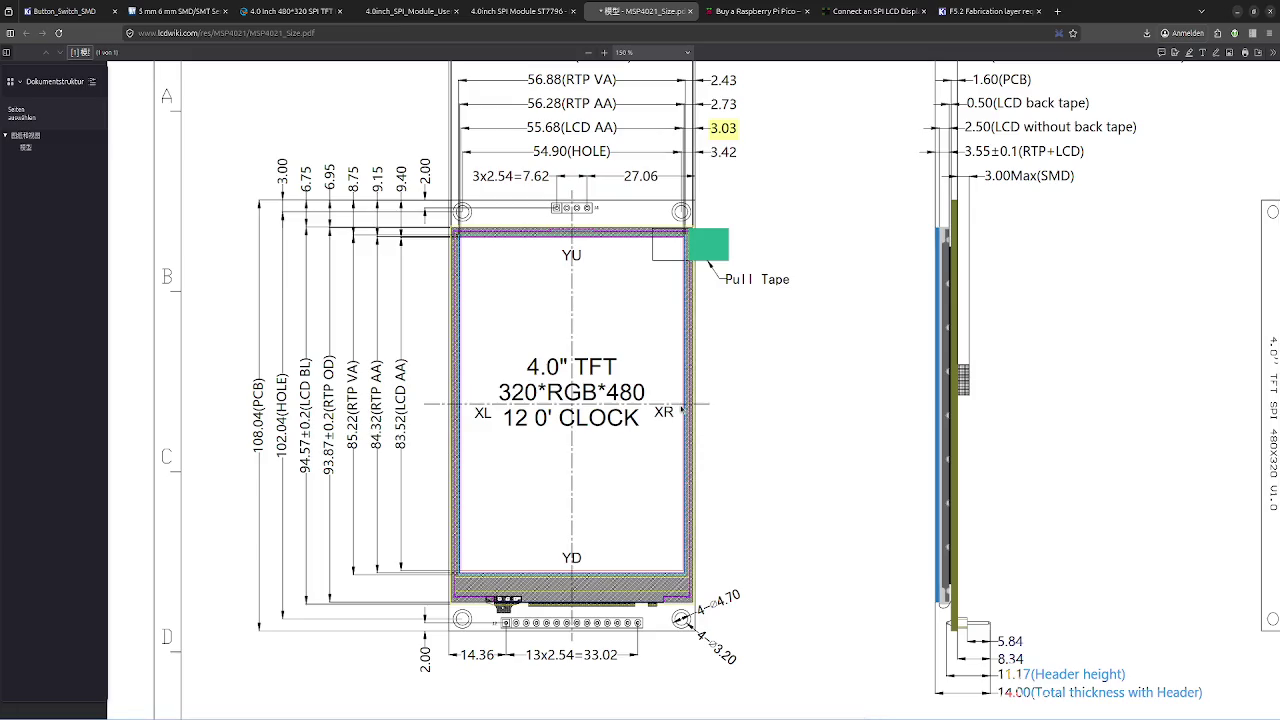
# - Select the 14.36 and 33.02 dimension values, highlighting 33.02
pyautogui.moveTo(461, 655); pyautogui.dragTo(495, 658)
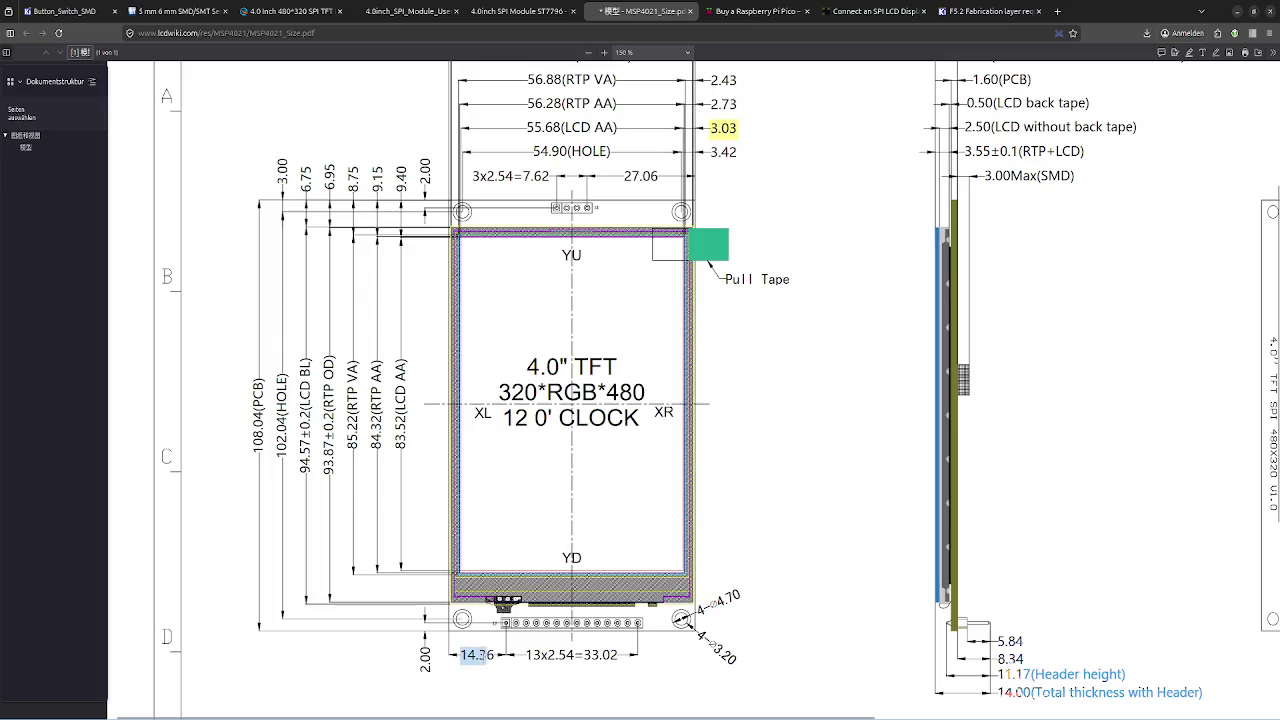
pyautogui.click(541, 657)
pyautogui.moveTo(577, 655); pyautogui.dragTo(618, 657)
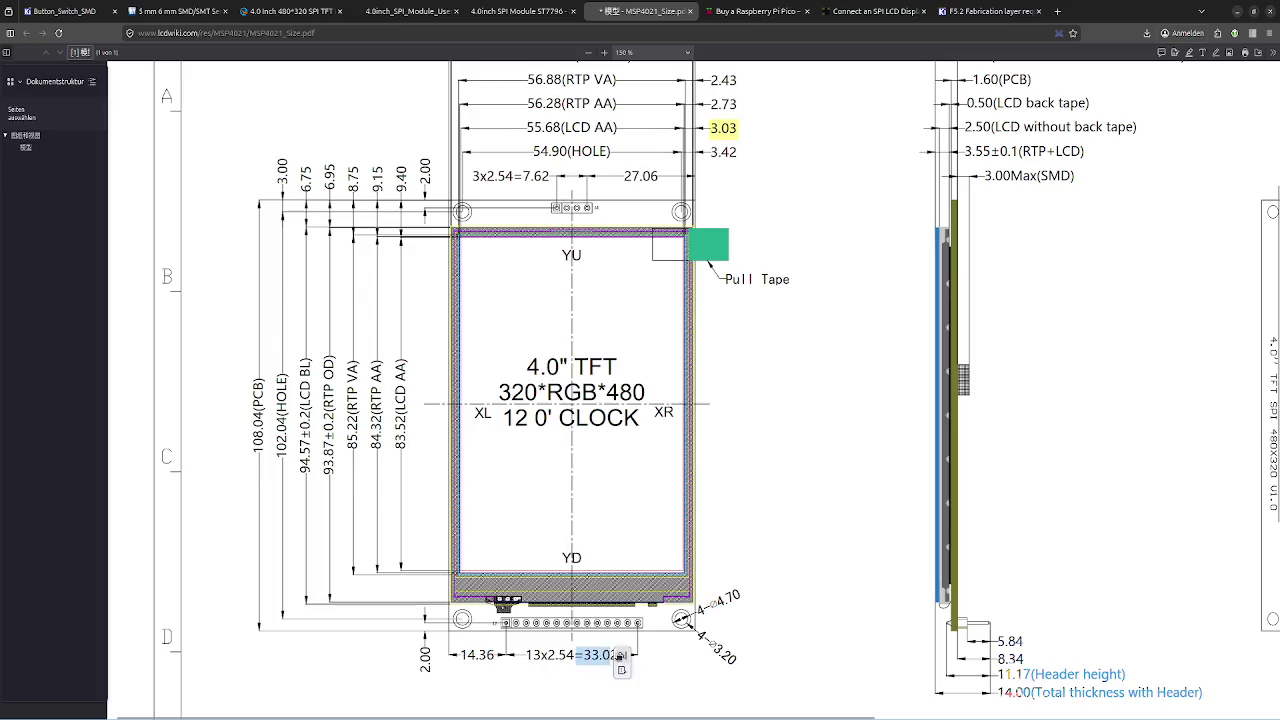
pyautogui.click(596, 674)
pyautogui.click(584, 660)
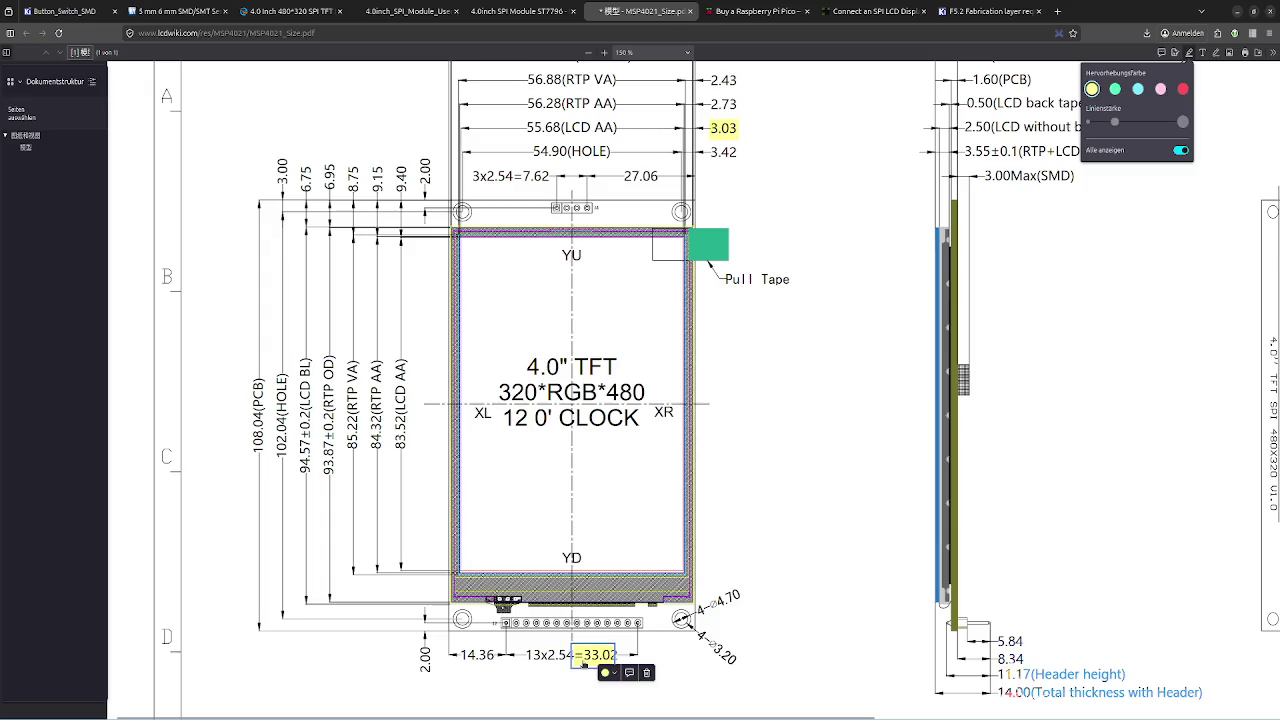
# - Delete the 3.03 highlight, turn off the highlight tool, and bring up the calculator
pyautogui.click(716, 132)
pyautogui.press('Delete')
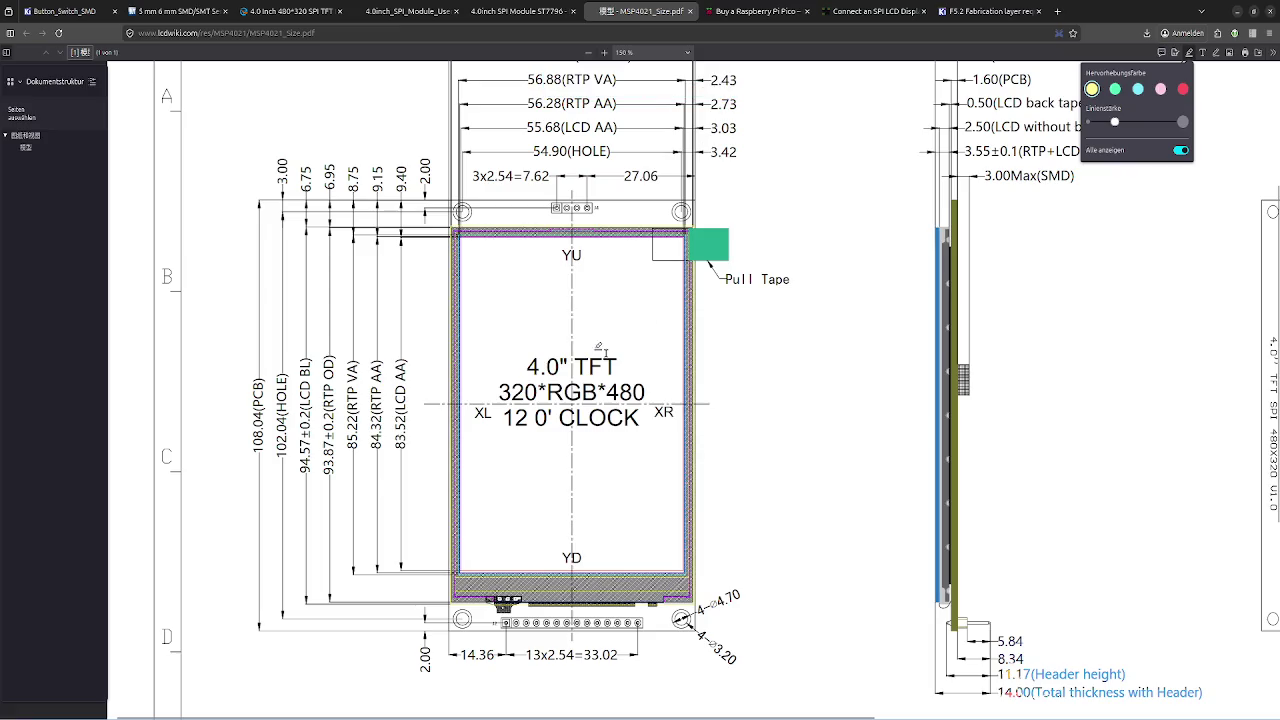
pyautogui.click(1189, 52)
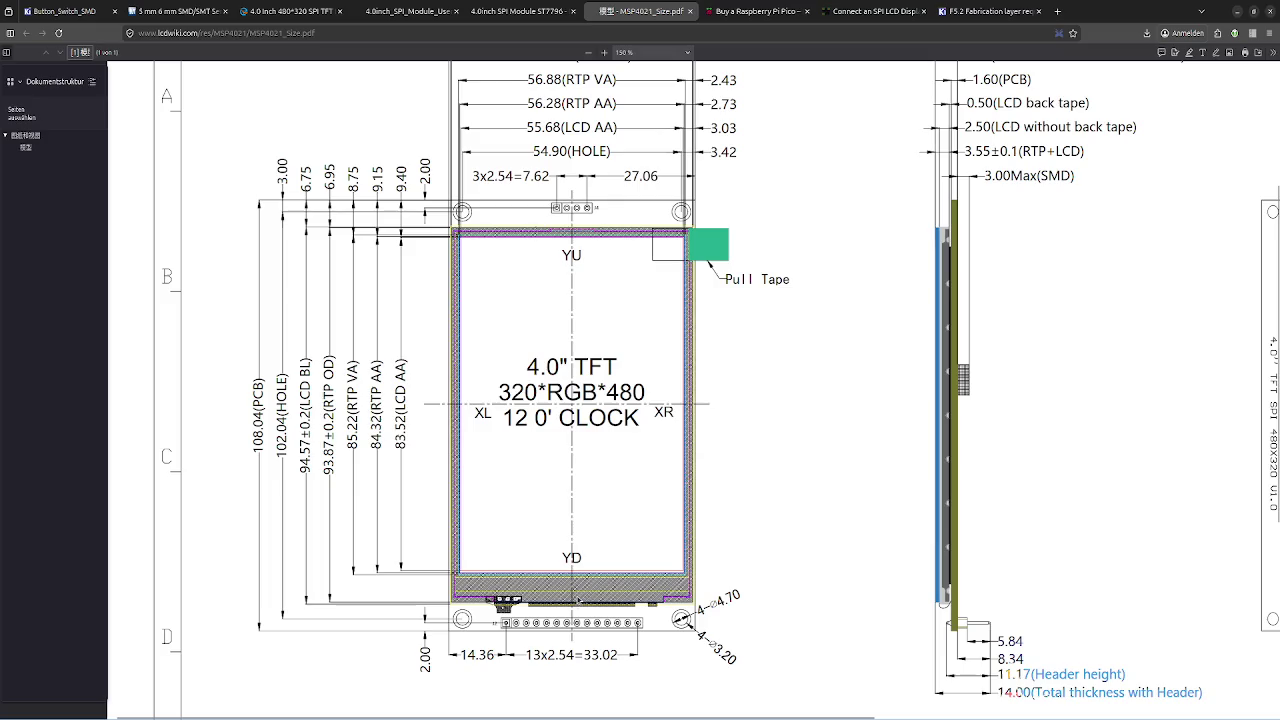
pyautogui.hotkey('alt', 'Tab')
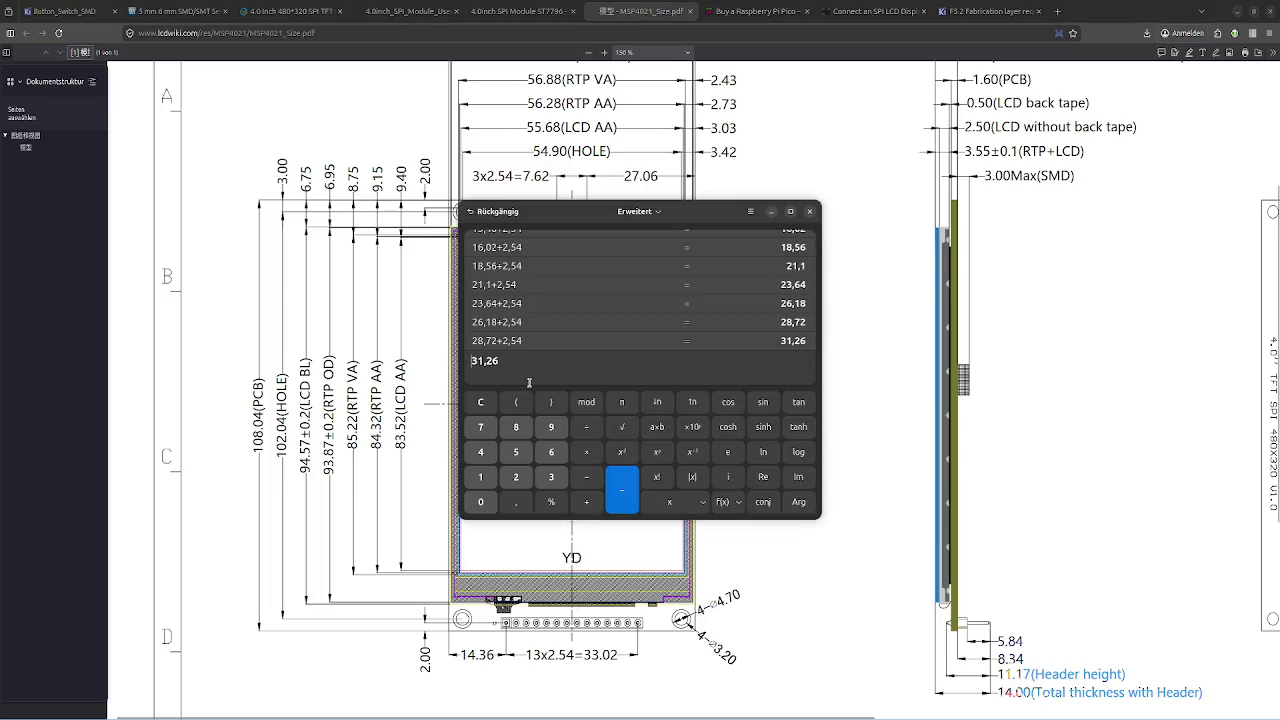
# - Copy the 14.36 dimension from the datasheet into the calculator entry
pyautogui.scroll(2, 545, 300)
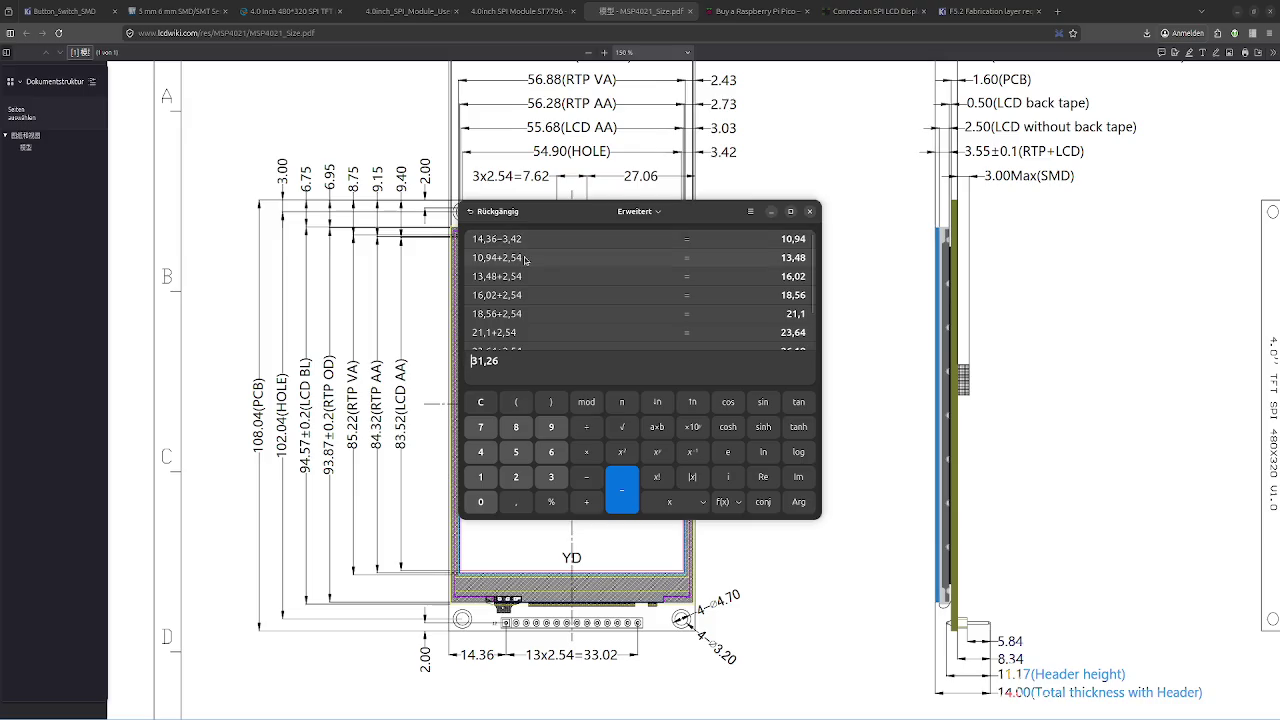
pyautogui.scroll(-2, 545, 300)
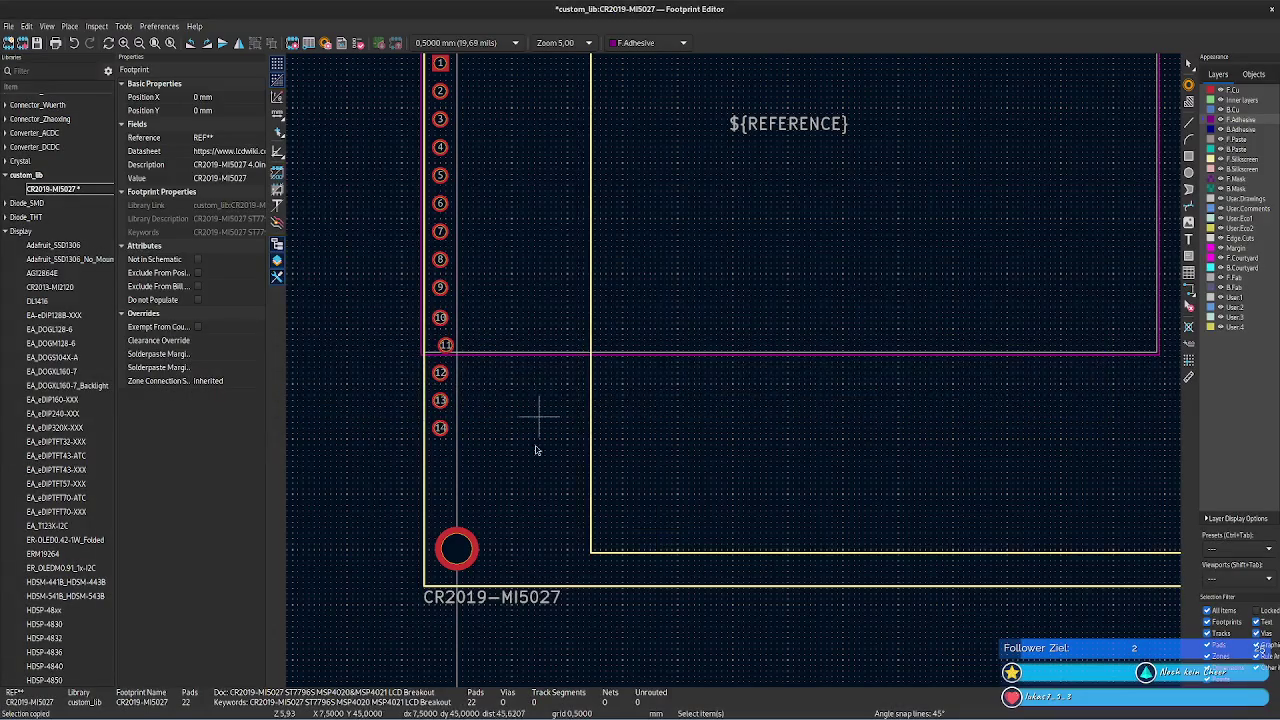
pyautogui.hotkey('alt', 'Tab')
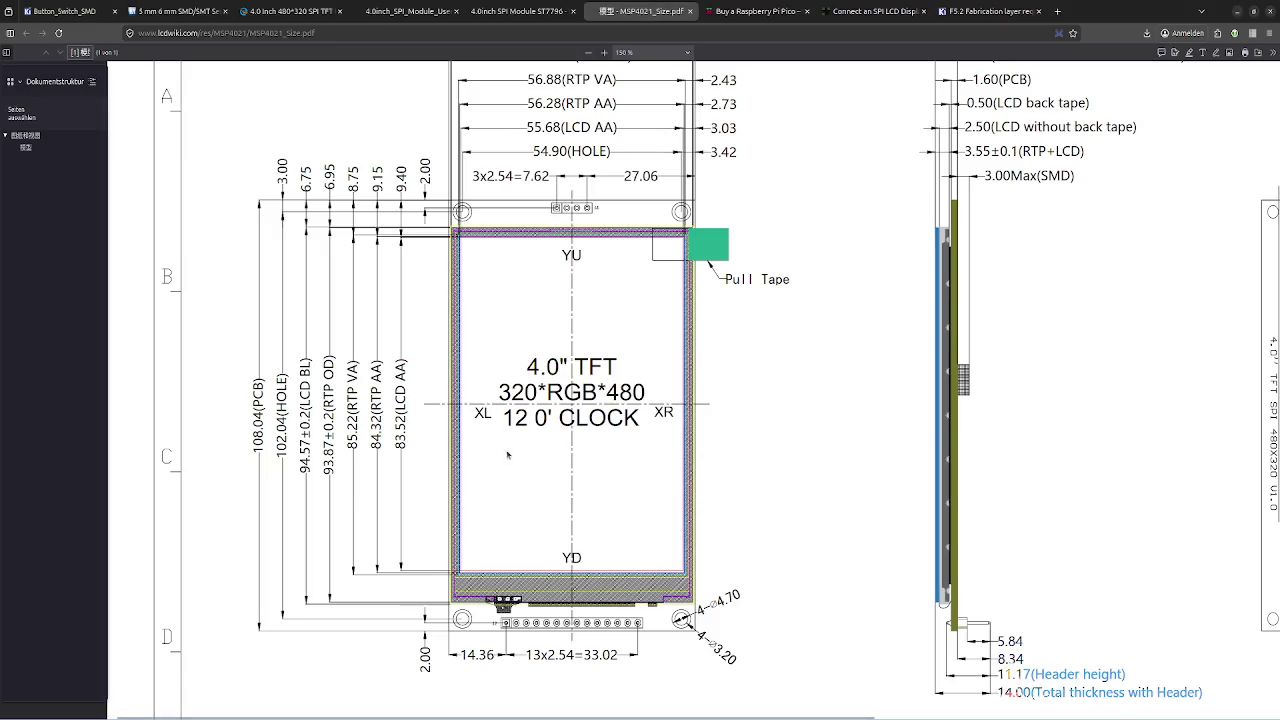
pyautogui.moveTo(459, 655); pyautogui.dragTo(495, 655)
pyautogui.hotkey('alt', 'Tab')
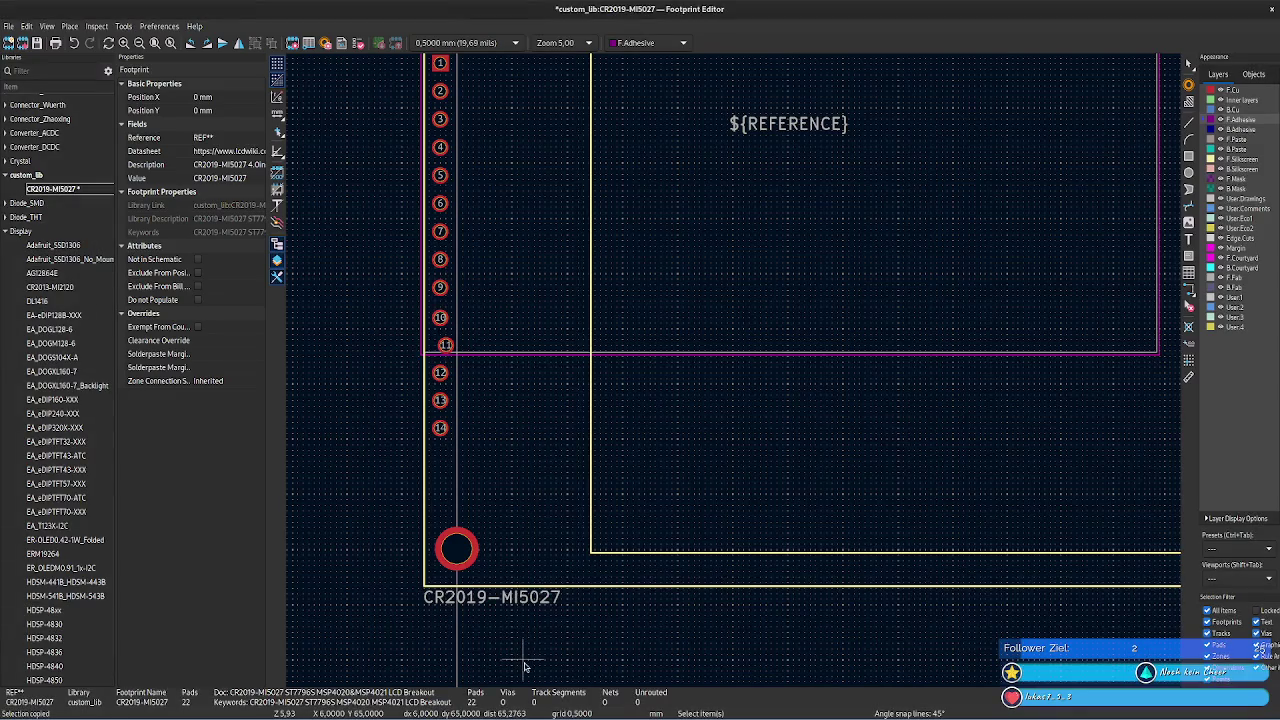
pyautogui.hotkey('alt', 'Tab')
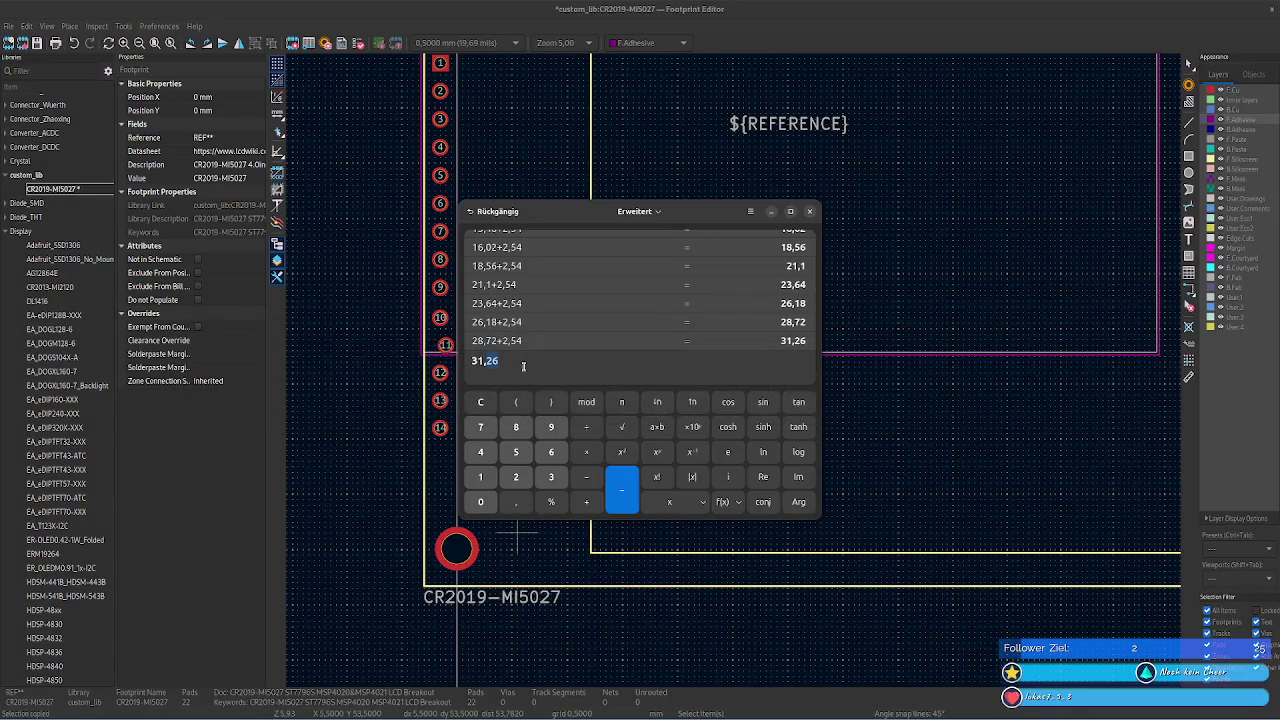
pyautogui.write('1436')
# - Add 33.02 and evaluate 1436×2+3302 in the calculator, giving 6174
pyautogui.hotkey('alt', 'Tab')
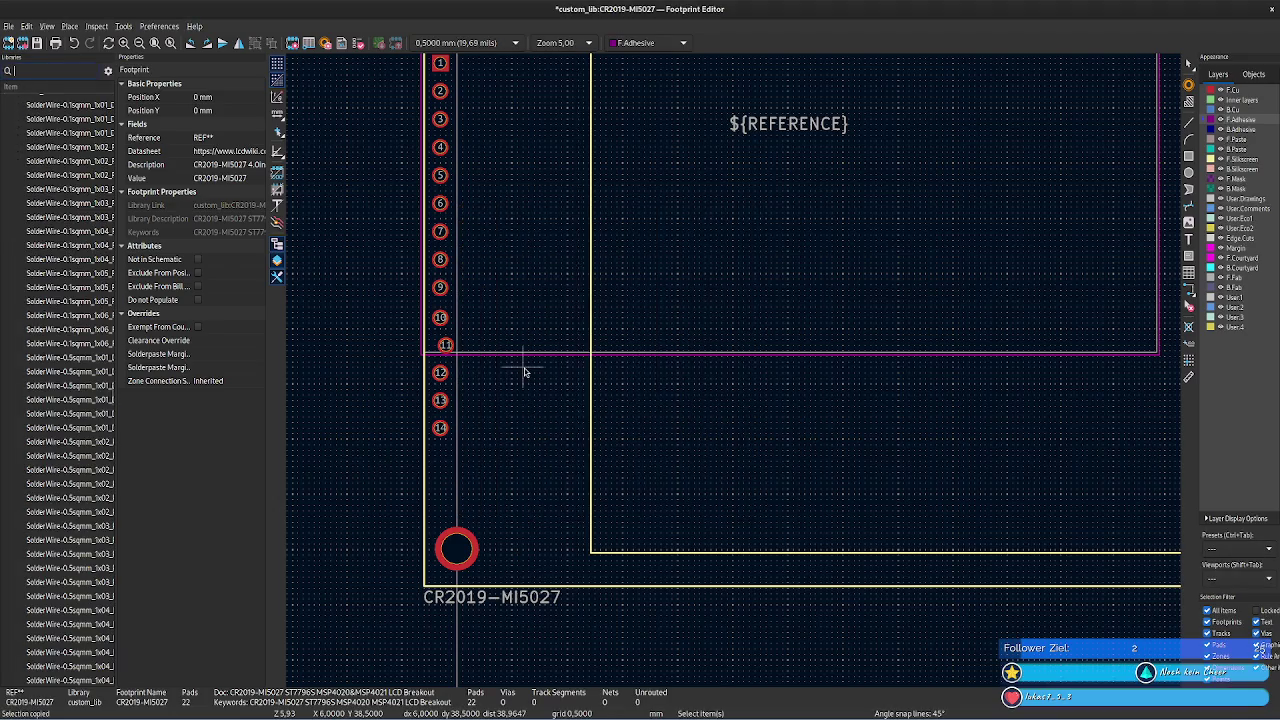
pyautogui.hotkey('alt', 'Tab')
pyautogui.moveTo(584, 655); pyautogui.dragTo(618, 655)
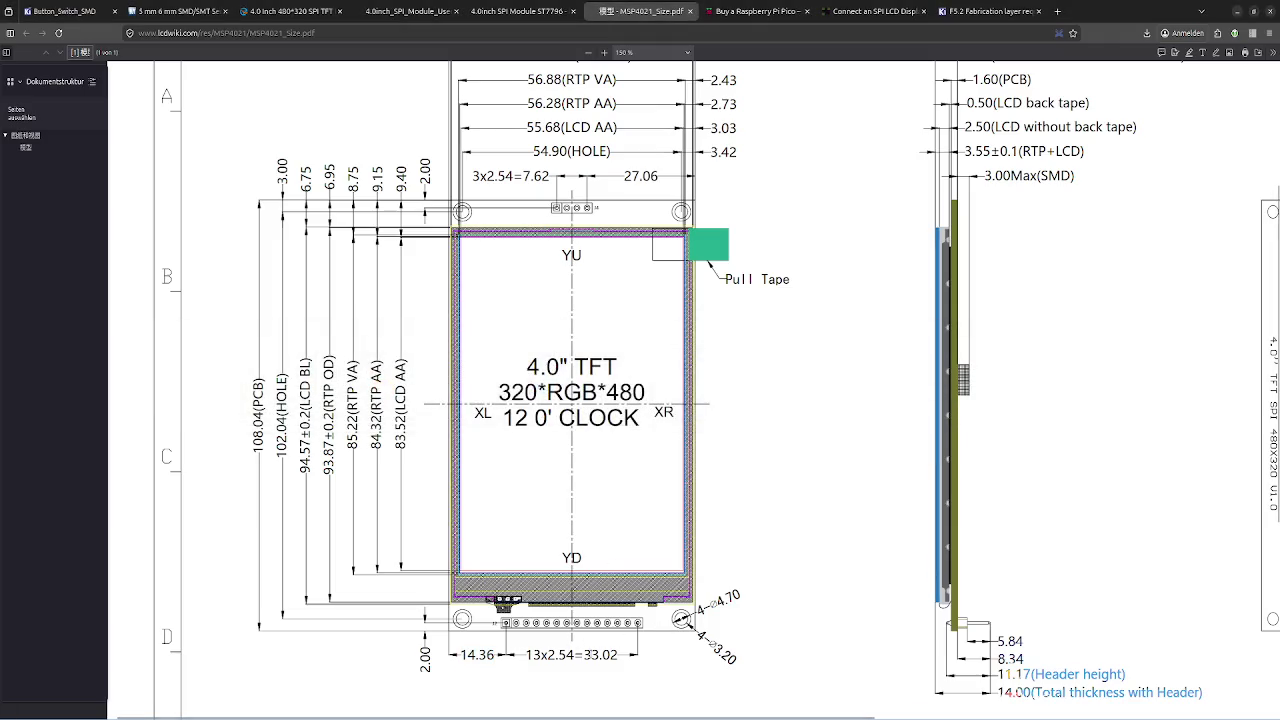
pyautogui.hotkey('alt', 'Tab')
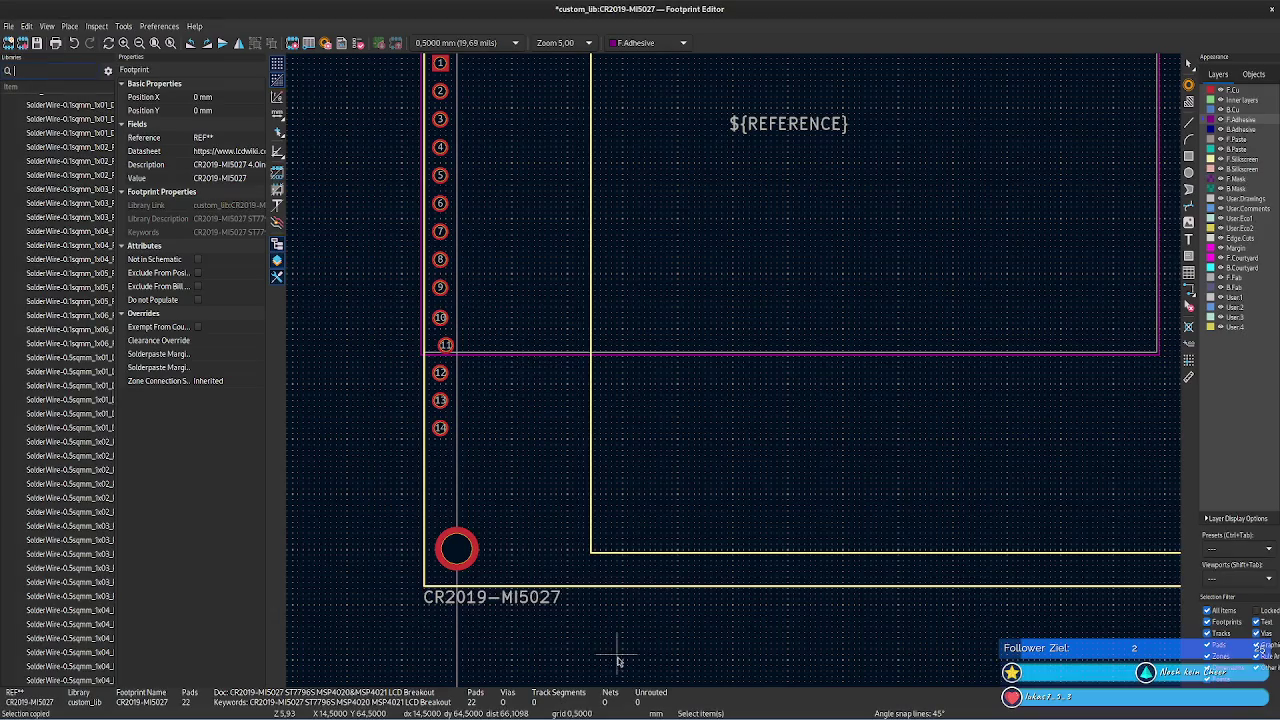
pyautogui.hotkey('alt', 'Tab')
pyautogui.press('Tab')
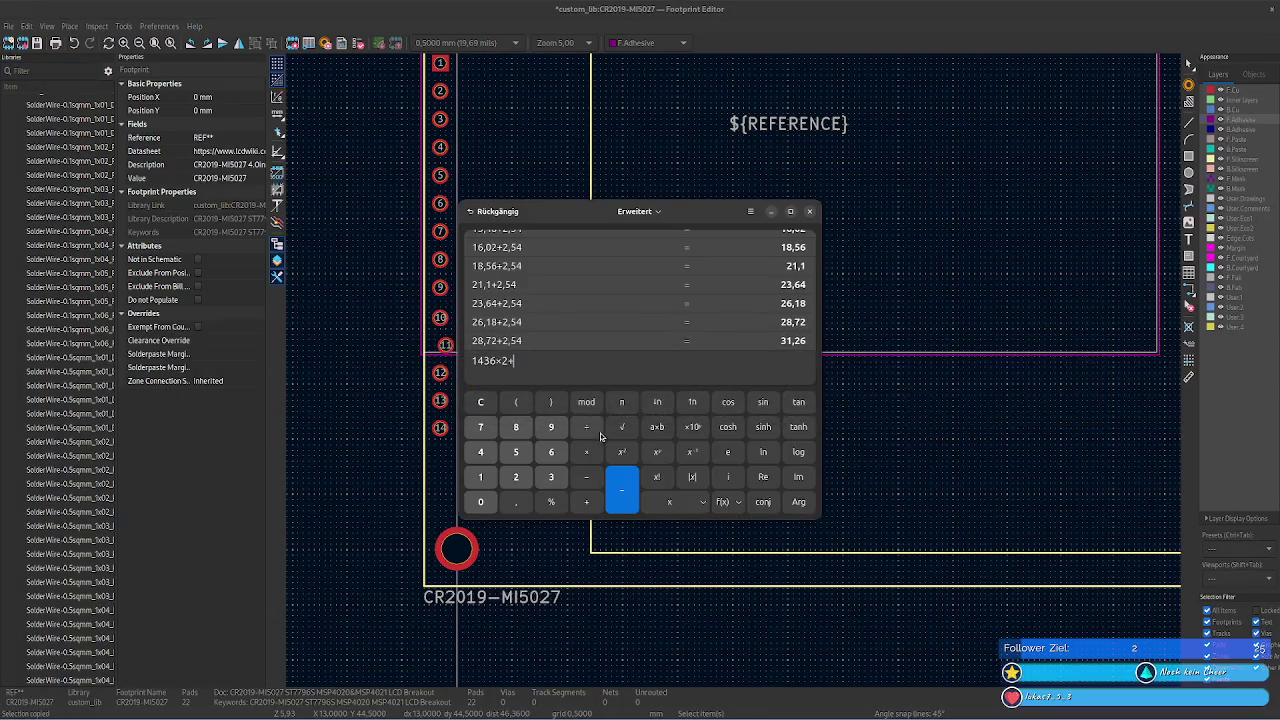
pyautogui.write('3302')
pyautogui.press('Return')
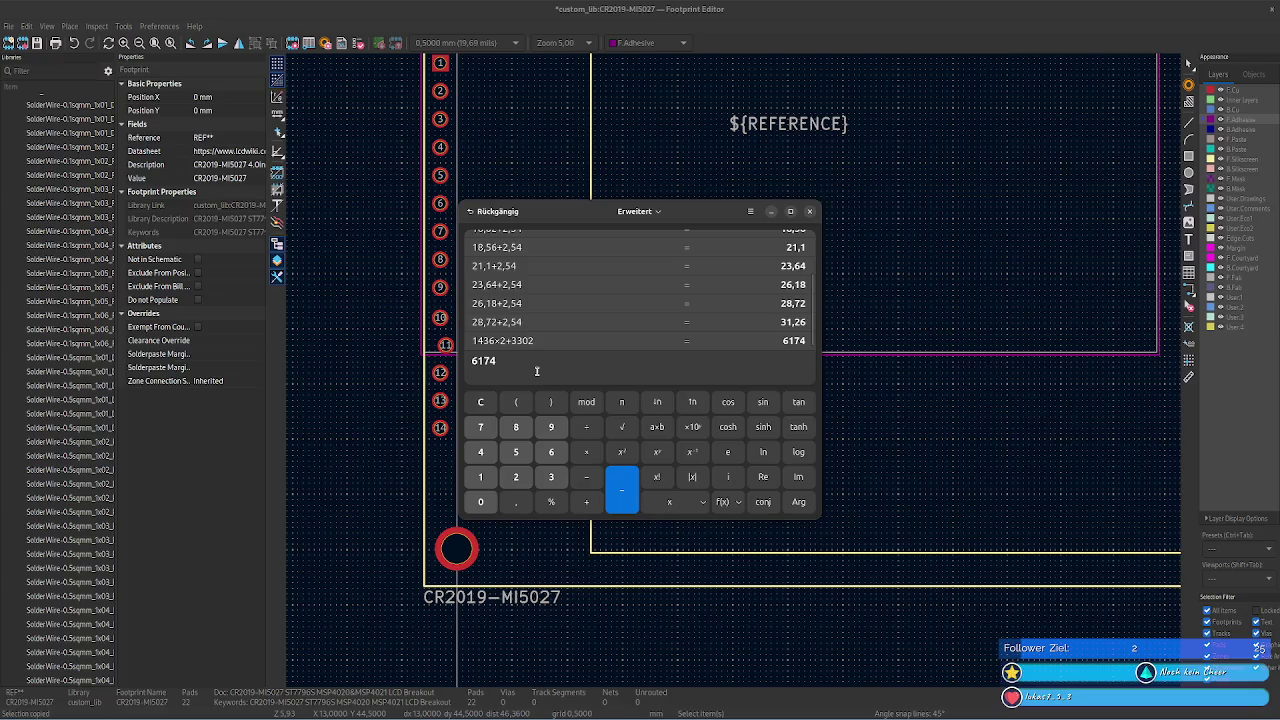
# - Return to the footprint editor and select the left vertical silkscreen outline line
pyautogui.hotkey('alt', 'Tab')
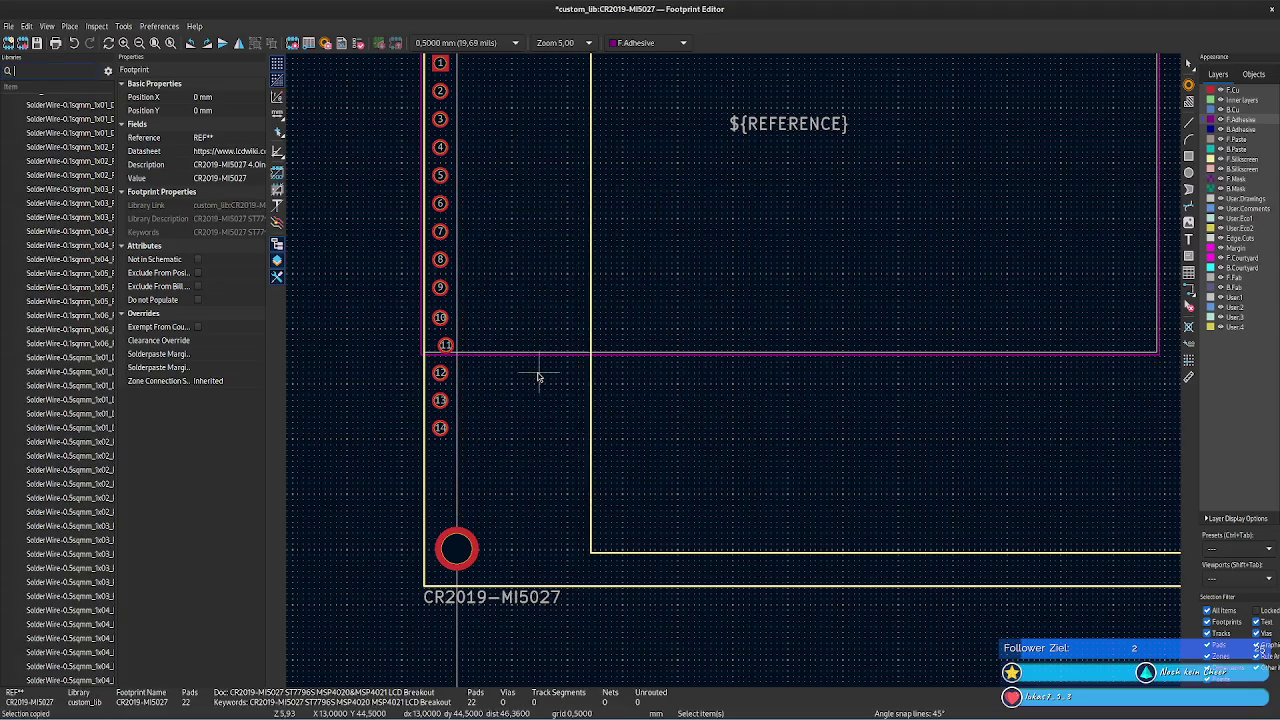
pyautogui.hotkey('alt', 'Tab')
pyautogui.press('Tab')
pyautogui.scroll(3, 687, 440)
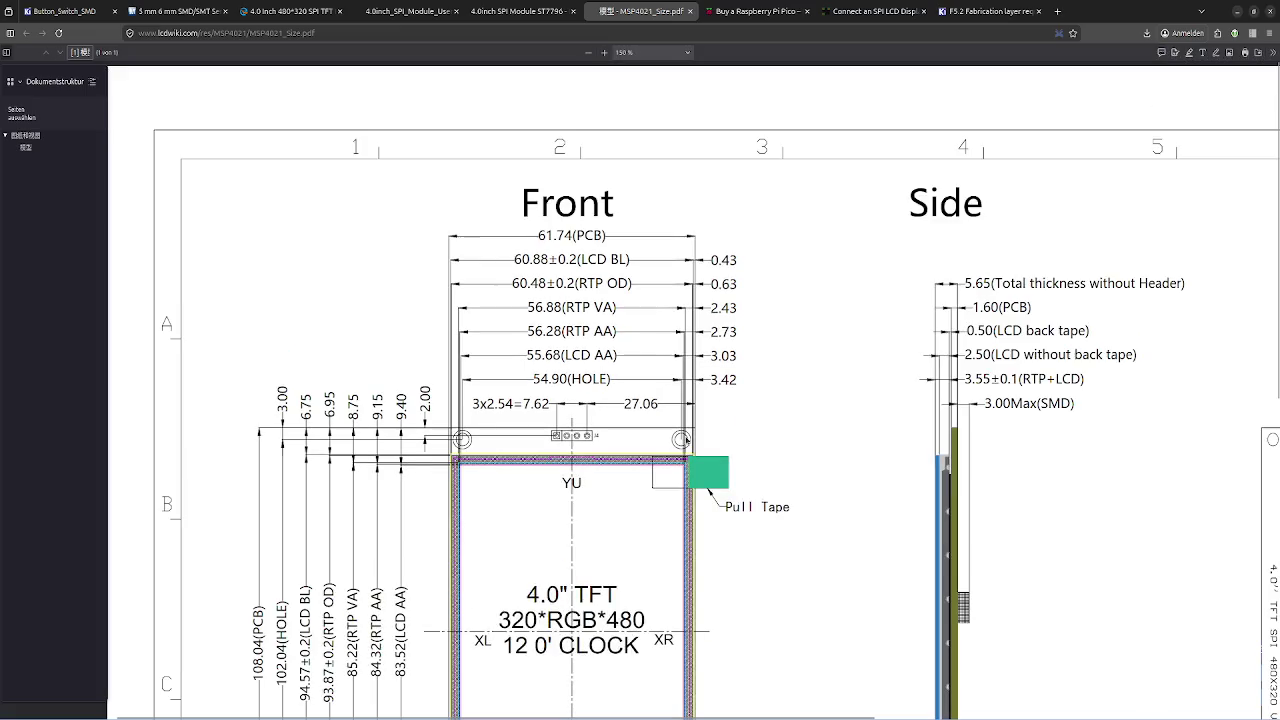
pyautogui.scroll(-8, 687, 440)
pyautogui.hotkey('alt', 'Tab')
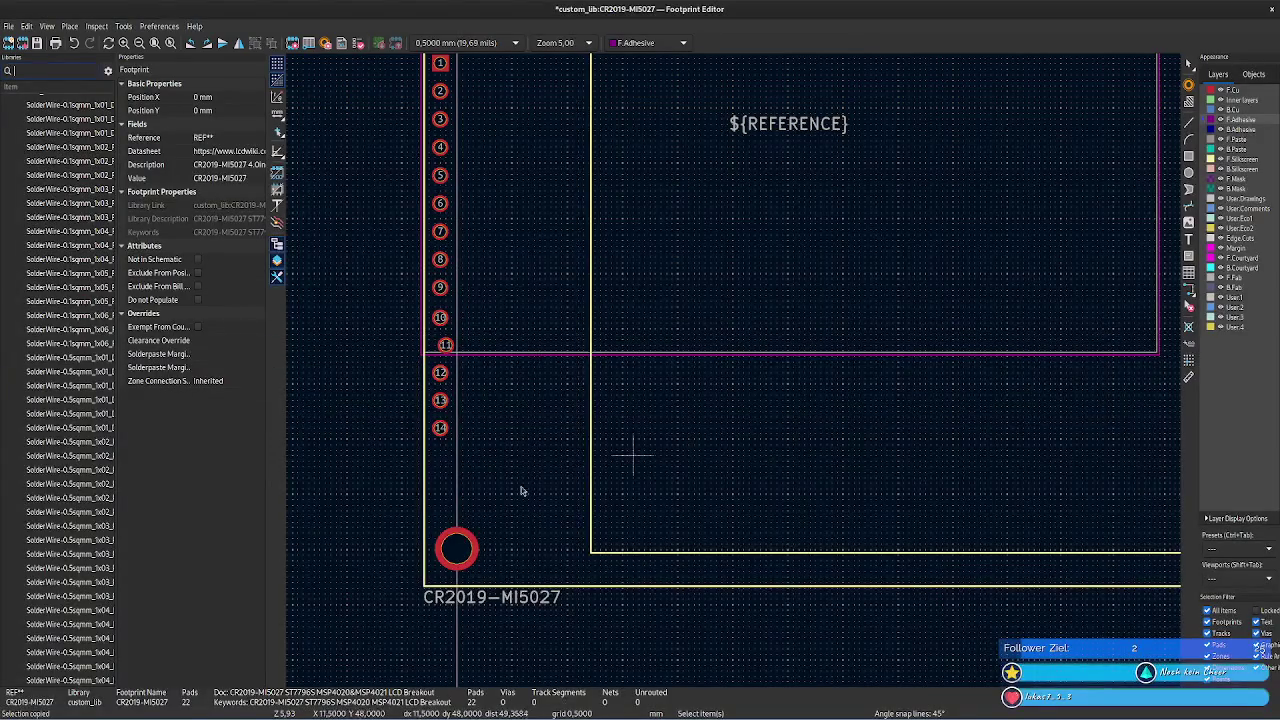
pyautogui.click(425, 512)
# - Check the silkscreen line's properties without changes, then zoom in on pads 6 to 12
pyautogui.doubleClick(427, 511)
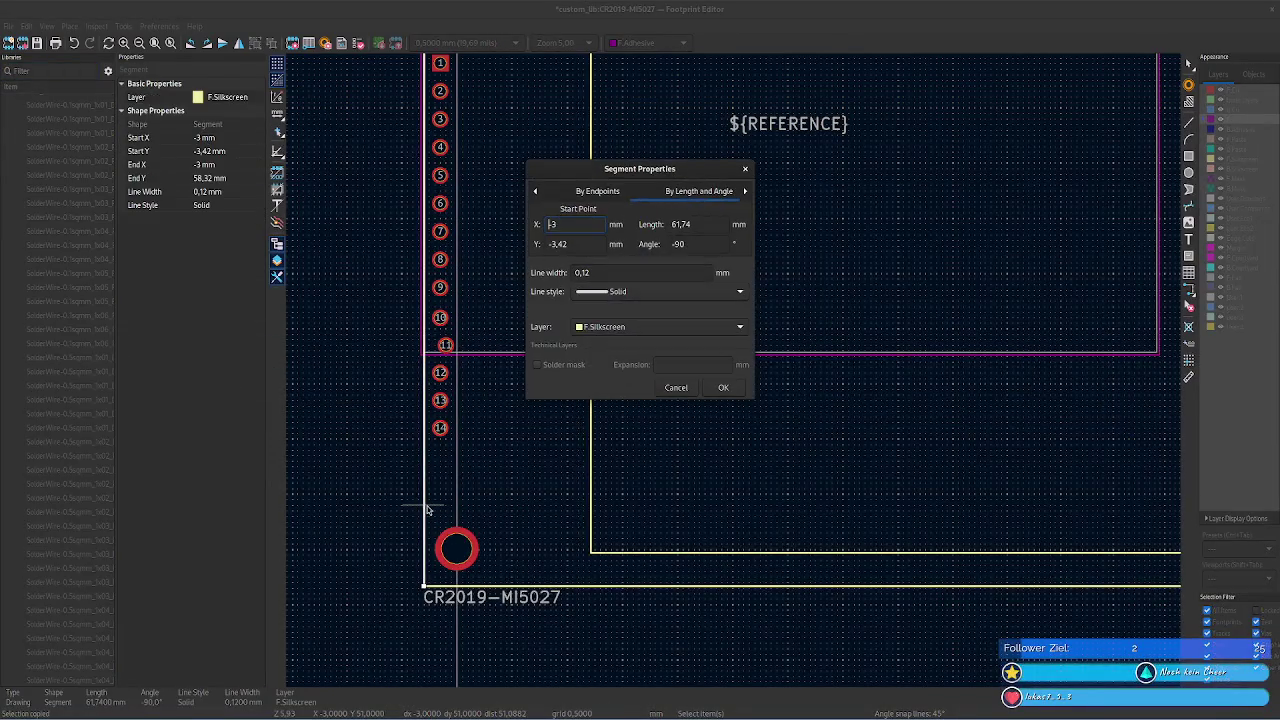
pyautogui.press('Escape')
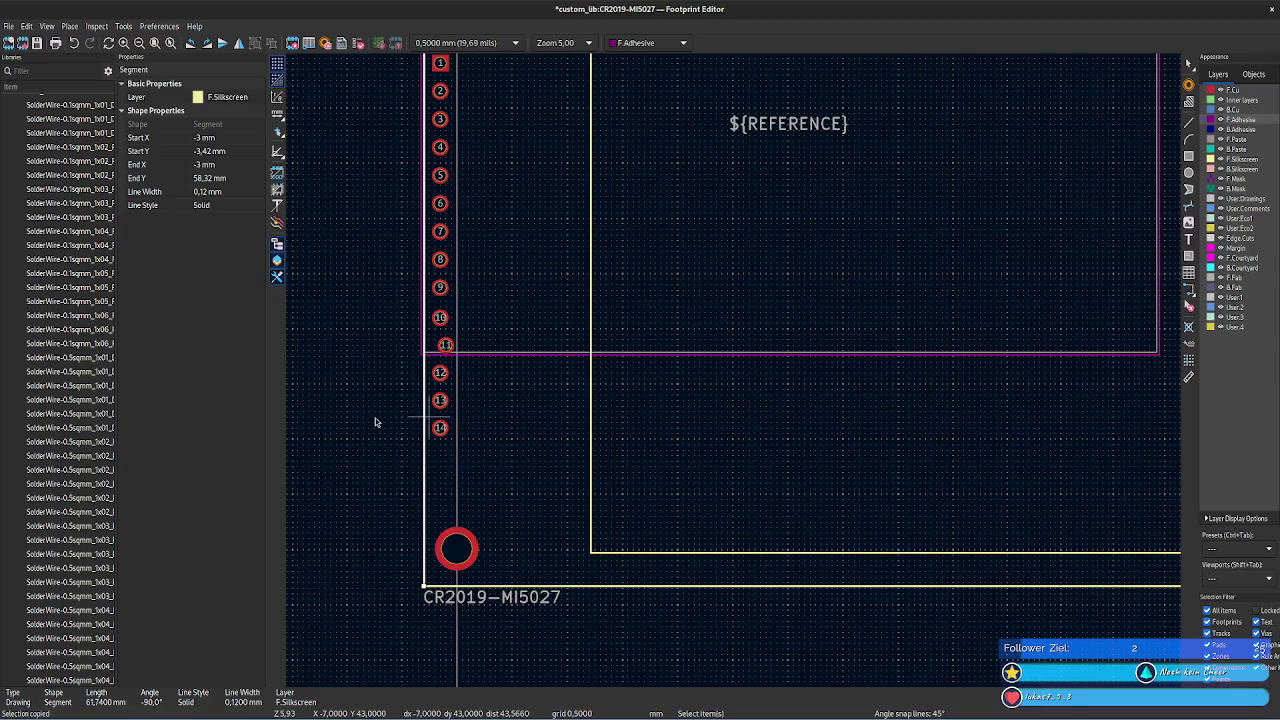
pyautogui.click(367, 372)
pyautogui.moveTo(367, 372); pyautogui.dragTo(520, 399, button='middle')
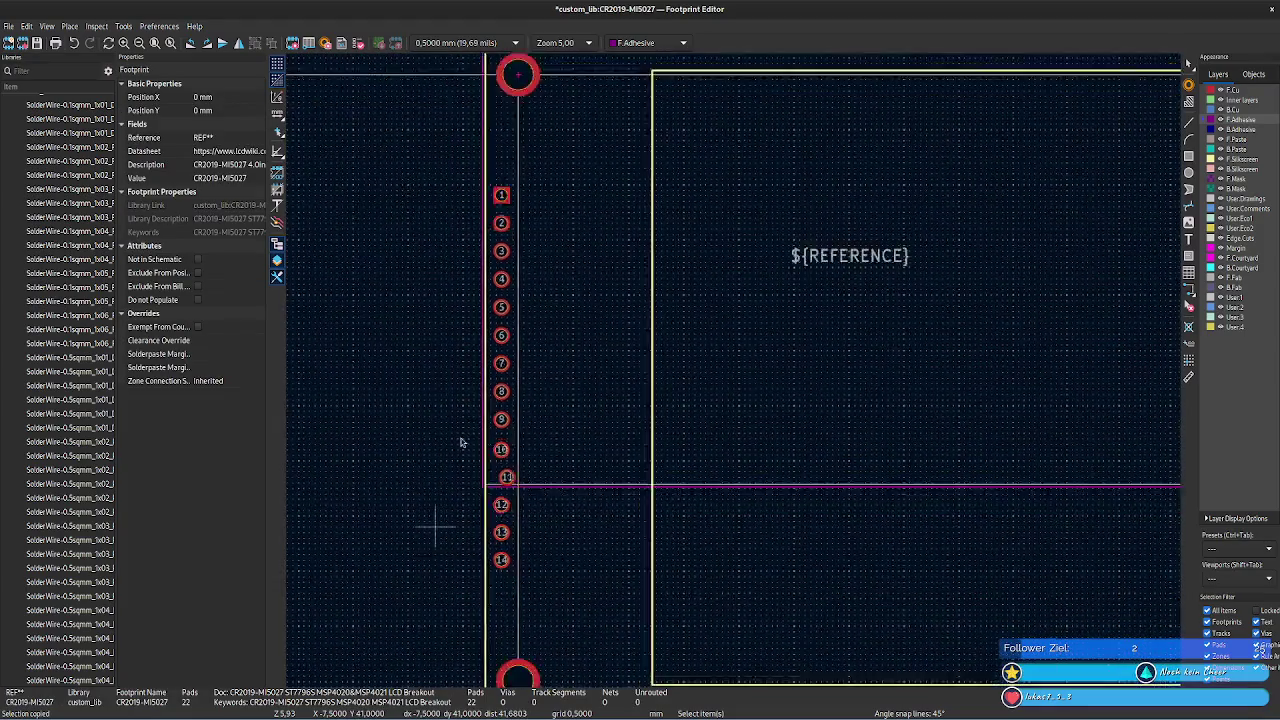
pyautogui.scroll(3, 470, 380)
pyautogui.scroll(2, 441, 454)
pyautogui.scroll(4, 441, 454)
pyautogui.moveTo(737, 366); pyautogui.dragTo(530, 370, button='middle')
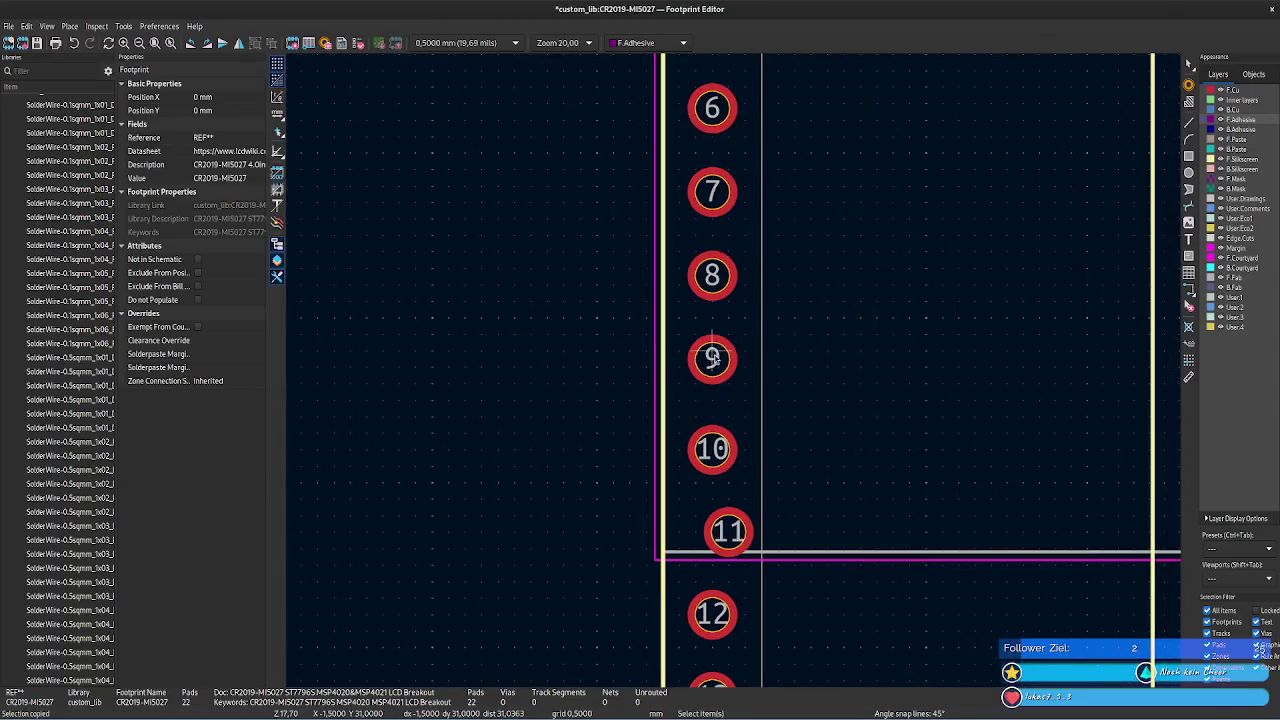
# - Compute 31,26 + 2,54 from pad 9 and set pad 10's Y position to 33,8 mm
pyautogui.click(728, 358)
pyautogui.click(230, 110)
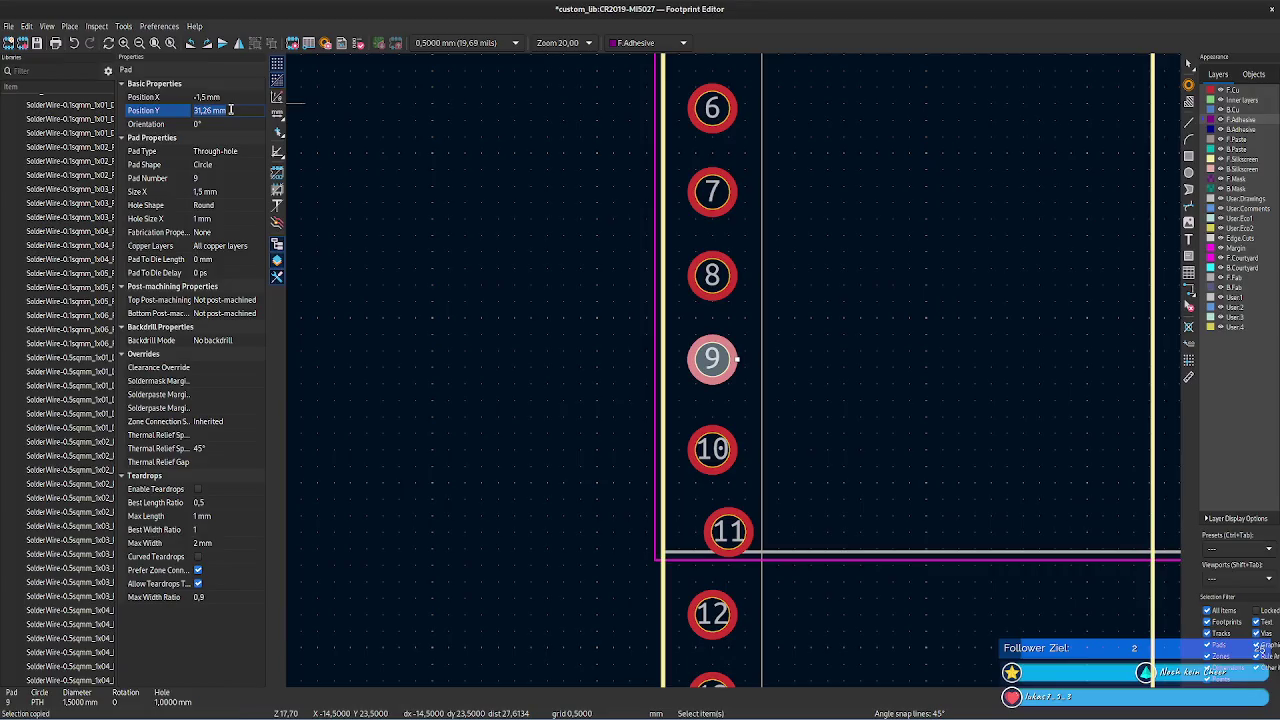
pyautogui.hotkey('alt', 'Tab')
pyautogui.hotkey('alt', 'Tab')
pyautogui.write('31,26 mm')
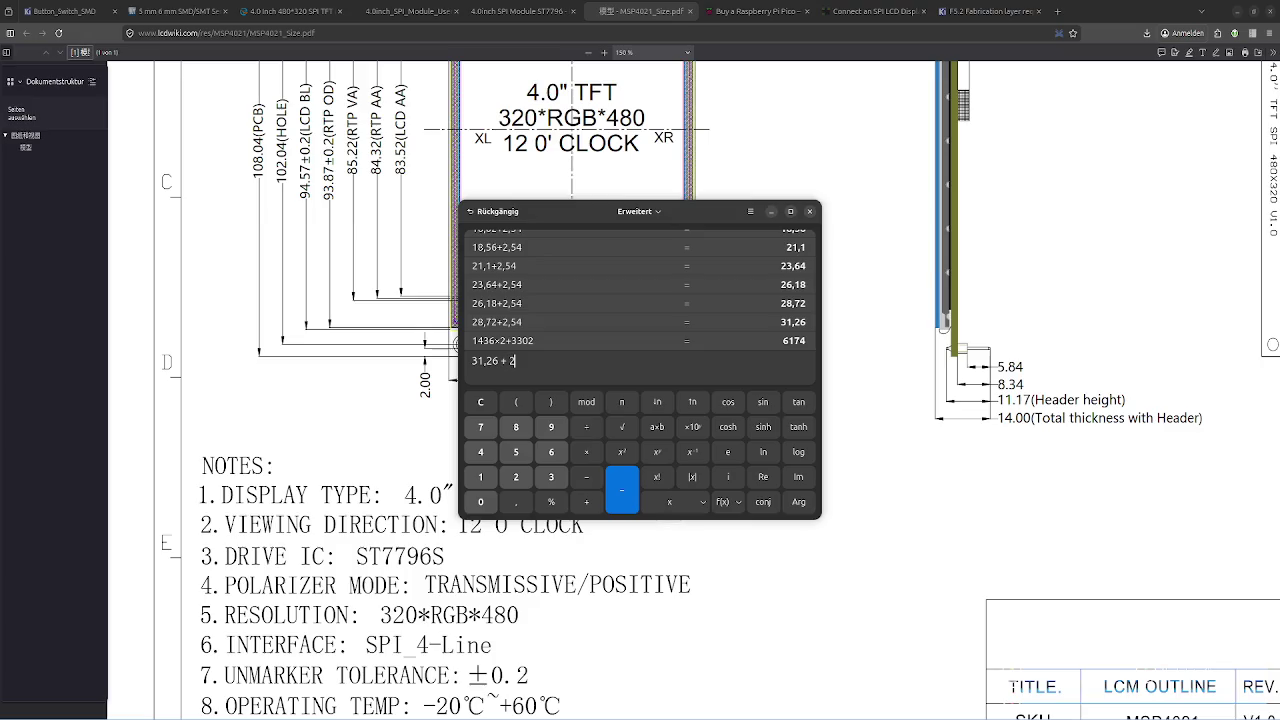
pyautogui.write('4')
pyautogui.press('Return')
pyautogui.hotkey('ctrl', 'a')
pyautogui.hotkey('ctrl', 'c')
pyautogui.hotkey('alt', 'Tab')
pyautogui.hotkey('alt', 'Tab')
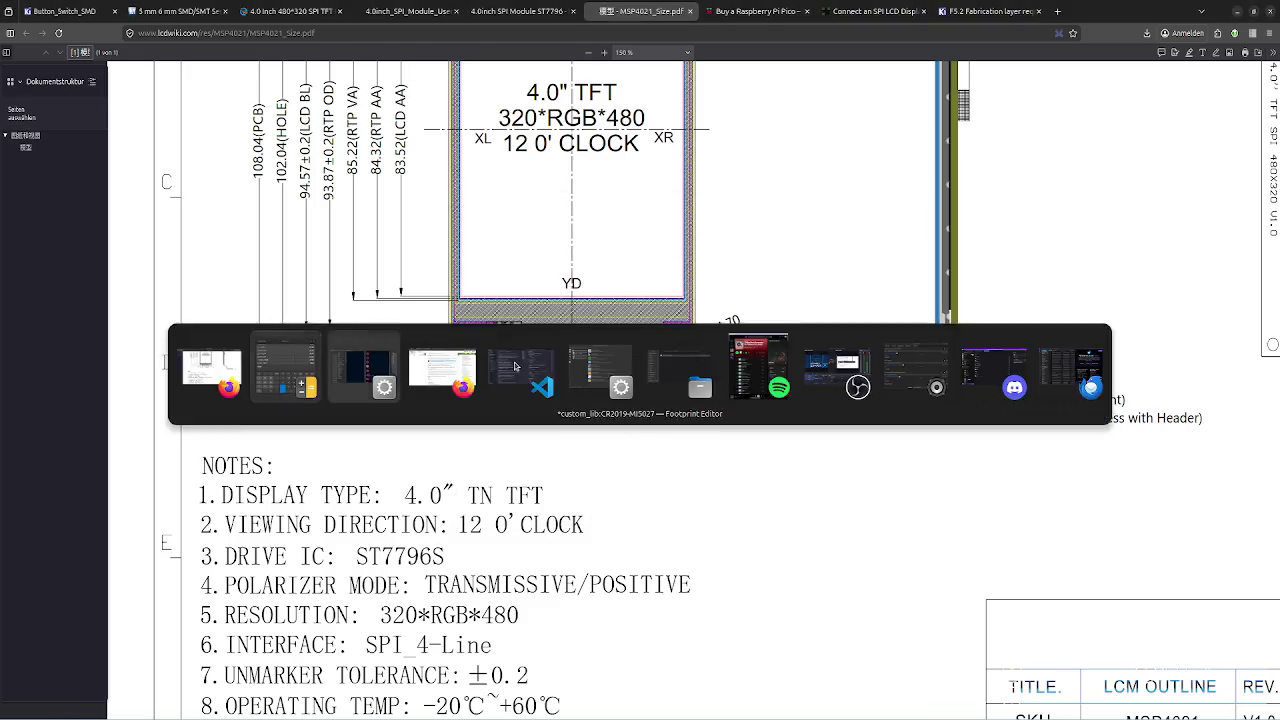
pyautogui.click(226, 108)
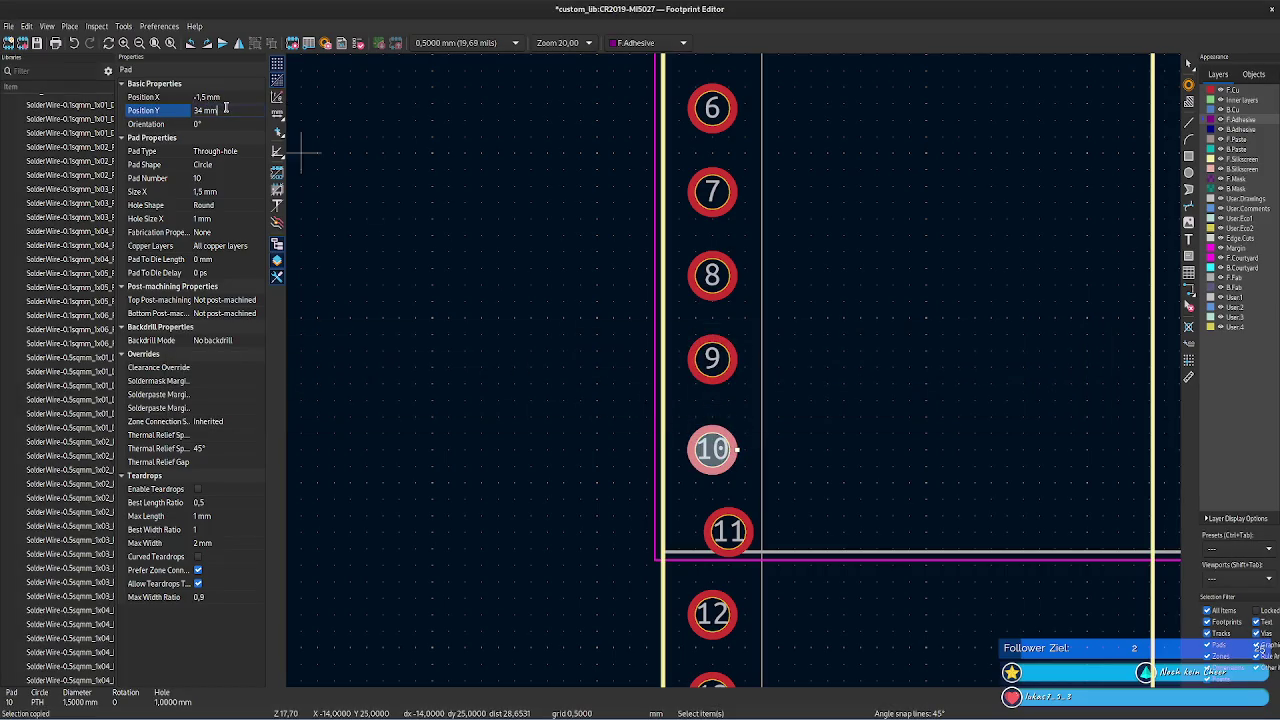
pyautogui.hotkey('ctrl', 'a')
pyautogui.hotkey('ctrl', 'v')
pyautogui.press('Tab')
# - Calculate 36,34 and set it as pad 11's Y position
pyautogui.hotkey('alt', 'Tab')
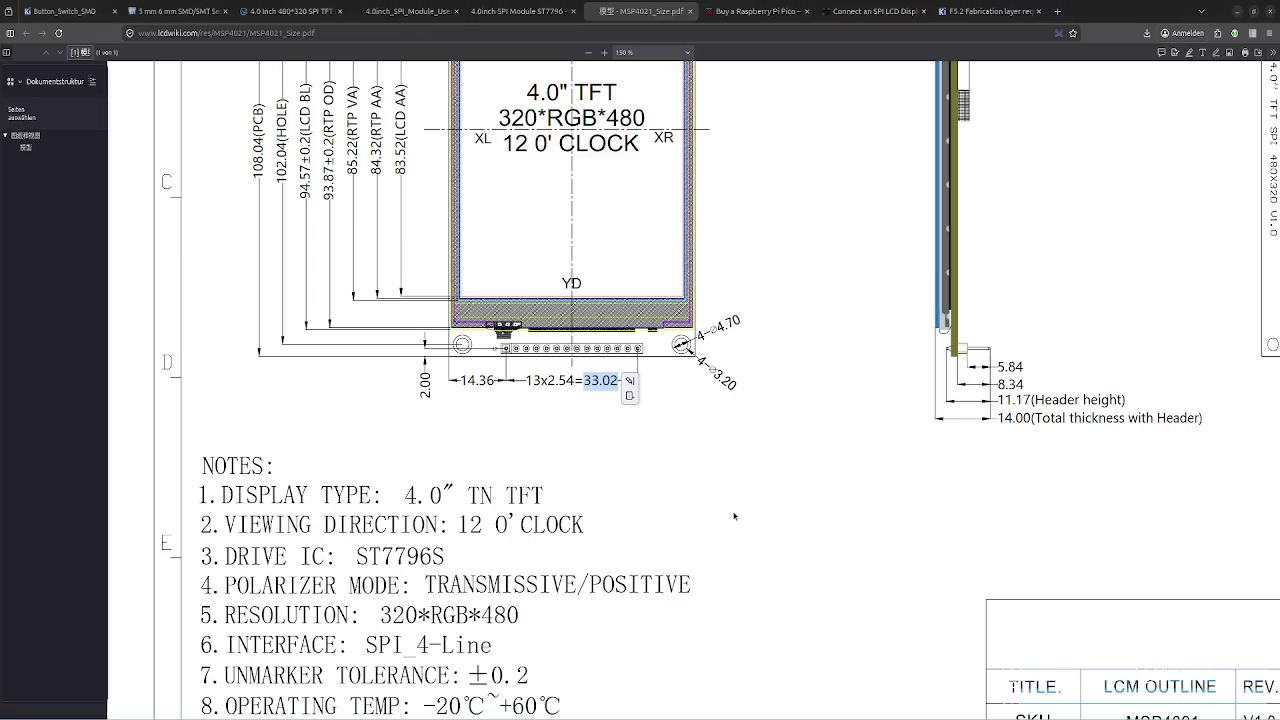
pyautogui.hotkey('alt', 'Tab')
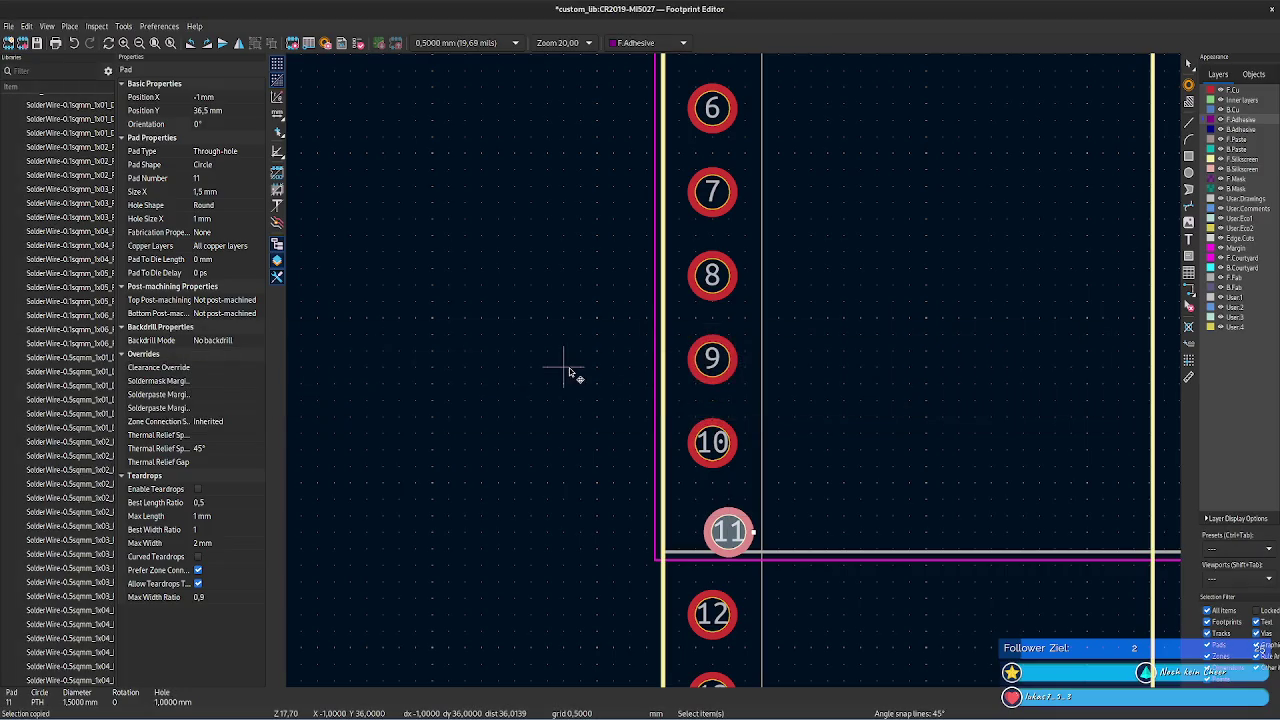
pyautogui.hotkey('alt', 'Tab')
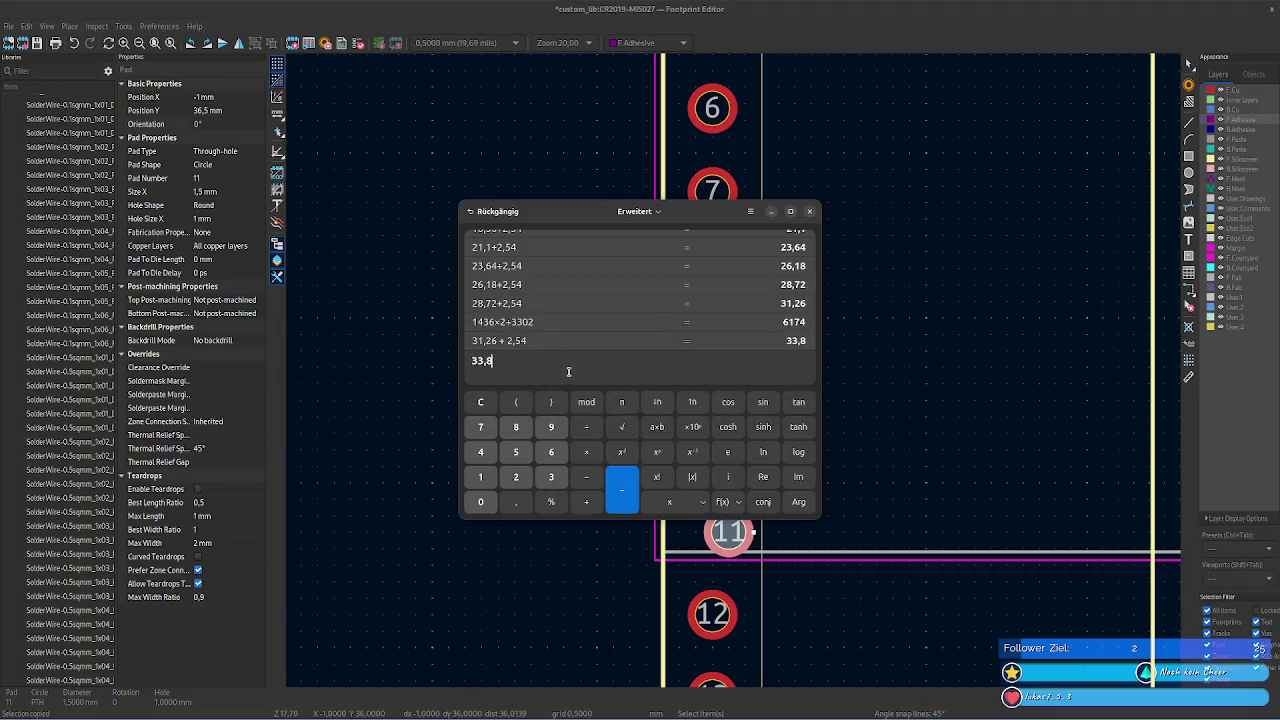
pyautogui.write('54')
pyautogui.press('Return')
pyautogui.hotkey('ctrl', 'shift', 'Left')
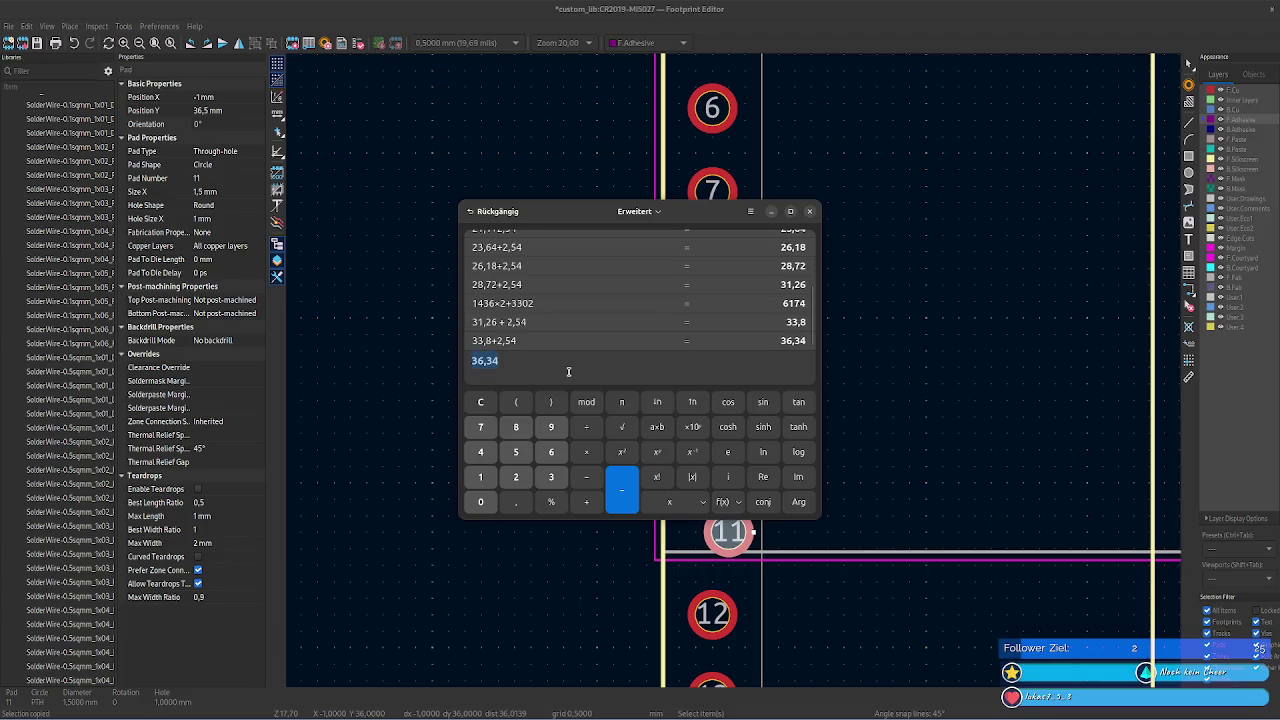
pyautogui.hotkey('alt', 'Tab')
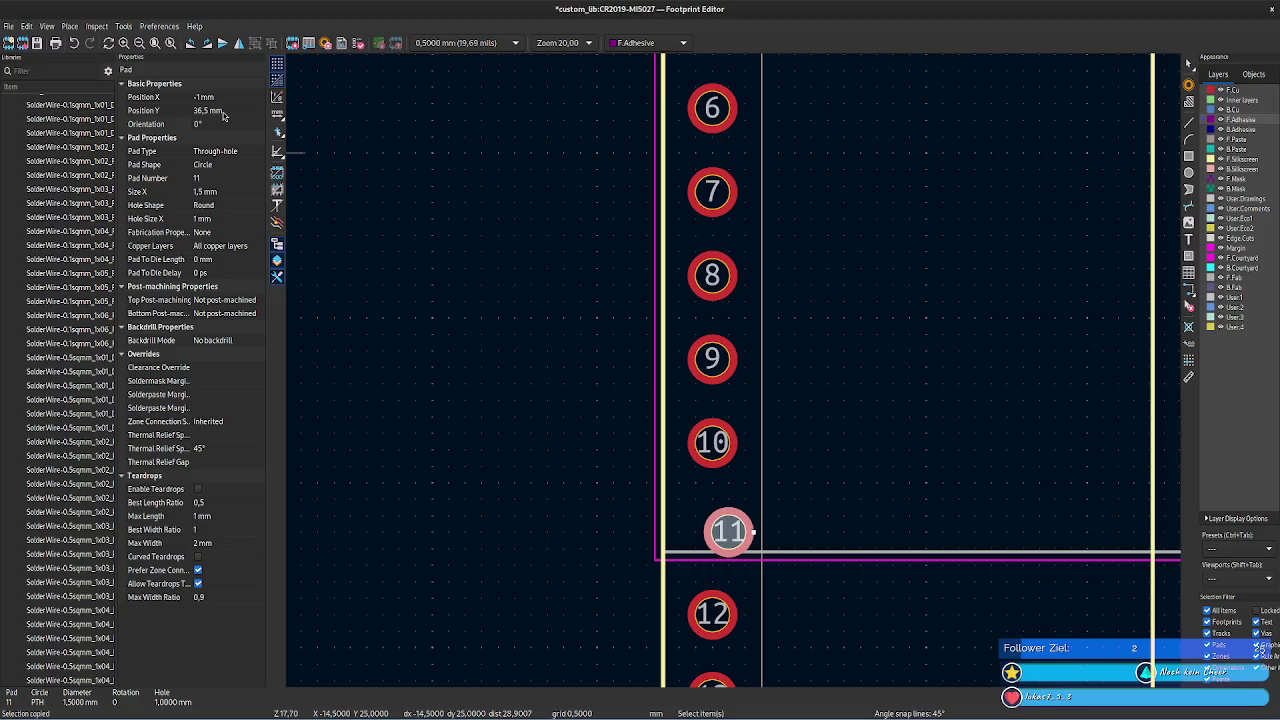
pyautogui.click(222, 111)
pyautogui.hotkey('ctrl', 'v')
# - Calculate 38,88 and set it as pad 12's Y position
pyautogui.click(712, 612)
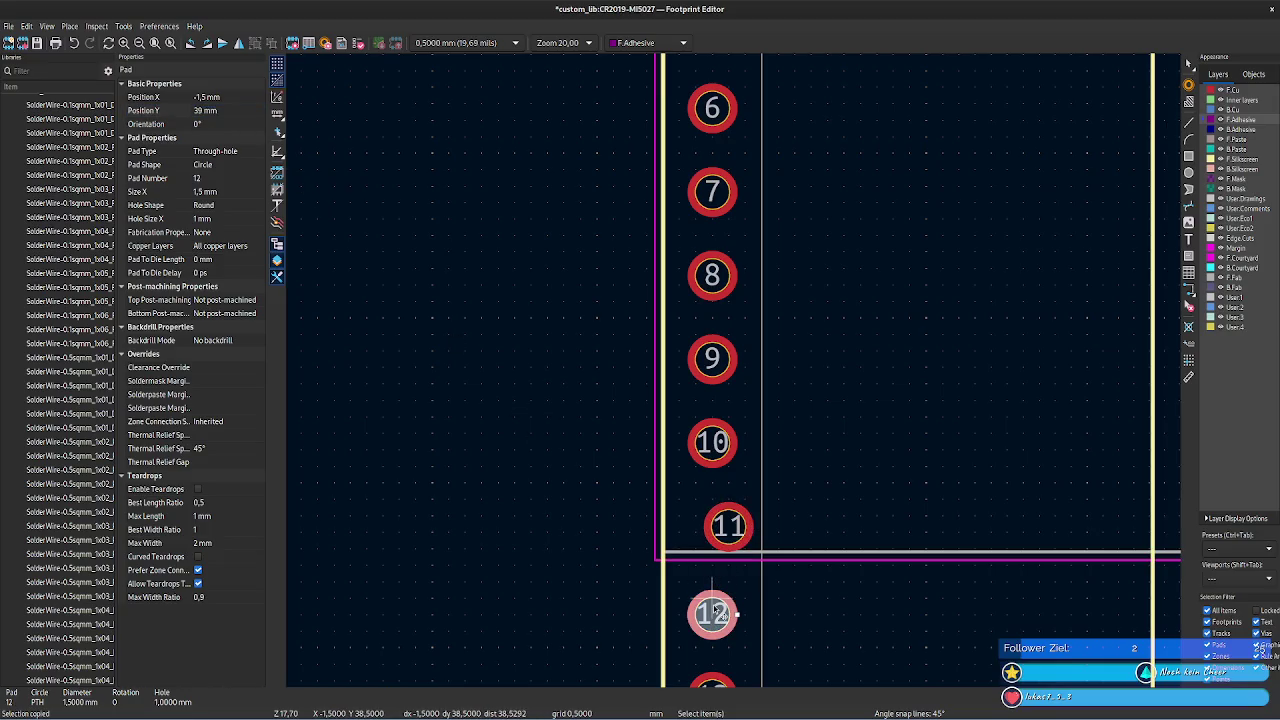
pyautogui.hotkey('alt', 'Tab')
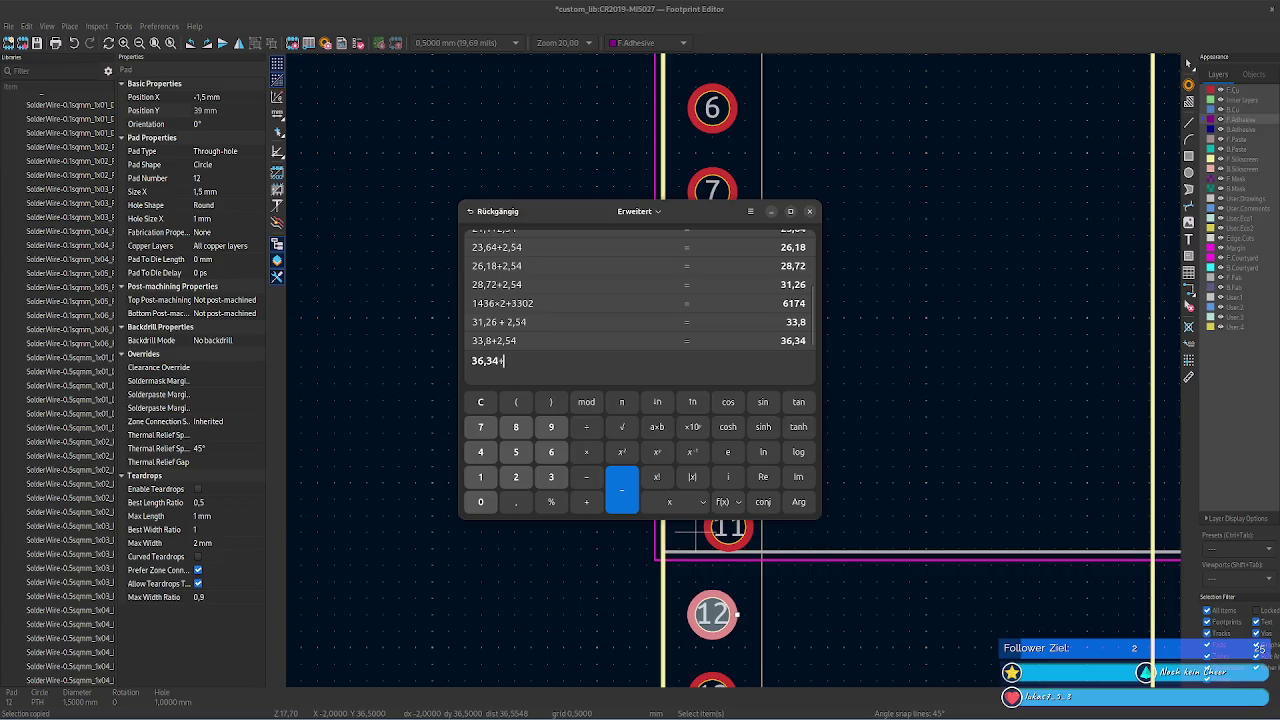
pyautogui.write('4')
pyautogui.press('Return')
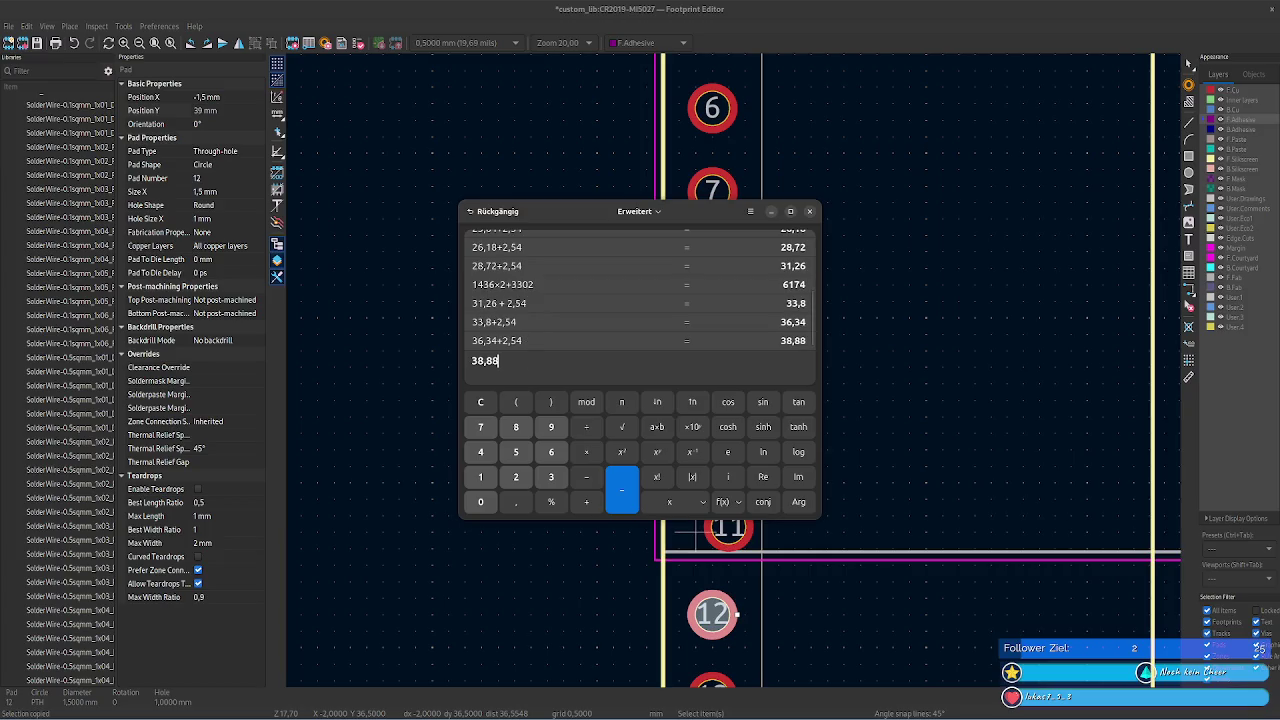
pyautogui.hotkey('ctrl', 'c')
pyautogui.click(222, 111)
pyautogui.hotkey('ctrl', 'v')
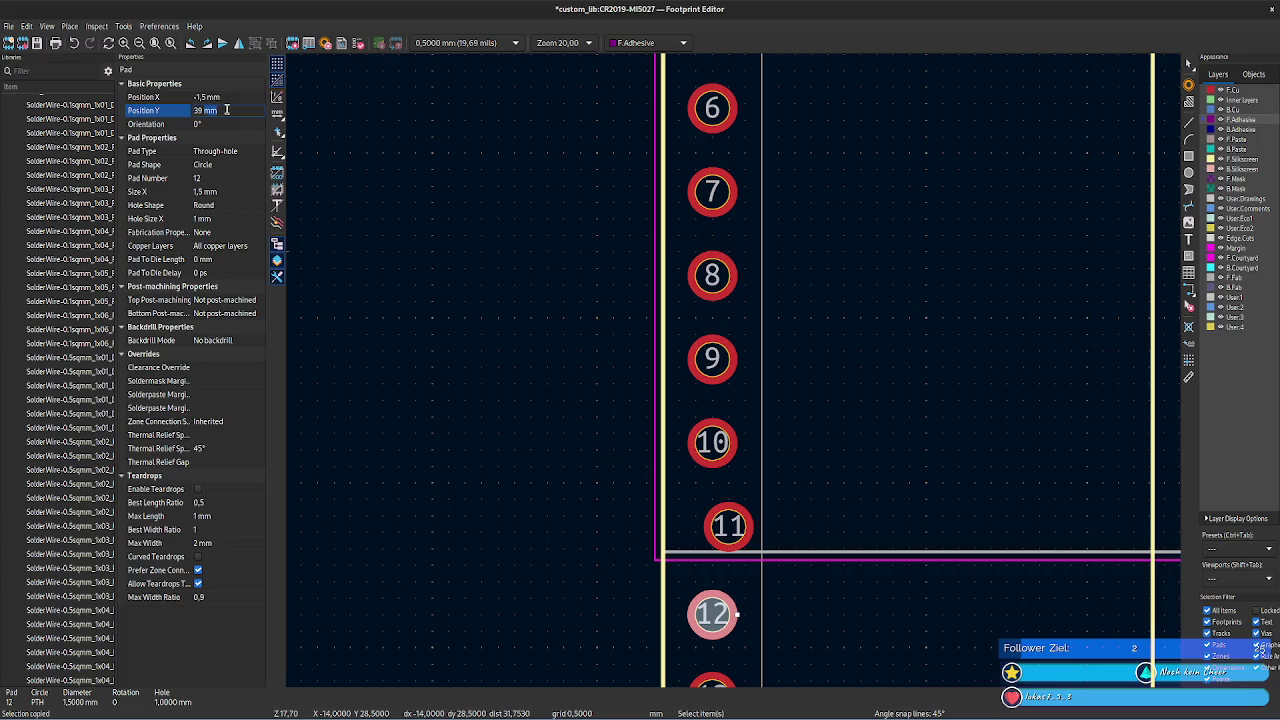
pyautogui.press('Tab')
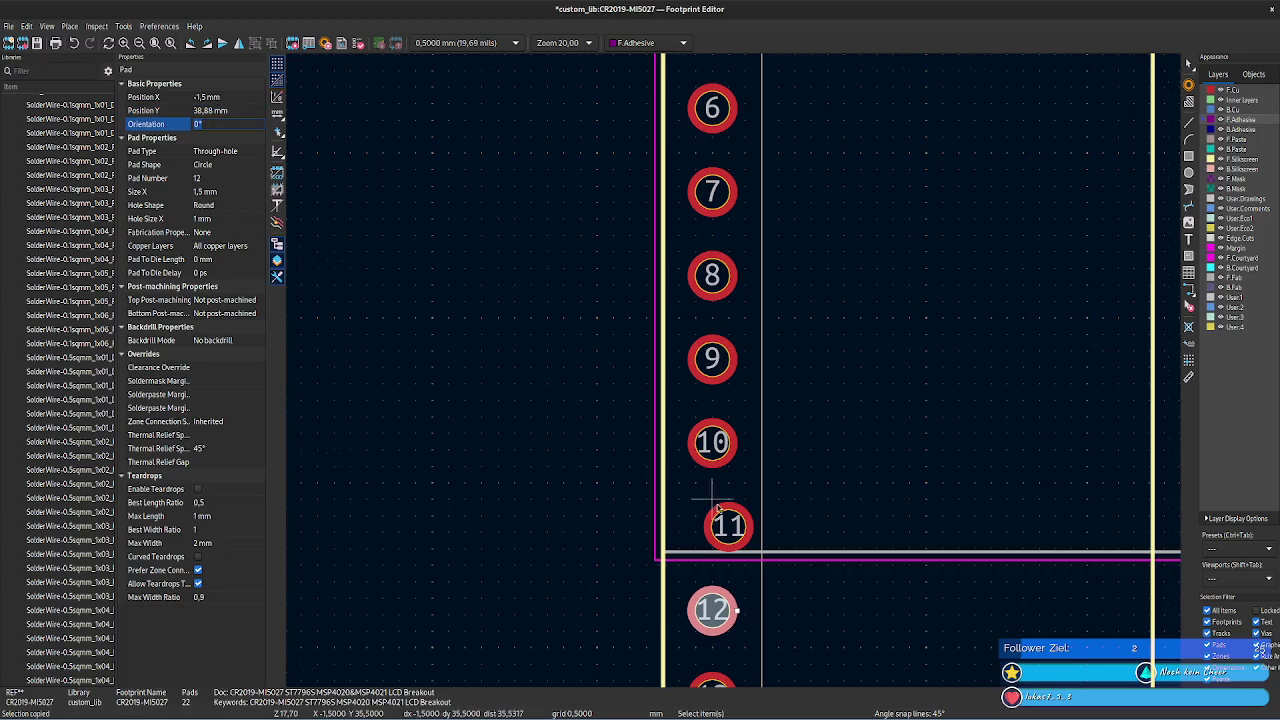
# - Calculate 41,42 and set it as pad 13's Y position
pyautogui.scroll(-1, 680, 408)
pyautogui.click(738, 535)
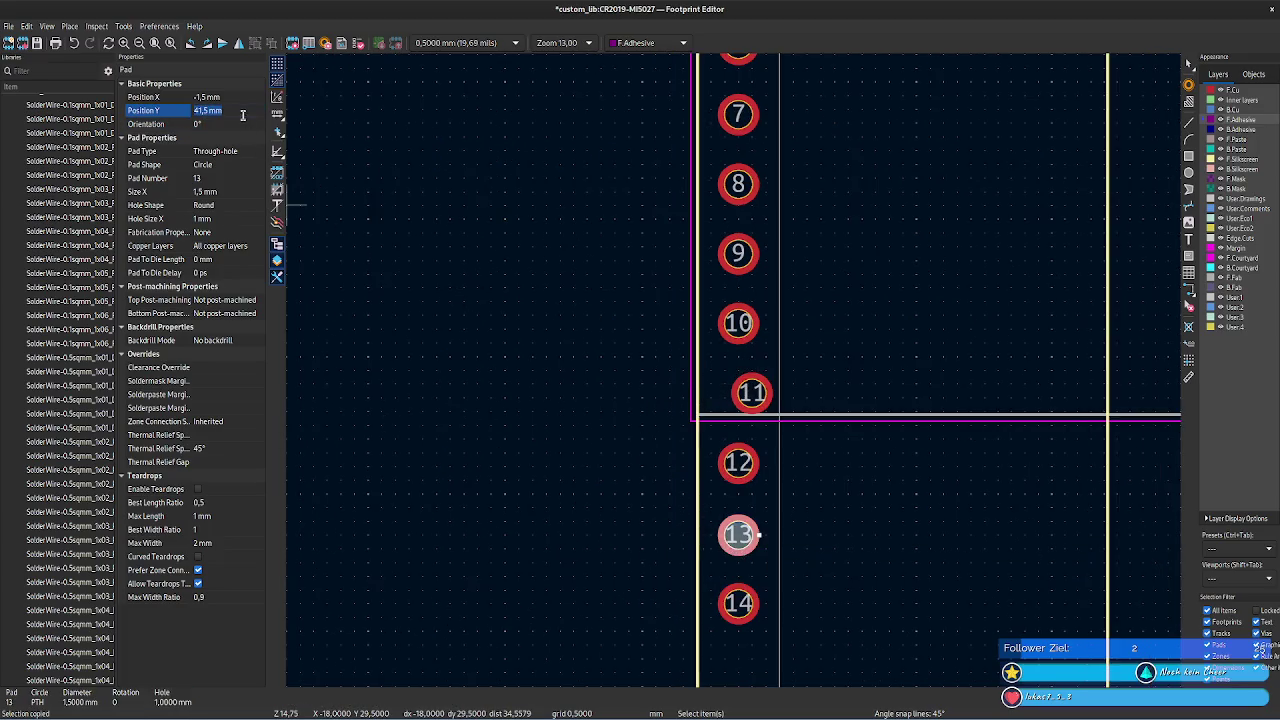
pyautogui.hotkey('alt', 'Tab')
pyautogui.write('+2,54')
pyautogui.press('Return')
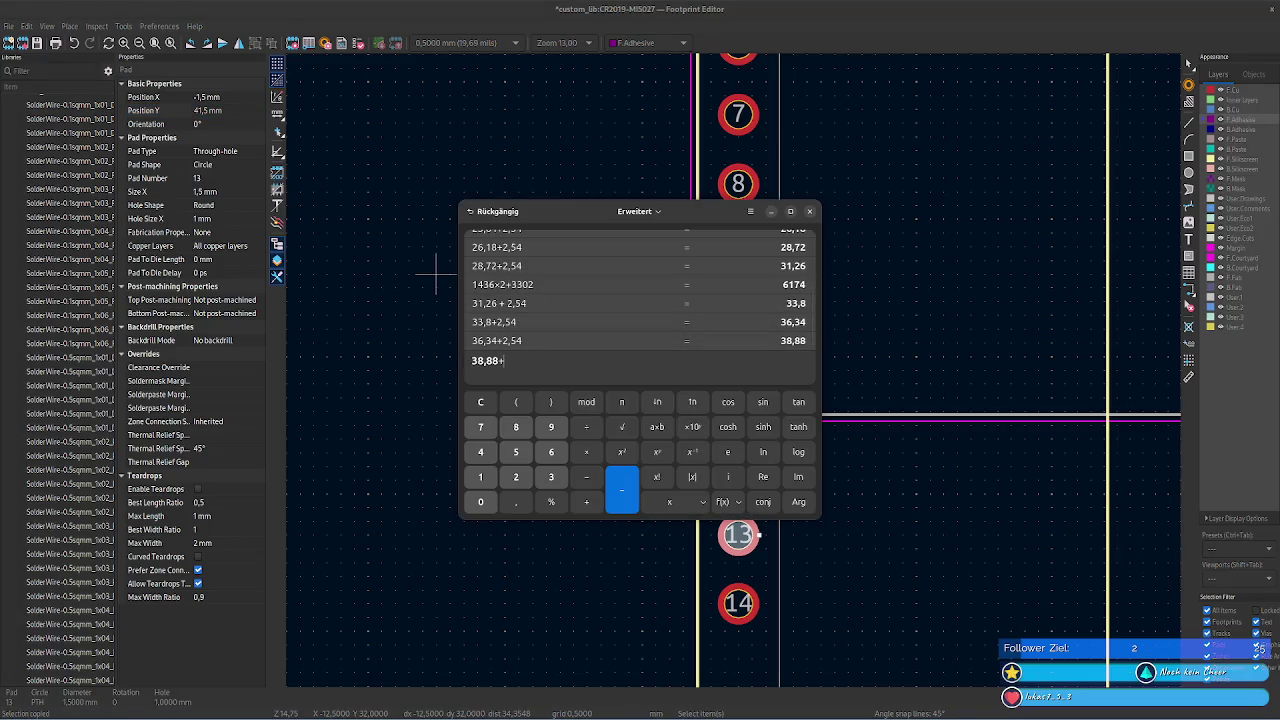
pyautogui.write('4')
pyautogui.press('Return')
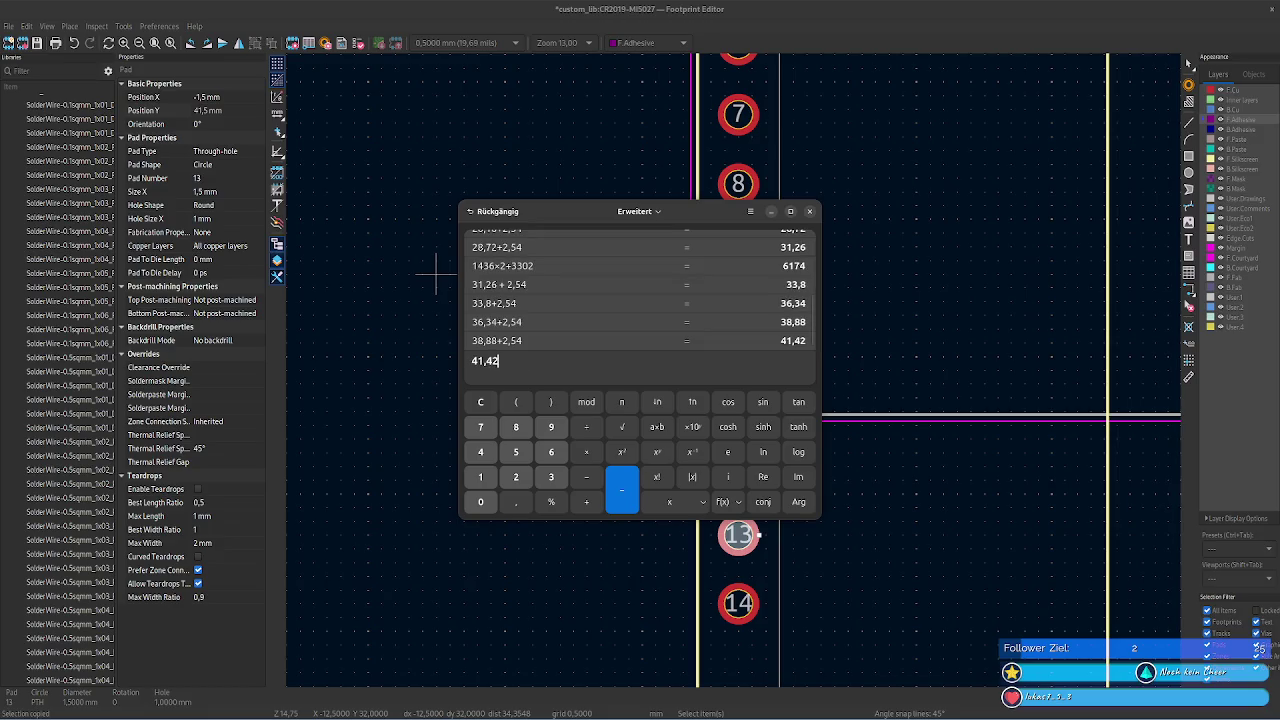
pyautogui.hotkey('ctrl', 'a')
pyautogui.hotkey('ctrl', 'c')
pyautogui.hotkey('alt', 'Tab')
pyautogui.click(227, 110)
pyautogui.hotkey('ctrl', 'v')
pyautogui.press('Return')
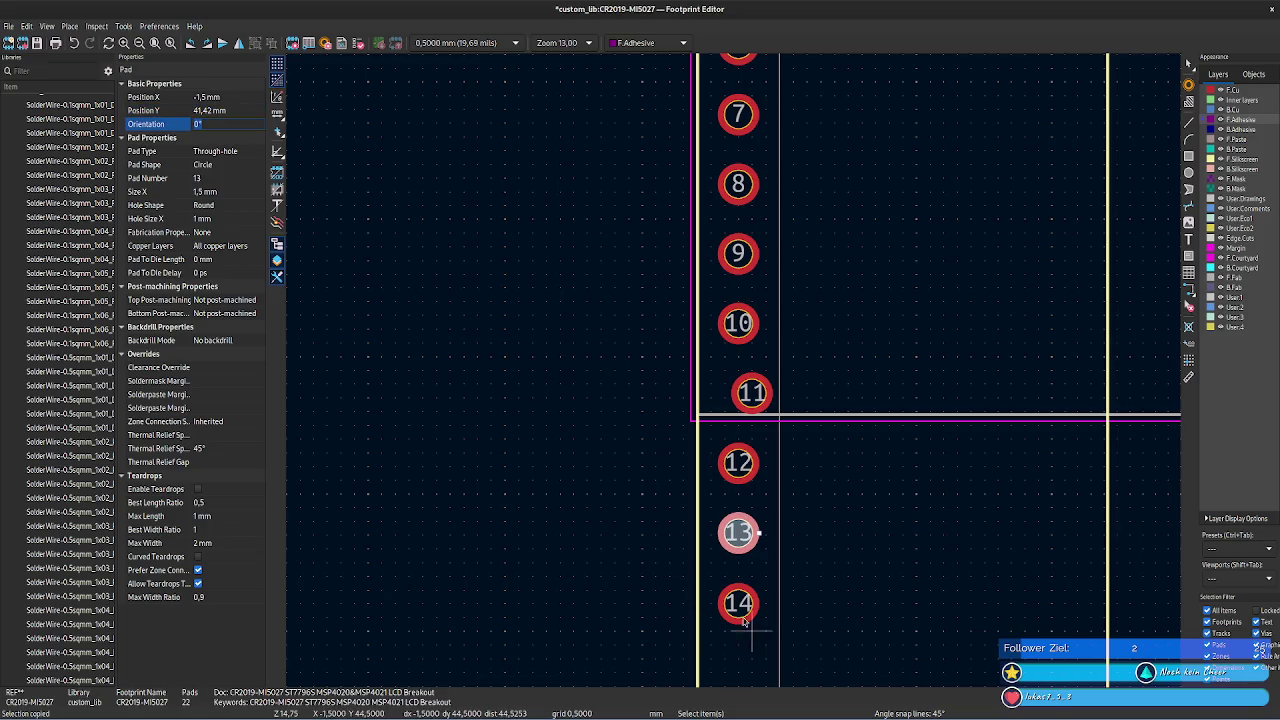
# - Calculate 43,96 and set it as pad 14's Y position
pyautogui.click(738, 602)
pyautogui.hotkey('alt', 'Tab')
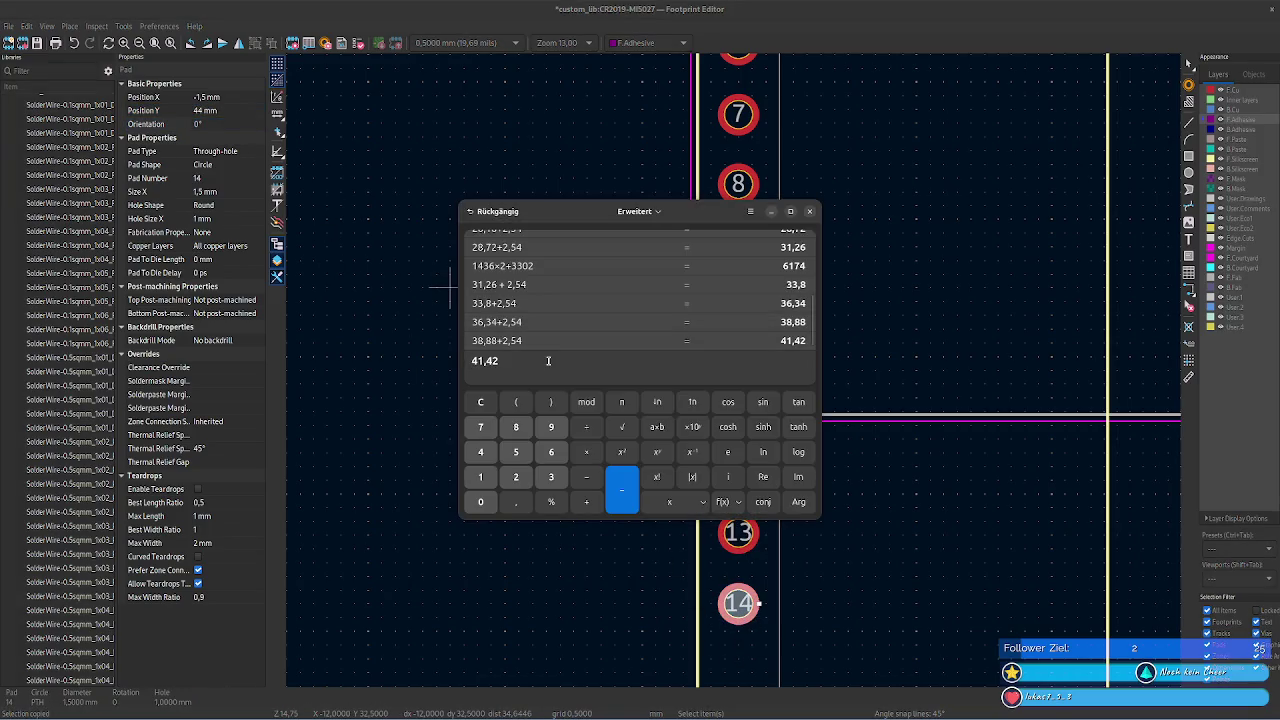
pyautogui.write('2,')
pyautogui.write('54')
pyautogui.press('Return')
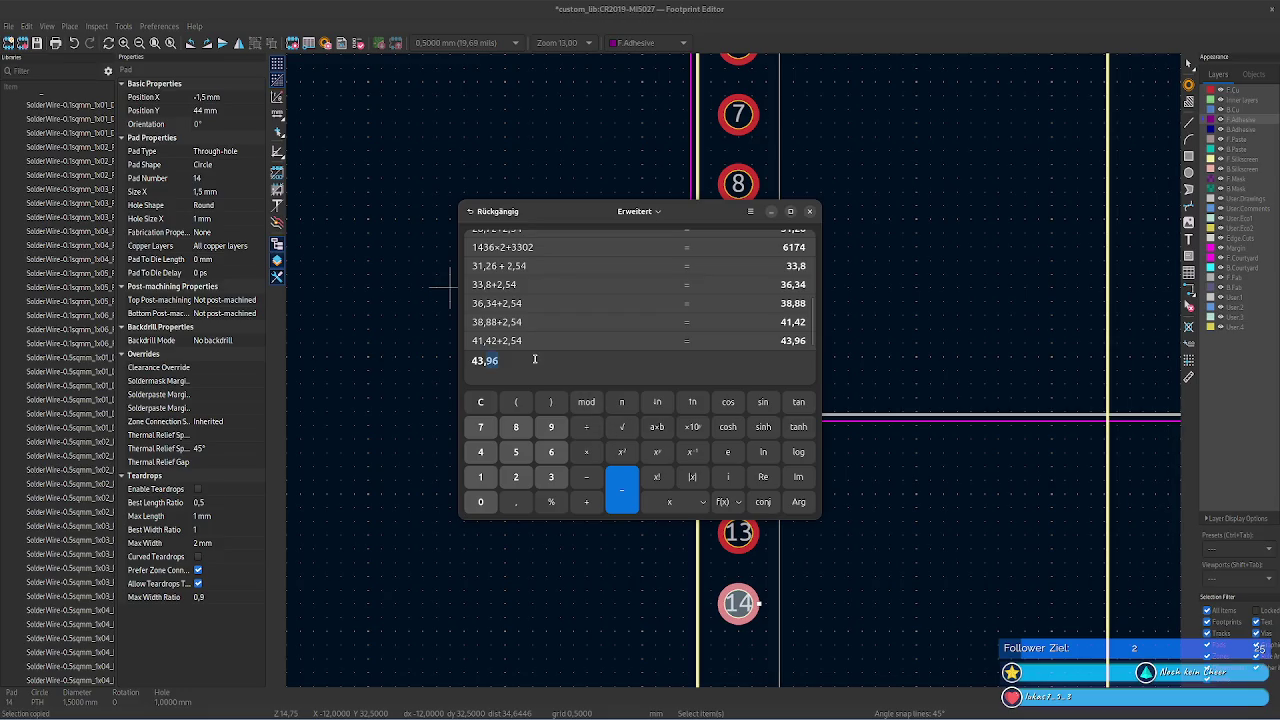
pyautogui.scroll(2, 569, 316)
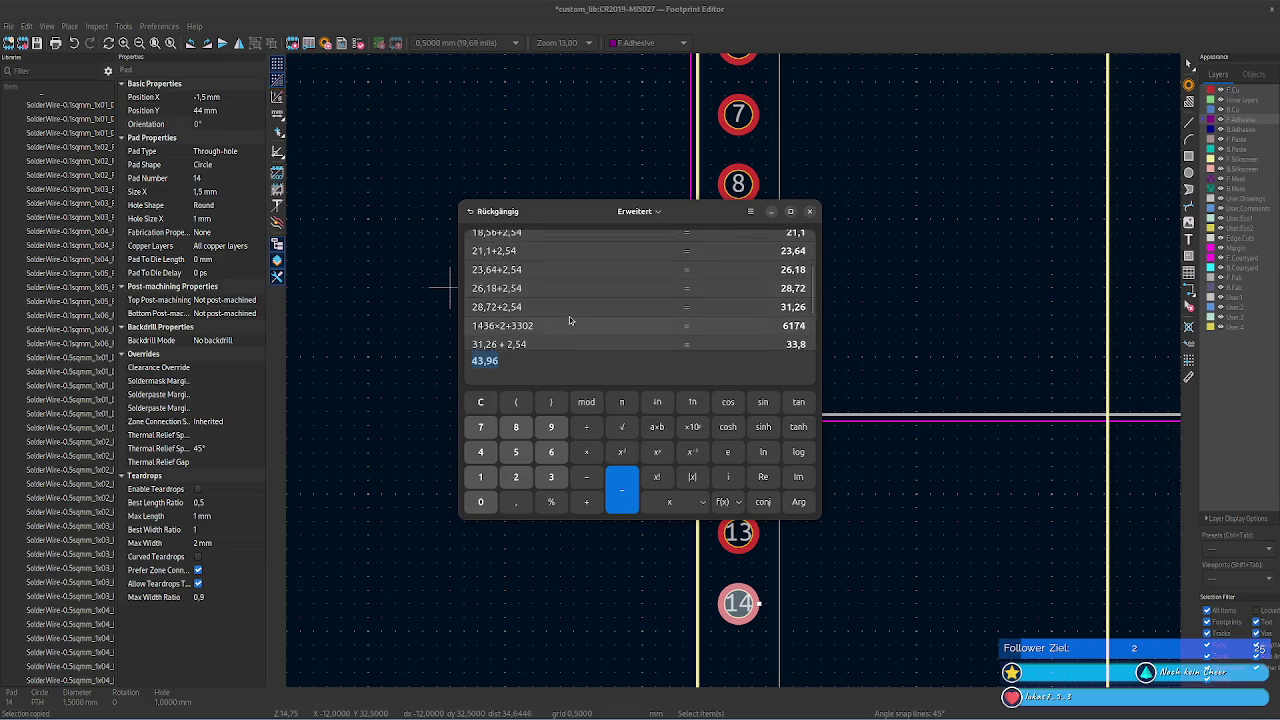
pyautogui.scroll(-2, 569, 316)
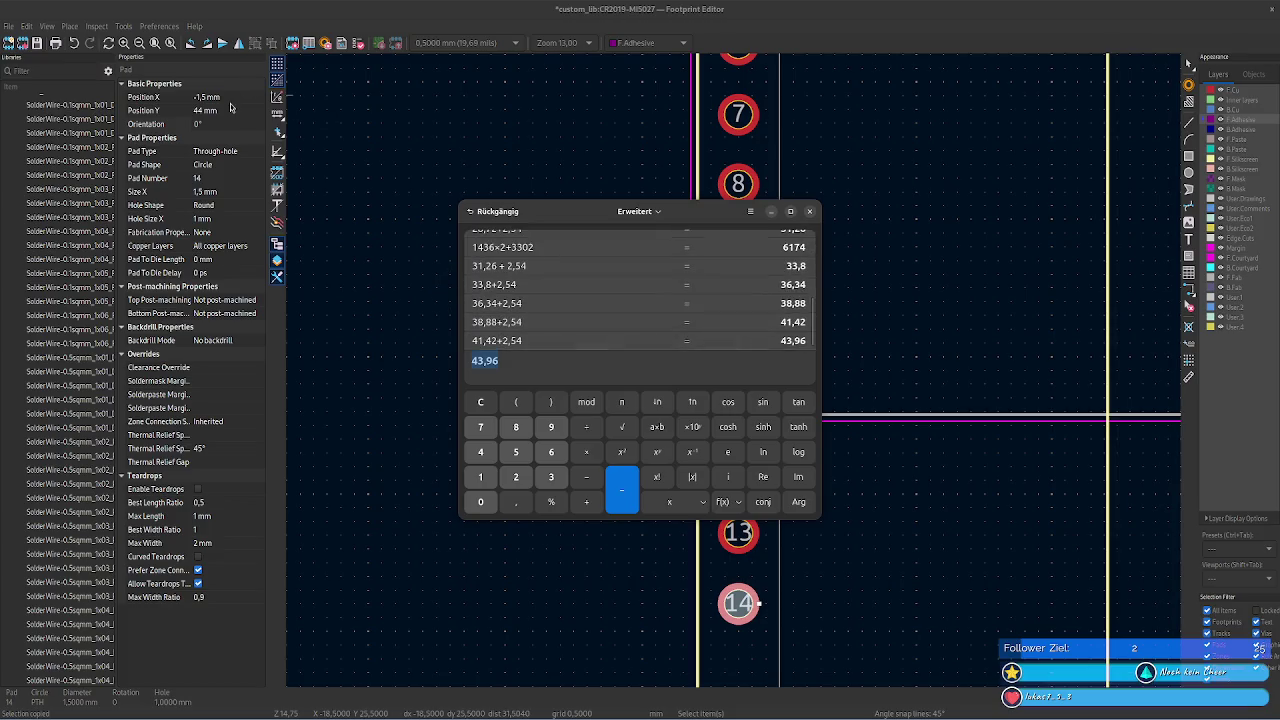
pyautogui.click(229, 110)
pyautogui.write('43,96')
pyautogui.press('Tab')
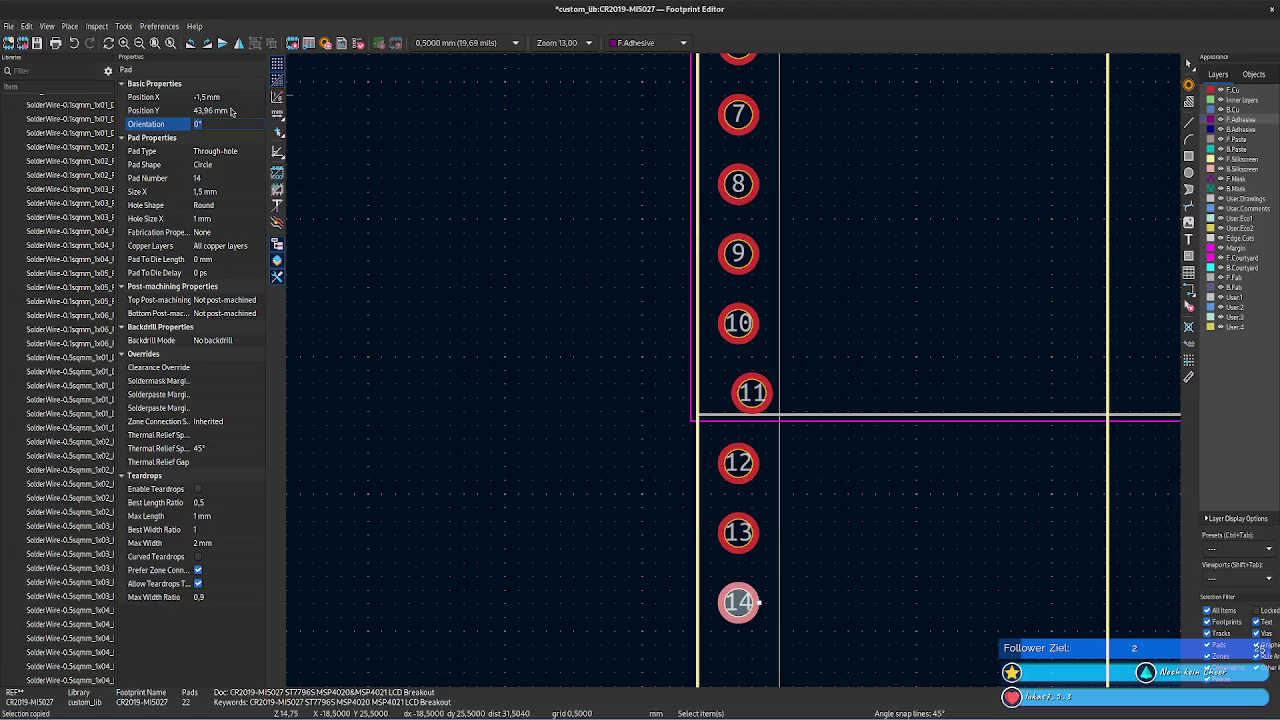
# - Add the 14,36 offset to get 58,32, then pan to the lower mounting hole
pyautogui.hotkey('alt', 'Tab')
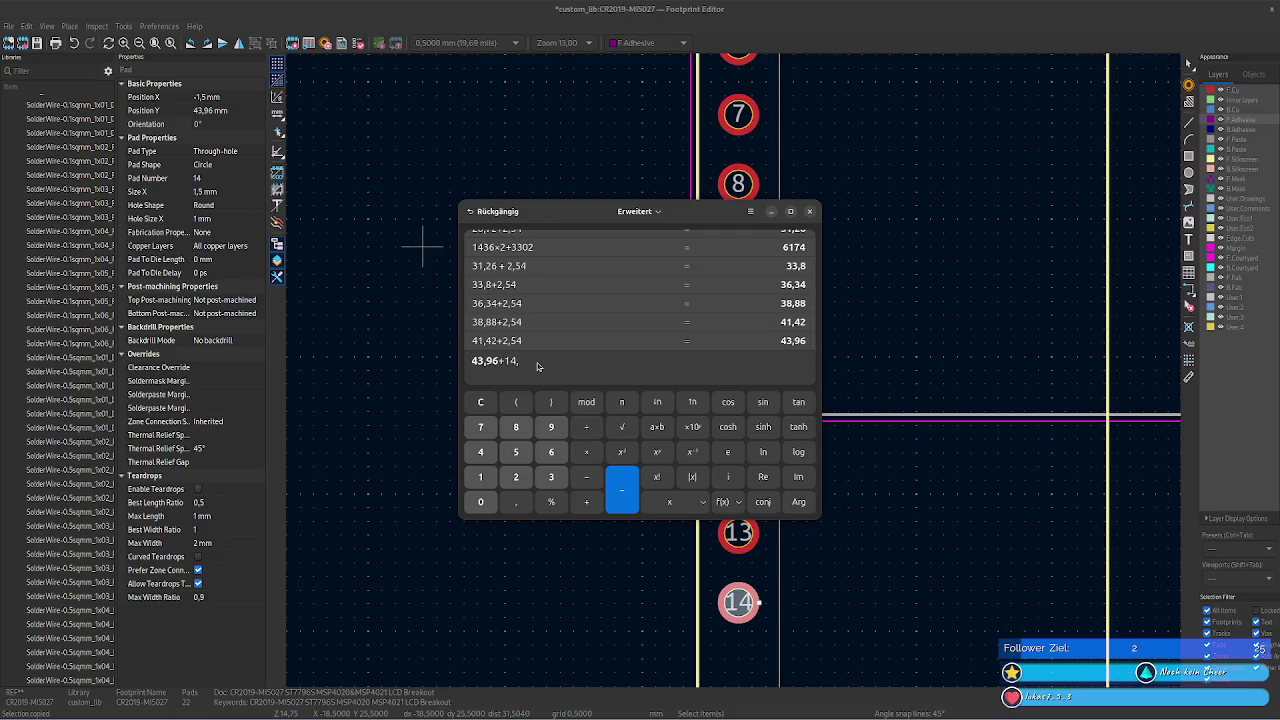
pyautogui.hotkey('alt', 'Tab')
pyautogui.hotkey('alt', 'Tab')
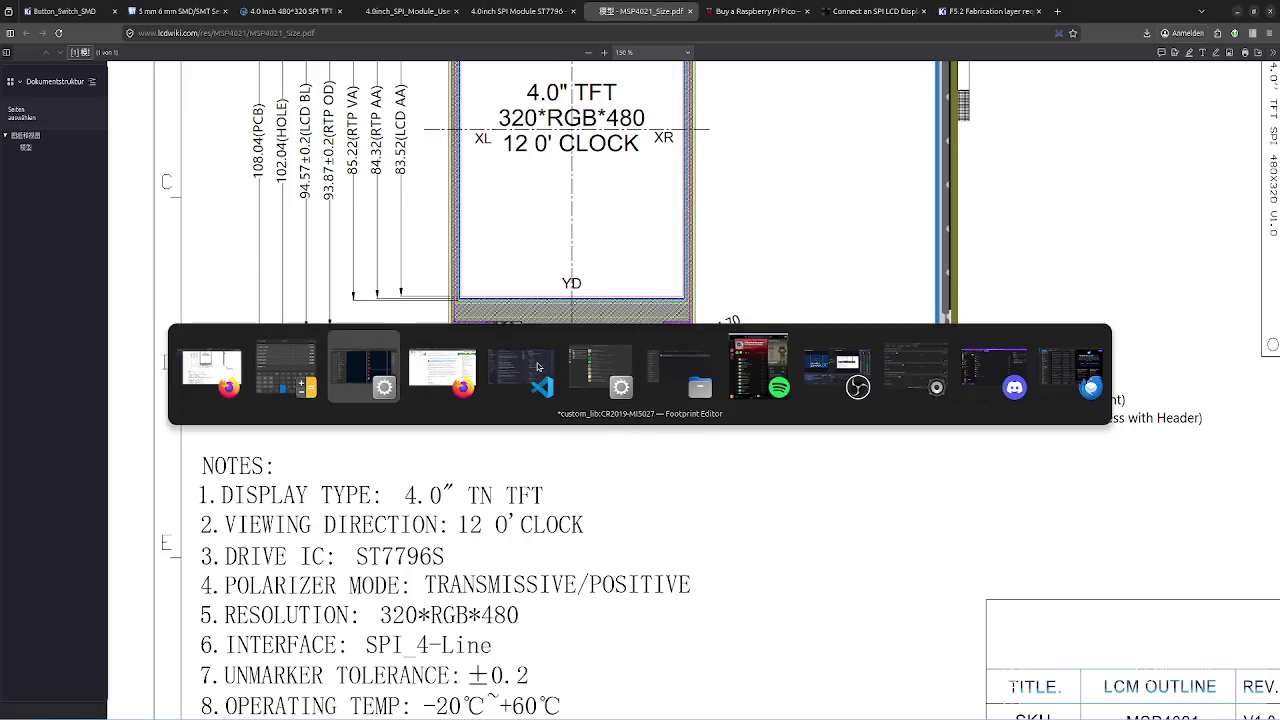
pyautogui.hotkey('alt', 'Tab')
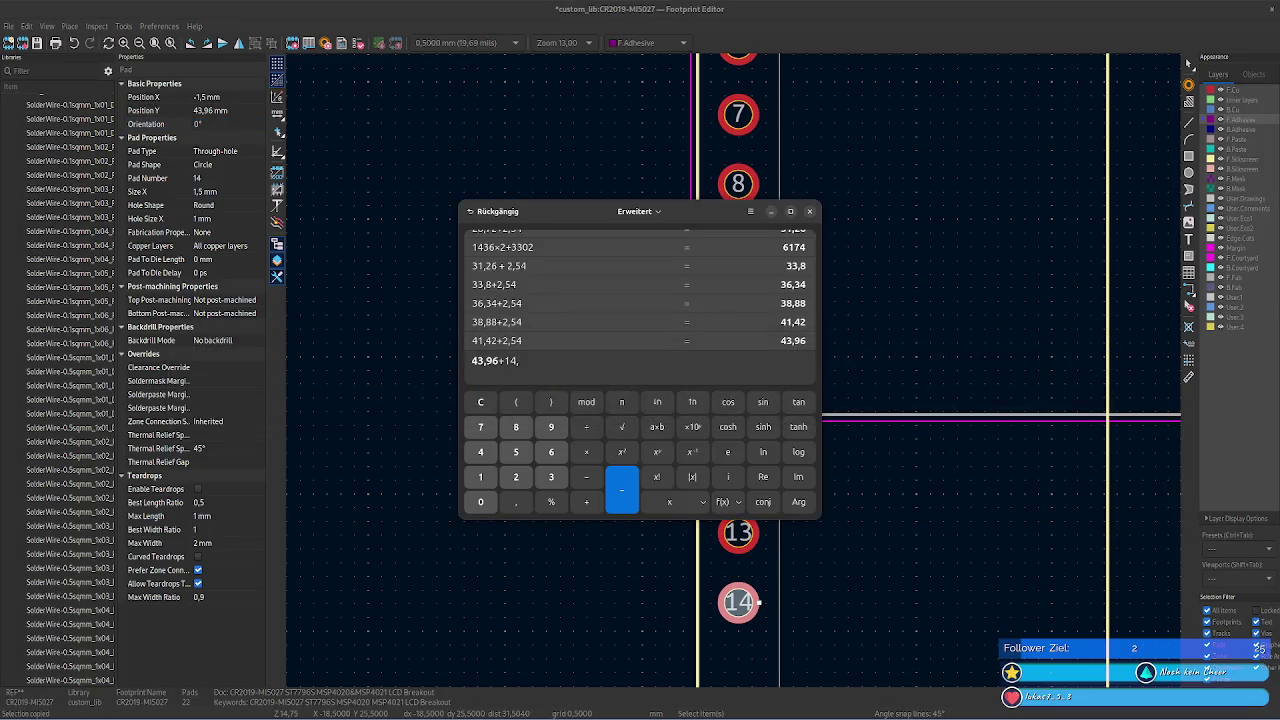
pyautogui.hotkey('alt', 'Tab')
pyautogui.hotkey('alt', 'Tab')
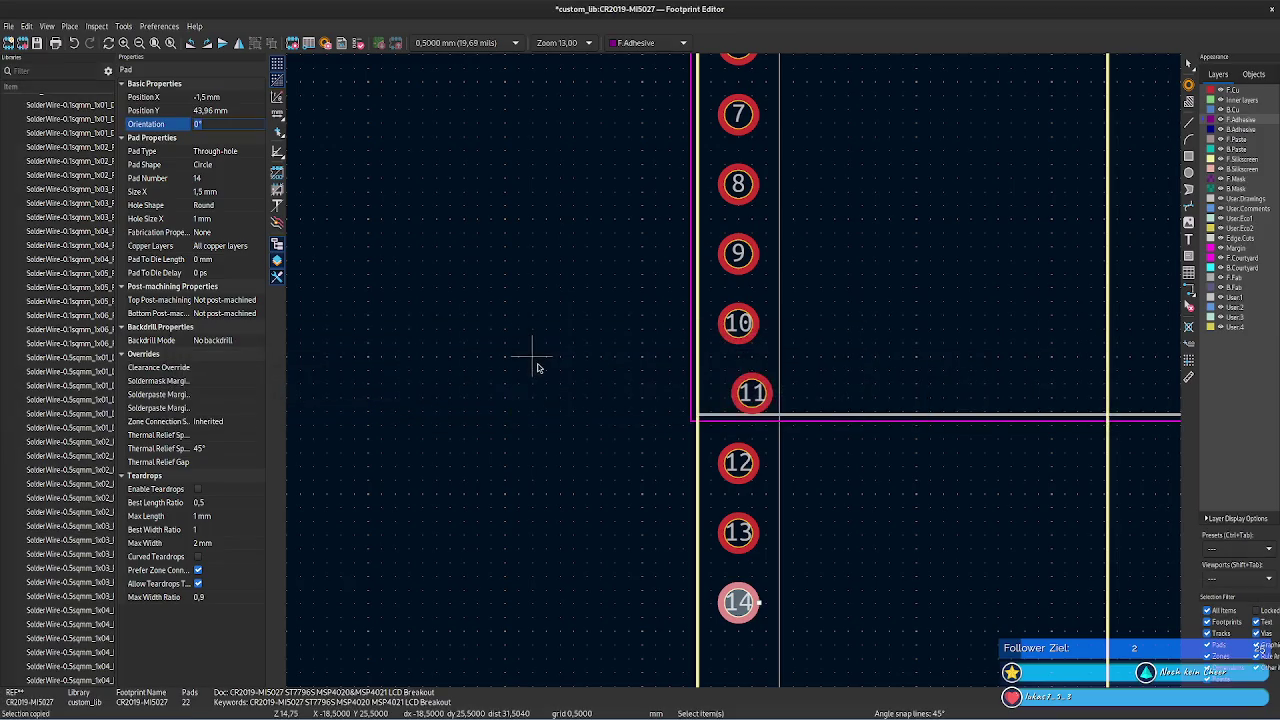
pyautogui.hotkey('alt', 'Tab')
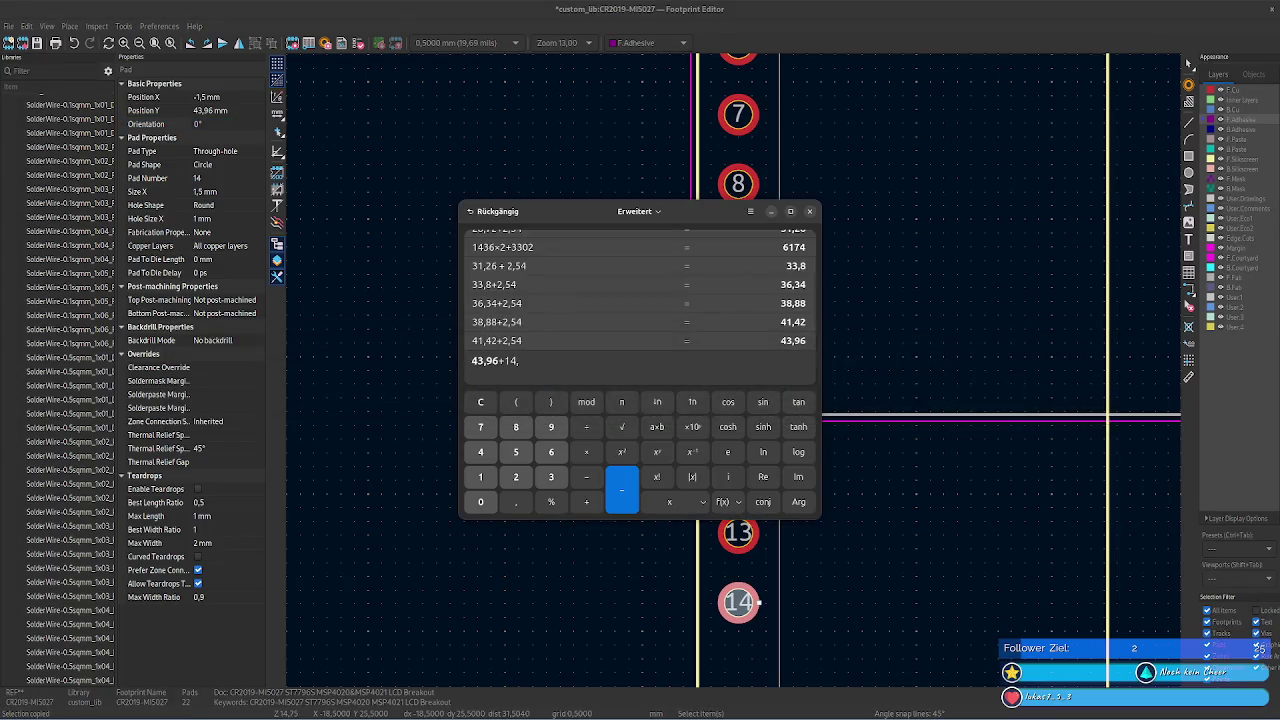
pyautogui.write('36')
pyautogui.press('Return')
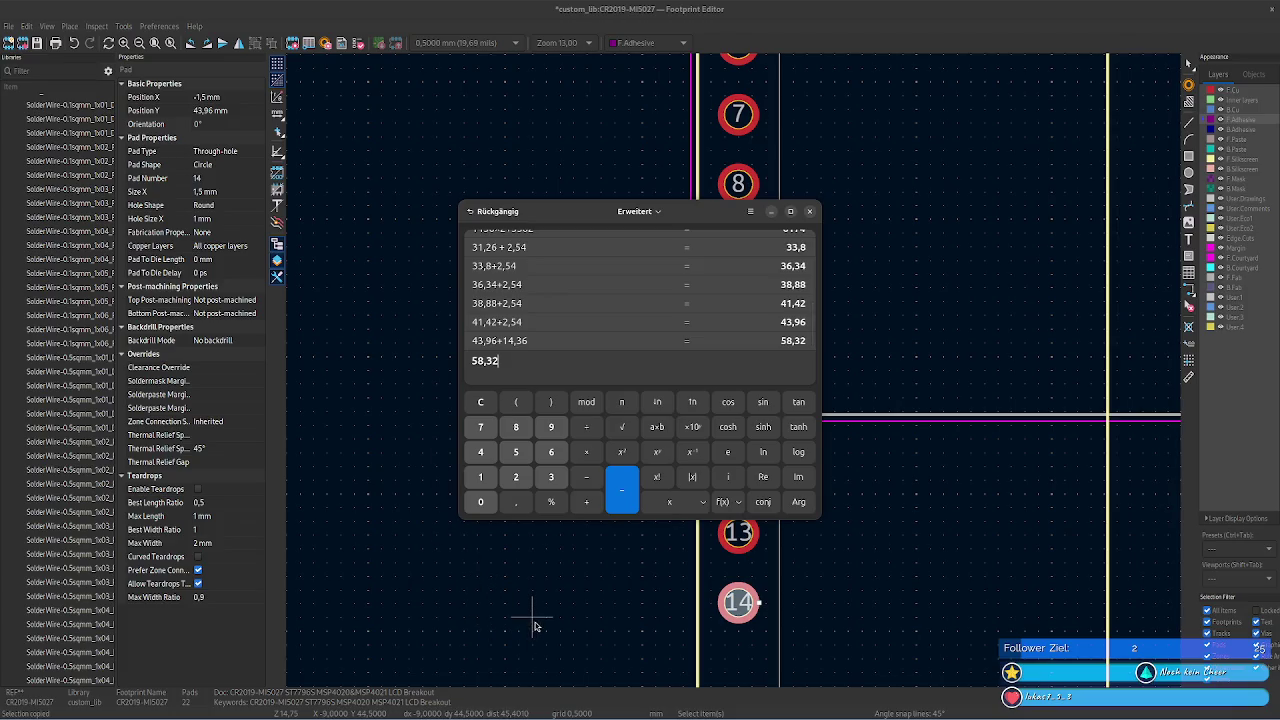
pyautogui.click(586, 630)
pyautogui.moveTo(608, 663); pyautogui.dragTo(531, 291, button='middle')
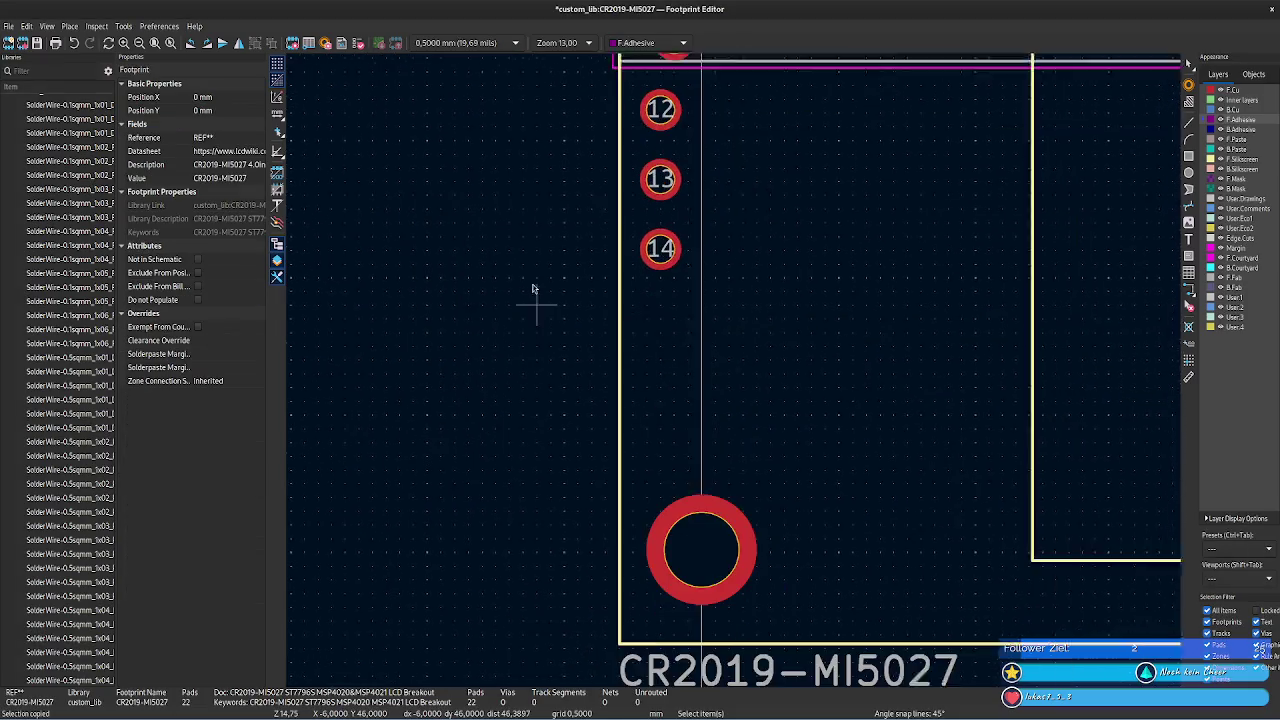
# - Zoom out to show all 14 left header pads between both left mounting holes
pyautogui.click(610, 534)
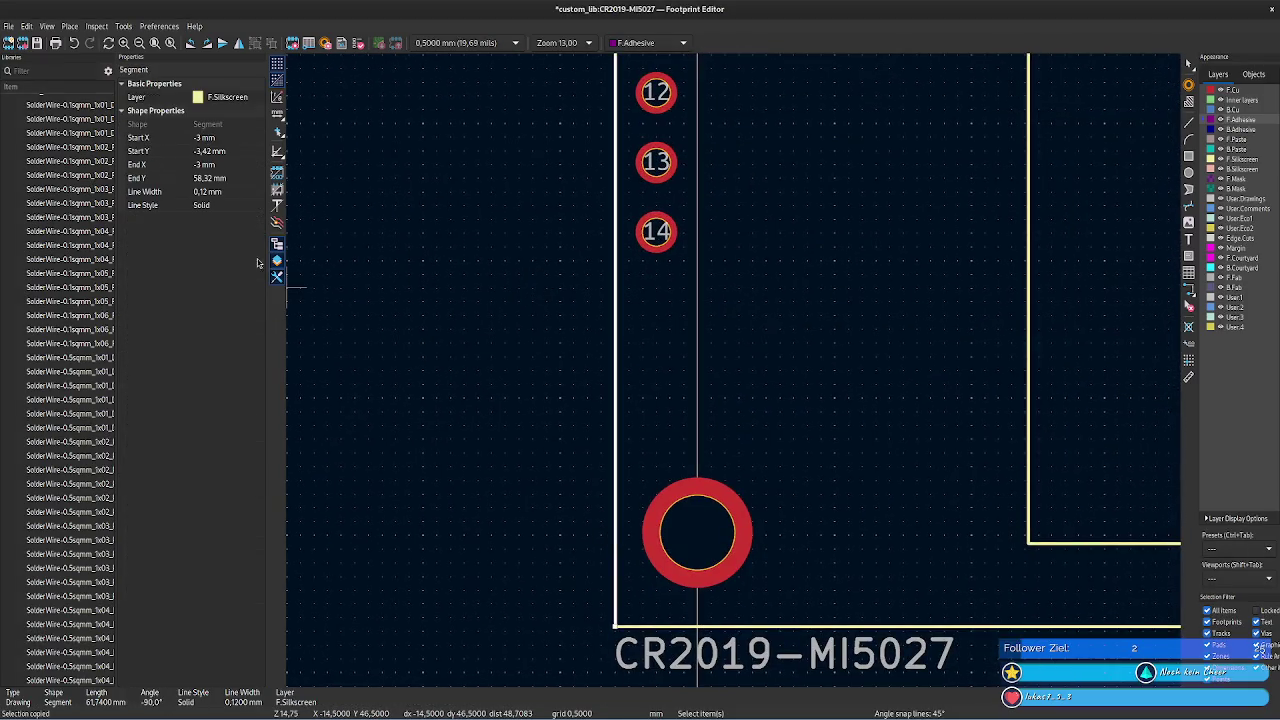
pyautogui.moveTo(500, 266); pyautogui.dragTo(506, 388)
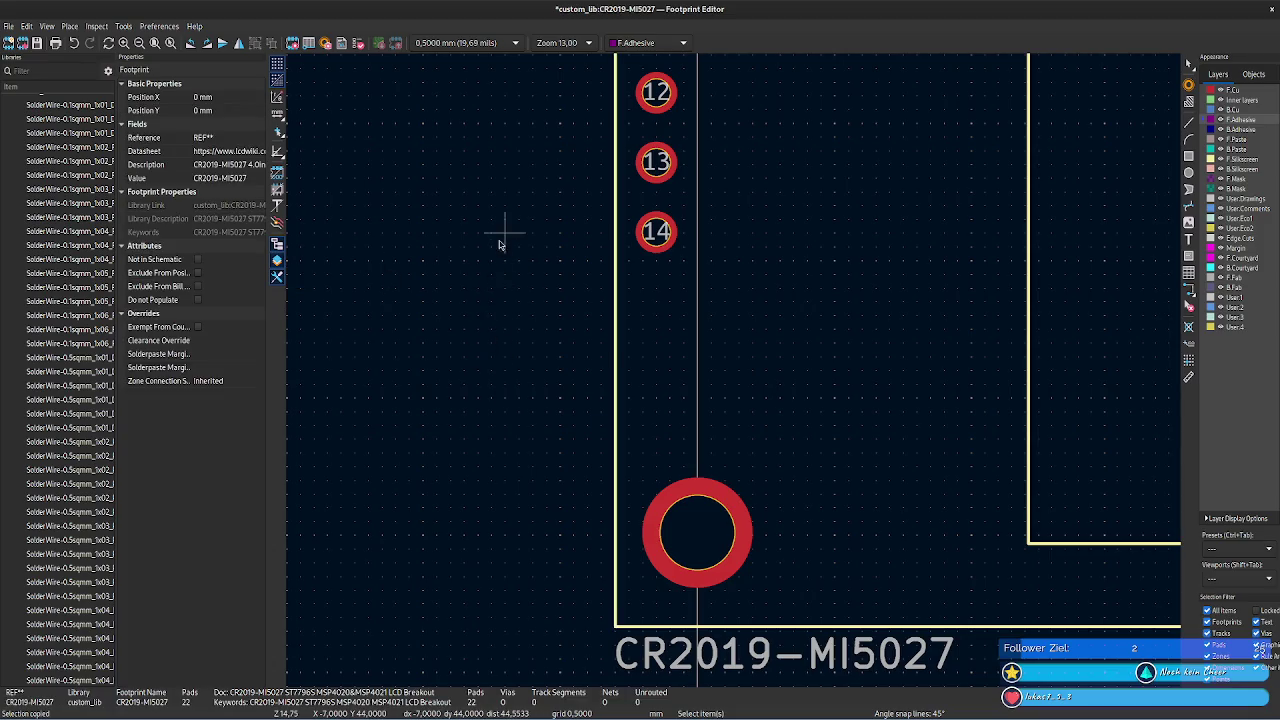
pyautogui.moveTo(503, 243); pyautogui.dragTo(513, 563, button='middle')
pyautogui.hotkey('alt', 'Tab')
pyautogui.hotkey('alt', 'Tab')
pyautogui.hotkey('alt', 'Tab')
pyautogui.hotkey('alt', 'Tab')
pyautogui.hotkey('alt', 'Tab')
pyautogui.hotkey('alt', 'Tab')
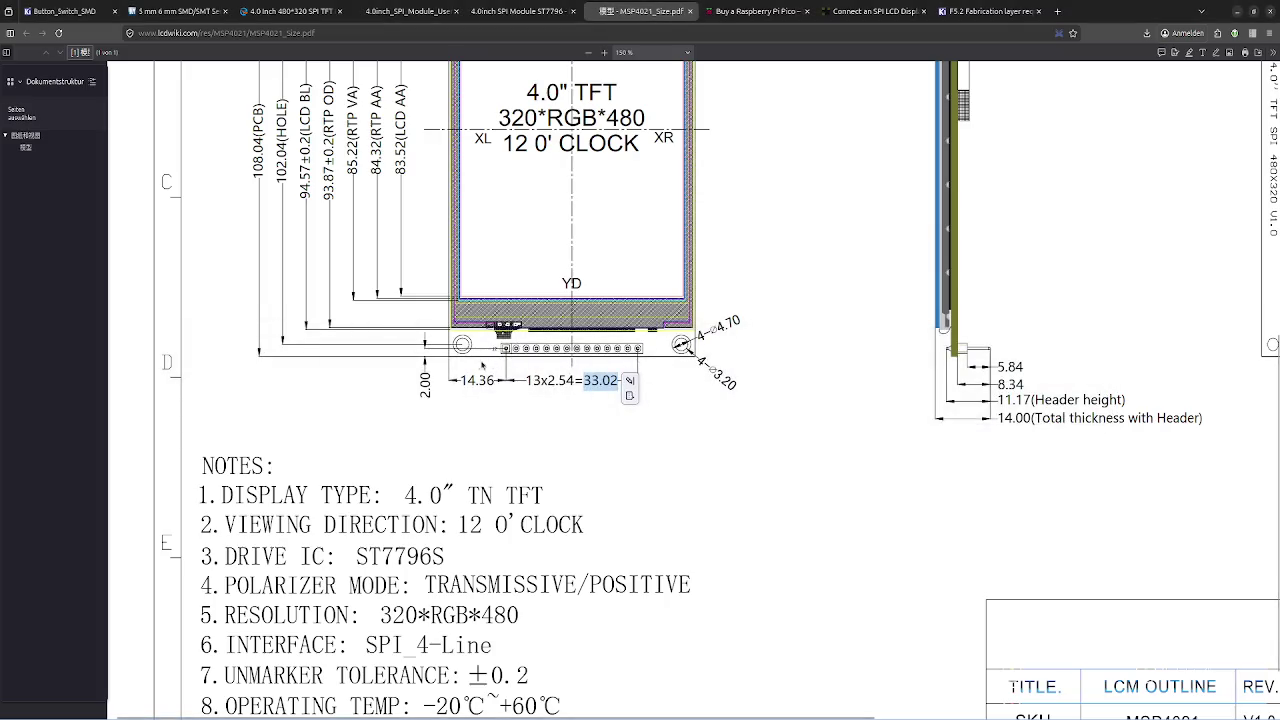
pyautogui.hotkey('alt', 'Tab')
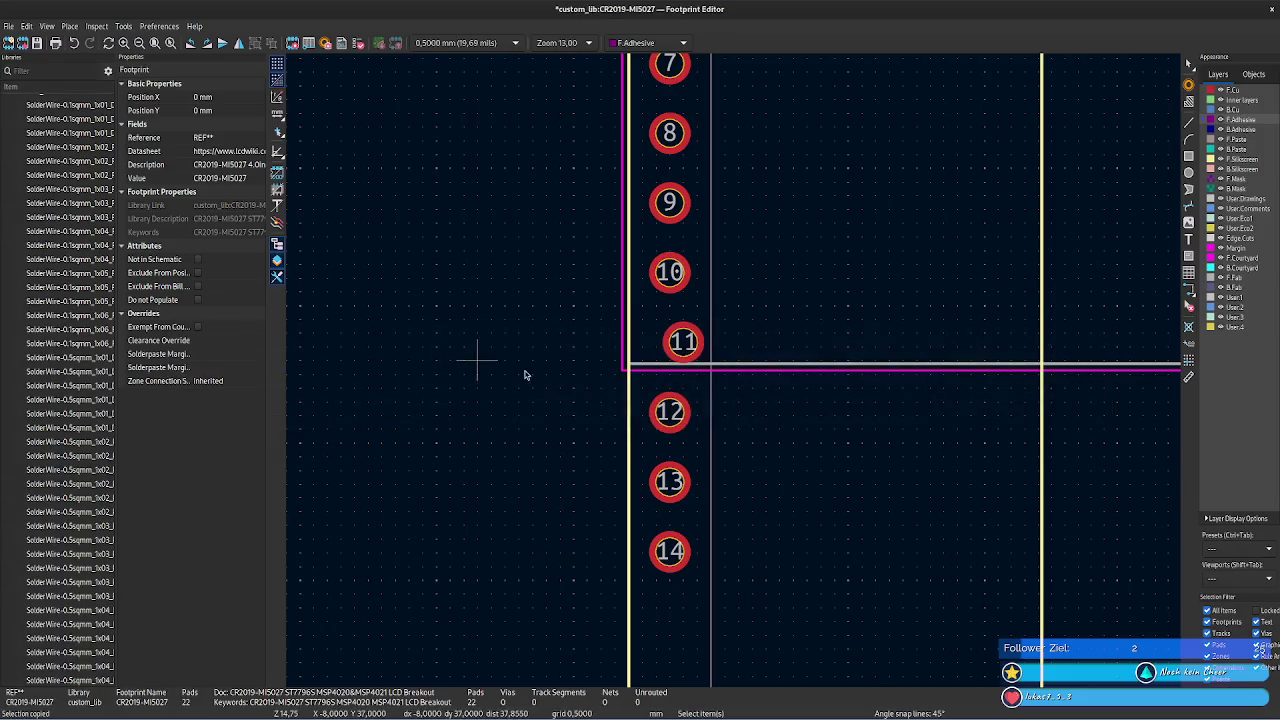
pyautogui.scroll(-3, 715, 623)
pyautogui.scroll(-1, 737, 366)
pyautogui.scroll(-1, 749, 334)
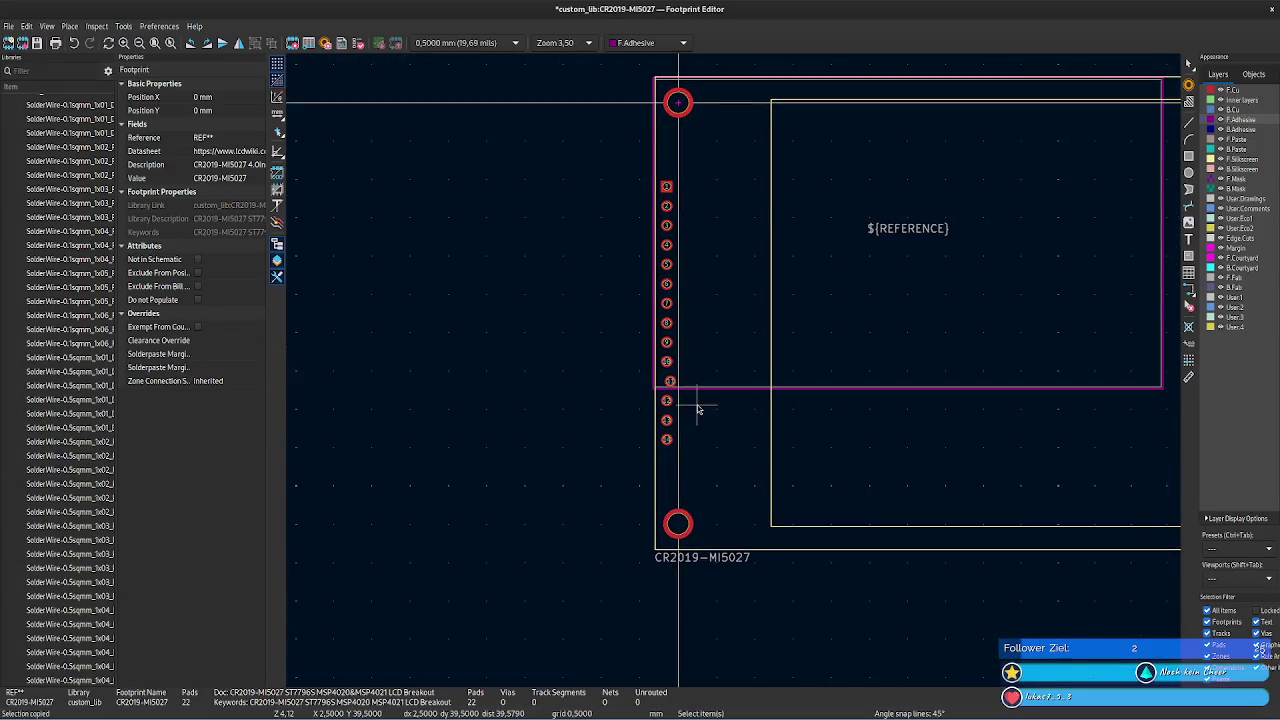
# - Select all 14 header pads, working from pad 14 up to pad 1
pyautogui.click(666, 439)
pyautogui.keyDown('shift'); pyautogui.click(666, 420); pyautogui.keyUp('shift')
pyautogui.keyDown('shift'); pyautogui.click(666, 400); pyautogui.keyUp('shift')
pyautogui.keyDown('shift'); pyautogui.click(670, 381); pyautogui.keyUp('shift')
pyautogui.keyDown('shift'); pyautogui.click(666, 361); pyautogui.keyUp('shift')
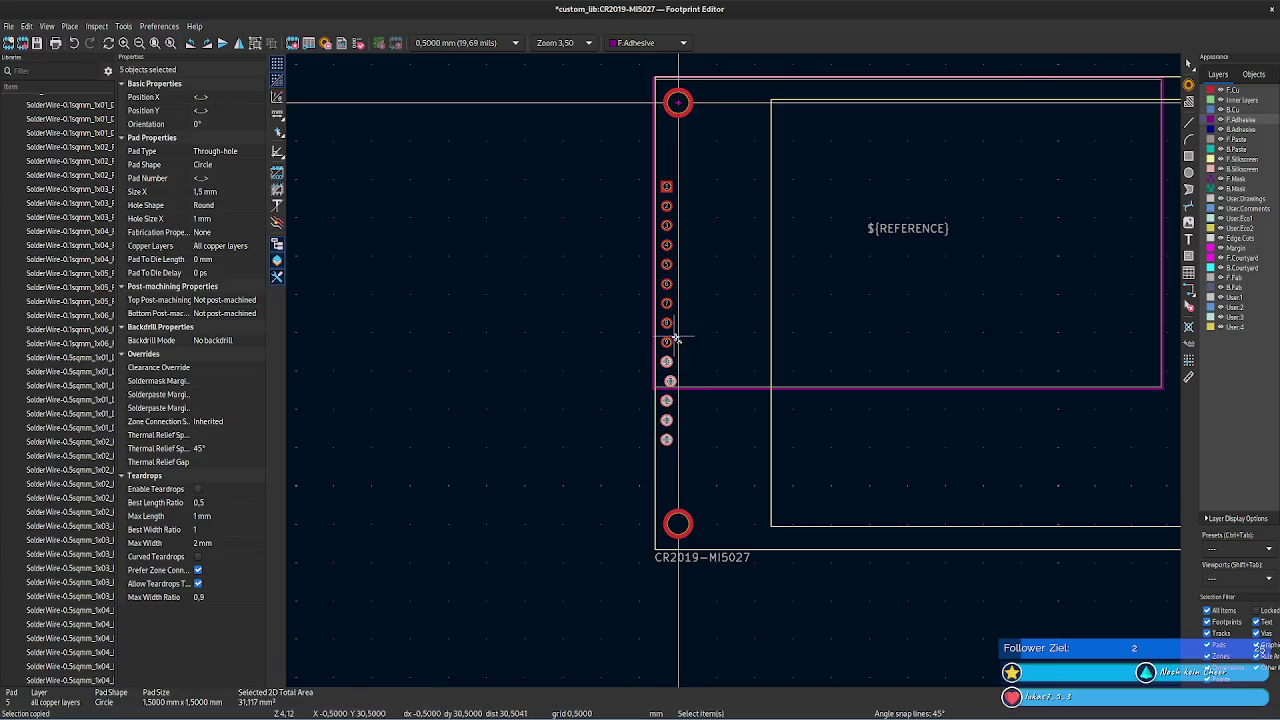
pyautogui.keyDown('shift'); pyautogui.click(666, 342); pyautogui.keyUp('shift')
pyautogui.keyDown('shift'); pyautogui.click(666, 323); pyautogui.keyUp('shift')
pyautogui.keyDown('shift'); pyautogui.click(666, 303); pyautogui.keyUp('shift')
pyautogui.keyDown('shift'); pyautogui.click(666, 284); pyautogui.keyUp('shift')
pyautogui.keyDown('shift'); pyautogui.click(666, 264); pyautogui.keyUp('shift')
pyautogui.keyDown('shift'); pyautogui.click(666, 245); pyautogui.keyUp('shift')
pyautogui.keyDown('shift'); pyautogui.click(666, 225); pyautogui.keyUp('shift')
pyautogui.keyDown('shift'); pyautogui.click(666, 205); pyautogui.keyUp('shift')
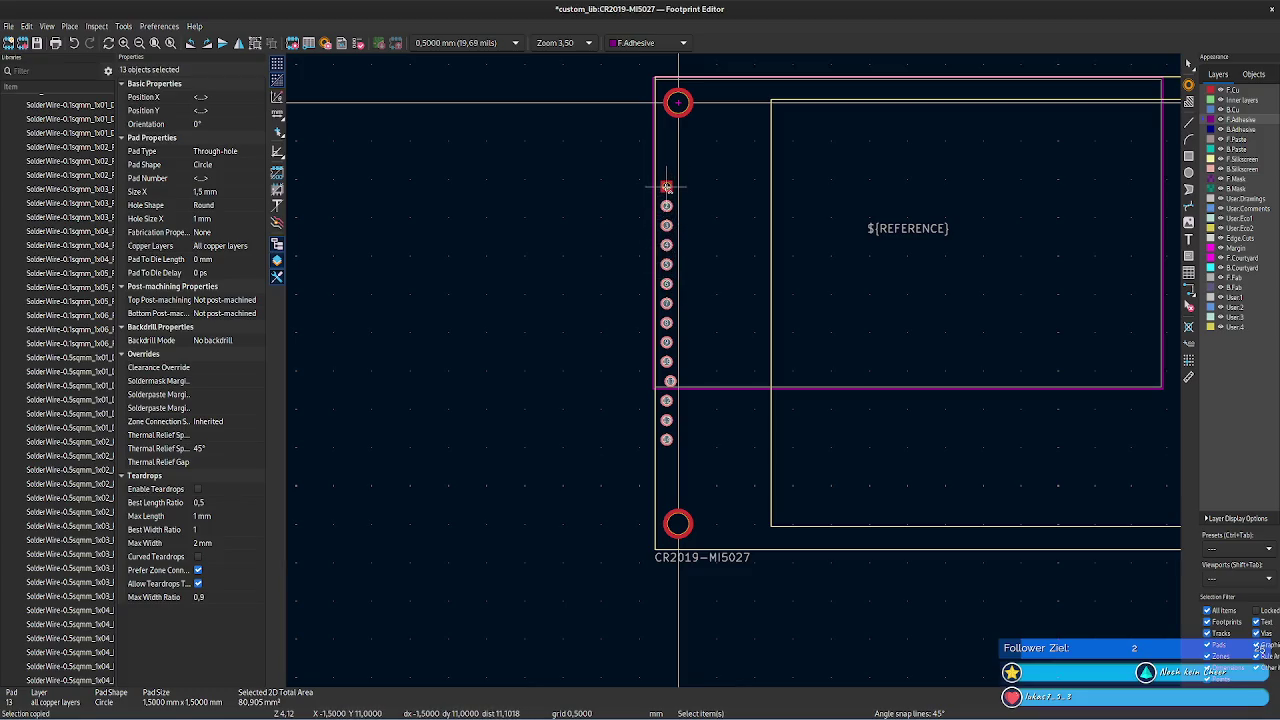
pyautogui.keyDown('shift'); pyautogui.click(666, 186); pyautogui.keyUp('shift')
# - Undo an accidental Y change to −1, then apply a common X position to the pads
pyautogui.click(235, 109)
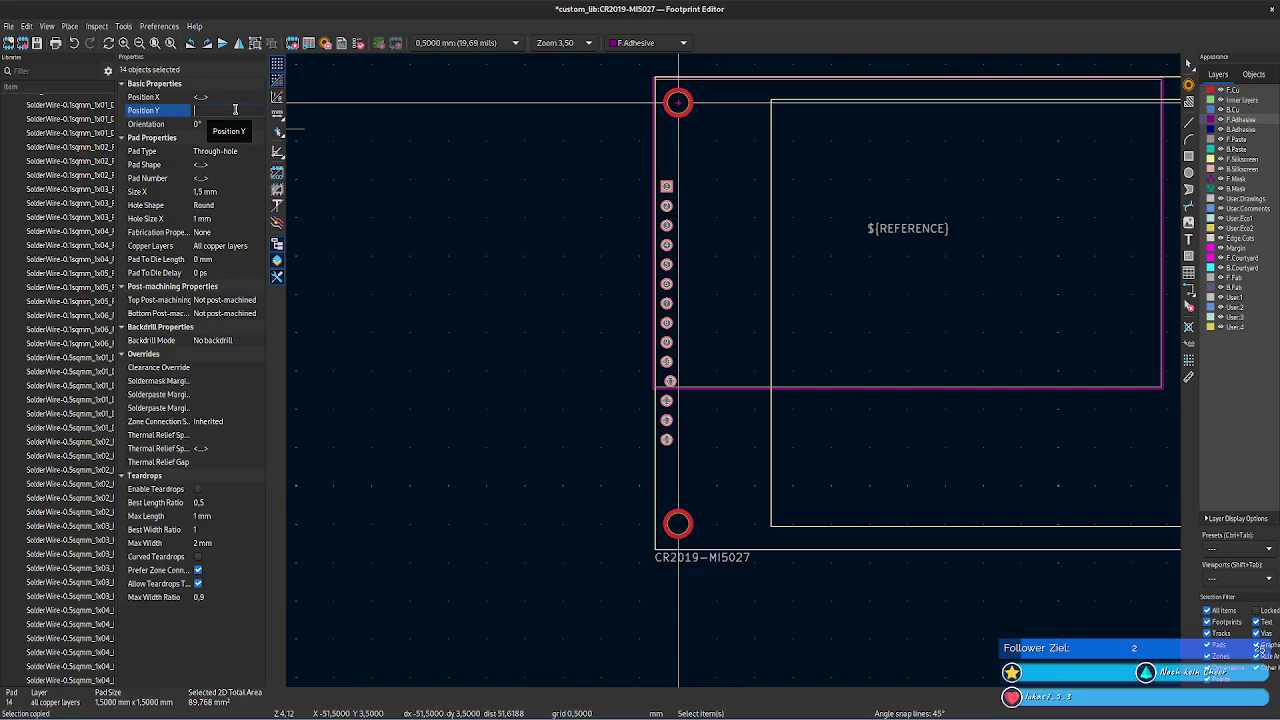
pyautogui.write('-')
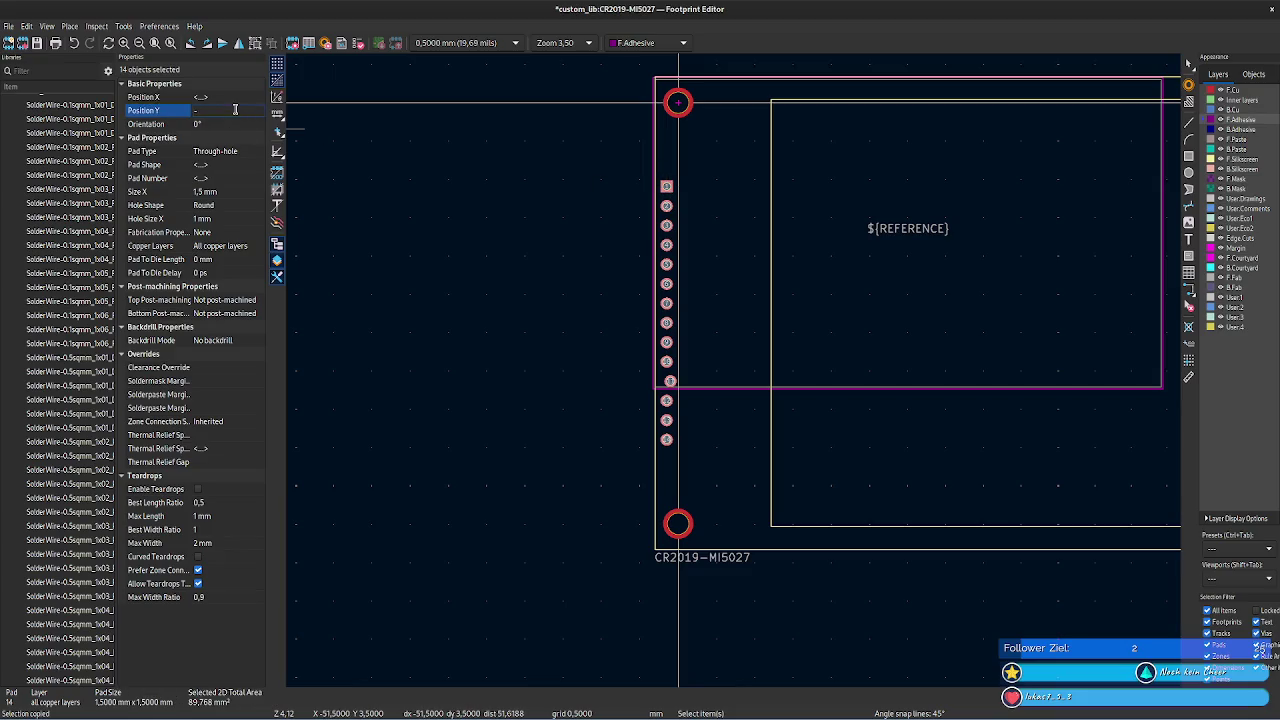
pyautogui.write('1')
pyautogui.press('Tab')
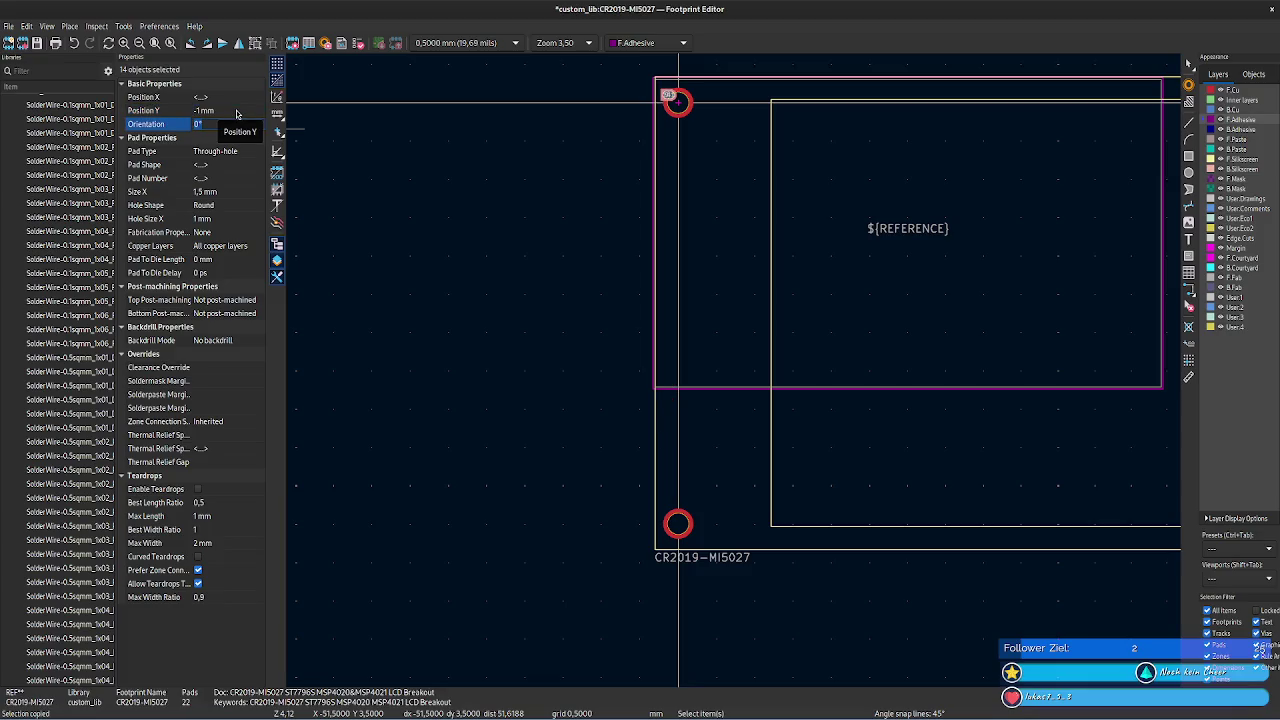
pyautogui.hotkey('ctrl', 'z')
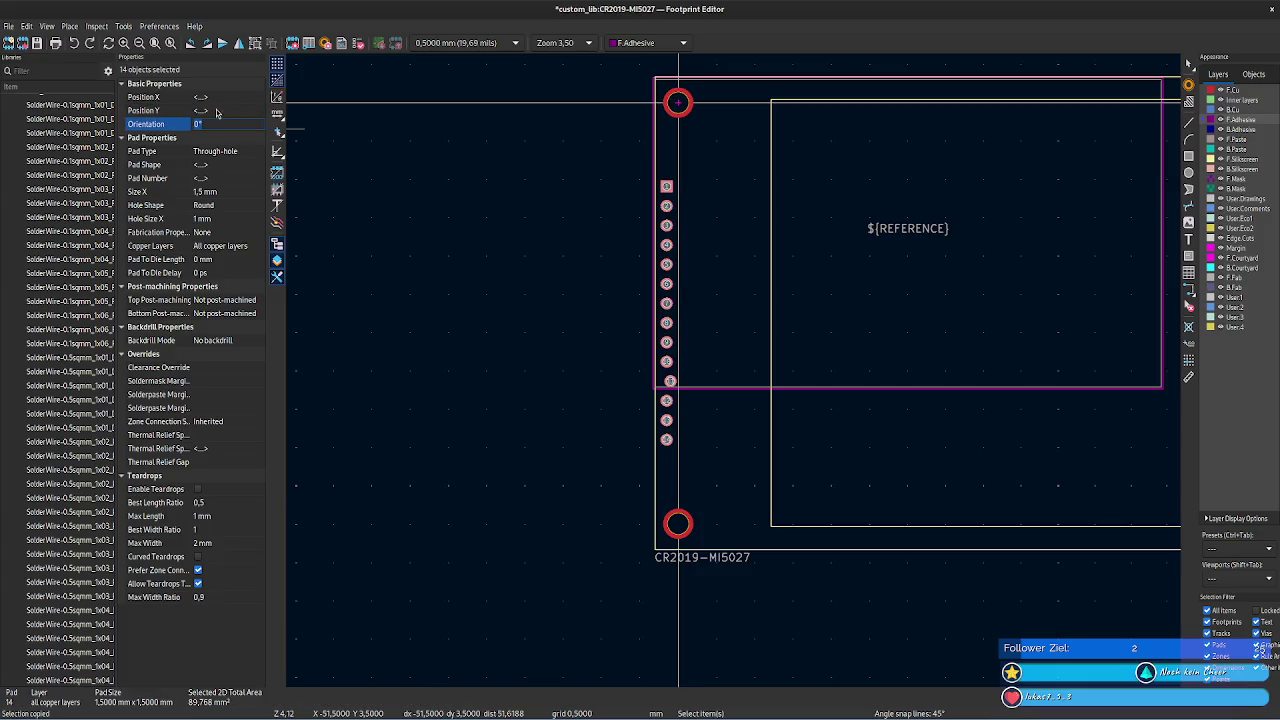
pyautogui.click(216, 96)
pyautogui.write('-1')
pyautogui.press('Return')
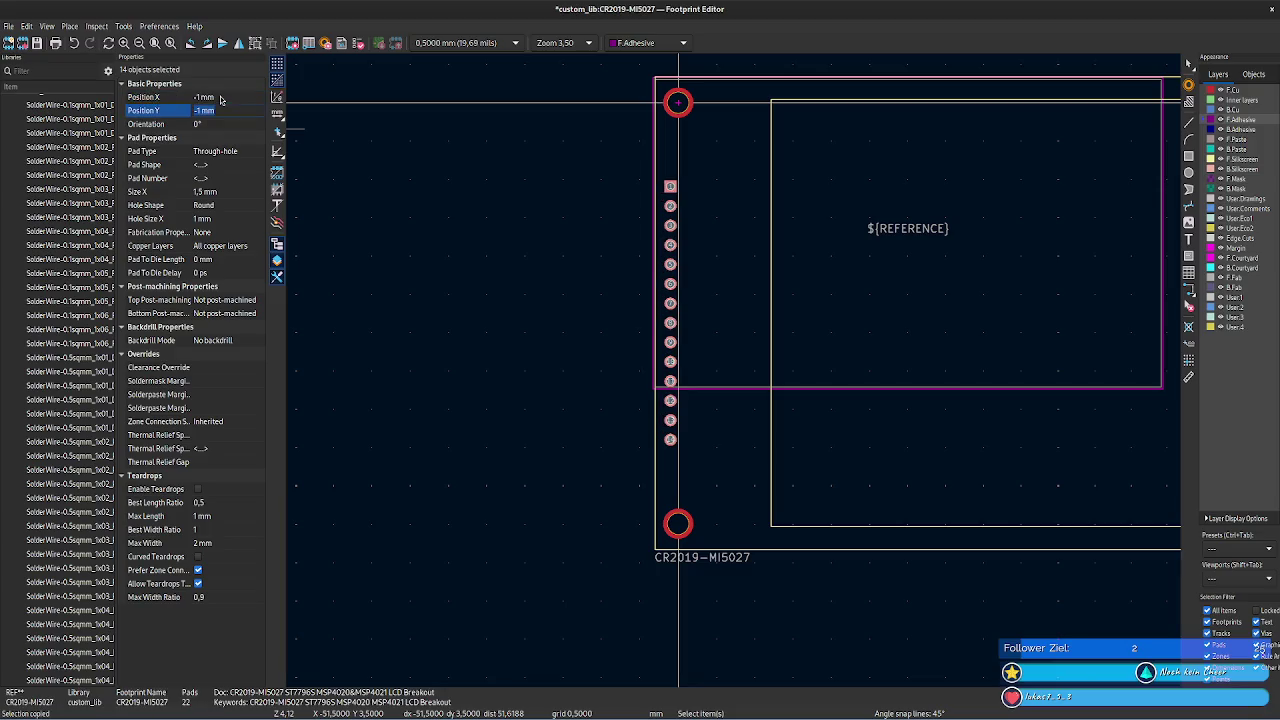
pyautogui.click(601, 322)
# - Check the top-left mounting hole, left silkscreen edge and pad 1 positions, then return to the datasheet
pyautogui.scroll(3, 601, 322)
pyautogui.moveTo(757, 357); pyautogui.dragTo(451, 363, button='middle')
pyautogui.scroll(-1, 451, 363)
pyautogui.moveTo(622, 221); pyautogui.dragTo(622, 315, button='middle')
pyautogui.click(598, 176)
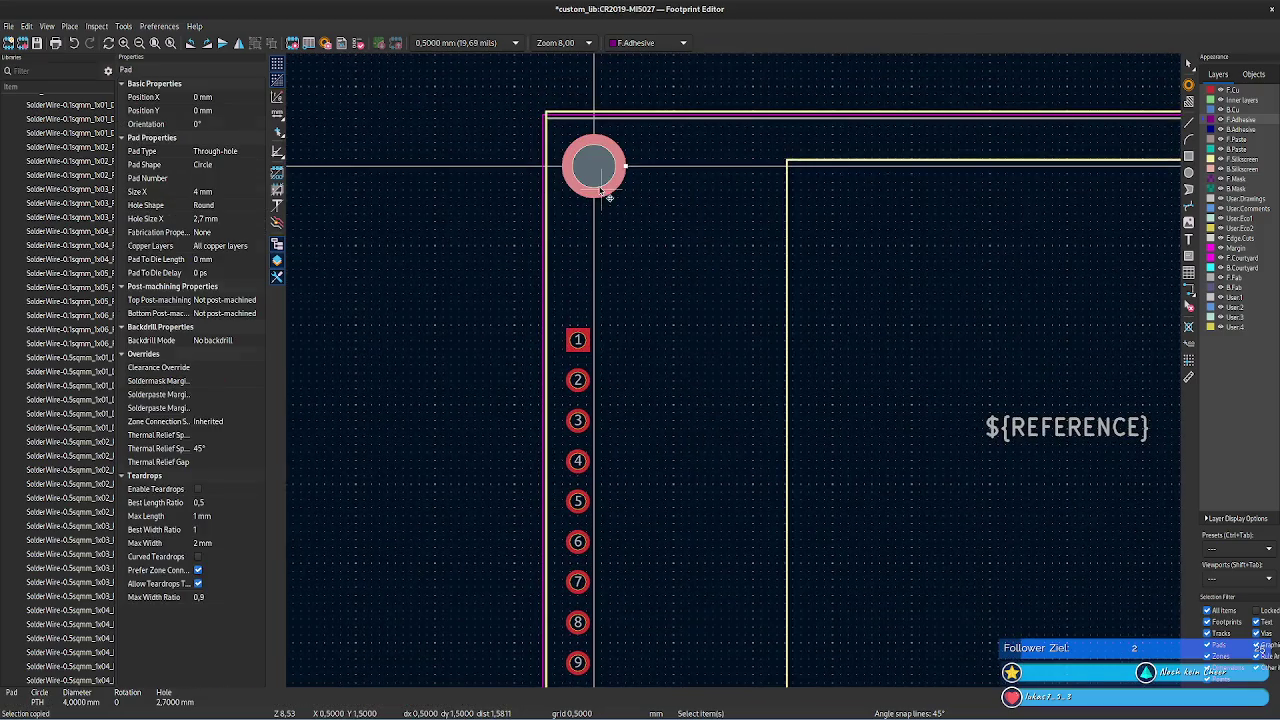
pyautogui.click(549, 349)
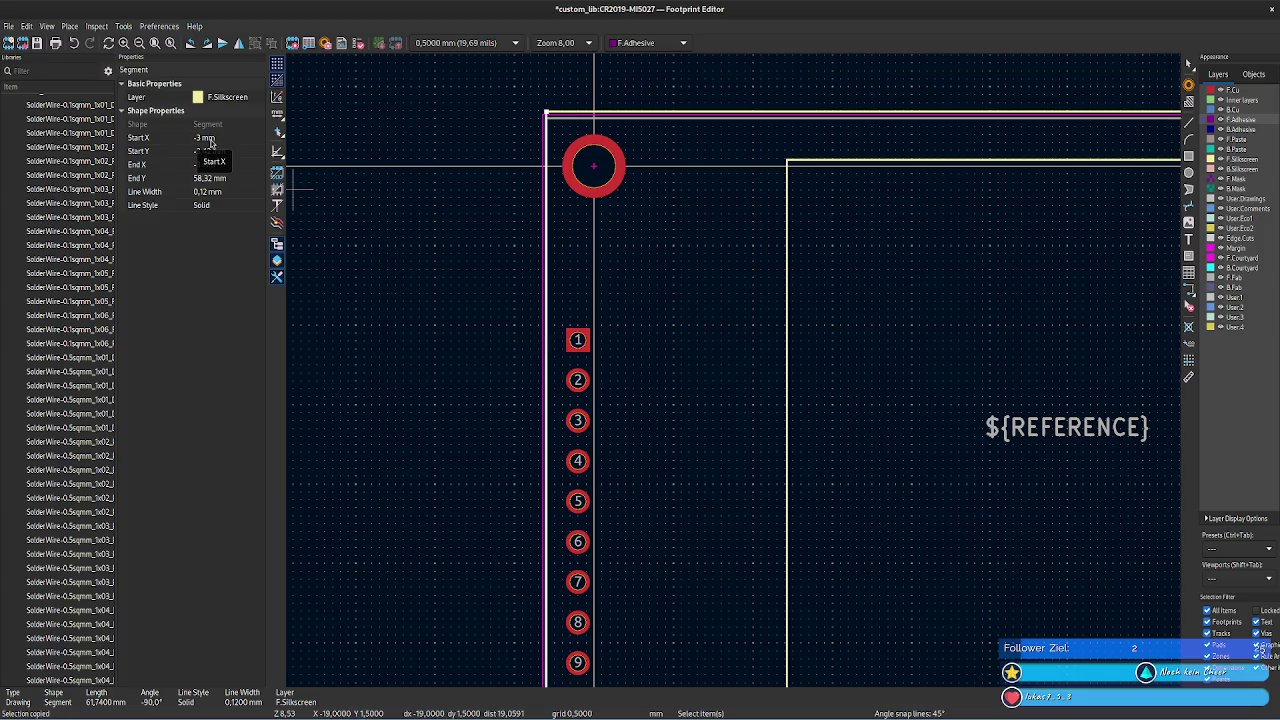
pyautogui.click(578, 340)
pyautogui.click(739, 376)
pyautogui.scroll(-1, 739, 376)
pyautogui.scroll(-3, 739, 376)
pyautogui.moveTo(757, 429); pyautogui.dragTo(543, 271, button='middle')
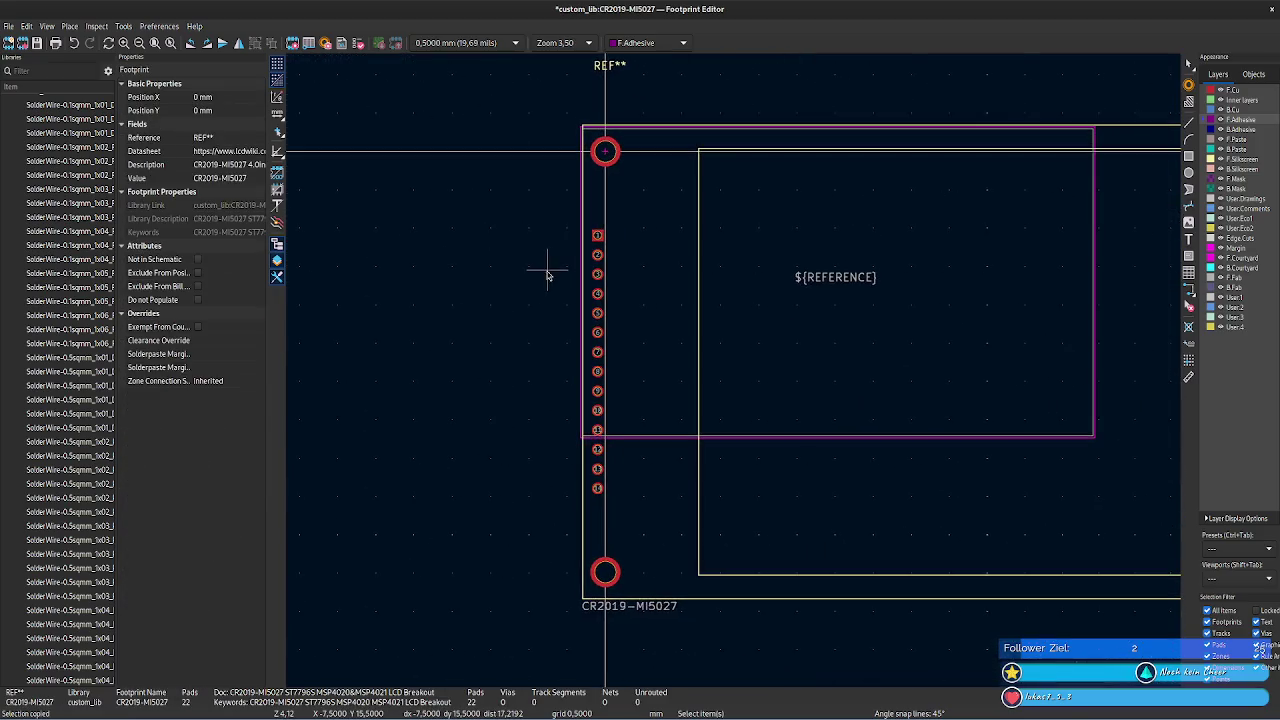
pyautogui.hotkey('alt', 'Tab')
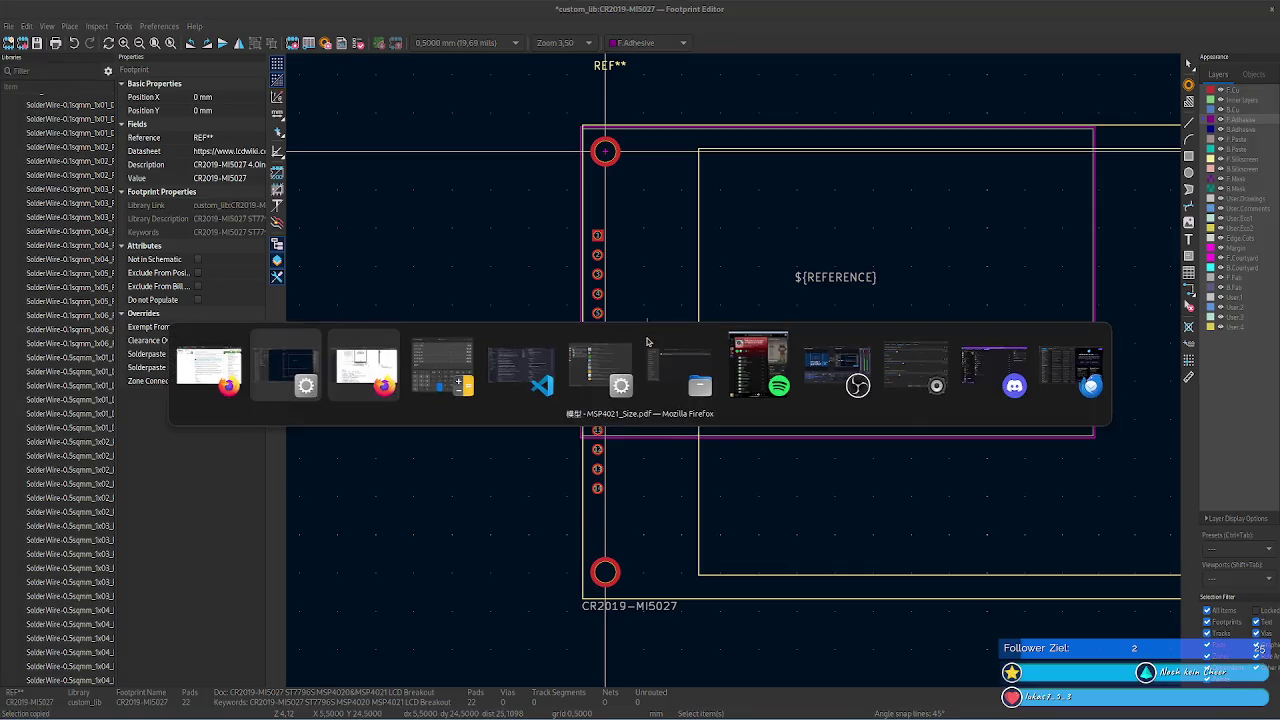
pyautogui.click(540, 415)
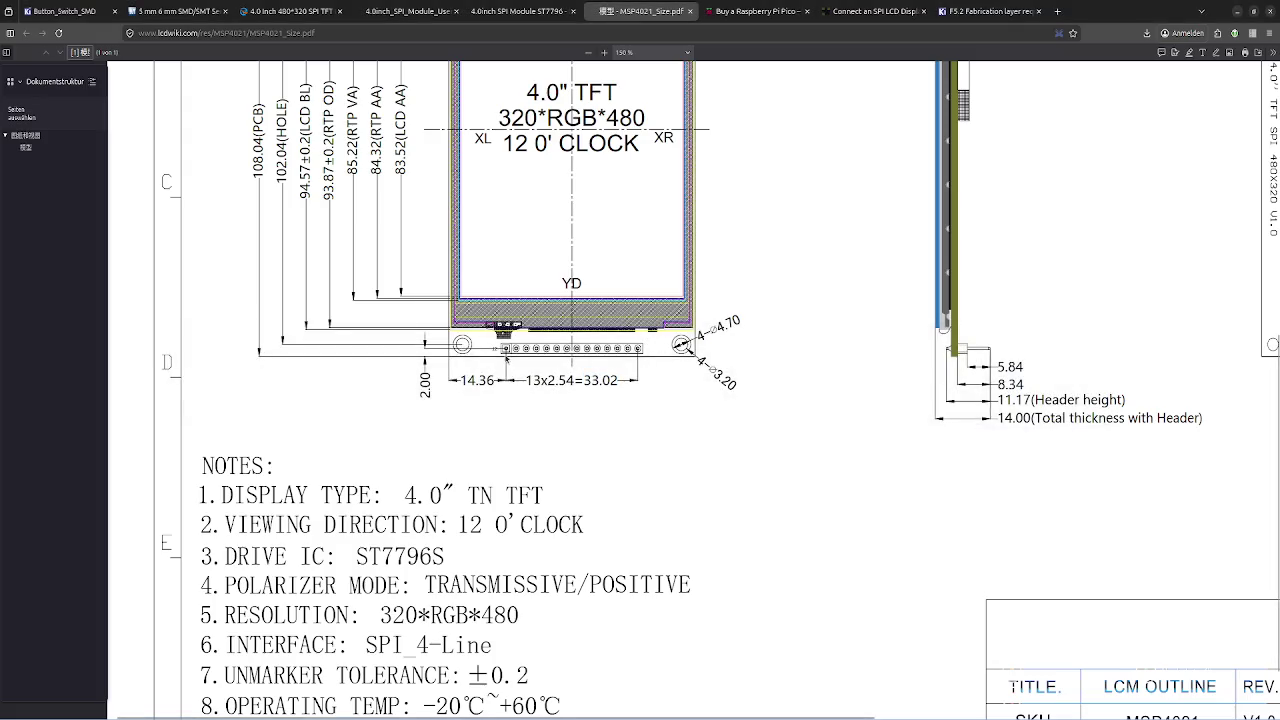
pyautogui.scroll(-1, 505, 355)
pyautogui.scroll(-1, 560, 360)
pyautogui.scroll(5, 748, 372)
pyautogui.hscroll(3, 748, 372)
pyautogui.hscroll(2, 748, 372)
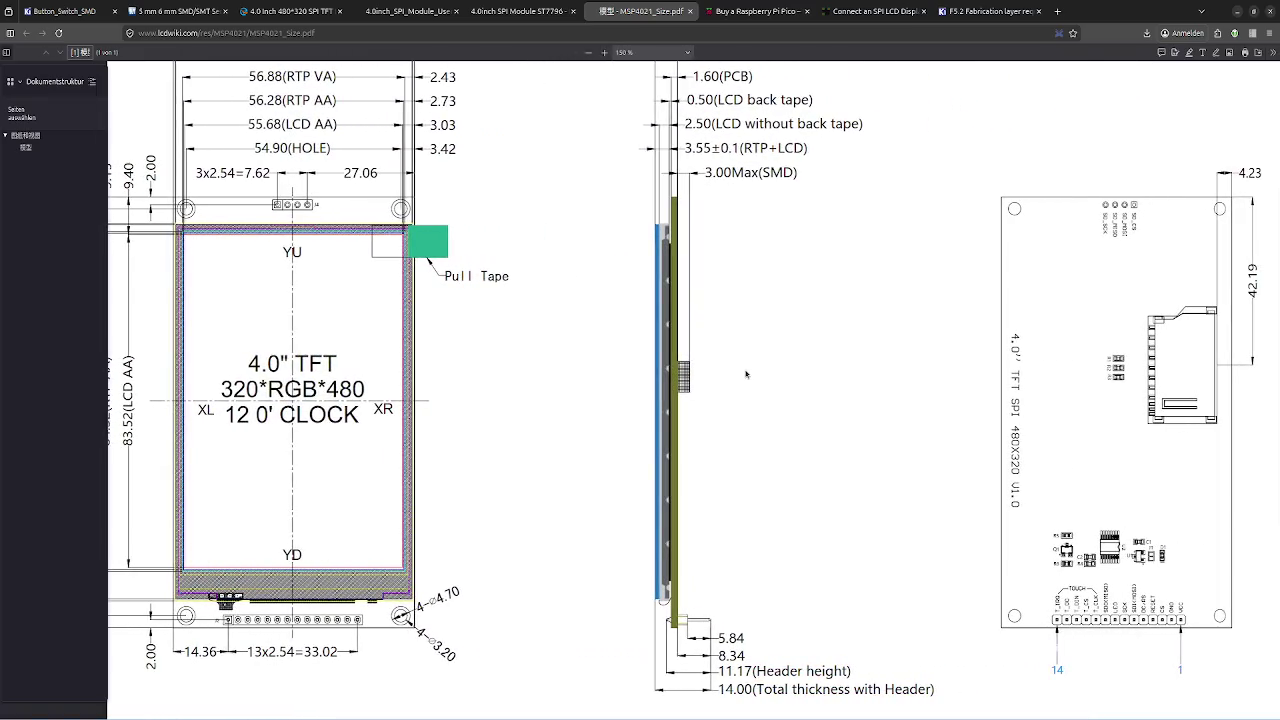
pyautogui.hscroll(-4, 745, 374)
pyautogui.hscroll(2, 745, 374)
pyautogui.hscroll(-2, 745, 374)
pyautogui.hscroll(-3, 745, 374)
pyautogui.hscroll(-2, 745, 374)
pyautogui.hscroll(-1, 745, 374)
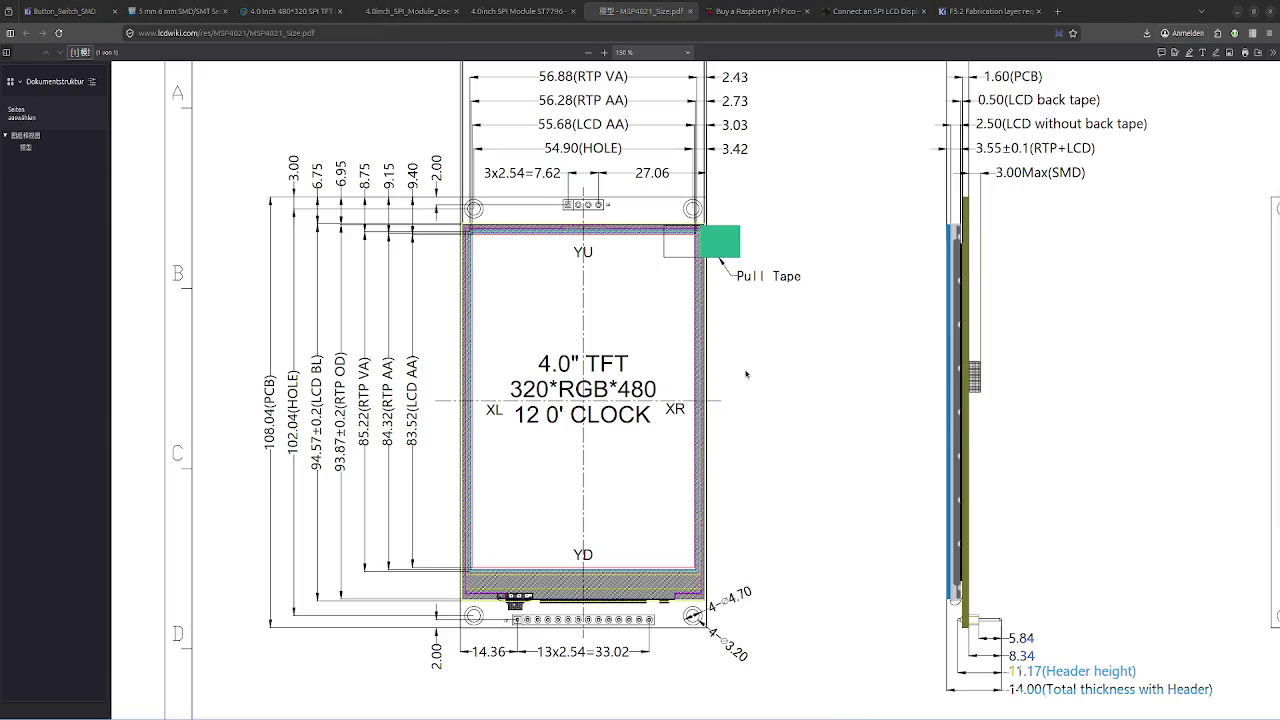
pyautogui.hotkey('alt', 'Tab')
pyautogui.scroll(-1, 737, 366)
pyautogui.scroll(-2, 800, 400)
pyautogui.scroll(1, 820, 389)
pyautogui.scroll(3, 737, 371)
pyautogui.click(735, 325)
pyautogui.scroll(-3, 740, 376)
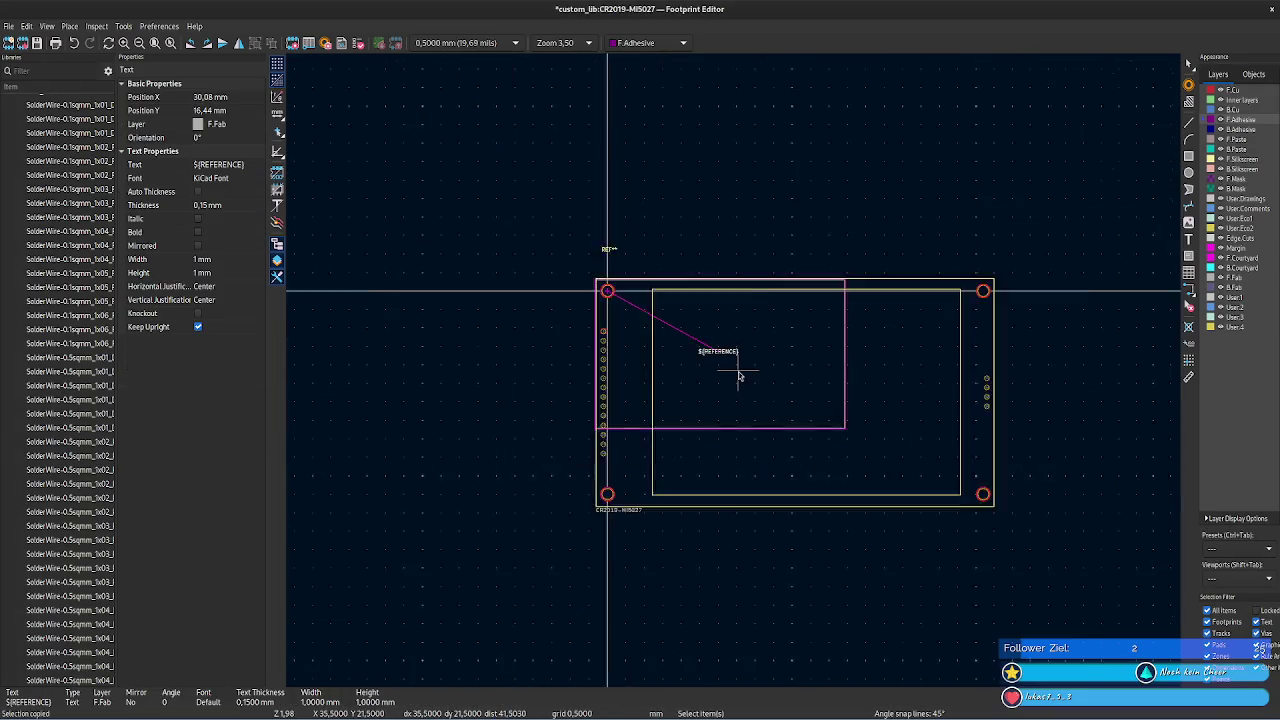
# - Select the top silkscreen edge to confirm its 108.04 mm length
pyautogui.scroll(-2, 740, 376)
pyautogui.press('m')
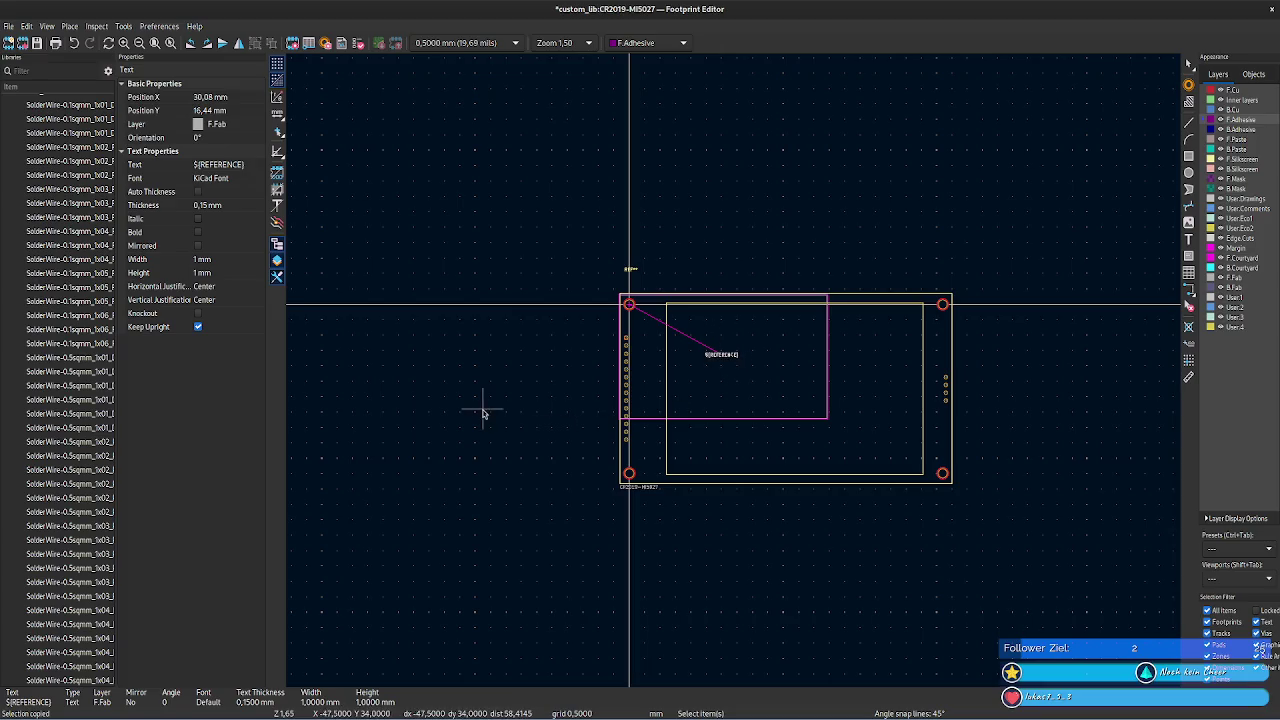
pyautogui.press('Escape')
pyautogui.moveTo(529, 394); pyautogui.dragTo(405, 397, button='middle')
pyautogui.scroll(3, 405, 397)
pyautogui.moveTo(743, 366)
pyautogui.mouseDown(button='middle')
pyautogui.moveTo(480, 380)
pyautogui.moveTo(366, 351)
pyautogui.mouseUp(button='middle')
pyautogui.click(603, 315)
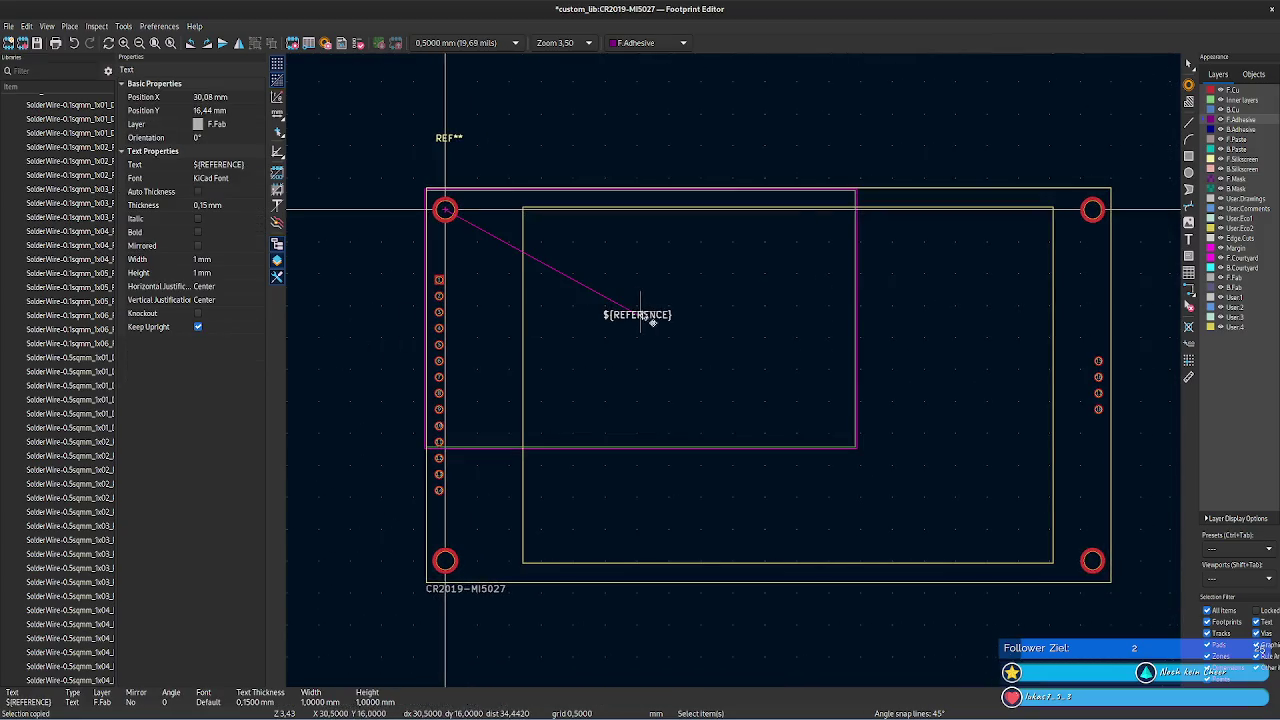
pyautogui.click(585, 189)
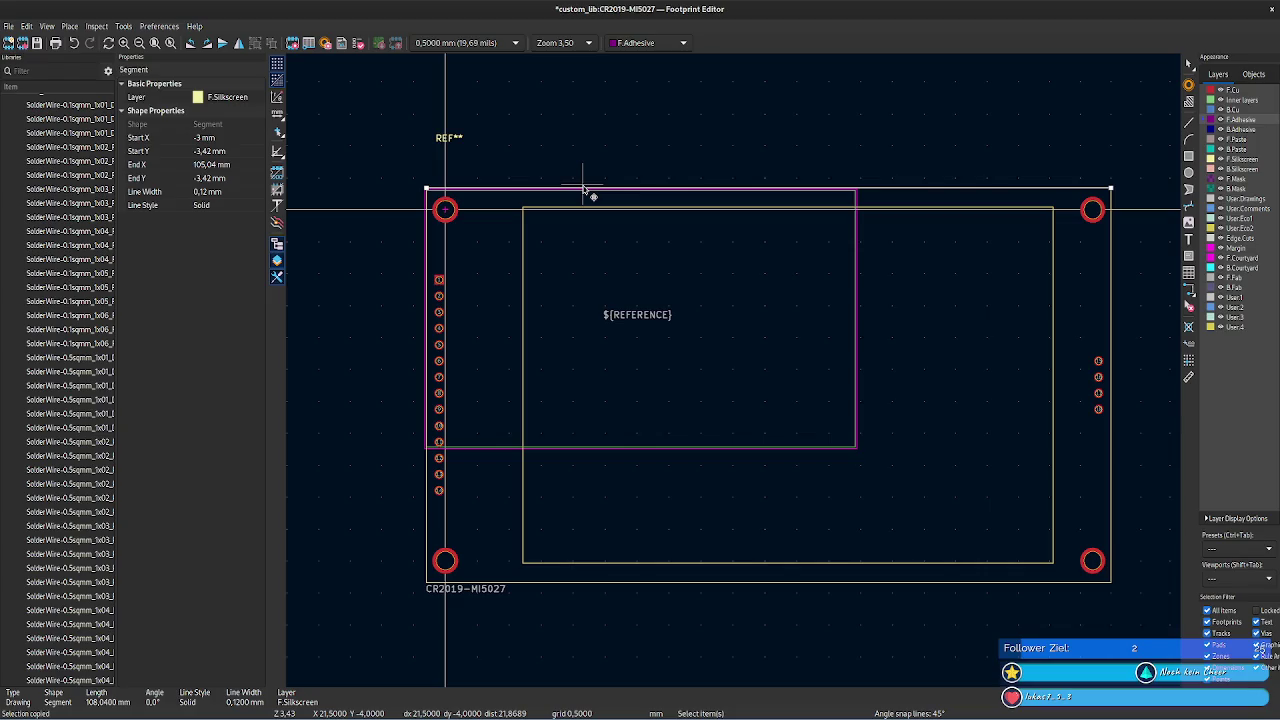
pyautogui.click(632, 321)
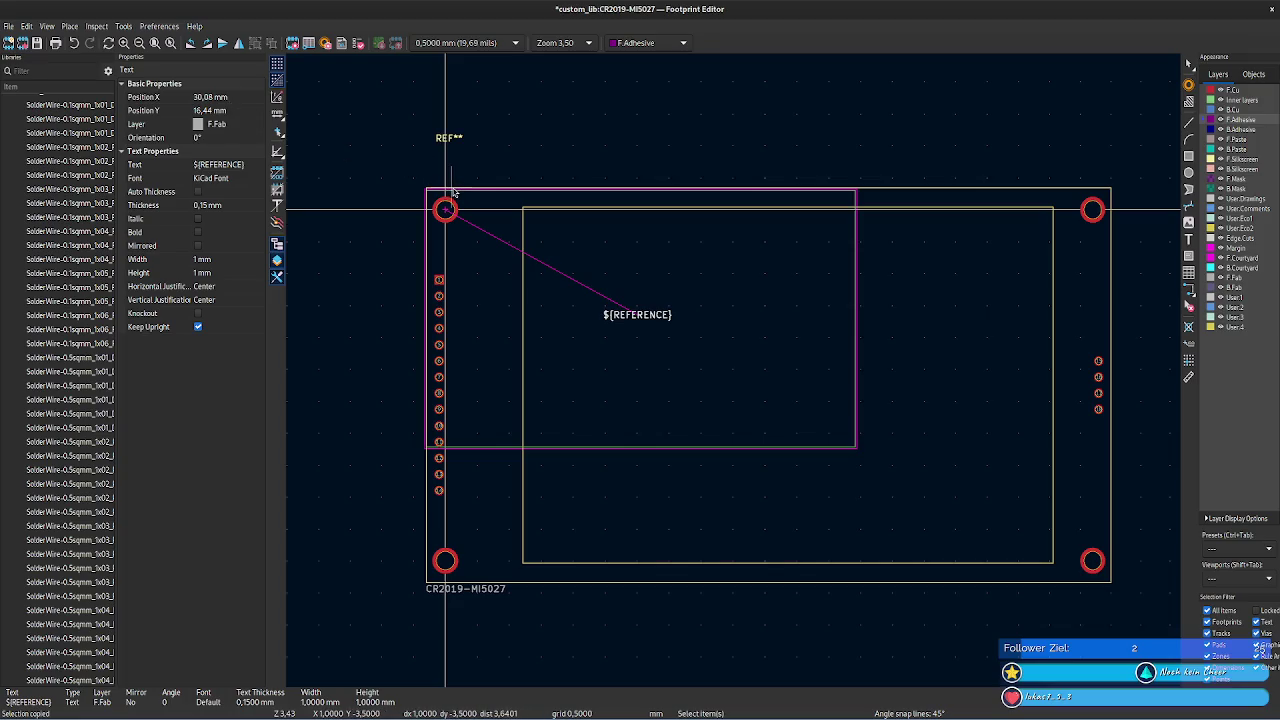
pyautogui.click(453, 189)
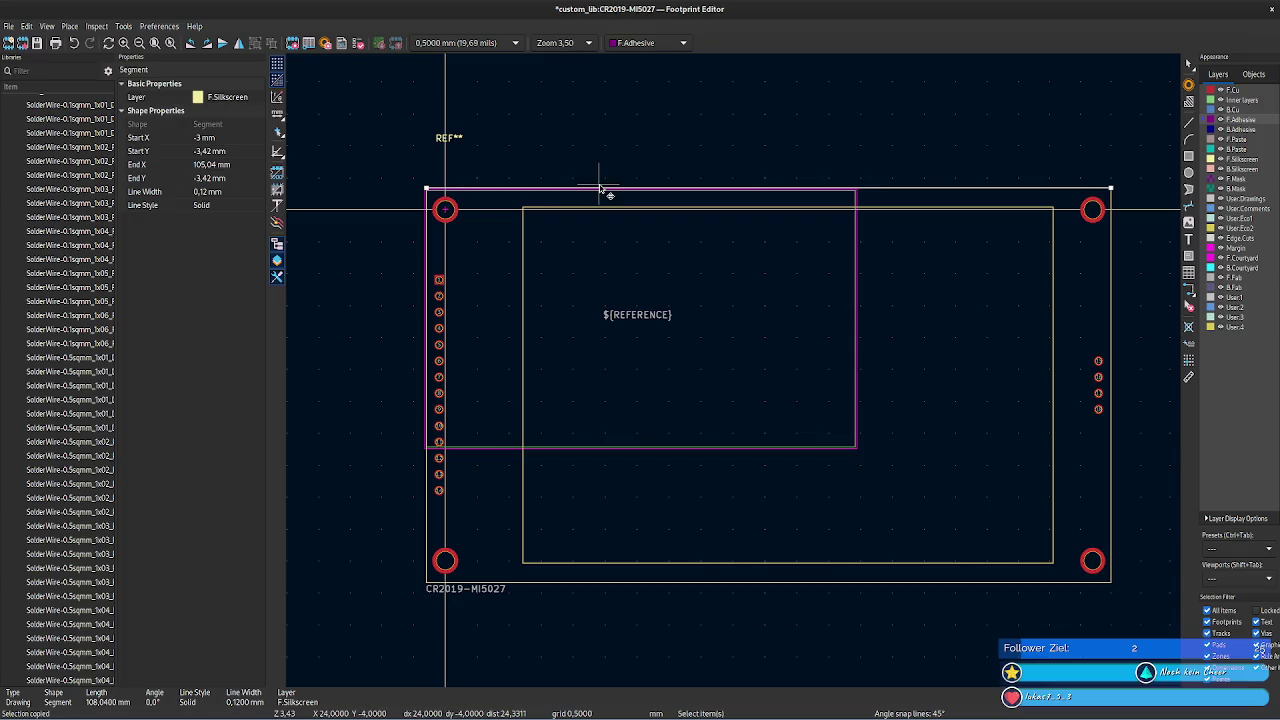
# - Clear the calculator entry and start a new calculation with 10
pyautogui.hotkey('alt', 'Tab')
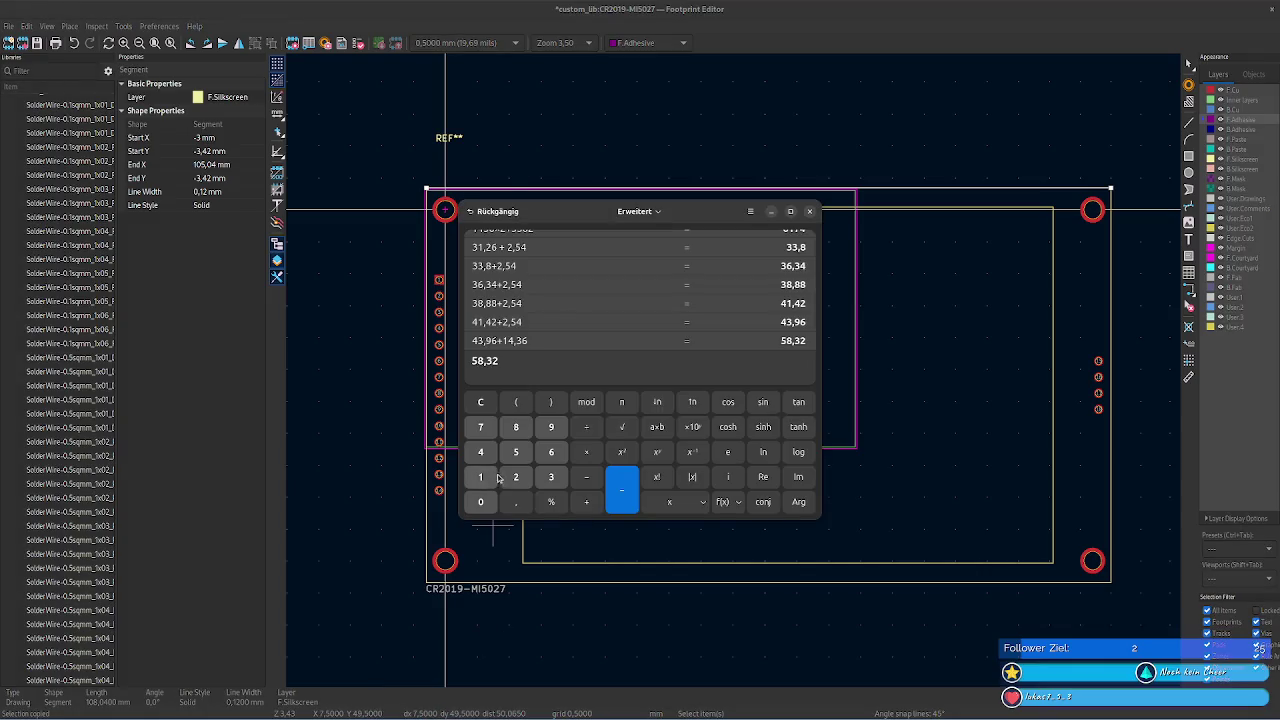
pyautogui.doubleClick(516, 358)
pyautogui.write('10')
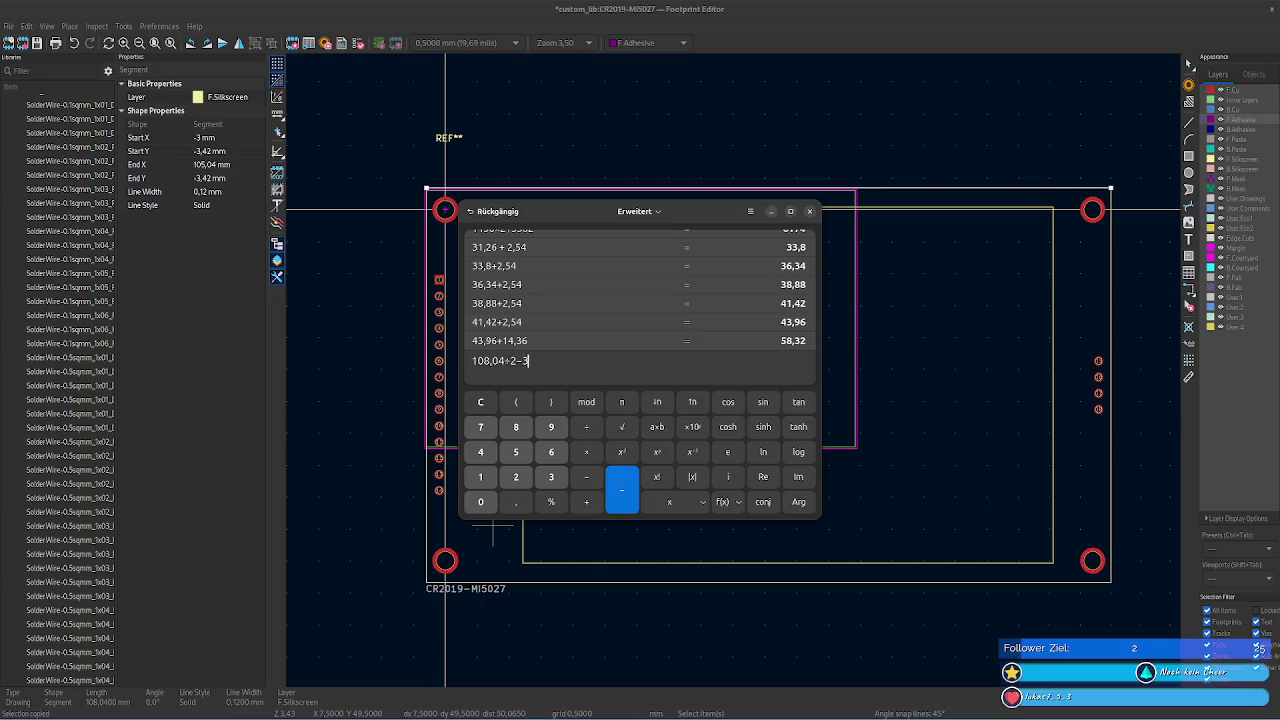
# - Compute 108,04÷2−3 and set the ${REFERENCE} text's X position to 51,02 mm
pyautogui.press('Return')
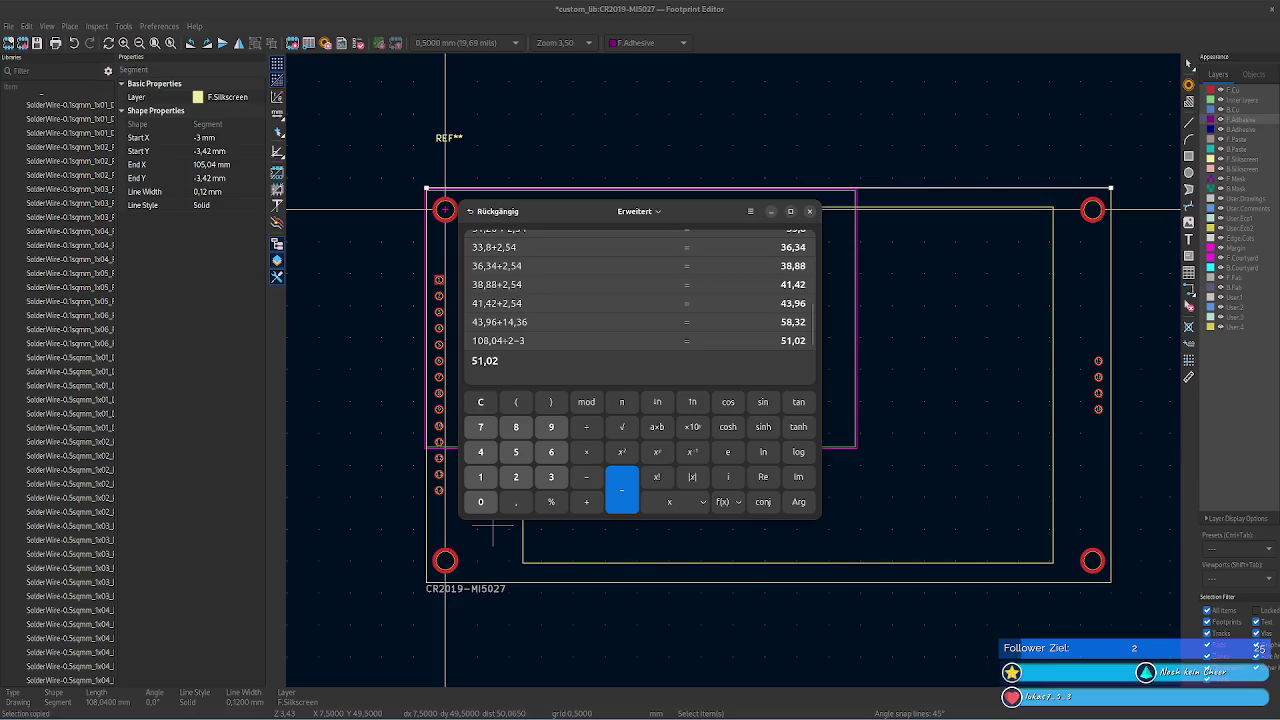
pyautogui.doubleClick(523, 368)
pyautogui.hotkey('ctrl', 'c')
pyautogui.click(665, 330)
pyautogui.click(650, 318)
pyautogui.click(231, 96)
pyautogui.hotkey('ctrl', 'v')
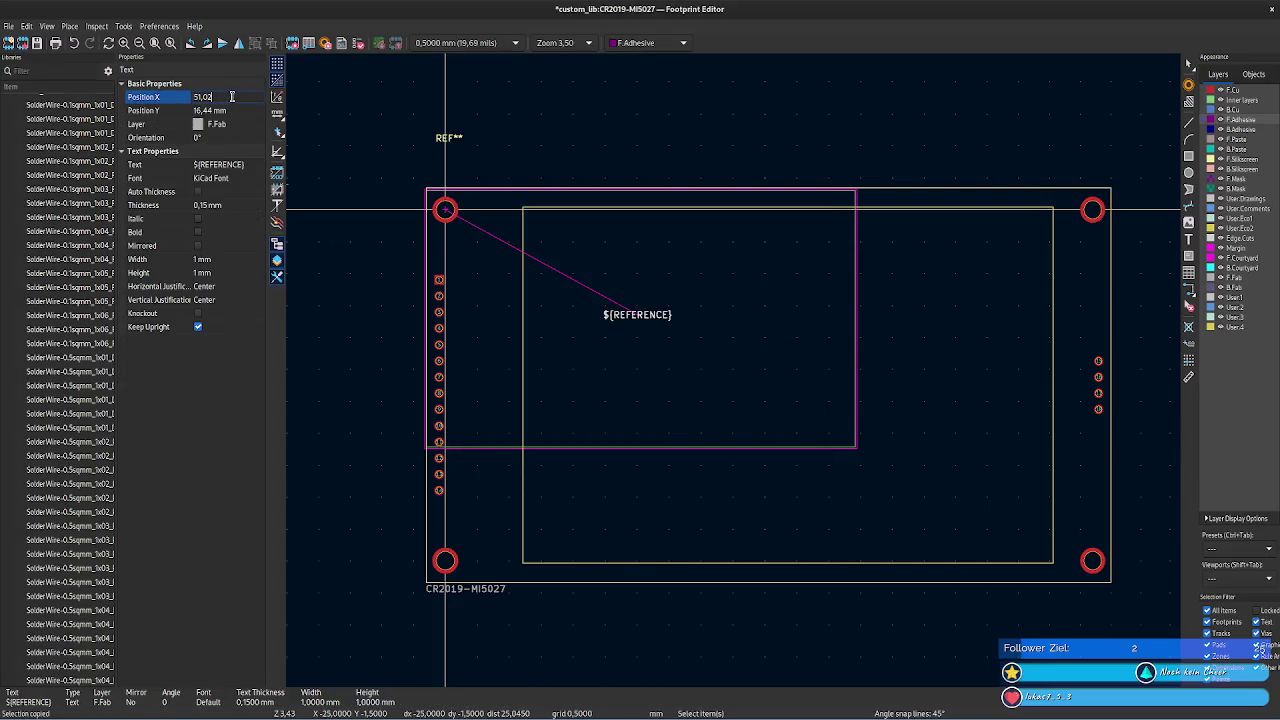
pyautogui.press('Tab')
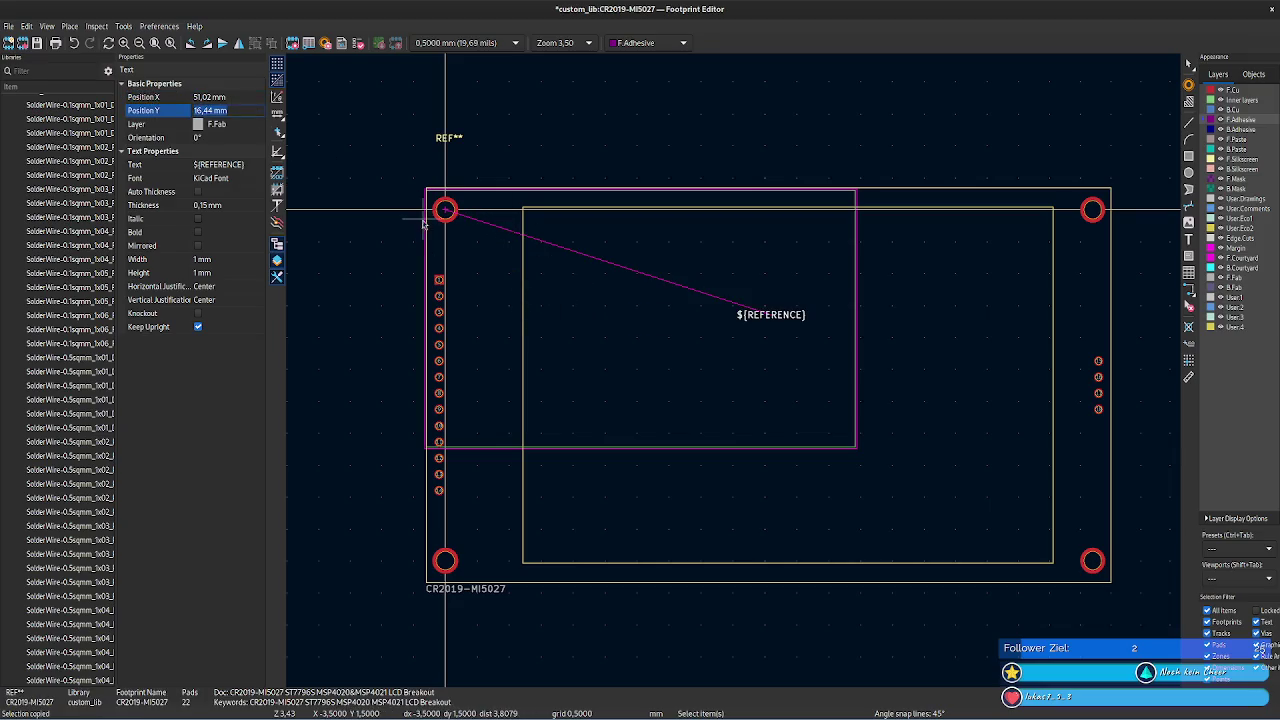
# - Read the left courtyard and silkscreen edge coordinates, then go to the datasheet PDF
pyautogui.click(427, 221)
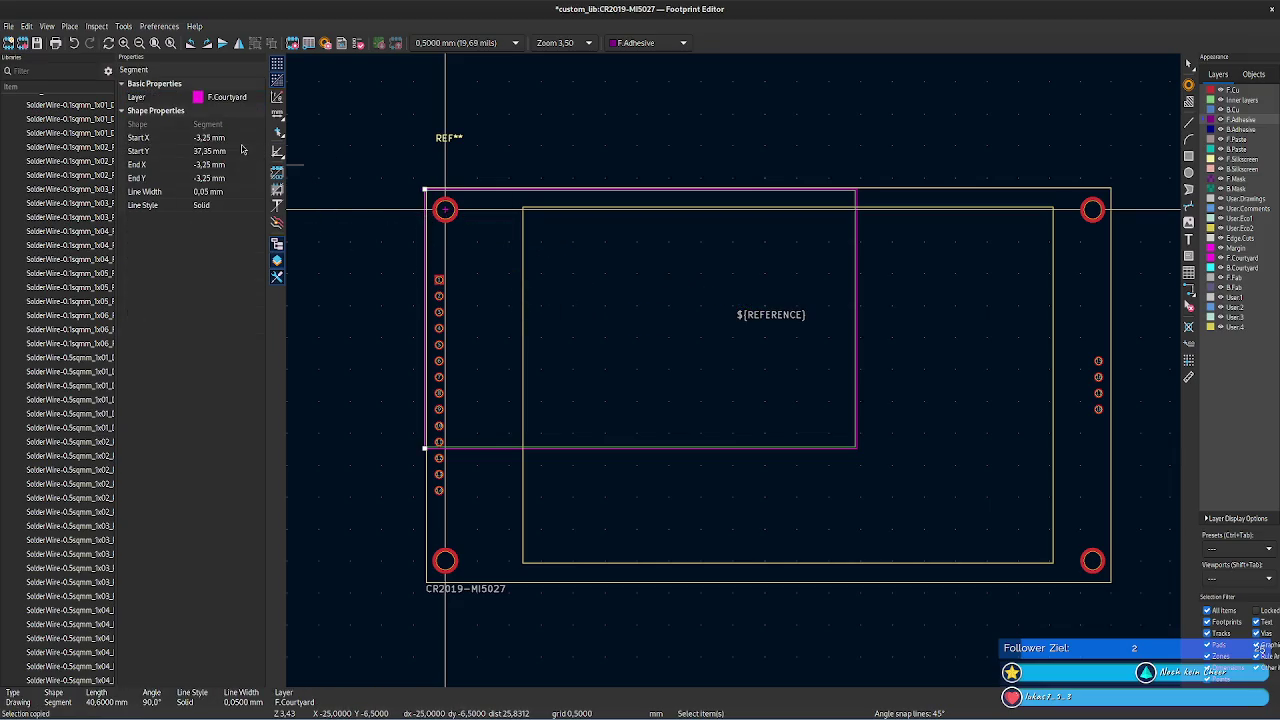
pyautogui.click(423, 505)
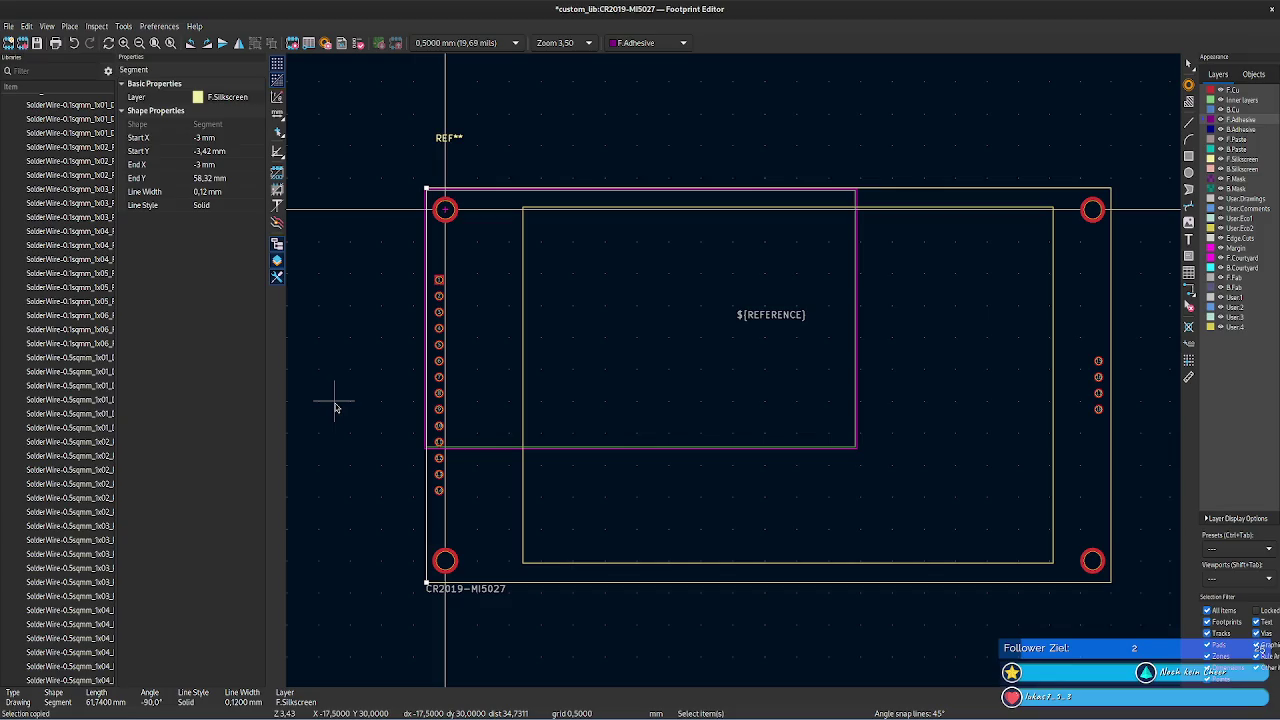
pyautogui.hotkey('alt', 'Tab')
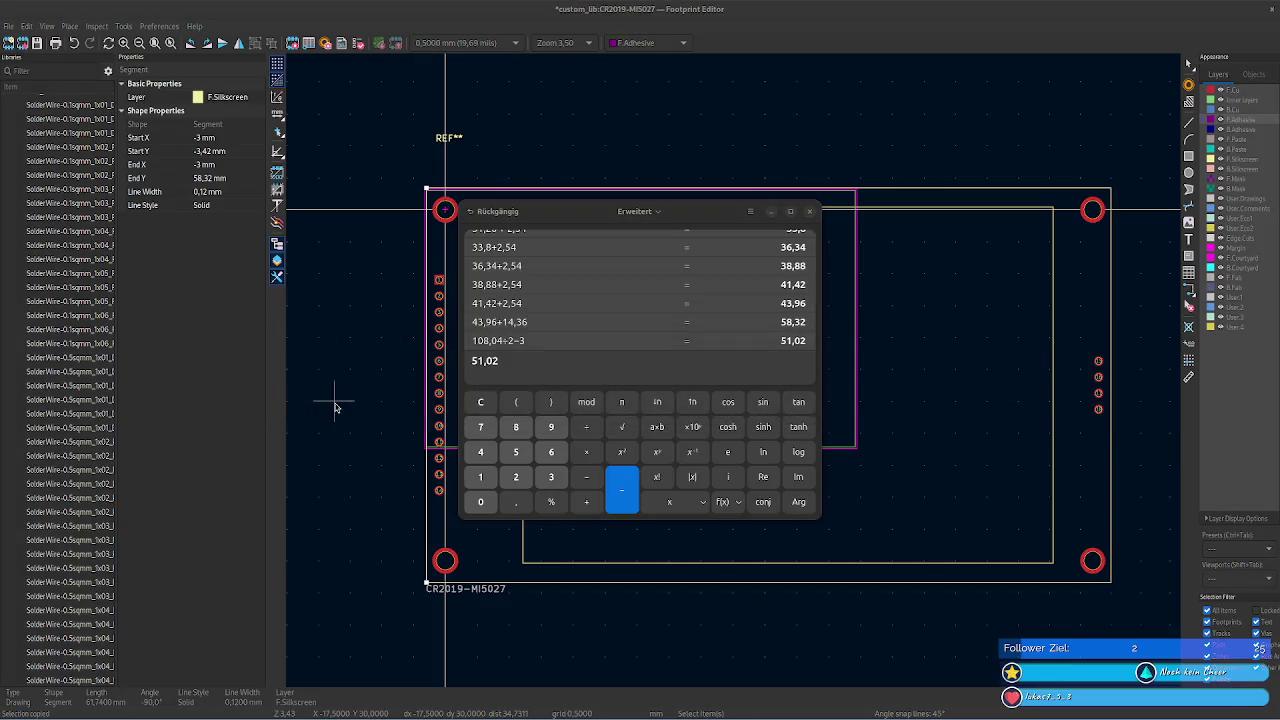
pyautogui.hotkey('alt', 'Tab')
pyautogui.hotkey('alt', 'Tab')
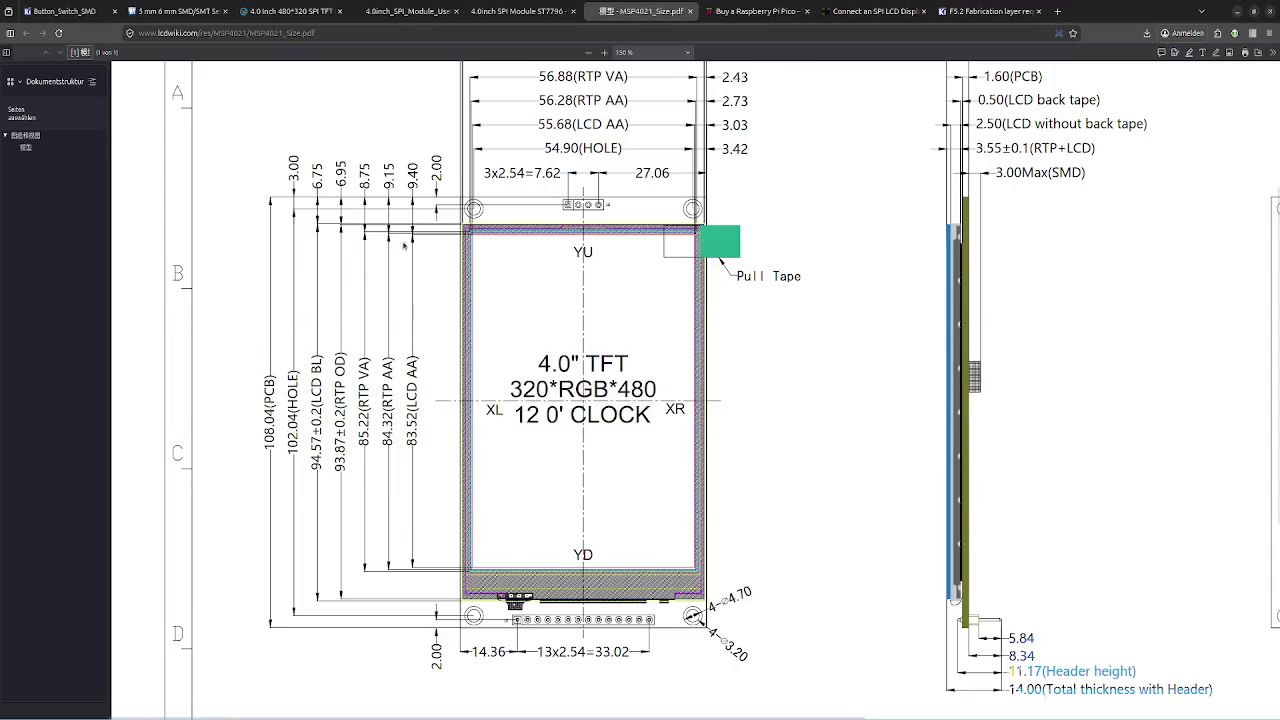
# - Select the 61.74 mm PCB dimension on the Front view and evaluate the vertical offset formula
pyautogui.scroll(3, 579, 193)
pyautogui.moveTo(549, 148); pyautogui.dragTo(585, 148)
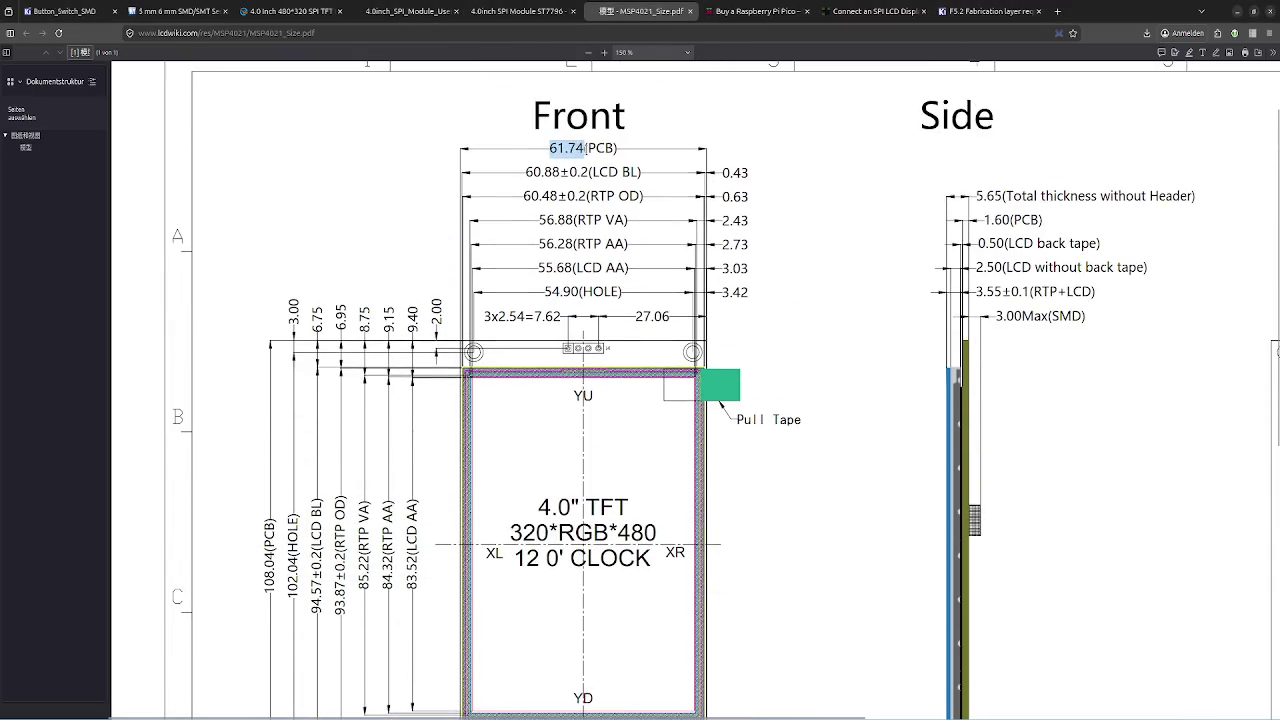
pyautogui.hotkey('alt', 'Tab')
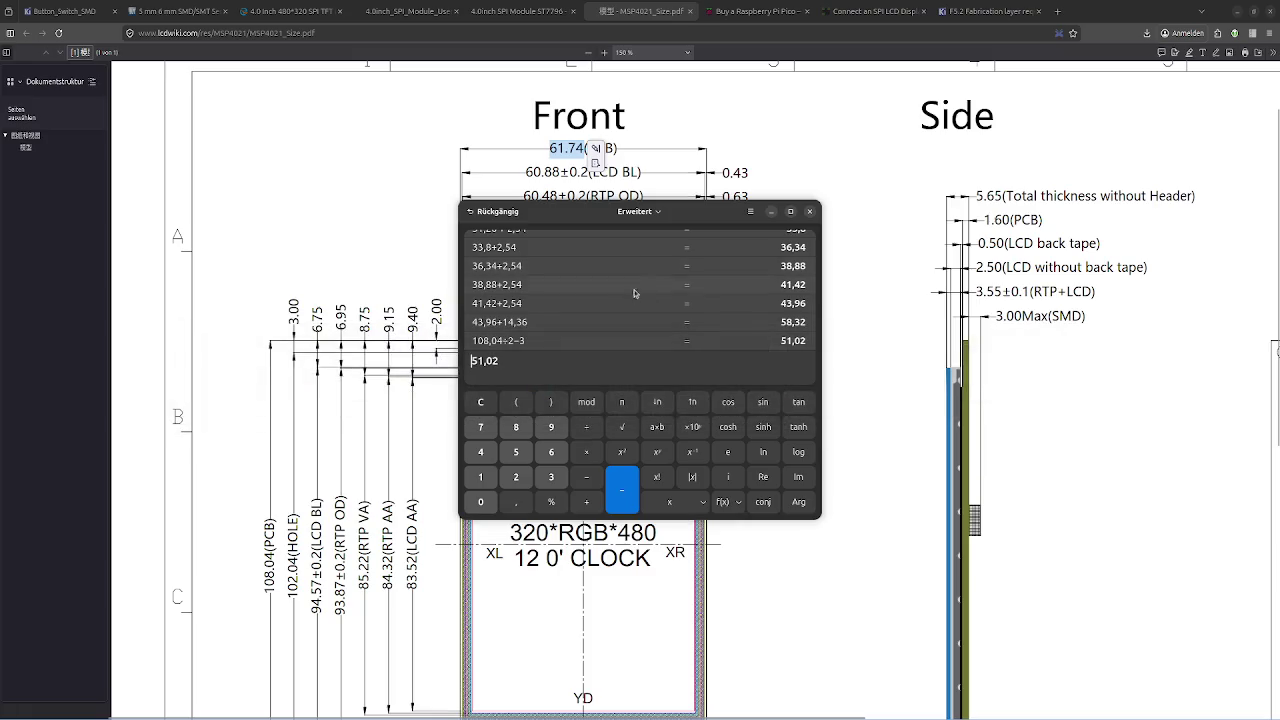
pyautogui.write('6174')
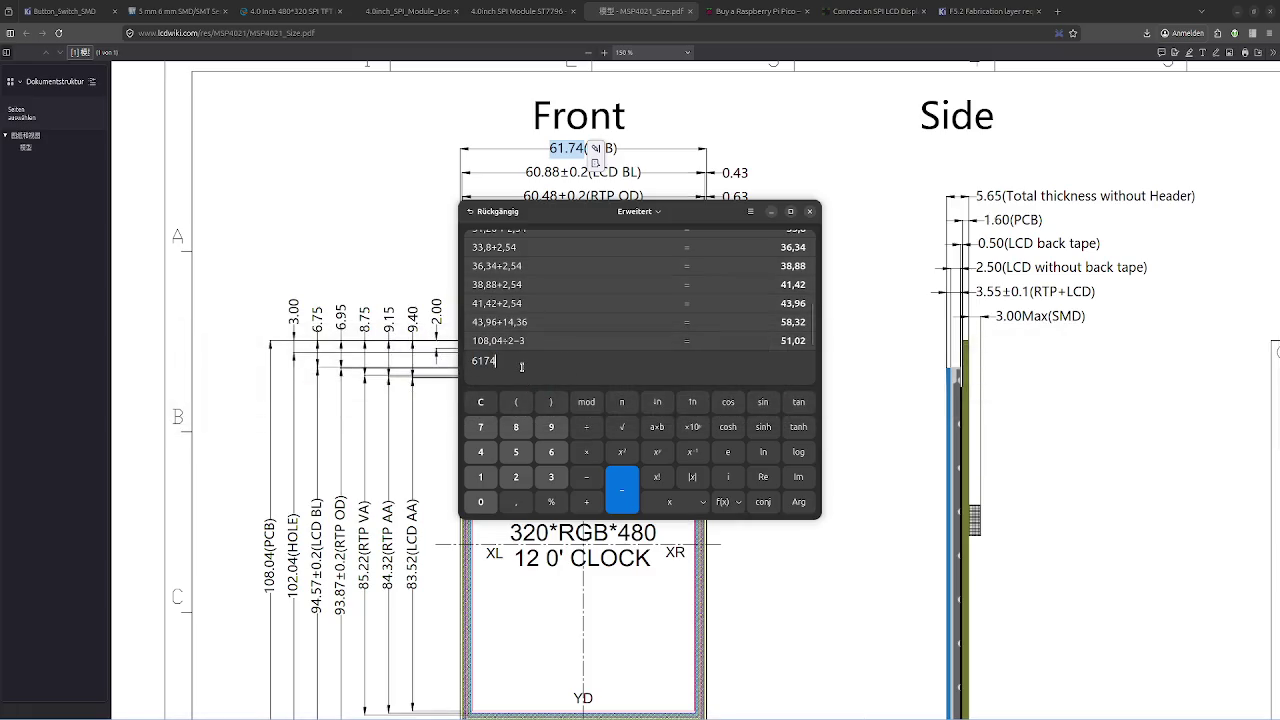
pyautogui.write('÷2−3')
pyautogui.write(',42')
pyautogui.press('Return')
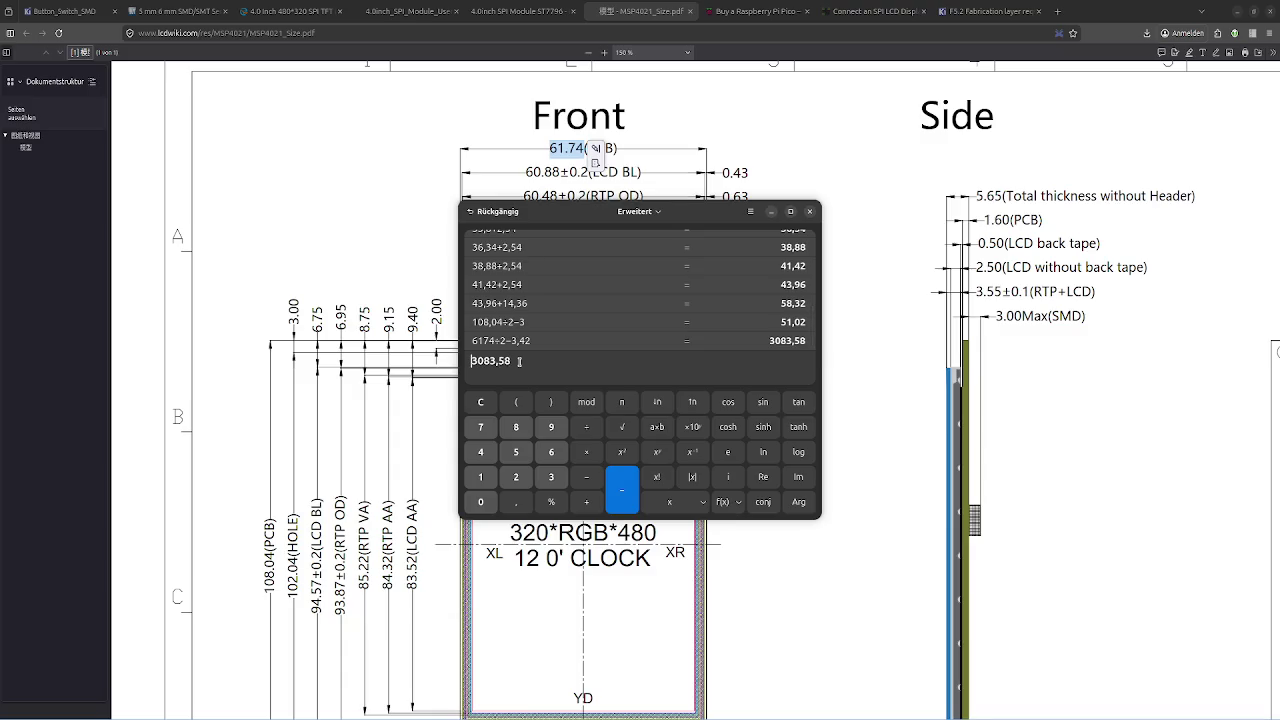
# - Correct the formula to 61,74÷2−3,42 and copy the 27,45 result
pyautogui.click(500, 341)
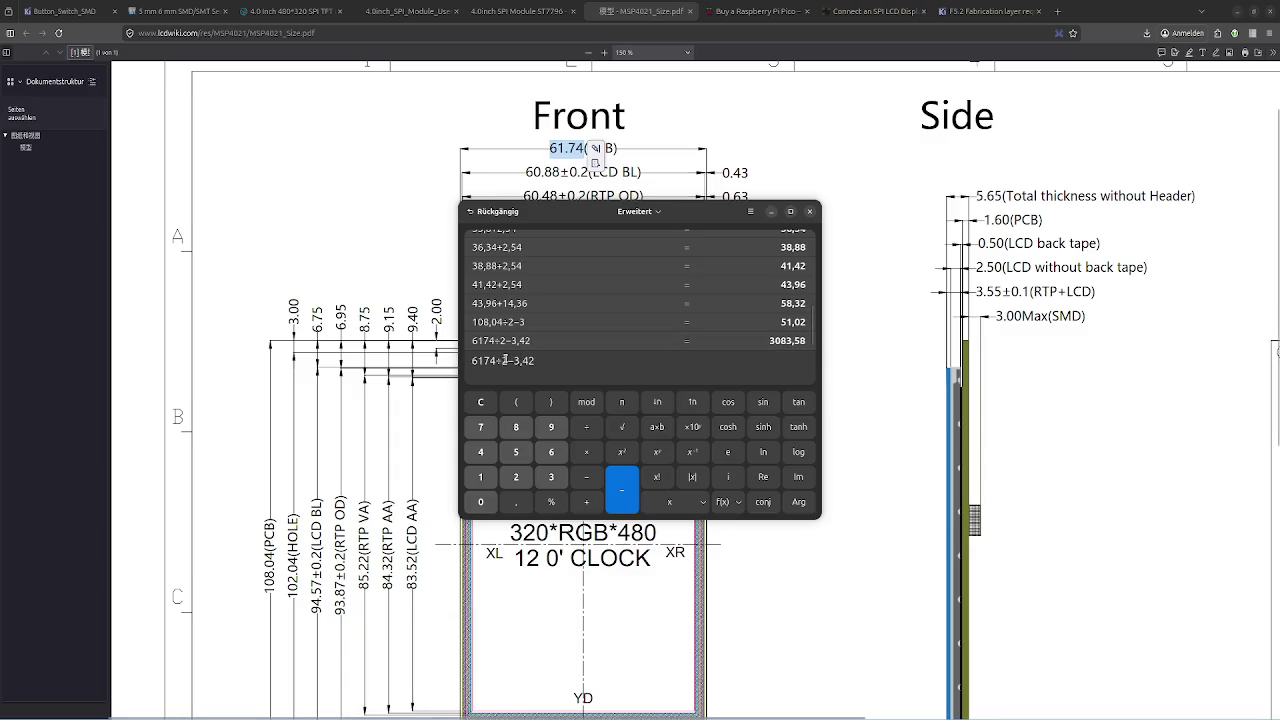
pyautogui.write(',')
pyautogui.press('Return')
pyautogui.doubleClick(497, 357)
pyautogui.hotkey('ctrl', 'c')
pyautogui.hotkey('alt', 'Tab')
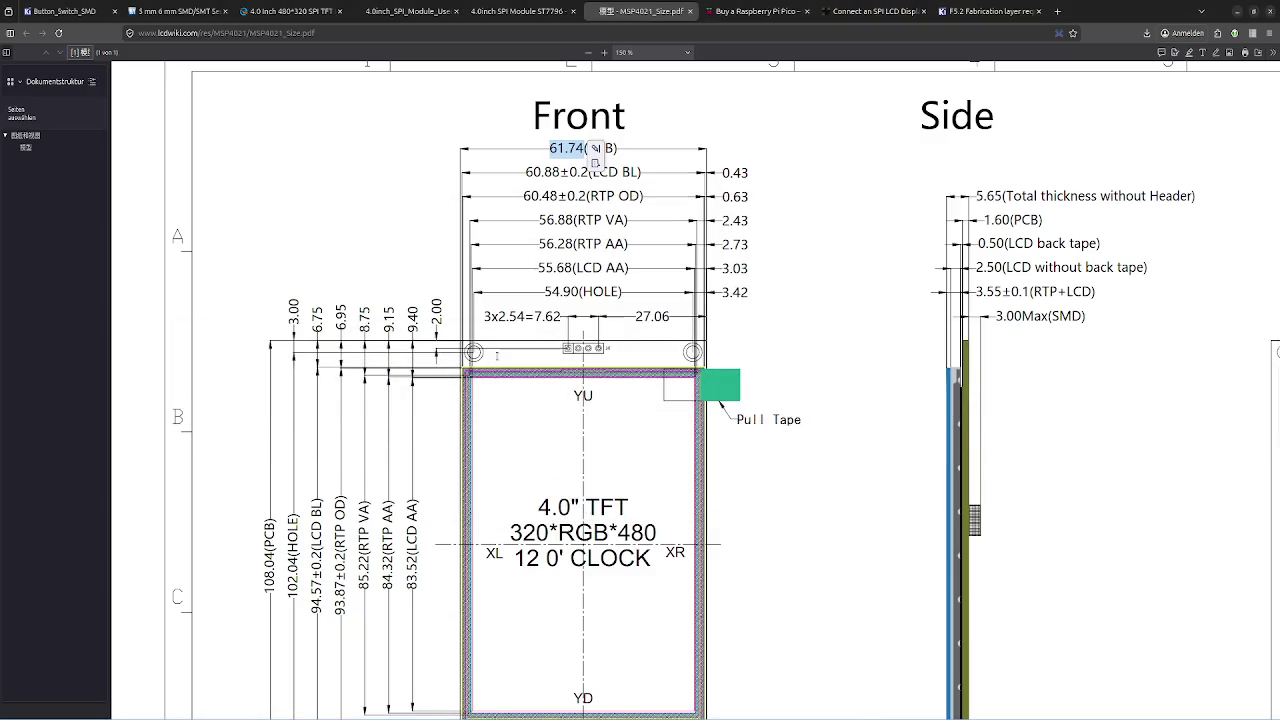
pyautogui.hotkey('alt', 'Tab')
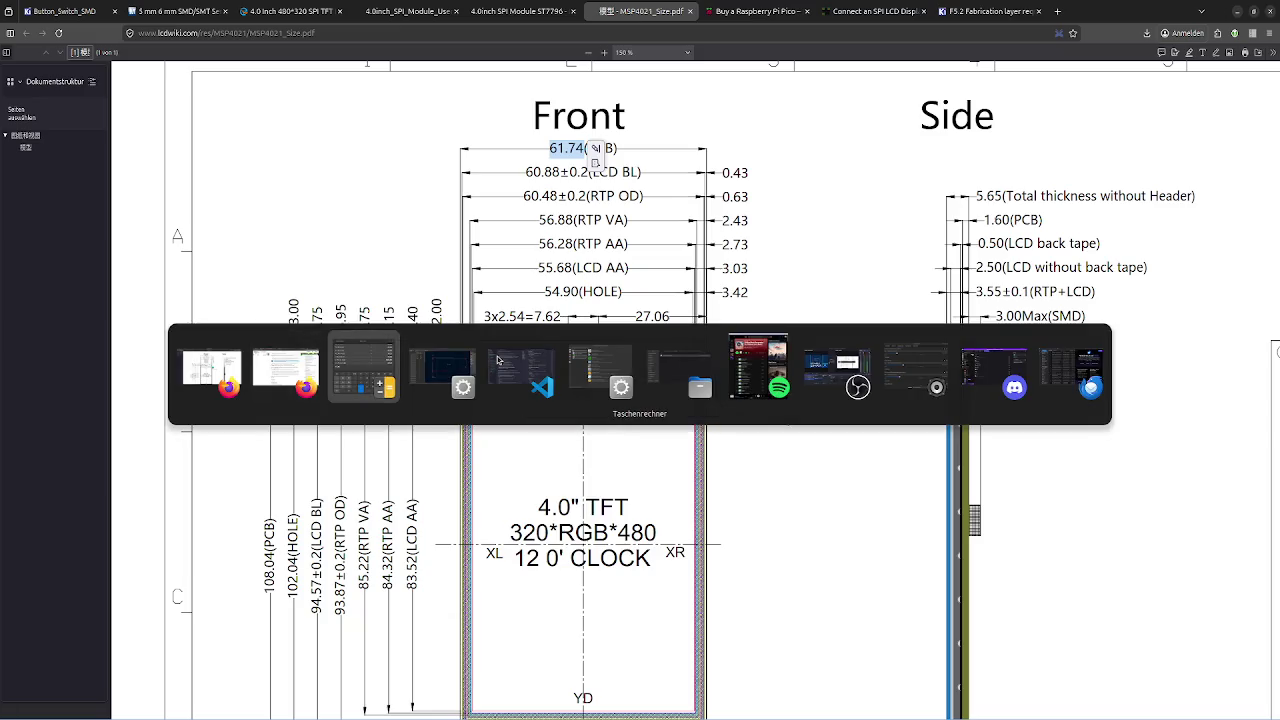
pyautogui.hotkey('alt', 'Tab')
pyautogui.click(696, 362)
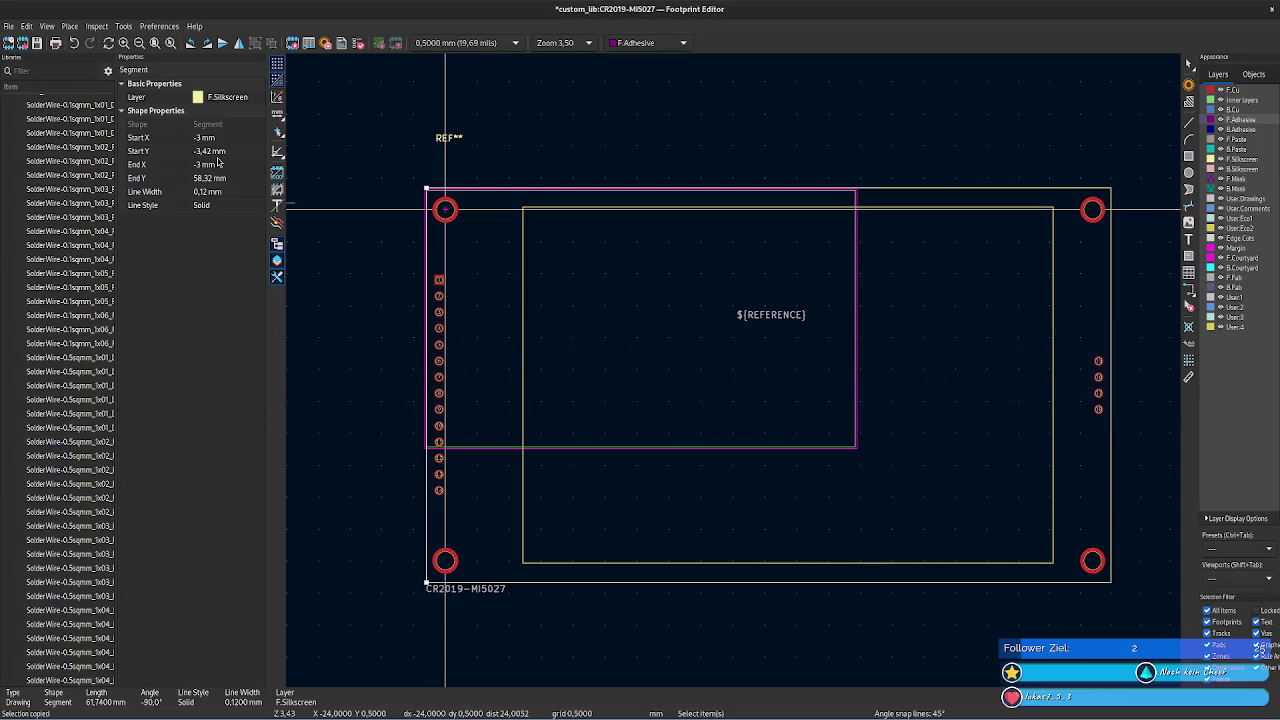
# - Set the ${REFERENCE} text's Y position to 27,45 mm
pyautogui.click(771, 314)
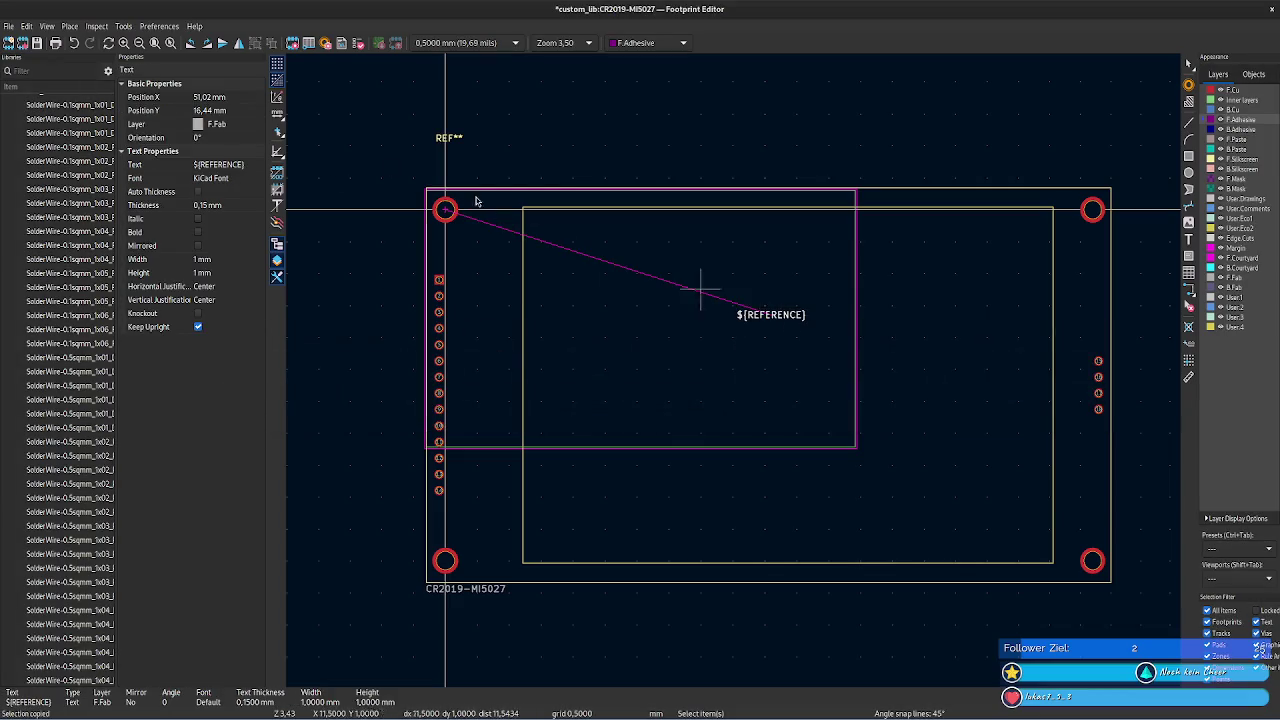
pyautogui.click(226, 113)
pyautogui.write('27,45')
pyautogui.press('Tab')
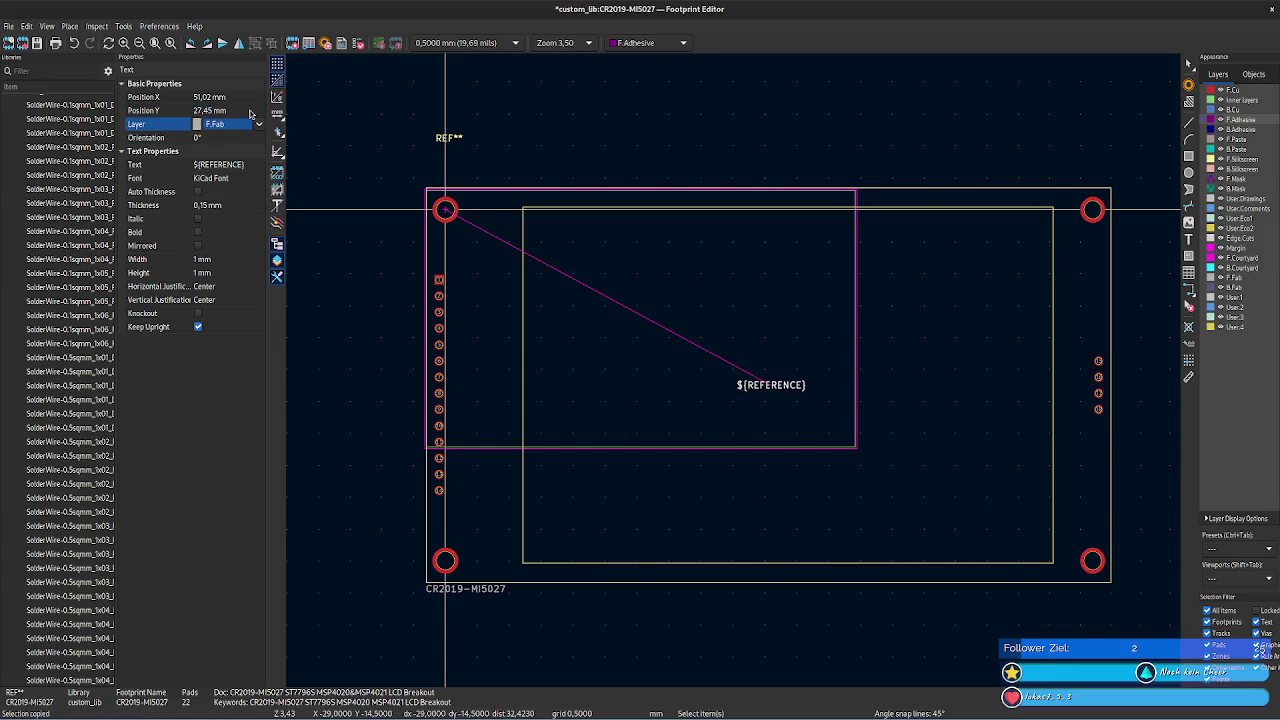
# - Zoom in on the top-left pad and save the footprint
pyautogui.click(384, 383)
pyautogui.scroll(4, 384, 383)
pyautogui.moveTo(814, 194); pyautogui.dragTo(608, 457, button='middle')
pyautogui.moveTo(700, 294); pyautogui.dragTo(665, 423, button='middle')
pyautogui.scroll(4, 665, 423)
pyautogui.moveTo(749, 380)
pyautogui.mouseDown(button='middle')
pyautogui.moveTo(529, 443)
pyautogui.moveTo(334, 363)
pyautogui.mouseUp(button='middle')
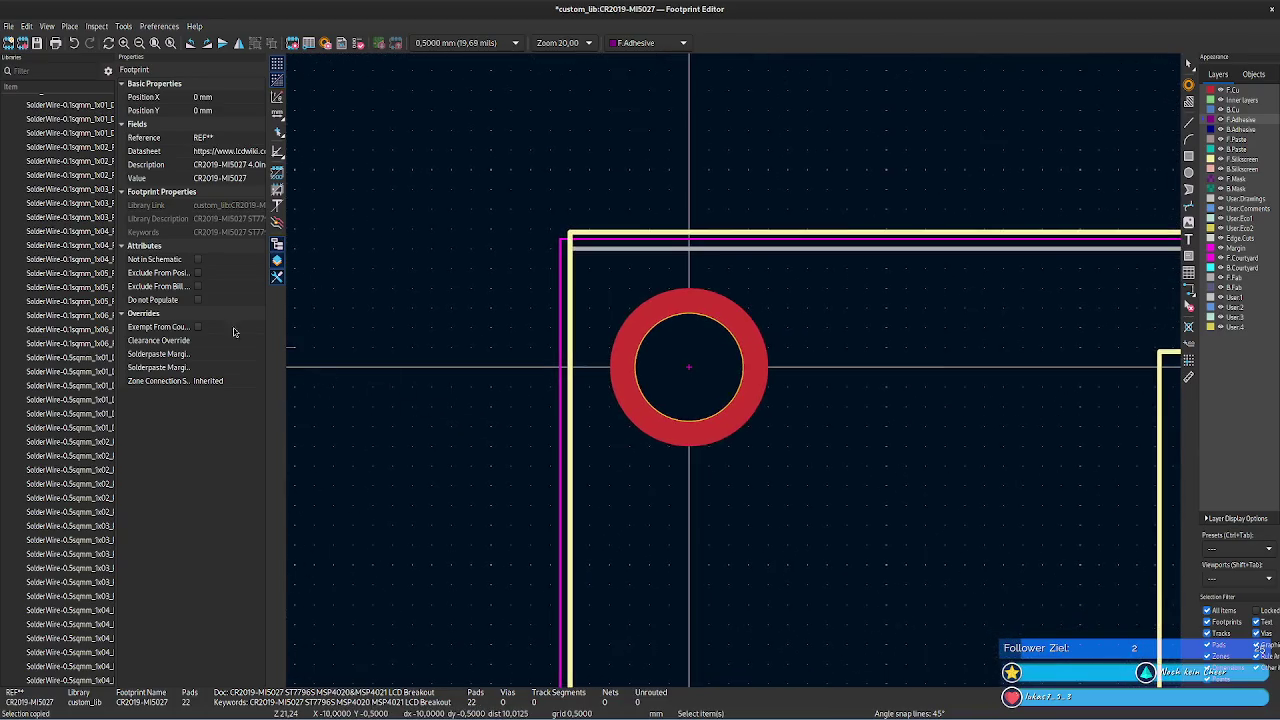
pyautogui.hotkey('ctrl', 's')
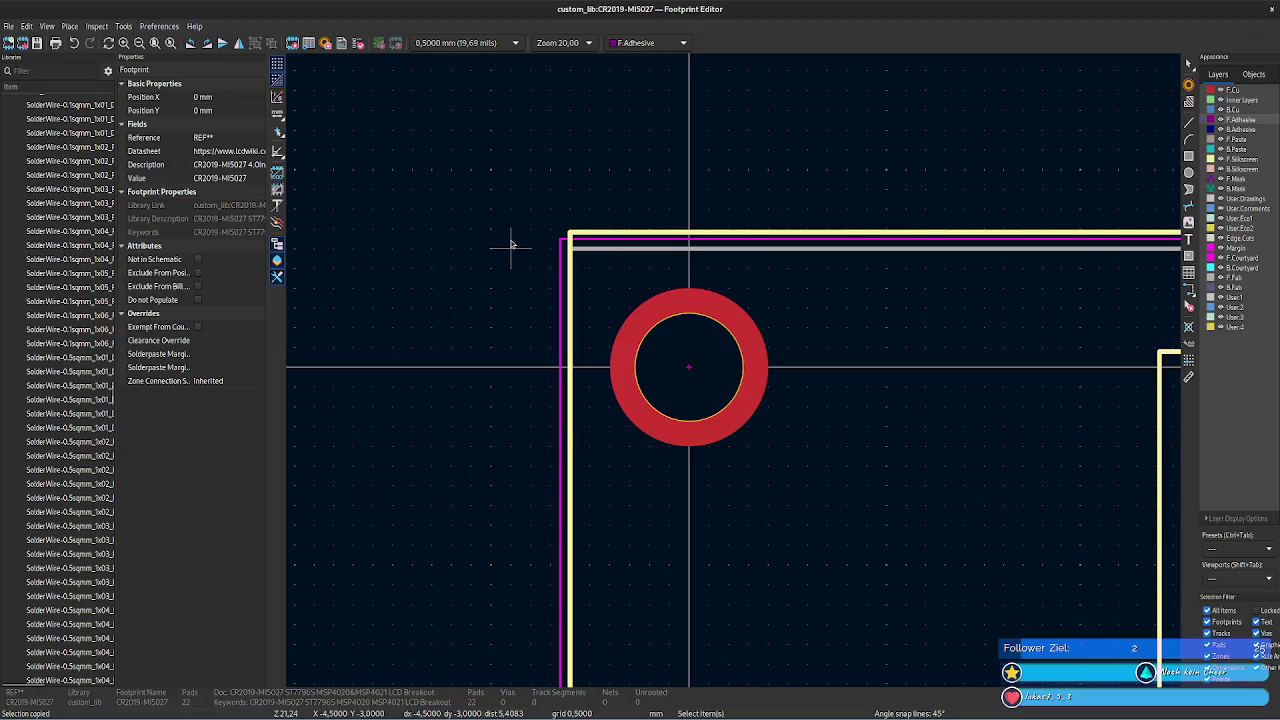
pyautogui.hotkey('alt', 'Tab')
pyautogui.hotkey('alt', 'Tab')
pyautogui.hotkey('alt', 'Tab')
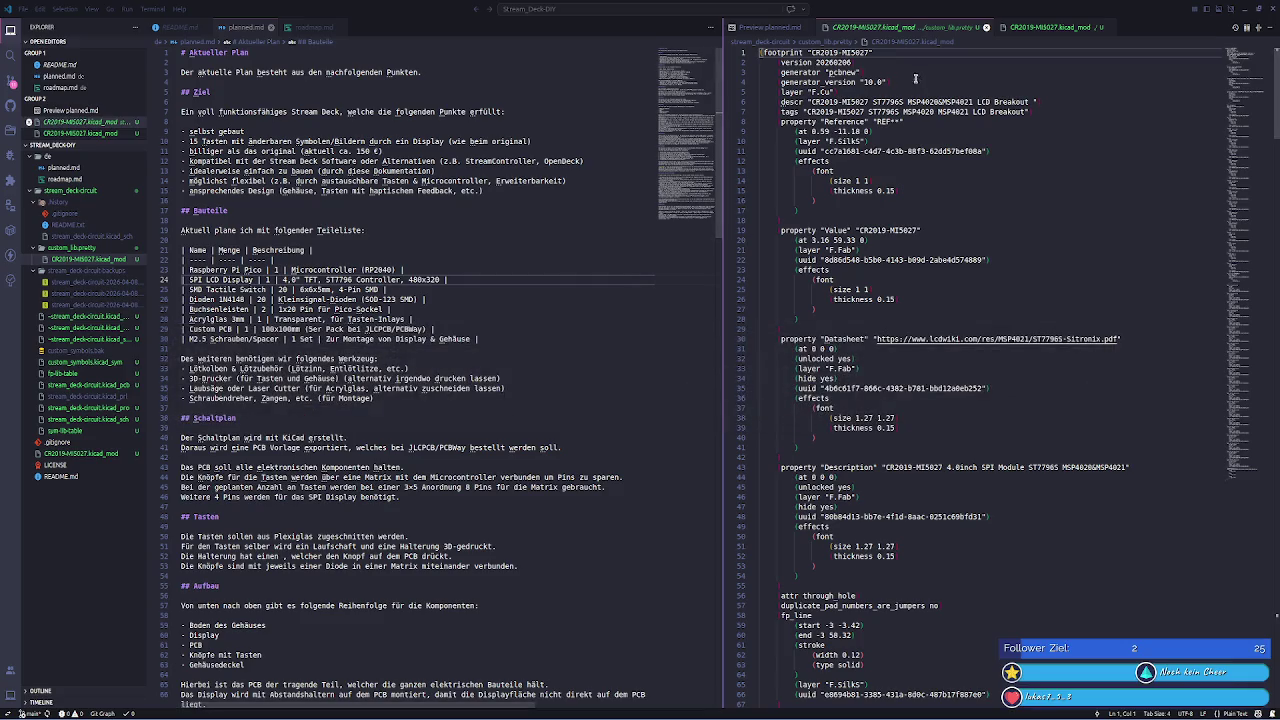
# - Paste the saved footprint over CR2019-MI5027.kicad_mod's text and check the pad 15 line
pyautogui.moveTo(88, 259)
pyautogui.click(1104, 173)
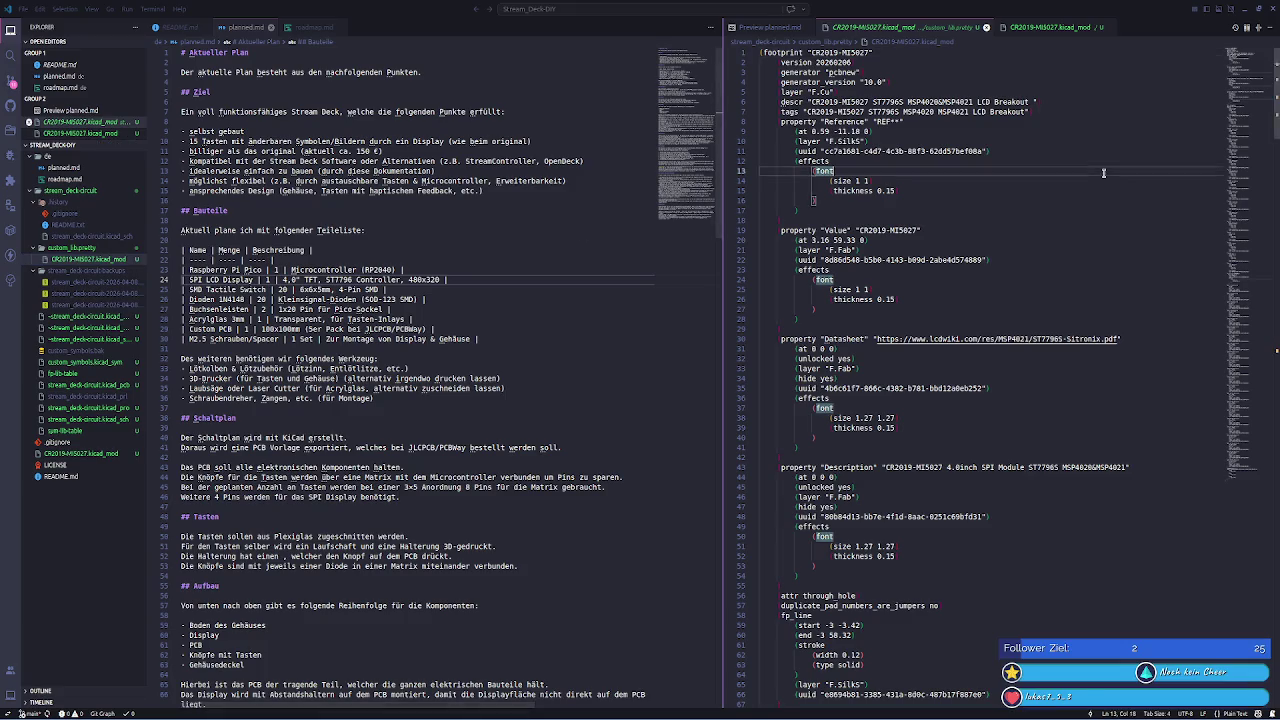
pyautogui.hotkey('ctrl', 'a')
pyautogui.hotkey('ctrl', 'v')
pyautogui.hotkey('ctrl', 'a')
pyautogui.hotkey('ctrl', 'v')
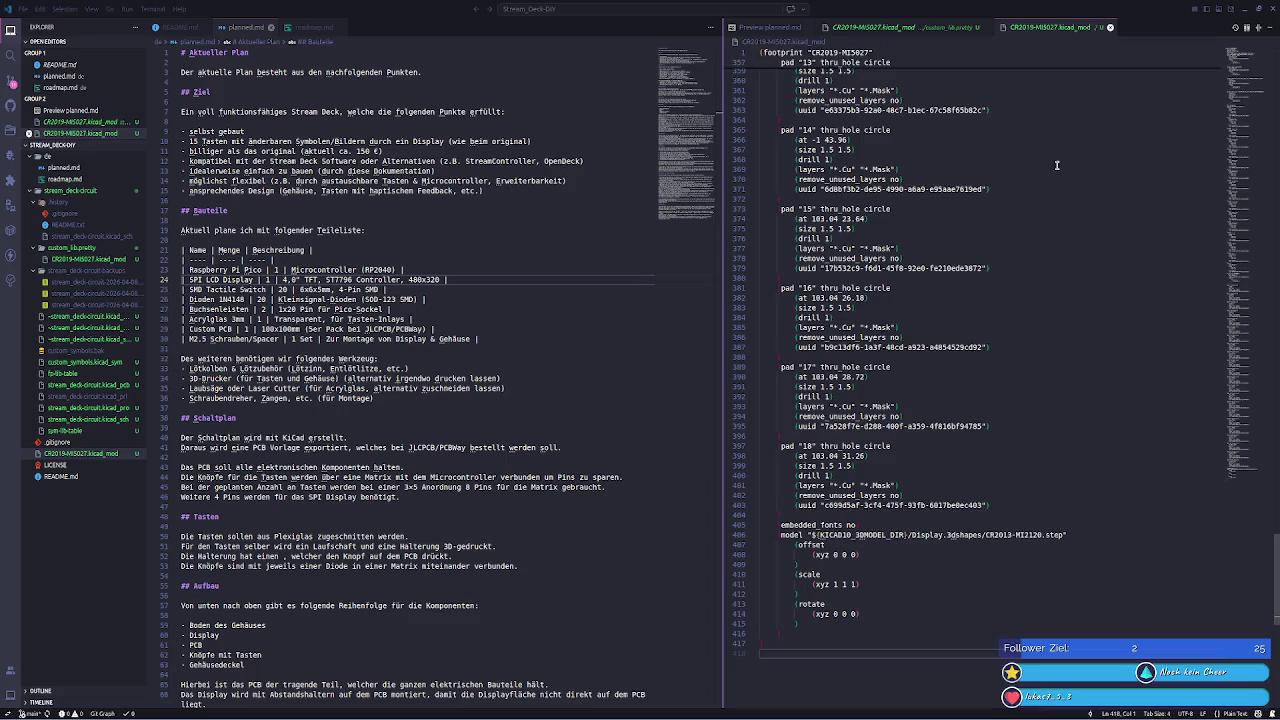
pyautogui.click(1054, 208)
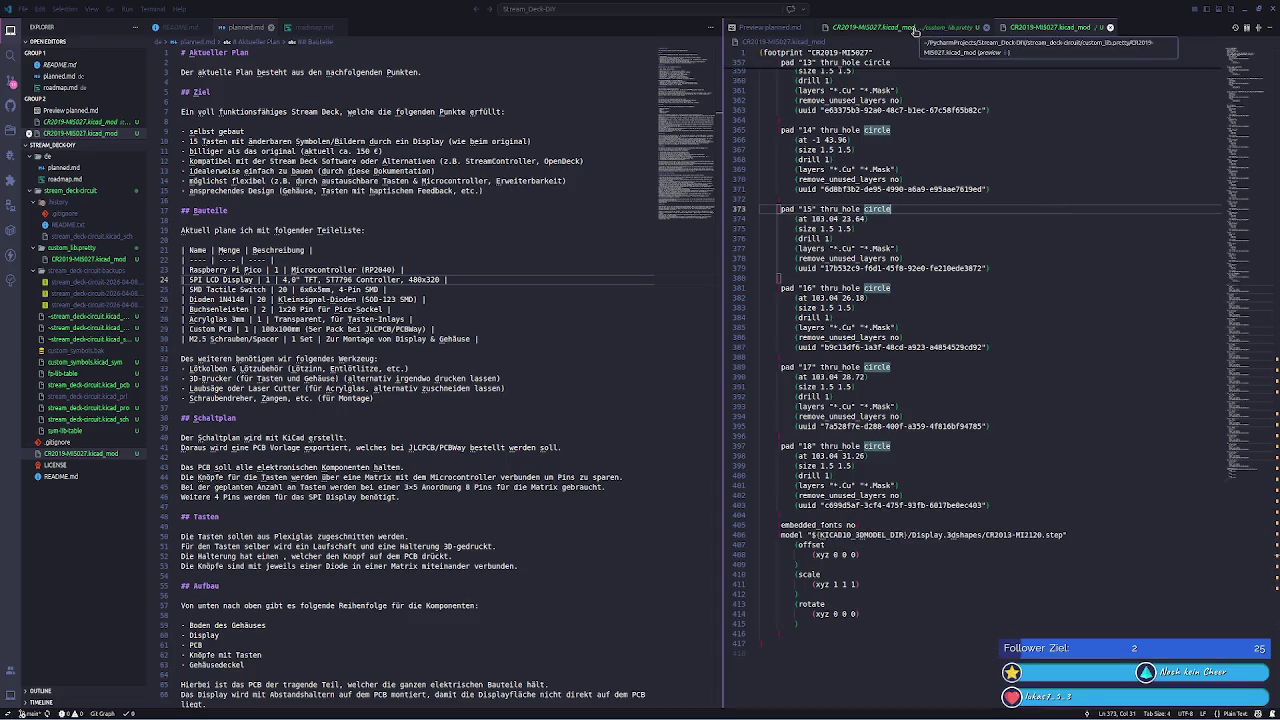
pyautogui.hotkey('ctrl', 'a')
pyautogui.hotkey('alt', 'Tab')
pyautogui.hotkey('alt', 'Tab')
pyautogui.hotkey('alt', 'Tab')
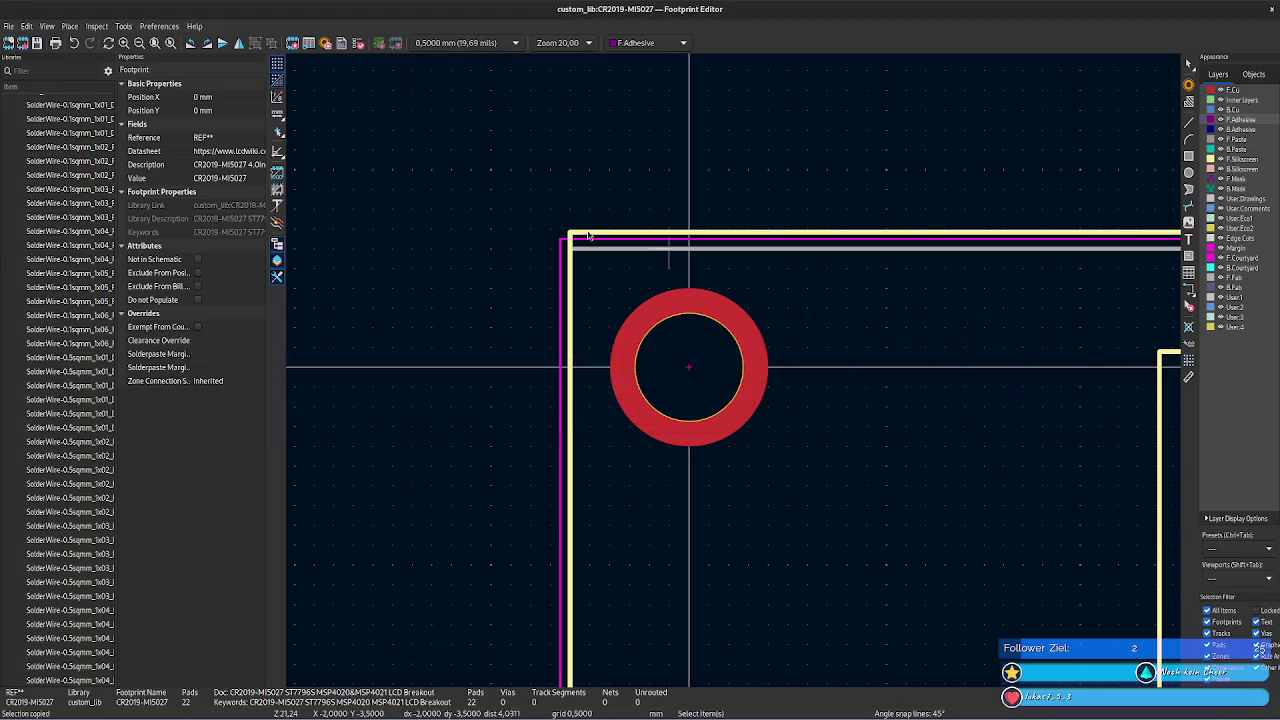
# - Collapse the Connector_TE-Connectivity through Crystal libraries in the library tree
pyautogui.scroll(3, 45, 315)
pyautogui.scroll(5, 44, 258)
pyautogui.scroll(5, 30, 380)
pyautogui.scroll(5, 35, 303)
pyautogui.scroll(5, 35, 303)
pyautogui.scroll(5, 35, 303)
pyautogui.scroll(3, 35, 300)
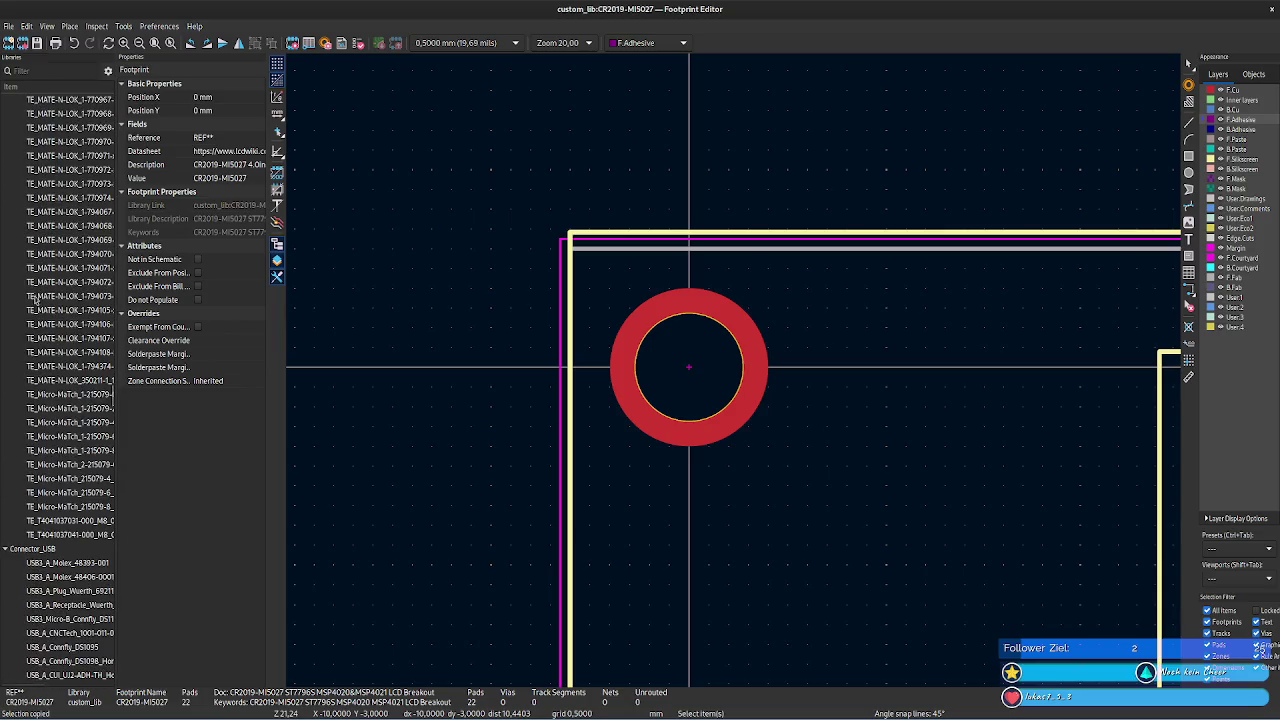
pyautogui.scroll(5, 35, 297)
pyautogui.click(4, 303)
pyautogui.click(4, 317)
pyautogui.click(4, 331)
pyautogui.click(4, 345)
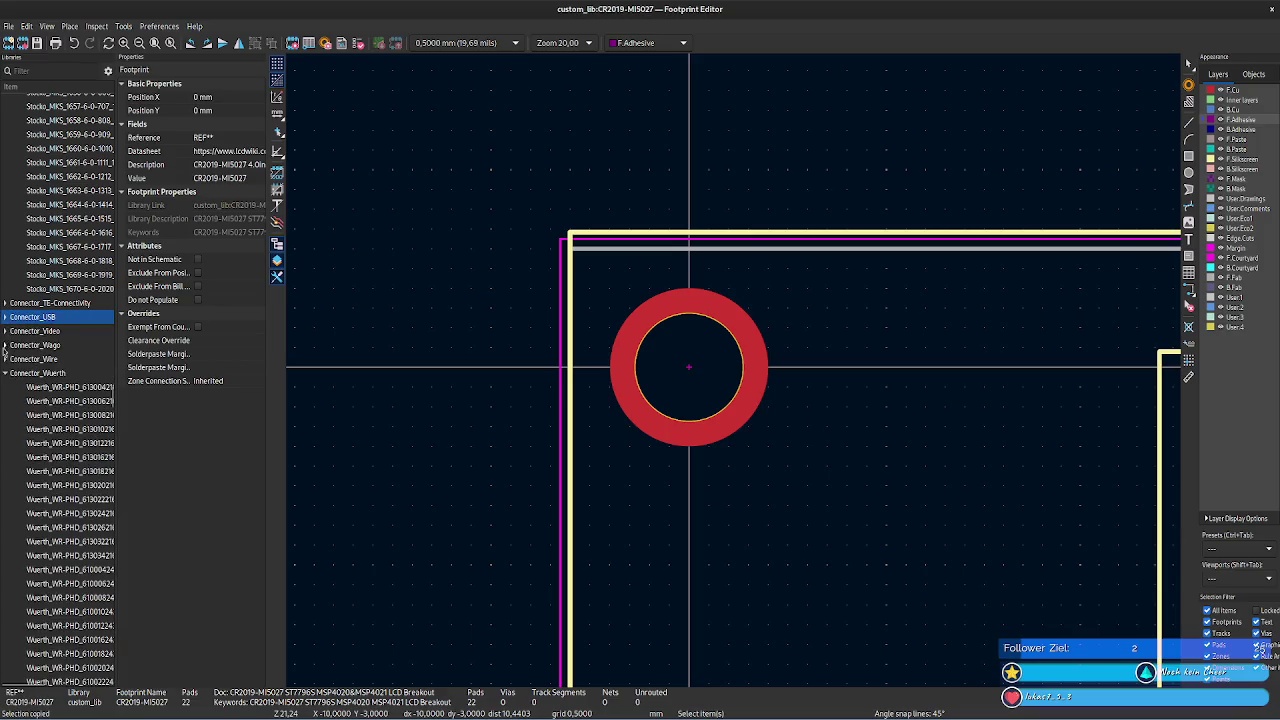
pyautogui.click(5, 373)
pyautogui.click(4, 387)
pyautogui.click(4, 401)
pyautogui.click(4, 415)
pyautogui.click(4, 429)
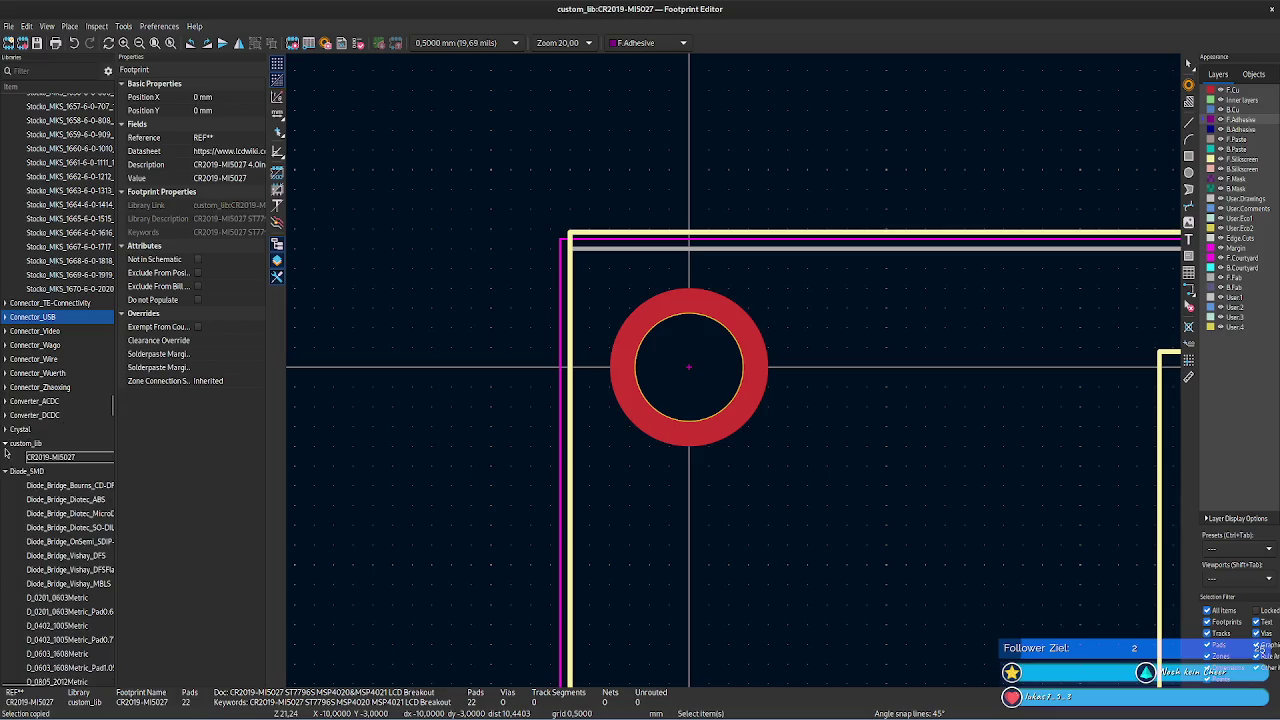
# - Collapse Crystal and Diode_SMD, then open the Display library's CR2013-MI2120 footprint
pyautogui.click(5, 429)
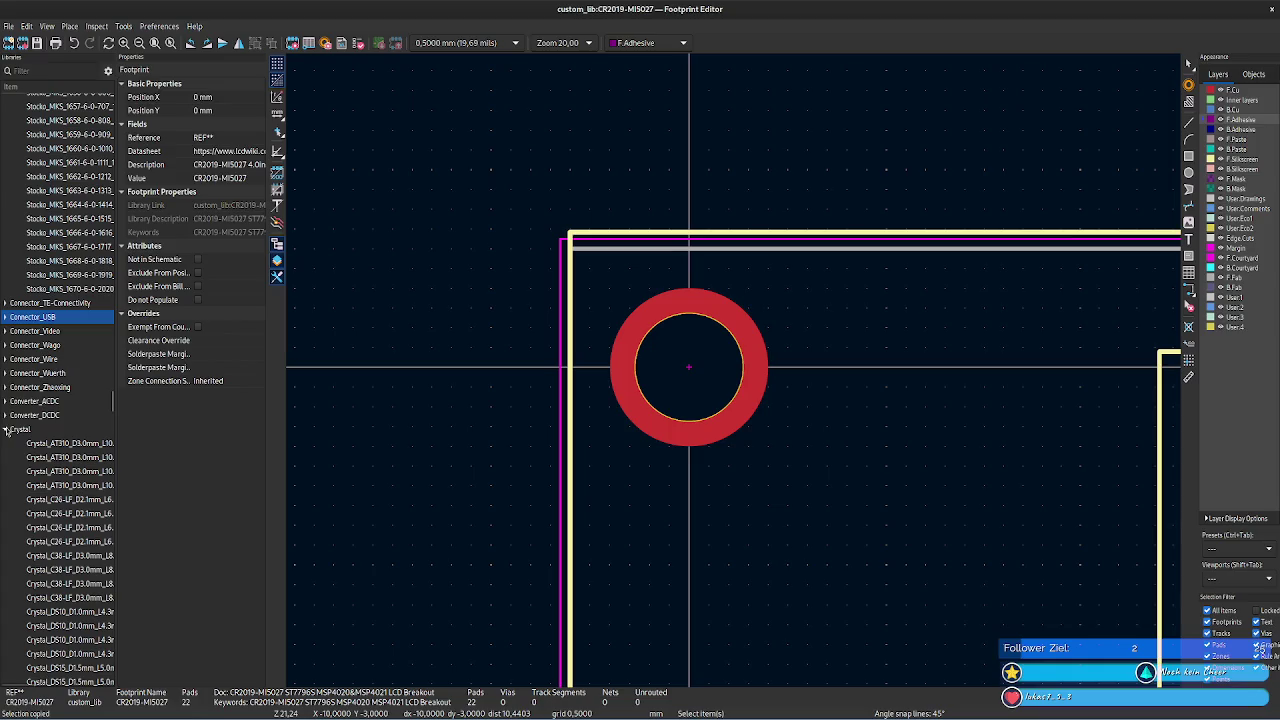
pyautogui.click(27, 446)
pyautogui.click(6, 429)
pyautogui.scroll(-3, 60, 400)
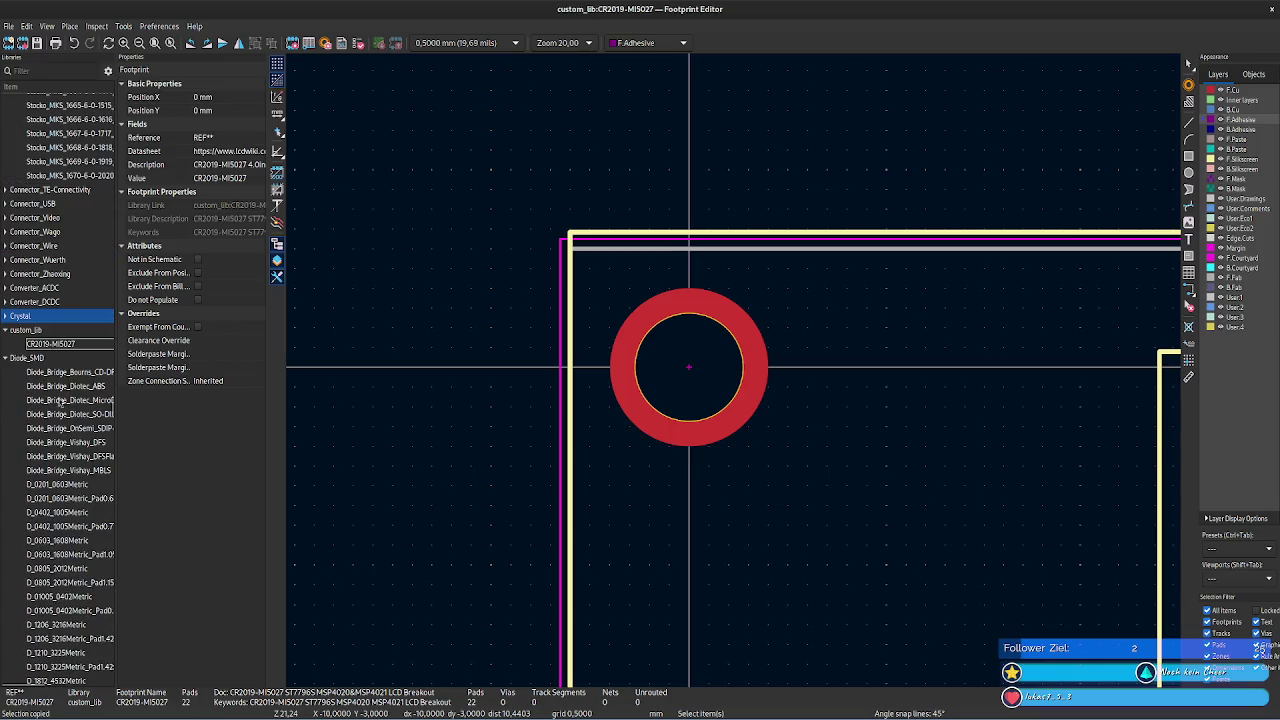
pyautogui.click(6, 359)
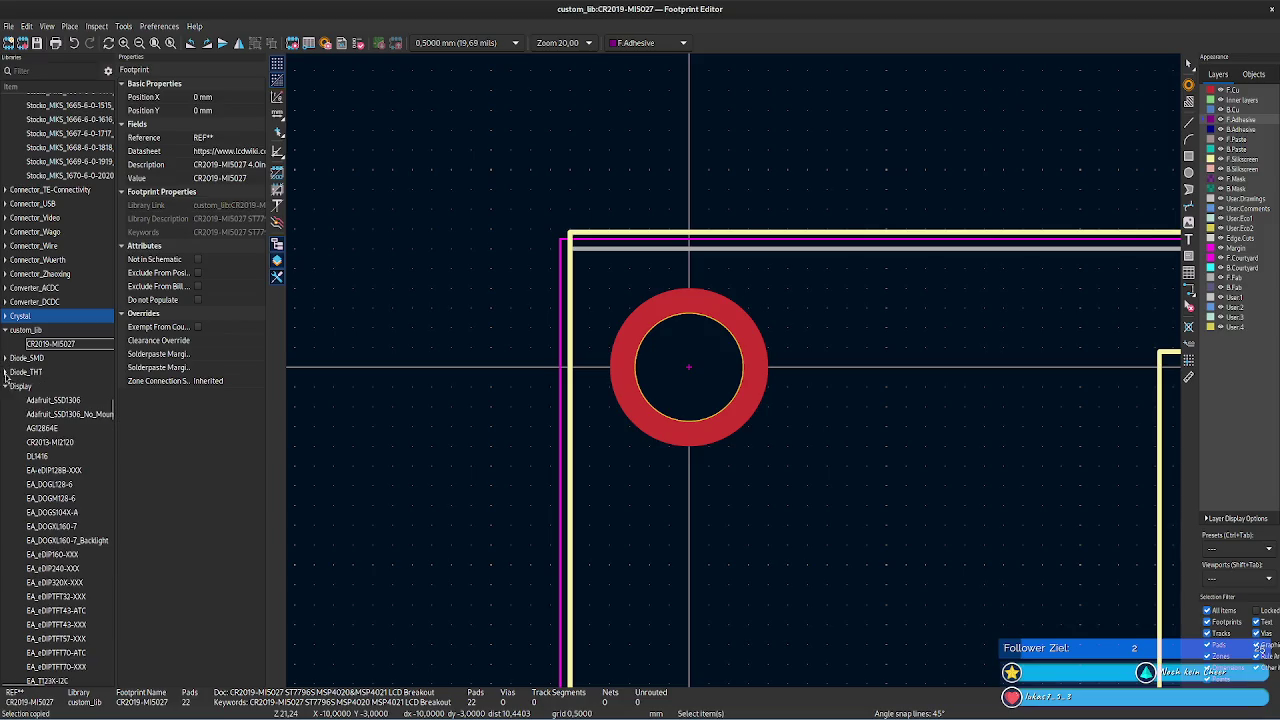
pyautogui.doubleClick(50, 441)
# - Read CR2013-MI2120's left silkscreen and courtyard line positions and clear the calculator
pyautogui.scroll(3, 740, 380)
pyautogui.scroll(2, 715, 365)
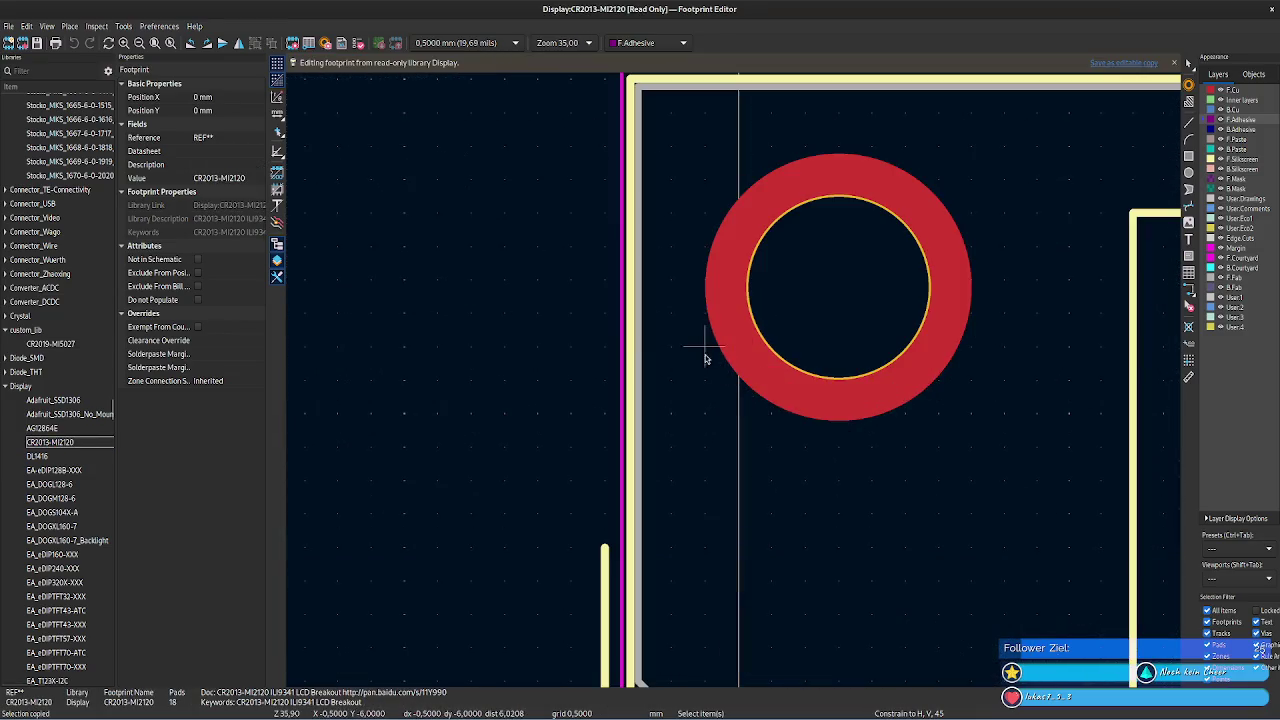
pyautogui.click(628, 325)
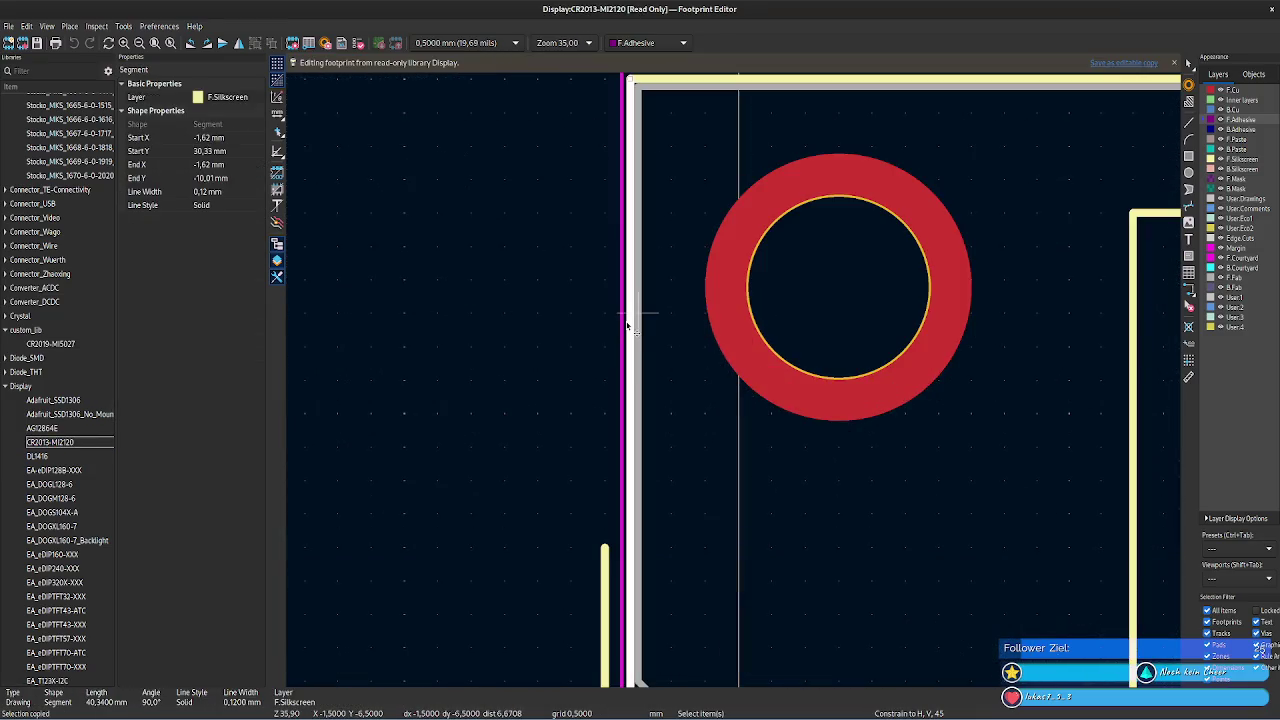
pyautogui.click(624, 326)
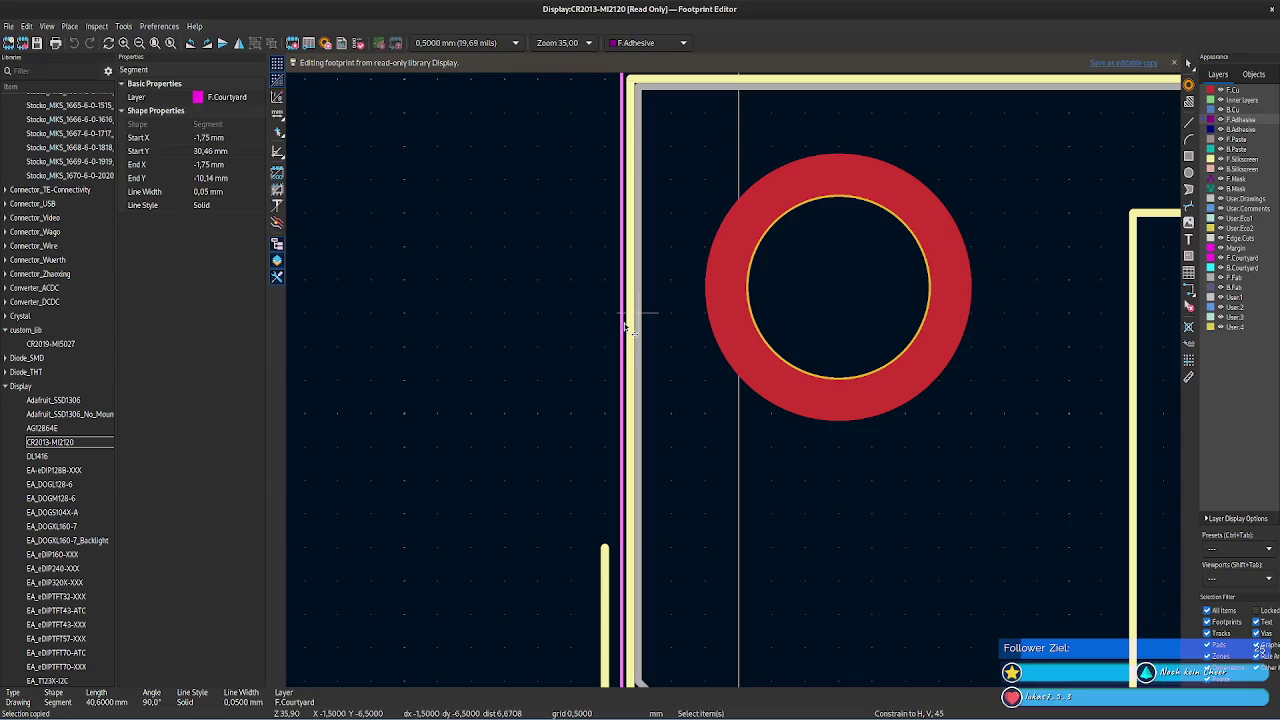
pyautogui.click(440, 680)
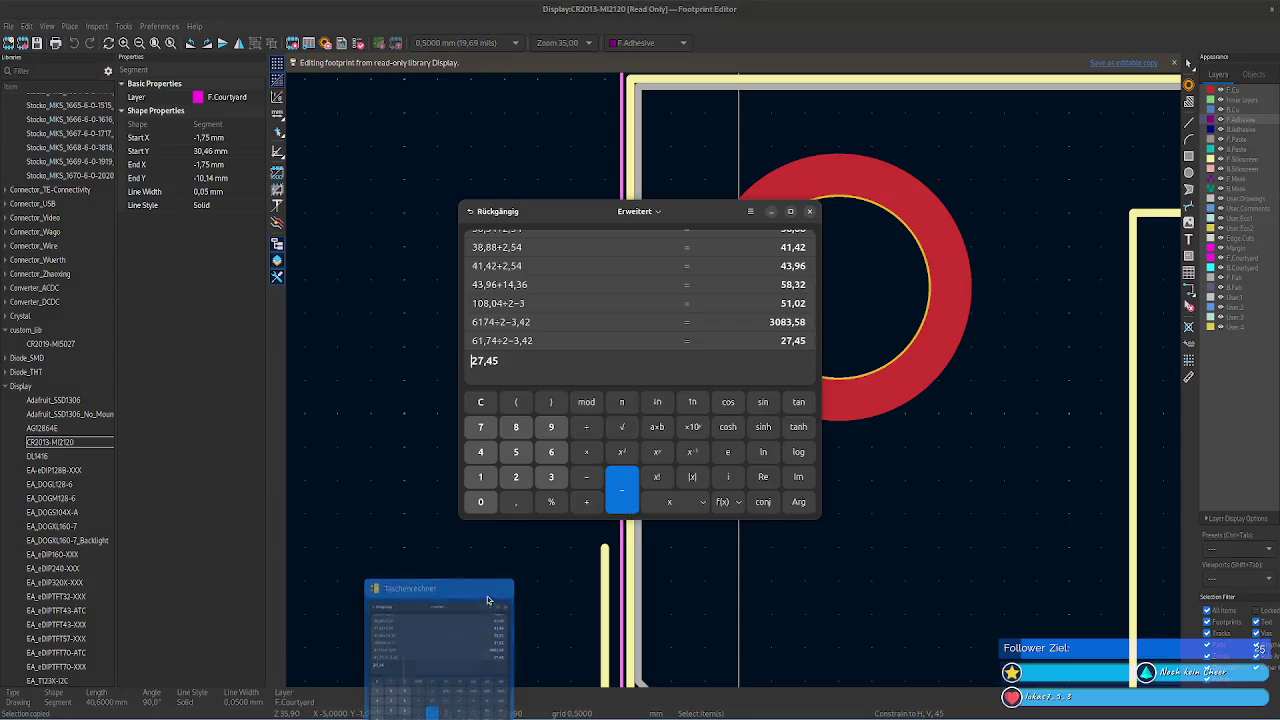
pyautogui.moveTo(522, 360); pyautogui.dragTo(463, 365)
pyautogui.hotkey('ctrl', 'x')
pyautogui.write('-1,75')
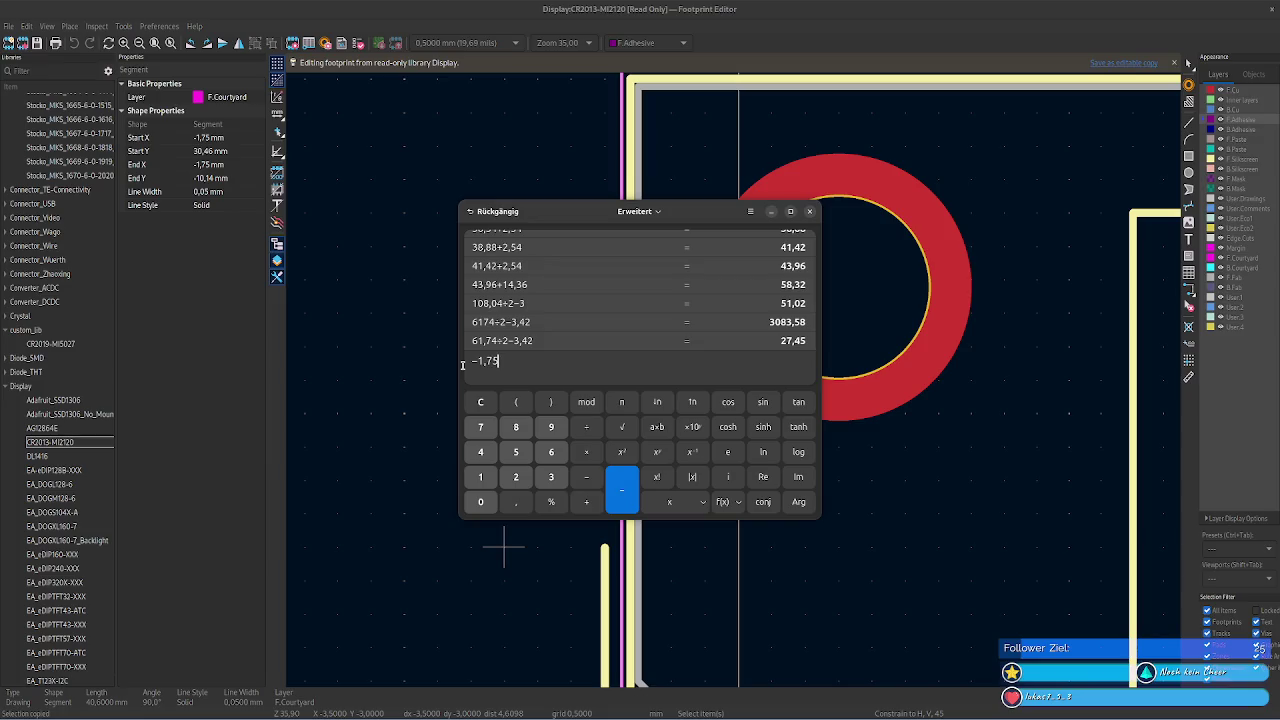
# - Recheck the silkscreen line coordinates, then reopen CR2019-MI5027 from custom_lib
pyautogui.click(632, 152)
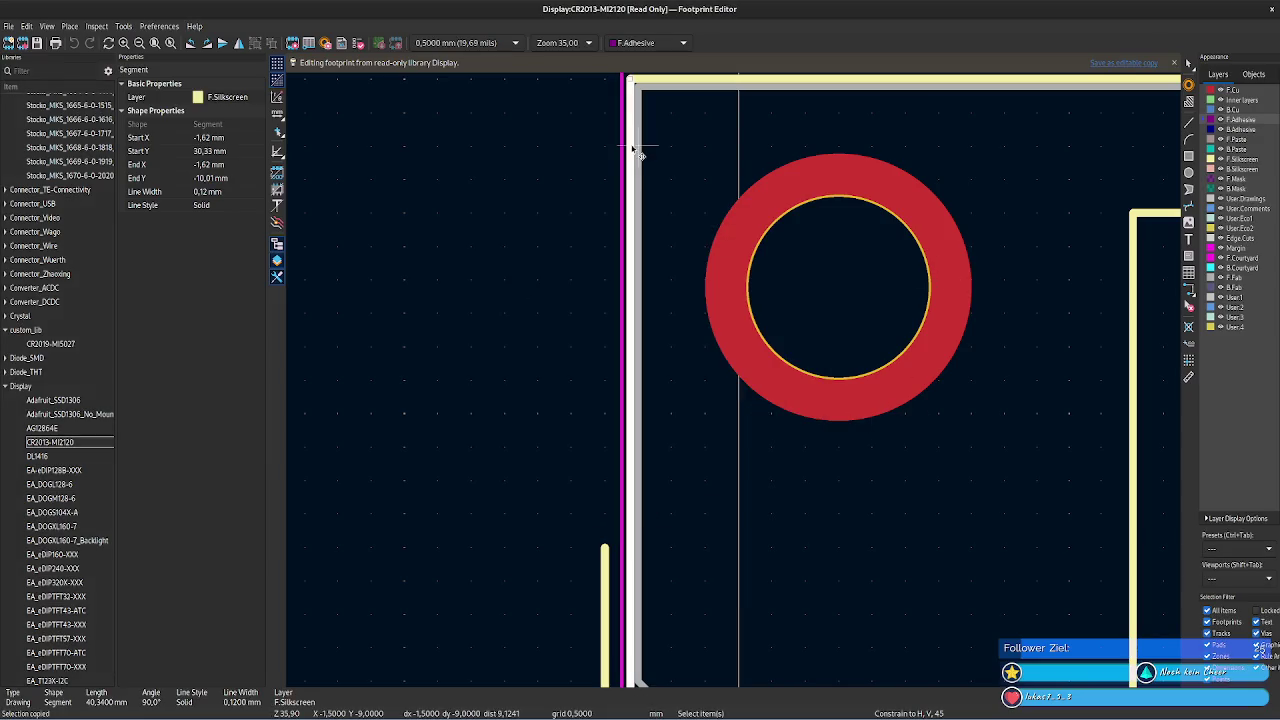
pyautogui.hotkey('alt', 'Tab')
pyautogui.click(630, 300)
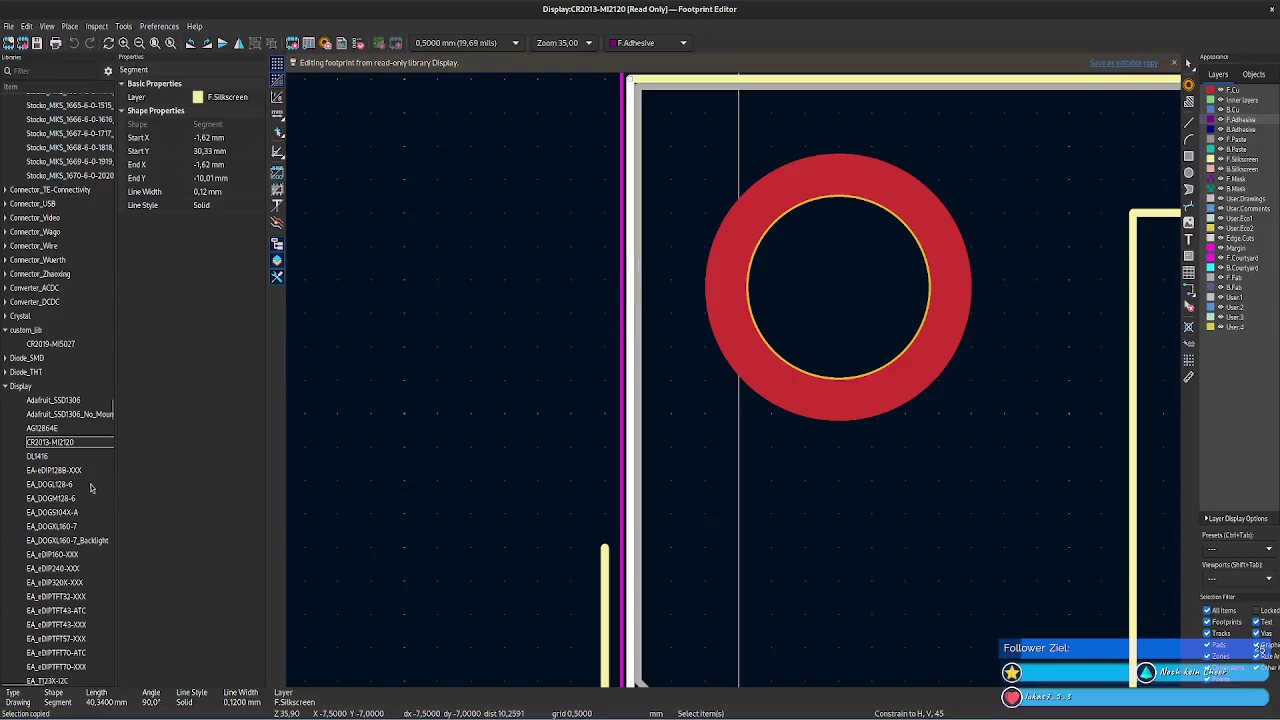
pyautogui.doubleClick(50, 343)
pyautogui.scroll(3, 746, 371)
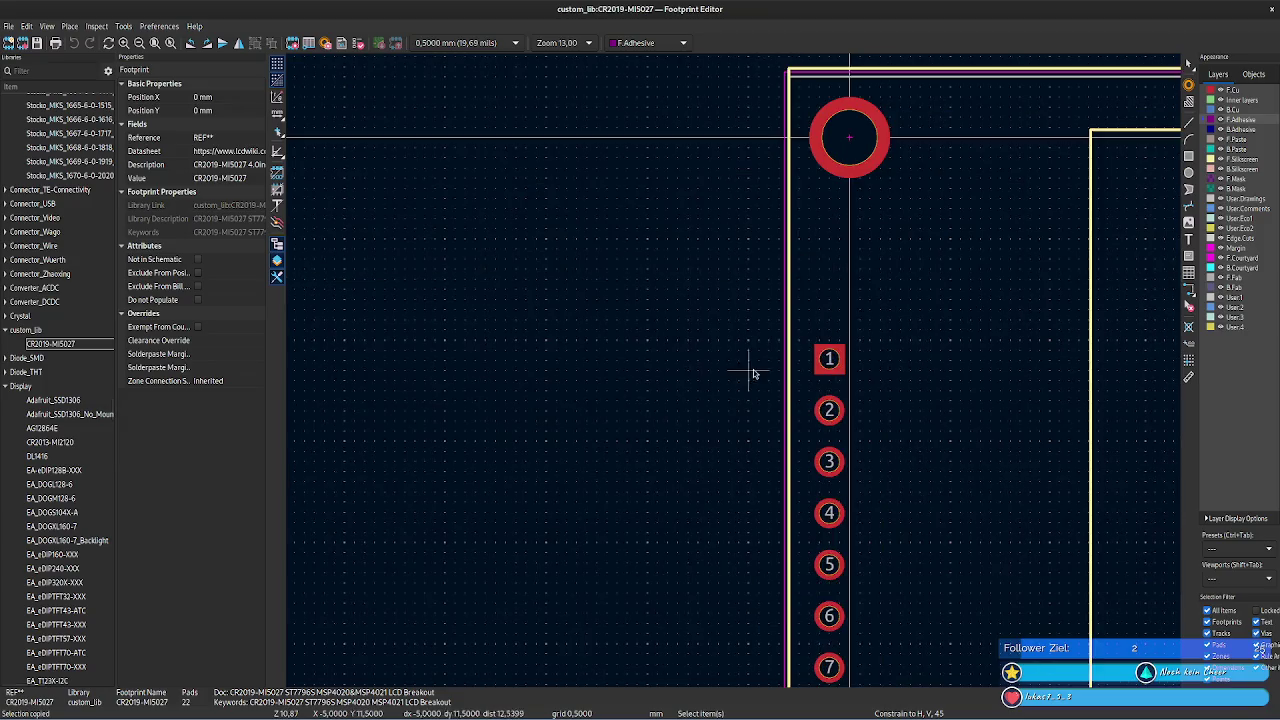
# - Try picking the overlapping edge lines at CR2019-MI5027's top-left corner
pyautogui.moveTo(567, 379); pyautogui.dragTo(586, 377)
pyautogui.rightClick(632, 331)
pyautogui.press('Escape')
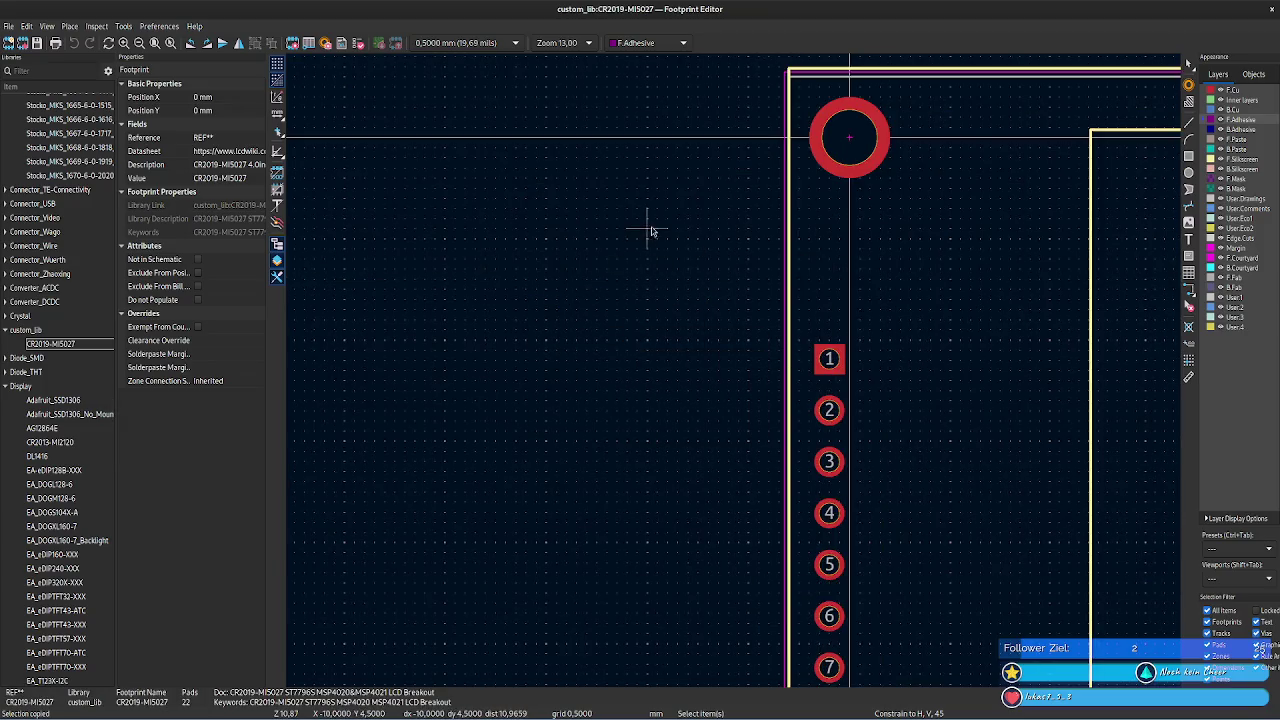
pyautogui.scroll(2, 737, 366)
pyautogui.scroll(2, 880, 286)
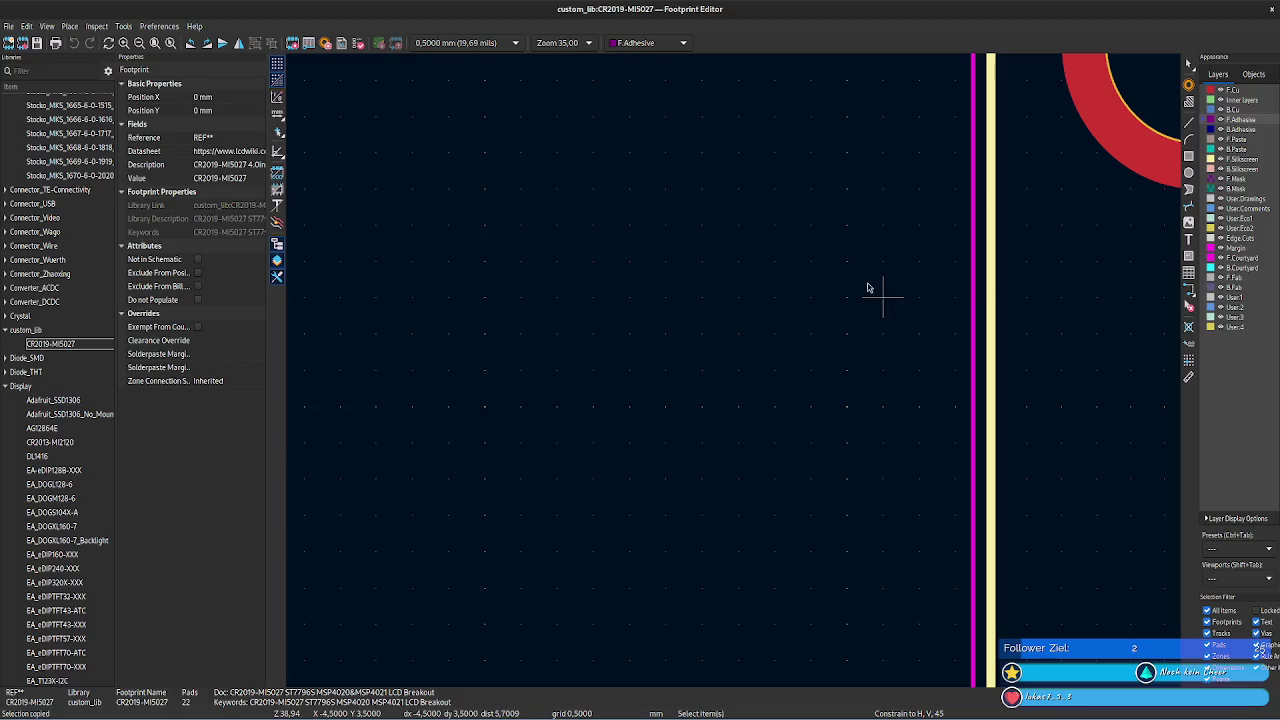
pyautogui.click(991, 284)
pyautogui.click(880, 220)
pyautogui.click(993, 258)
pyautogui.press('Escape')
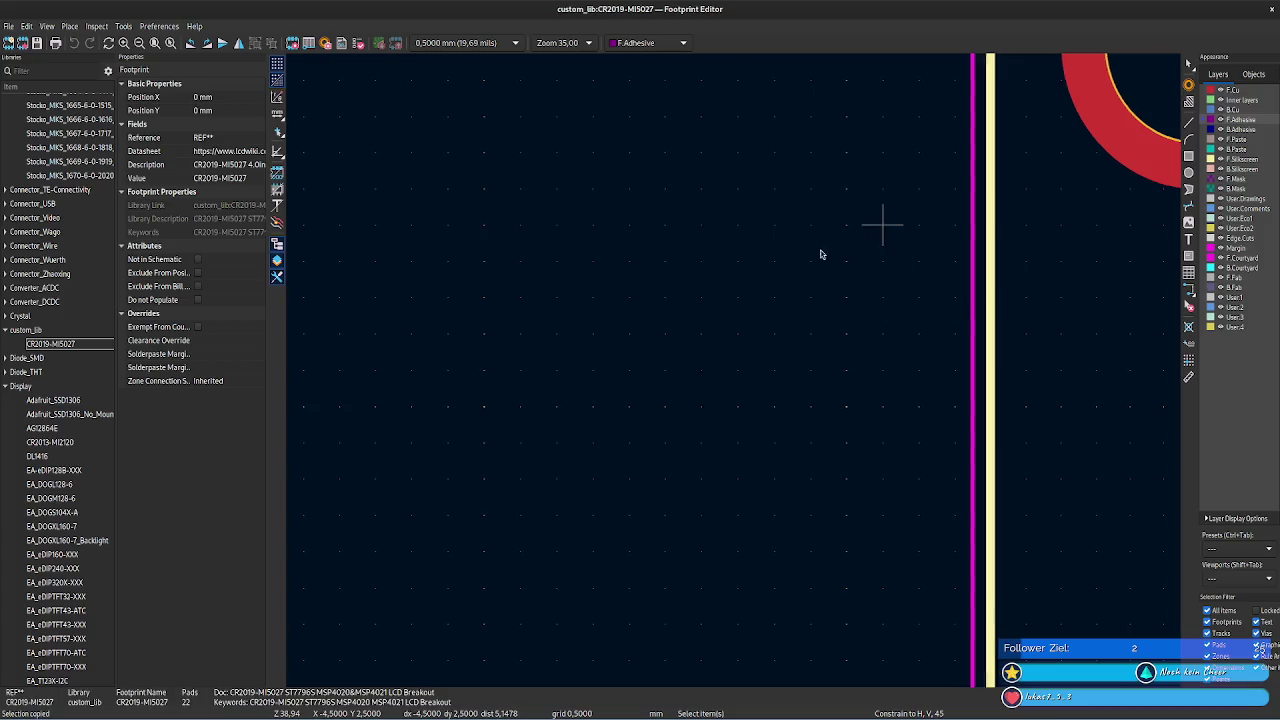
pyautogui.moveTo(883, 223); pyautogui.dragTo(437, 492, button='middle')
pyautogui.click(566, 346)
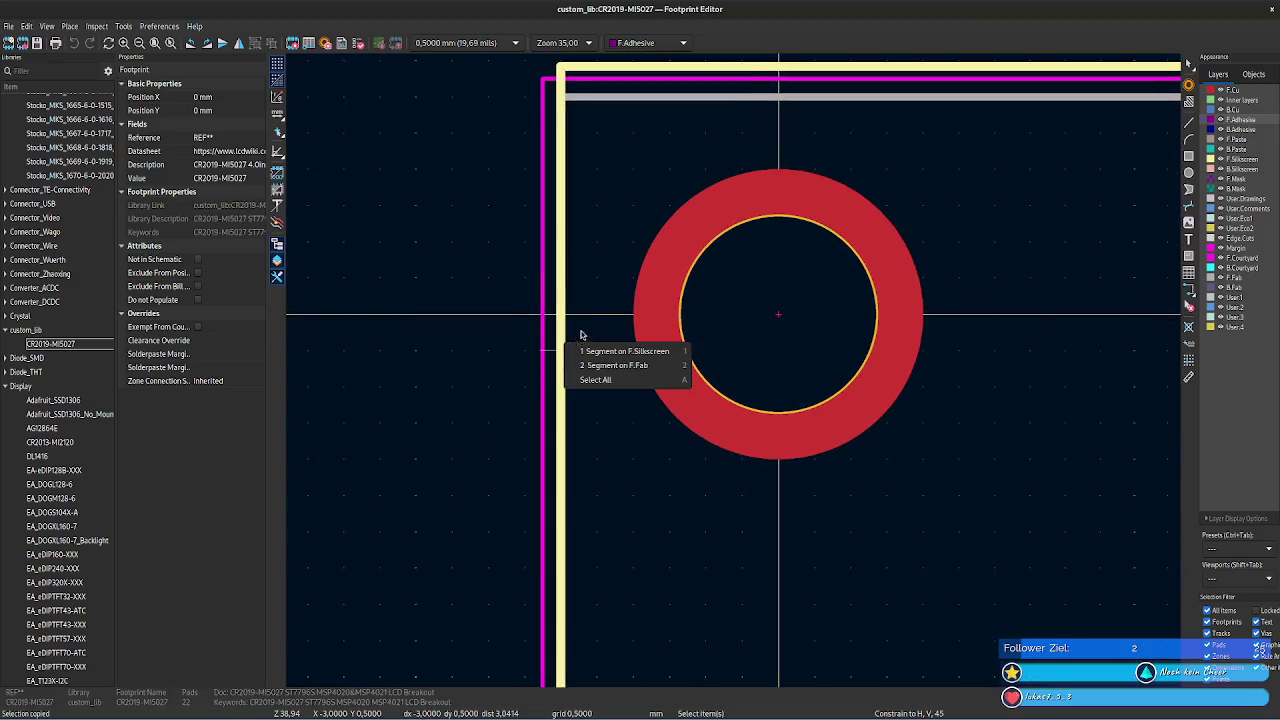
pyautogui.press('Escape')
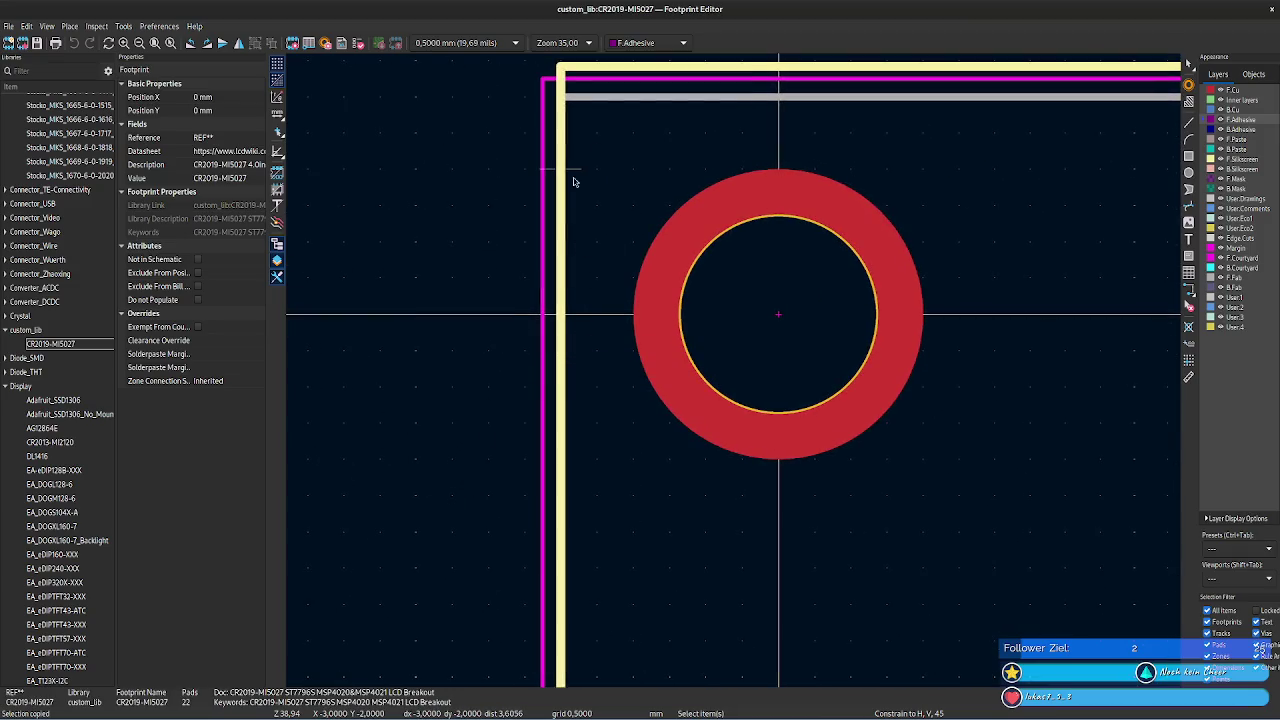
pyautogui.click(565, 172)
pyautogui.press('Escape')
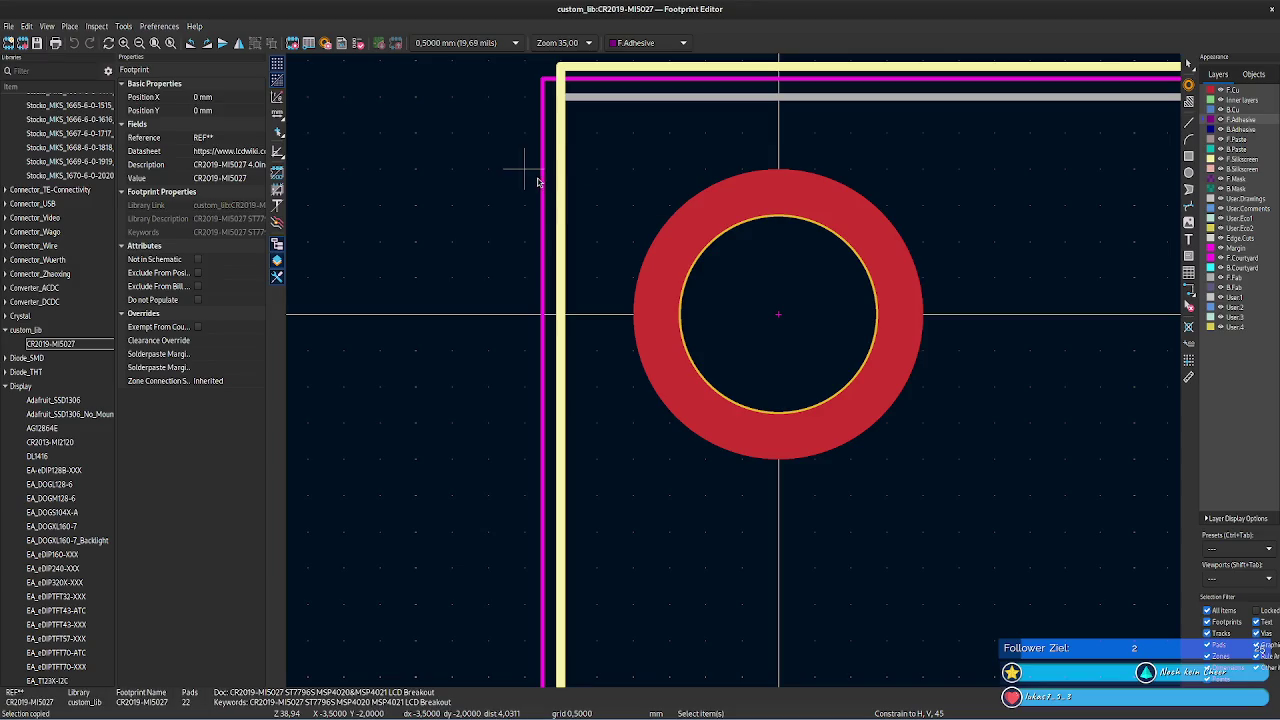
# - Distinguish the overlapping left courtyard and silkscreen lines, inspecting a silkscreen segment's properties
pyautogui.click(543, 183)
pyautogui.scroll(-2, 640, 260)
pyautogui.scroll(1, 560, 360)
pyautogui.scroll(2, 740, 370)
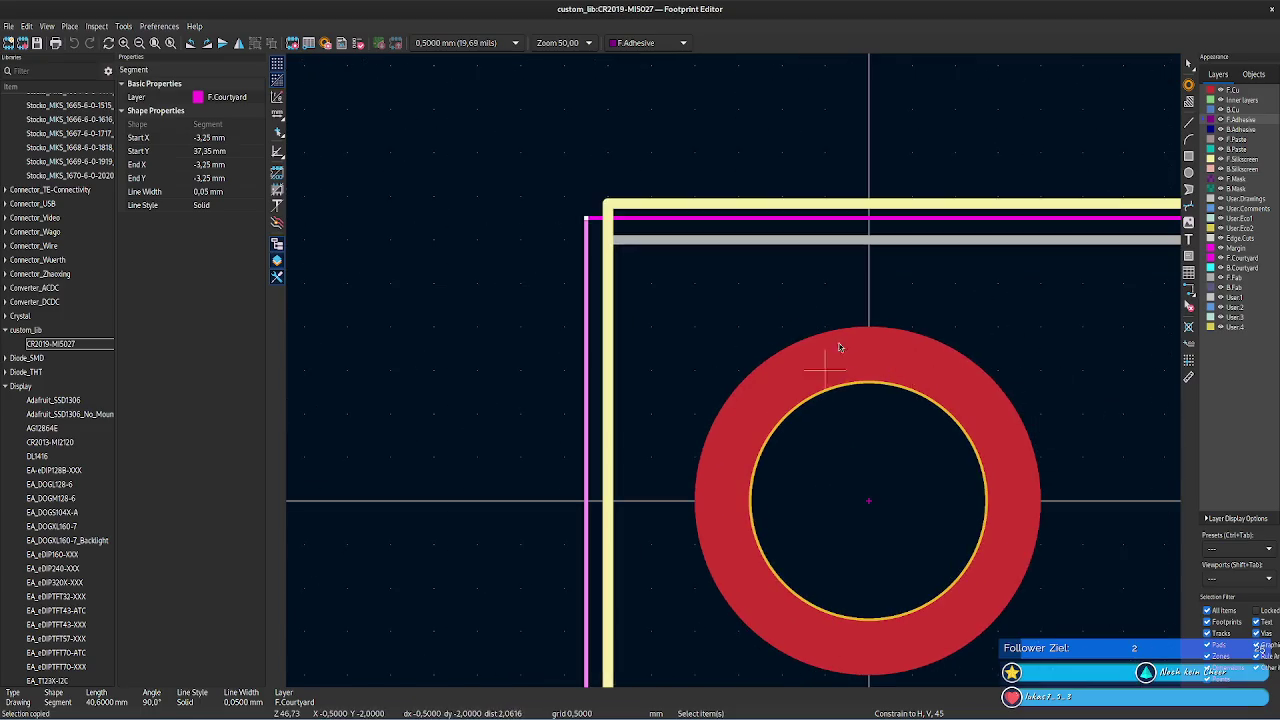
pyautogui.click(729, 277)
pyautogui.click(610, 247)
pyautogui.click(611, 360)
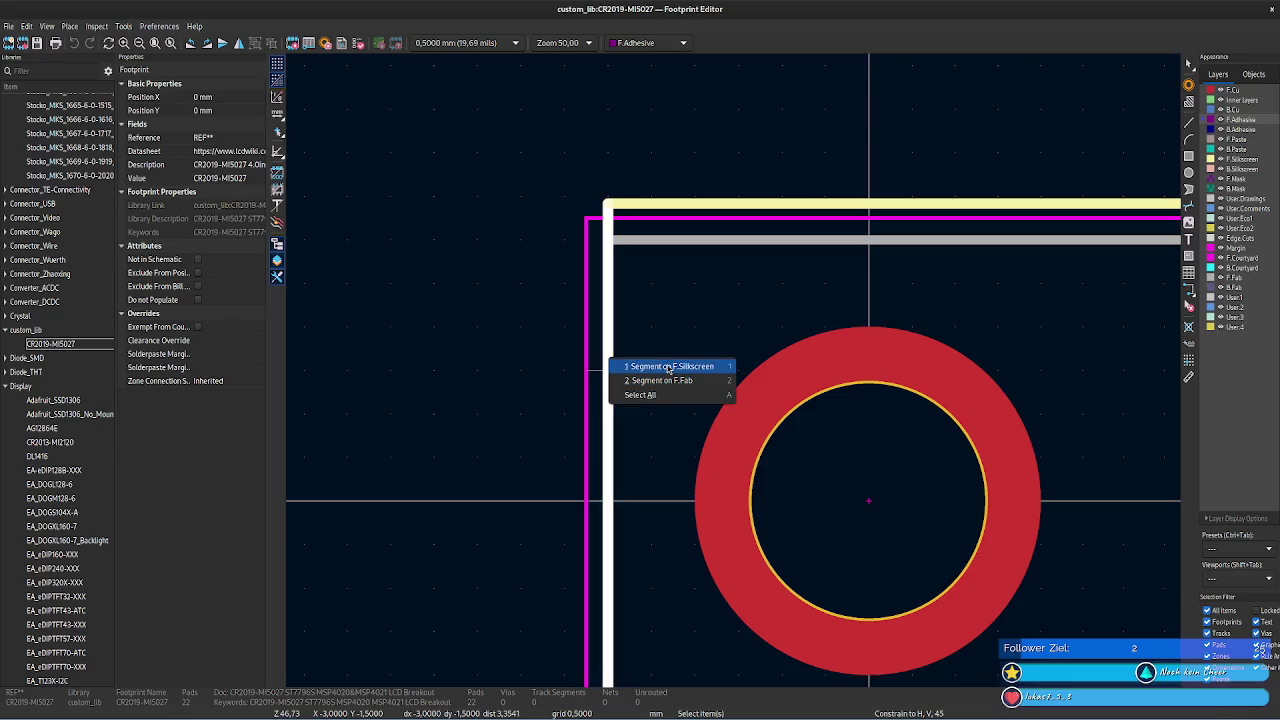
pyautogui.click(668, 366)
pyautogui.press('Escape')
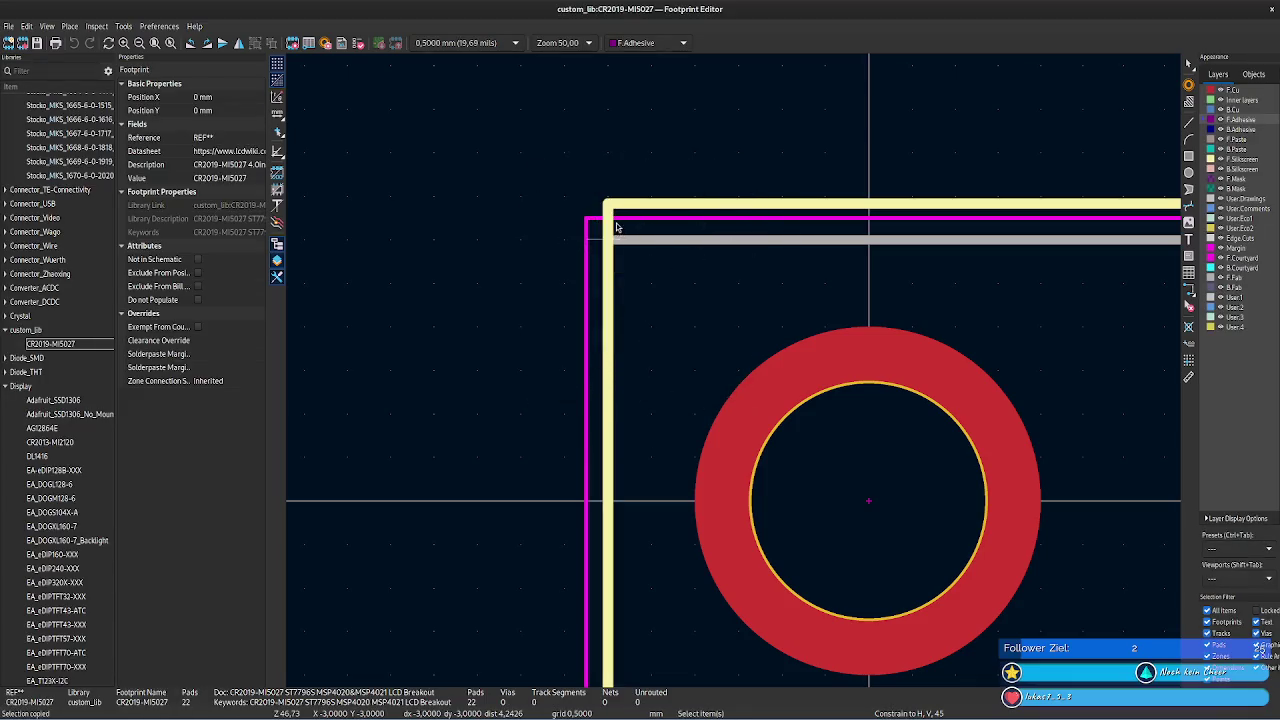
pyautogui.click(608, 232)
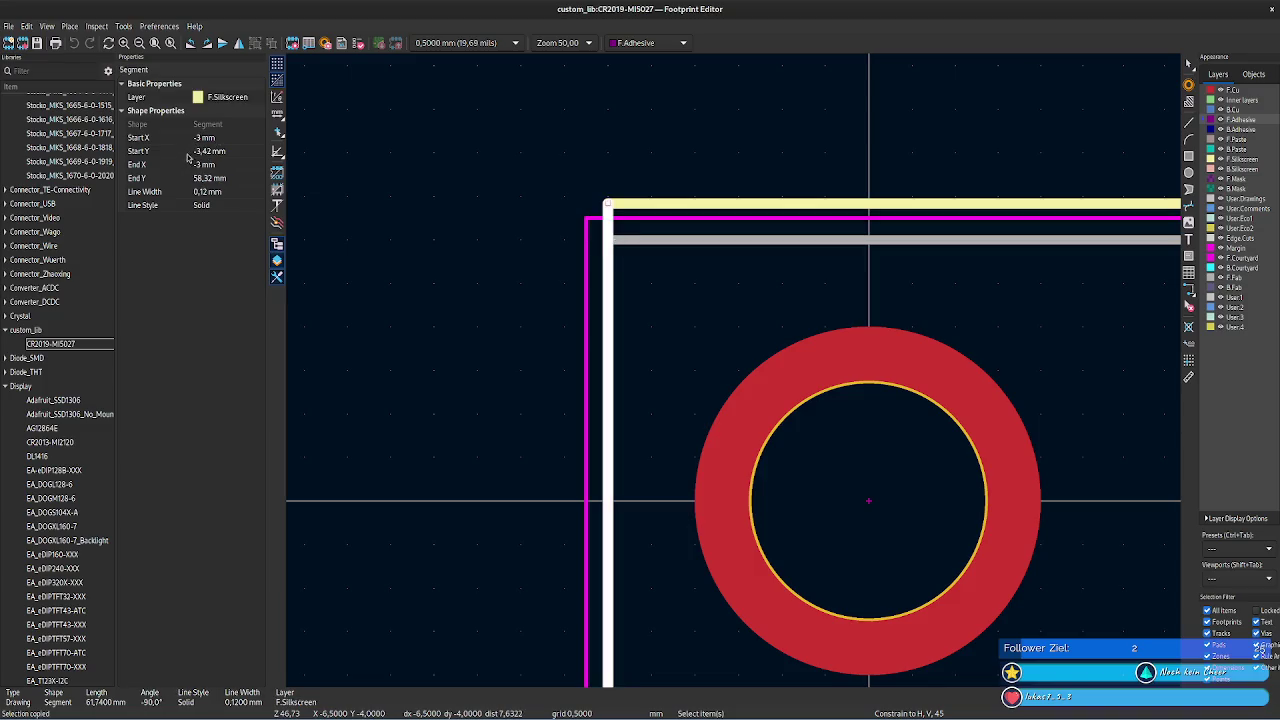
# - Set the left courtyard line's Start X and End X to -3,13 mm
pyautogui.click(586, 289)
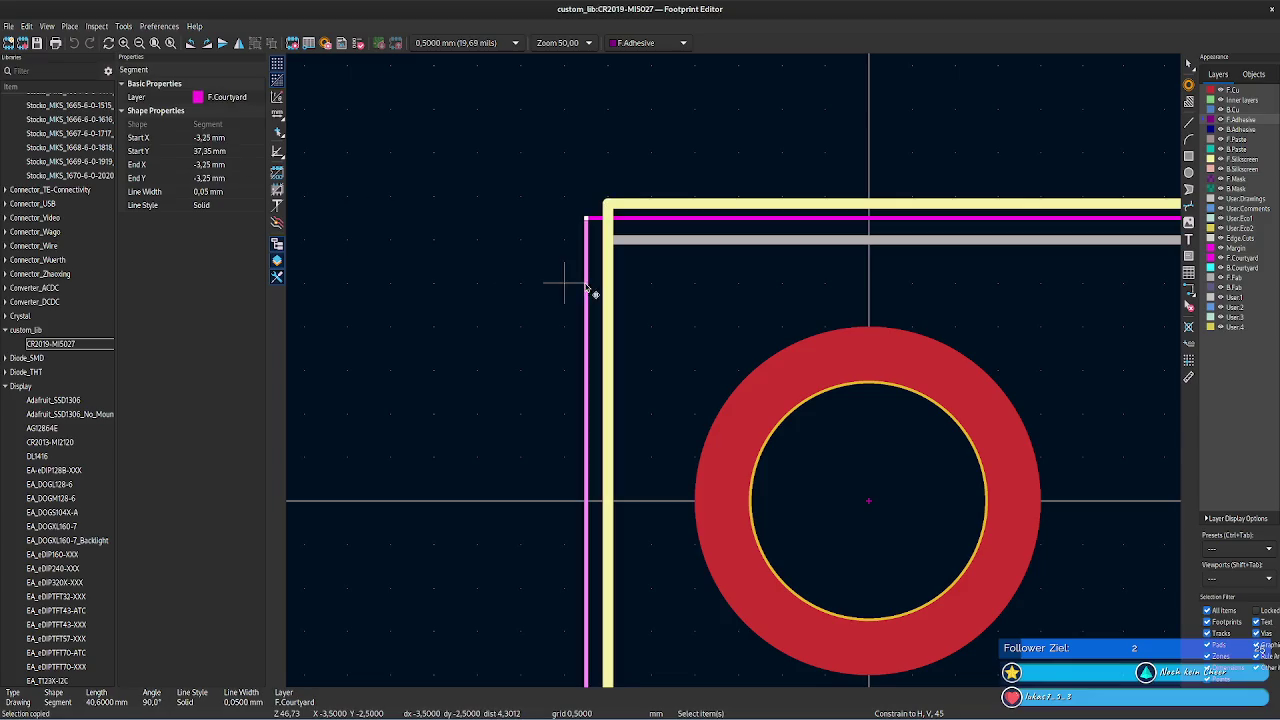
pyautogui.click(209, 138)
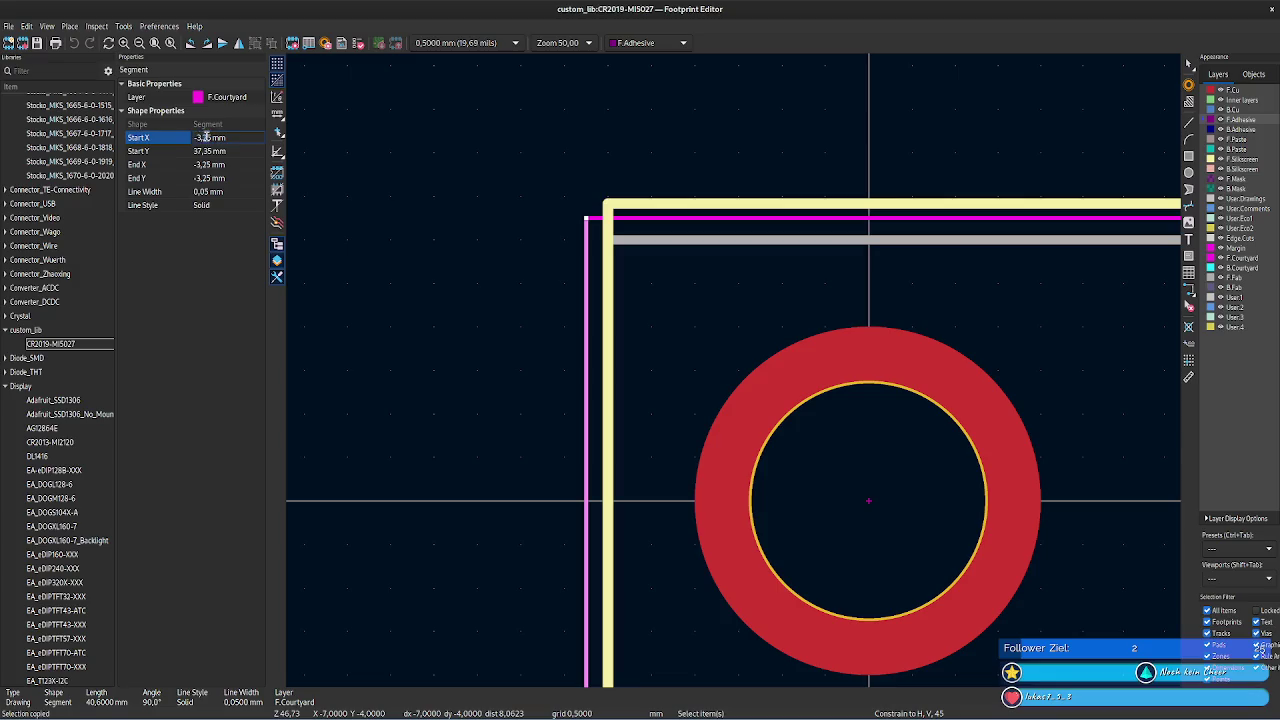
pyautogui.press('BackSpace')
pyautogui.press('BackSpace')
pyautogui.write('13')
pyautogui.click(205, 165)
pyautogui.write('-3,13')
pyautogui.press('Return')
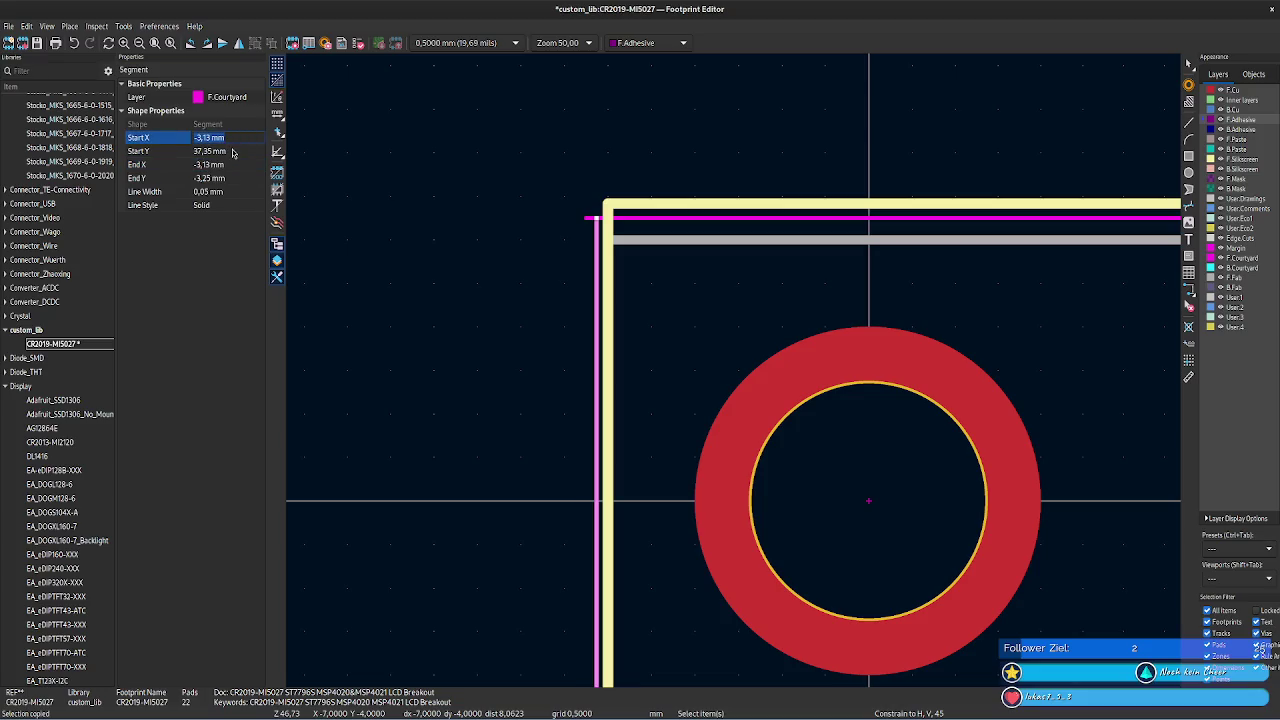
pyautogui.click(231, 150)
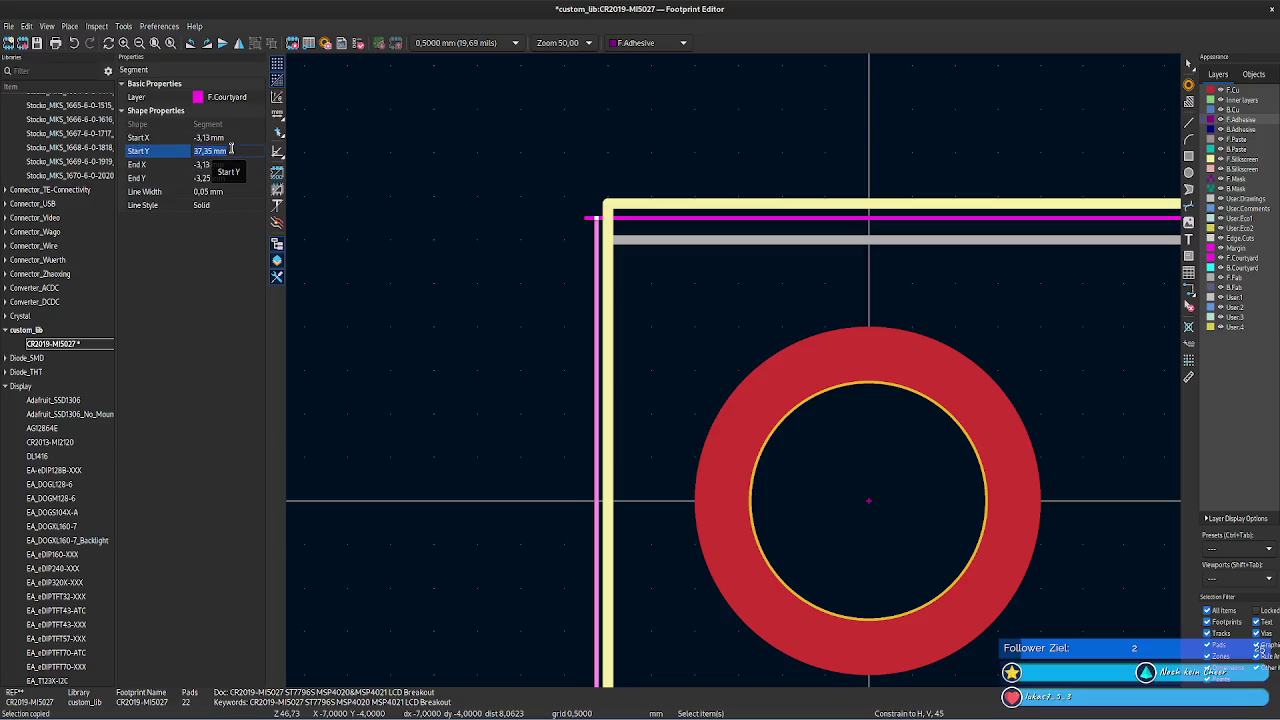
# - Set the top courtyard line's Start X to -3,13 mm and review the outline
pyautogui.click(592, 216)
pyautogui.click(203, 139)
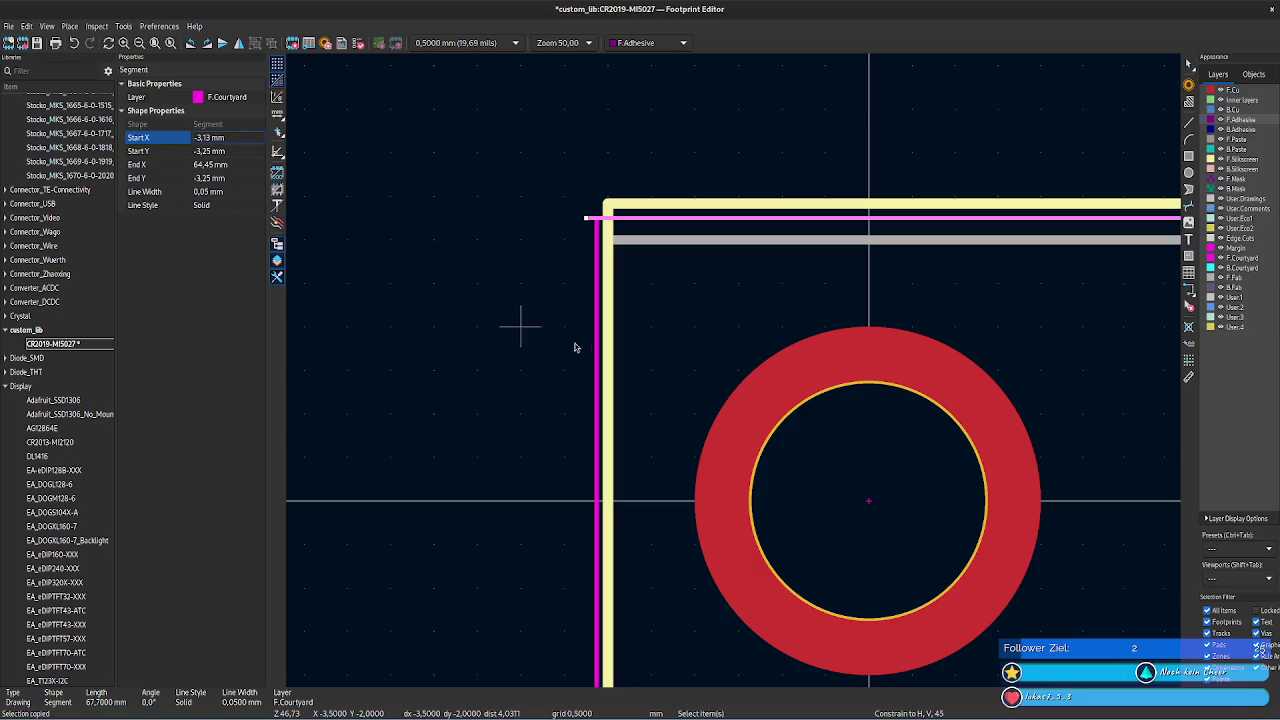
pyautogui.click(540, 328)
pyautogui.scroll(-4, 765, 490)
pyautogui.scroll(-4, 765, 490)
pyautogui.scroll(-1, 528, 352)
pyautogui.scroll(-5, 528, 352)
pyautogui.scroll(-2, 457, 274)
pyautogui.scroll(3, 481, 348)
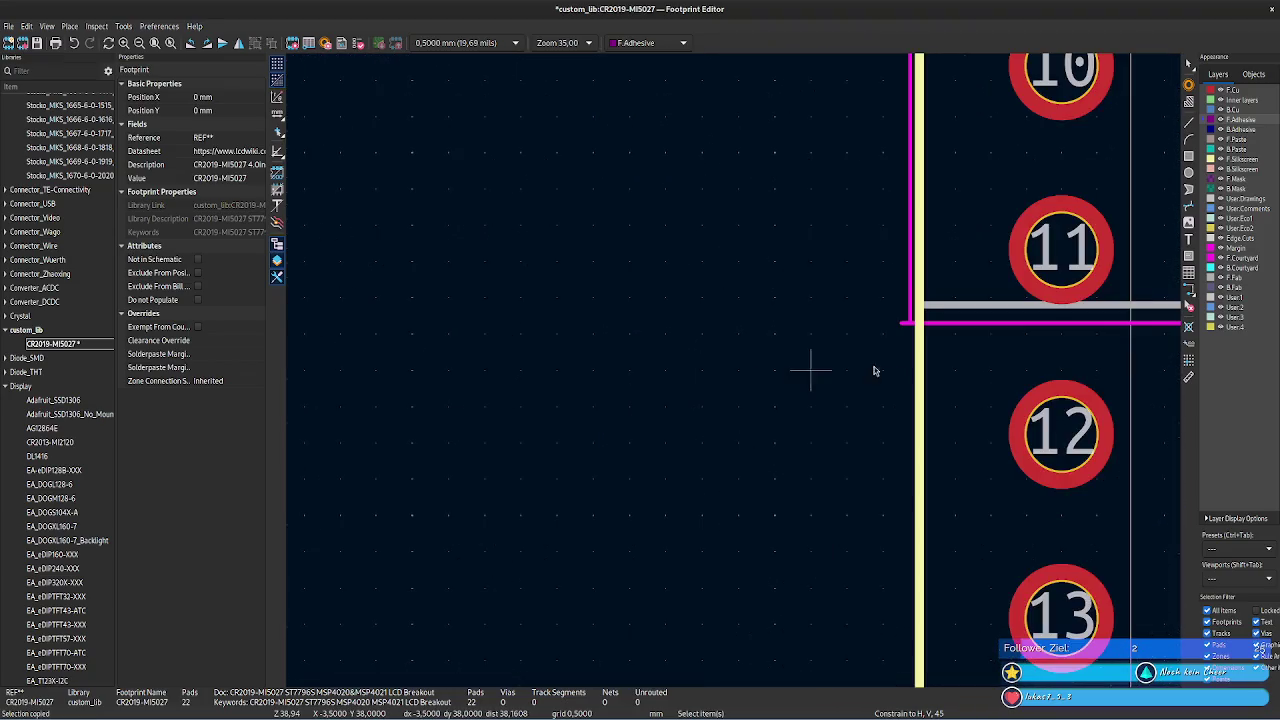
# - Shorten the courtyard line near pads 11–12 and check the left silkscreen edge's end Y
pyautogui.scroll(2, 814, 366)
pyautogui.click(647, 370)
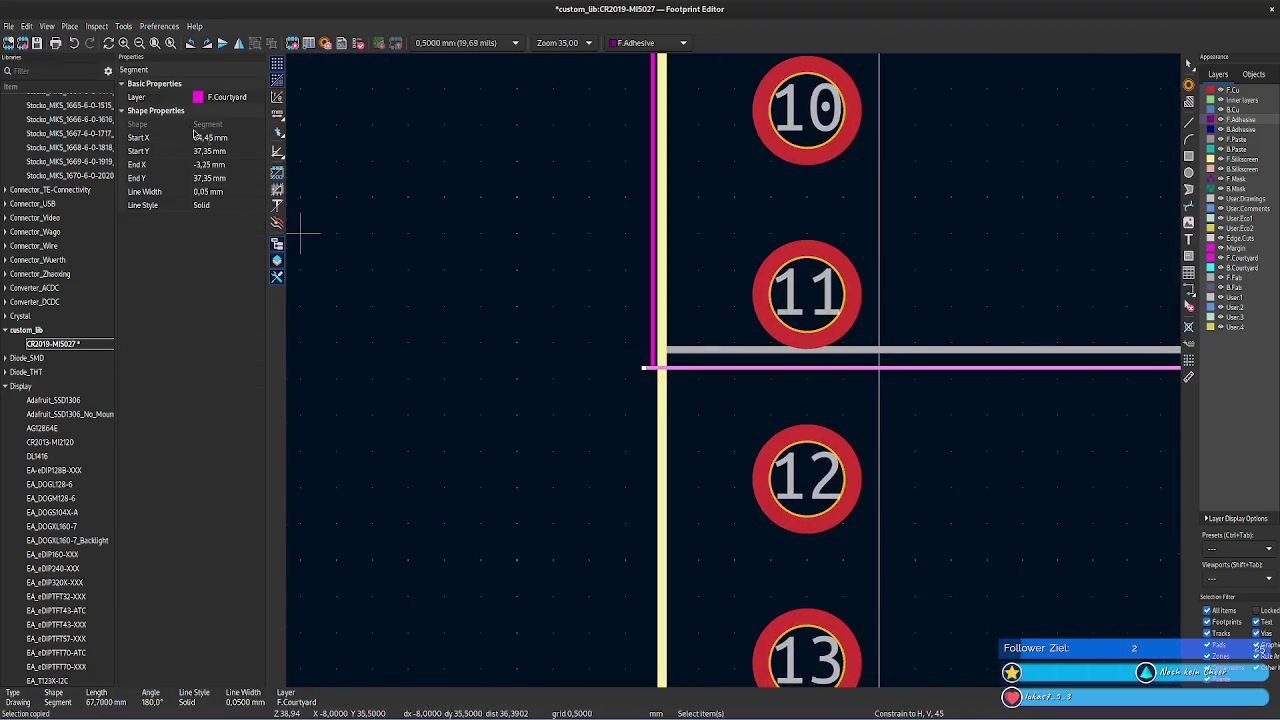
pyautogui.click(207, 165)
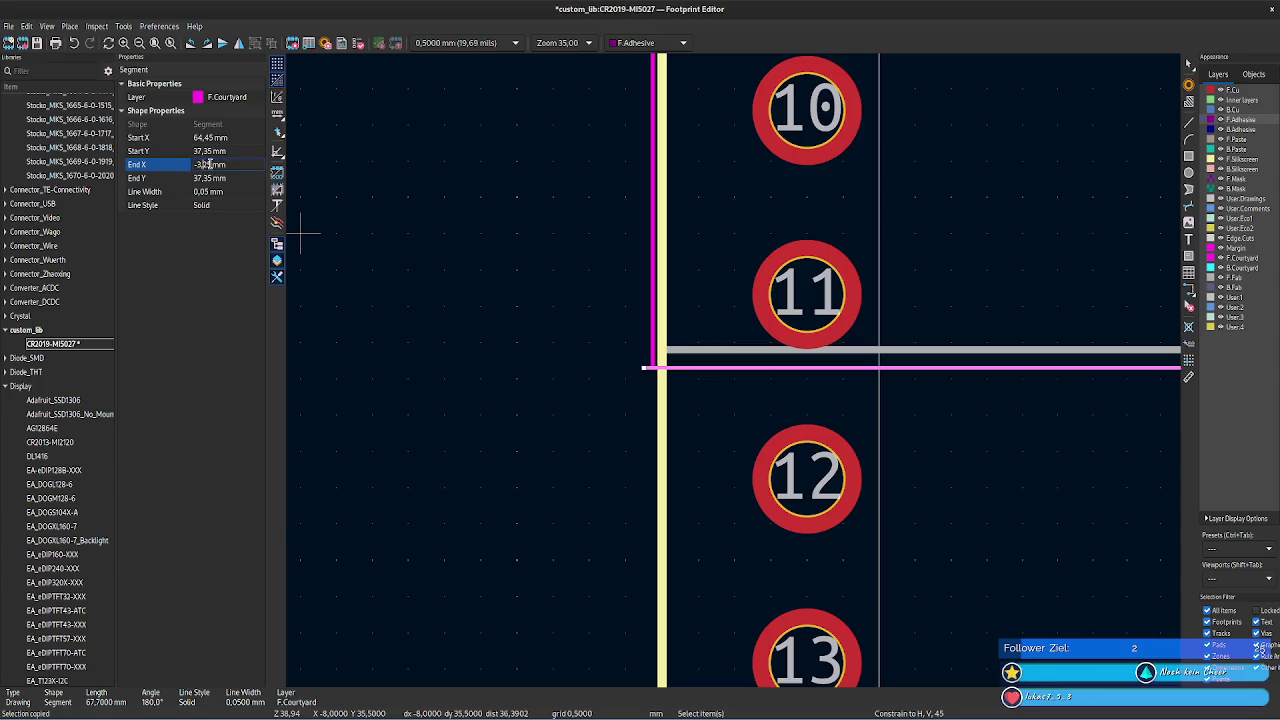
pyautogui.press('Return')
pyautogui.click(440, 268)
pyautogui.click(661, 380)
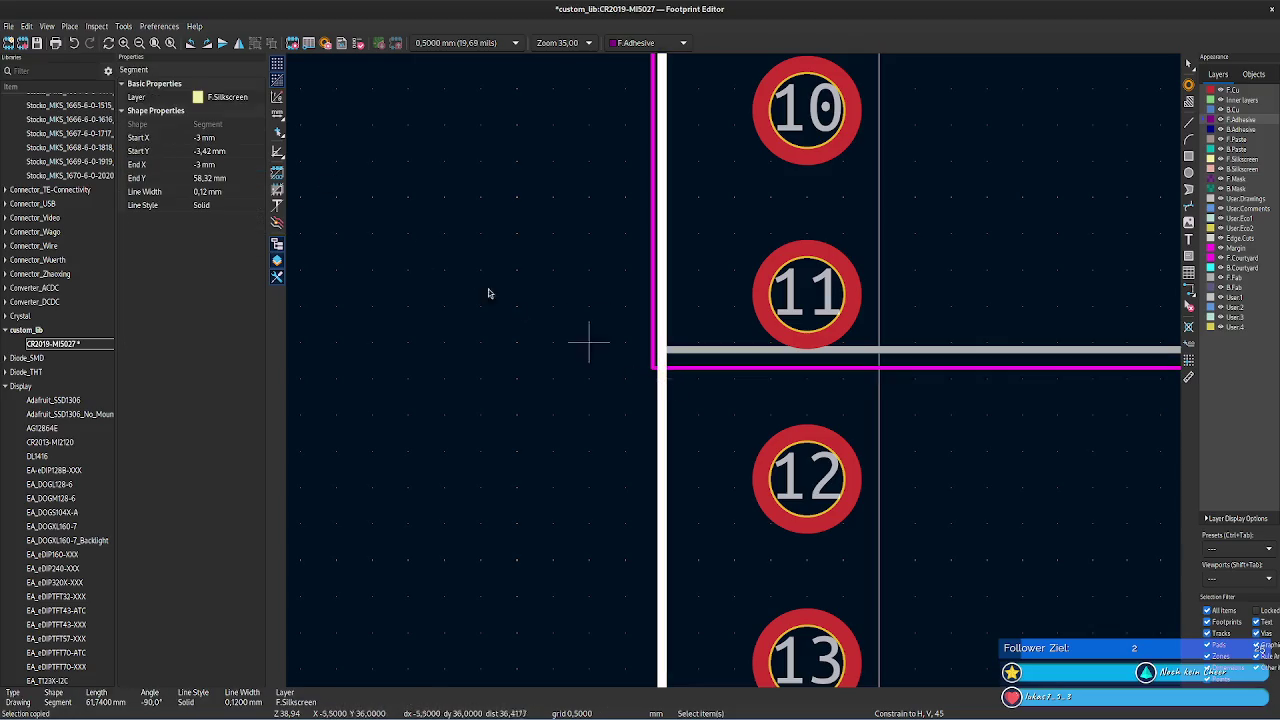
pyautogui.click(230, 178)
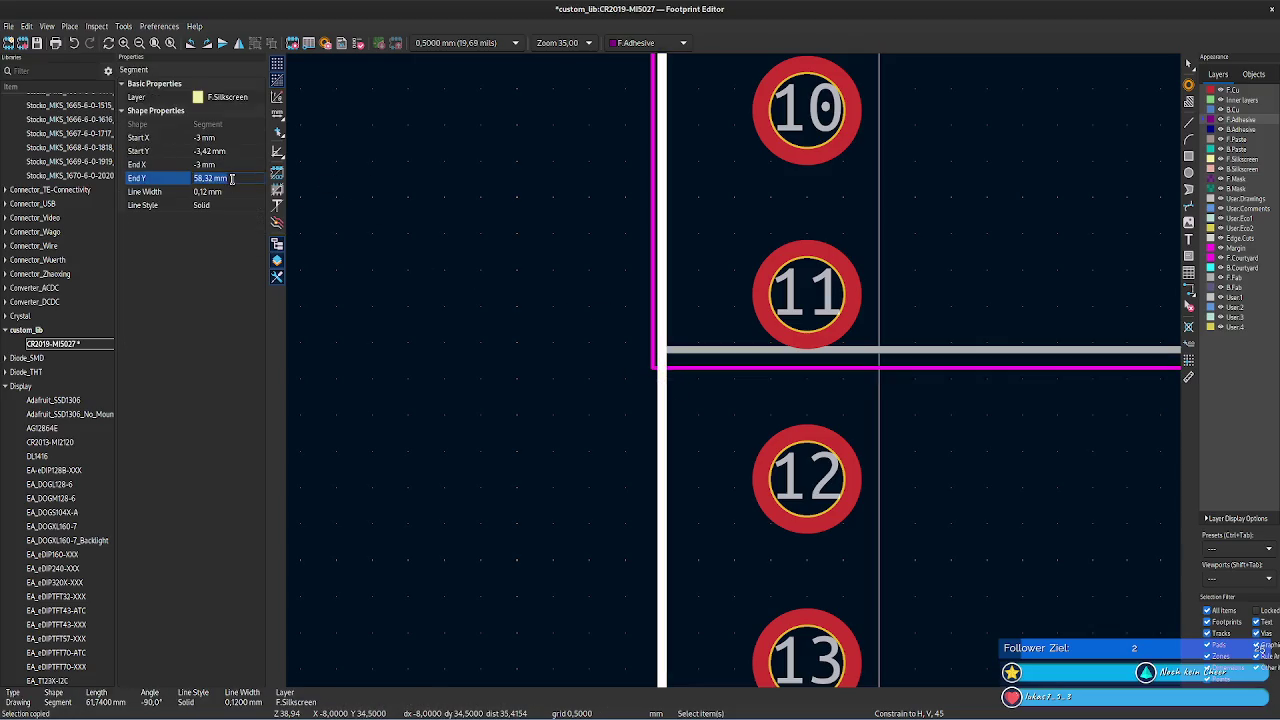
# - Set the left courtyard edge's start Y to 58,45 mm
pyautogui.click(653, 350)
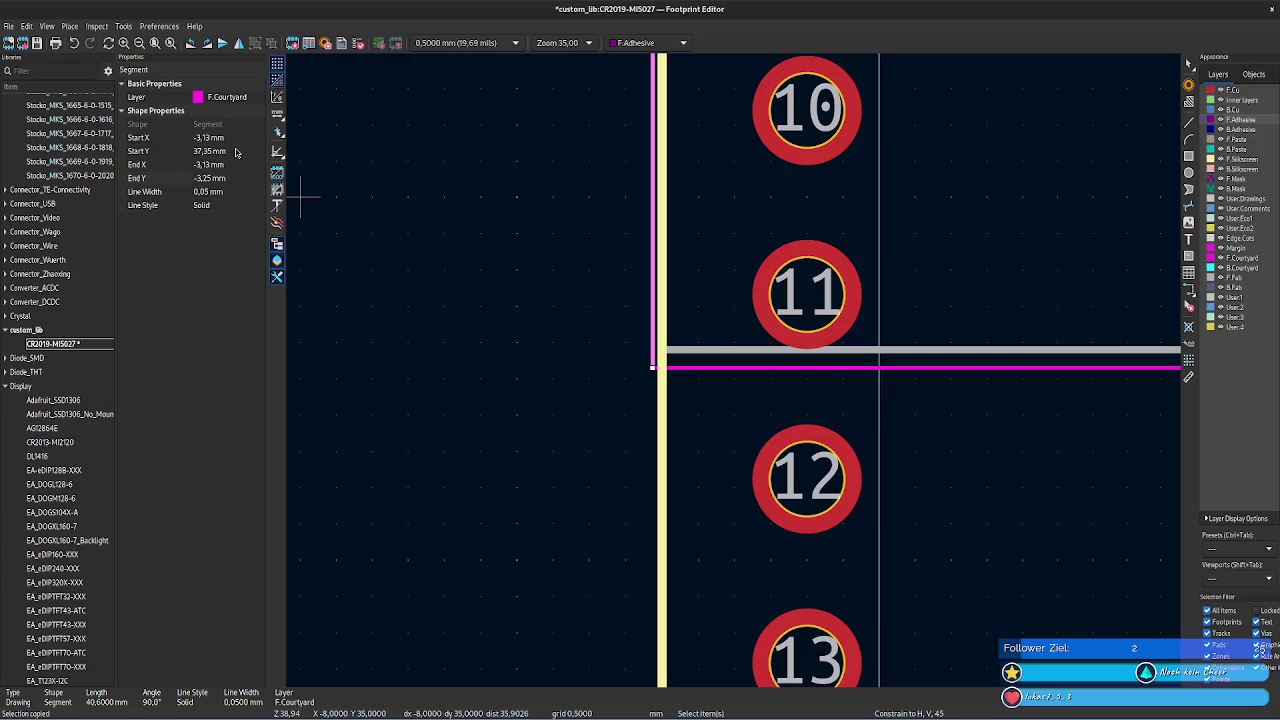
pyautogui.click(234, 150)
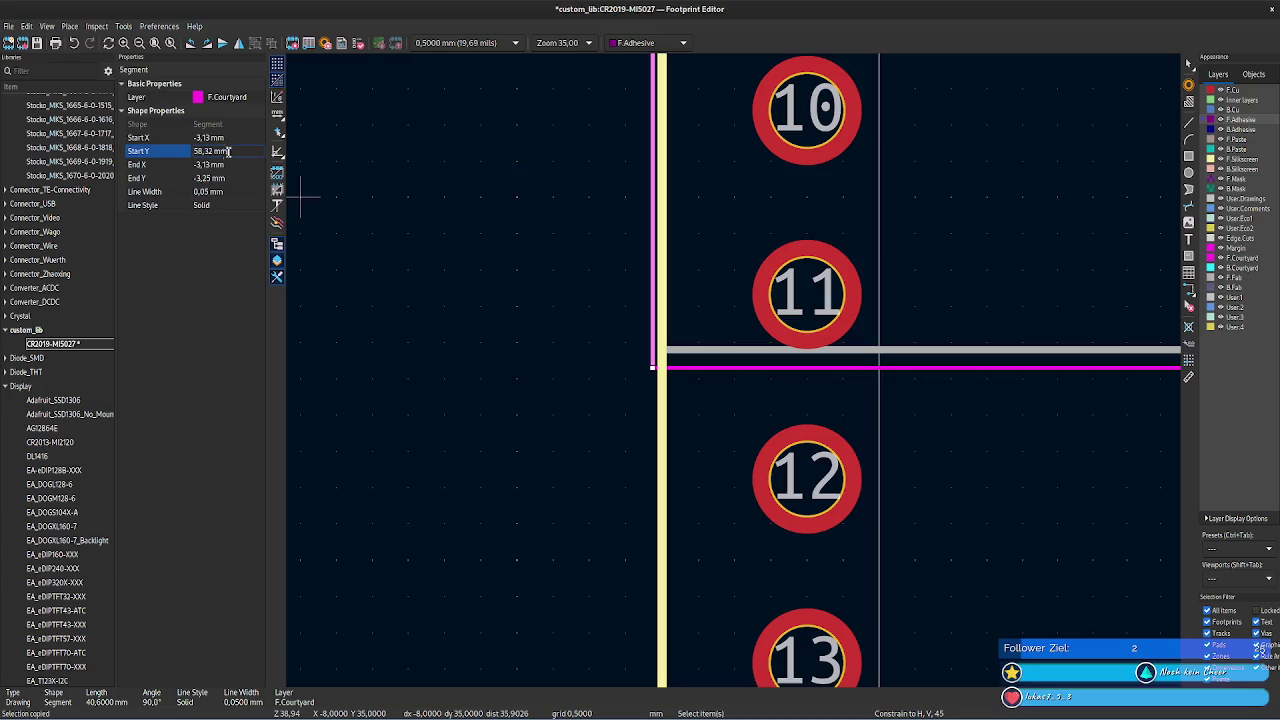
pyautogui.write('38,12')
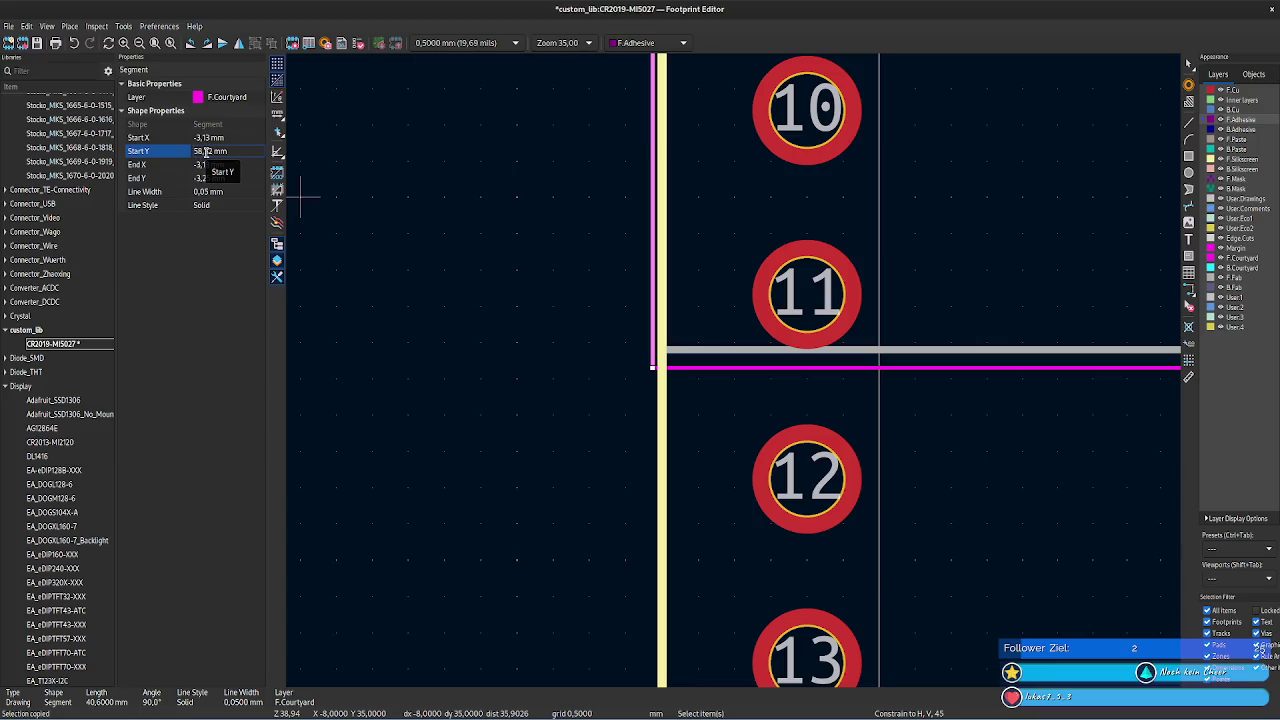
pyautogui.doubleClick(206, 151)
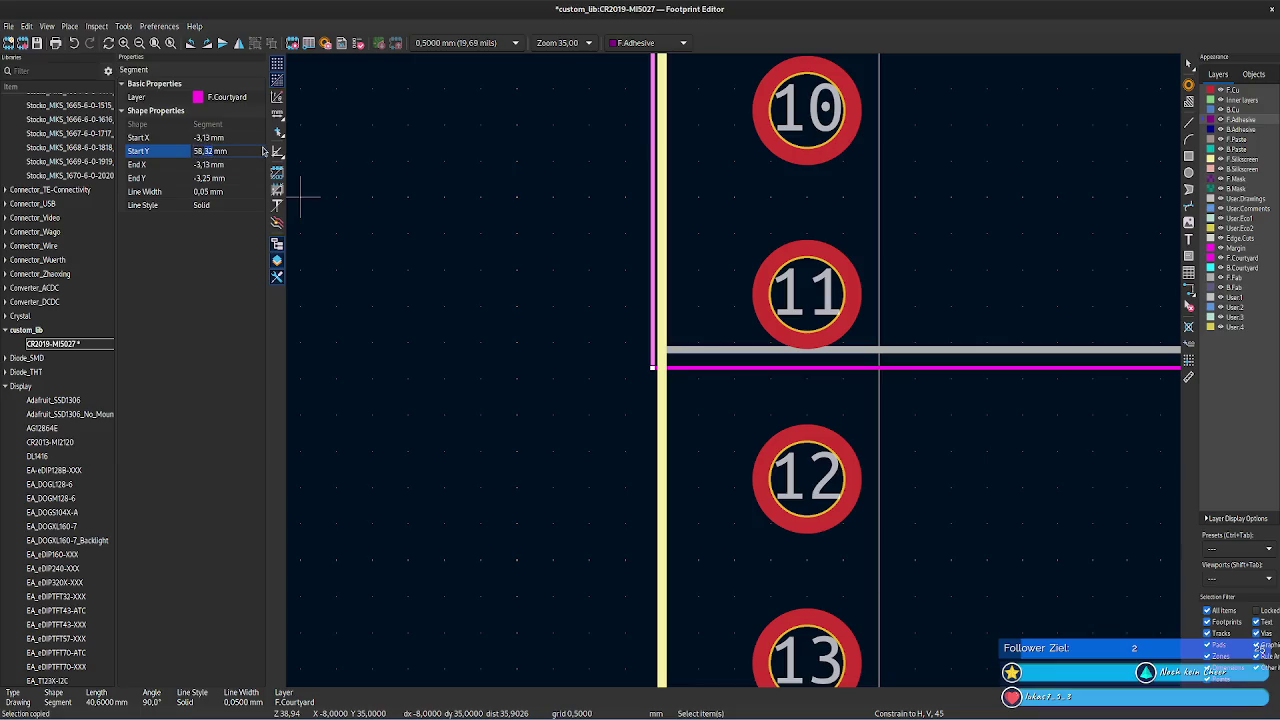
pyautogui.write('45')
pyautogui.press('Tab')
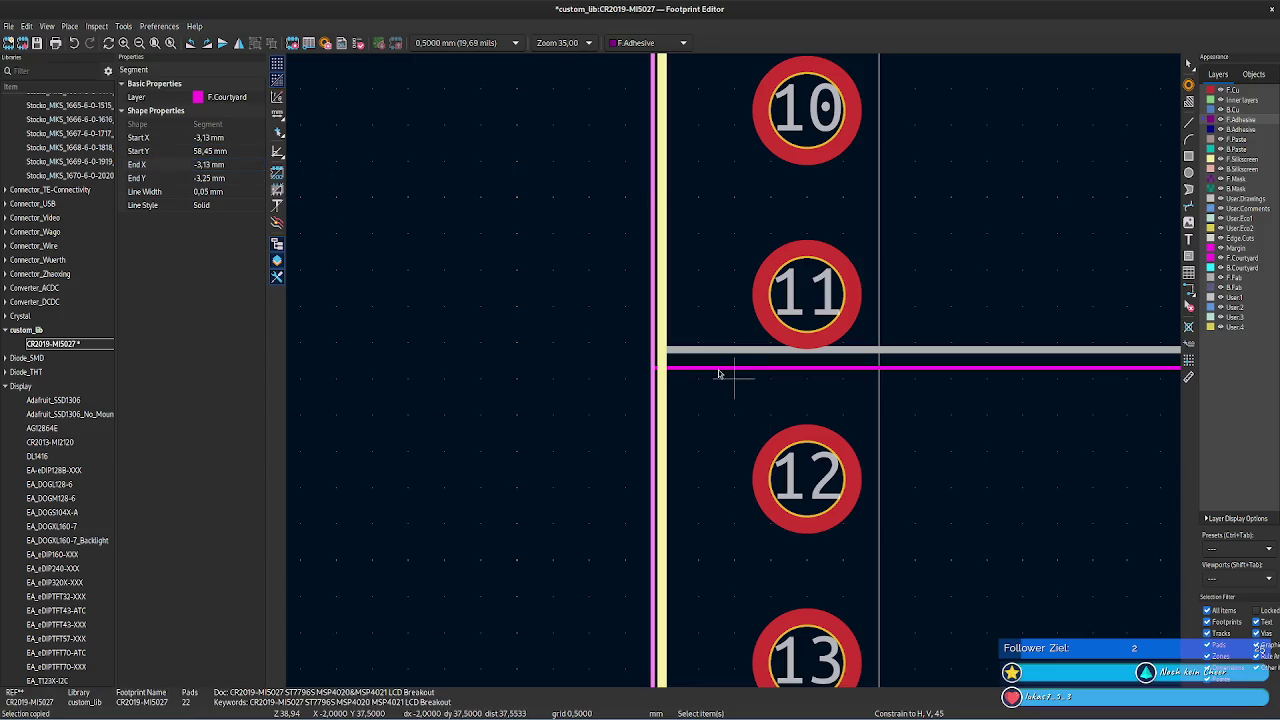
# - Set the horizontal courtyard line's end Y to 58,45 mm
pyautogui.click(718, 371)
pyautogui.click(651, 413)
pyautogui.click(210, 151)
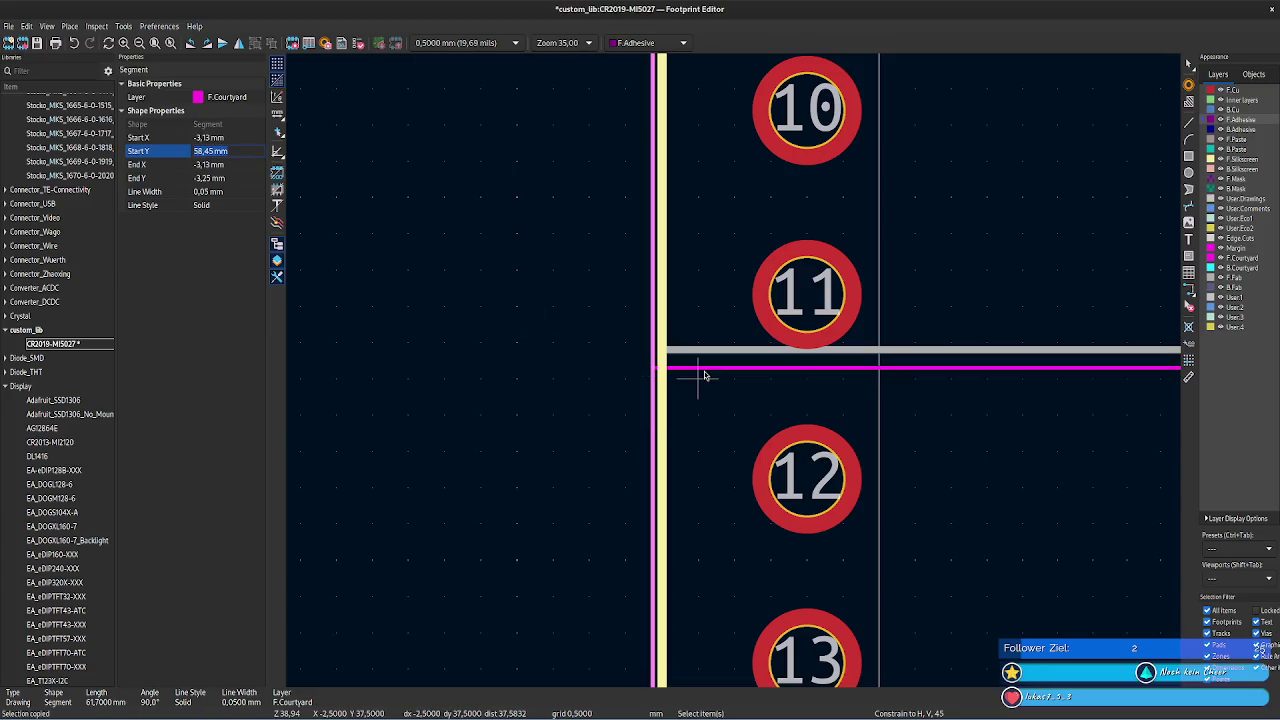
pyautogui.click(706, 370)
pyautogui.click(244, 150)
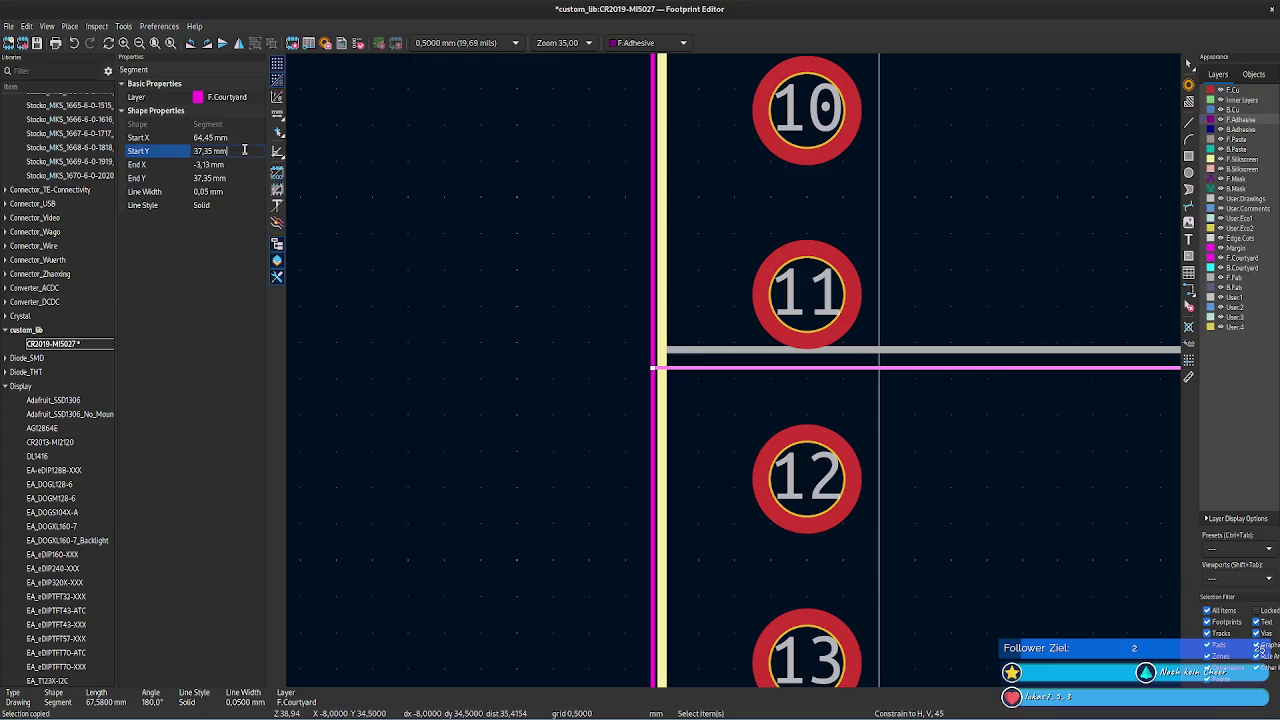
pyautogui.click(234, 178)
pyautogui.write('58,45')
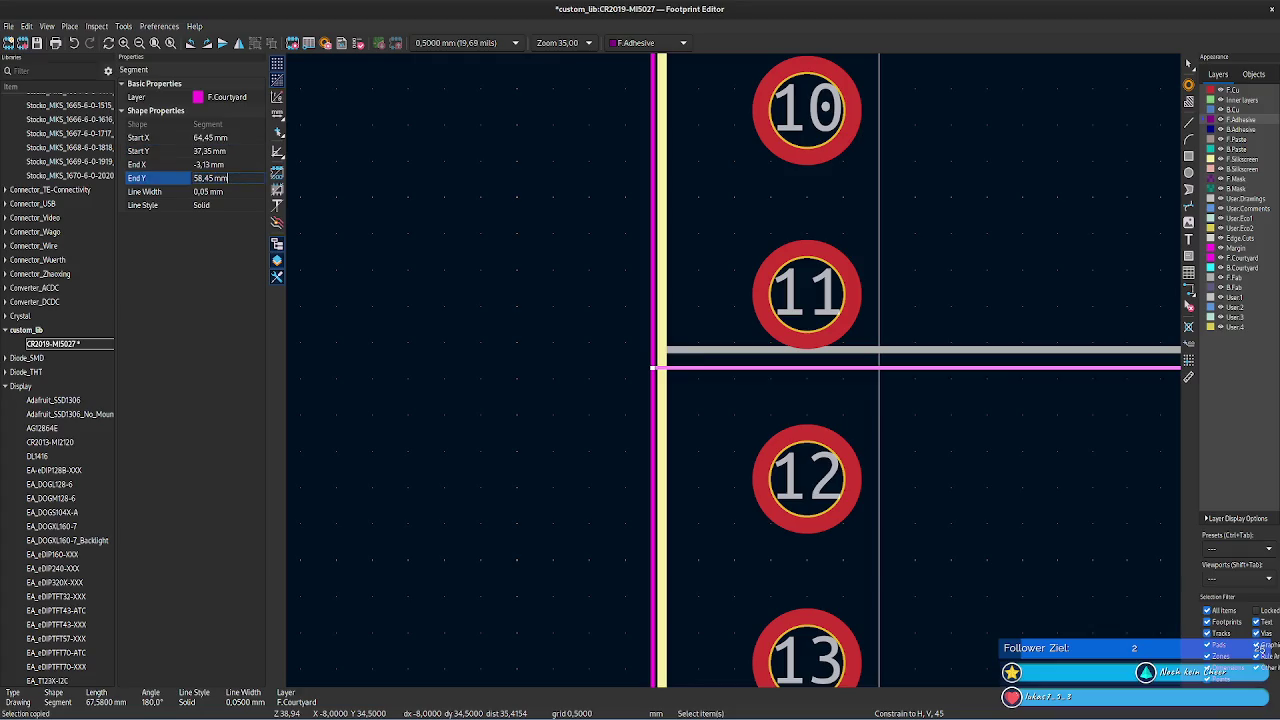
pyautogui.click(357, 271)
pyautogui.scroll(-2, 740, 366)
# - Undo the edit that made the bottom courtyard segment diagonal
pyautogui.scroll(-1, 713, 393)
pyautogui.scroll(-2, 850, 380)
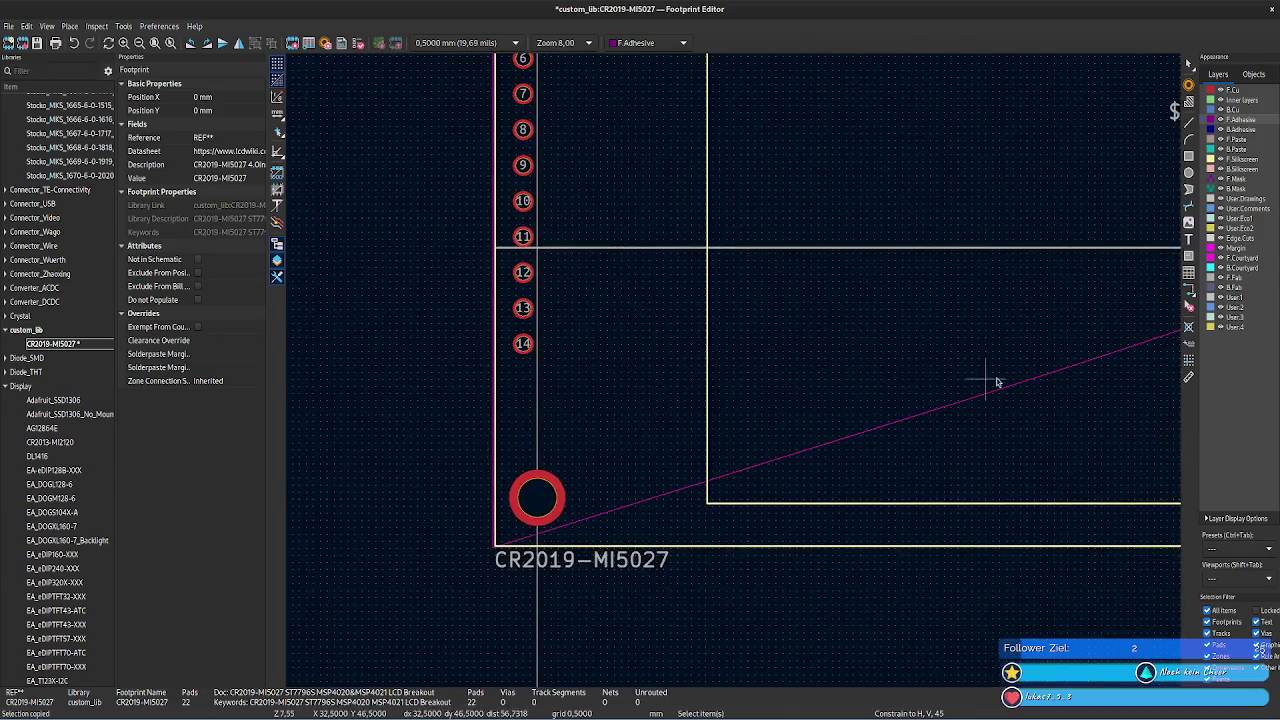
pyautogui.hscroll(4, 850, 380)
pyautogui.click(777, 385)
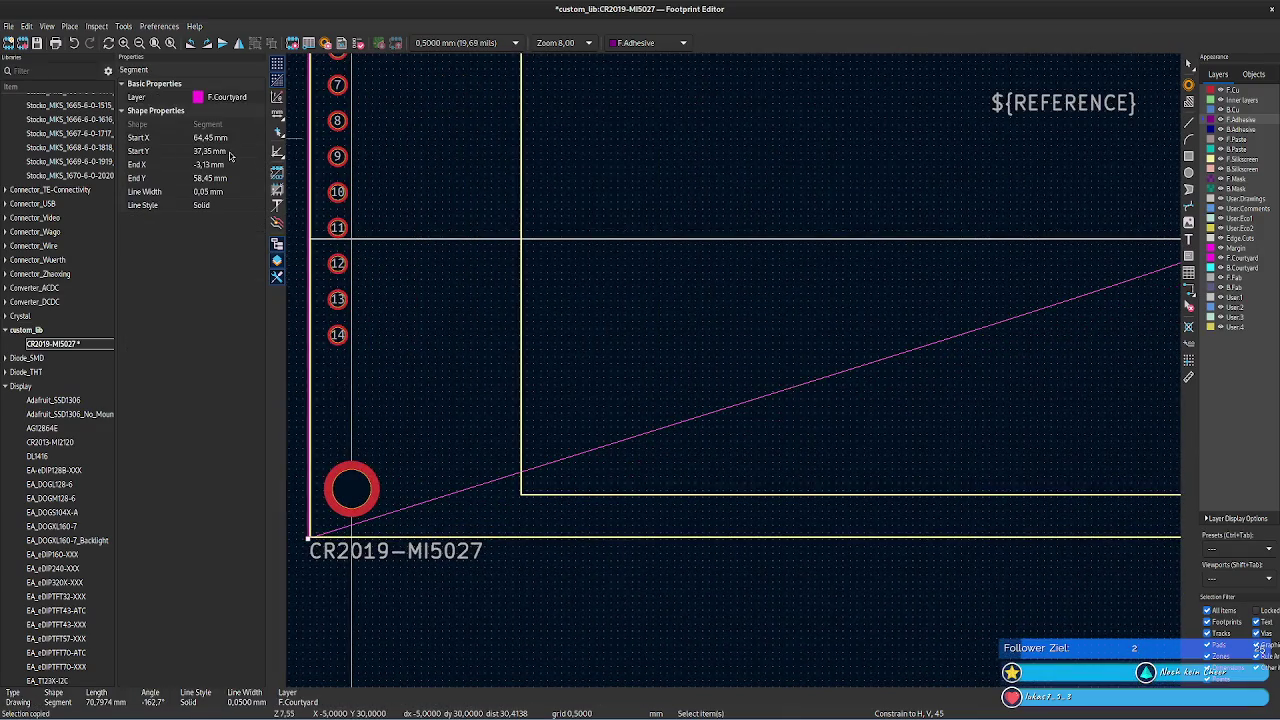
pyautogui.hotkey('ctrl', 'z')
# - Extend the right courtyard edge down to end Y 59.25 mm
pyautogui.hscroll(4, 477, 323)
pyautogui.hscroll(3, 414, 337)
pyautogui.hscroll(1, 414, 337)
pyautogui.scroll(2, 700, 320)
pyautogui.hscroll(-3, 700, 320)
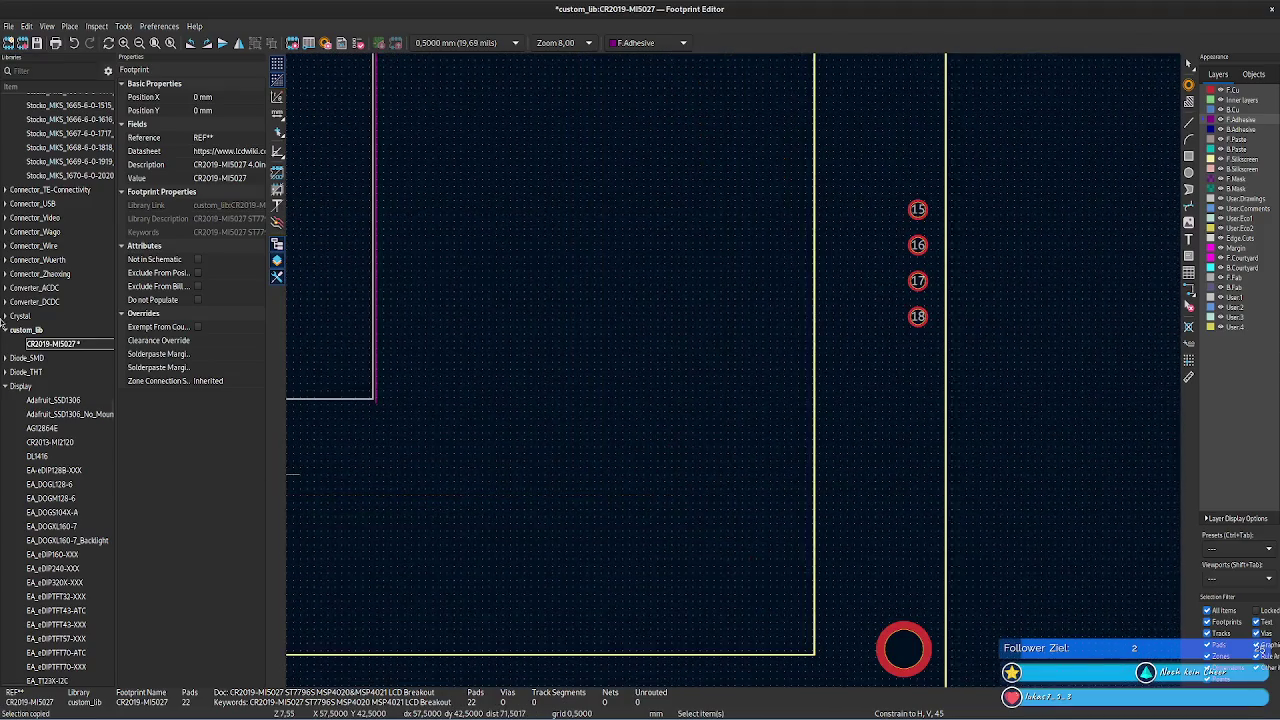
pyautogui.hscroll(-1, 450, 370)
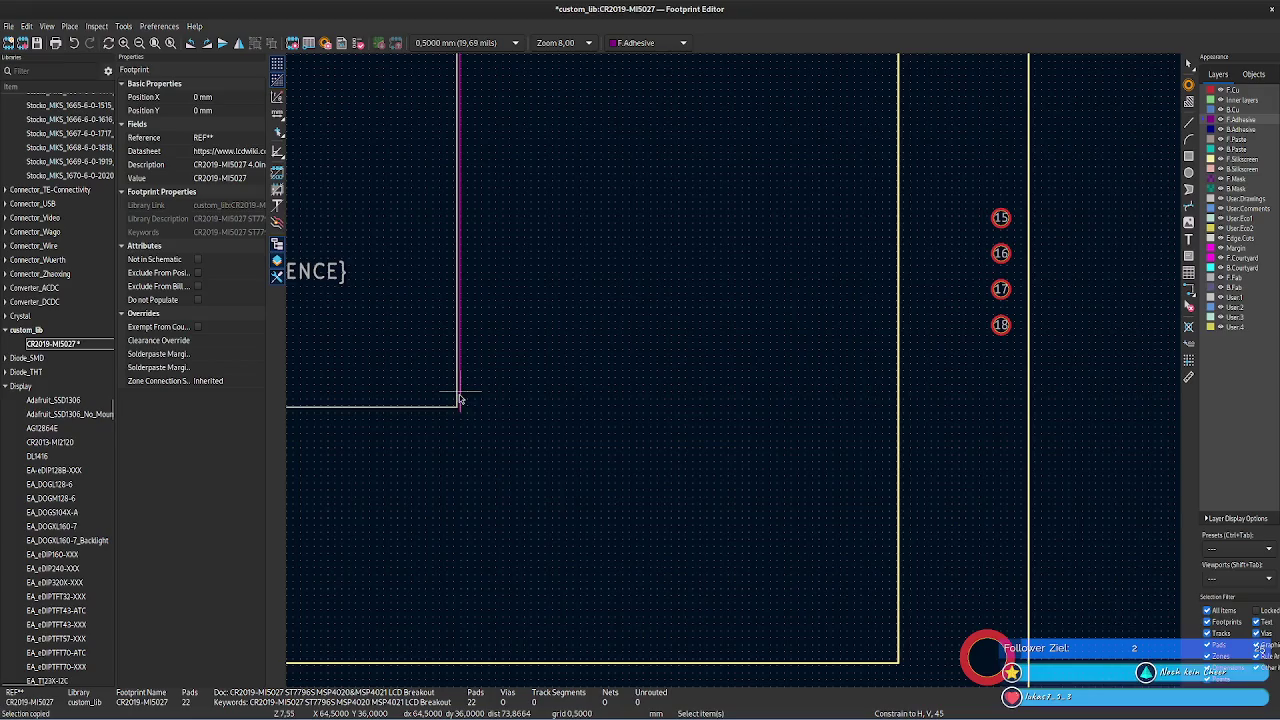
pyautogui.click(460, 399)
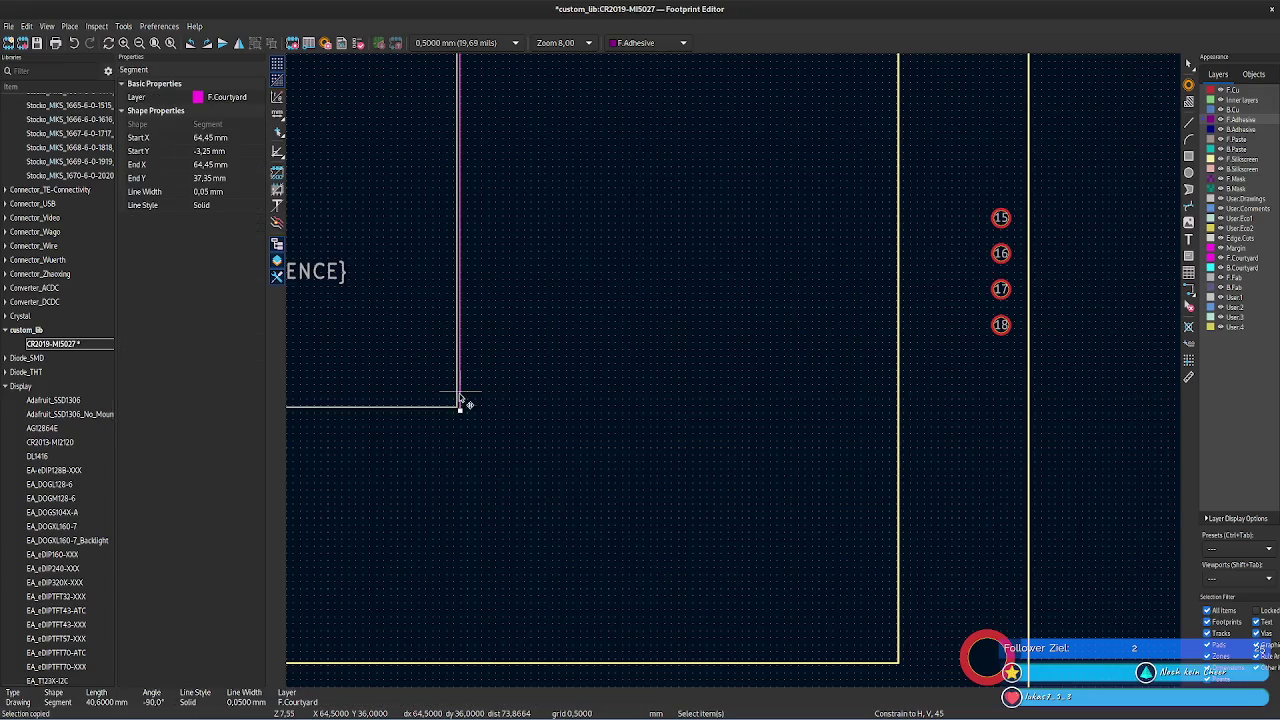
pyautogui.click(222, 178)
pyautogui.write('59.25')
pyautogui.click(575, 357)
# - Inspect the bottom and upper silkscreen lines' start X coordinates
pyautogui.scroll(-1, 615, 415)
pyautogui.scroll(-2, 762, 277)
pyautogui.hscroll(-3, 620, 300)
pyautogui.hscroll(10, 490, 330)
pyautogui.hscroll(-4, 829, 289)
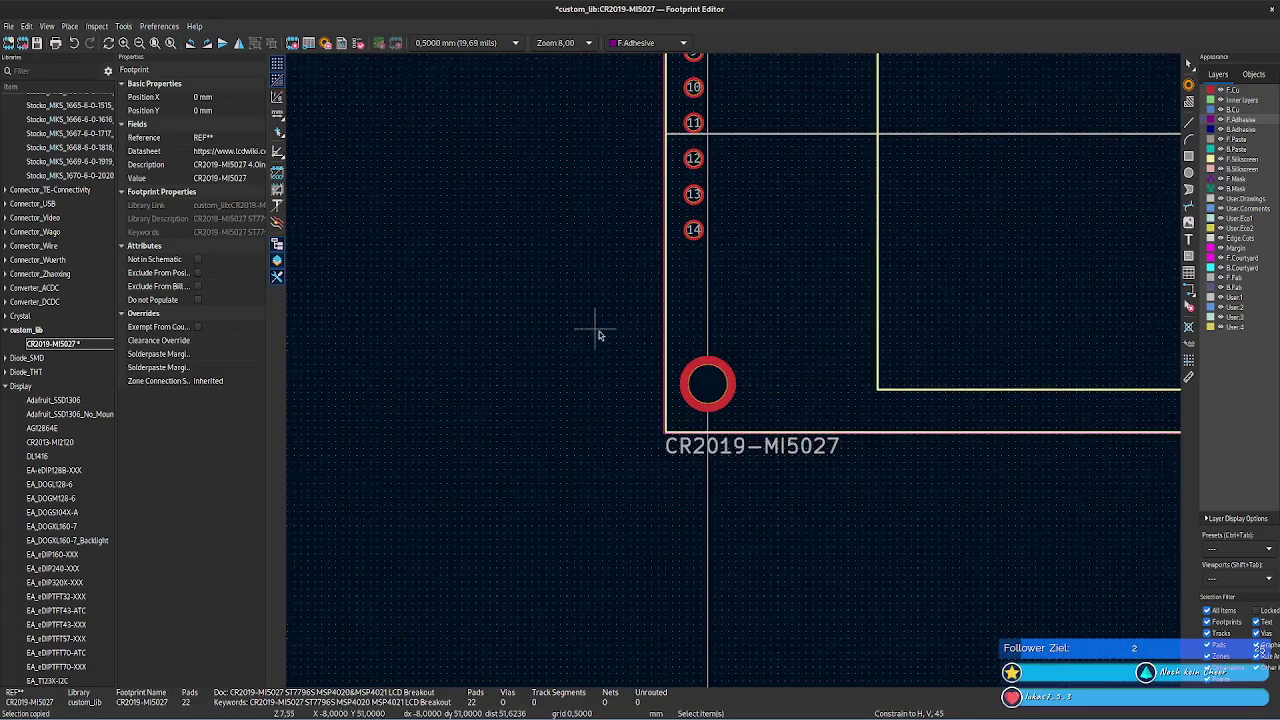
pyautogui.scroll(5, 598, 335)
pyautogui.scroll(-1, 777, 394)
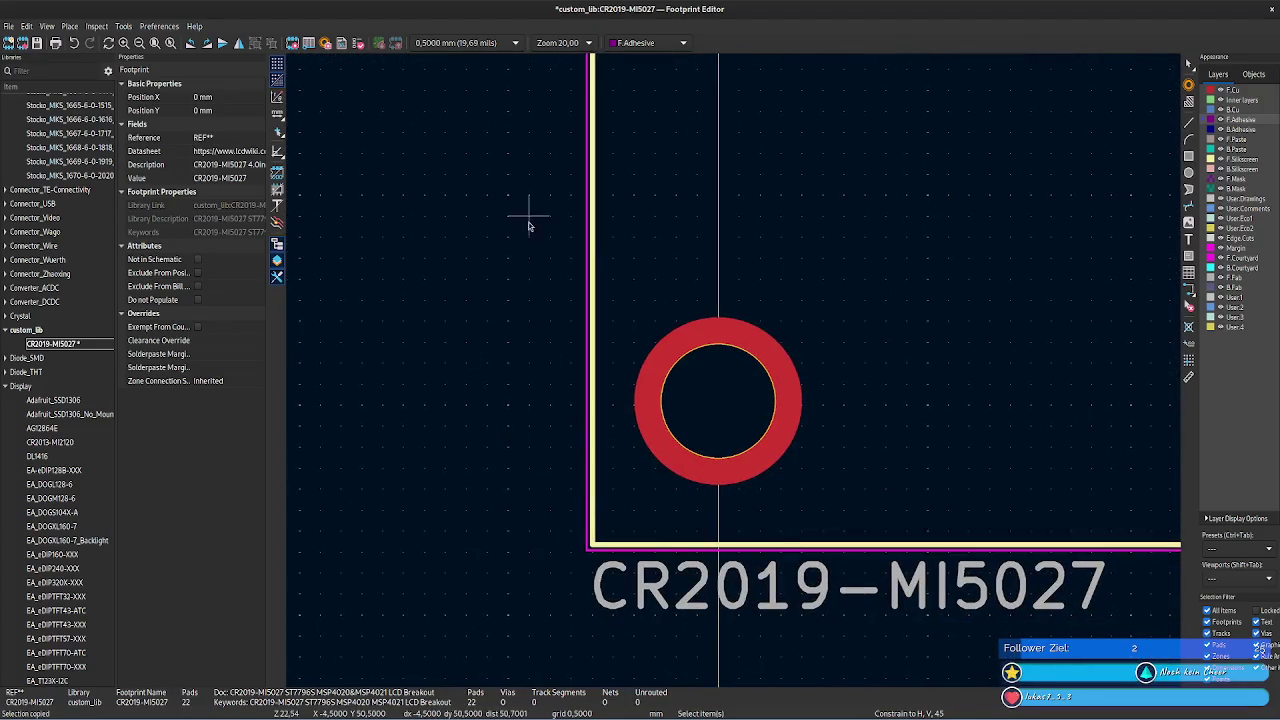
pyautogui.scroll(3, 529, 226)
pyautogui.scroll(1, 654, 451)
pyautogui.scroll(-2, 739, 376)
pyautogui.scroll(-2, 726, 355)
pyautogui.scroll(-2, 737, 366)
pyautogui.hscroll(3, 831, 371)
pyautogui.scroll(2, 323, 490)
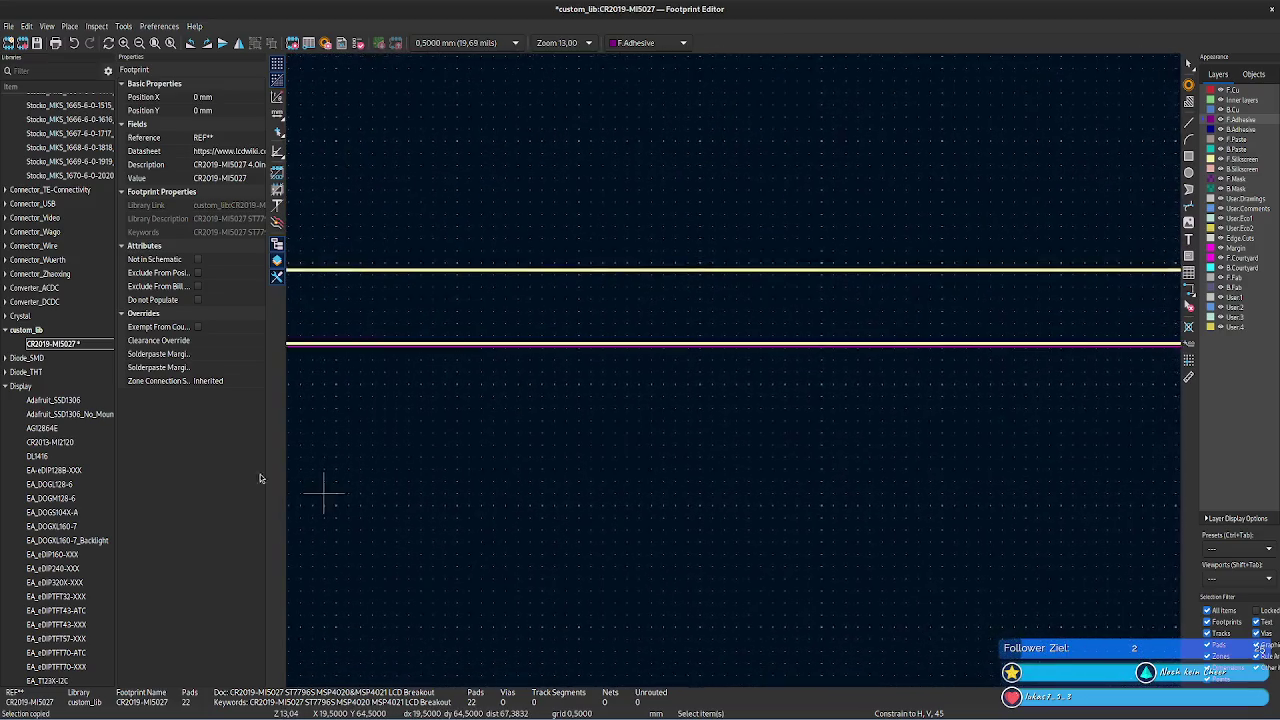
pyautogui.scroll(-1, 600, 485)
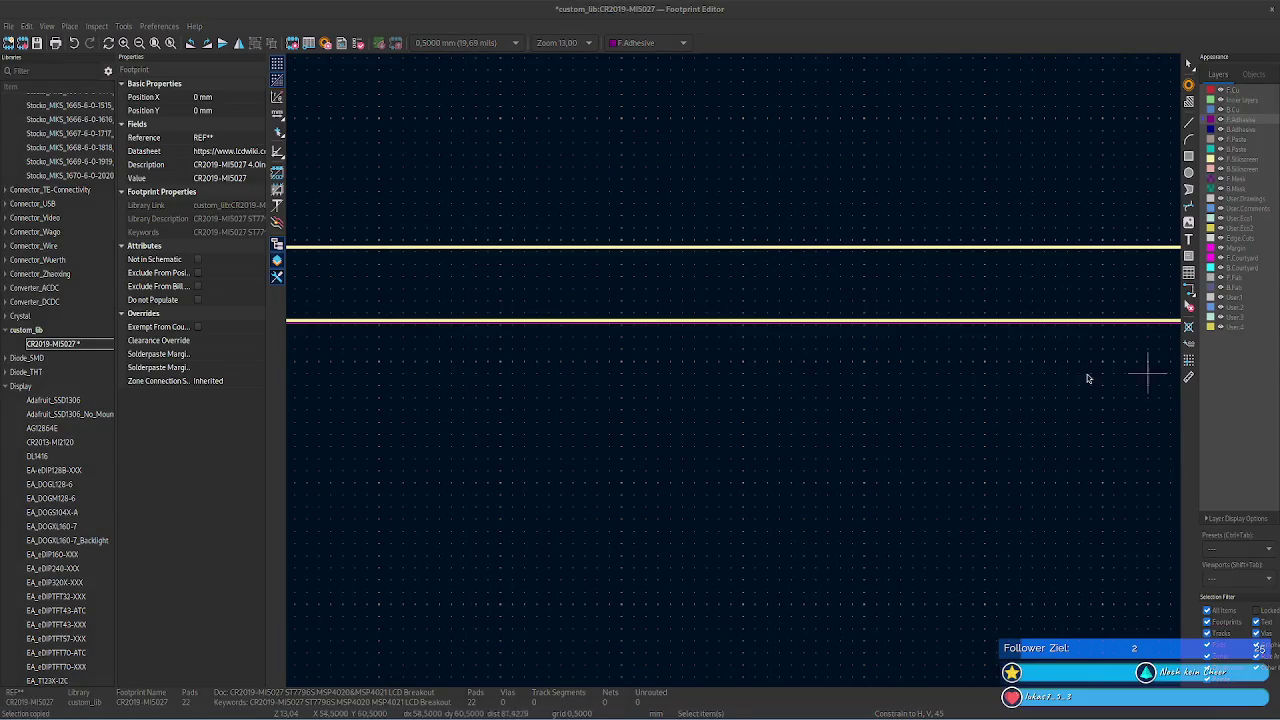
pyautogui.scroll(1, 1143, 371)
pyautogui.hscroll(3, 657, 386)
pyautogui.hscroll(1, 651, 374)
pyautogui.hscroll(2, 645, 350)
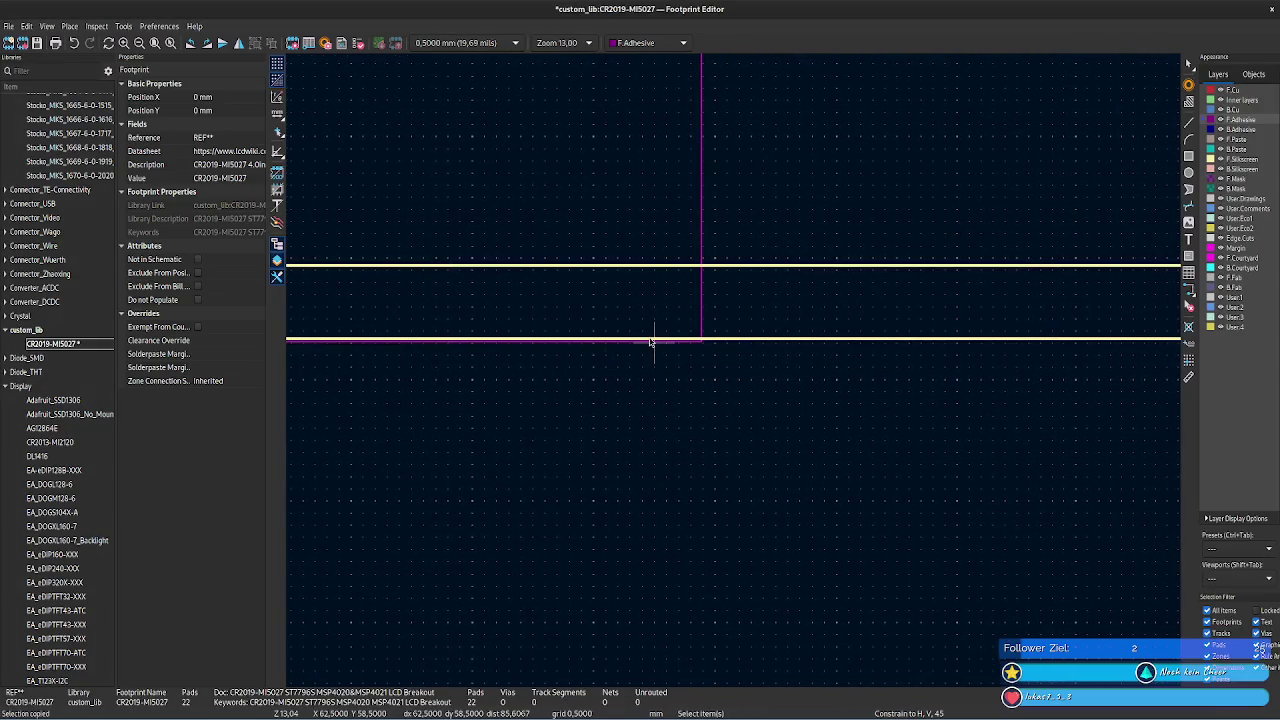
pyautogui.click(651, 341)
pyautogui.scroll(1, 737, 366)
pyautogui.scroll(3, 760, 420)
pyautogui.moveTo(770, 441); pyautogui.dragTo(804, 519, button='middle')
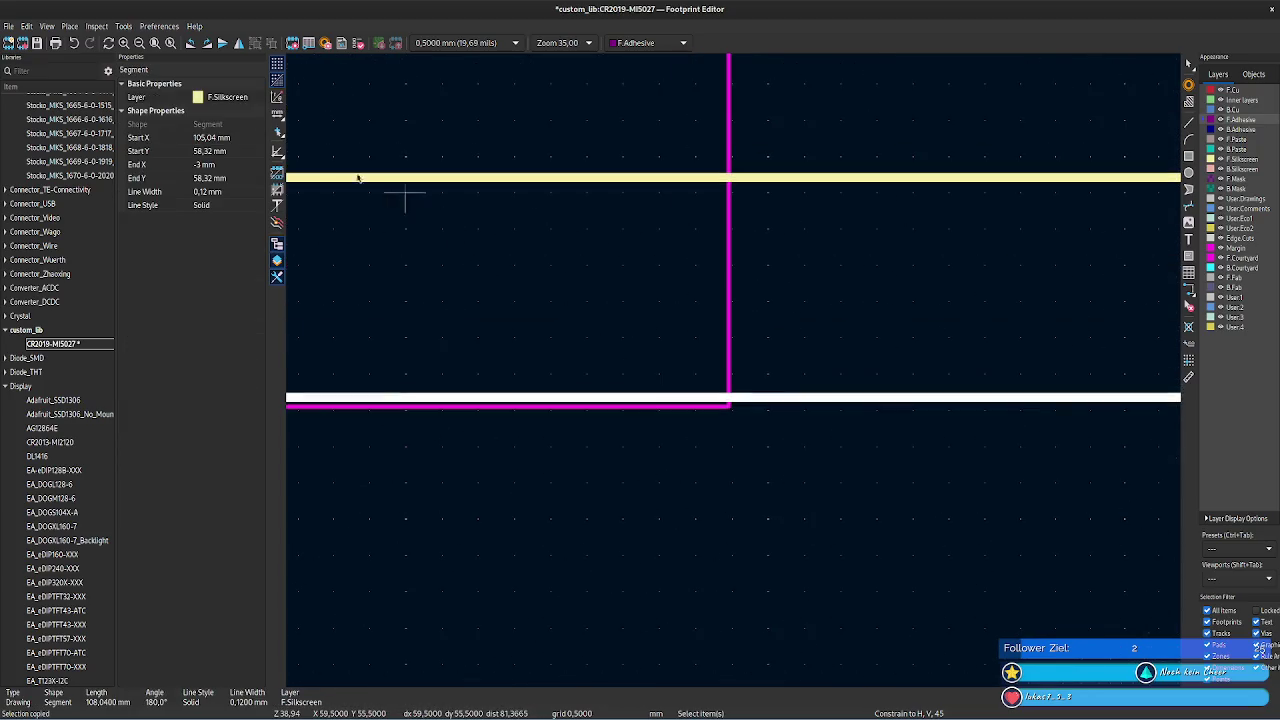
pyautogui.click(236, 137)
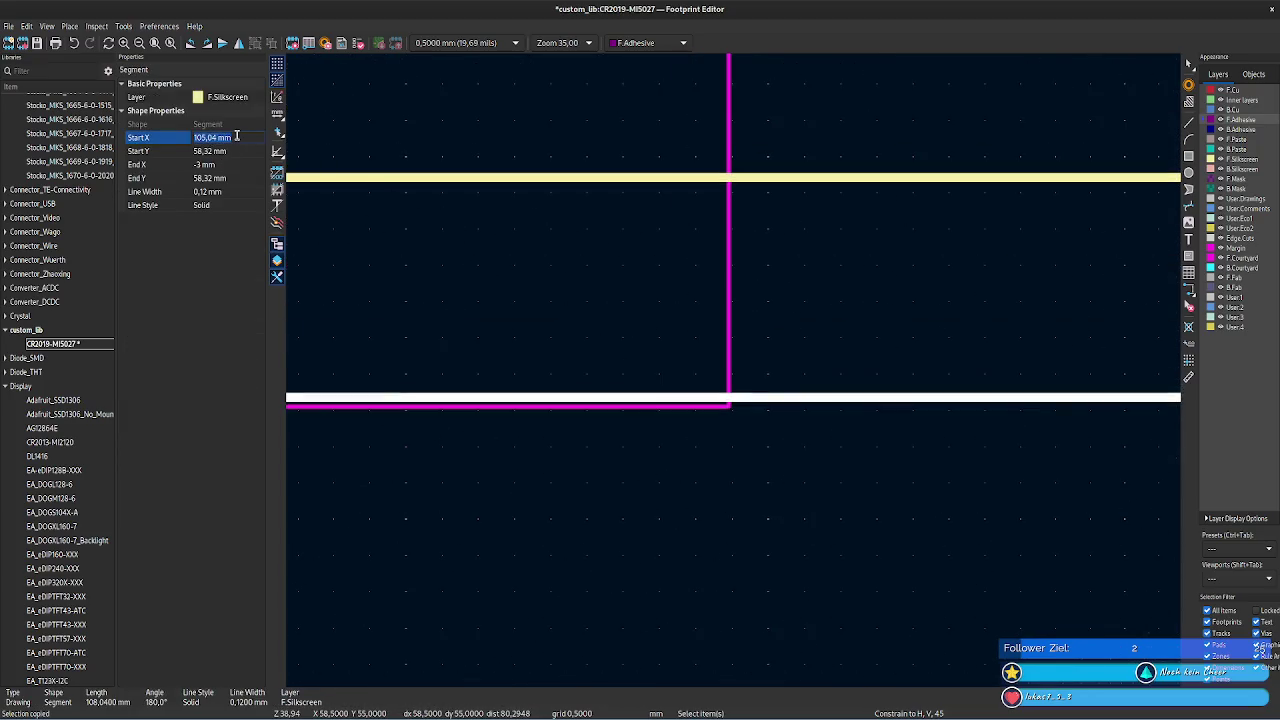
# - Set the bottom courtyard segment's start X to 105,17 mm
pyautogui.click(604, 406)
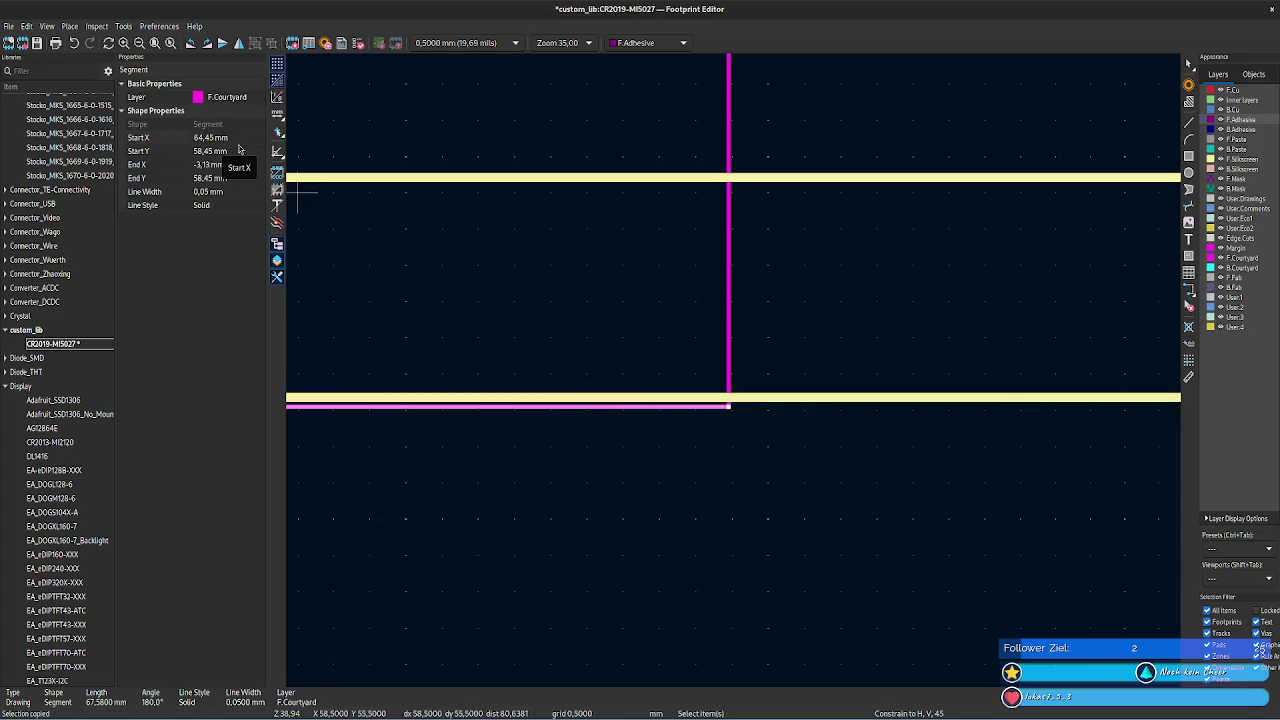
pyautogui.click(240, 137)
pyautogui.write('105,05')
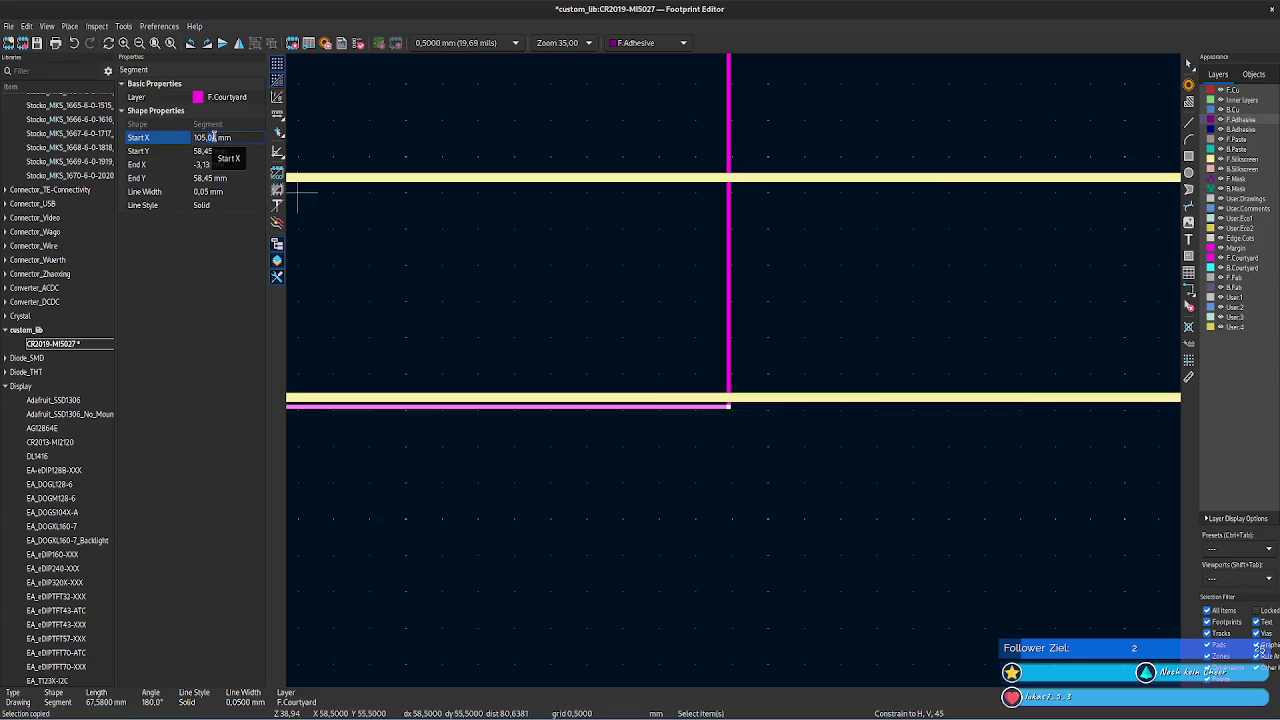
pyautogui.press('BackSpace')
pyautogui.press('BackSpace')
pyautogui.write('17')
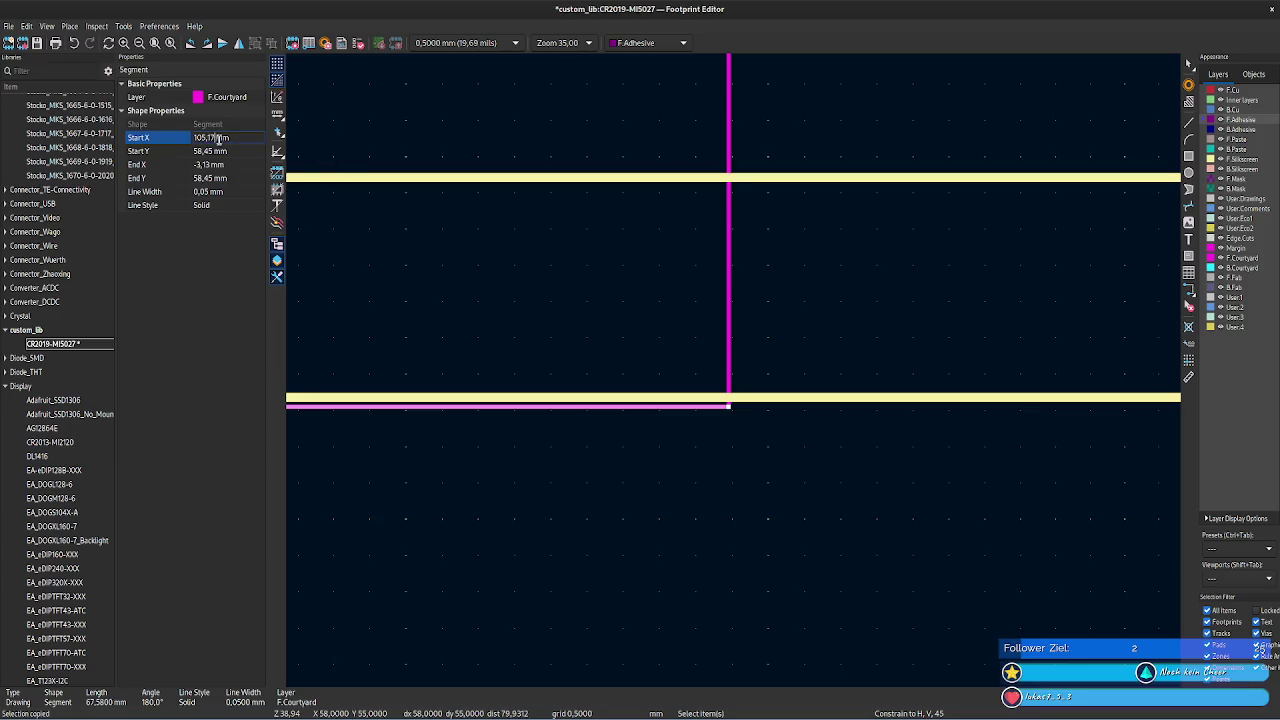
pyautogui.press('Return')
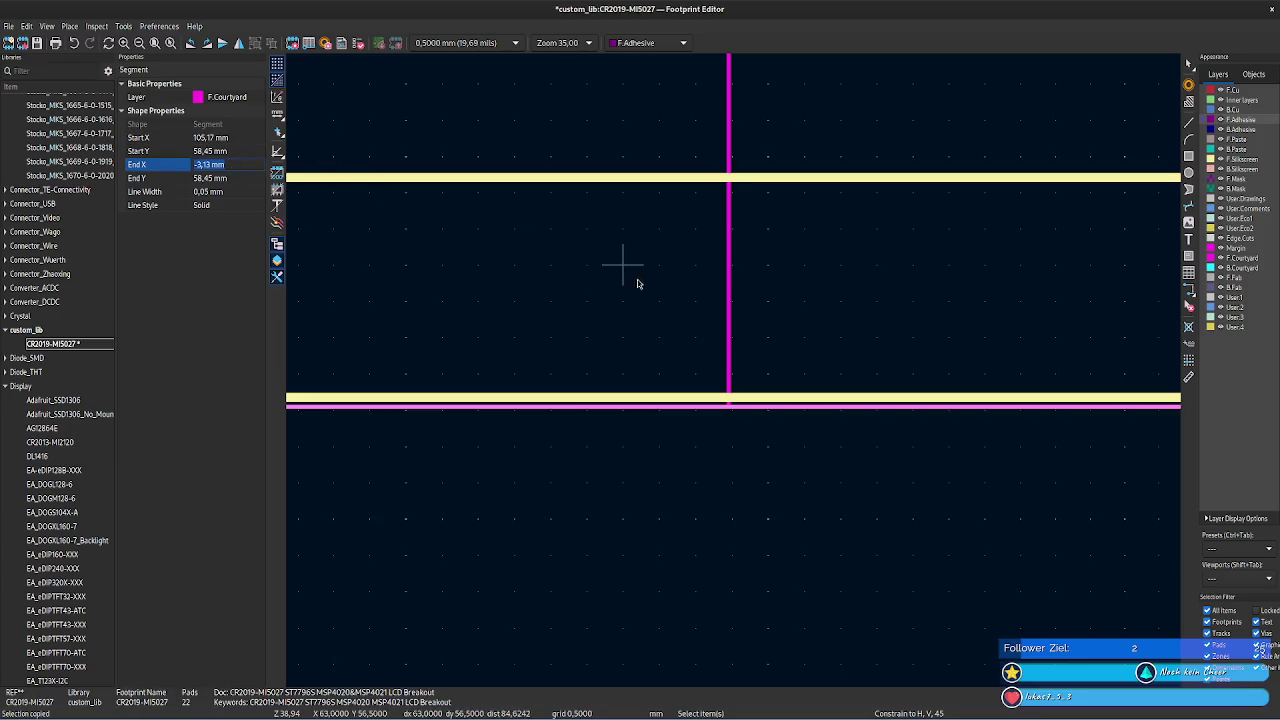
# - Set the right courtyard edge's end X to 105,17 mm
pyautogui.click(729, 283)
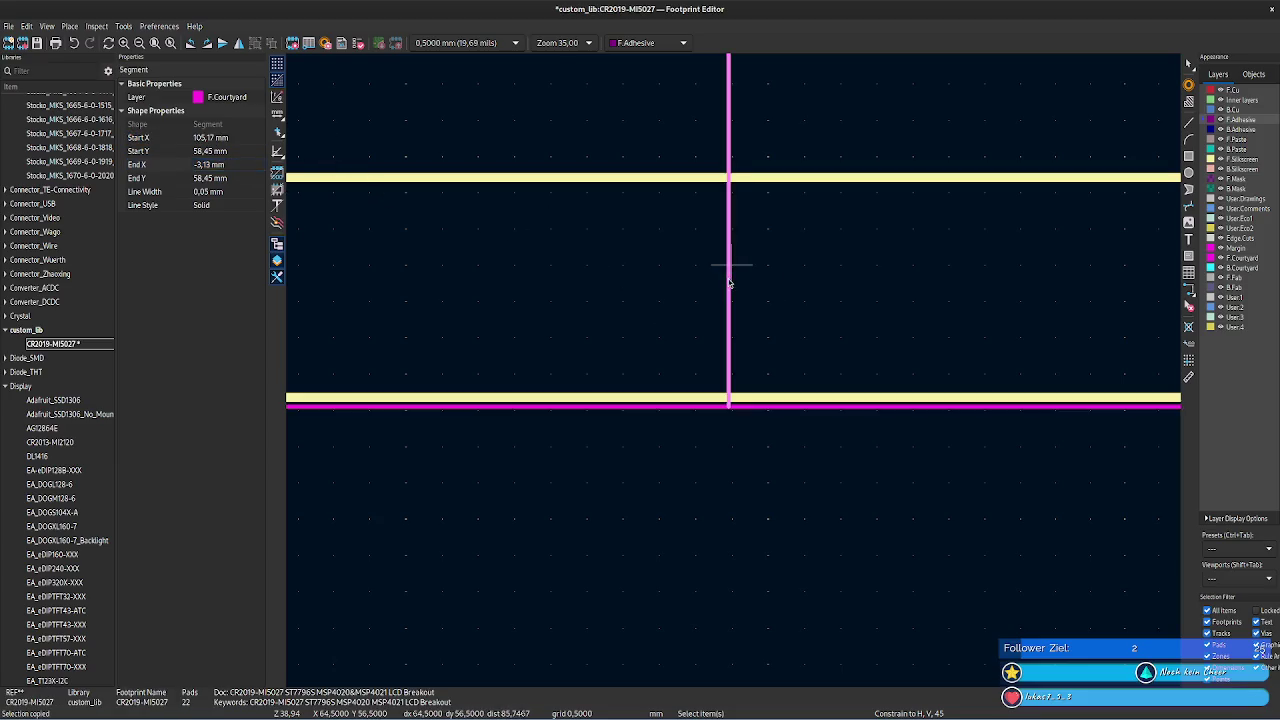
pyautogui.click(231, 164)
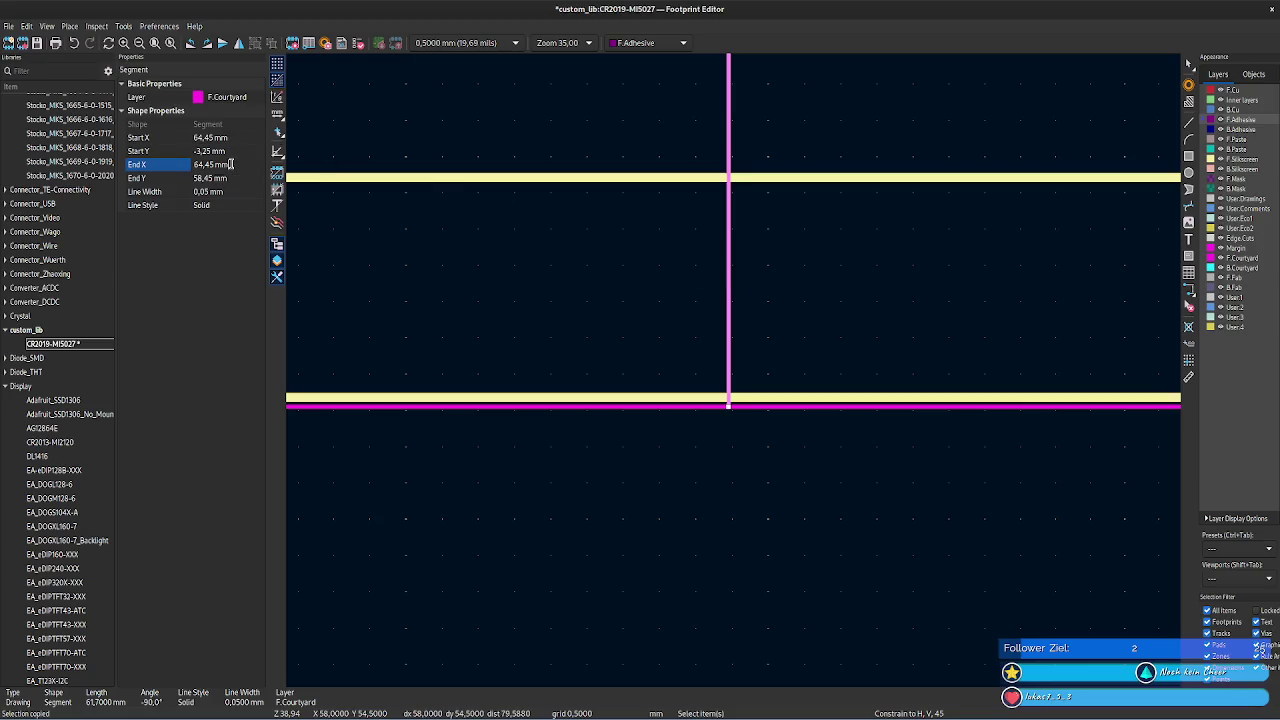
pyautogui.write('105,17')
pyautogui.click(233, 137)
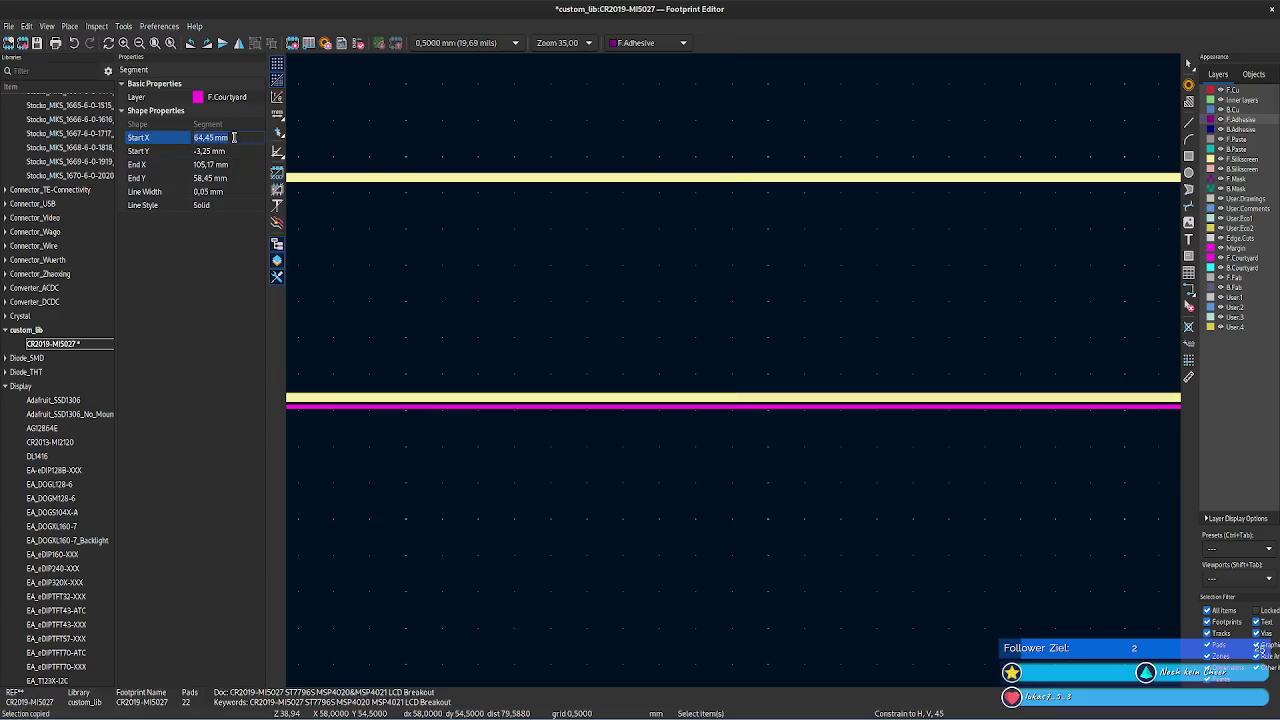
pyautogui.click(406, 248)
pyautogui.scroll(-4, 857, 386)
pyautogui.scroll(-3, 790, 398)
pyautogui.keyDown('shift'); pyautogui.scroll(2, 790, 398); pyautogui.keyUp('shift')
pyautogui.keyDown('shift'); pyautogui.scroll(3, 671, 277); pyautogui.keyUp('shift')
pyautogui.keyDown('ctrl'); pyautogui.hscroll(-3, 711, 428); pyautogui.keyUp('ctrl')
pyautogui.scroll(2, 620, 390)
pyautogui.scroll(2, 811, 357)
pyautogui.click(638, 308)
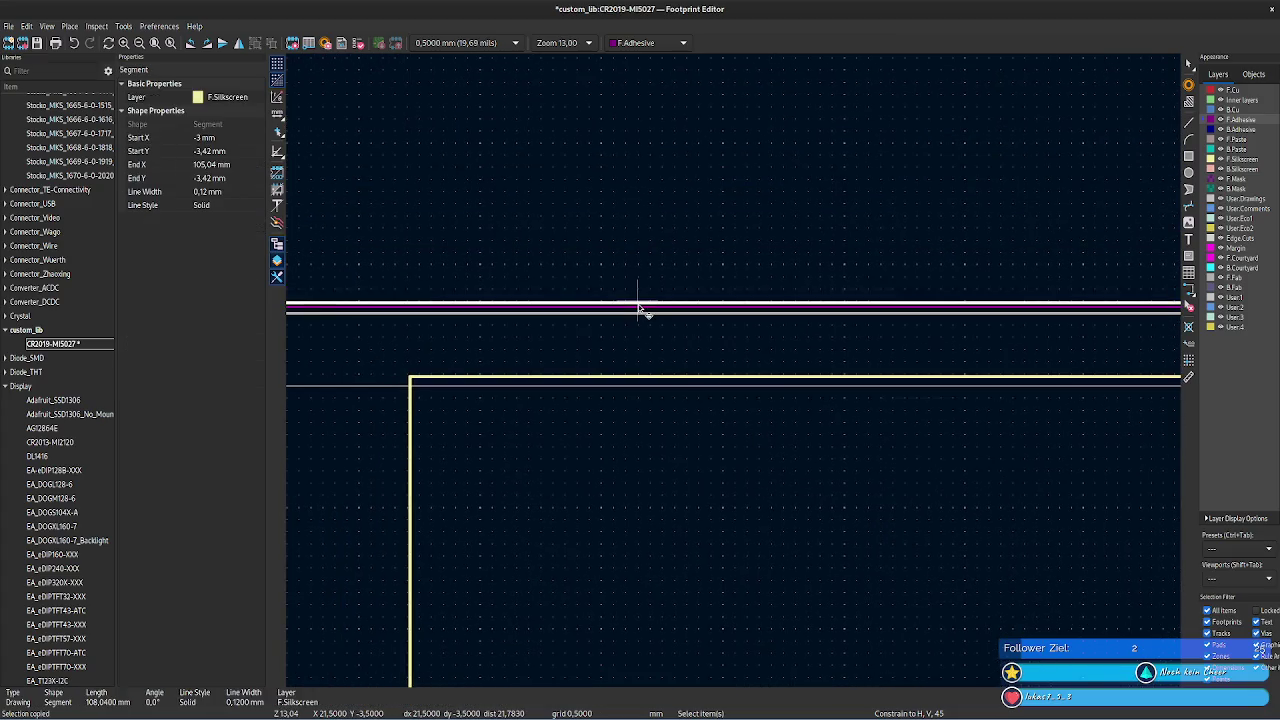
# - Extend the top courtyard line's end X to 105,17 mm and compare it with the silkscreen
pyautogui.click(637, 304)
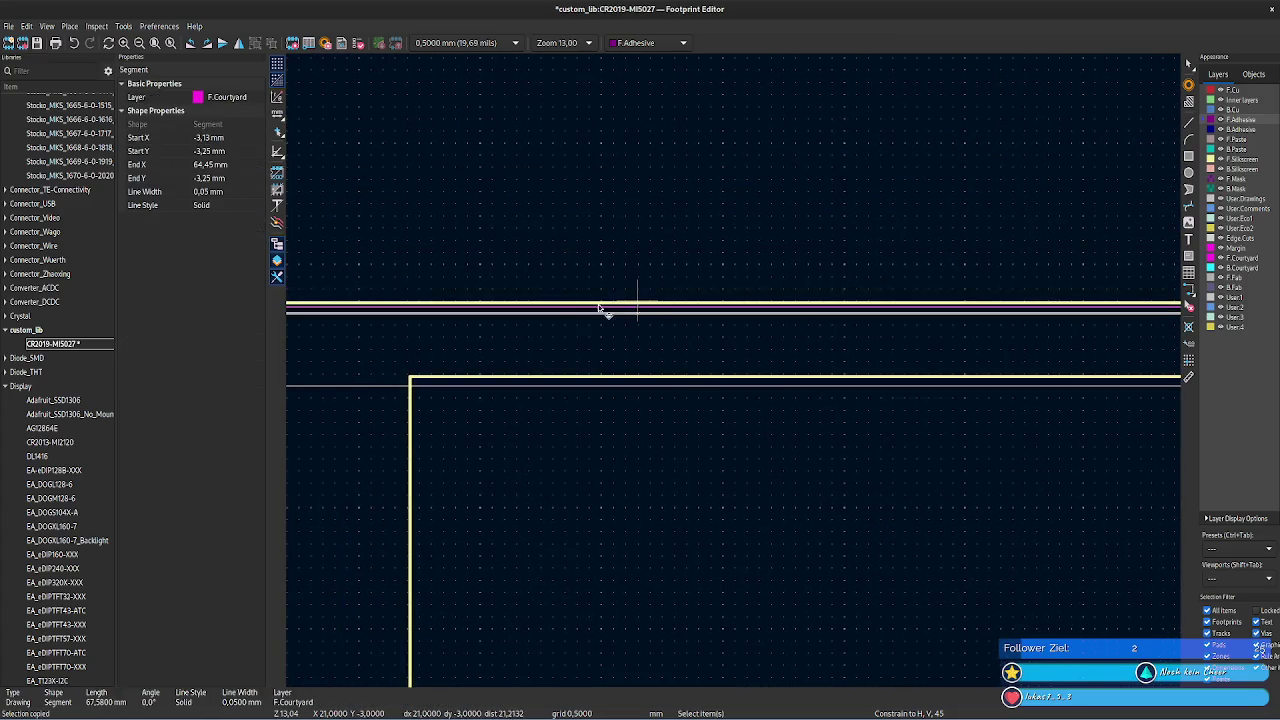
pyautogui.click(226, 165)
pyautogui.write('105,17')
pyautogui.click(244, 178)
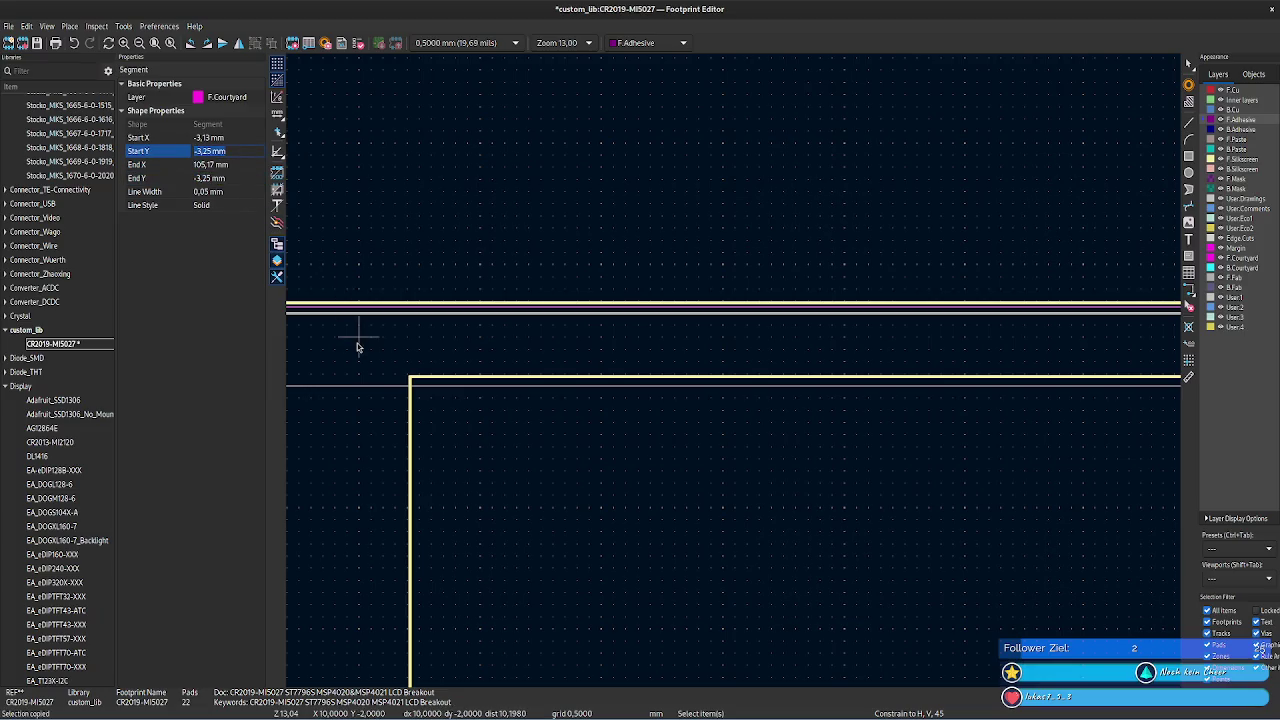
pyautogui.moveTo(348, 344); pyautogui.dragTo(614, 362)
pyautogui.click(443, 302)
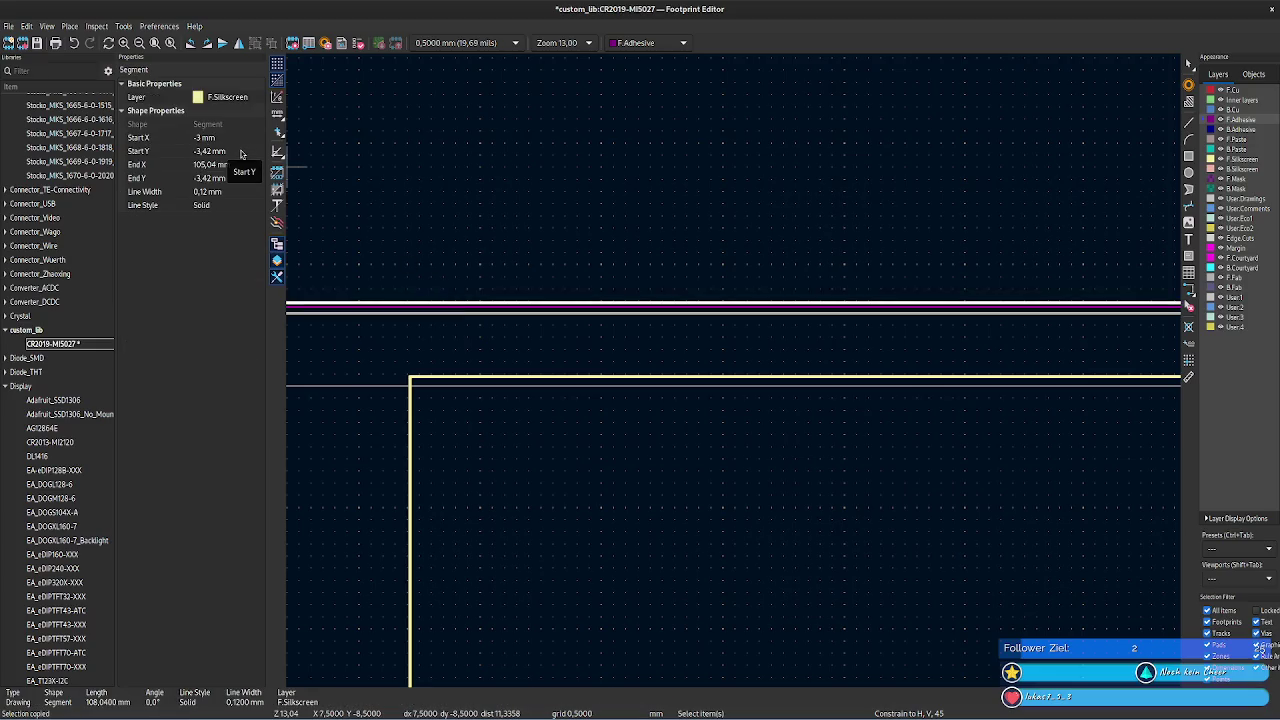
pyautogui.click(356, 311)
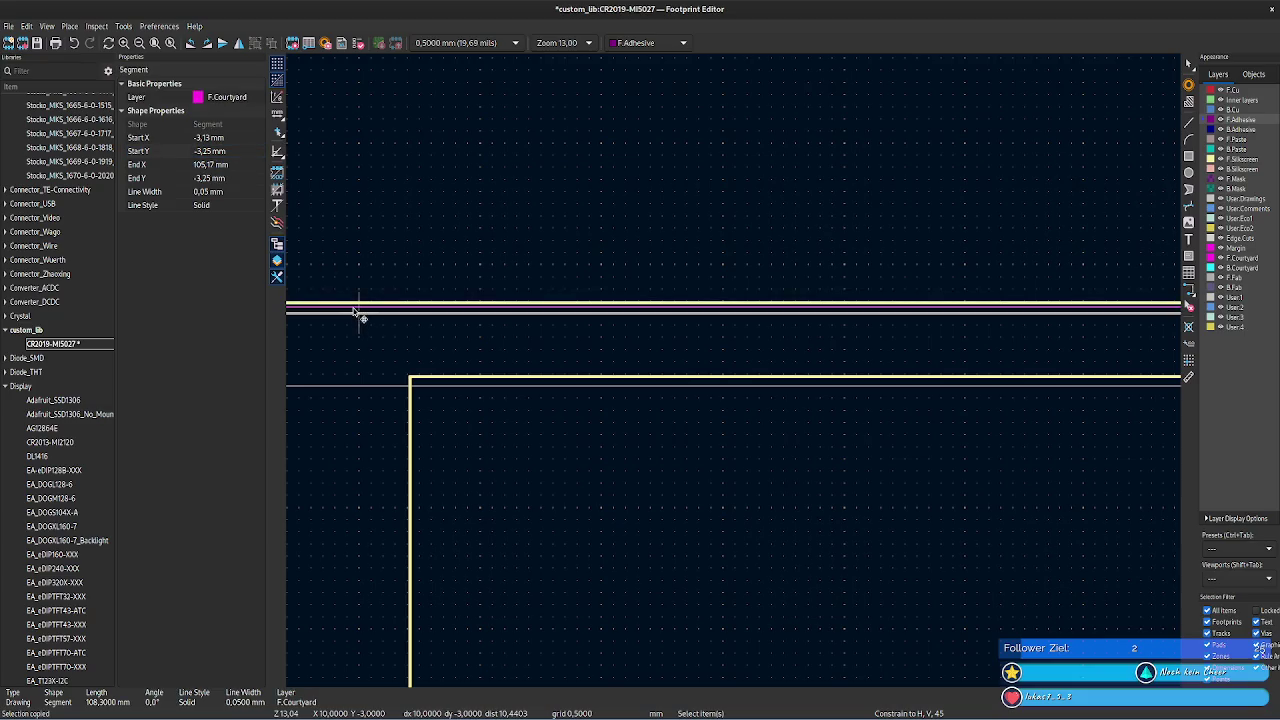
# - Move the top courtyard line's start and end Y to -3,55 mm
pyautogui.click(236, 151)
pyautogui.write('-3,42')
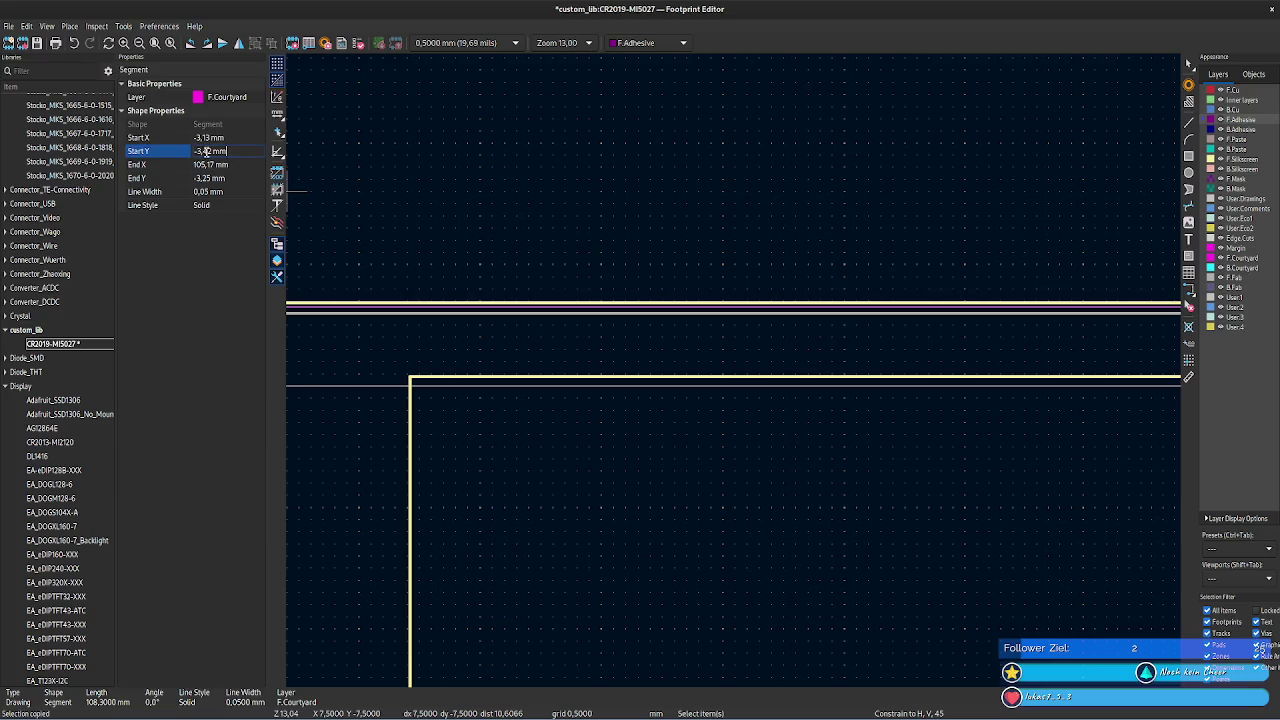
pyautogui.click(238, 151)
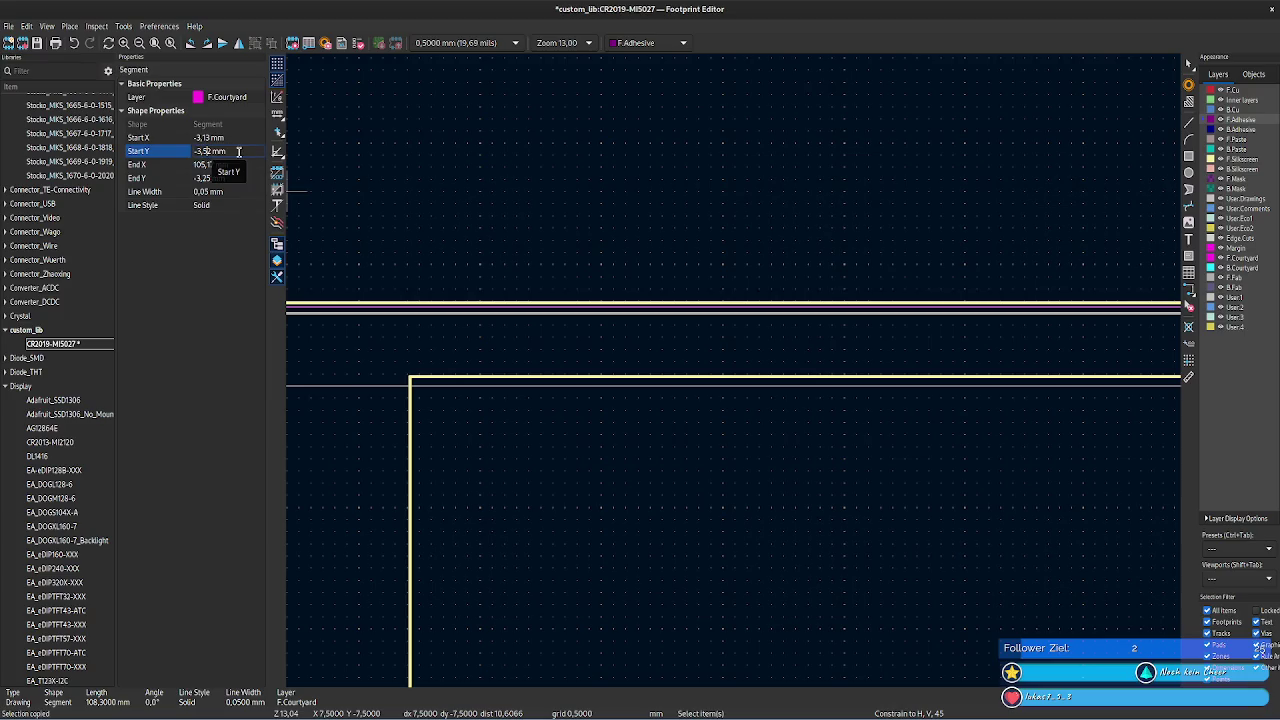
pyautogui.press('BackSpace')
pyautogui.write('5')
pyautogui.press('Tab')
pyautogui.click(238, 151)
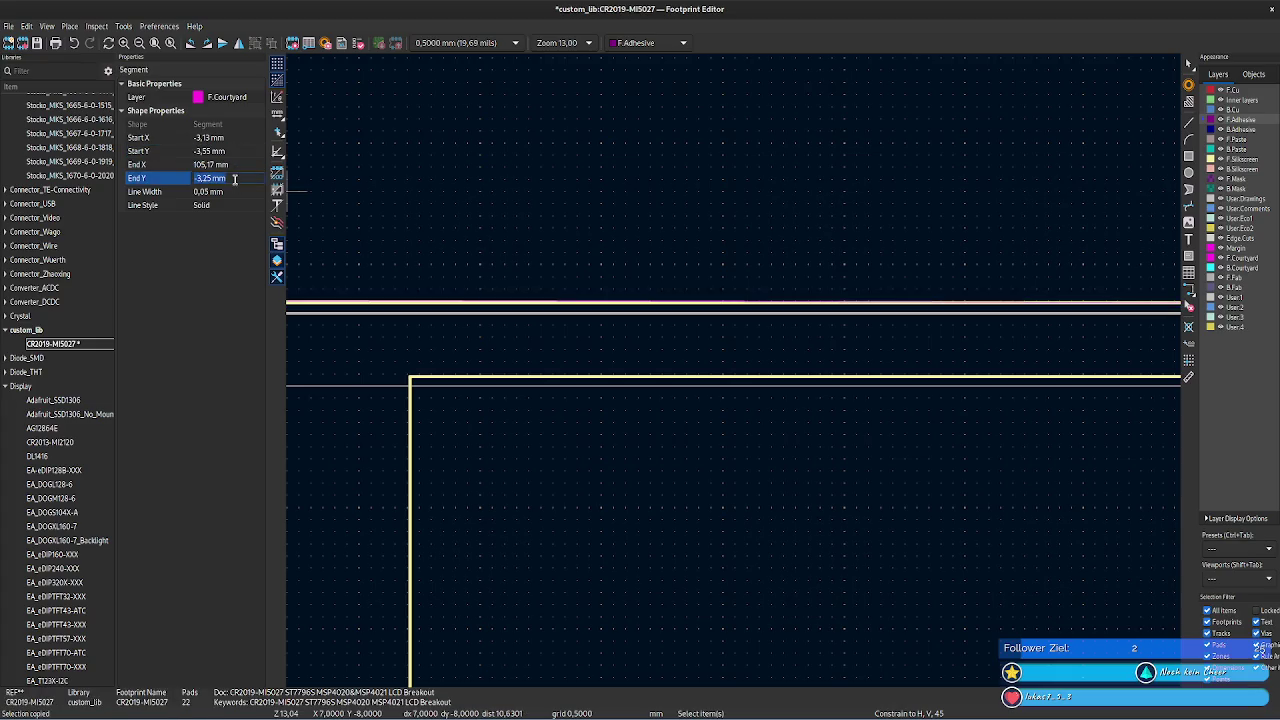
pyautogui.click(371, 343)
pyautogui.moveTo(335, 360); pyautogui.dragTo(481, 363)
# - Check that the left courtyard edge reaches up to Y -3,55 mm
pyautogui.hscroll(-3, 453, 337)
pyautogui.click(452, 331)
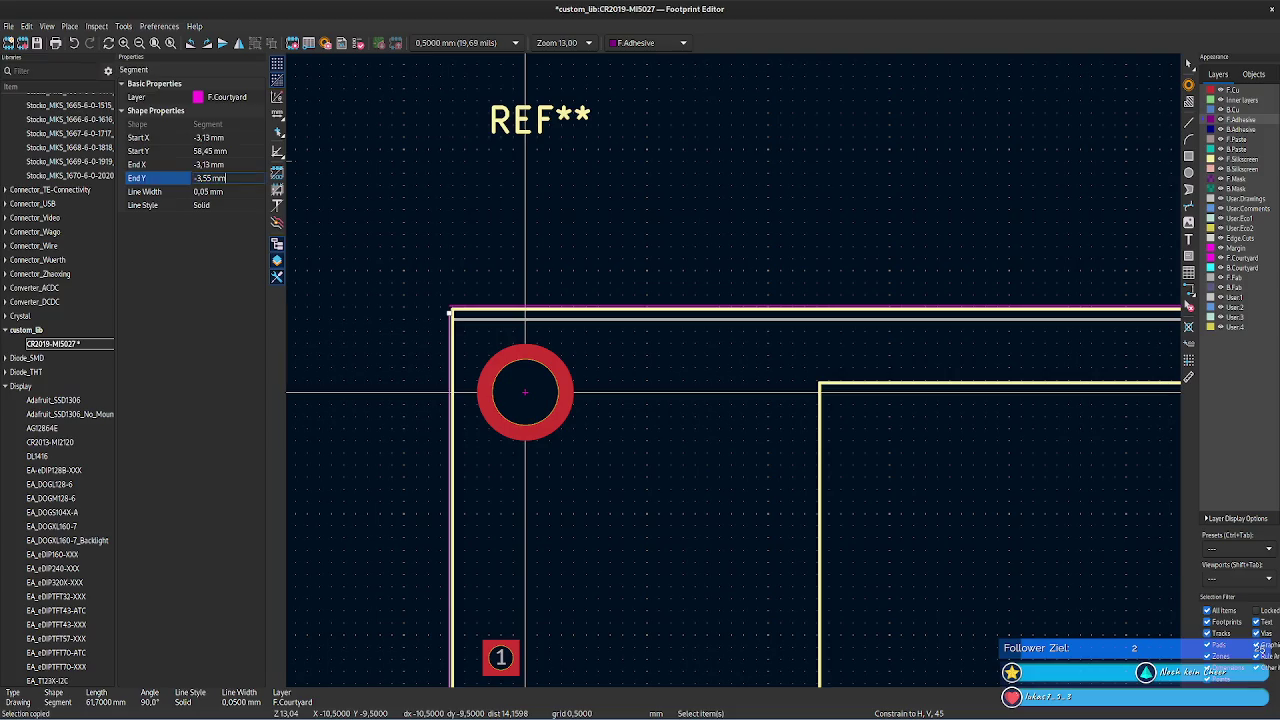
pyautogui.click(714, 354)
pyautogui.hscroll(2, 850, 358)
pyautogui.hscroll(2, 911, 352)
pyautogui.hscroll(2, 849, 331)
pyautogui.hscroll(2, 886, 323)
pyautogui.hscroll(2, 423, 306)
pyautogui.hscroll(2, 700, 325)
pyautogui.hscroll(1, 800, 300)
pyautogui.scroll(3, 874, 286)
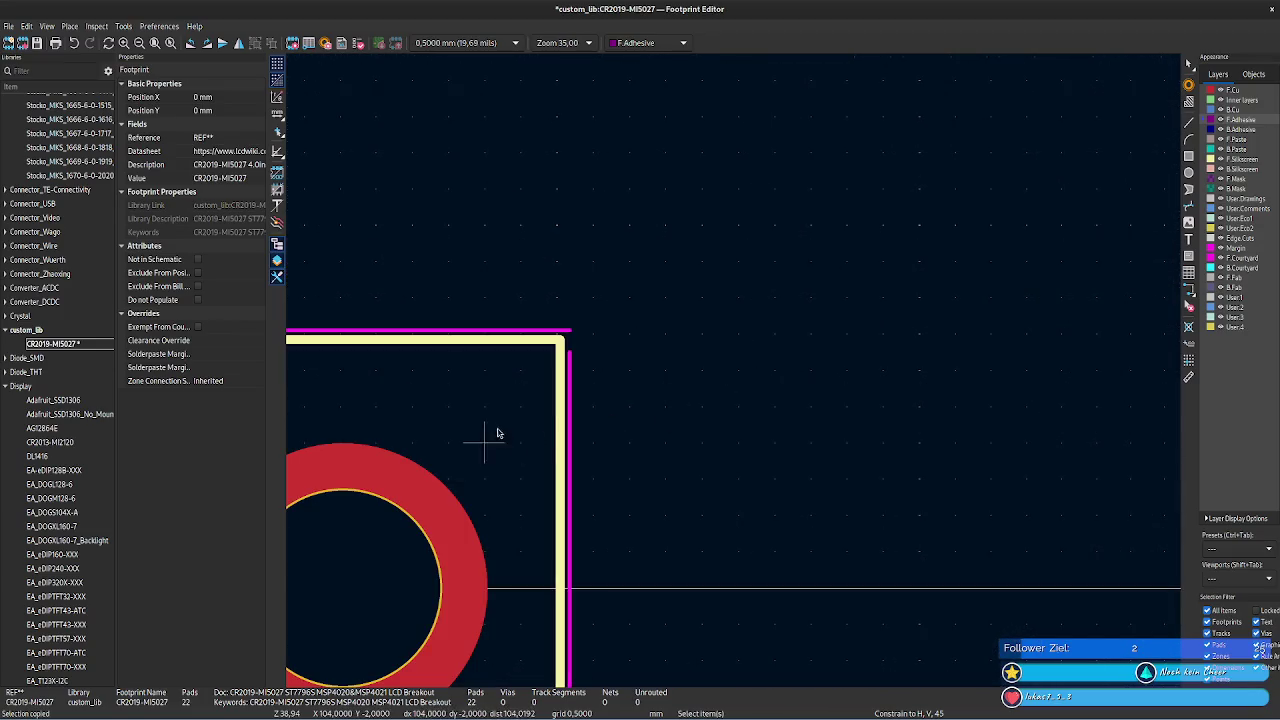
# - Set the right courtyard edge's start Y to -3,55 mm
pyautogui.click(570, 402)
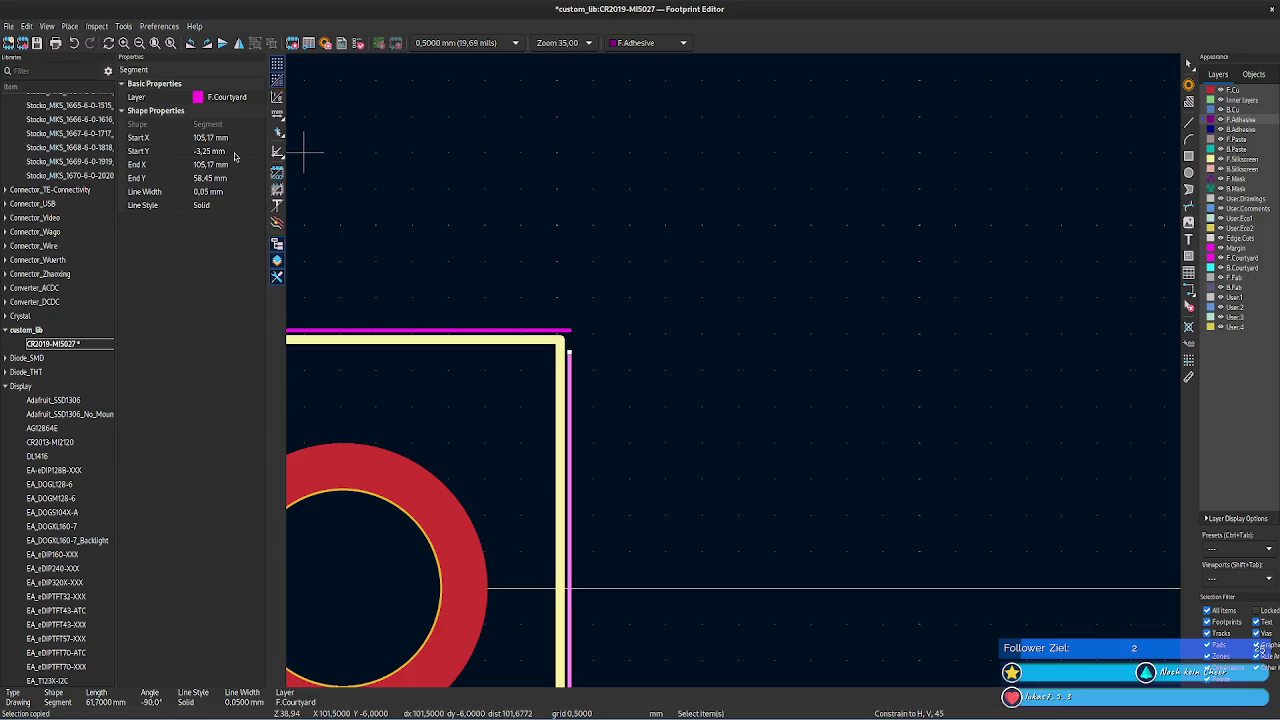
pyautogui.click(233, 151)
pyautogui.write('-3,55')
pyautogui.press('Return')
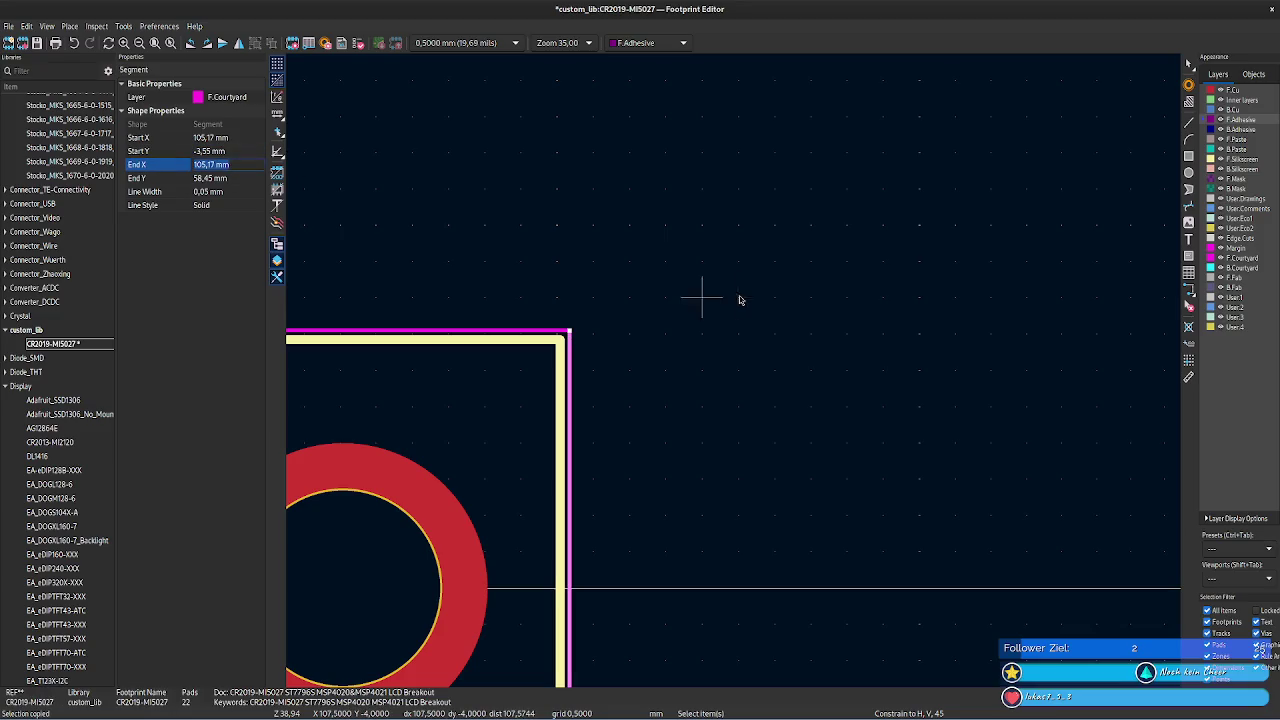
pyautogui.click(737, 297)
# - Save the footprint and center the whole outline in view
pyautogui.scroll(-2, 737, 330)
pyautogui.scroll(-3, 737, 366)
pyautogui.scroll(-3, 742, 370)
pyautogui.hotkey('ctrl', 's')
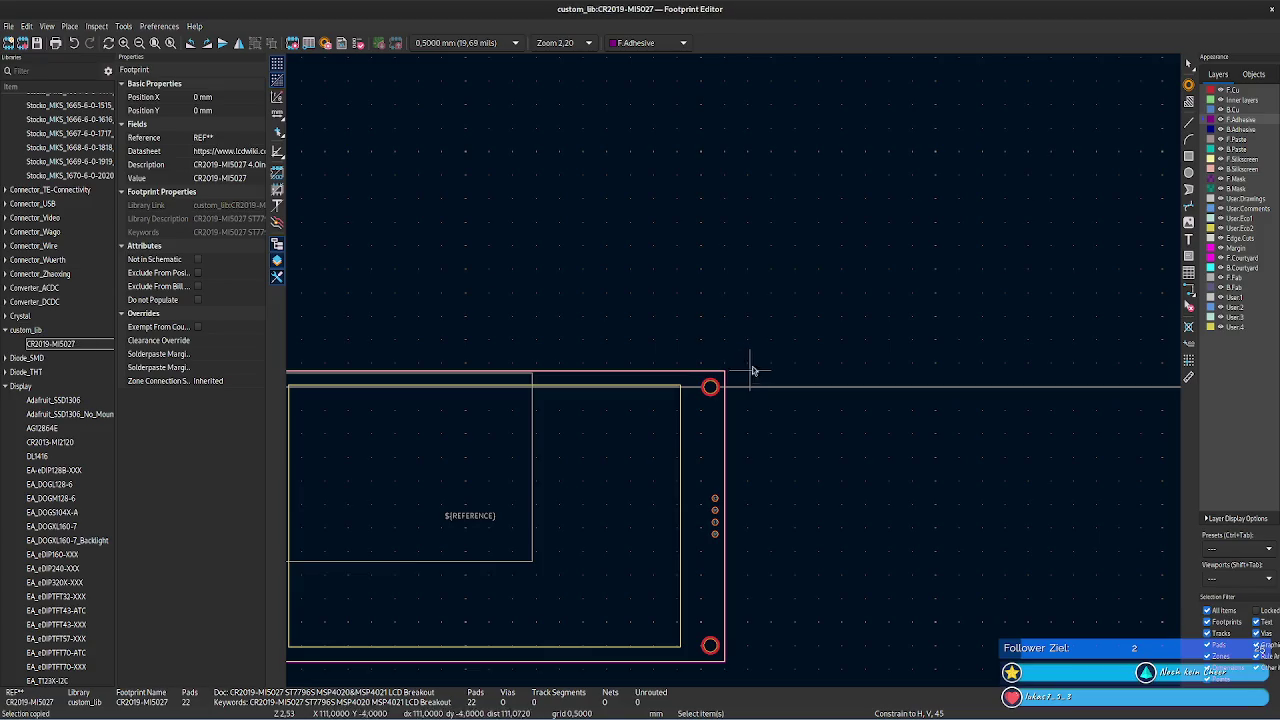
pyautogui.moveTo(571, 286); pyautogui.dragTo(829, 229, button='middle')
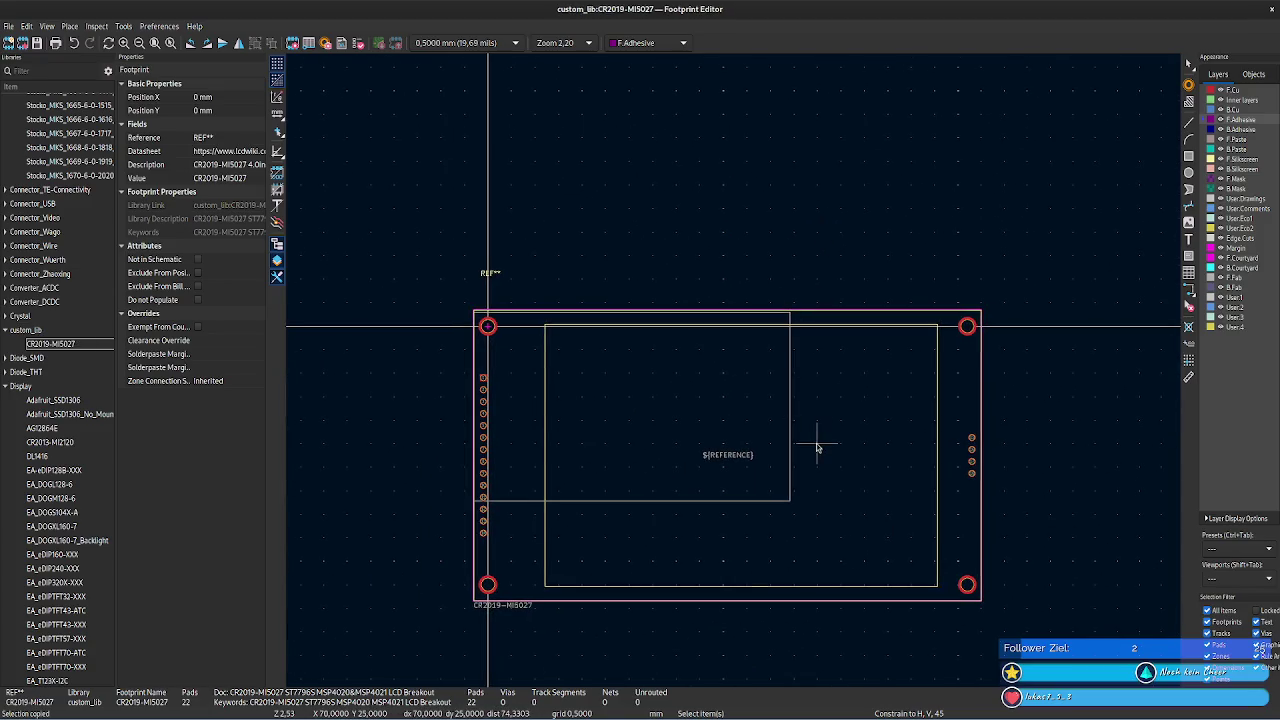
pyautogui.scroll(1, 817, 447)
pyautogui.scroll(-1, 737, 366)
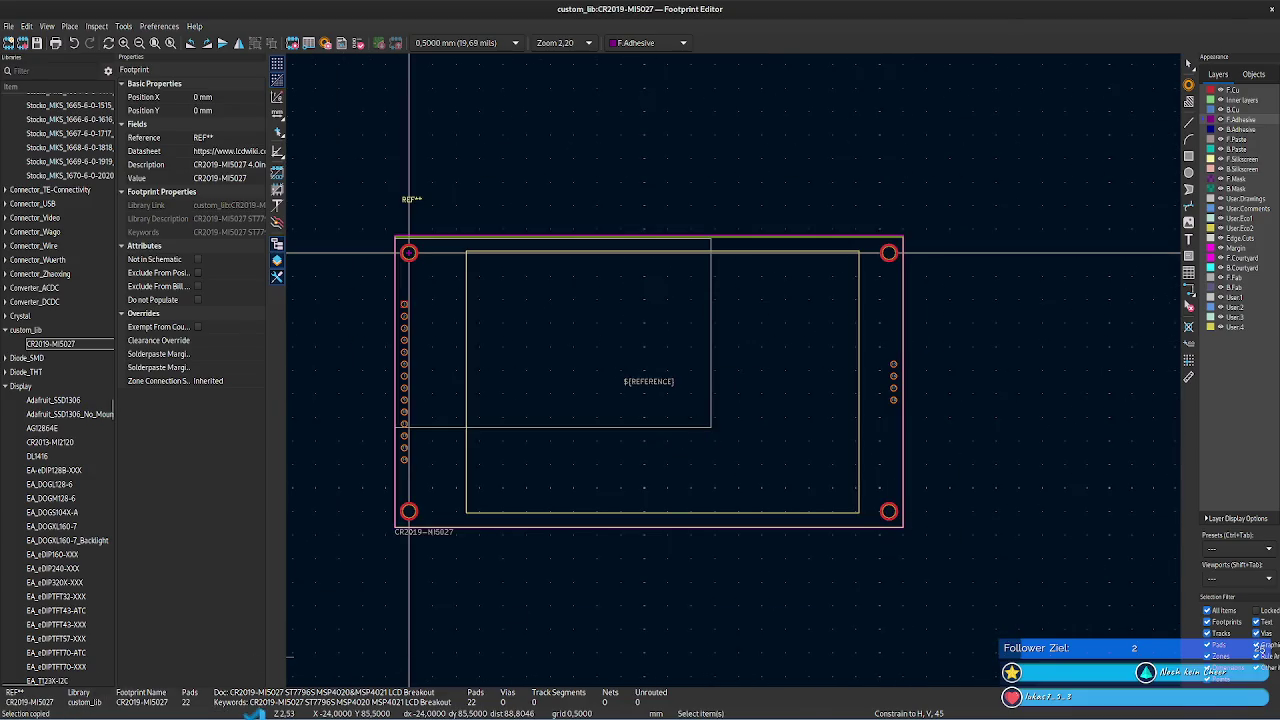
pyautogui.hotkey('alt', 'Tab')
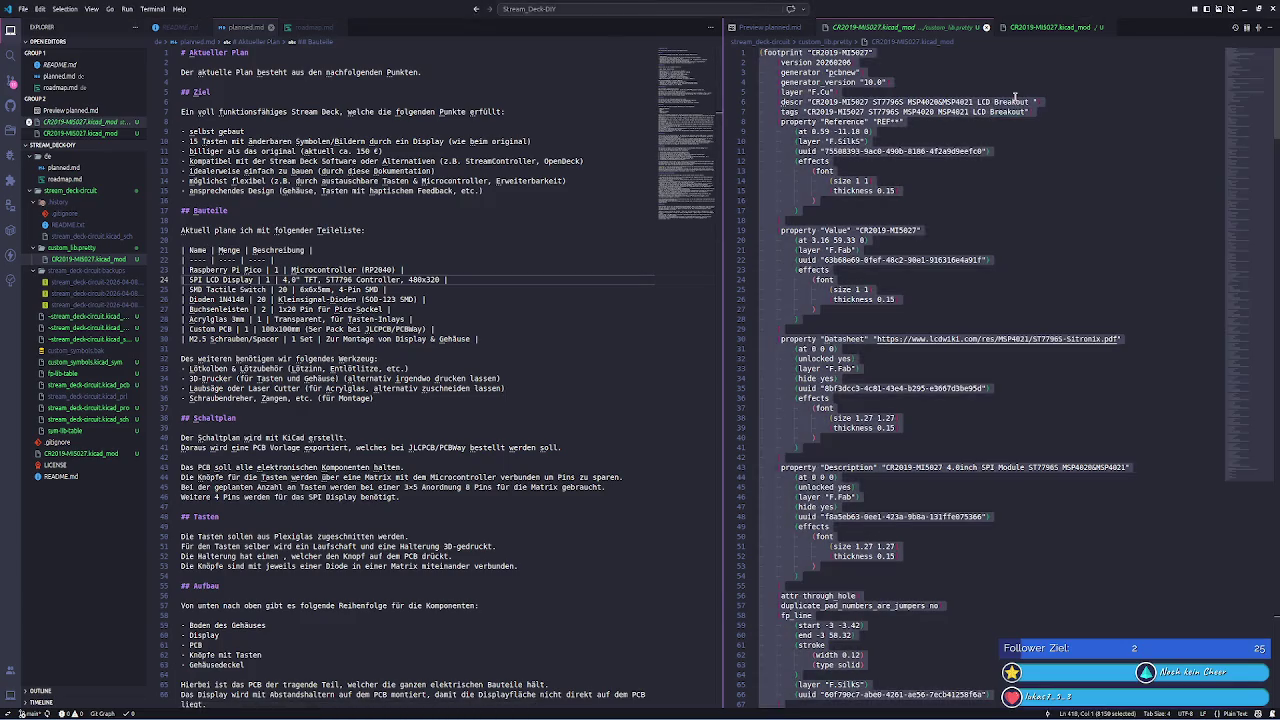
# - Undo the stray paste in VS Code and reload the CR2019-MI5027.kicad_mod contents
pyautogui.write('-3,55 mm')
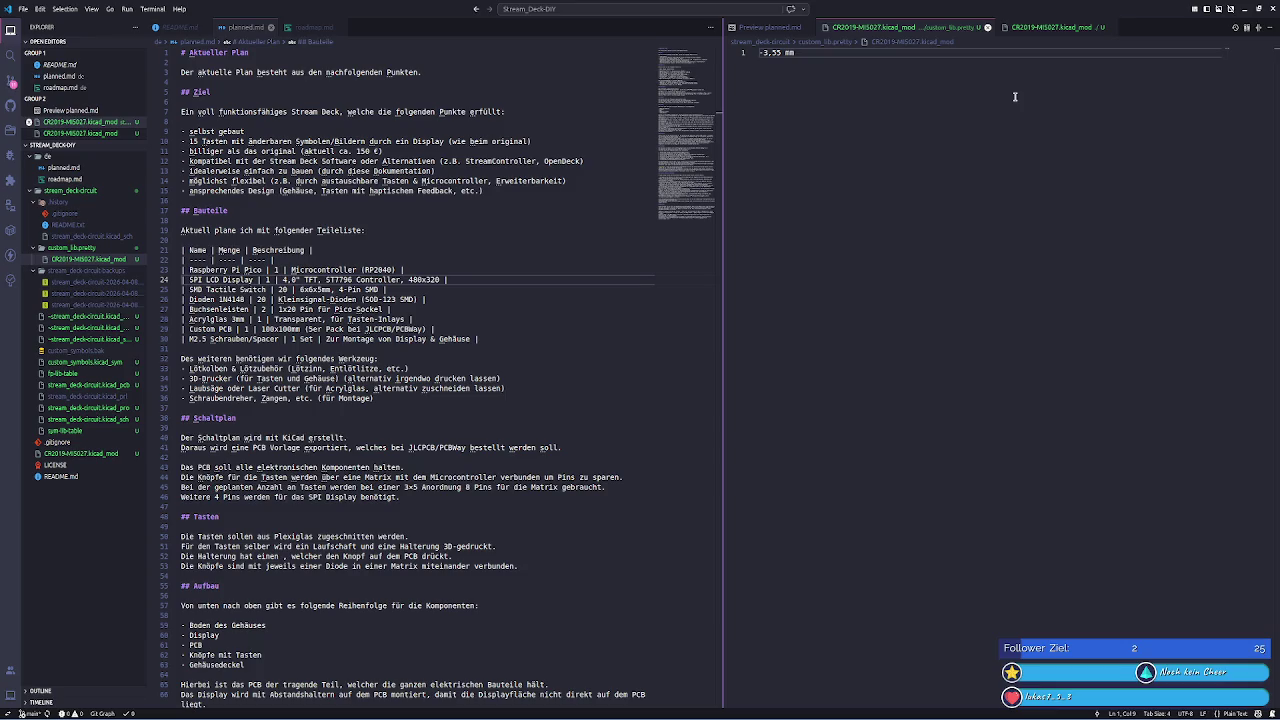
pyautogui.hotkey('ctrl', 'z')
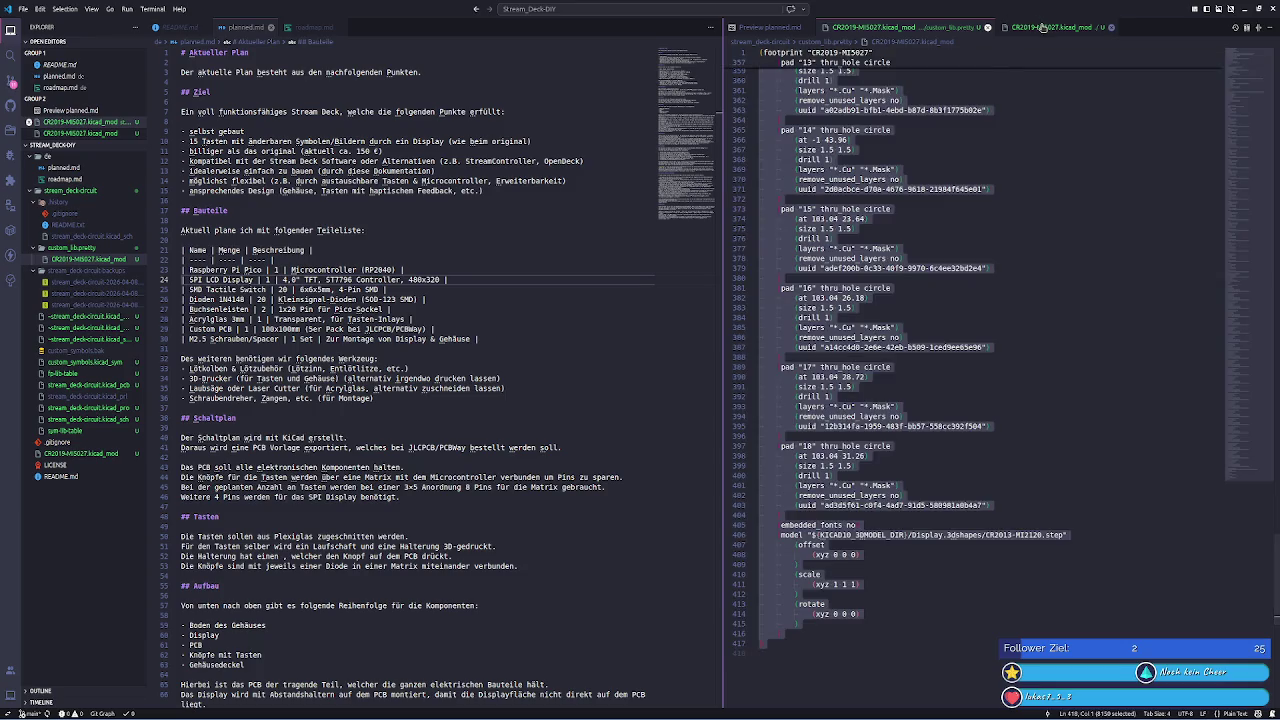
pyautogui.hotkey('ctrl', 'a')
pyautogui.hotkey('ctrl', 'v')
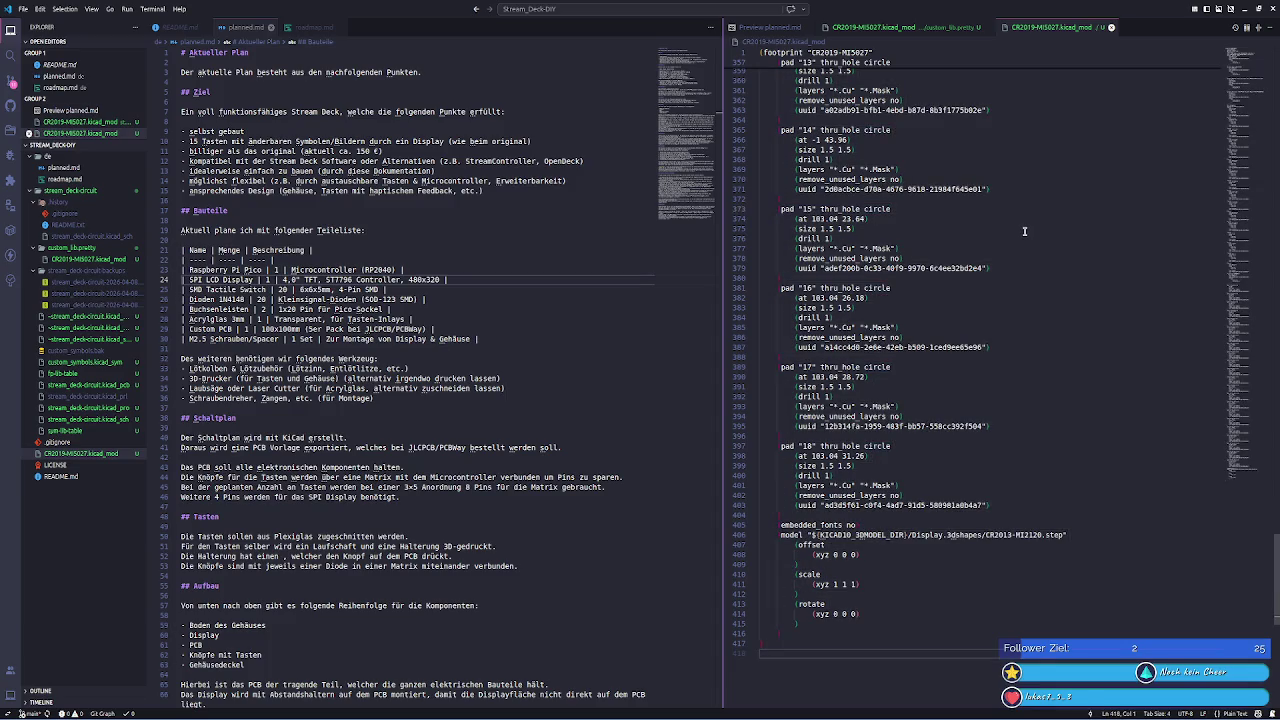
# - Cycle through the calculator and datasheet windows back to VS Code, then bring the KiCad project window into view
pyautogui.hotkey('alt', 'Tab')
pyautogui.hotkey('alt', 'Tab')
pyautogui.hotkey('alt', 'Tab')
pyautogui.hotkey('alt', 'Tab')
pyautogui.hotkey('alt', 'Tab')
pyautogui.hotkey('alt', 'Tab')
pyautogui.hotkey('alt', 'Tab')
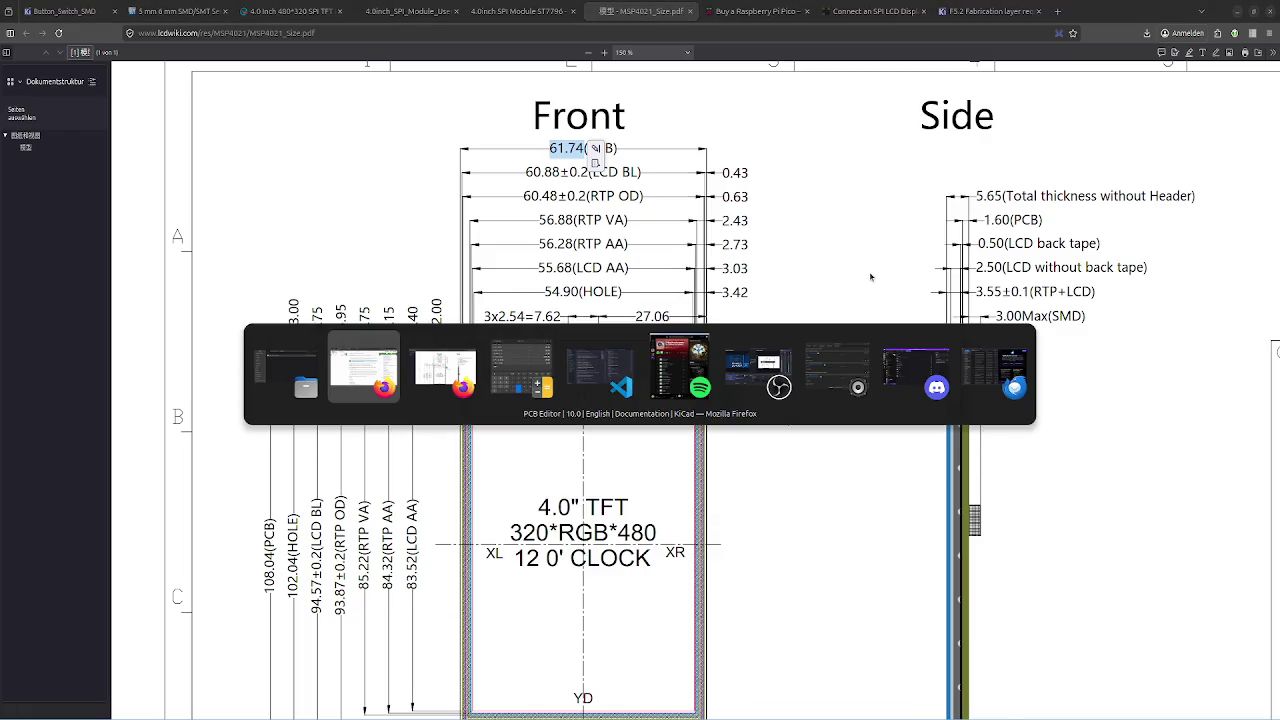
pyautogui.hotkey('alt', 'Tab')
pyautogui.hotkey('alt', 'Tab')
pyautogui.hotkey('alt', 'Tab')
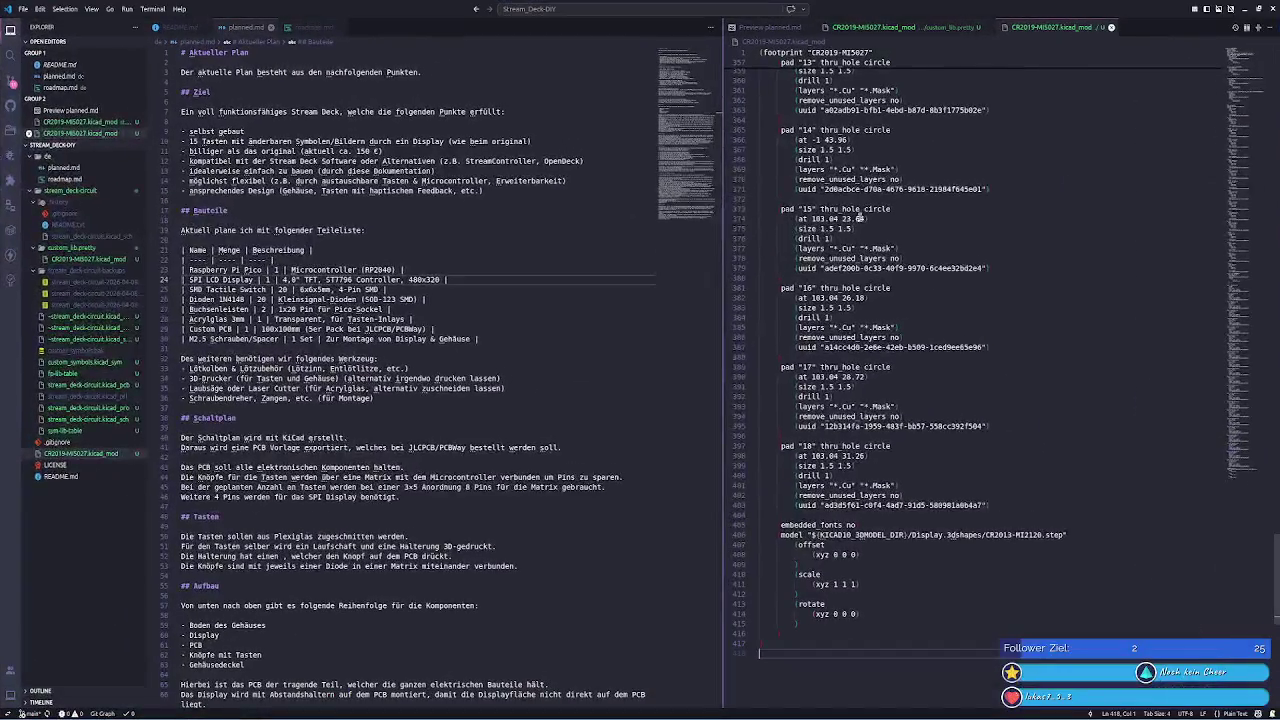
pyautogui.scroll(10, 1043, 147)
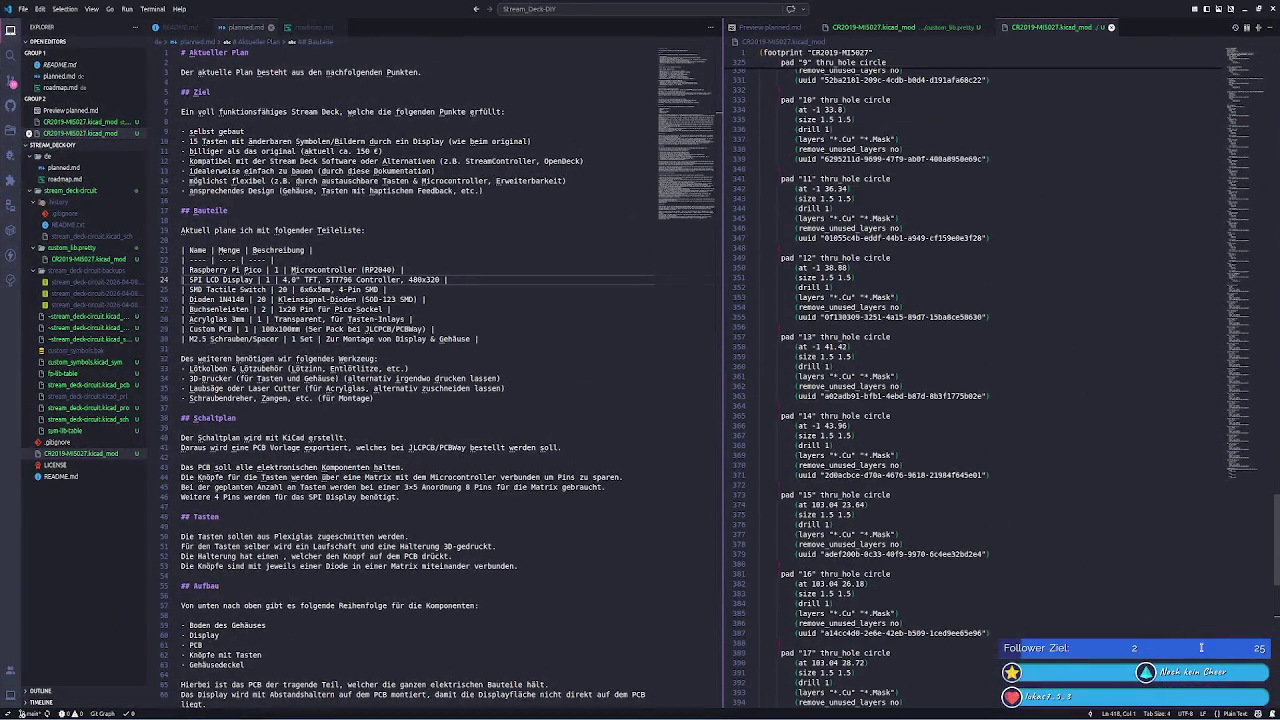
pyautogui.press('super')
pyautogui.click(643, 709)
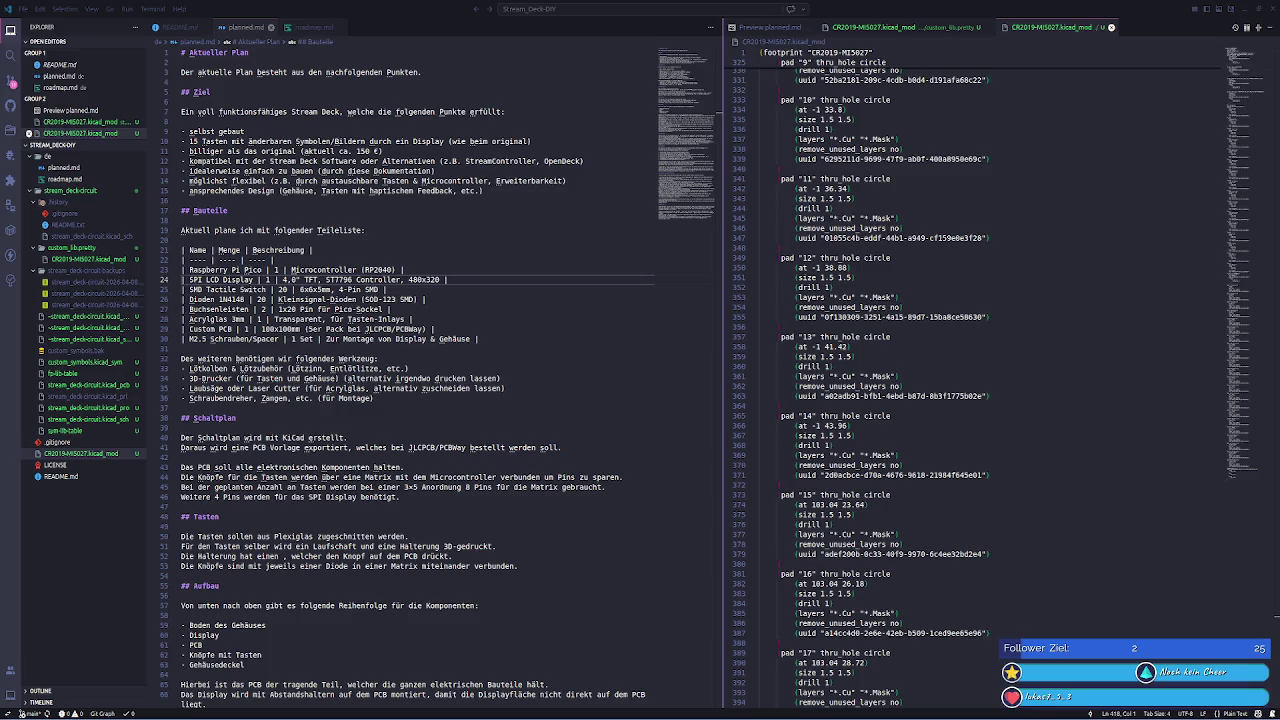
pyautogui.moveTo(1201, 250); pyautogui.dragTo(494, 133)
# - Open the Footprint Editor and load CR2019-MI5027 from custom_lib
pyautogui.click(437, 258)
pyautogui.scroll(-5, 326, 309)
pyautogui.scroll(-5, 335, 317)
pyautogui.scroll(-5, 345, 325)
pyautogui.scroll(-5, 354, 333)
pyautogui.scroll(2, 355, 334)
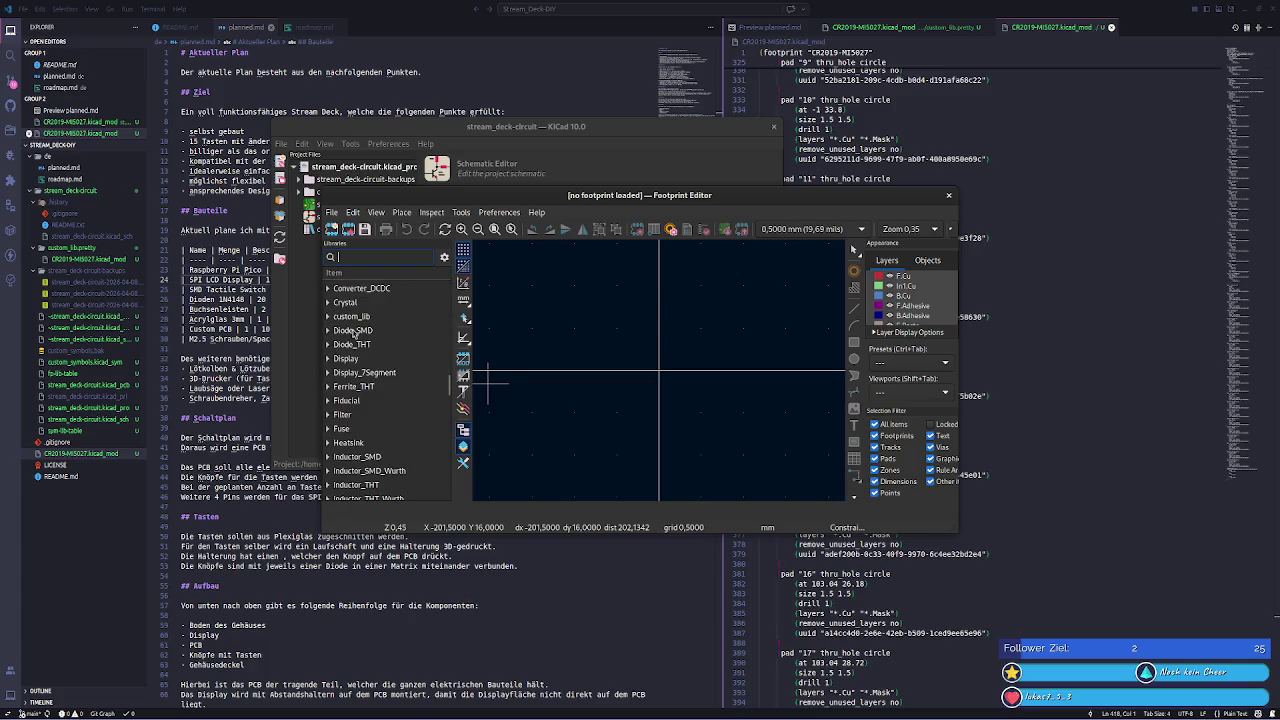
pyautogui.scroll(3, 369, 360)
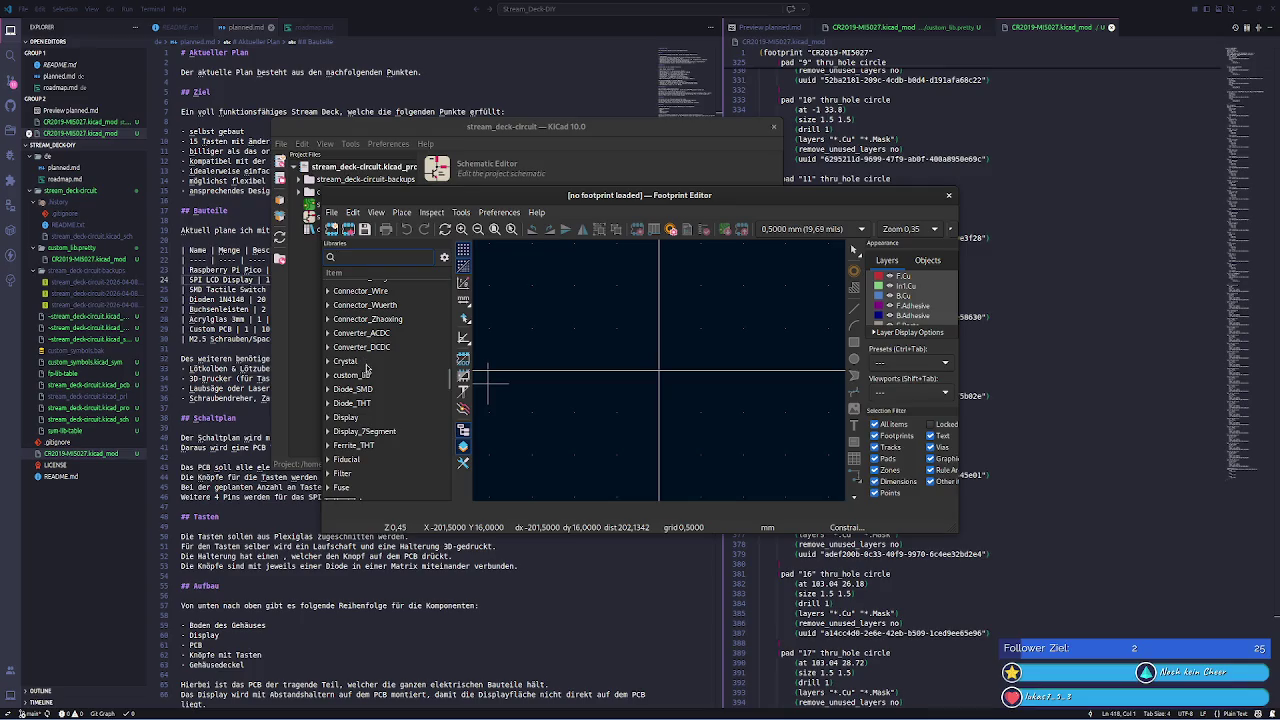
pyautogui.doubleClick(367, 376)
pyautogui.doubleClick(375, 389)
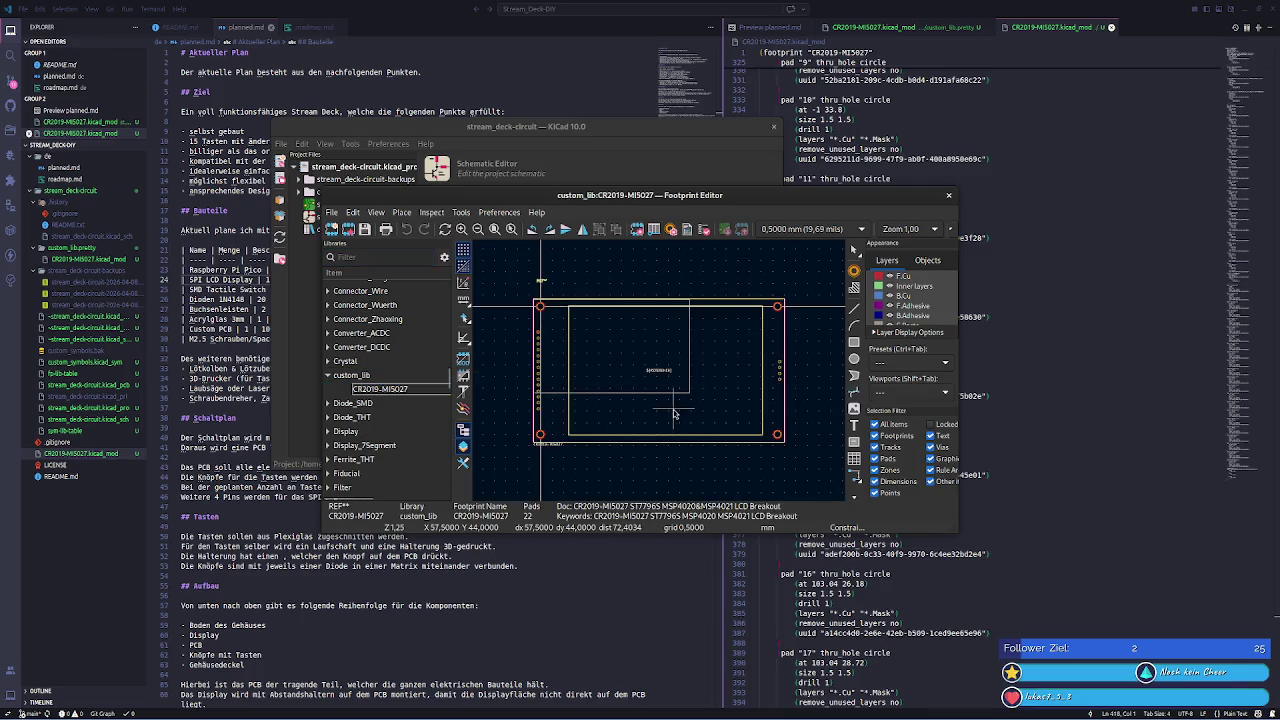
# - Load reference footprint CR2013-MI2120, maximize the editor, and view a fab line's Properties
pyautogui.click(366, 430)
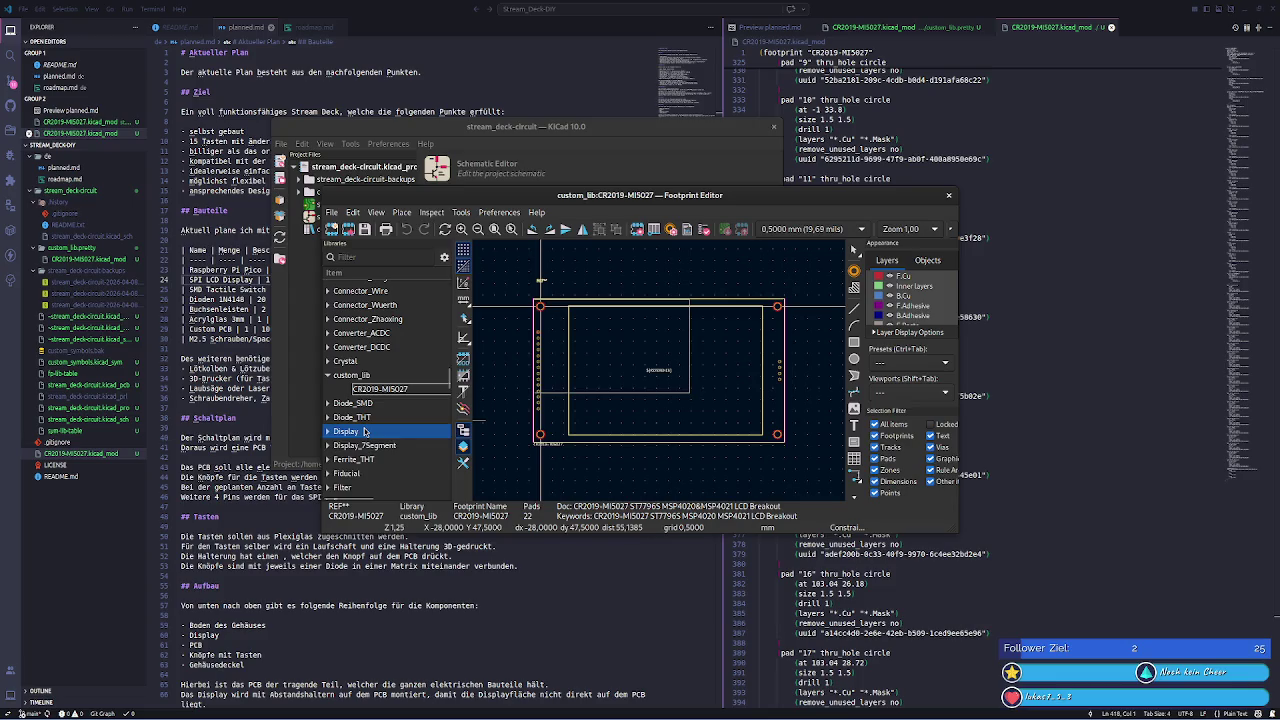
pyautogui.doubleClick(379, 487)
pyautogui.scroll(5, 597, 470)
pyautogui.scroll(2, 643, 360)
pyautogui.scroll(-1, 686, 429)
pyautogui.scroll(4, 540, 340)
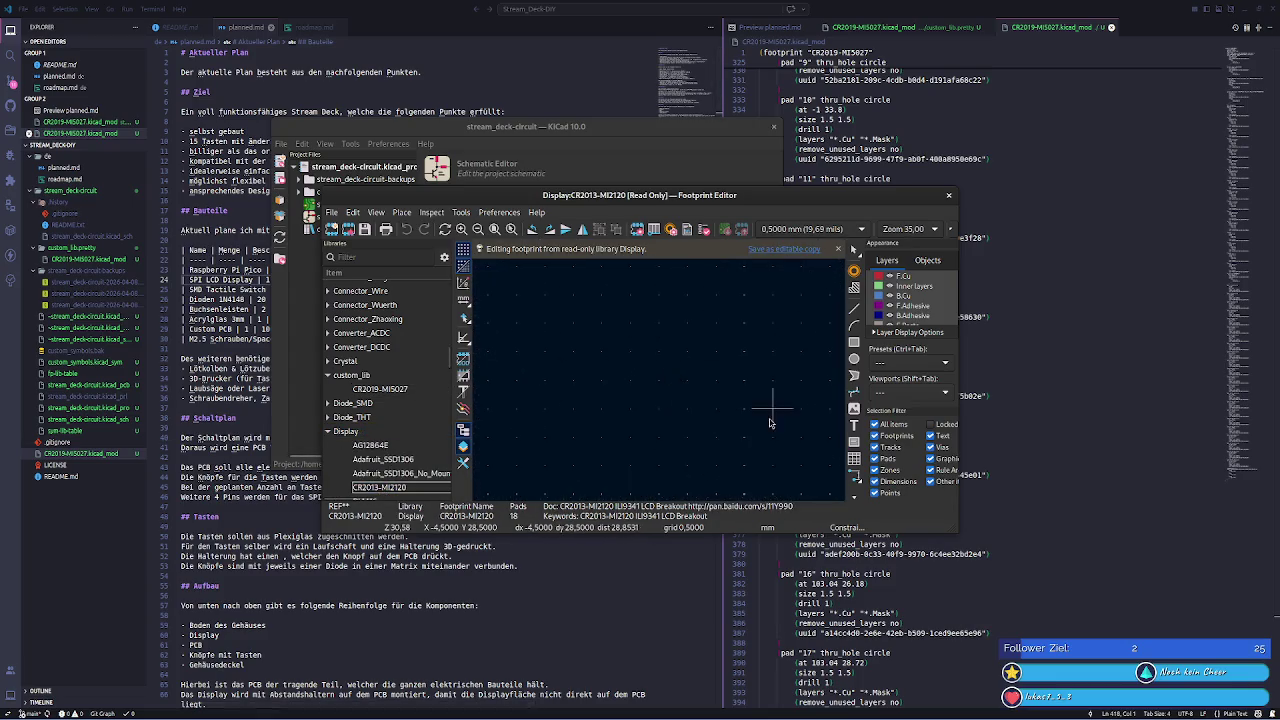
pyautogui.click(635, 399)
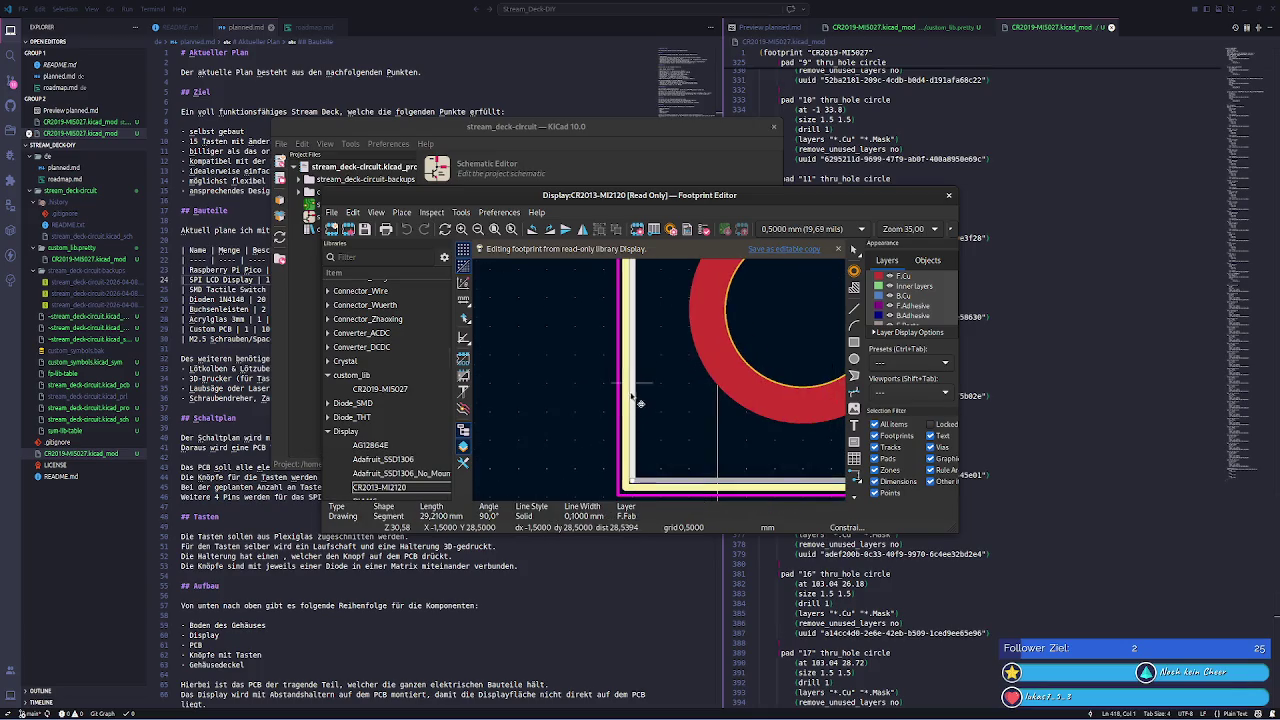
pyautogui.doubleClick(892, 202)
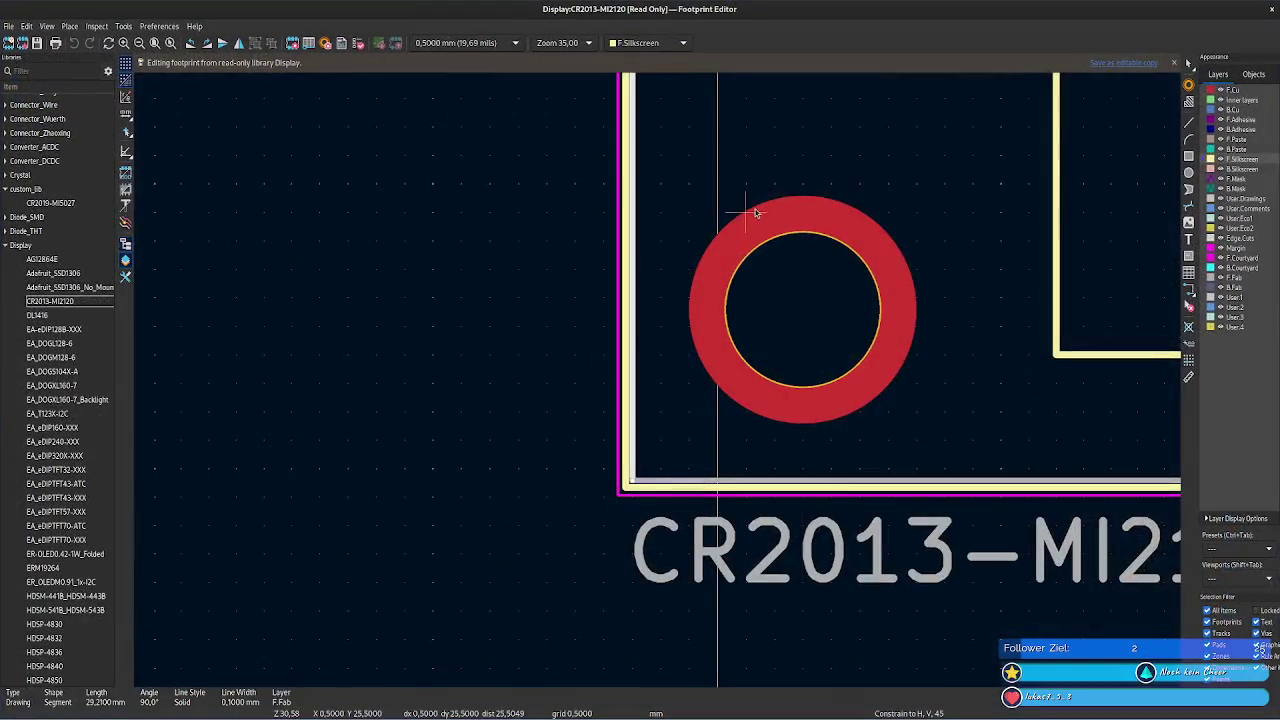
pyautogui.click(125, 243)
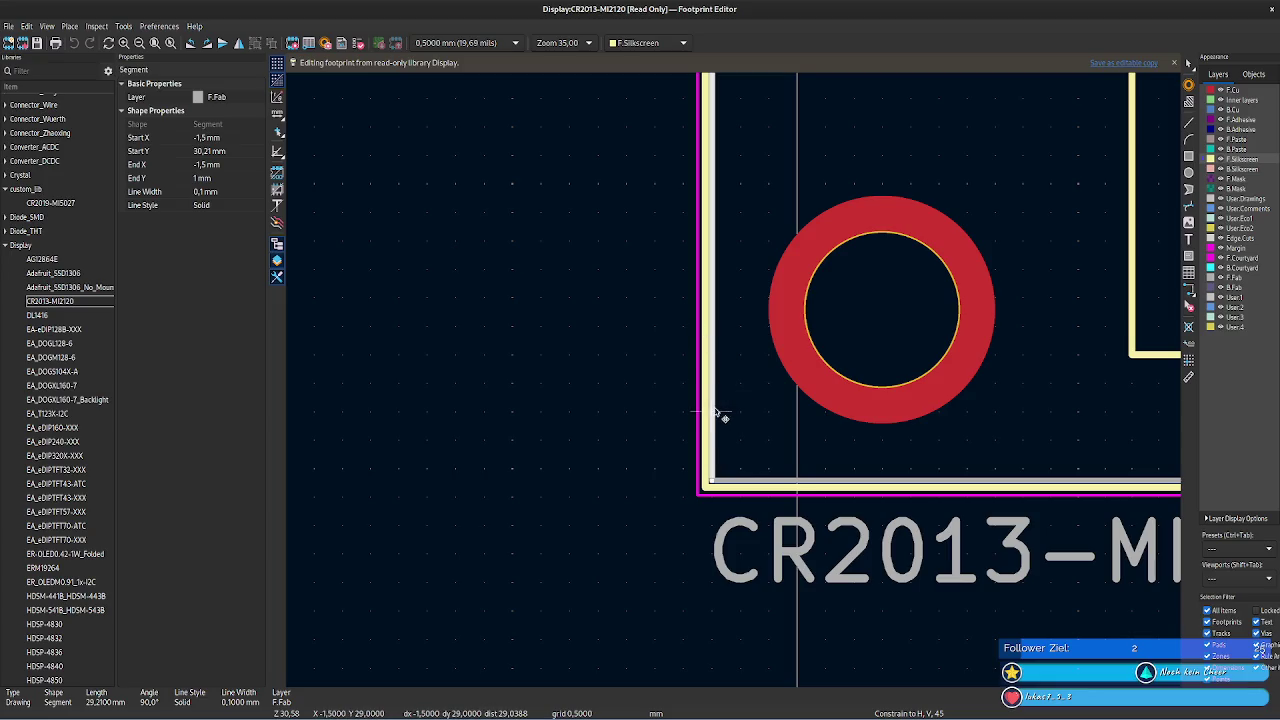
# - Compare the overlapping left-edge F.Silkscreen and F.Fab lines (fab at X -1,5 mm)
pyautogui.click(705, 297)
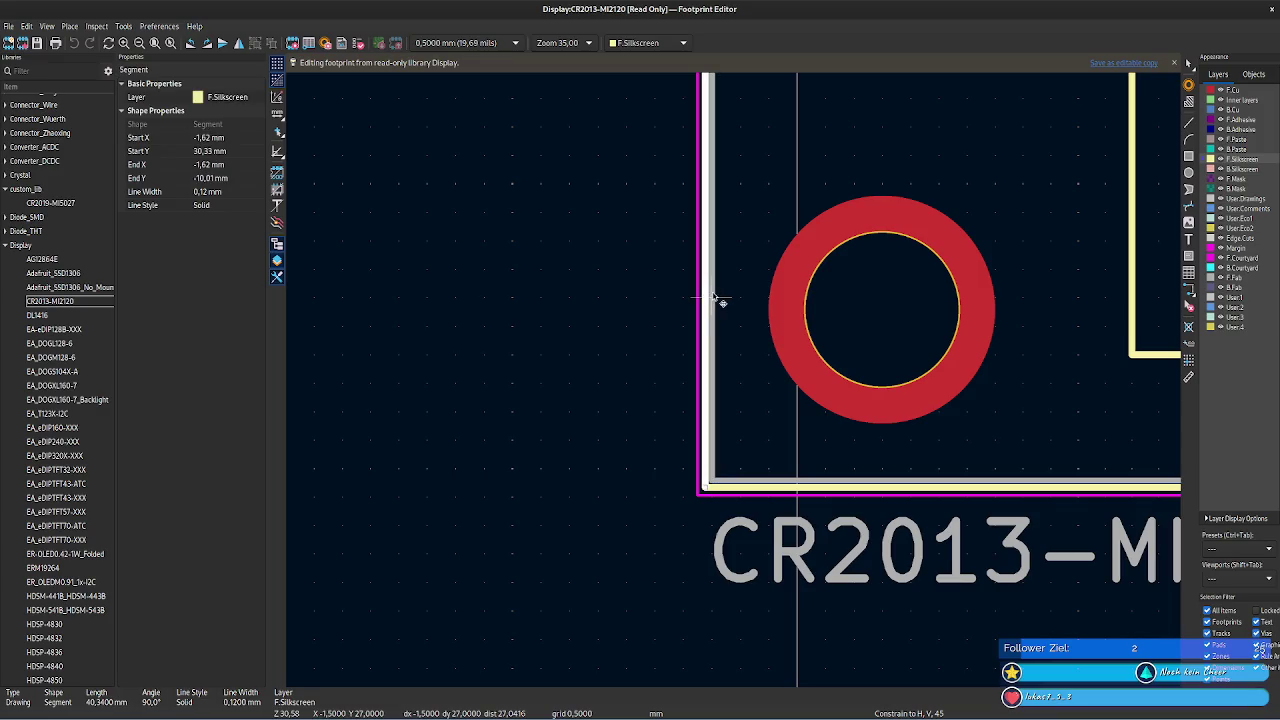
pyautogui.click(703, 297)
pyautogui.click(704, 297)
pyautogui.click(713, 297)
pyautogui.click(705, 296)
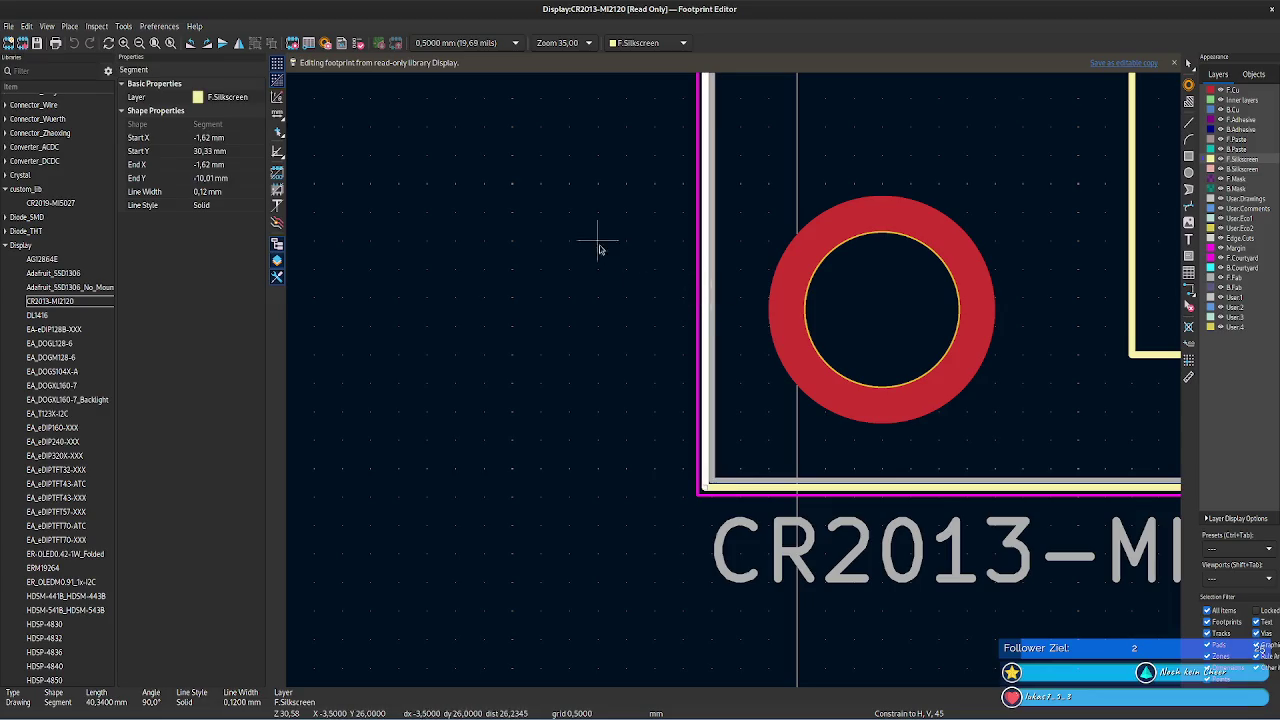
# - Reopen CR2019-MI5027 from custom_lib and bring the outline into view
pyautogui.doubleClick(44, 204)
pyautogui.scroll(2, 476, 296)
pyautogui.scroll(1, 740, 371)
pyautogui.scroll(2, 740, 371)
pyautogui.moveTo(749, 287); pyautogui.dragTo(540, 363)
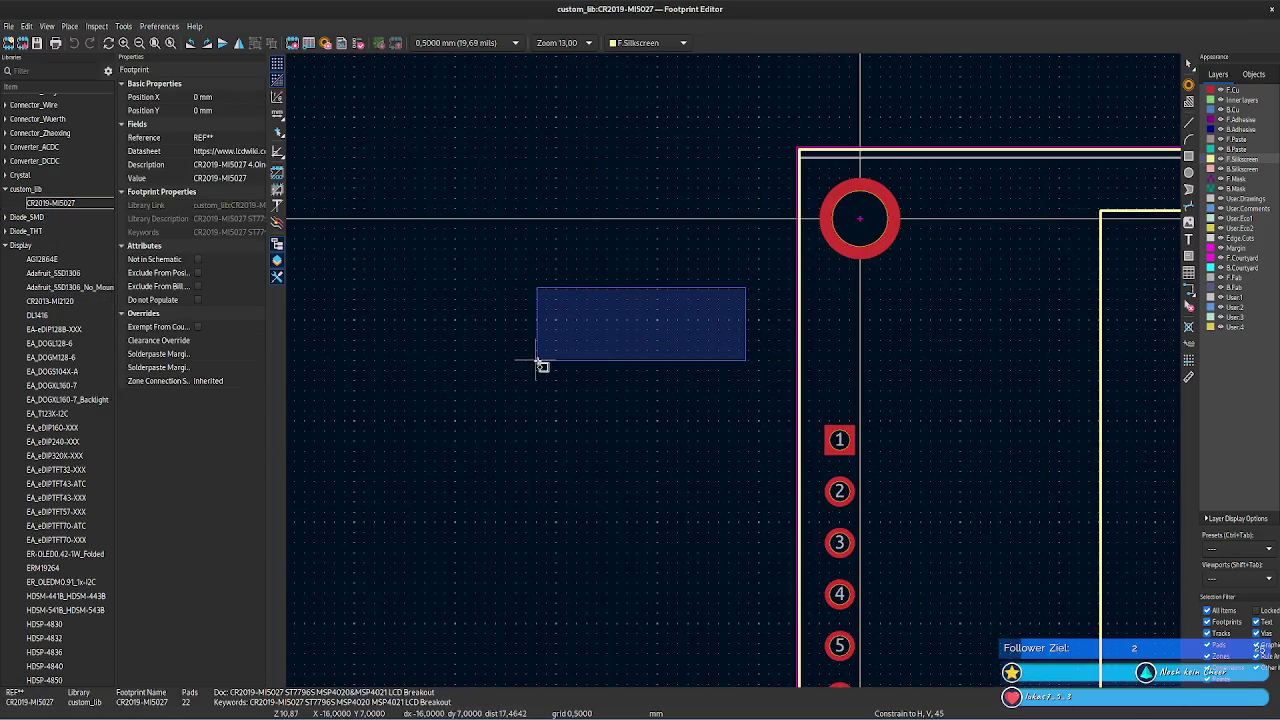
# - Set the top F.Fab line's Start Y to -3,3 mm
pyautogui.rightClick(648, 310)
pyautogui.press('Escape')
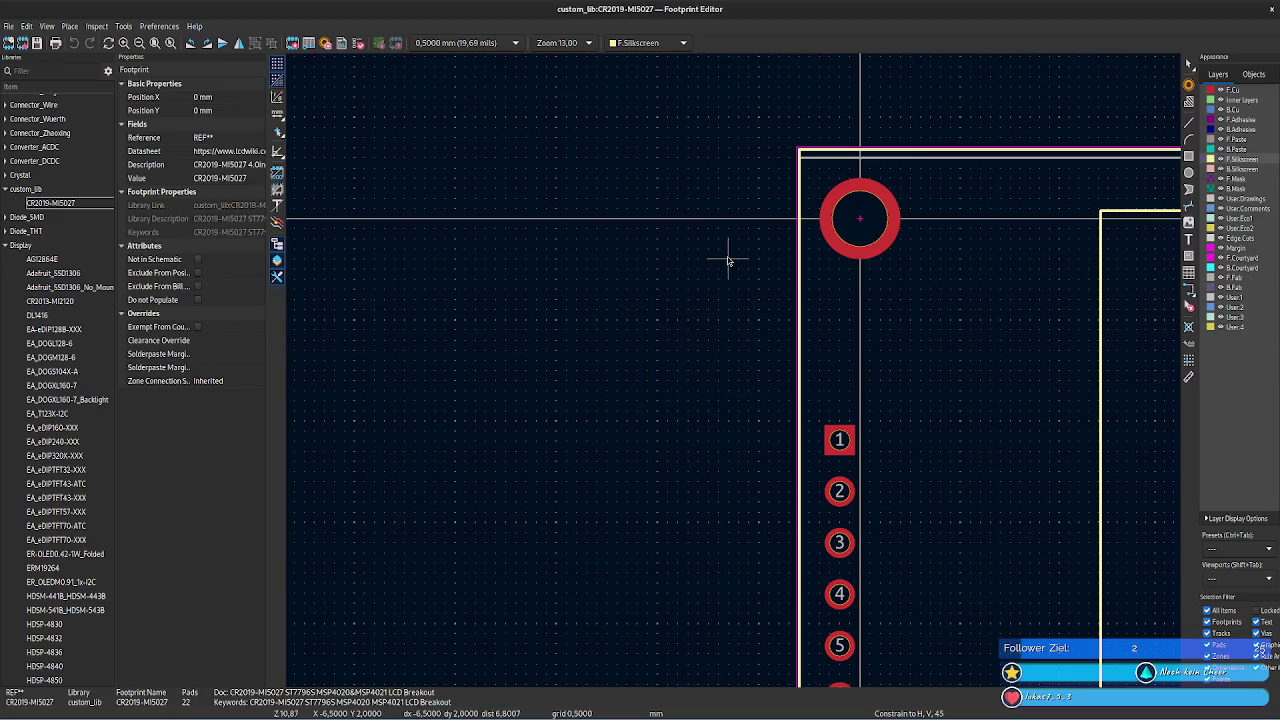
pyautogui.scroll(2, 750, 320)
pyautogui.scroll(2, 730, 390)
pyautogui.moveTo(706, 406); pyautogui.dragTo(465, 475, button='middle')
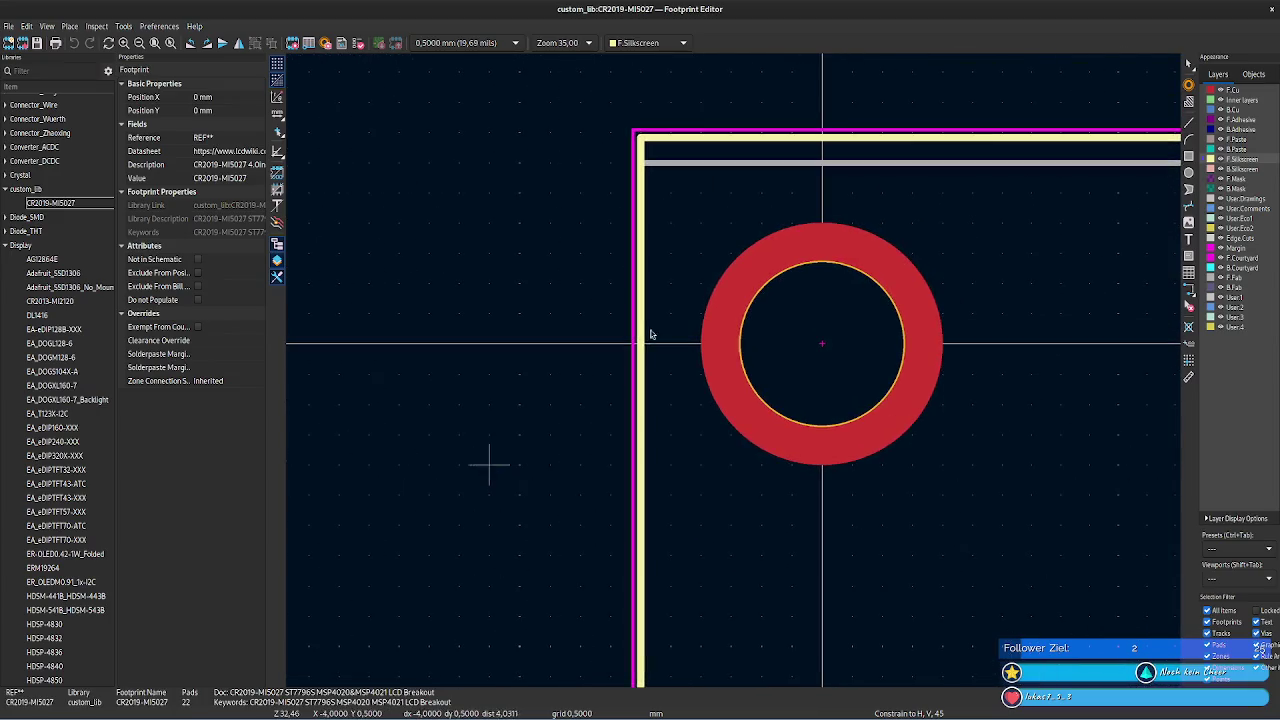
pyautogui.click(689, 146)
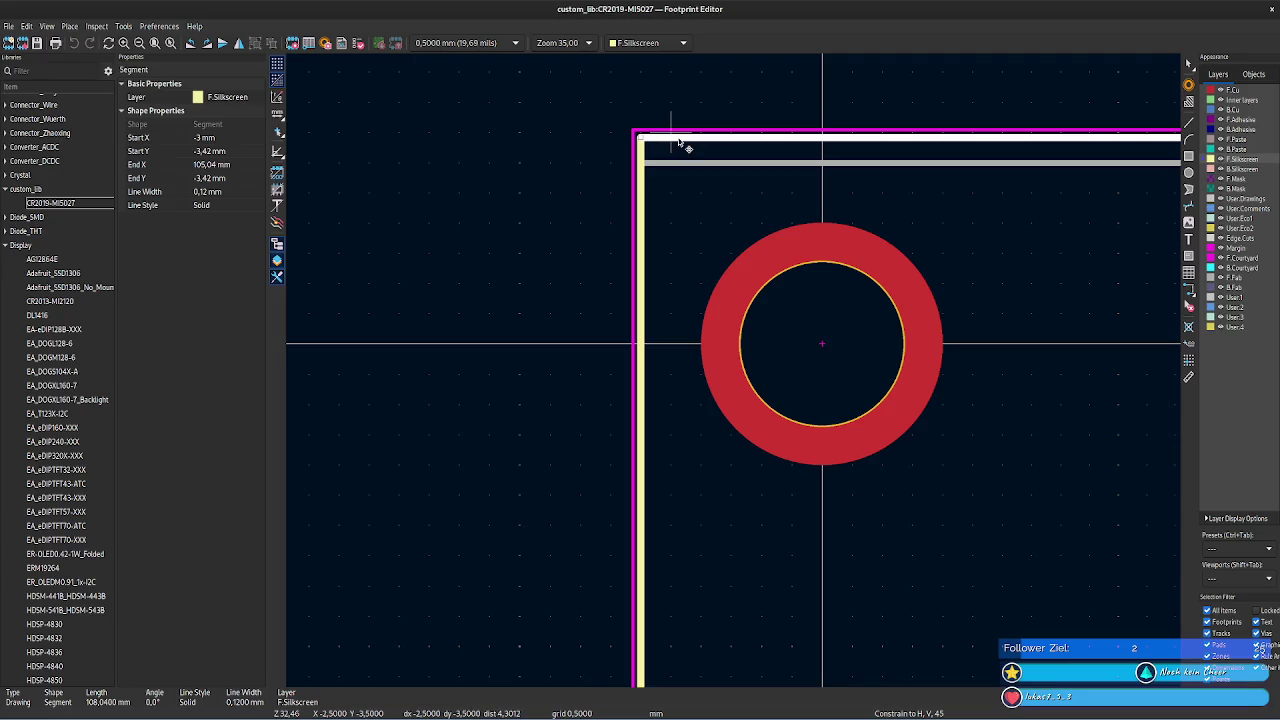
pyautogui.click(712, 166)
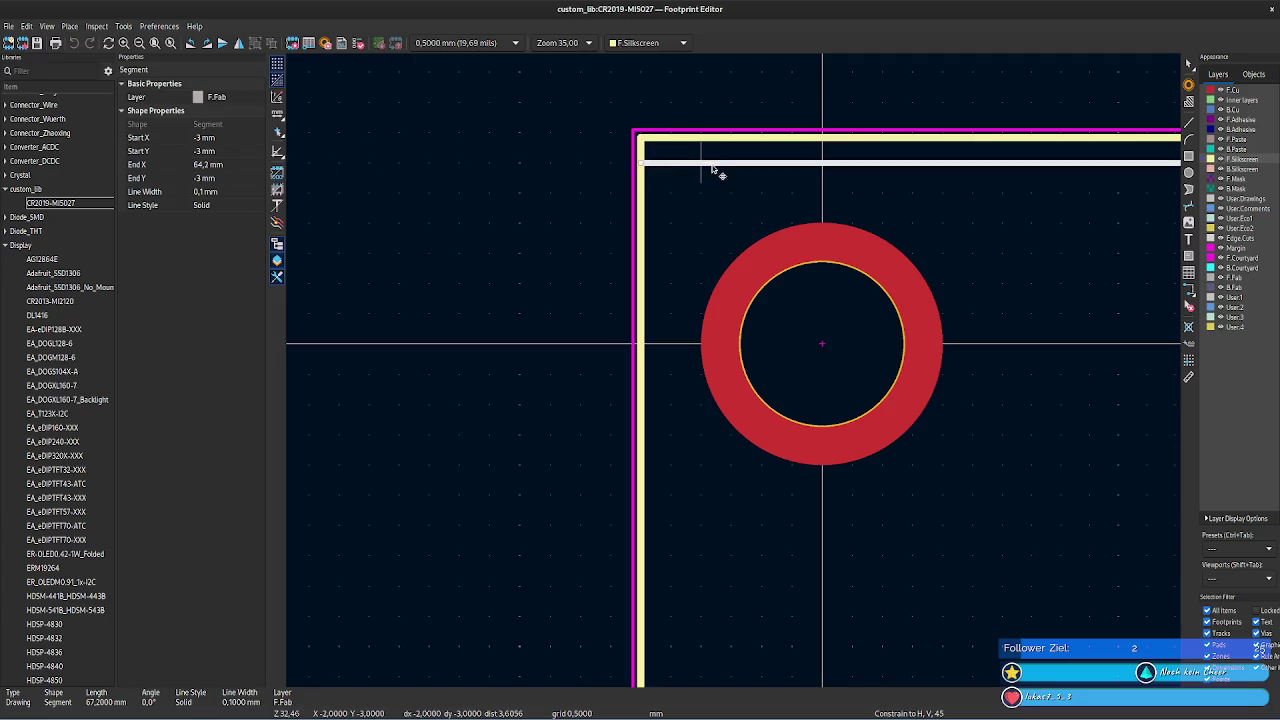
pyautogui.click(203, 151)
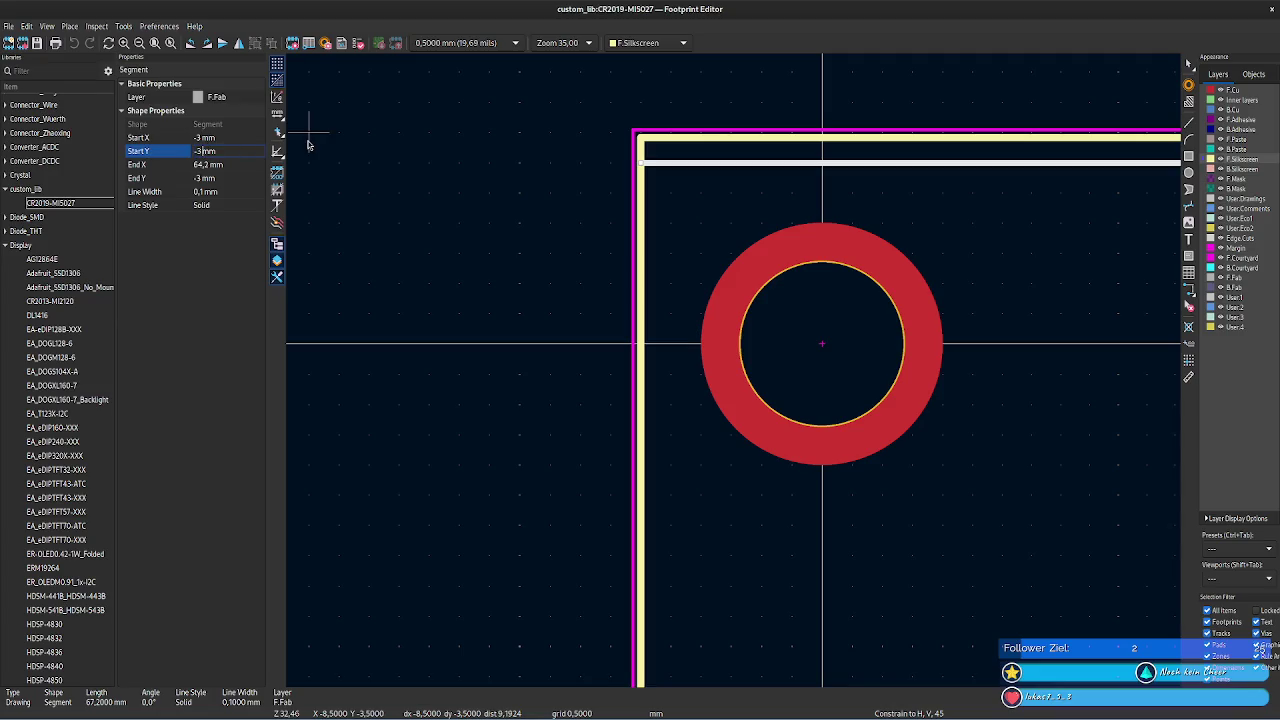
pyautogui.press('Return')
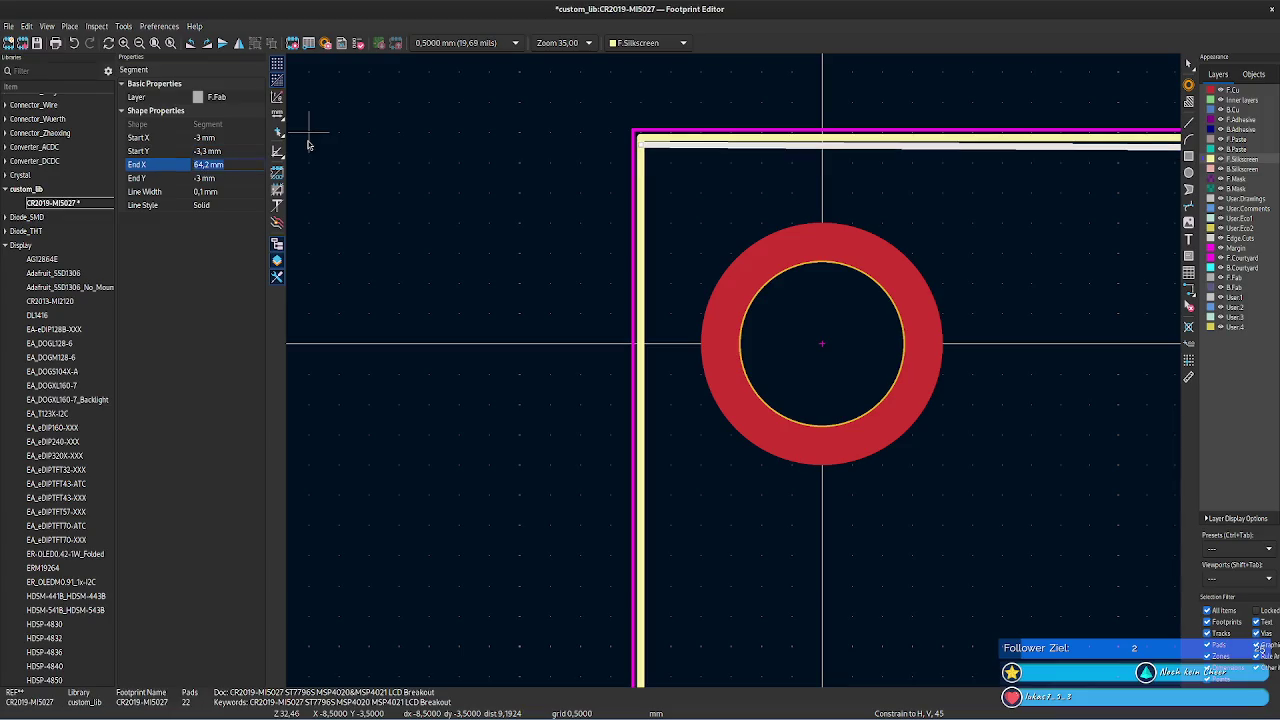
pyautogui.click(227, 177)
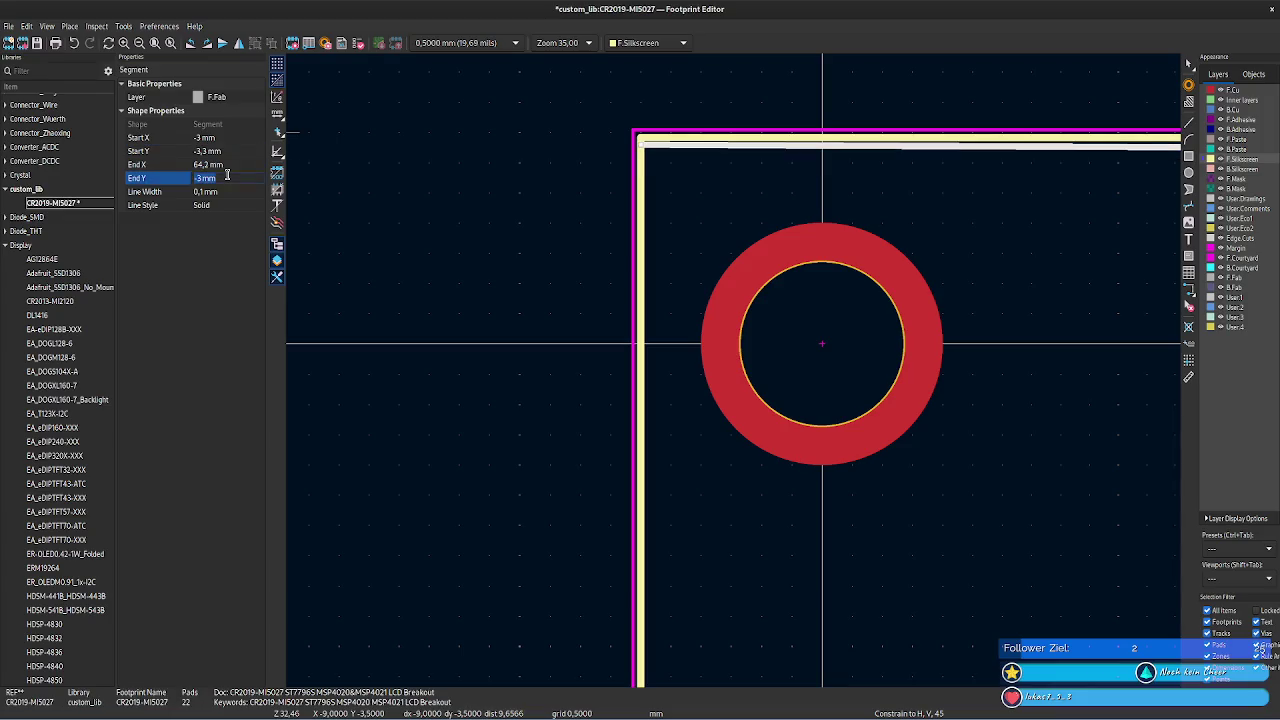
pyautogui.write('-3,3')
# - Hide F.Silkscreen and set the left F.Fab line (X -3 mm) End Y to -3,3 mm
pyautogui.click(641, 236)
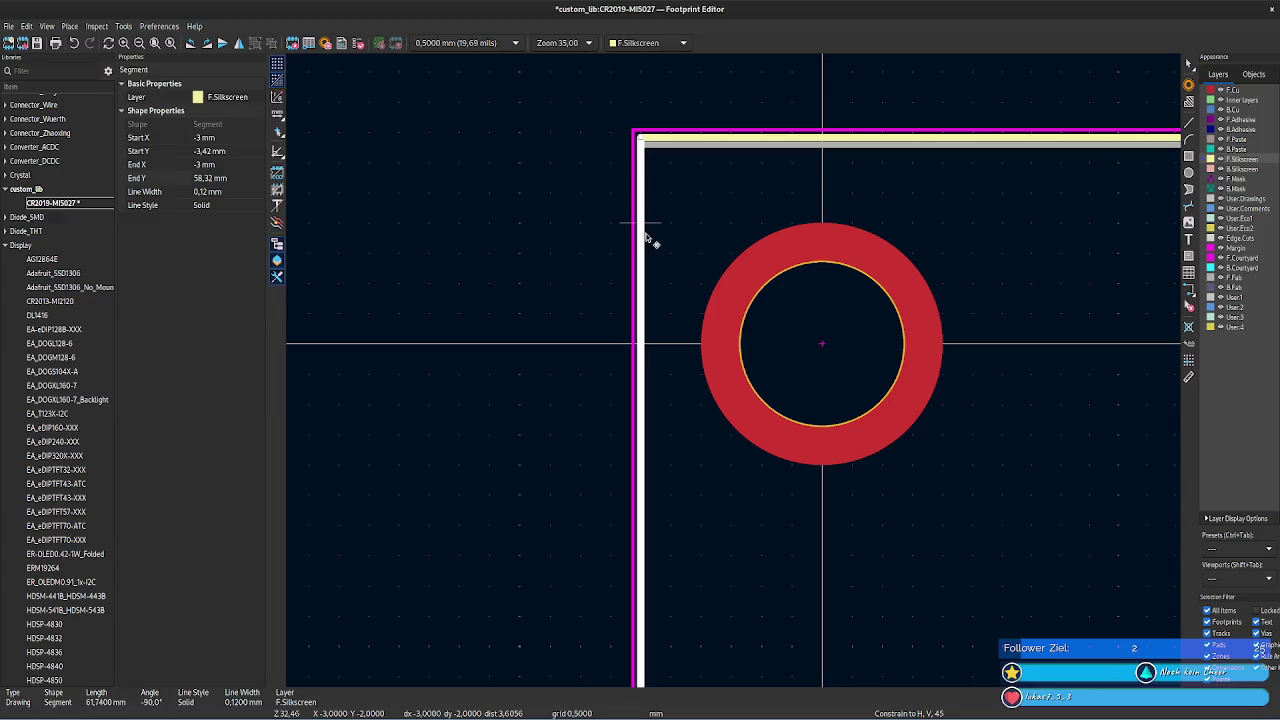
pyautogui.click(648, 218)
pyautogui.click(645, 212)
pyautogui.click(671, 260)
pyautogui.click(648, 293)
pyautogui.rightClick(656, 315)
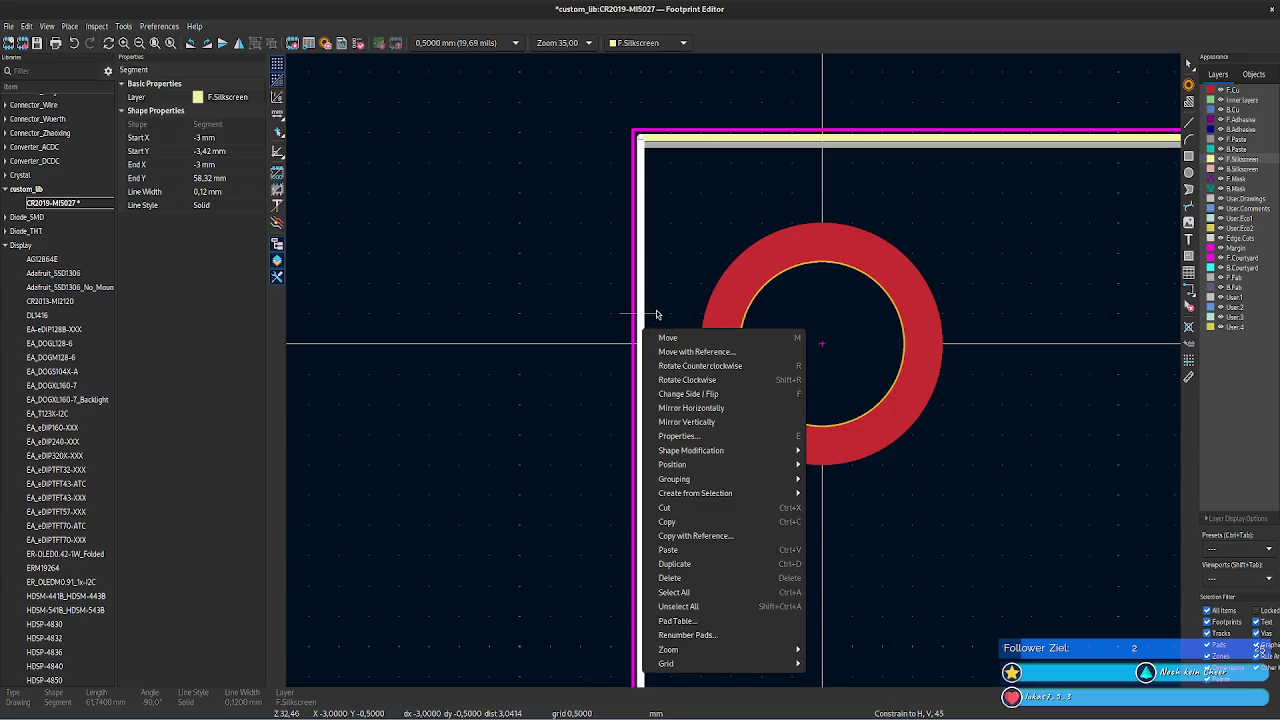
pyautogui.click(1071, 193)
pyautogui.click(1141, 190)
pyautogui.click(644, 219)
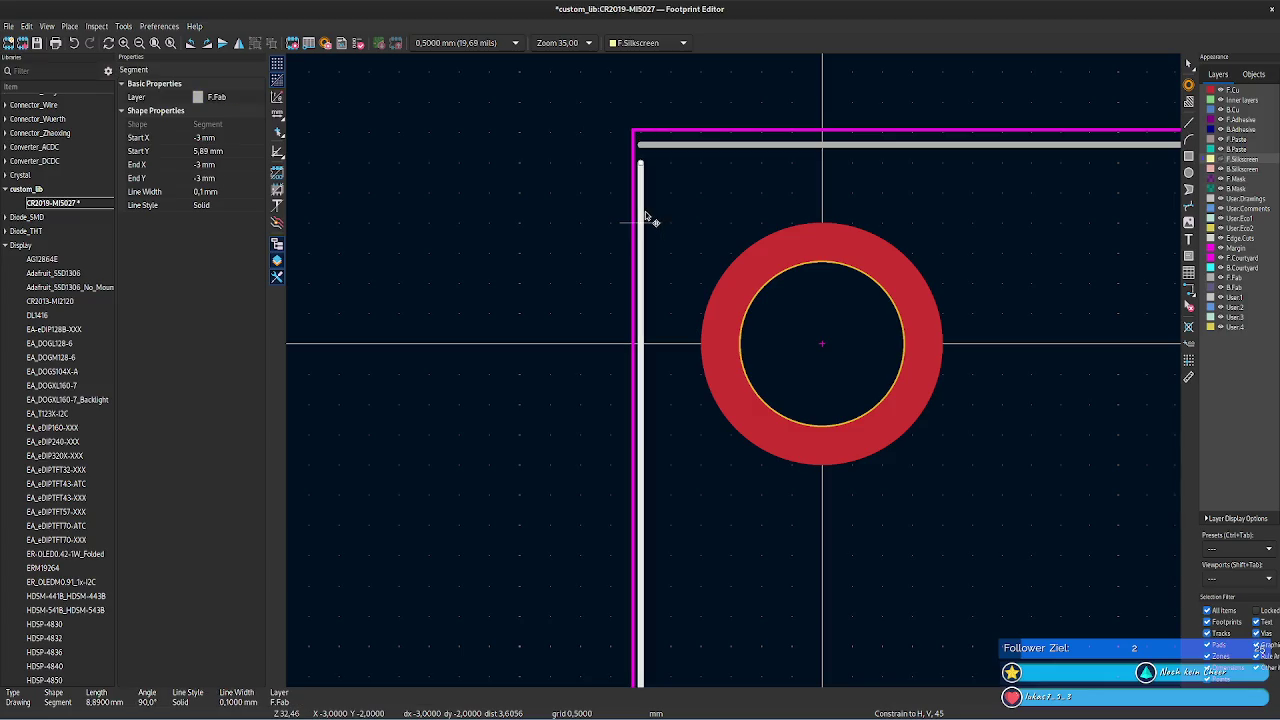
pyautogui.click(223, 138)
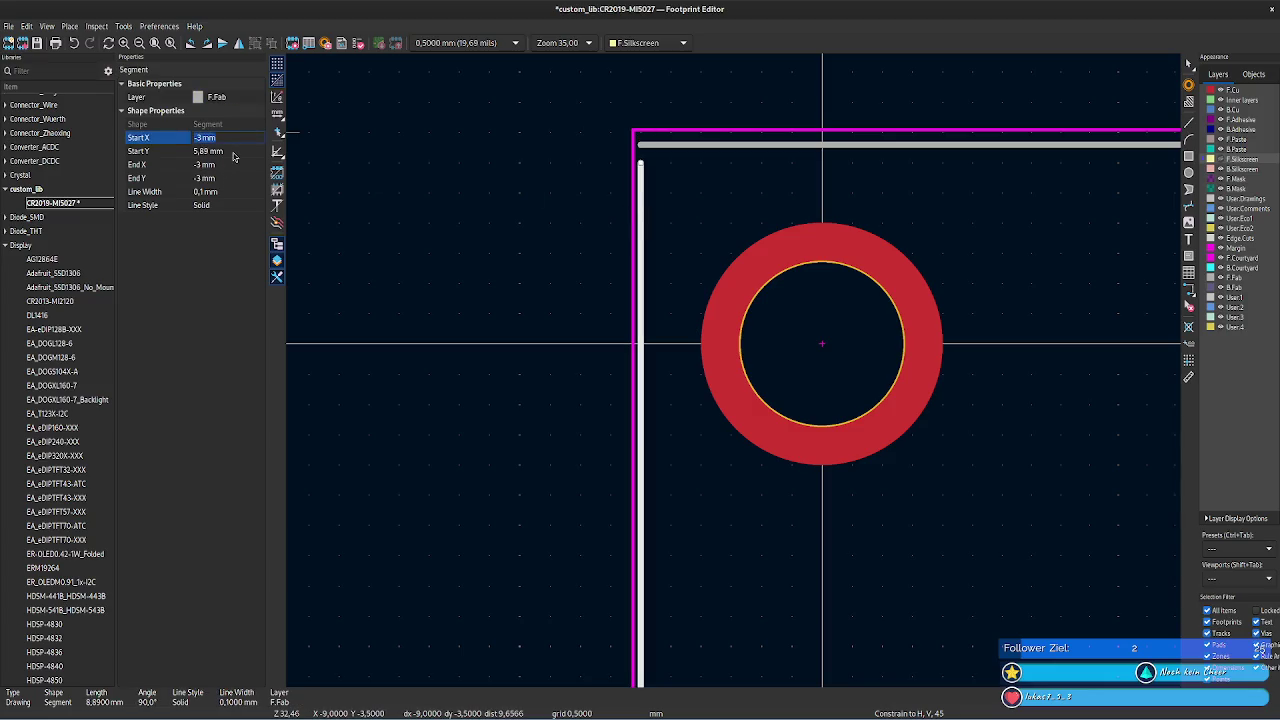
pyautogui.click(228, 178)
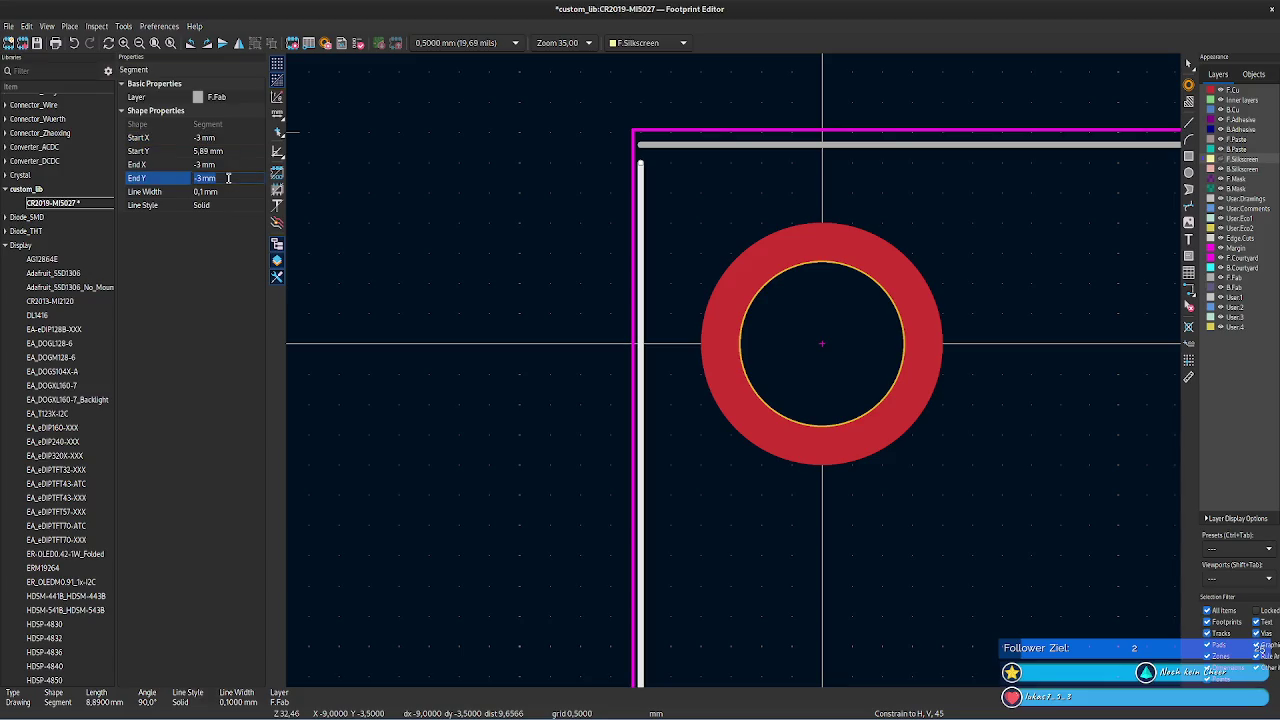
pyautogui.write('-3,3')
pyautogui.press('Return')
pyautogui.scroll(-4, 729, 461)
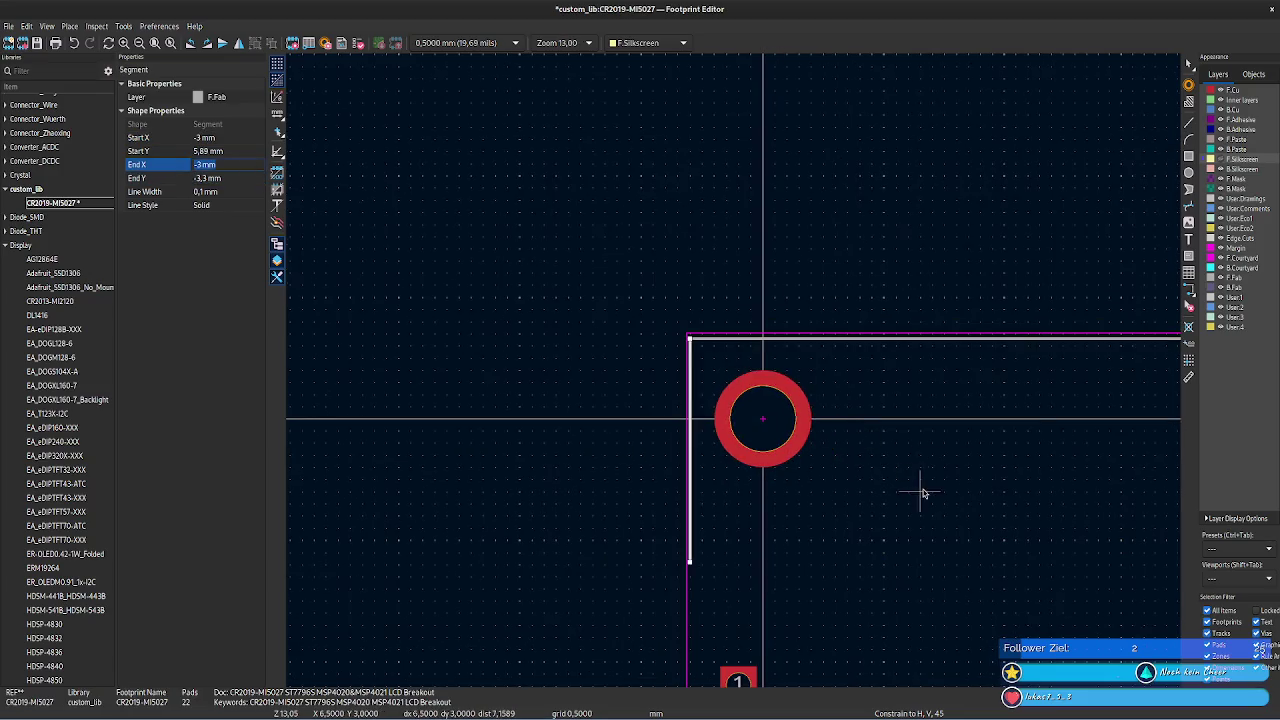
# - Set the right F.Fab line (X 64,2 mm) Start Y to -3,3 mm
pyautogui.keyDown('ctrl'); pyautogui.hscroll(5, 505, 435); pyautogui.keyUp('ctrl')
pyautogui.keyDown('ctrl'); pyautogui.hscroll(3, 827, 430); pyautogui.keyUp('ctrl')
pyautogui.keyDown('ctrl'); pyautogui.hscroll(3, 608, 446); pyautogui.keyUp('ctrl')
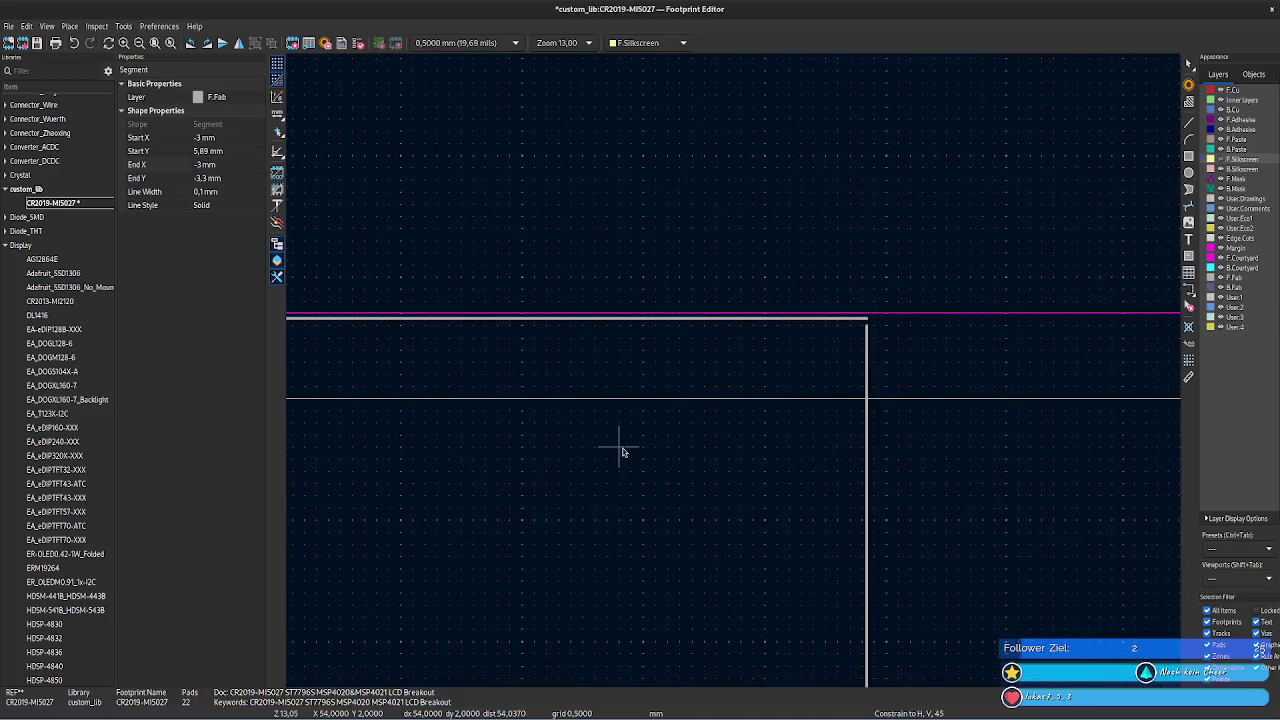
pyautogui.click(865, 348)
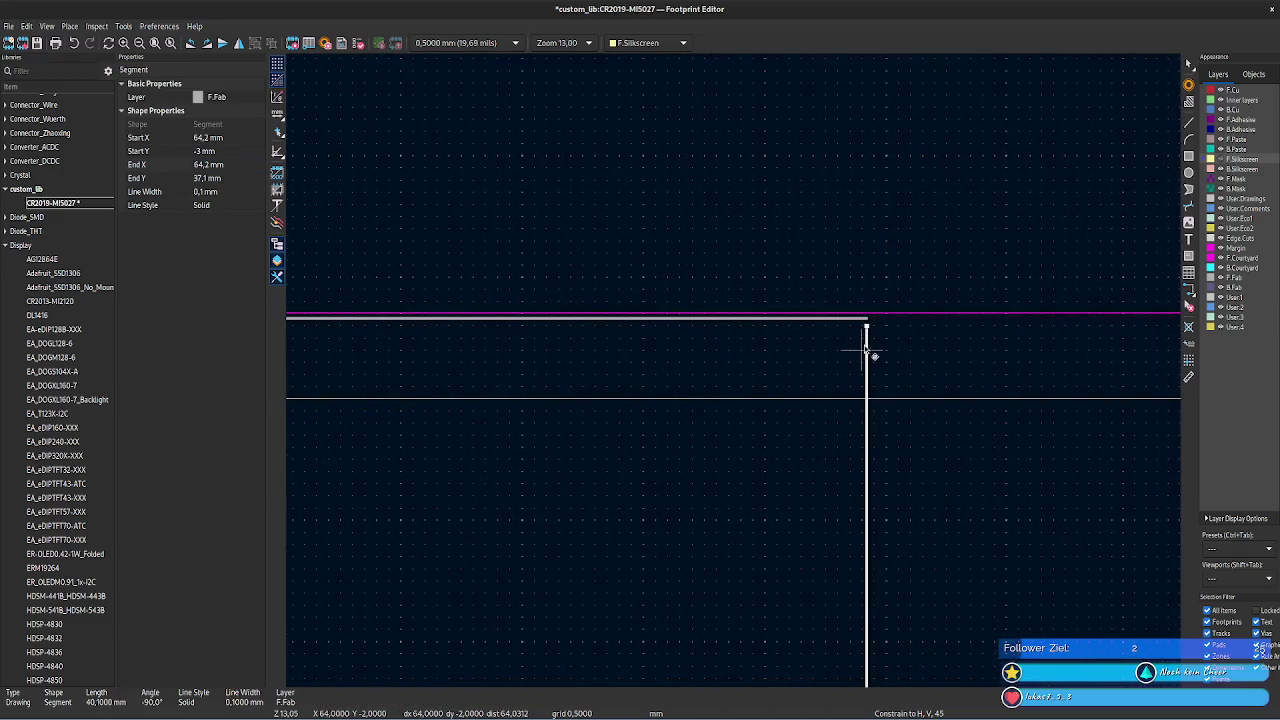
pyautogui.click(226, 151)
pyautogui.write('-3,3')
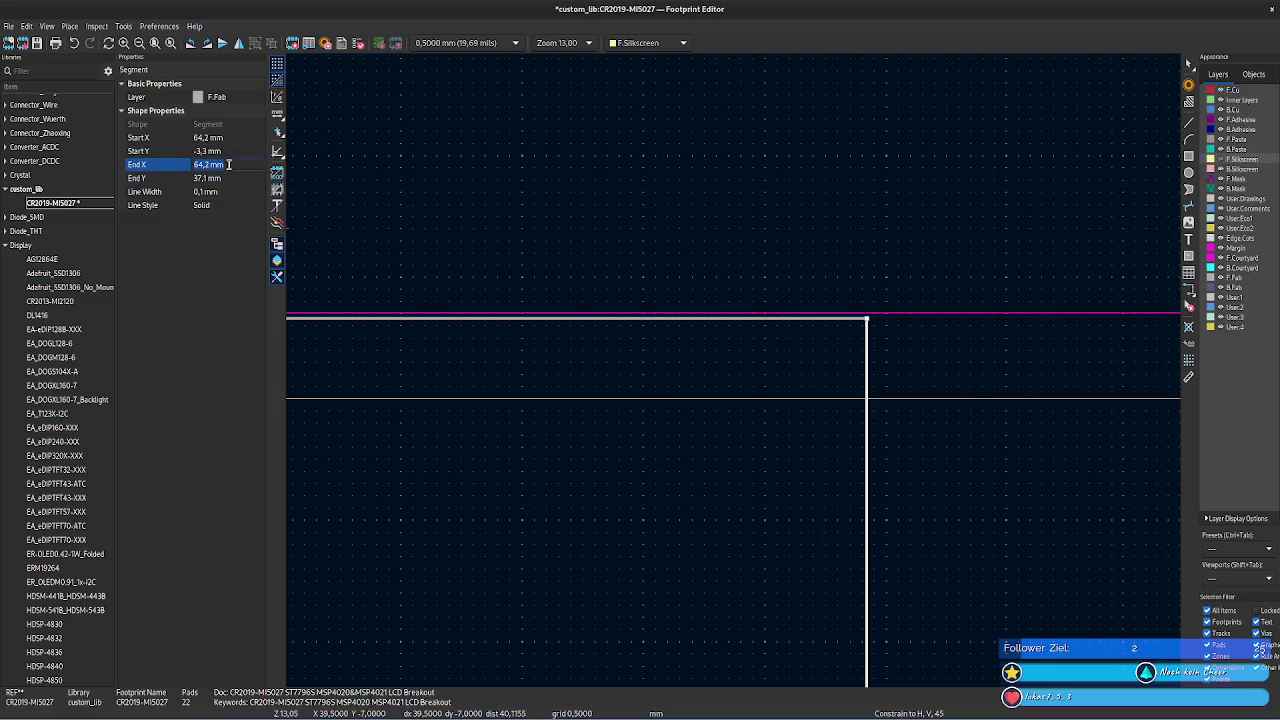
pyautogui.rightClick(672, 230)
pyautogui.click(617, 183)
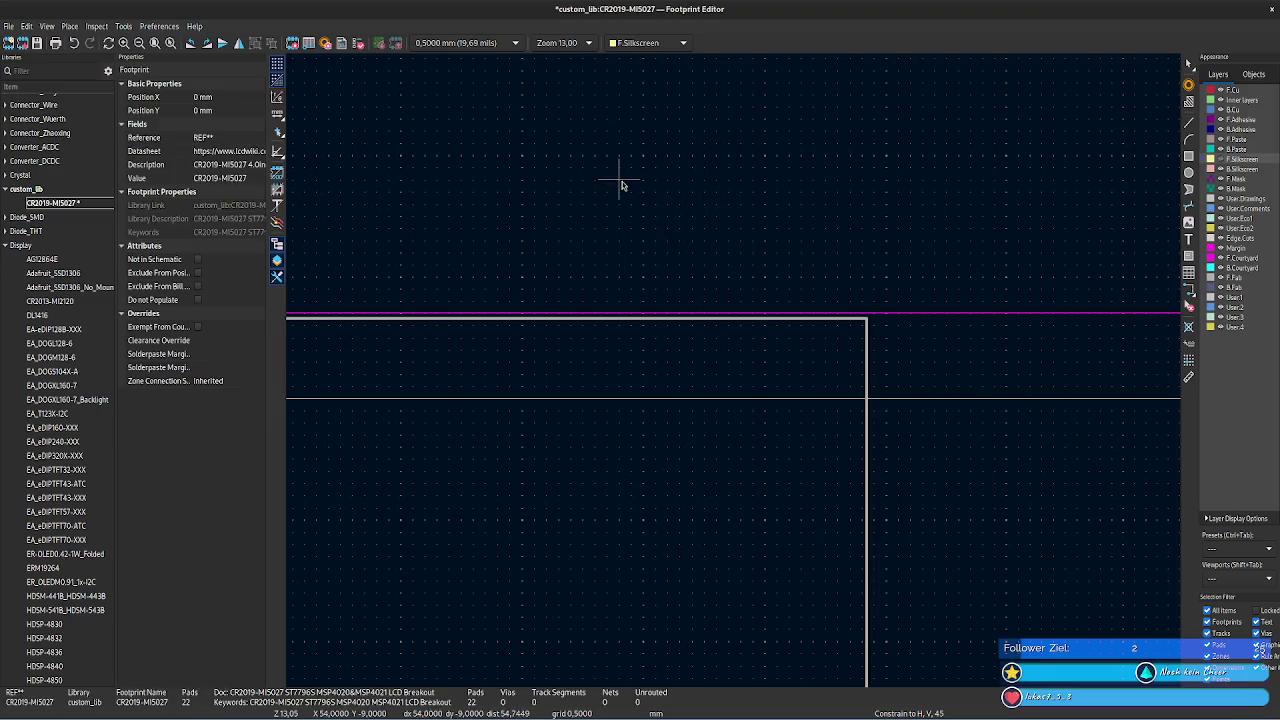
# - Make the F.Silkscreen layer visible again
pyautogui.moveTo(457, 206); pyautogui.dragTo(868, 214, button='middle')
pyautogui.scroll(2, 571, 237)
pyautogui.scroll(1, 509, 220)
pyautogui.scroll(1, 620, 209)
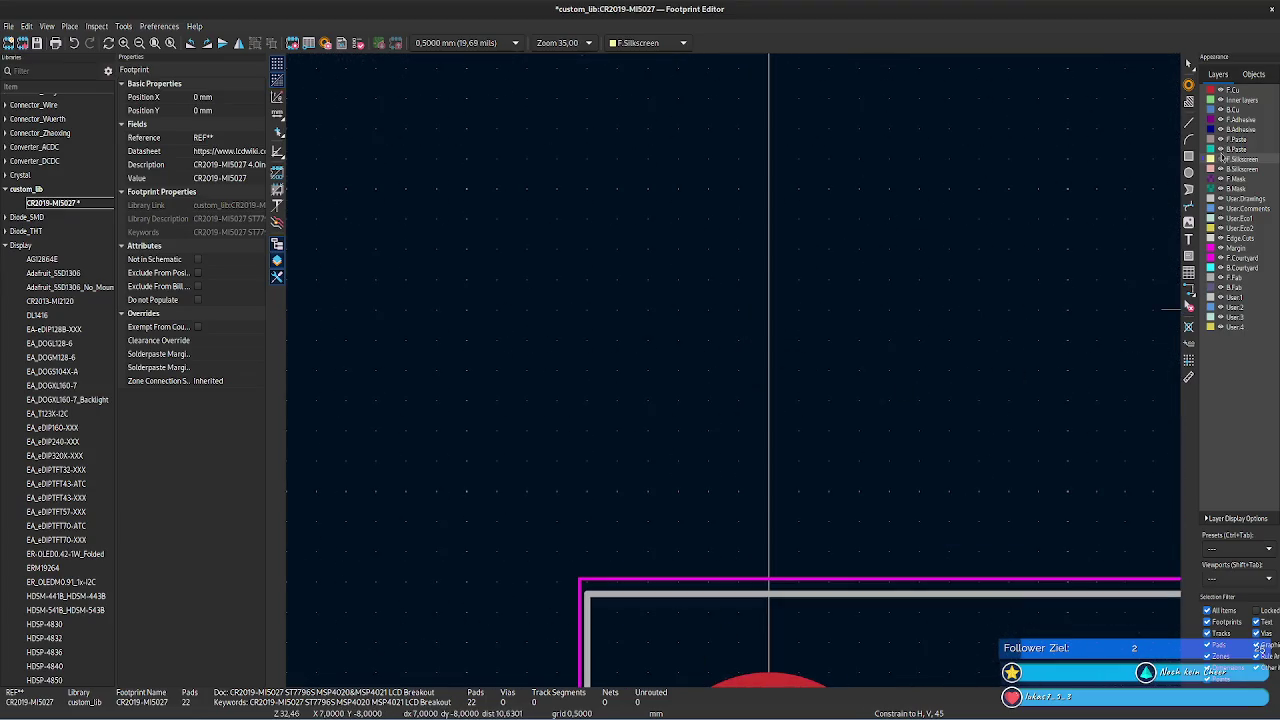
pyautogui.click(1221, 163)
pyautogui.scroll(1, 829, 429)
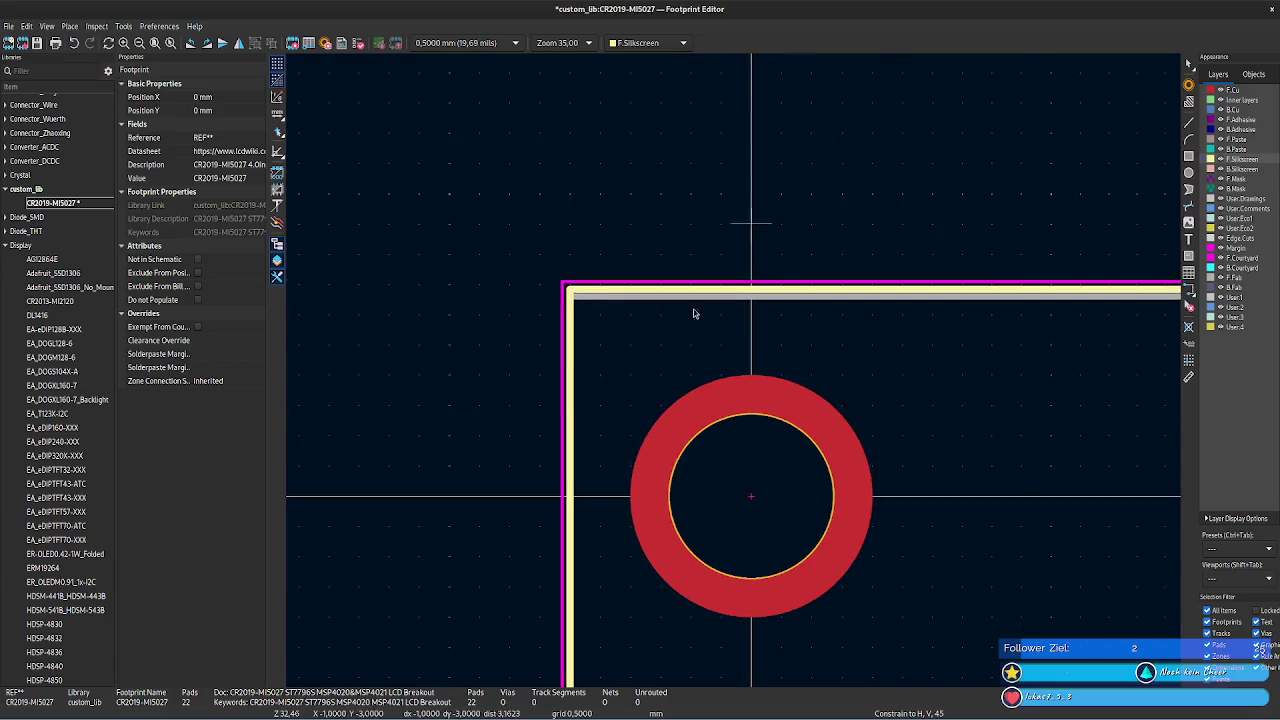
pyautogui.scroll(1, 739, 375)
# - Set the top F.Fab edge's Start X to -2.88 mm
pyautogui.moveTo(957, 220); pyautogui.dragTo(771, 508, button='middle')
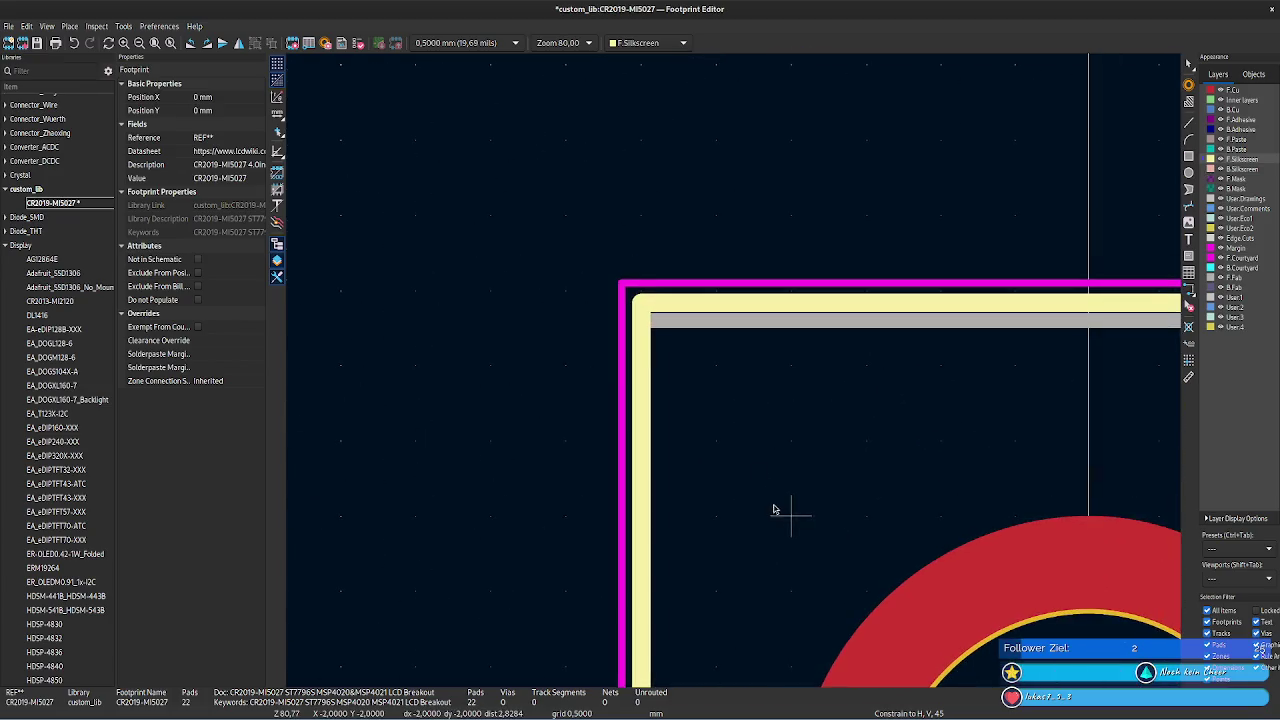
pyautogui.click(659, 308)
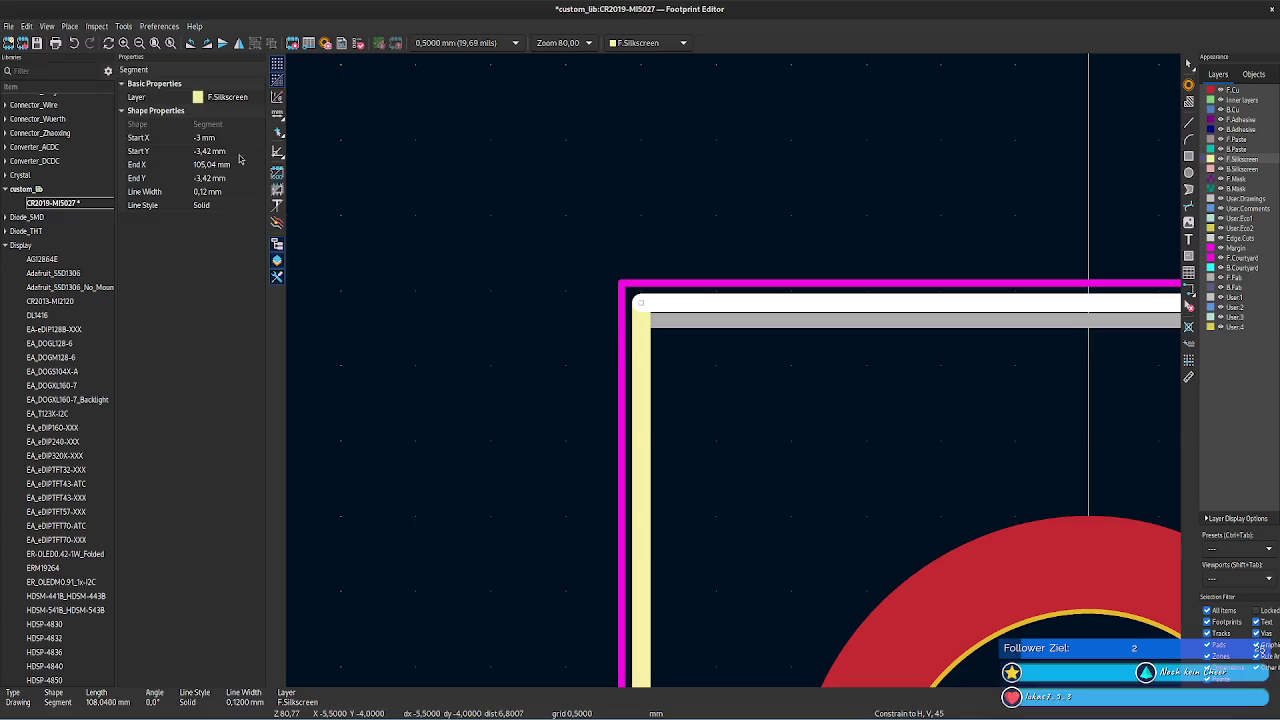
pyautogui.click(678, 316)
pyautogui.click(643, 320)
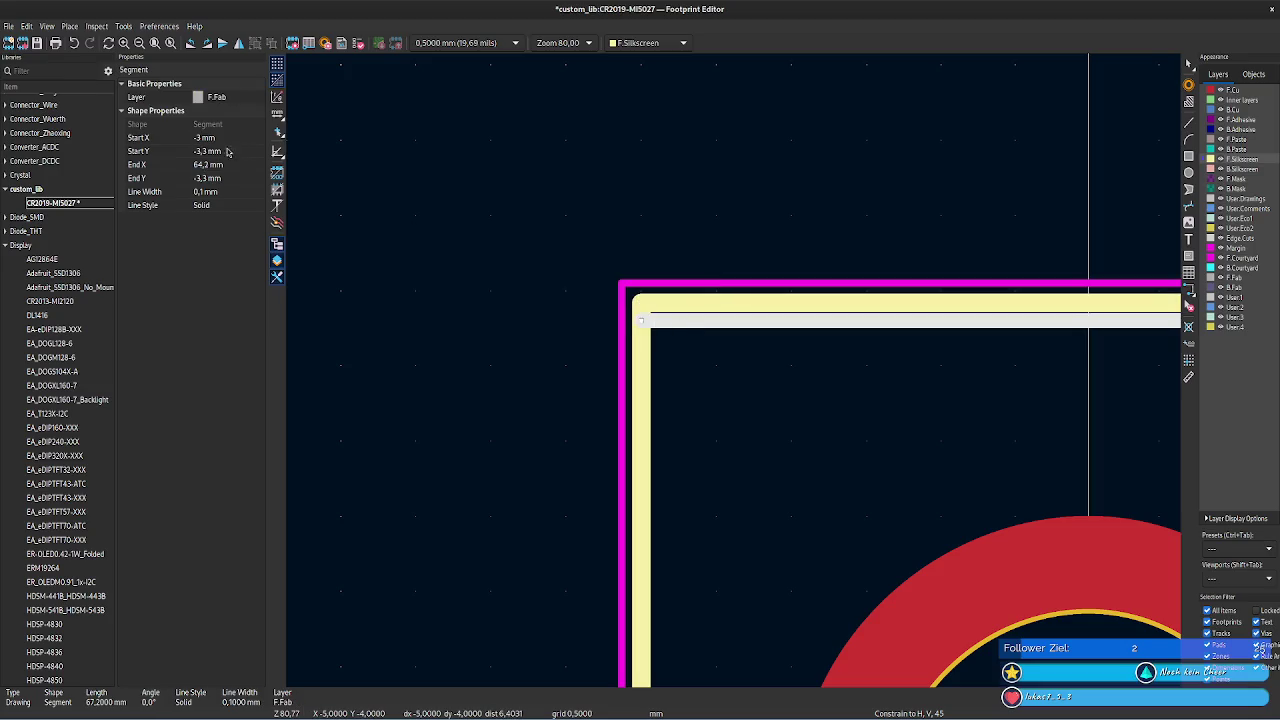
pyautogui.click(200, 137)
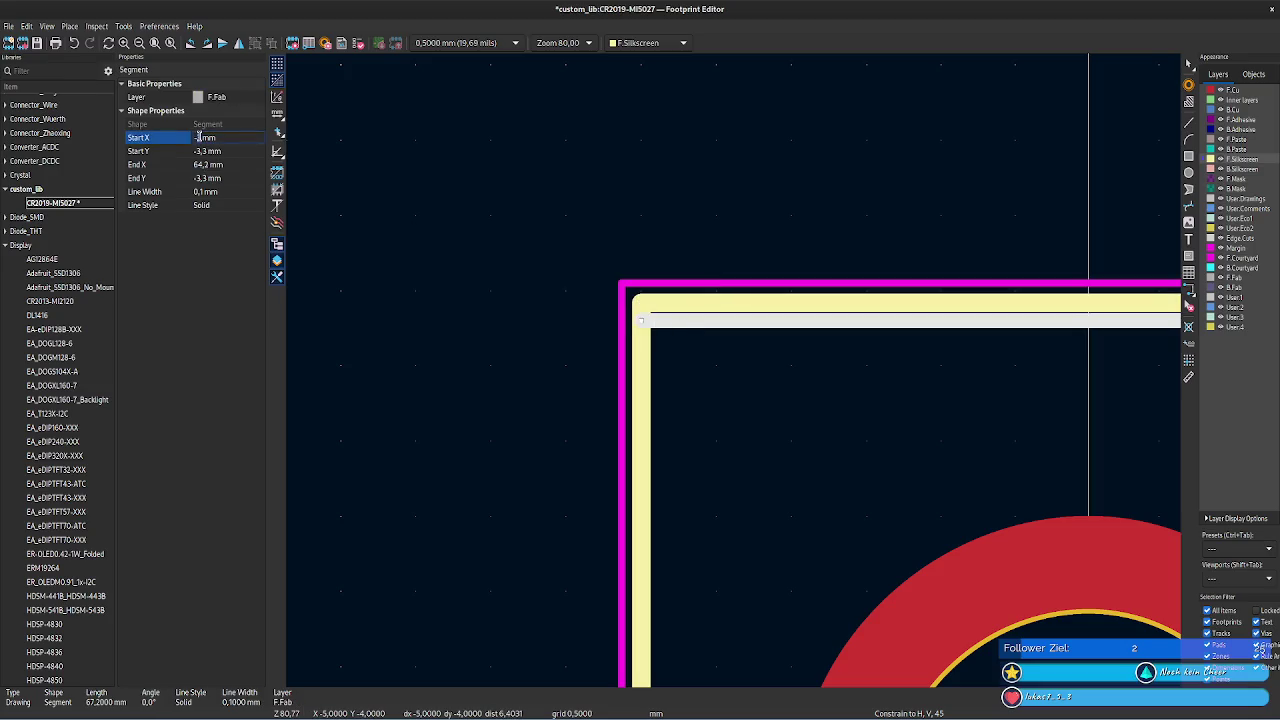
pyautogui.write('2,88')
pyautogui.press('Return')
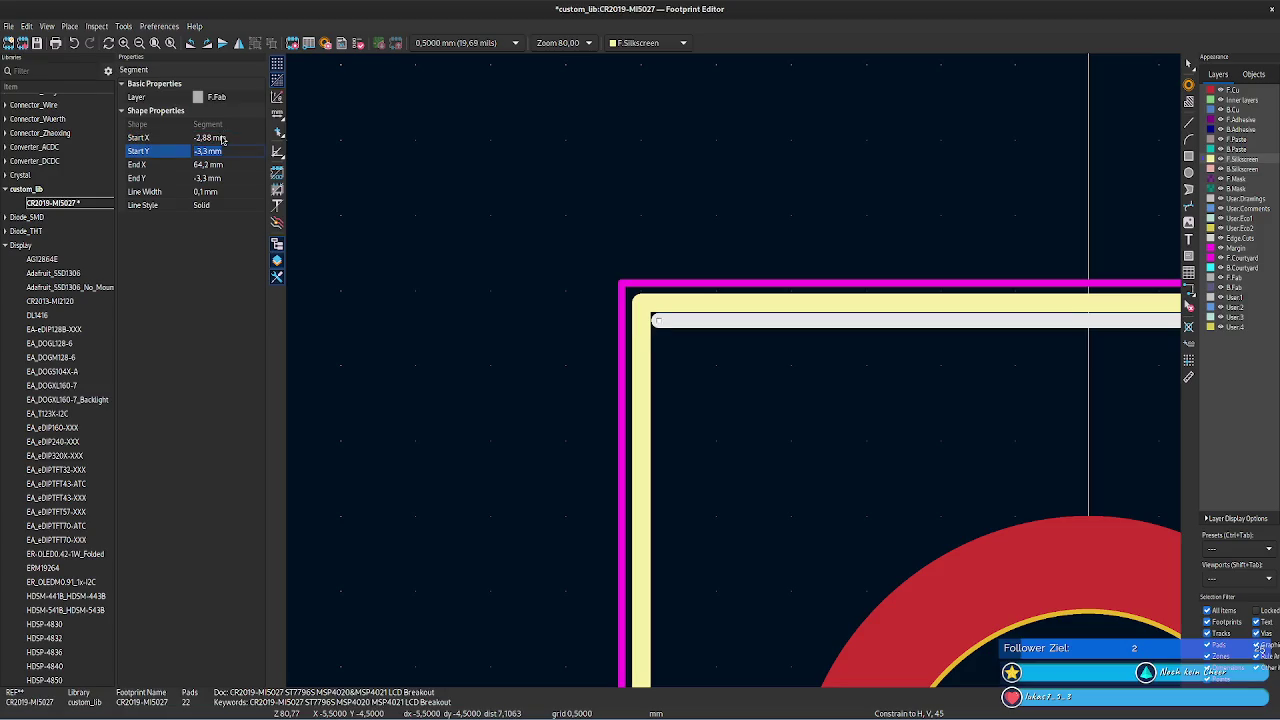
pyautogui.click(760, 389)
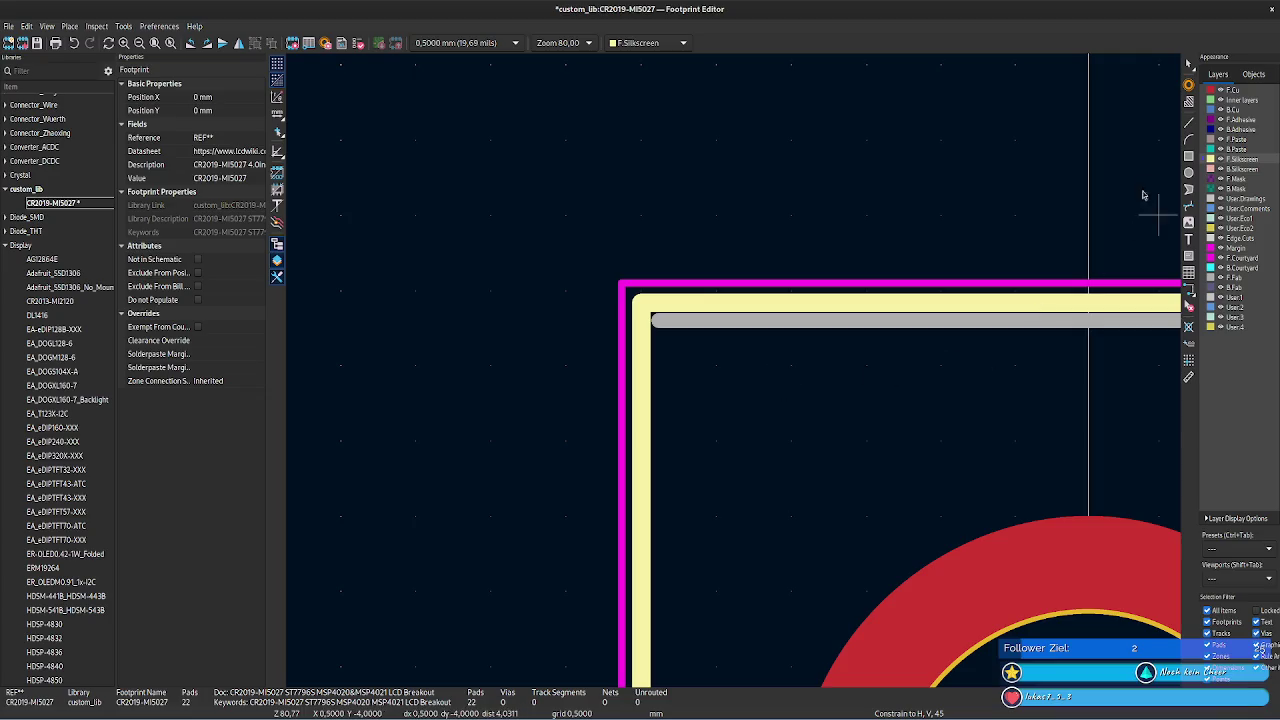
# - Hide F.Silkscreen and set the left F.Fab edge's End X to -2.88 mm
pyautogui.click(1220, 159)
pyautogui.click(657, 353)
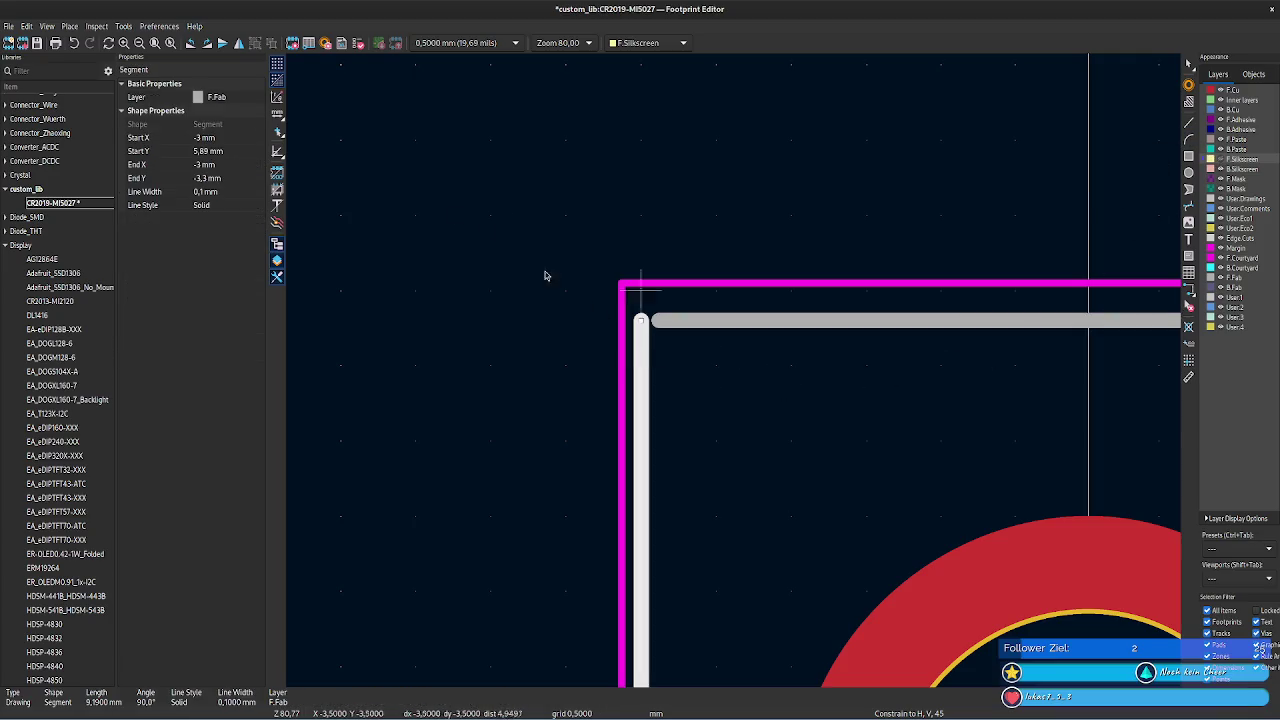
pyautogui.click(662, 320)
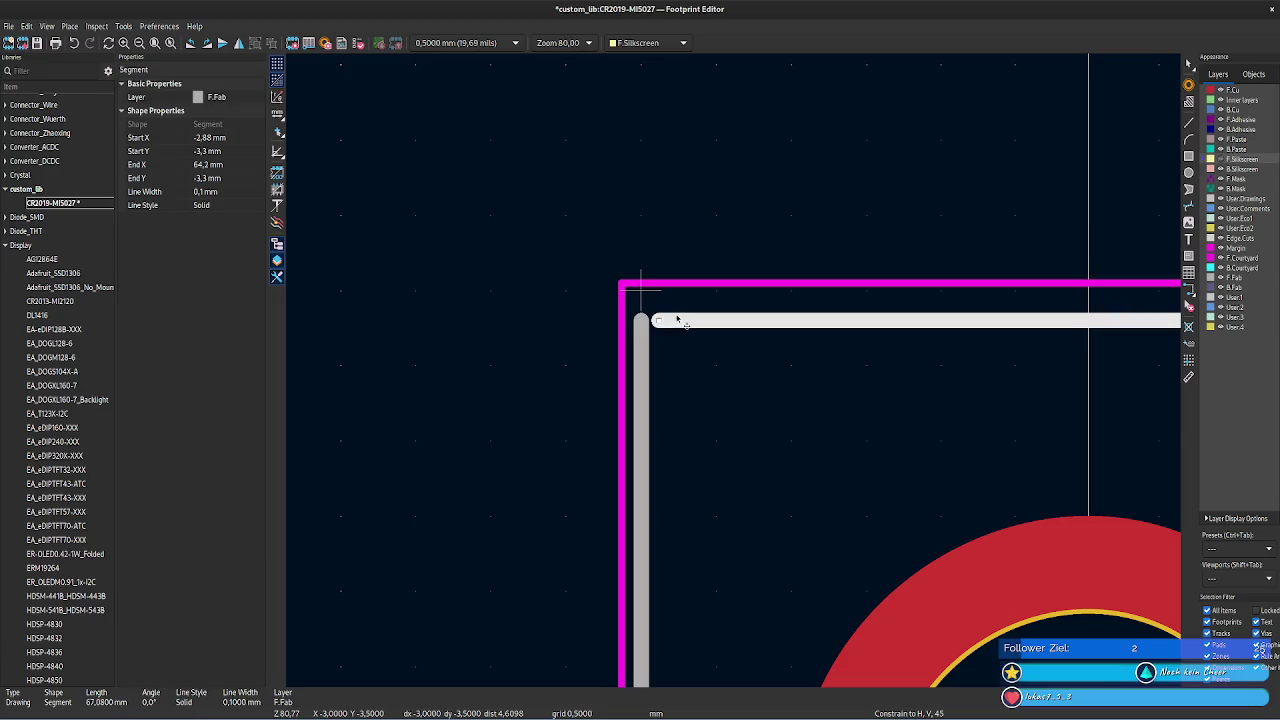
pyautogui.click(230, 137)
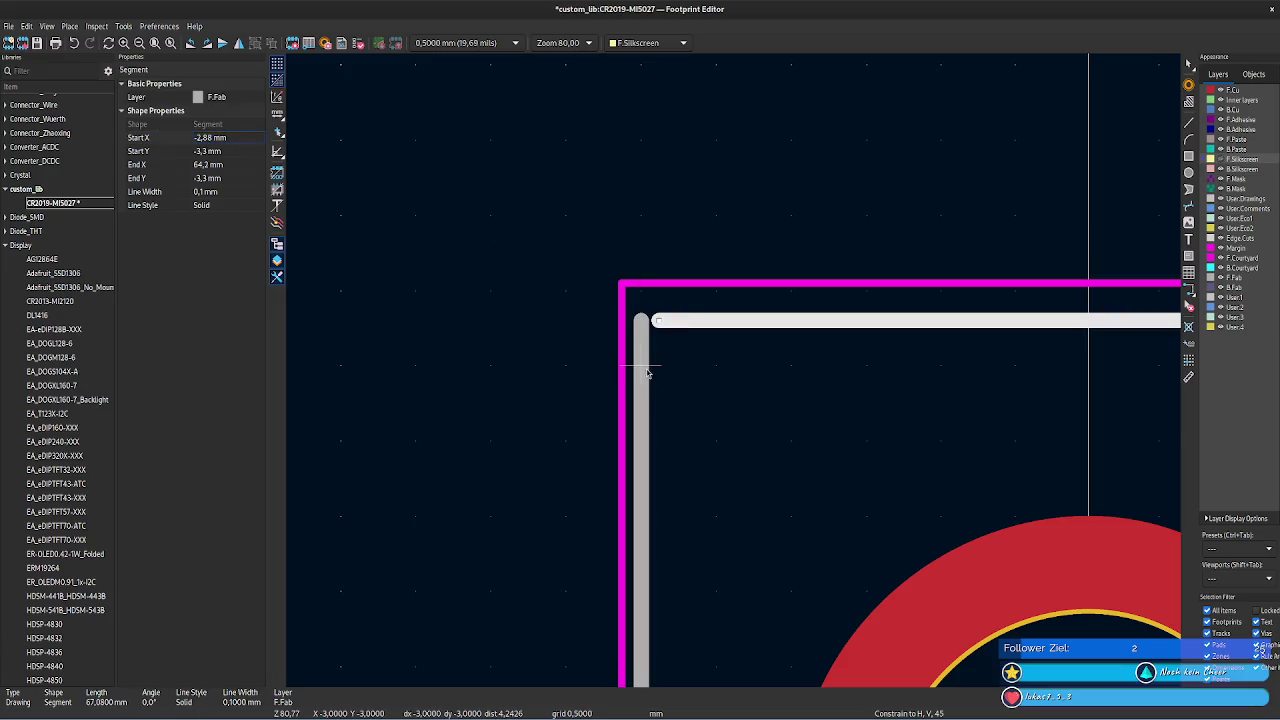
pyautogui.click(640, 400)
pyautogui.click(237, 137)
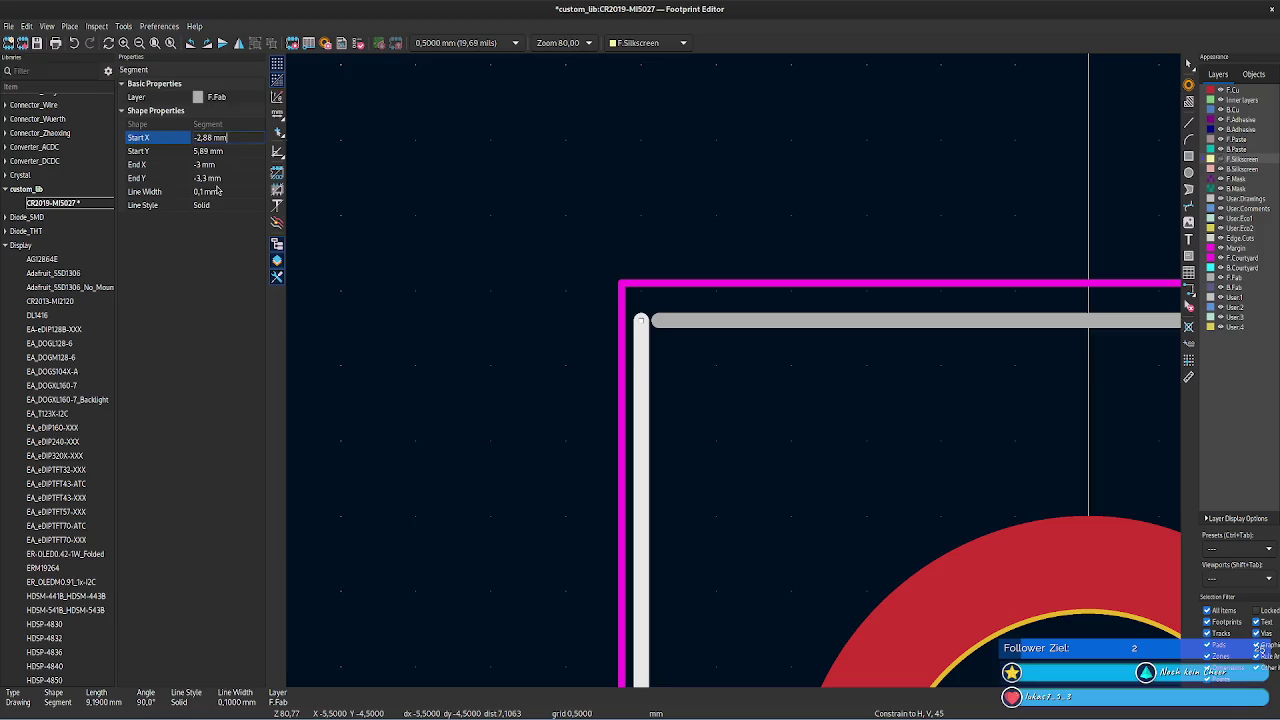
pyautogui.click(239, 176)
pyautogui.click(229, 164)
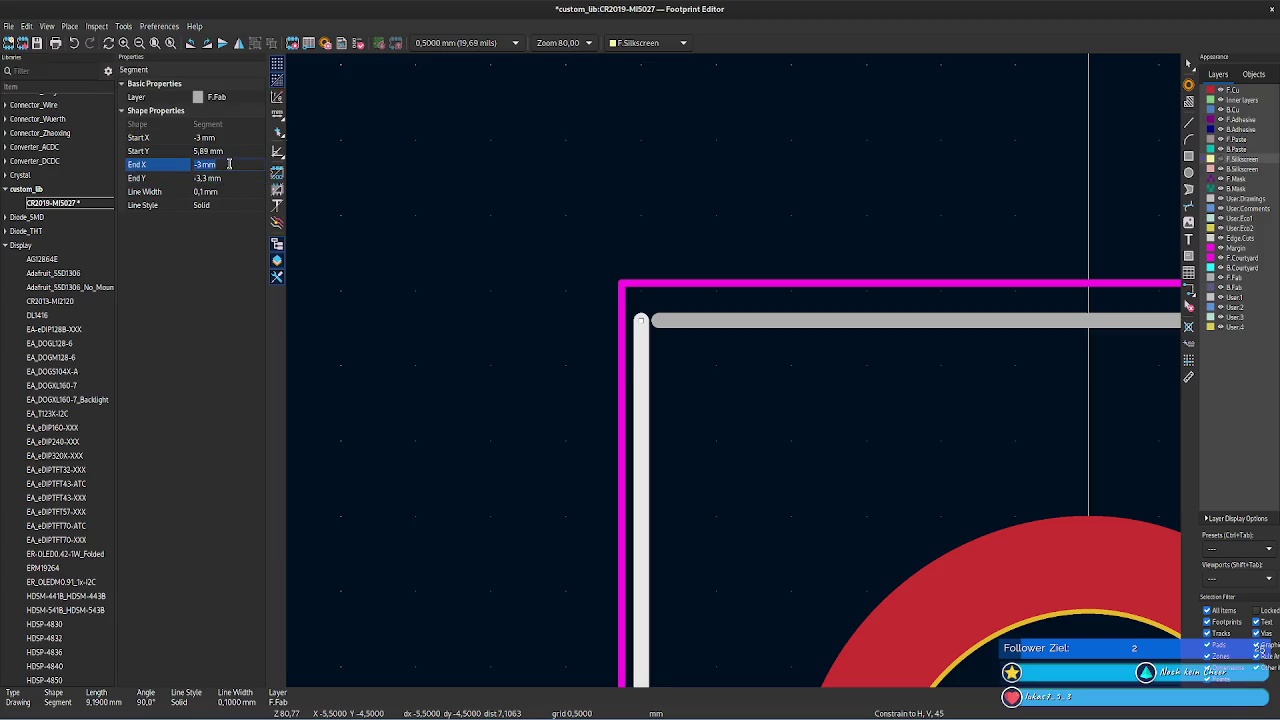
pyautogui.press('Return')
pyautogui.click(417, 363)
# - Set the bottom F.Fab edge's left end X to -2.88 mm
pyautogui.scroll(-2, 737, 366)
pyautogui.scroll(-2, 709, 320)
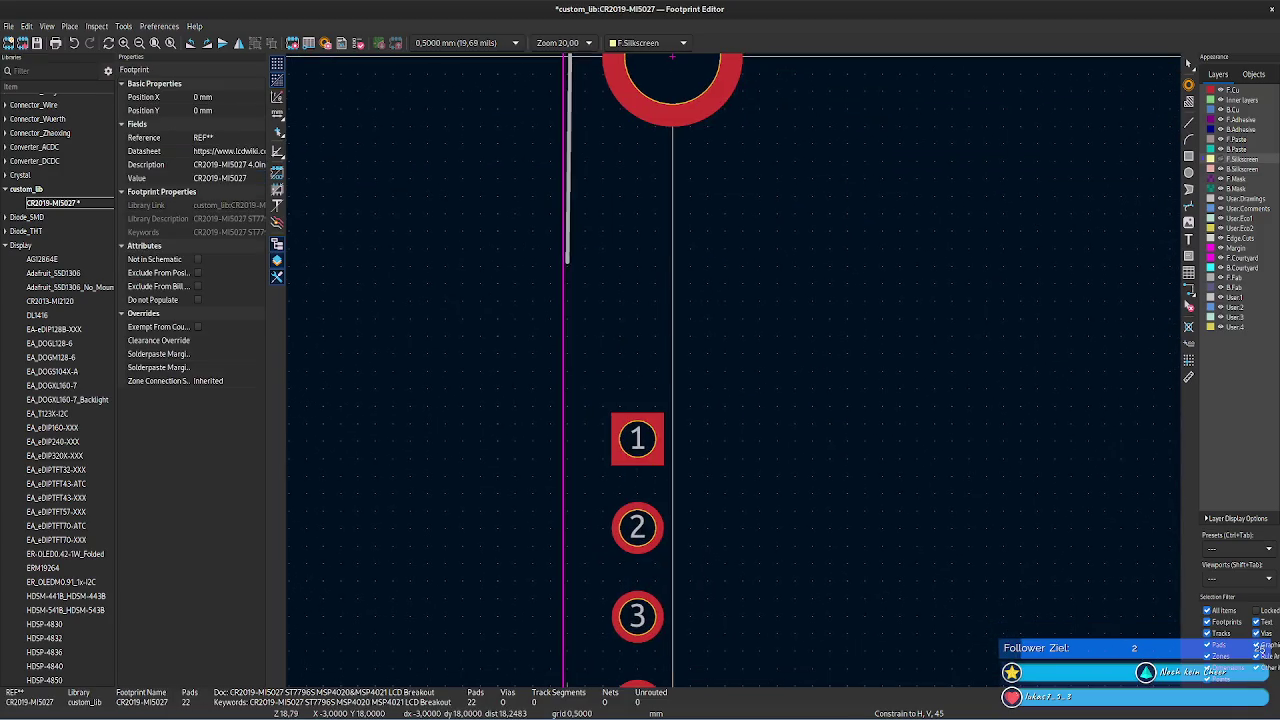
pyautogui.rightClick(902, 588)
pyautogui.scroll(-3, 836, 494)
pyautogui.scroll(-3, 828, 199)
pyautogui.scroll(-4, 816, 330)
pyautogui.scroll(-1, 786, 360)
pyautogui.click(771, 375)
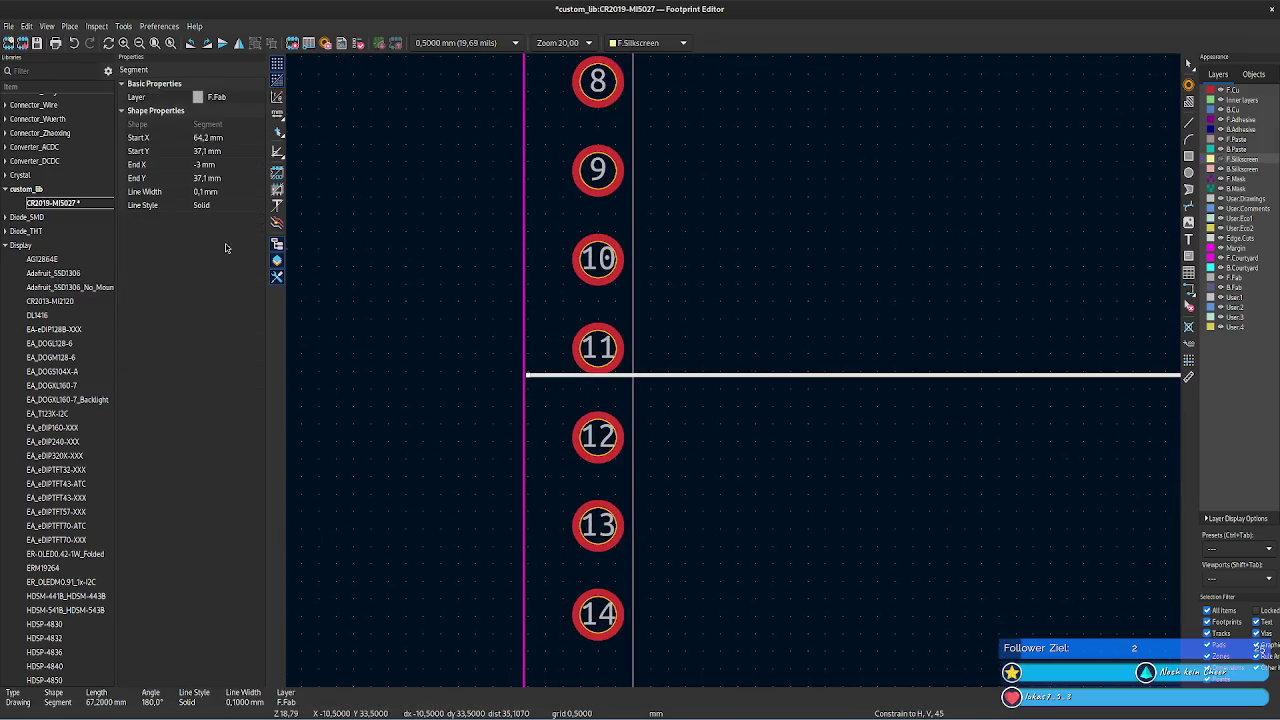
pyautogui.press('Return')
pyautogui.click(340, 214)
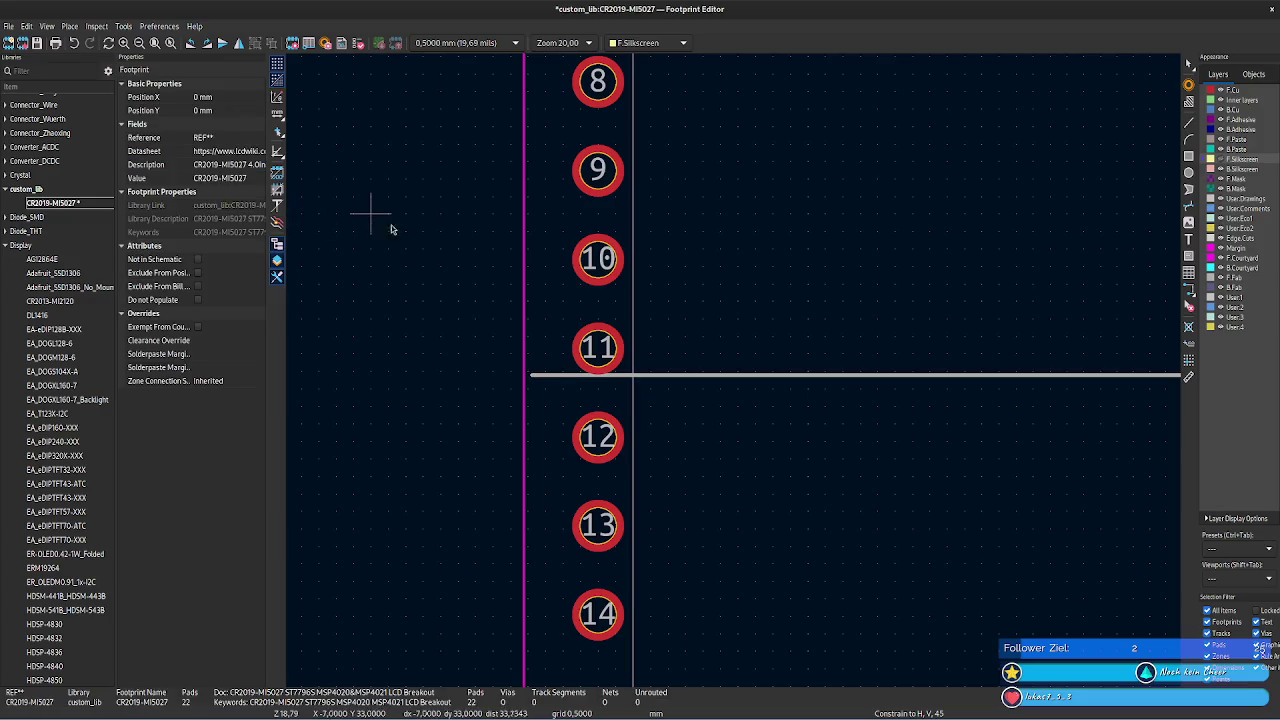
pyautogui.click(661, 375)
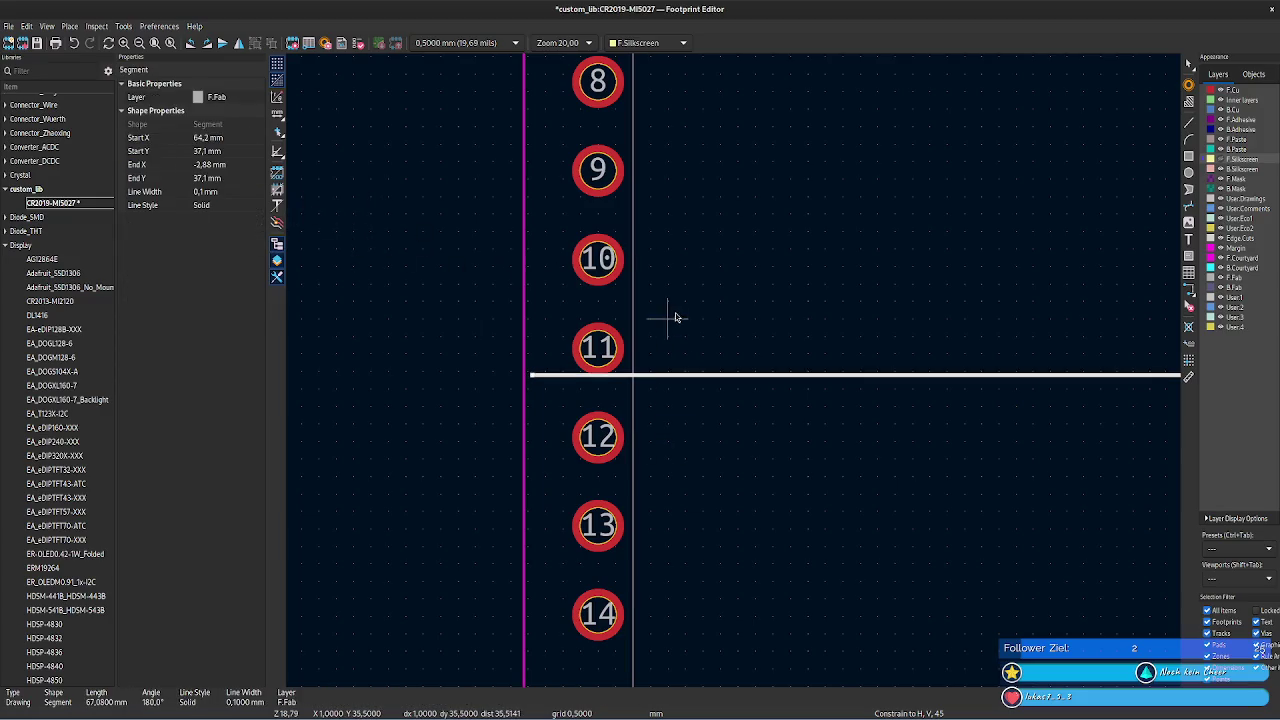
pyautogui.click(1080, 229)
# - Show F.Silkscreen again and check the left silkscreen edge's End Y
pyautogui.click(1221, 161)
pyautogui.scroll(2, 740, 343)
pyautogui.scroll(3, 818, 357)
pyautogui.scroll(3, 818, 357)
pyautogui.keyDown('ctrl'); pyautogui.scroll(3, 860, 477); pyautogui.keyUp('ctrl')
pyautogui.keyDown('ctrl'); pyautogui.scroll(3, 889, 537); pyautogui.keyUp('ctrl')
pyautogui.keyDown('ctrl'); pyautogui.scroll(2, 739, 376); pyautogui.keyUp('ctrl')
pyautogui.scroll(1, 739, 376)
pyautogui.scroll(2, 671, 343)
pyautogui.click(617, 330)
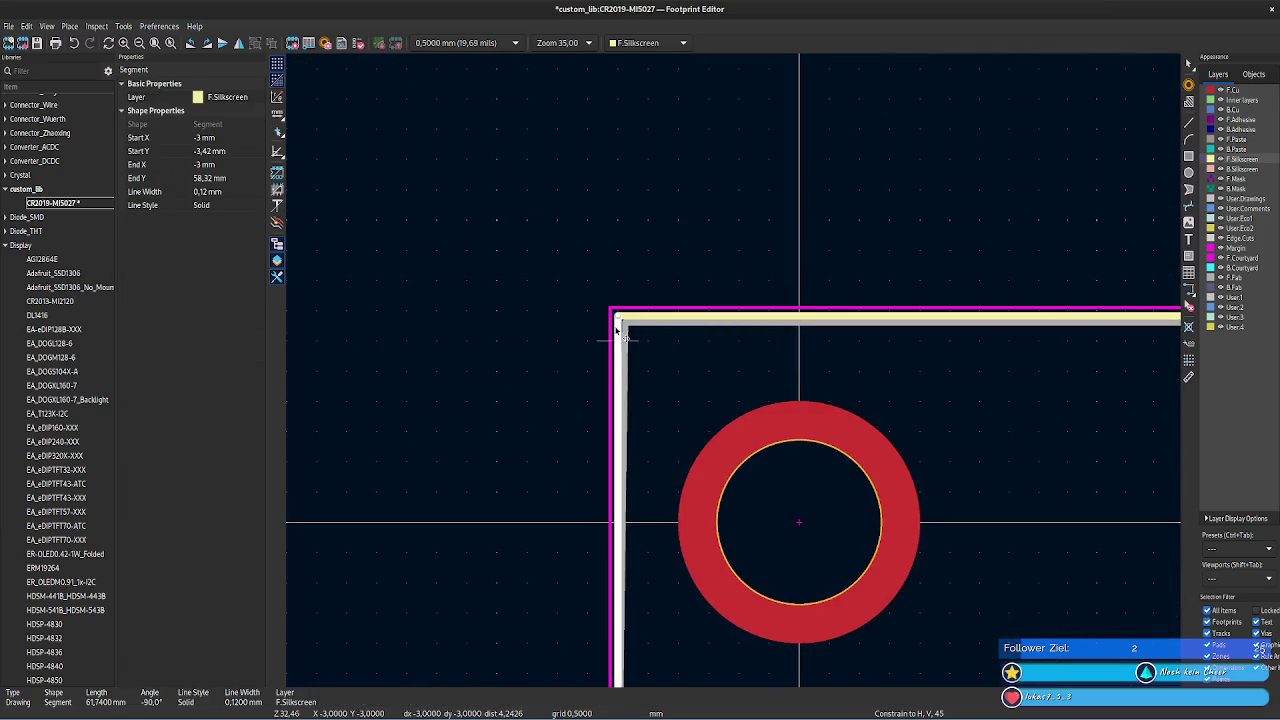
pyautogui.click(227, 178)
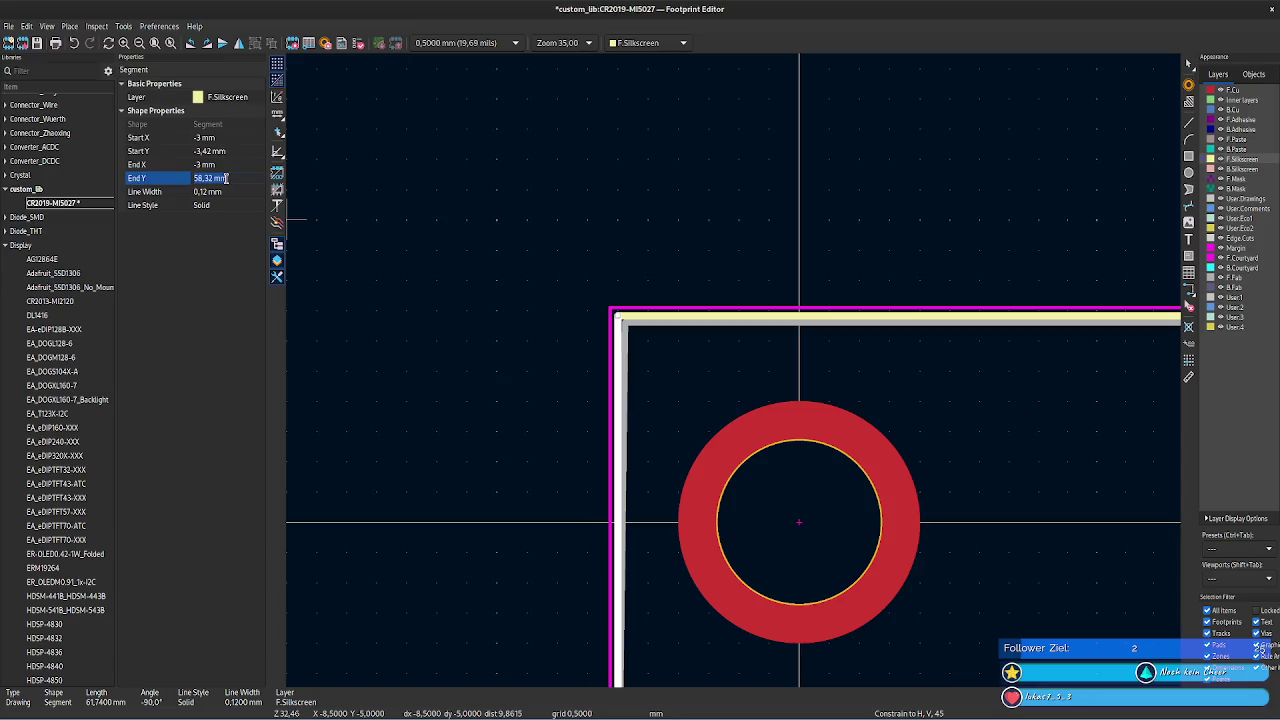
# - Set the left F.Fab edge's Start Y to 58.2 mm
pyautogui.click(630, 370)
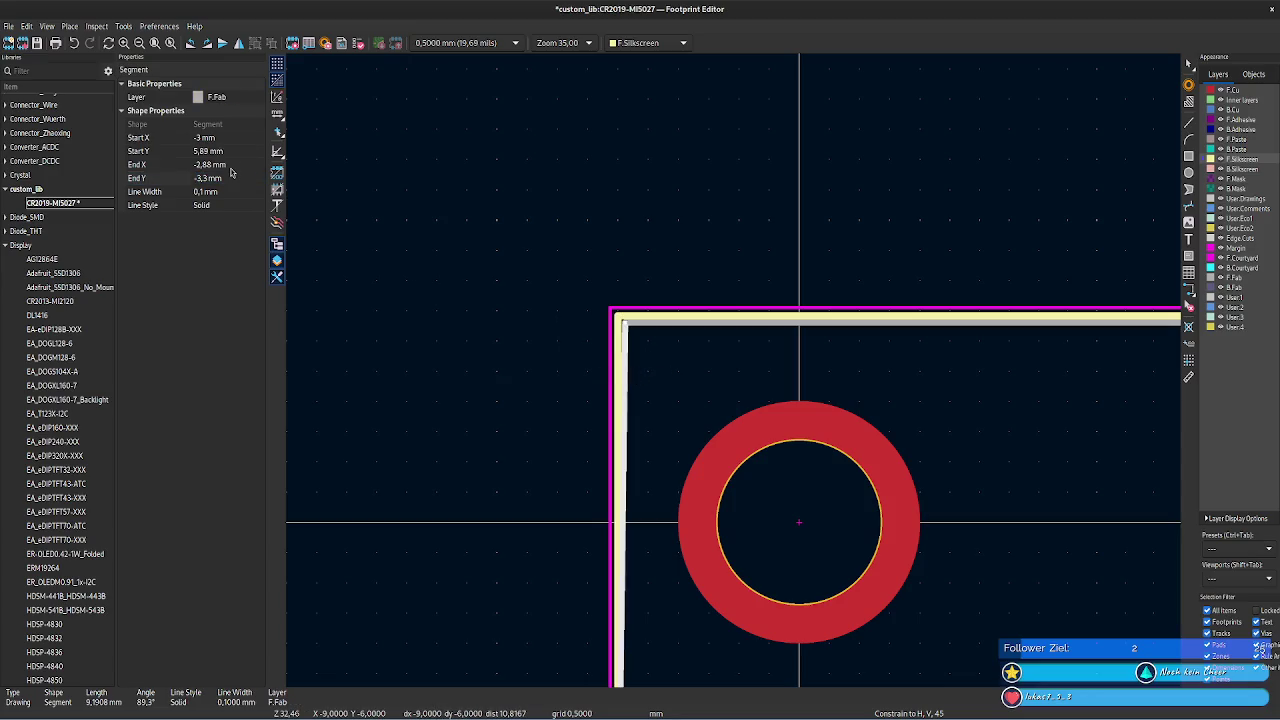
pyautogui.click(611, 385)
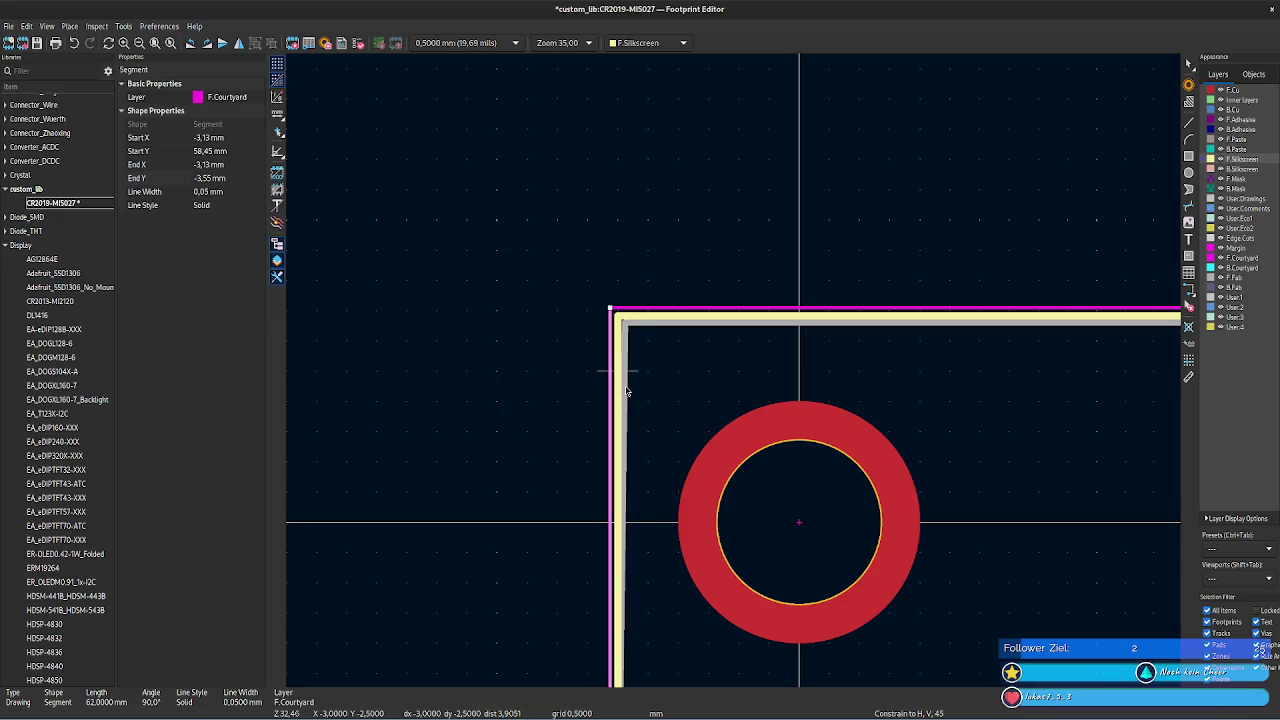
pyautogui.click(623, 389)
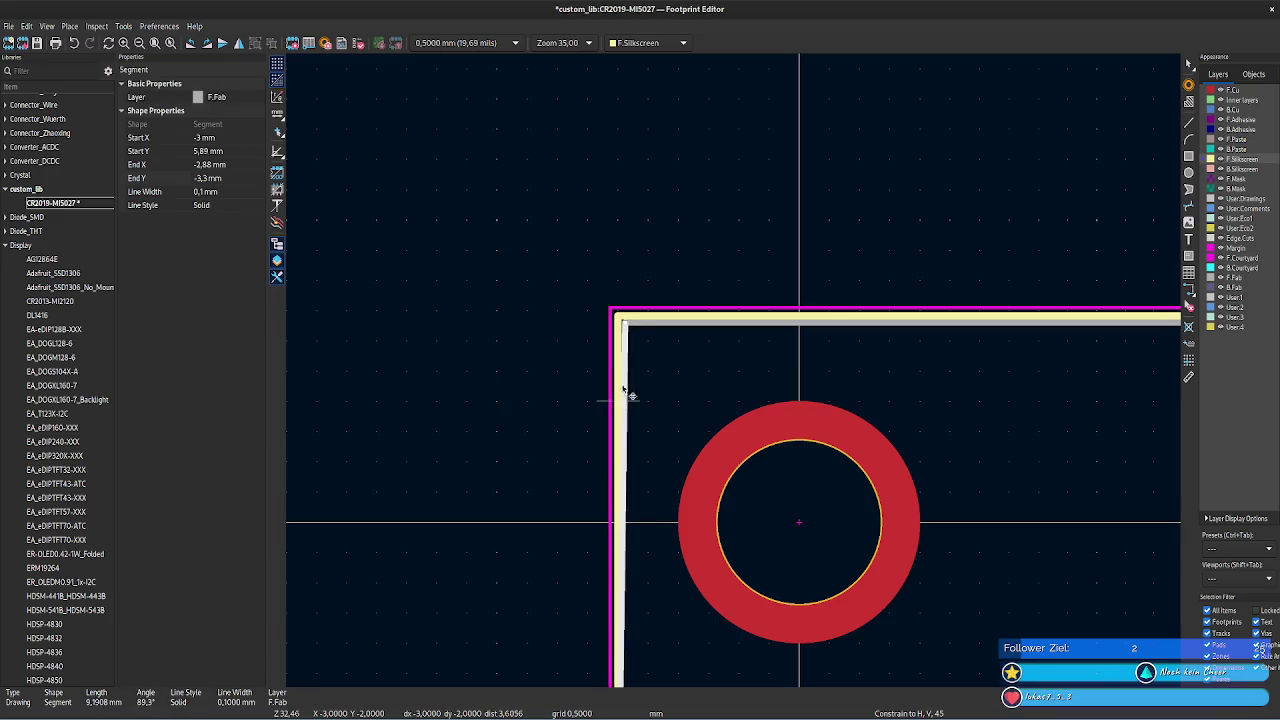
pyautogui.click(230, 151)
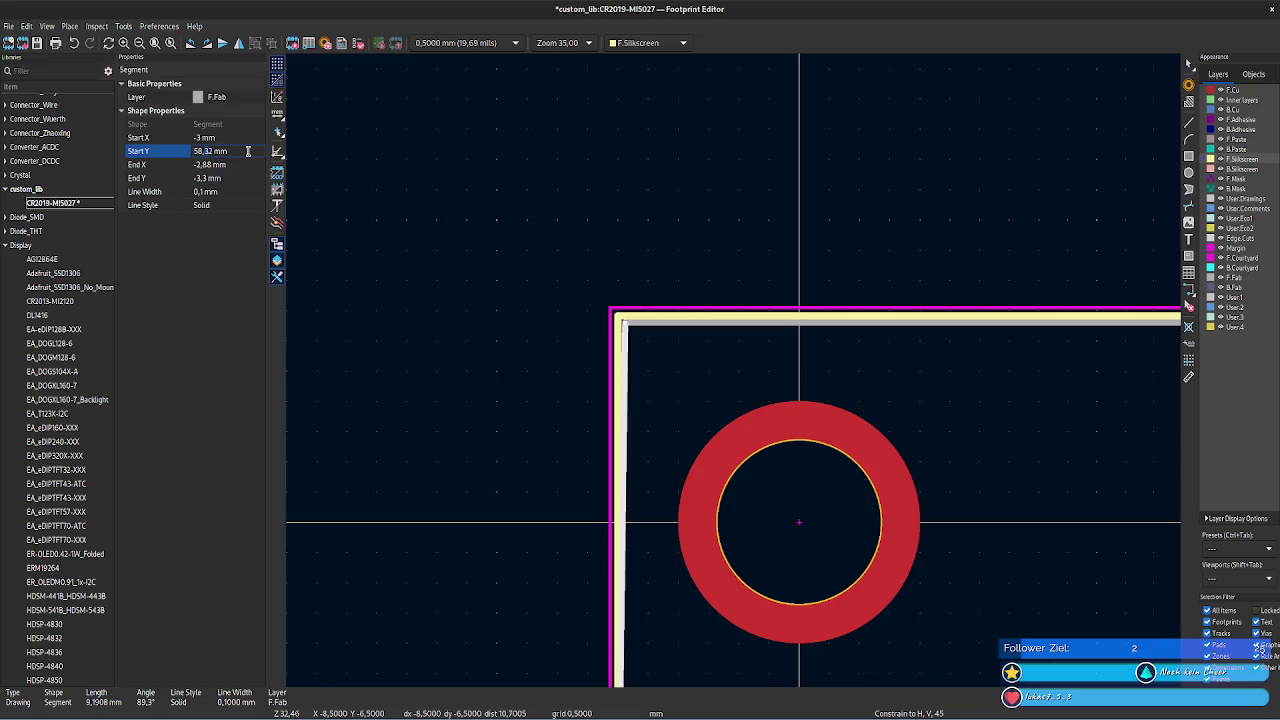
pyautogui.press('Return')
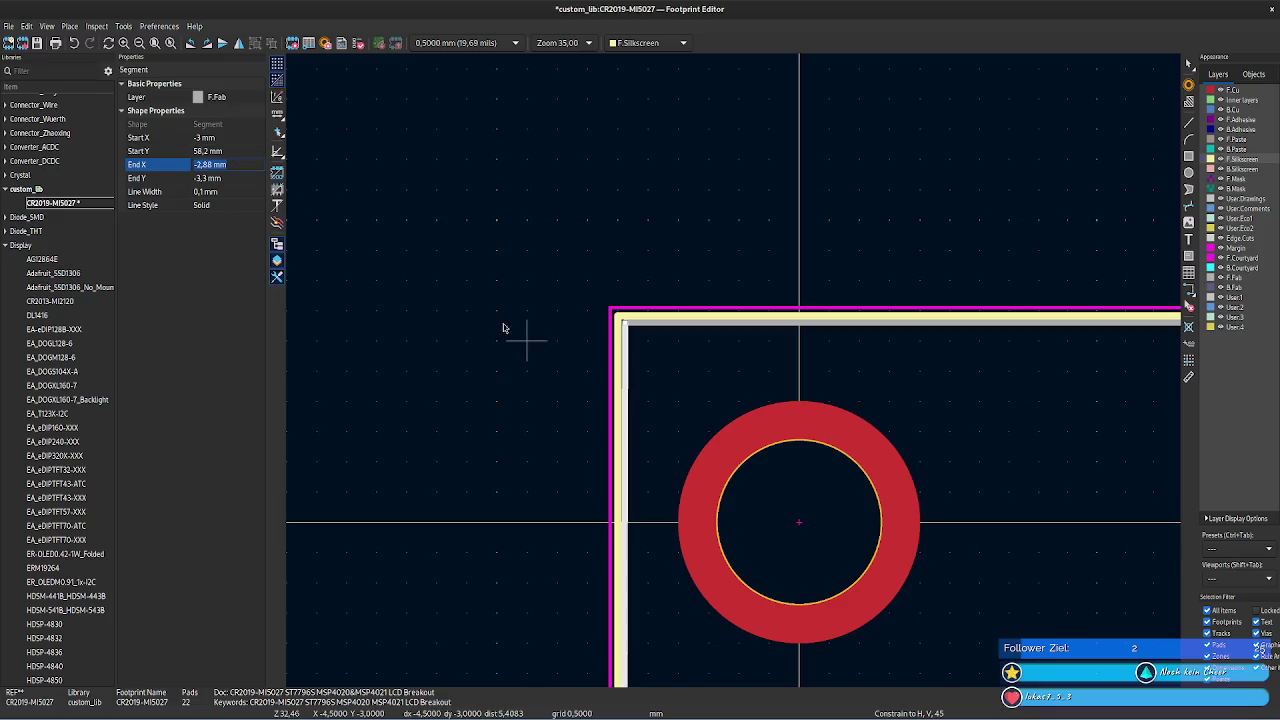
pyautogui.scroll(-4, 514, 334)
pyautogui.scroll(-3, 674, 180)
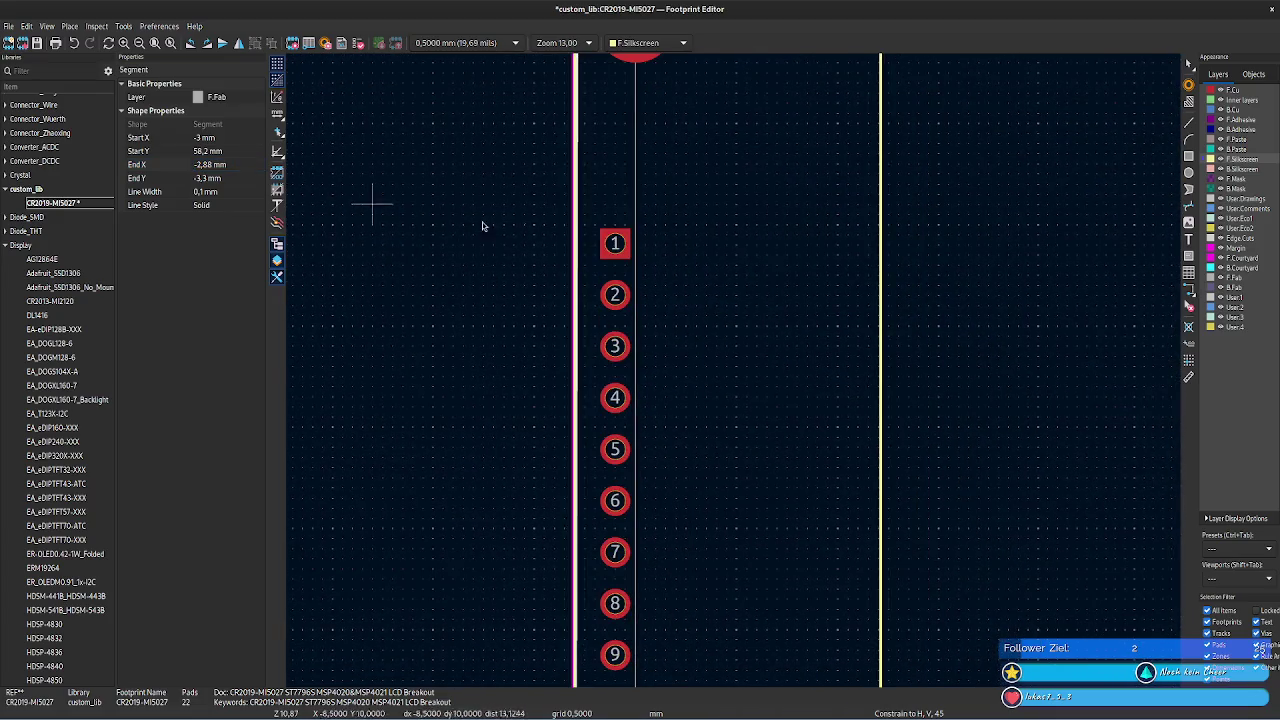
# - Confirm the left F.Fab edge edit, deselect it and scroll around the outline
pyautogui.click(233, 150)
pyautogui.click(700, 437)
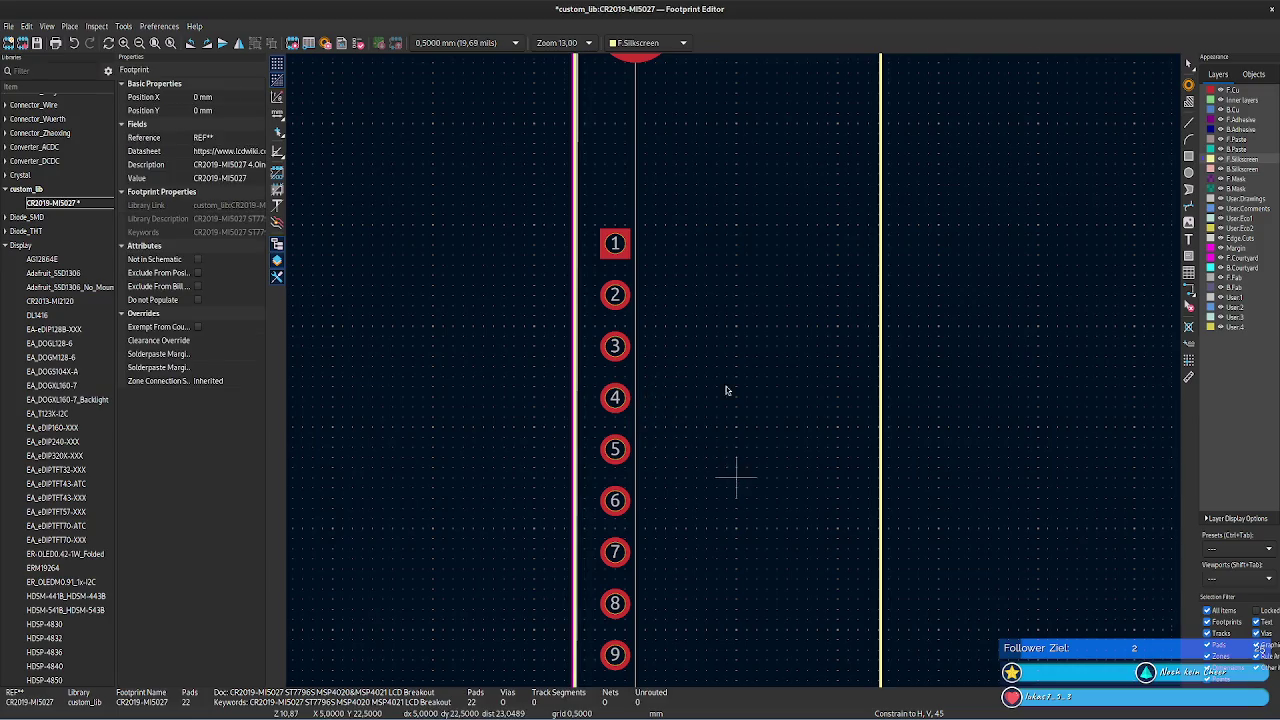
pyautogui.scroll(-3, 754, 423)
pyautogui.scroll(-3, 740, 350)
pyautogui.keyDown('shift'); pyautogui.scroll(1, 729, 251); pyautogui.keyUp('shift')
pyautogui.scroll(2, 737, 366)
pyautogui.keyDown('shift'); pyautogui.scroll(-2, 756, 169); pyautogui.keyUp('shift')
pyautogui.keyDown('shift'); pyautogui.scroll(-1, 756, 169); pyautogui.keyUp('shift')
pyautogui.keyDown('shift'); pyautogui.scroll(5, 806, 277); pyautogui.keyUp('shift')
pyautogui.keyDown('shift'); pyautogui.scroll(1, 797, 277); pyautogui.keyUp('shift')
pyautogui.keyDown('shift'); pyautogui.scroll(1, 814, 369); pyautogui.keyUp('shift')
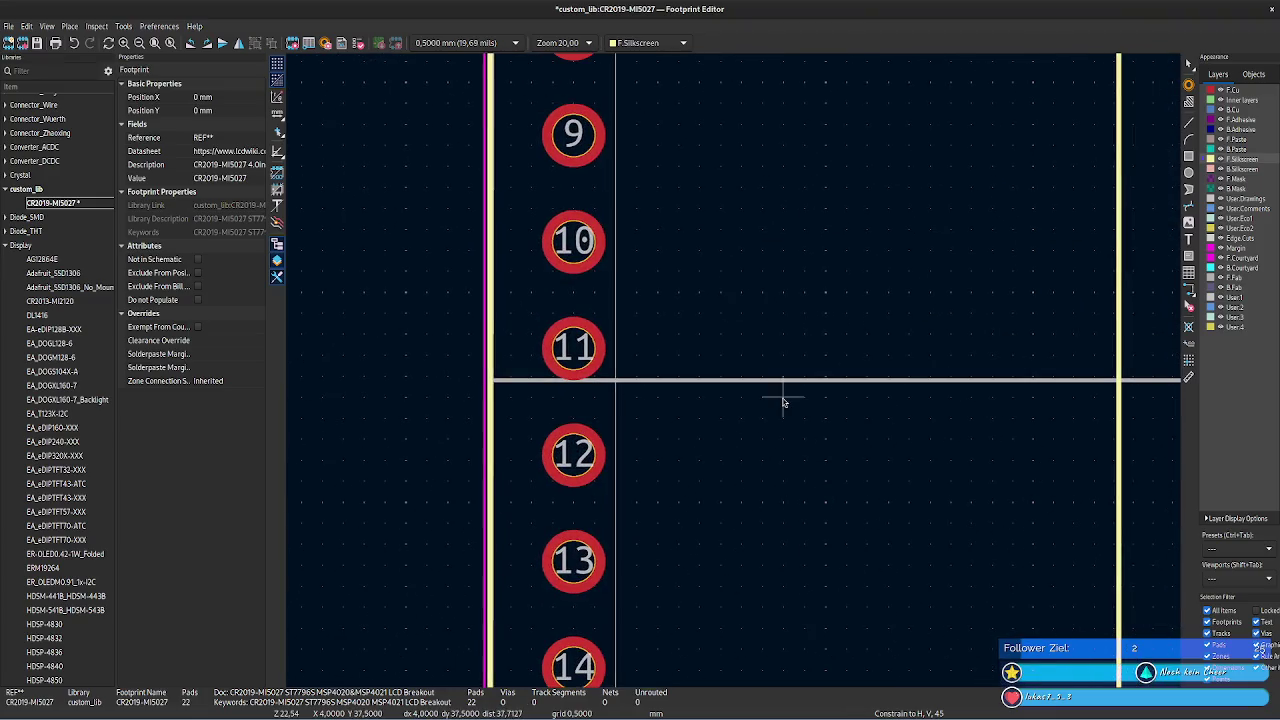
# - Compare the left silkscreen and F.Fab edges near pad 10 by selecting each
pyautogui.click(494, 262)
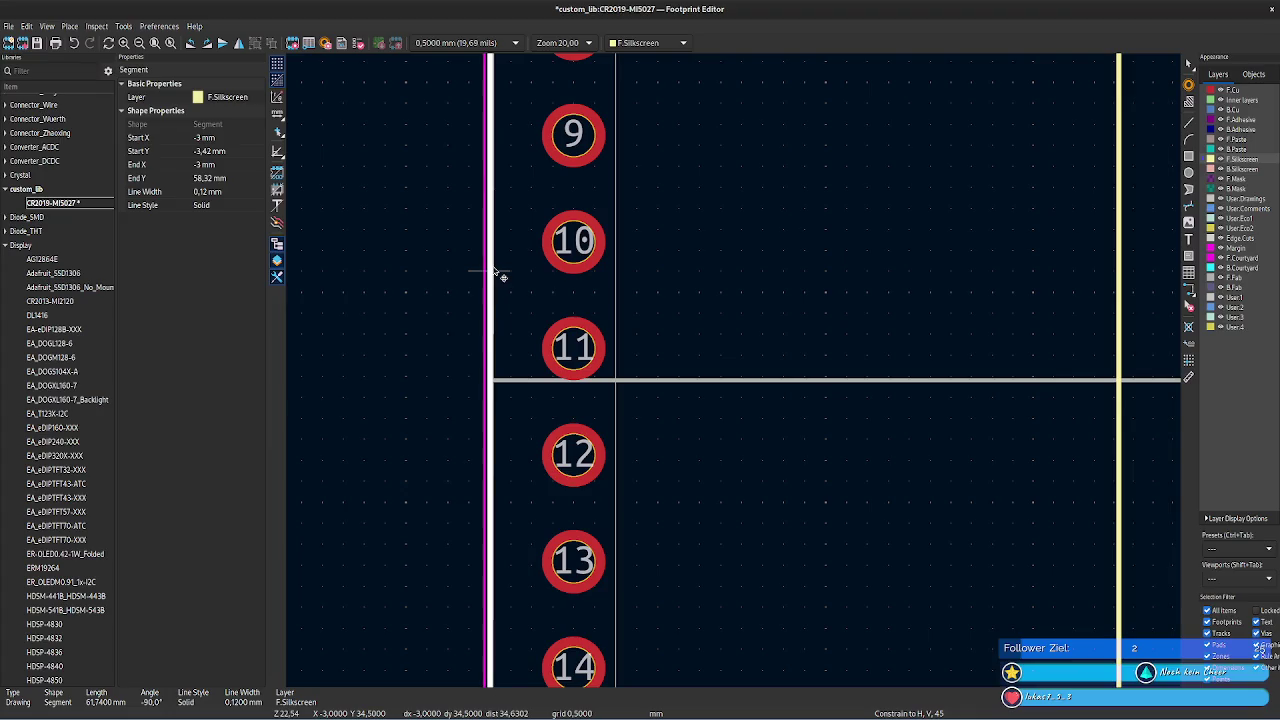
pyautogui.scroll(1, 500, 275)
pyautogui.scroll(2, 737, 366)
pyautogui.scroll(1, 737, 371)
pyautogui.scroll(1, 660, 350)
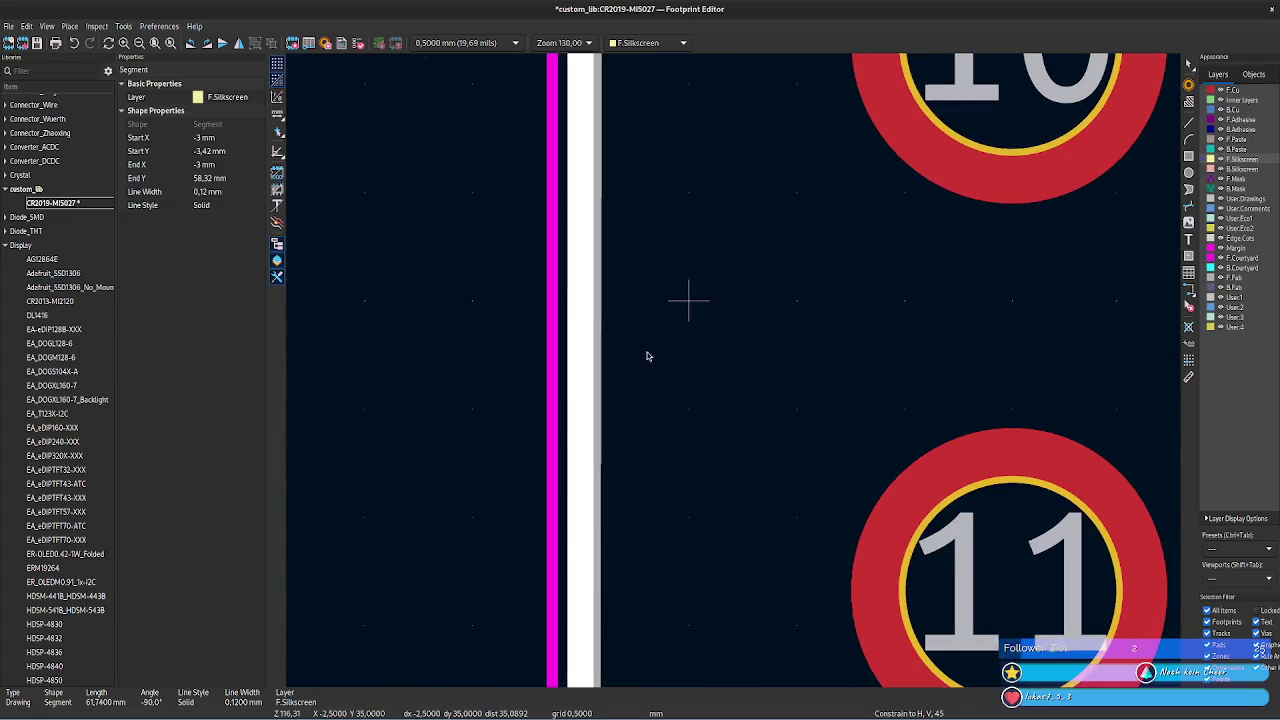
pyautogui.click(601, 348)
pyautogui.scroll(-1, 735, 368)
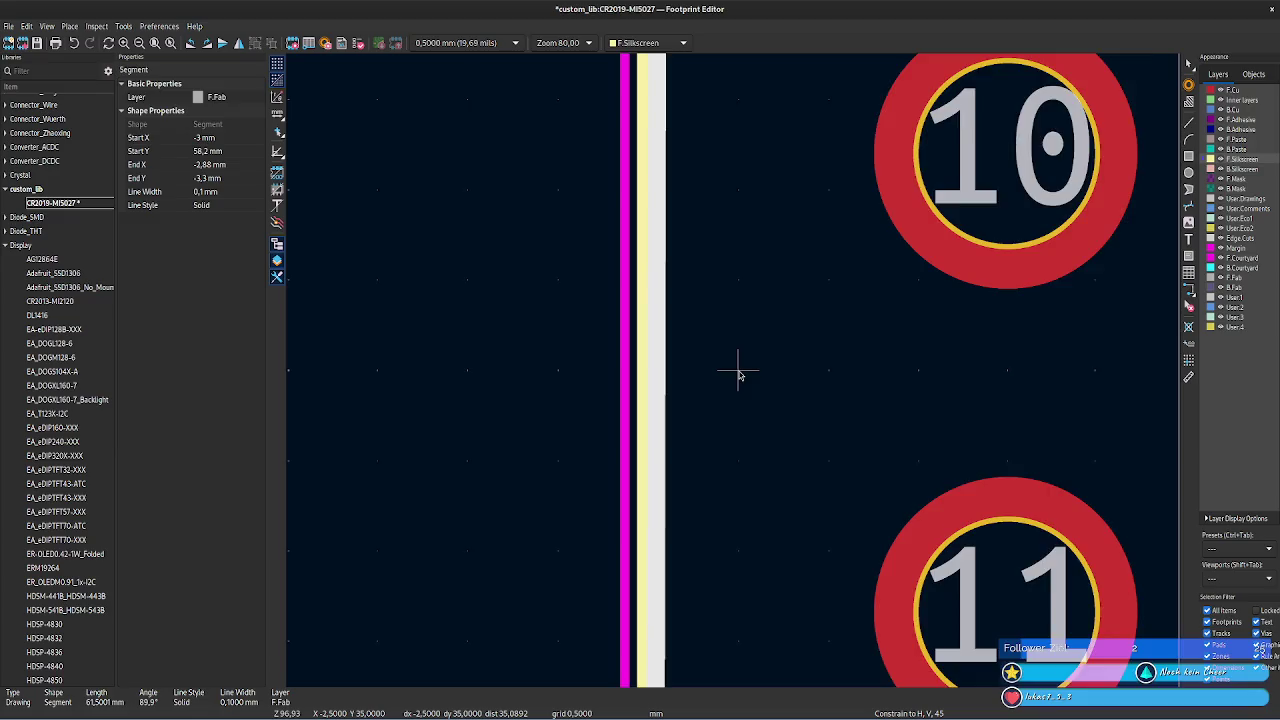
pyautogui.scroll(-1, 739, 370)
pyautogui.scroll(-1, 739, 372)
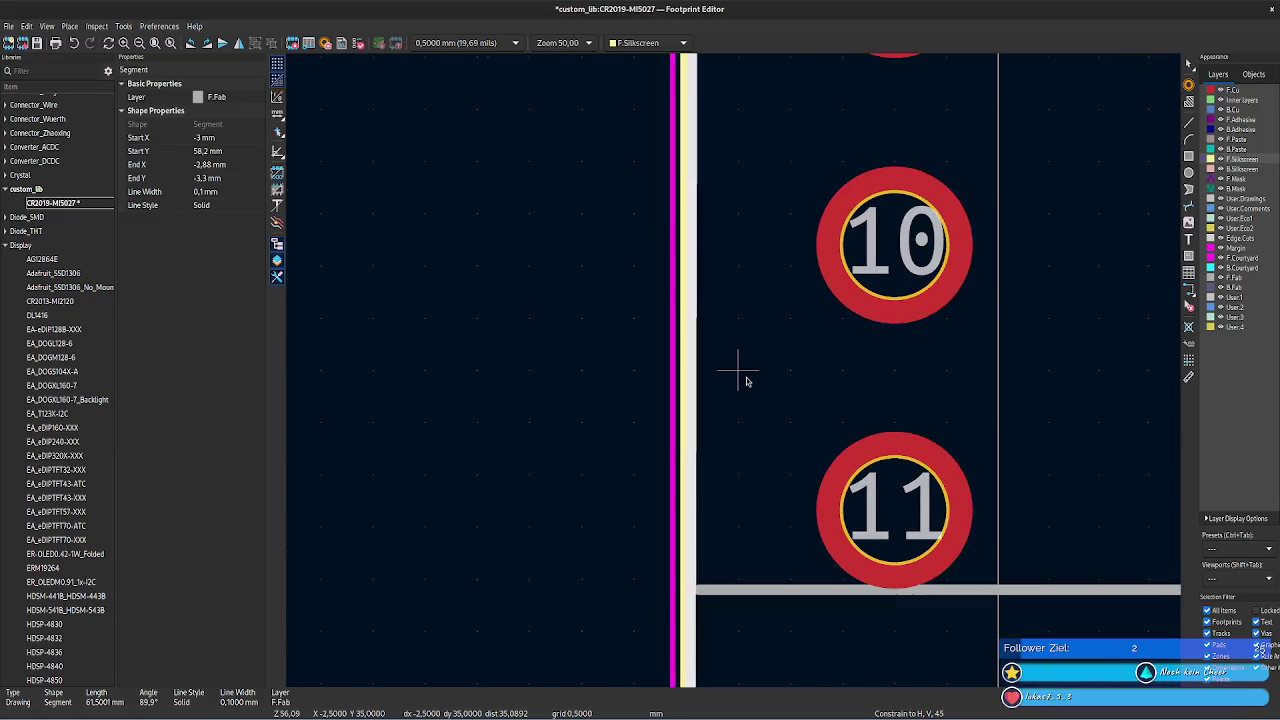
pyautogui.moveTo(745, 380); pyautogui.dragTo(557, 374, button='middle')
pyautogui.click(497, 371)
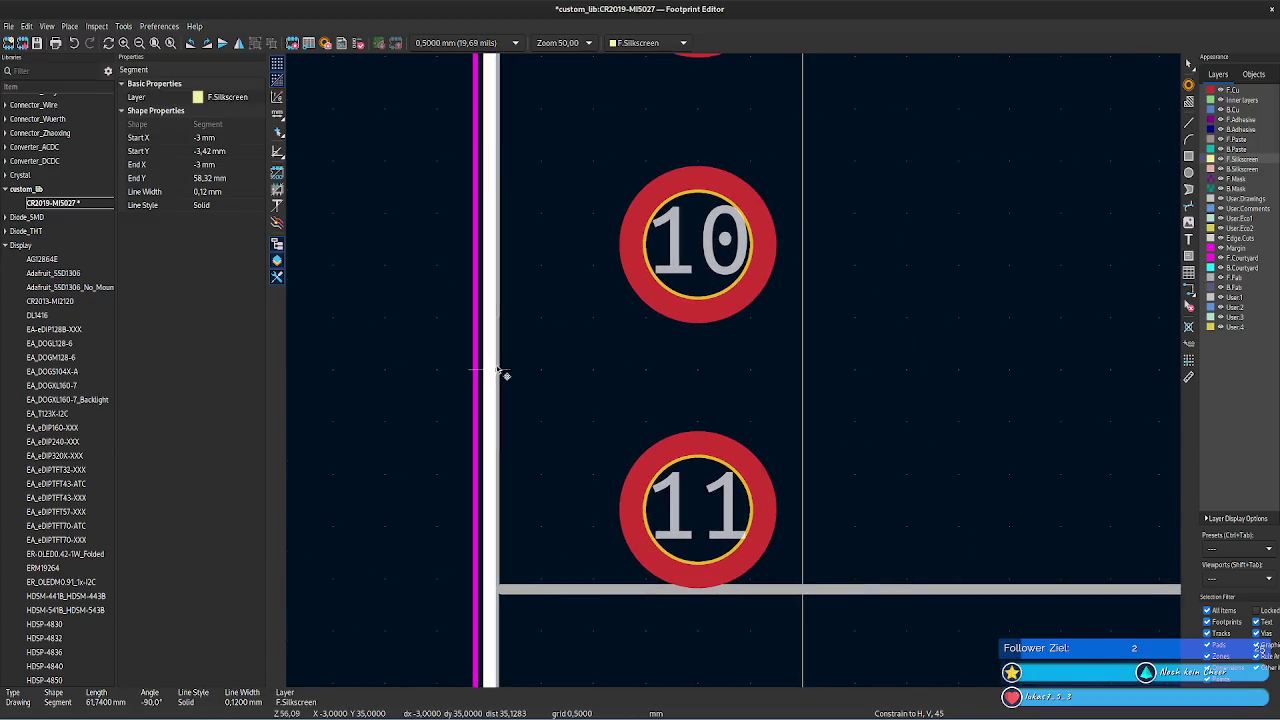
# - Set the left F.Fab segment's start X to -2,88 mm
pyautogui.click(501, 370)
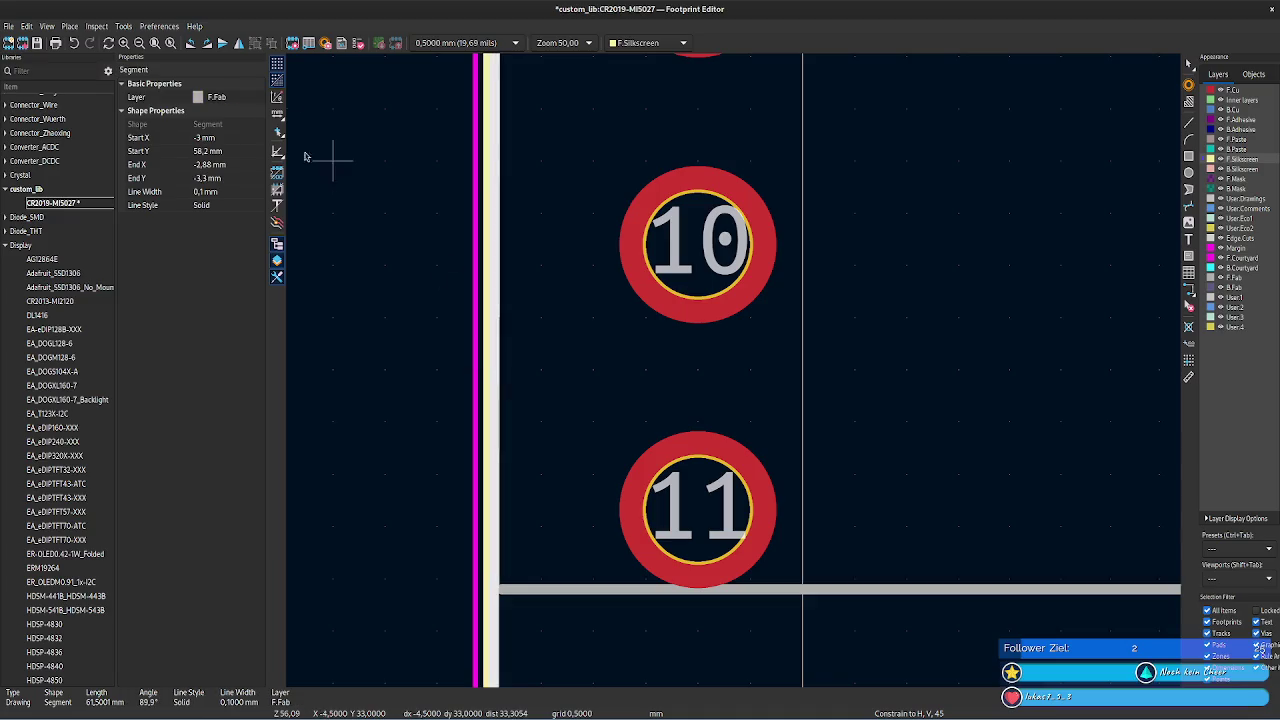
pyautogui.click(227, 164)
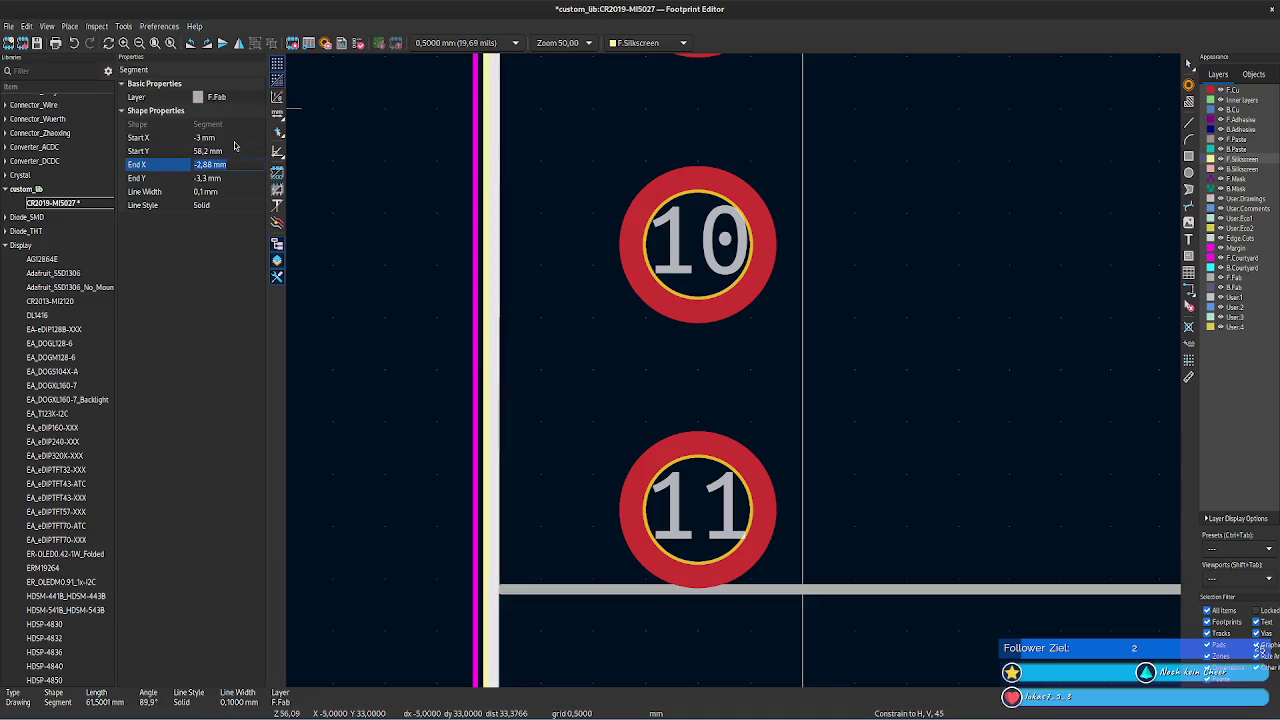
pyautogui.click(210, 137)
pyautogui.write('-2,88')
pyautogui.press('Return')
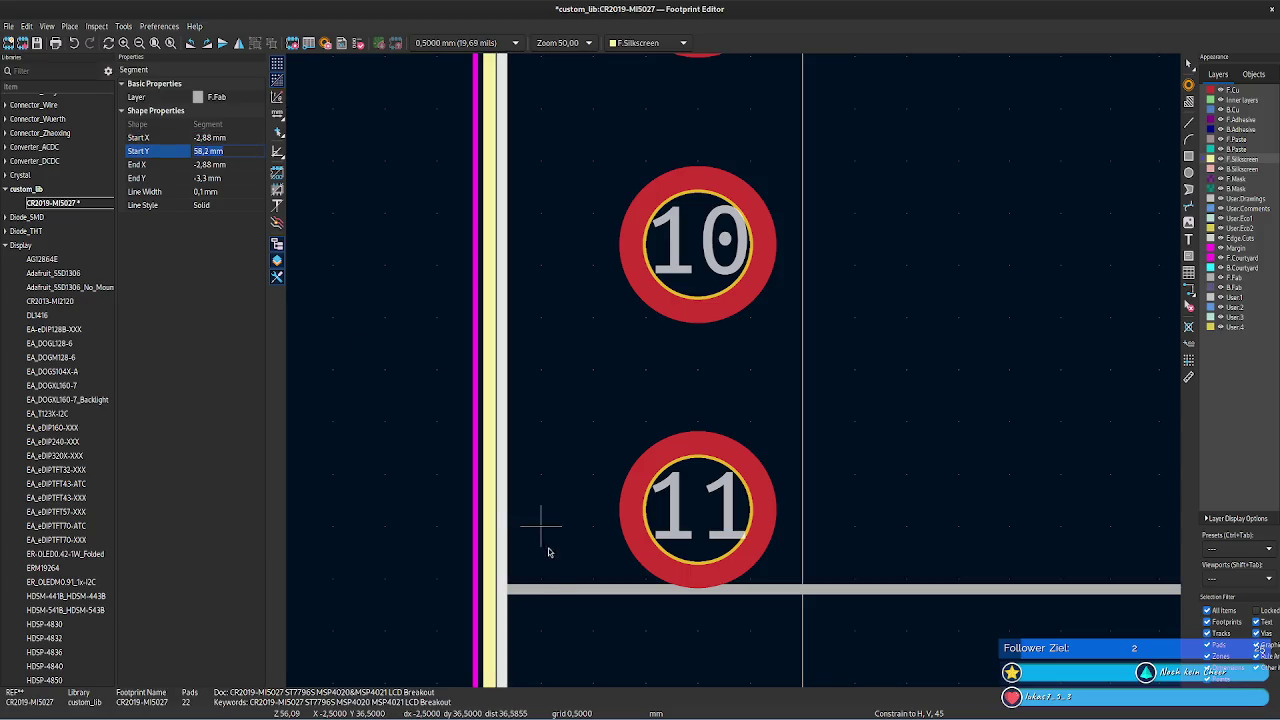
# - Move the horizontal F.Fab line's start and end Y to 58,2 mm
pyautogui.click(543, 589)
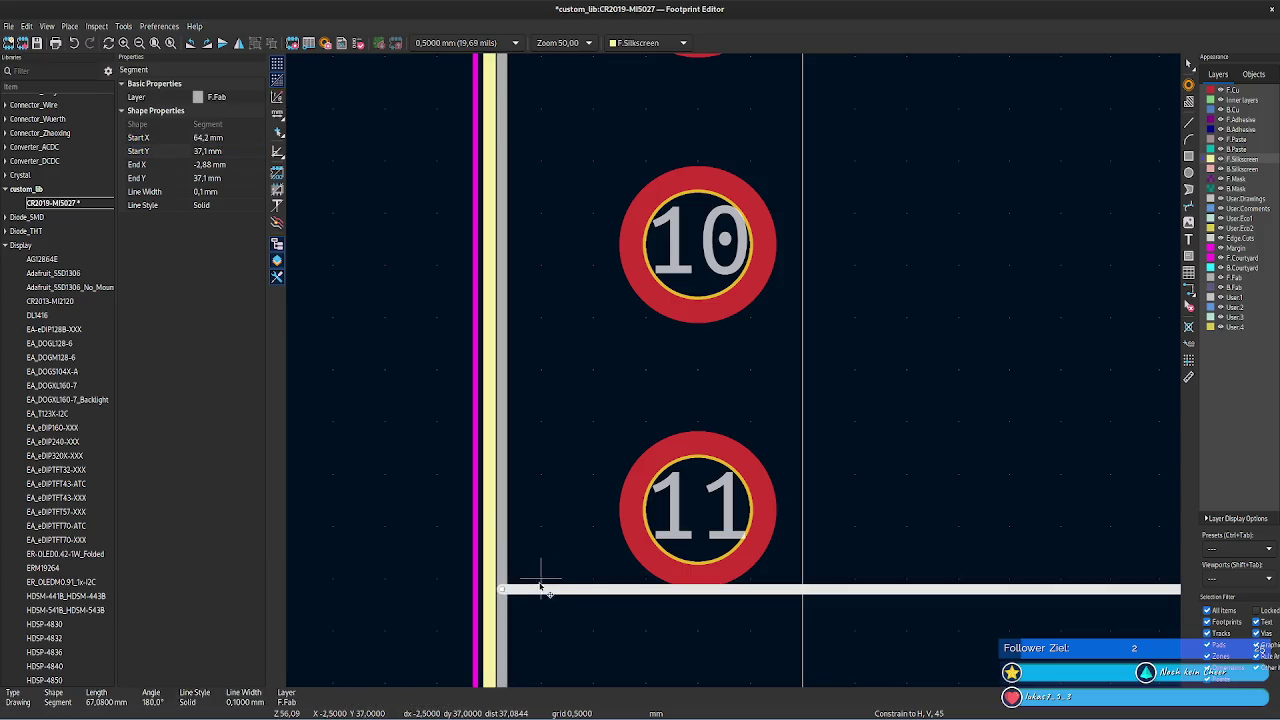
pyautogui.click(237, 151)
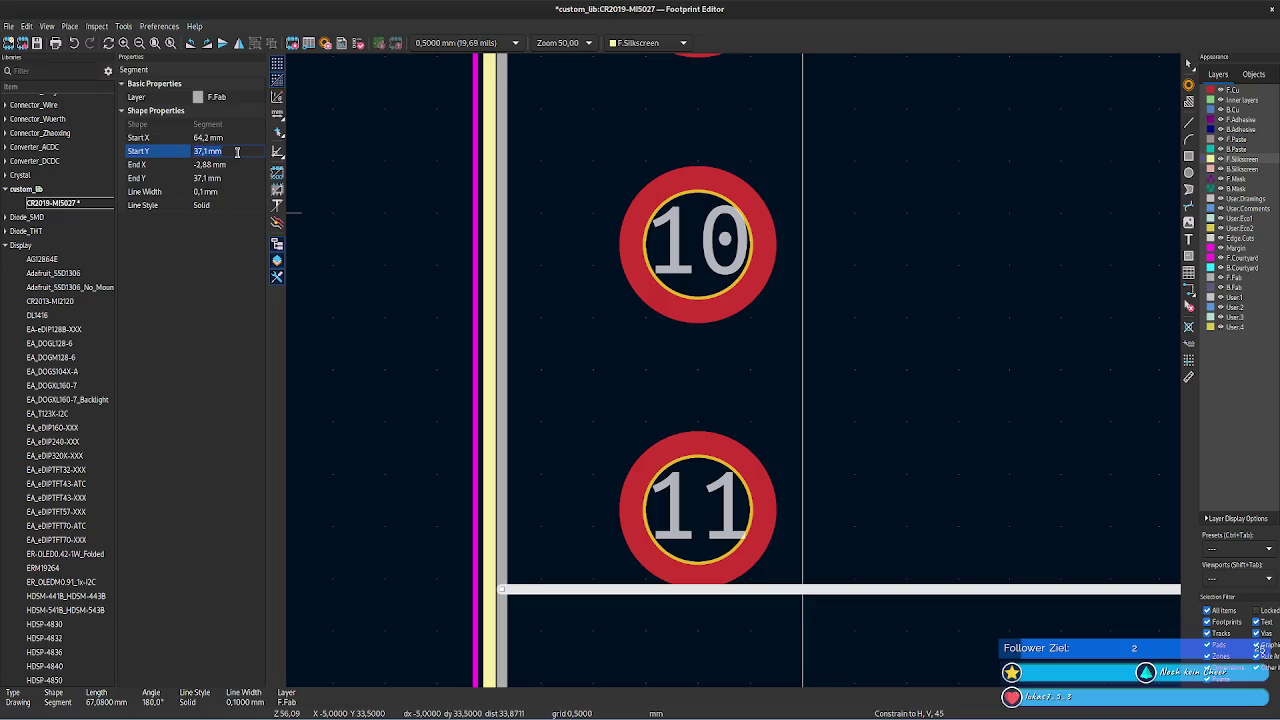
pyautogui.click(236, 178)
pyautogui.write('58,2')
pyautogui.press('Return')
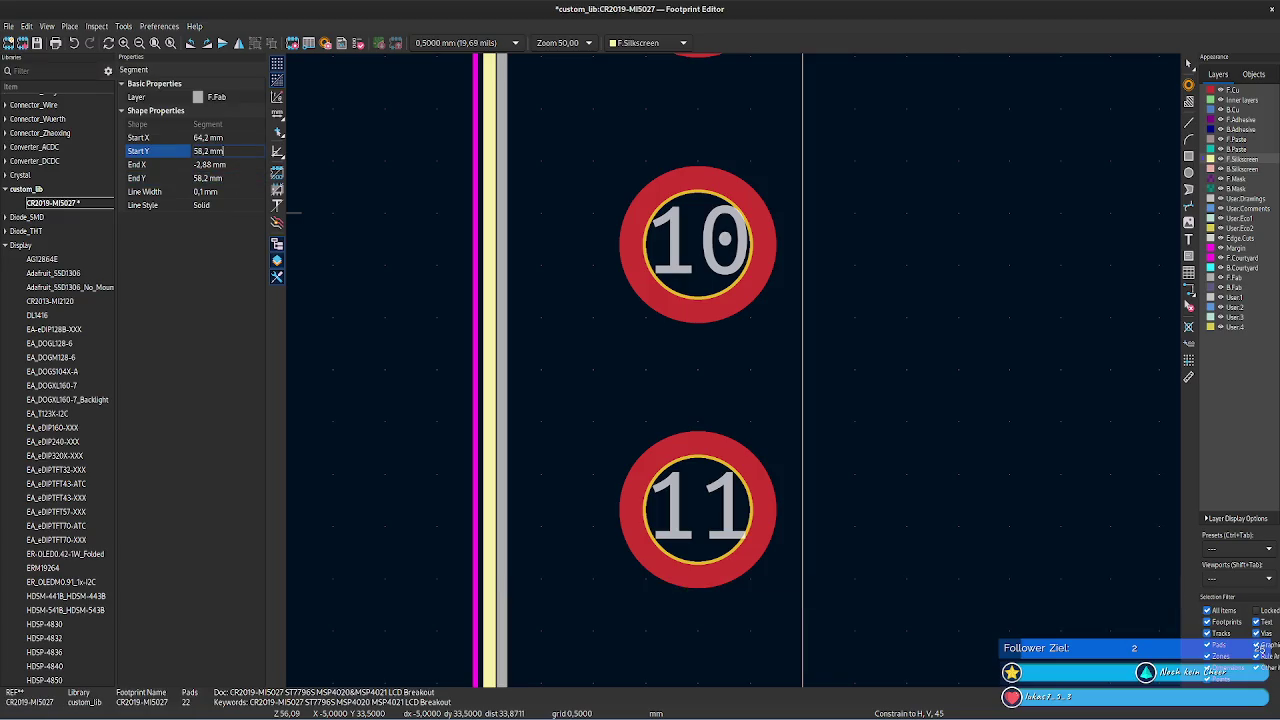
pyautogui.click(427, 268)
pyautogui.scroll(-5, 766, 490)
# - Set the vertical F.Fab line's end Y to 58.2 mm
pyautogui.scroll(-1, 737, 366)
pyautogui.scroll(-2, 737, 366)
pyautogui.moveTo(1005, 315); pyautogui.dragTo(790, 364)
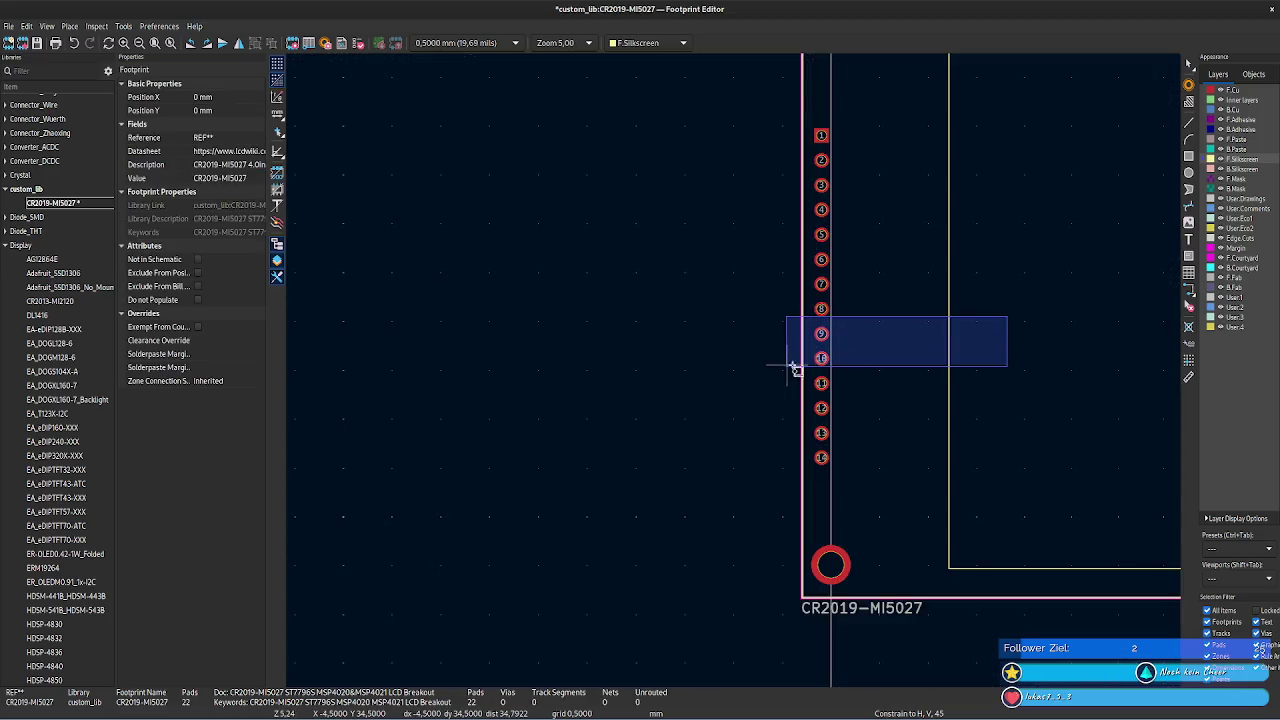
pyautogui.scroll(3, 652, 364)
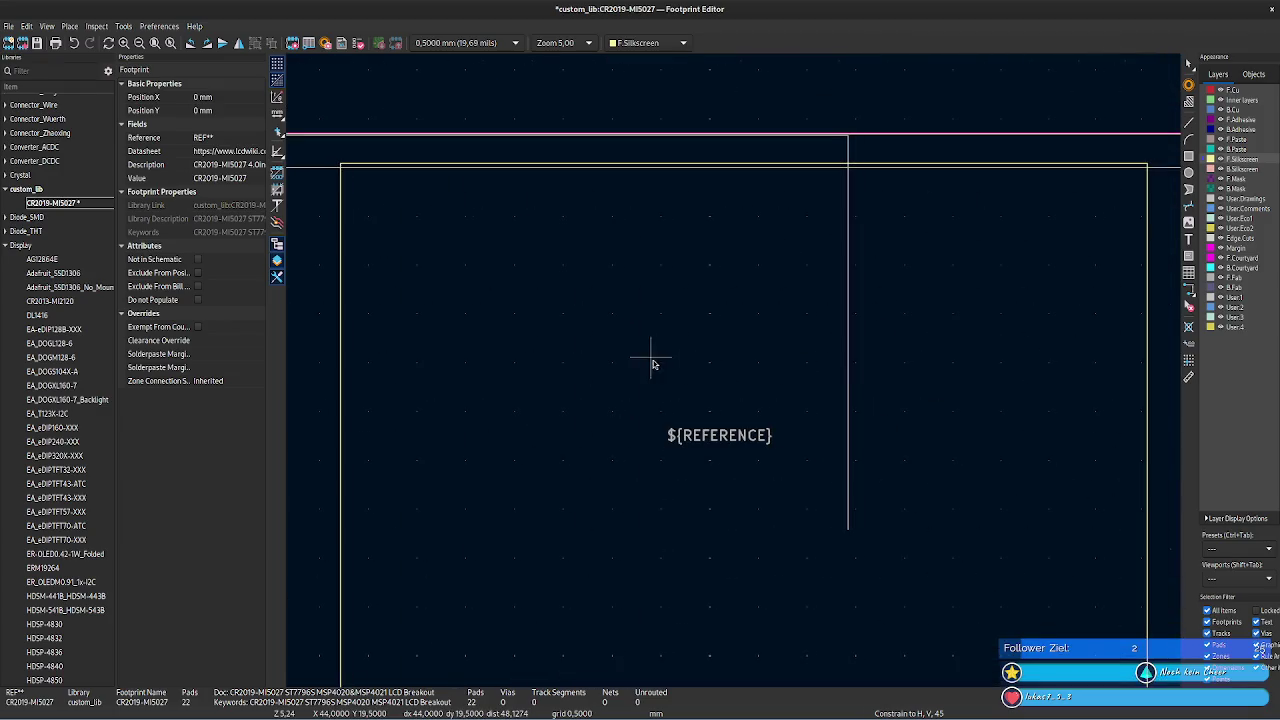
pyautogui.click(848, 366)
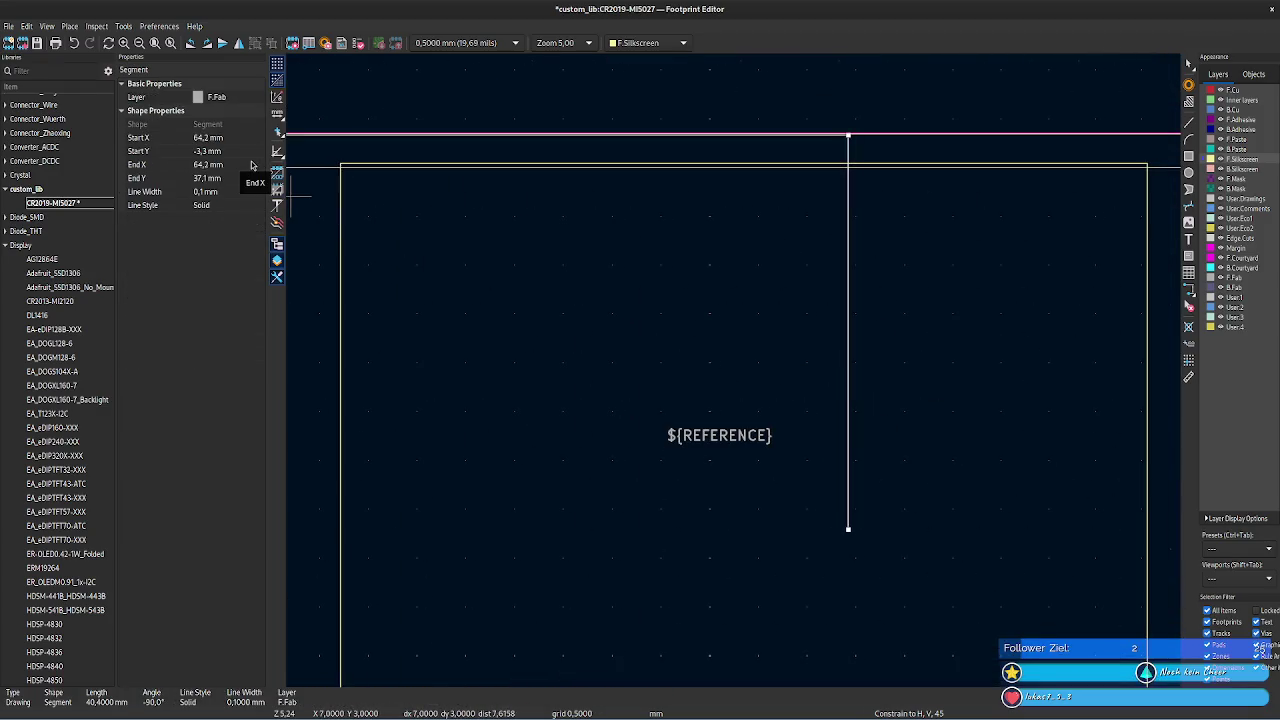
pyautogui.click(215, 178)
pyautogui.write('58.2')
pyautogui.press('Return')
pyautogui.click(244, 164)
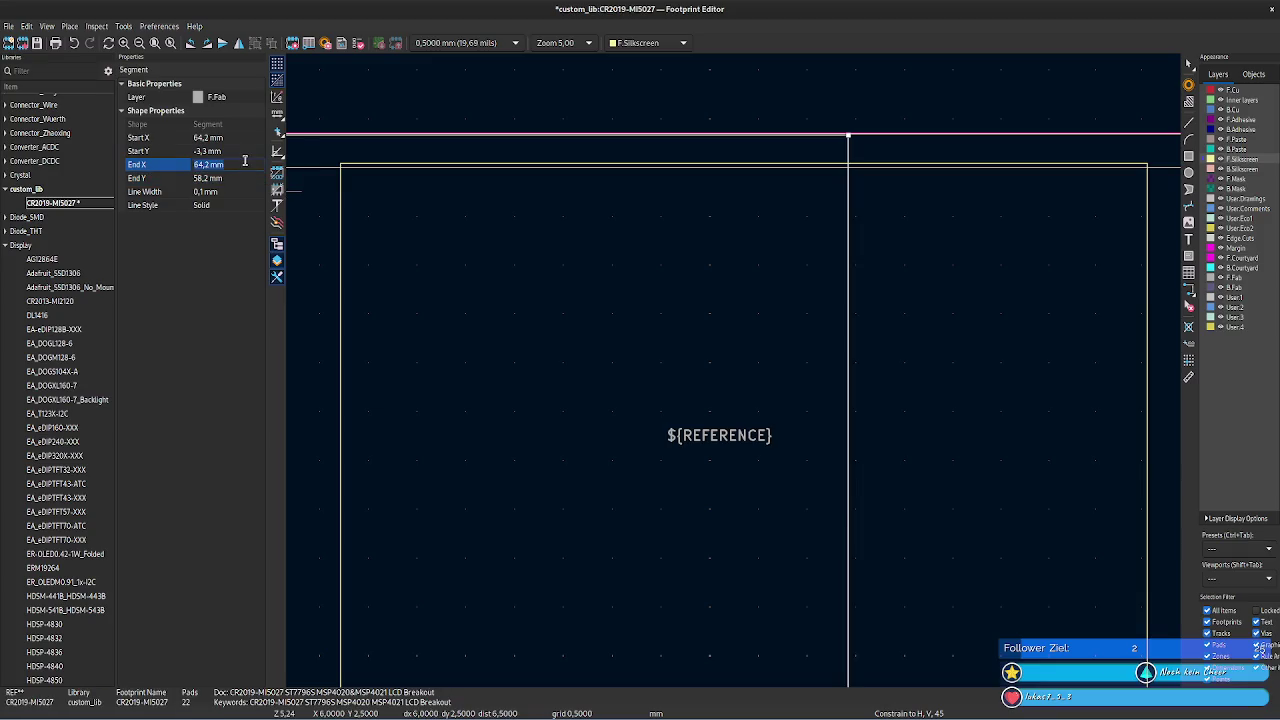
pyautogui.click(915, 300)
# - Check the bottom silkscreen line, then adjust the bottom F.Fab line's start X to match
pyautogui.hscroll(3, 928, 286)
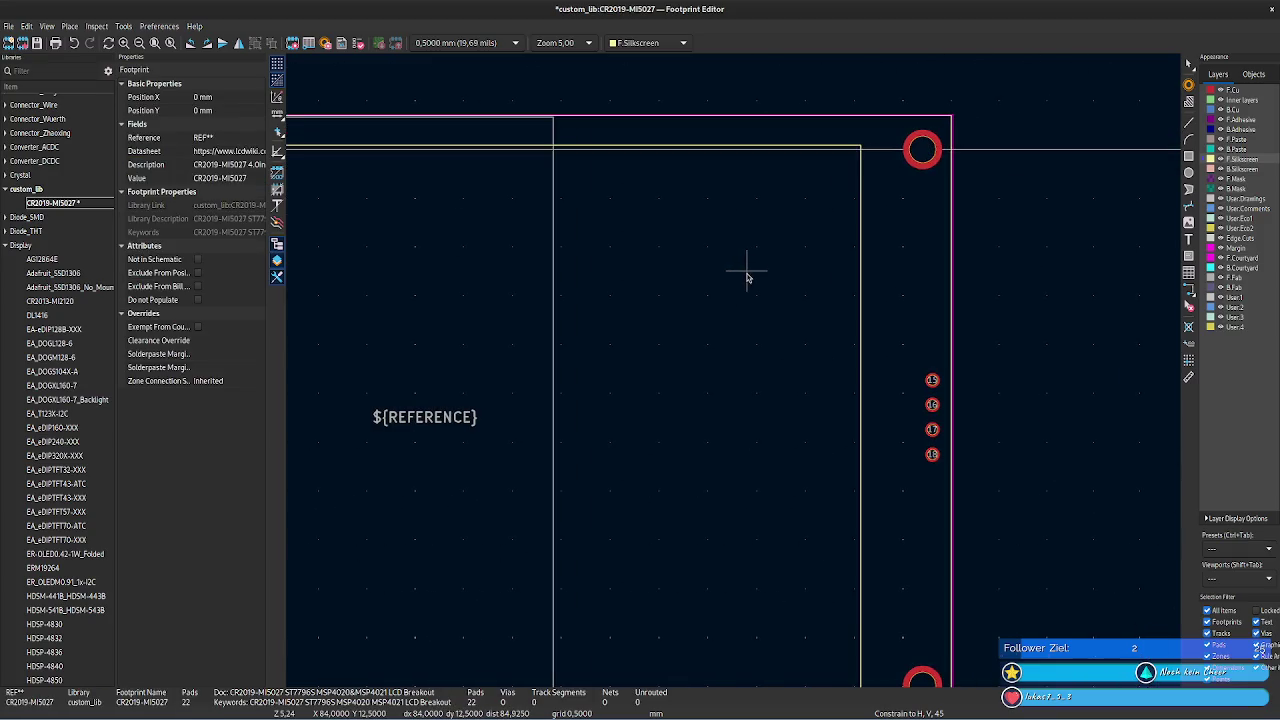
pyautogui.hscroll(-3, 654, 303)
pyautogui.hscroll(-3, 683, 334)
pyautogui.scroll(-2, 700, 300)
pyautogui.scroll(1, 739, 375)
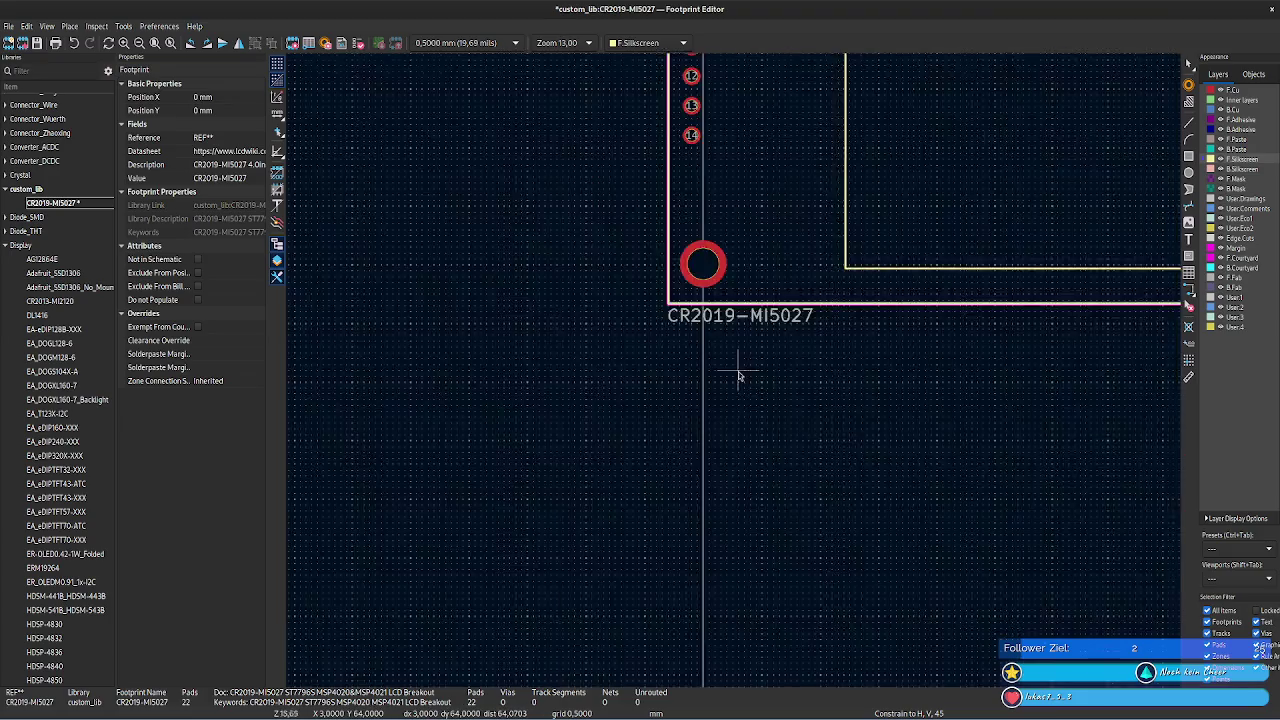
pyautogui.scroll(4, 738, 370)
pyautogui.scroll(2, 765, 450)
pyautogui.scroll(1, 791, 523)
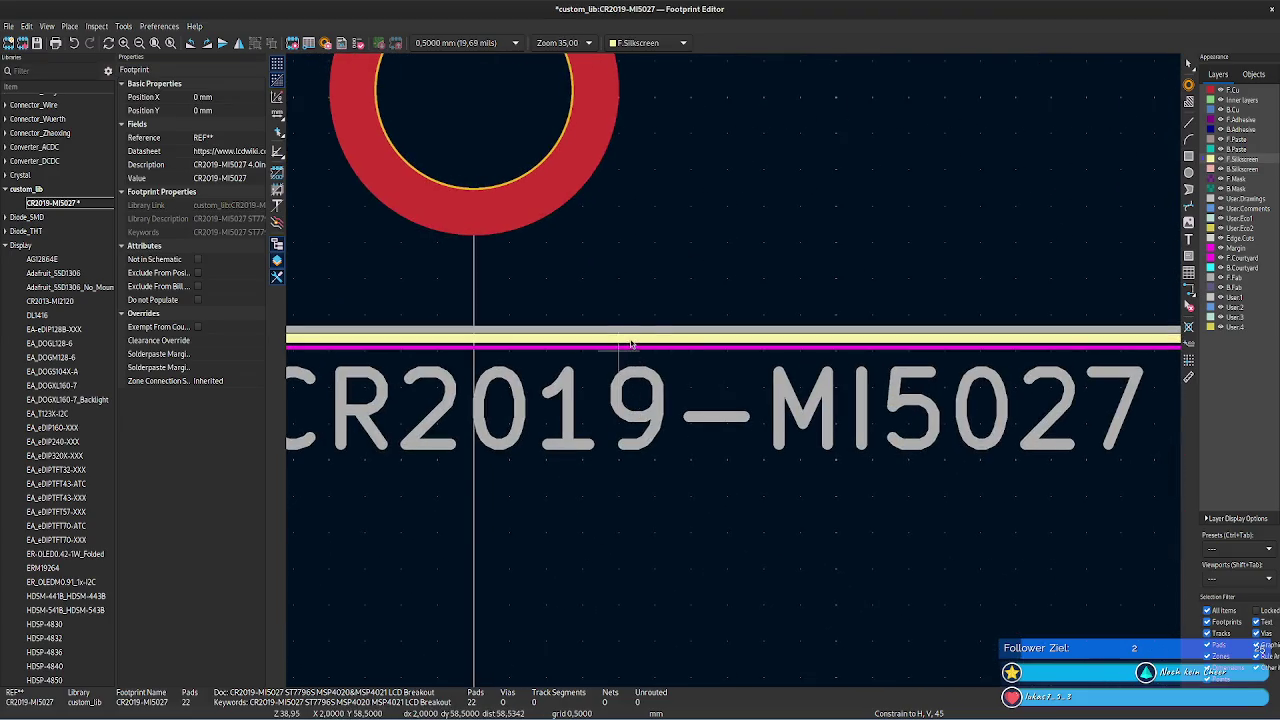
pyautogui.click(631, 344)
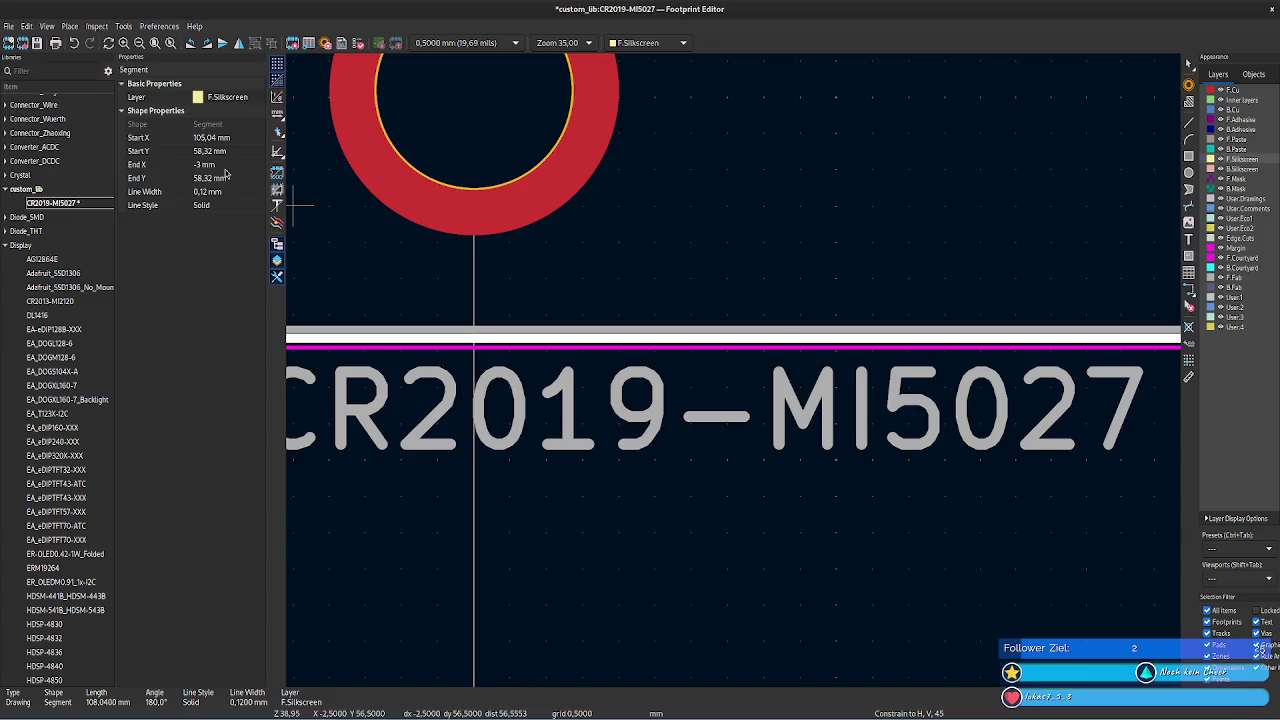
pyautogui.click(212, 137)
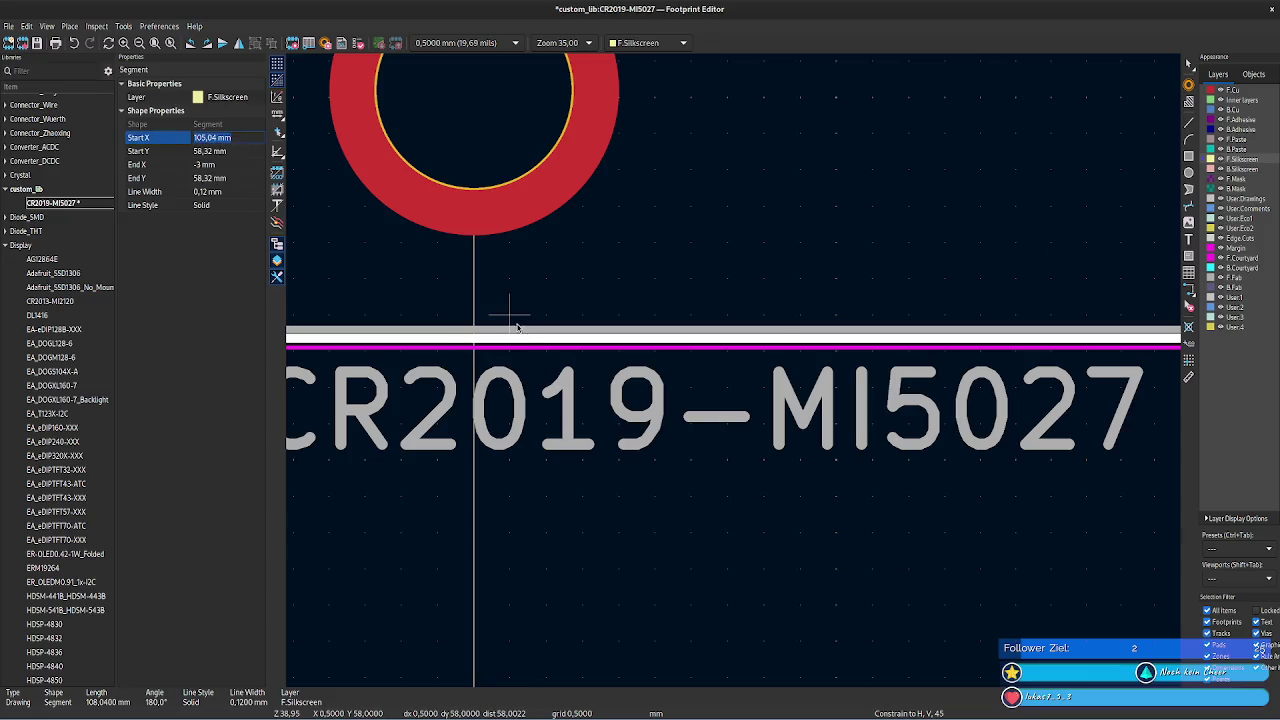
pyautogui.click(517, 330)
pyautogui.click(241, 140)
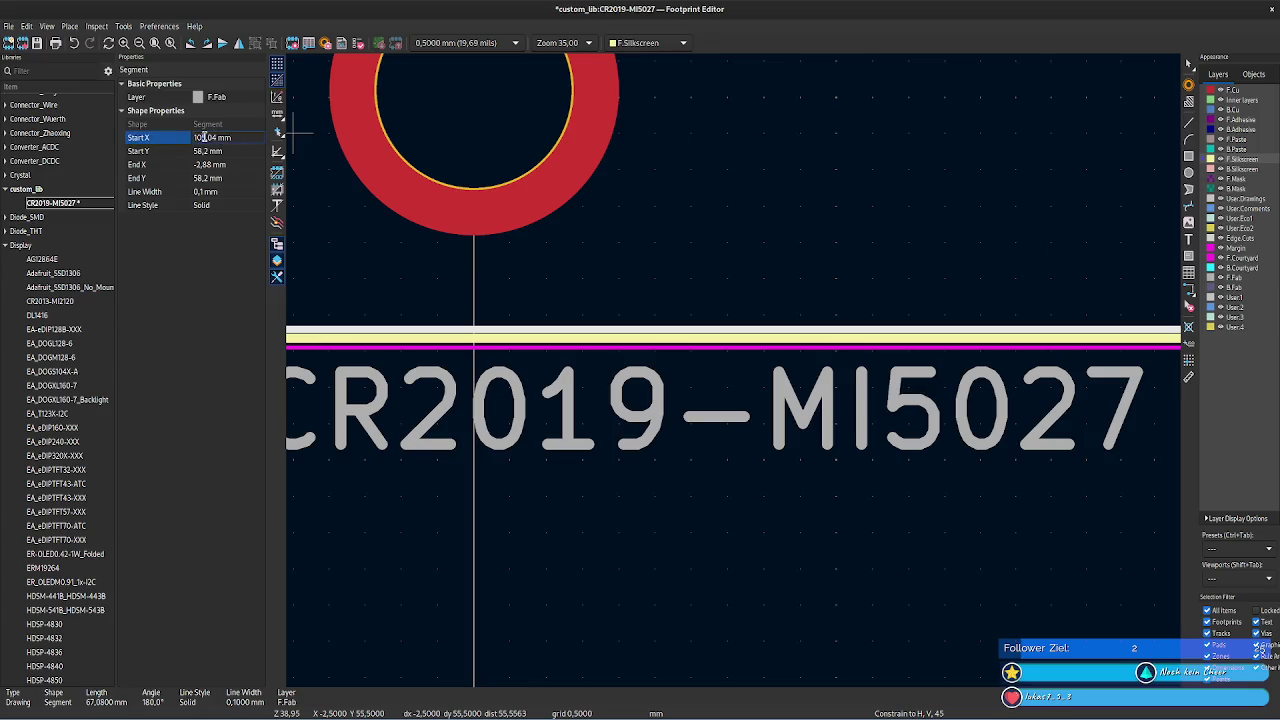
pyautogui.press('BackSpace')
pyautogui.write('4')
pyautogui.press('Tab')
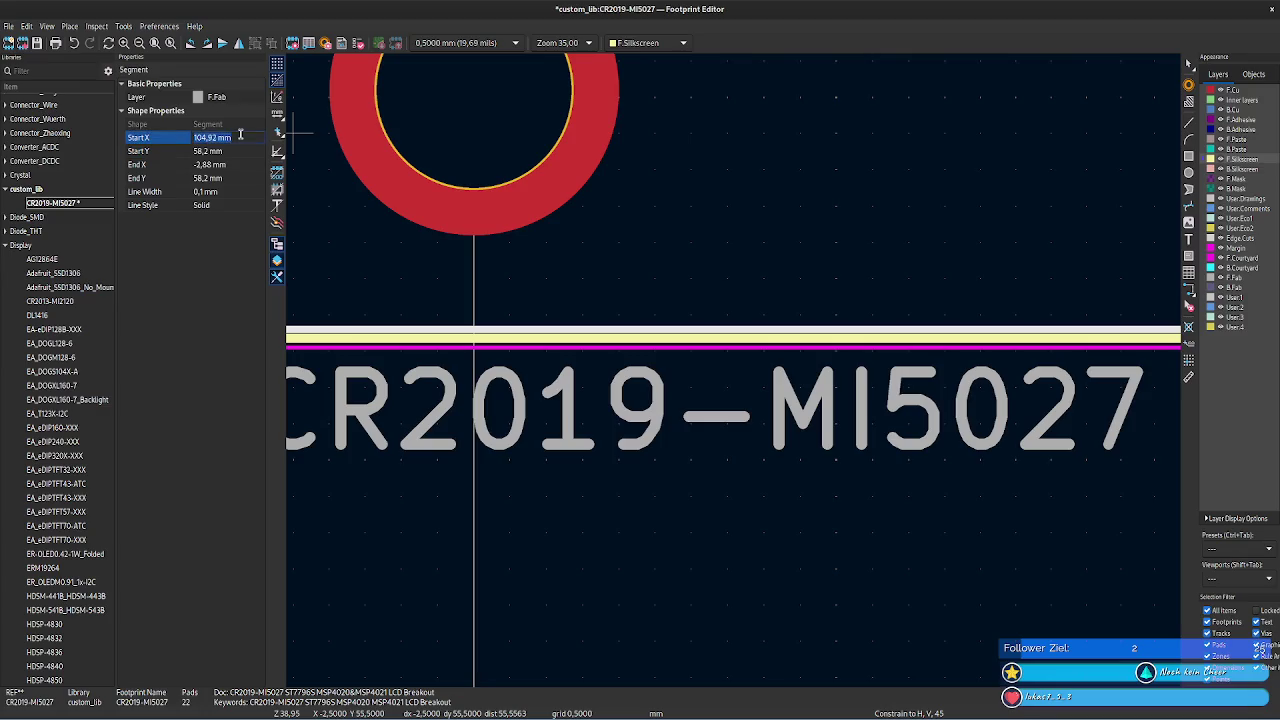
pyautogui.click(829, 209)
# - Set the F.Fab segment's start X to 104,92 mm and delete the stray diagonal segment
pyautogui.scroll(-4, 737, 380)
pyautogui.hscroll(2, 900, 540)
pyautogui.hscroll(2, 670, 510)
pyautogui.hscroll(2, 640, 530)
pyautogui.scroll(-2, 343, 533)
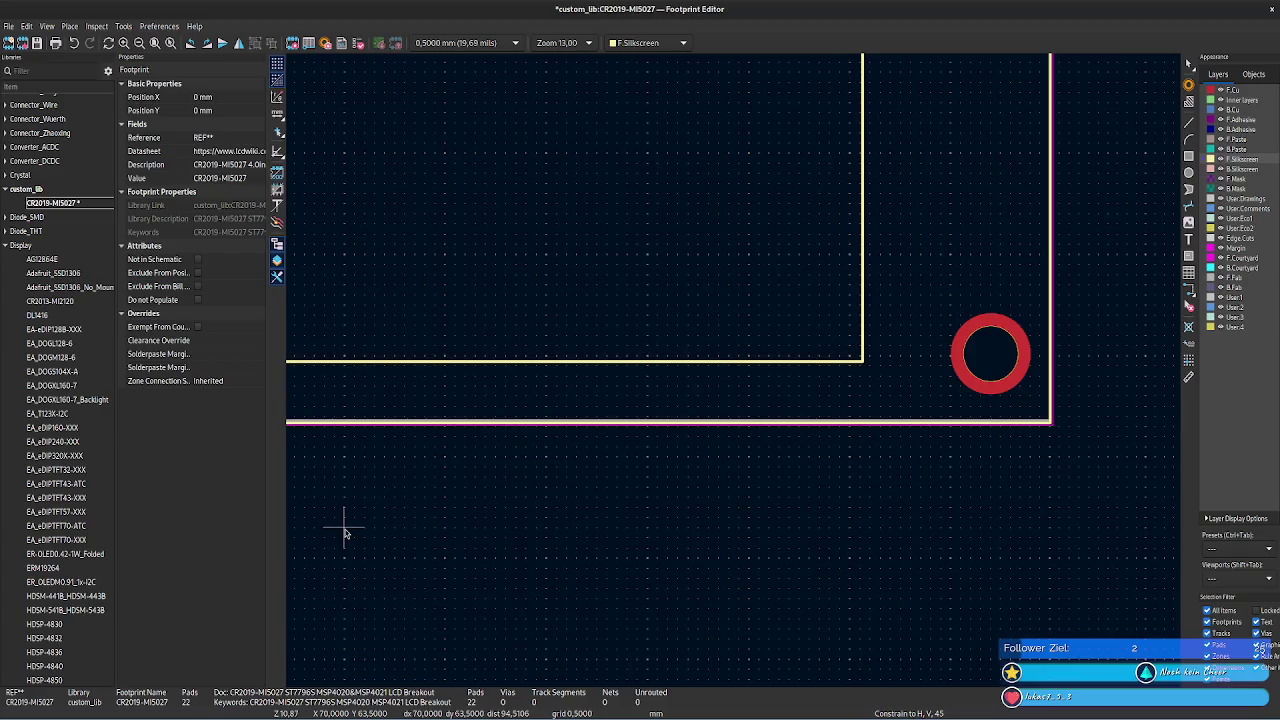
pyautogui.scroll(2, 594, 531)
pyautogui.click(512, 373)
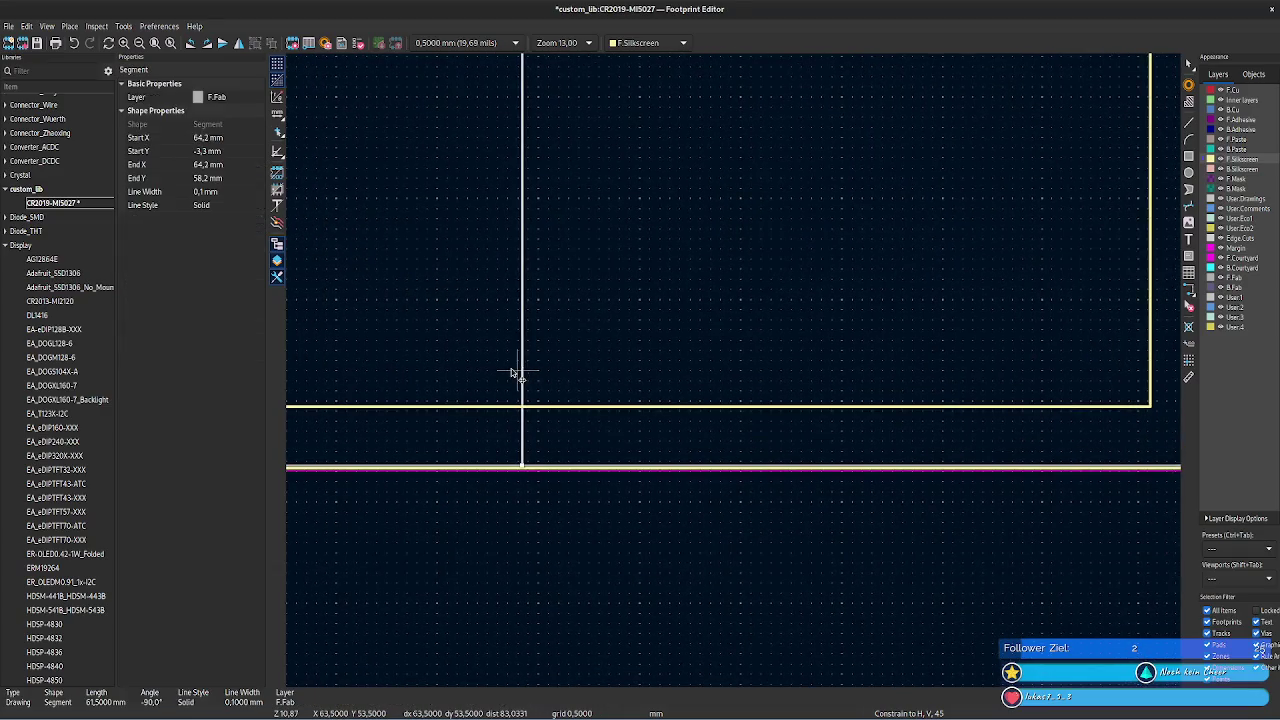
pyautogui.click(245, 138)
pyautogui.write('104,92 mm')
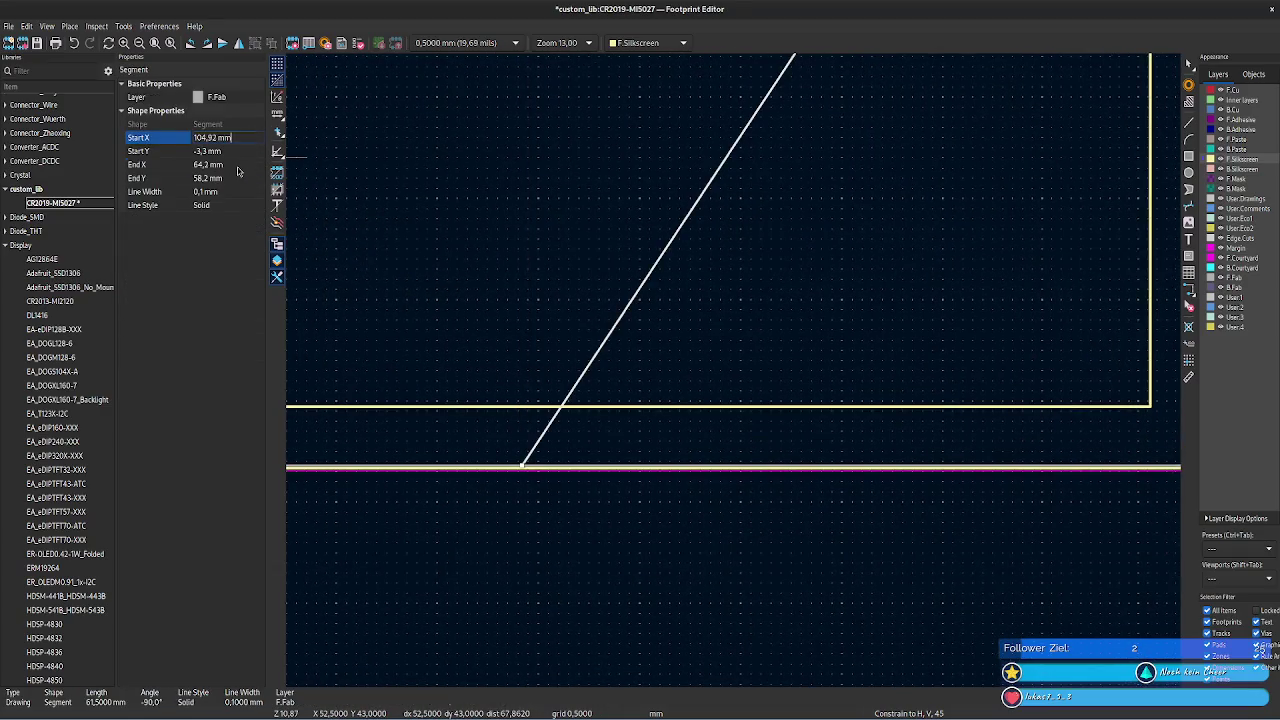
pyautogui.click(215, 164)
pyautogui.press('Delete')
# - Compare the top silkscreen and F.Fab lines and inspect the top-right outline corner
pyautogui.scroll(3, 731, 303)
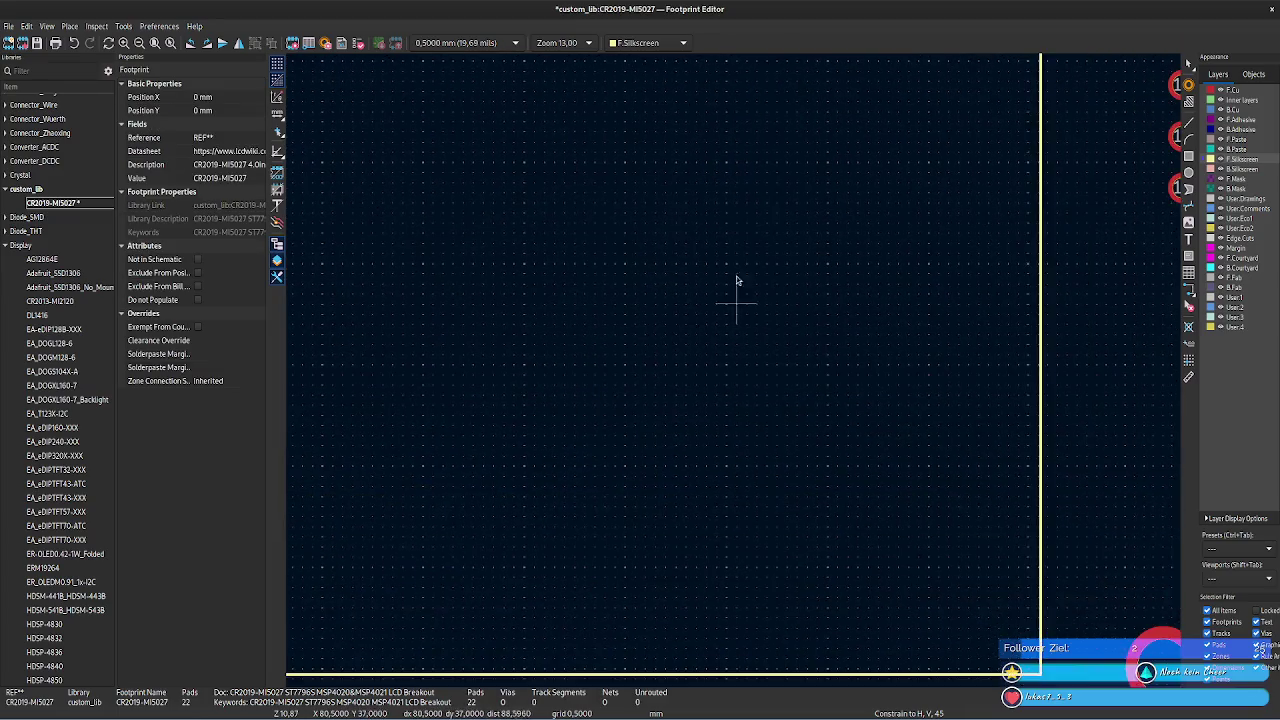
pyautogui.hscroll(2, 471, 186)
pyautogui.scroll(5, 543, 129)
pyautogui.scroll(3, 680, 320)
pyautogui.hscroll(-2, 680, 320)
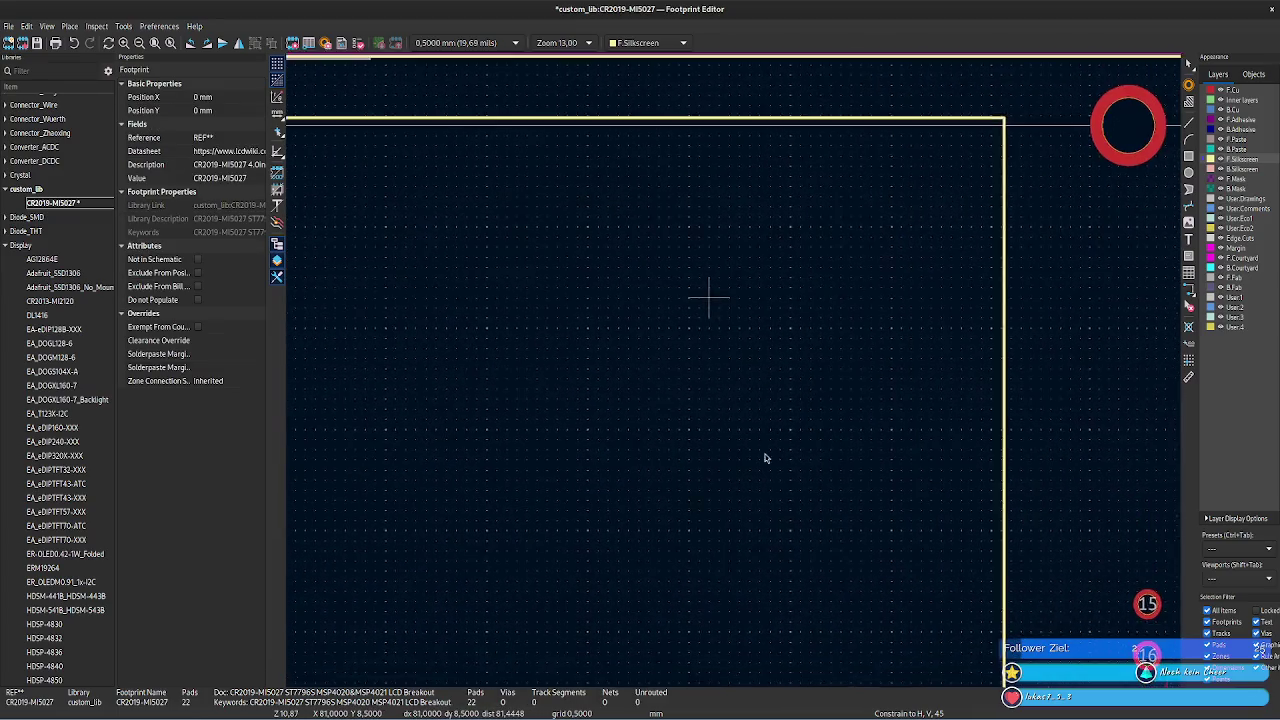
pyautogui.scroll(4, 620, 340)
pyautogui.hscroll(-2, 620, 340)
pyautogui.click(435, 271)
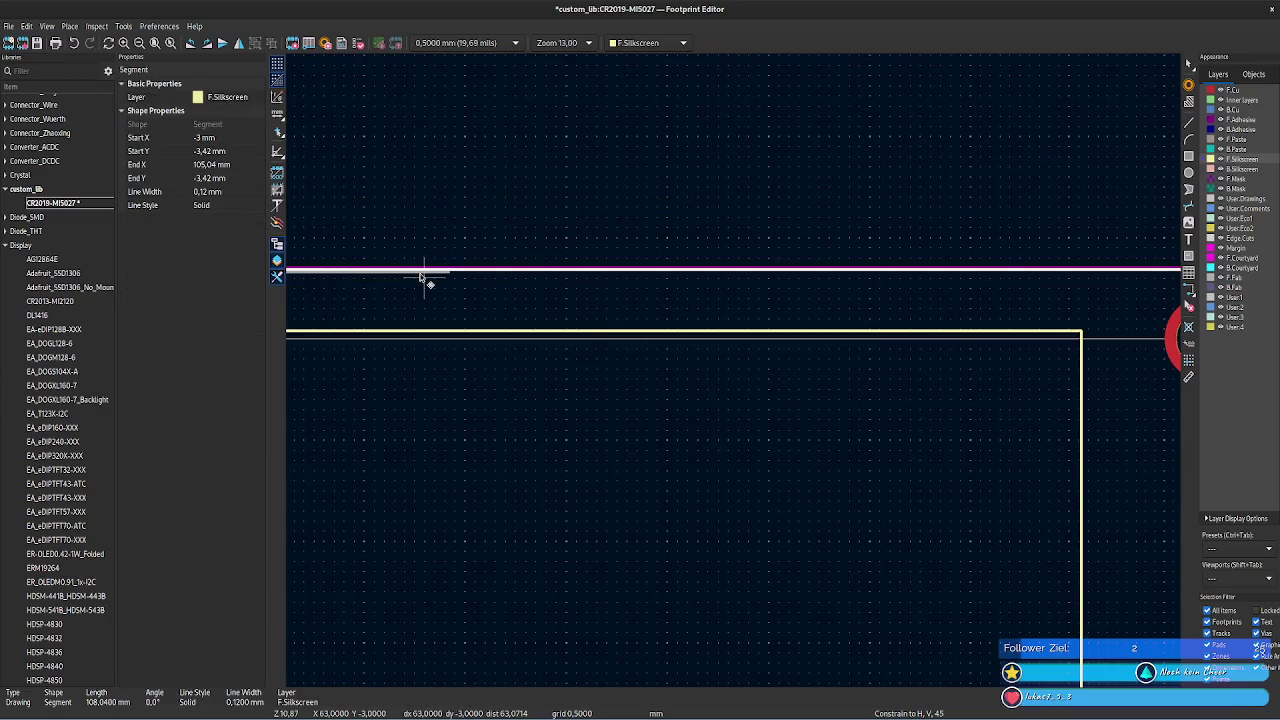
pyautogui.scroll(3, 443, 277)
pyautogui.scroll(4, 757, 443)
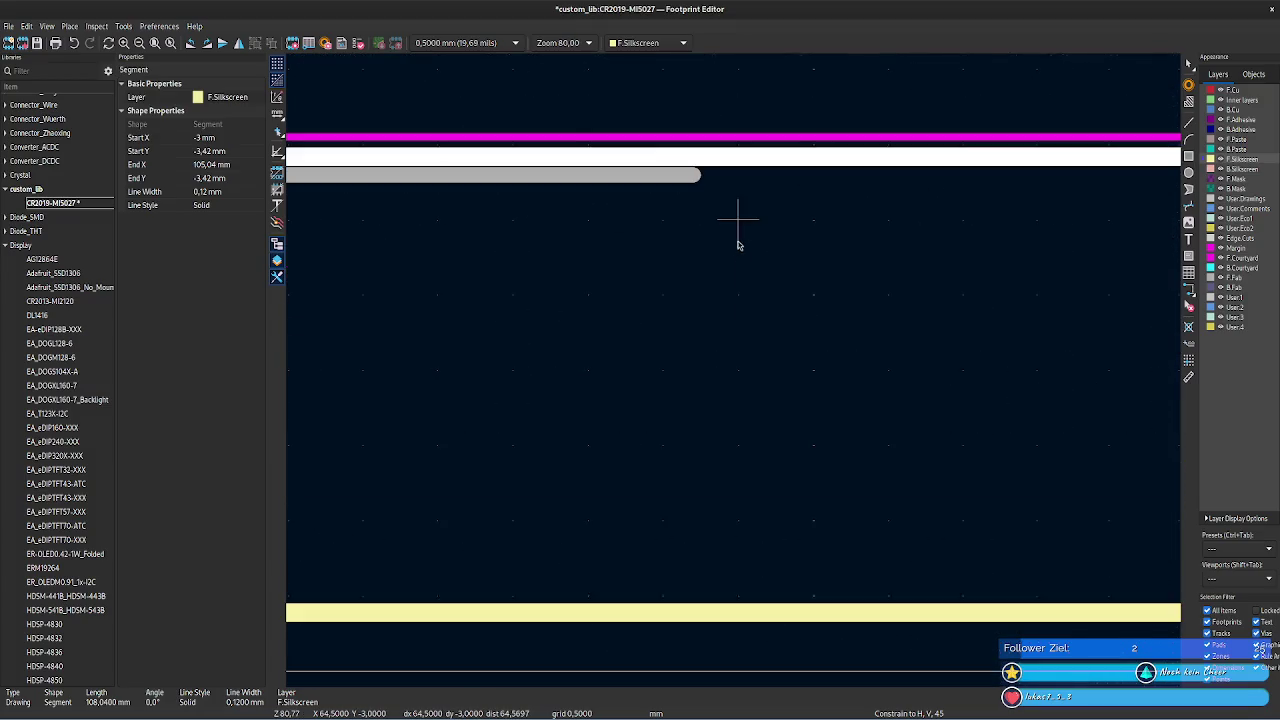
pyautogui.click(665, 180)
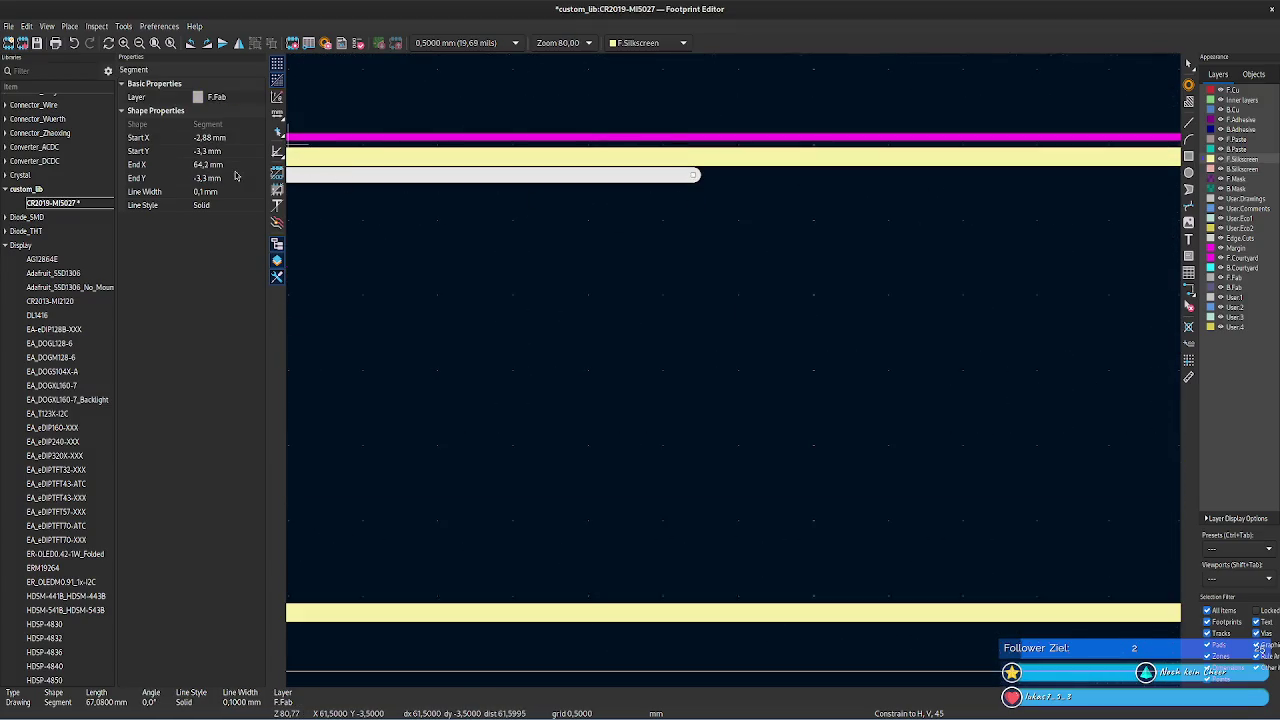
pyautogui.click(560, 337)
pyautogui.scroll(-5, 737, 366)
pyautogui.scroll(-5, 905, 501)
pyautogui.moveTo(905, 501); pyautogui.dragTo(571, 457, button='middle')
pyautogui.scroll(3, 737, 366)
pyautogui.moveTo(651, 280); pyautogui.dragTo(757, 381, button='middle')
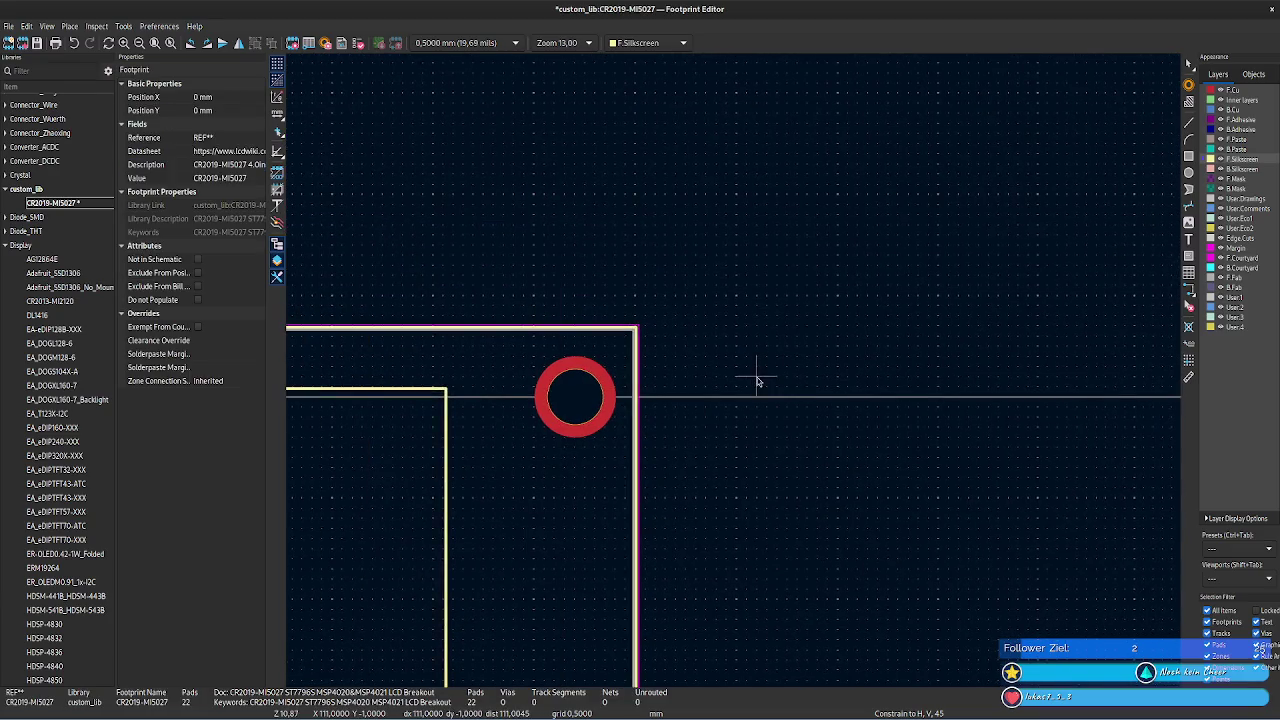
# - Save the CR2019-MI5027 footprint and switch to the KiCad project manager
pyautogui.hotkey('ctrl', 's')
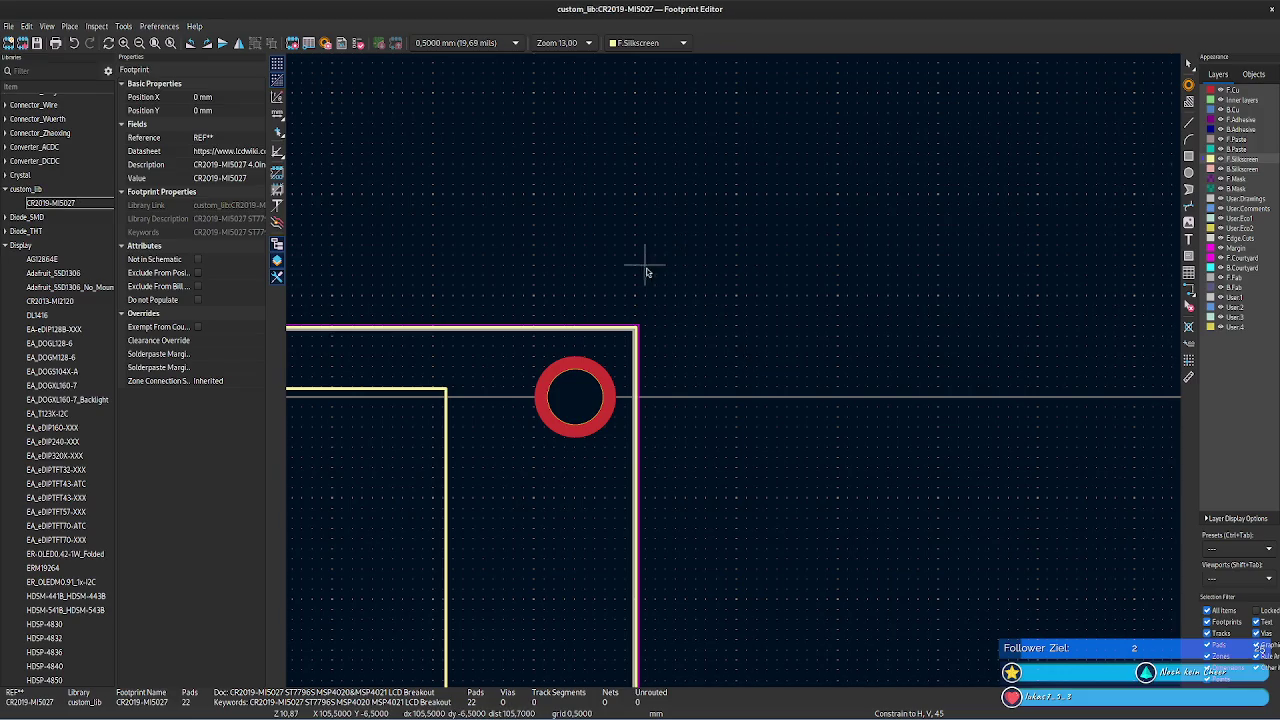
pyautogui.scroll(-2, 950, 214)
pyautogui.scroll(-2, 737, 375)
pyautogui.scroll(-2, 737, 375)
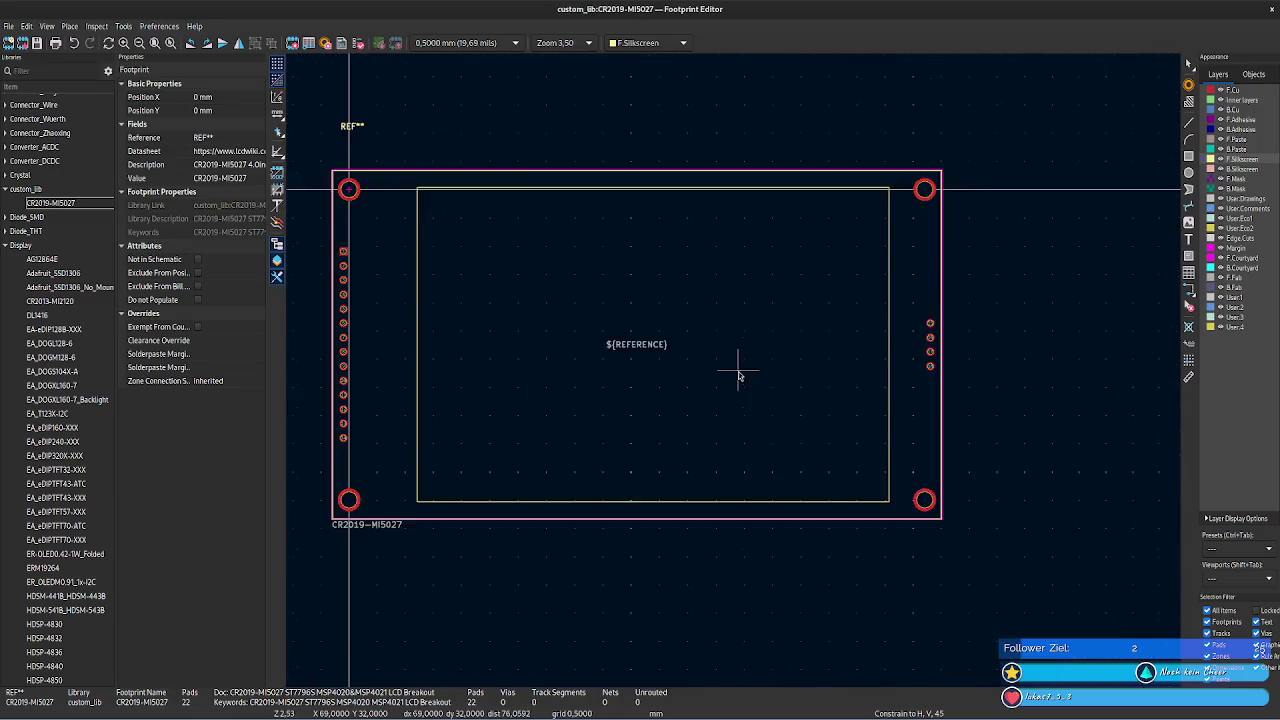
pyautogui.hotkey('alt', 'Tab')
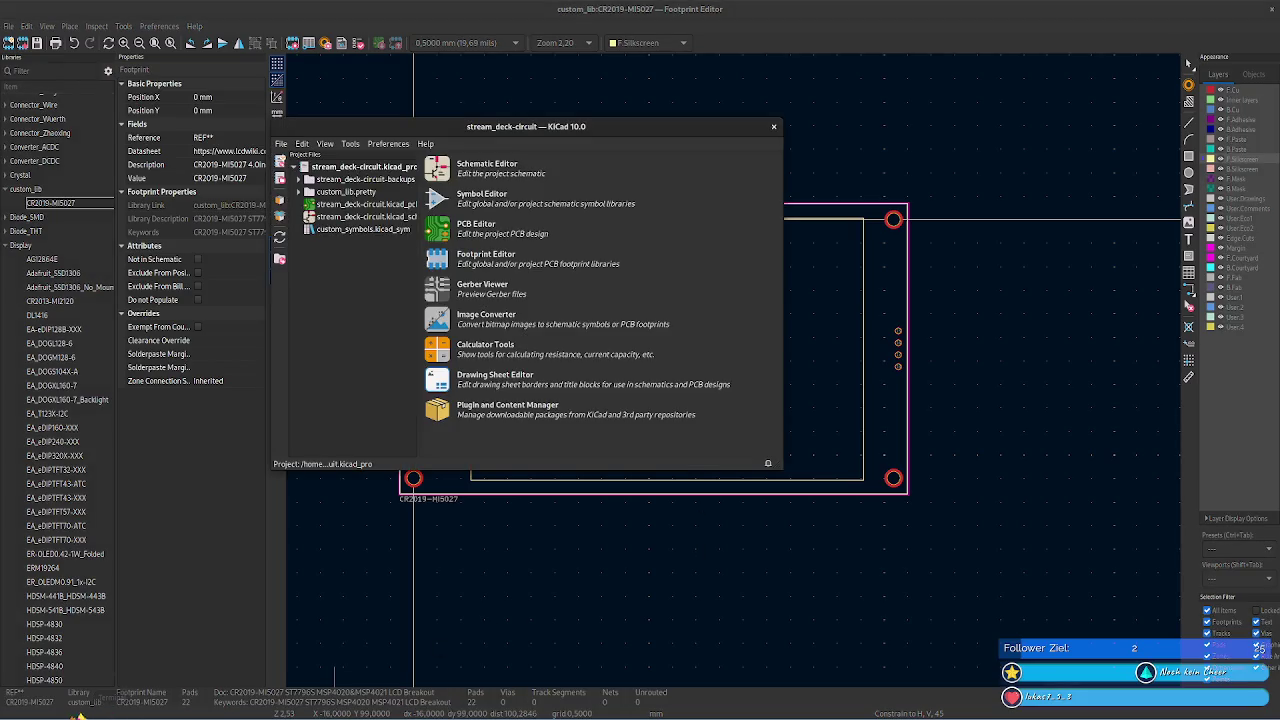
# - Paste the custom_lib.pretty CR2019-MI5027 footprint text over the other CR2019-MI5027.kicad_mod file
pyautogui.click(287, 714)
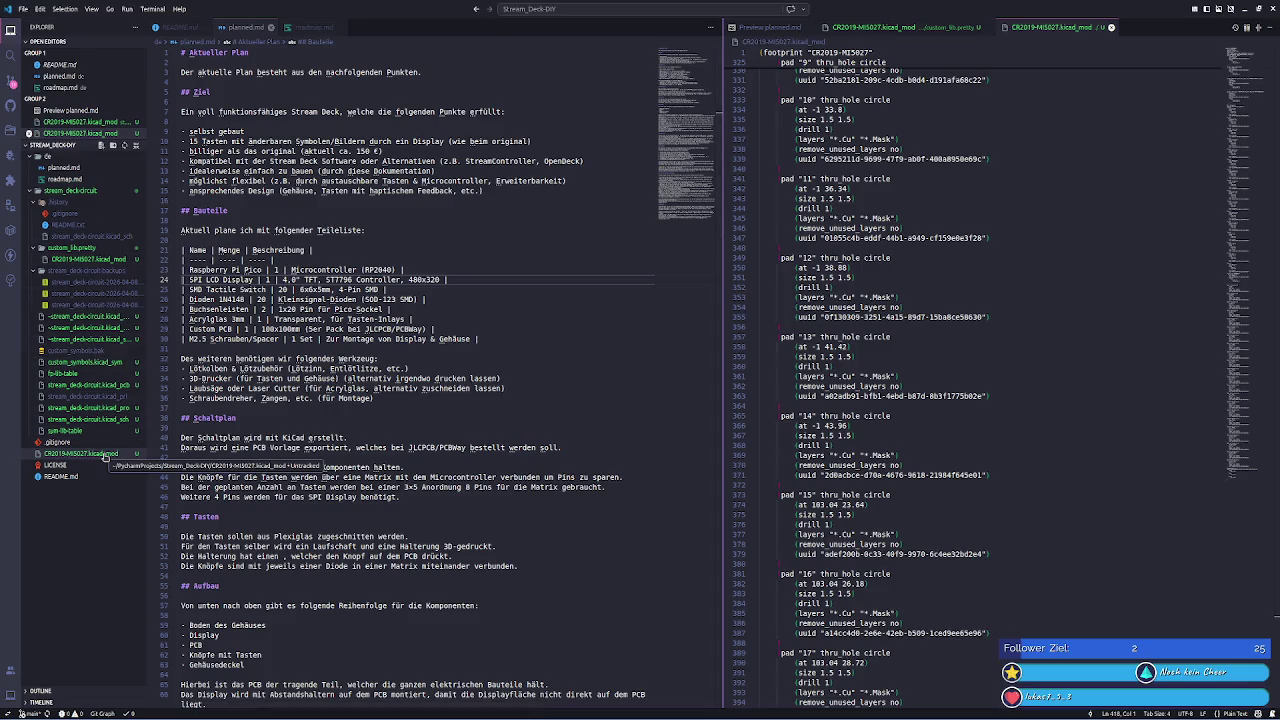
pyautogui.hotkey('ctrl', 'pageup')
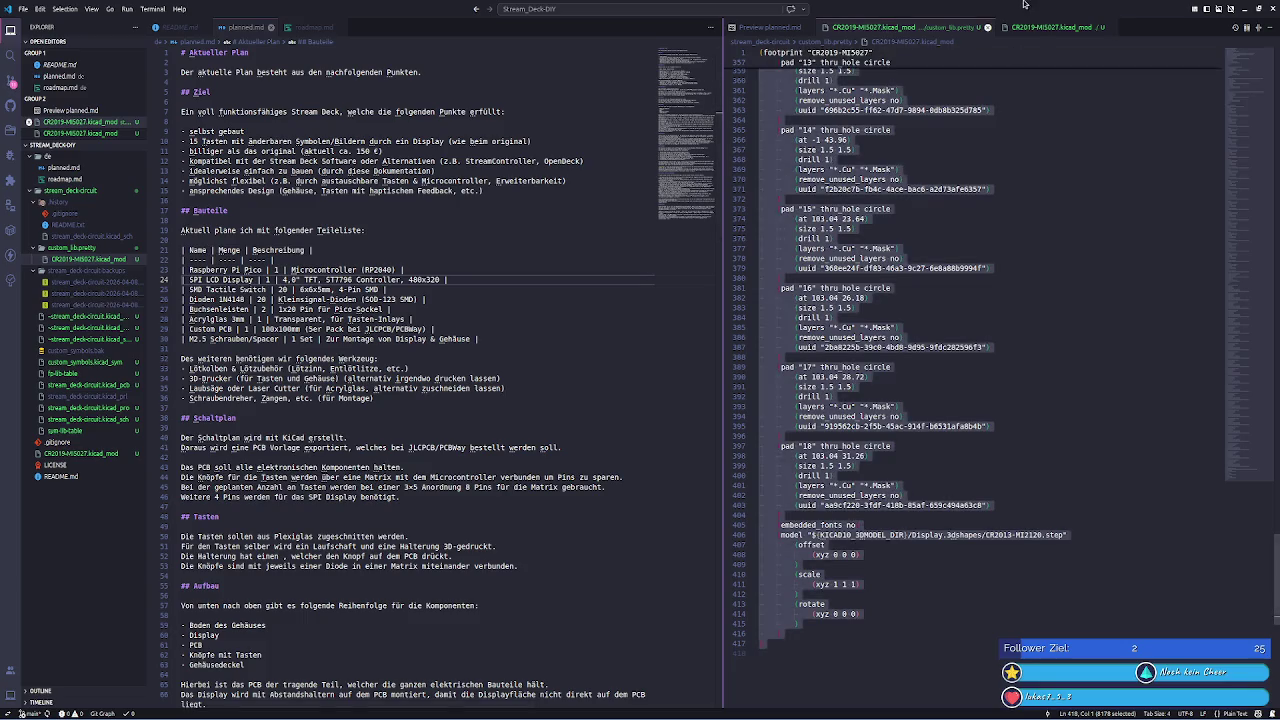
pyautogui.click(1034, 28)
pyautogui.hotkey('ctrl', 'a')
pyautogui.hotkey('ctrl', 'v')
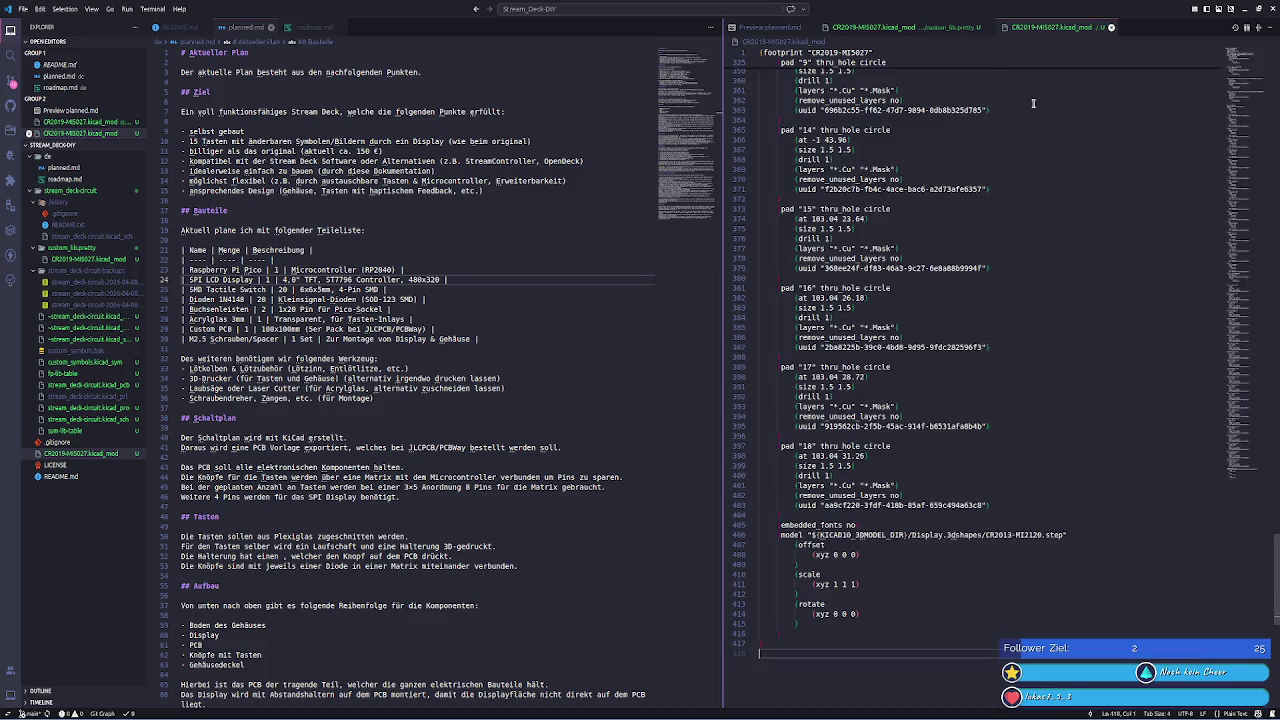
pyautogui.scroll(3, 1032, 163)
pyautogui.scroll(2, 1032, 163)
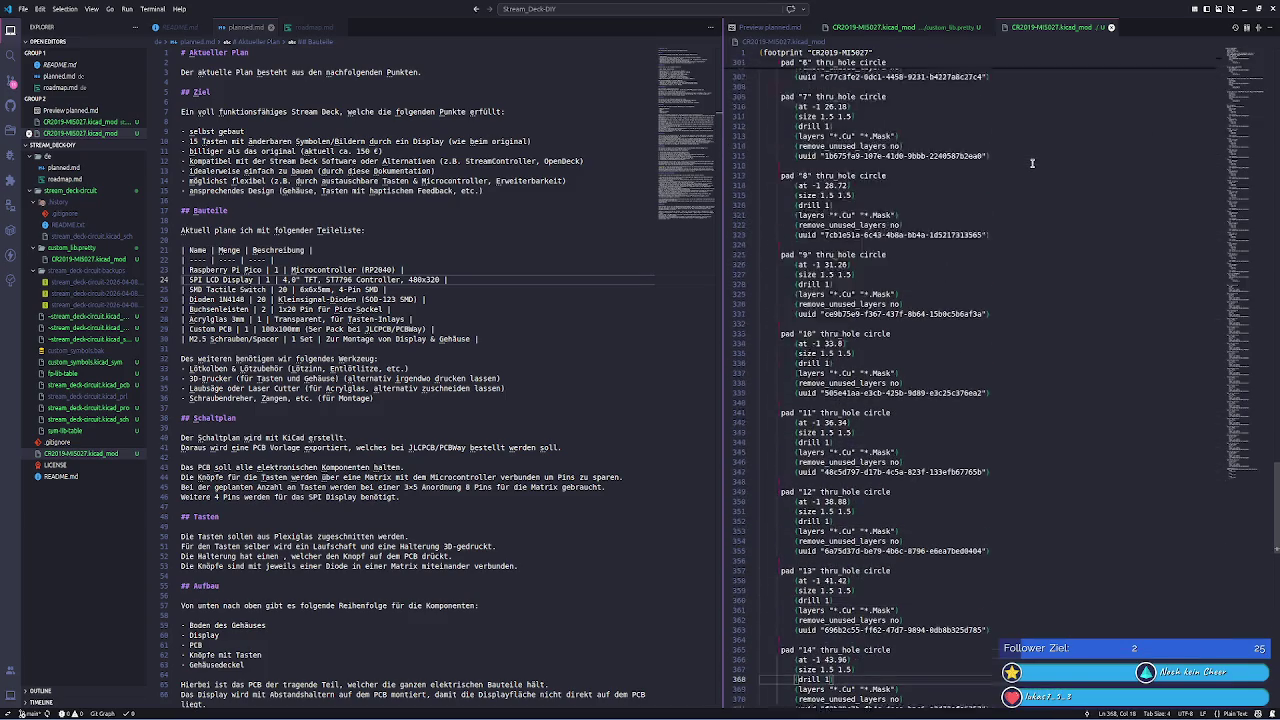
pyautogui.click(918, 27)
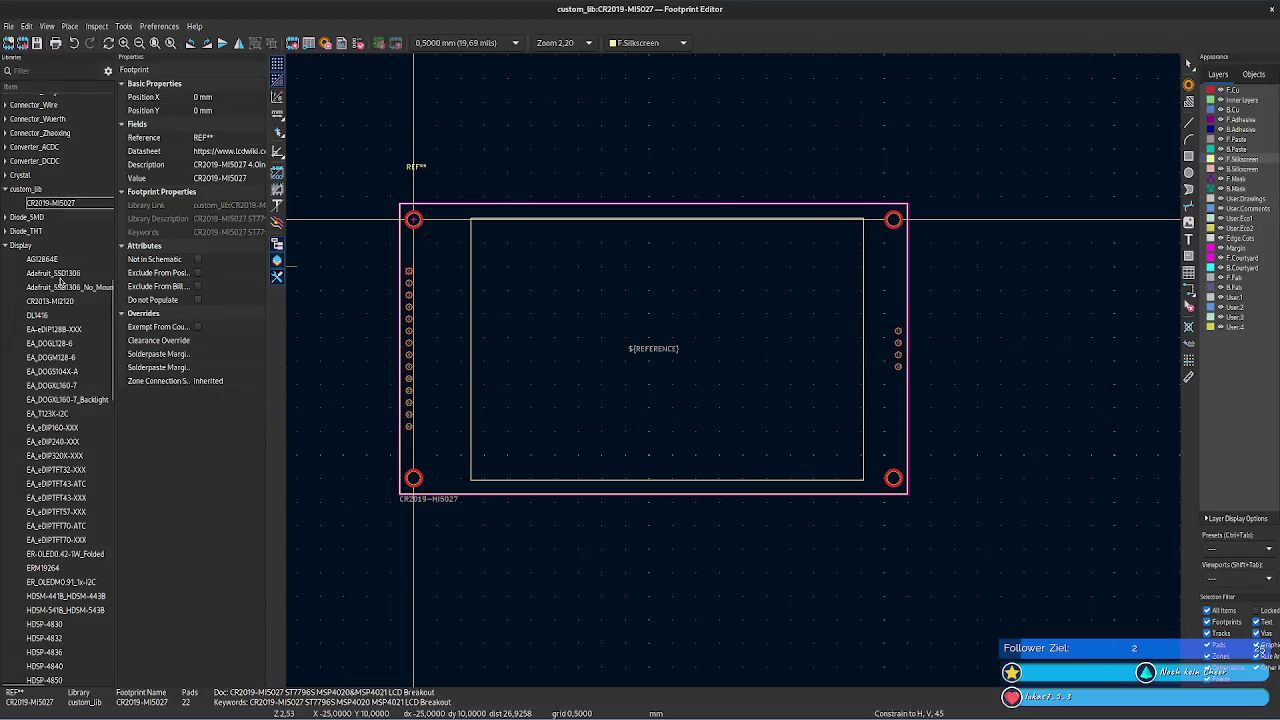
# - Open the CR2013-MI2120 footprint from the Display library
pyautogui.doubleClick(50, 301)
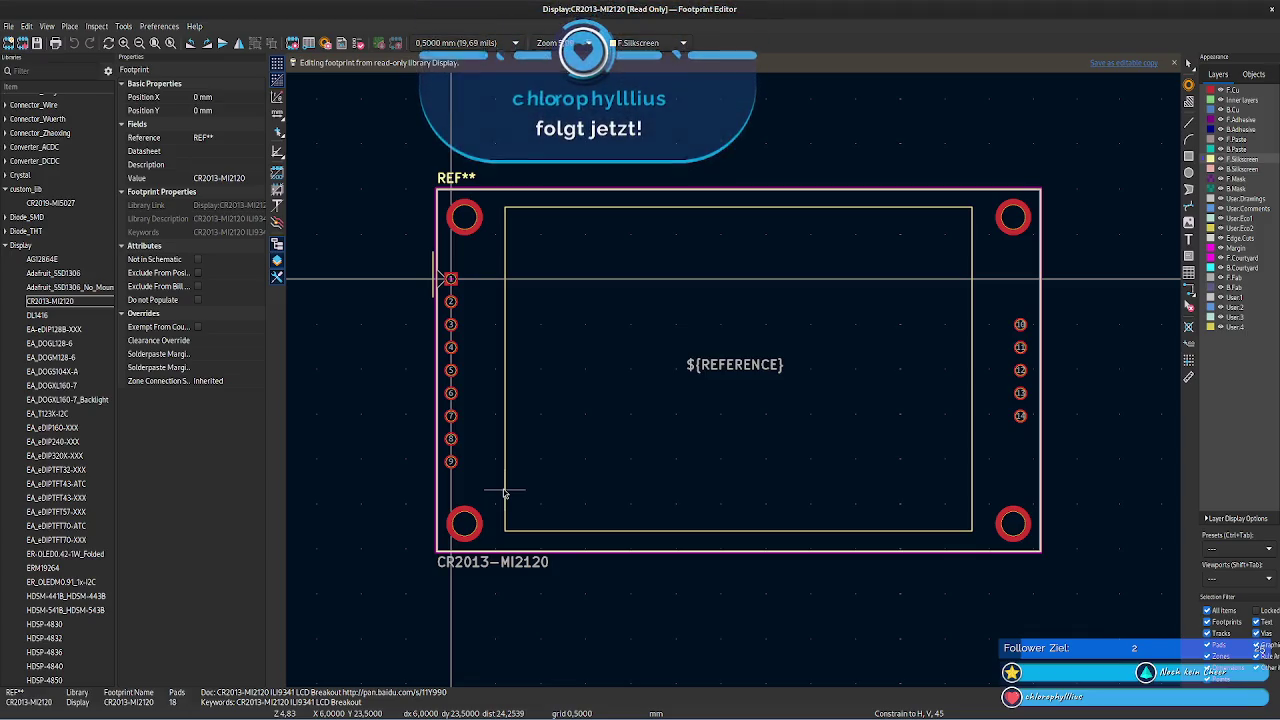
pyautogui.scroll(2, 455, 280)
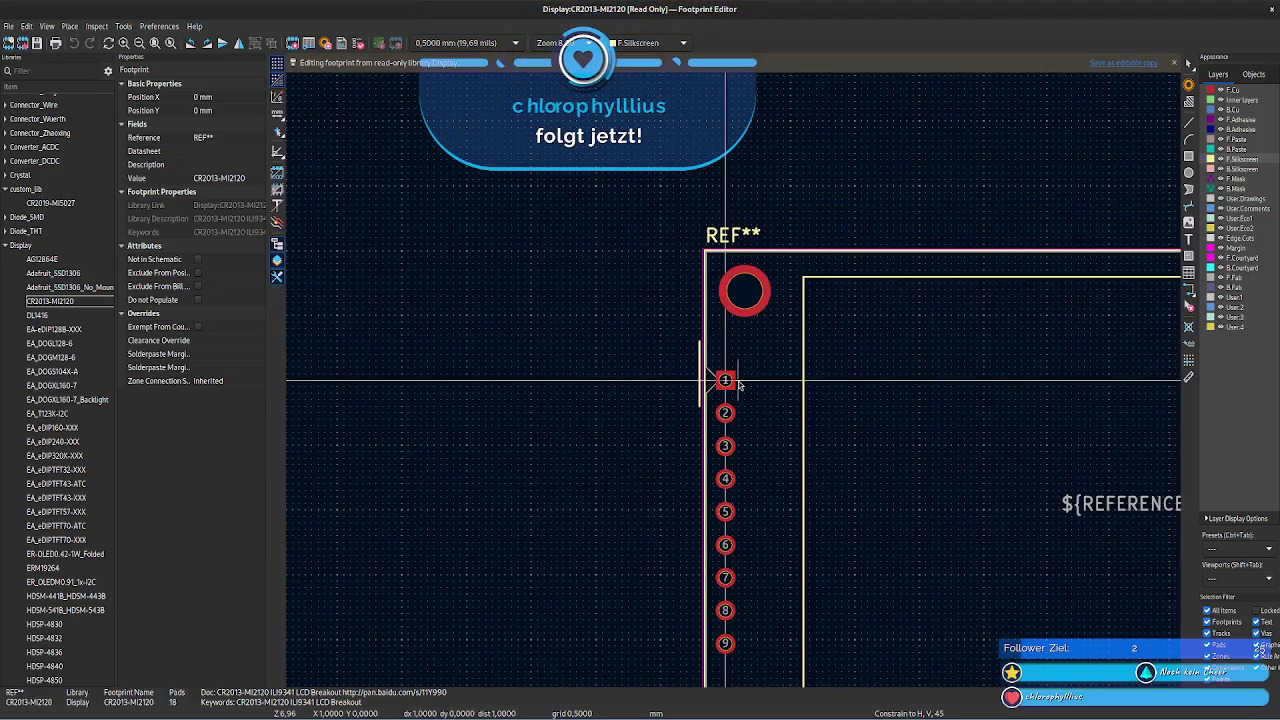
pyautogui.moveTo(623, 371); pyautogui.dragTo(432, 324, button='middle')
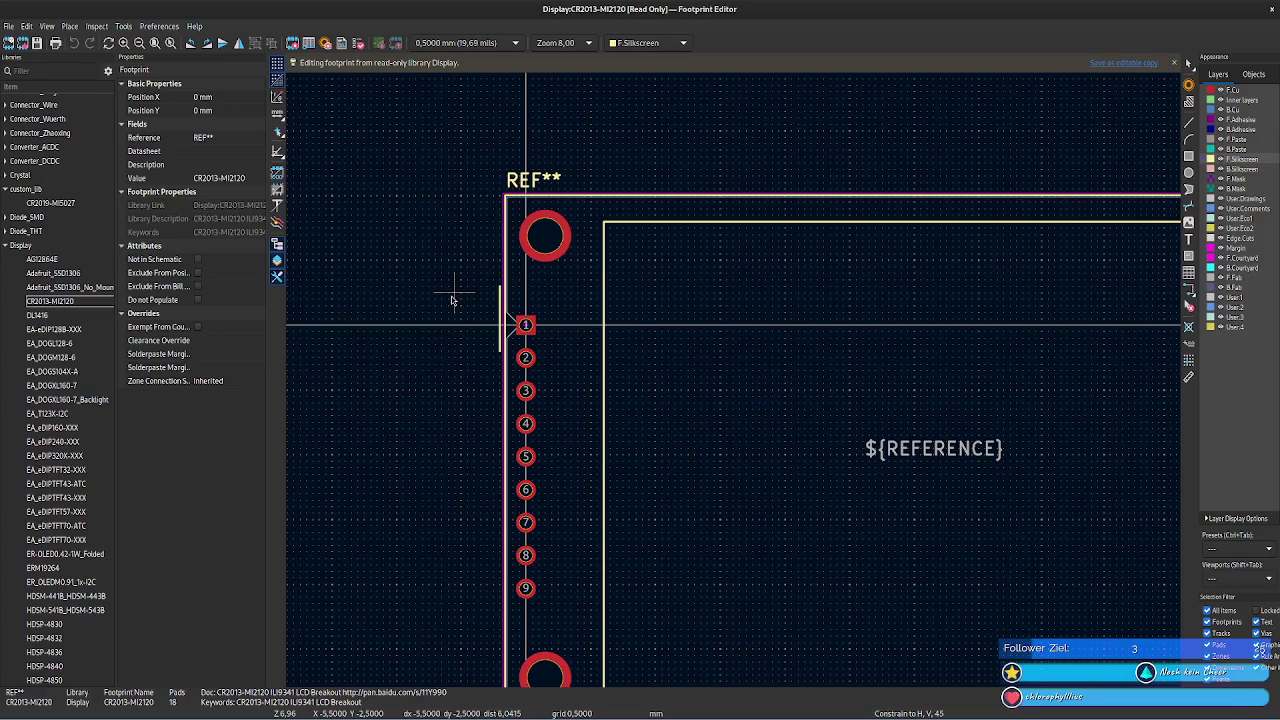
pyautogui.moveTo(452, 300); pyautogui.dragTo(386, 343, button='middle')
pyautogui.moveTo(583, 200)
pyautogui.mouseDown(button='middle')
pyautogui.moveTo(566, 183)
pyautogui.moveTo(737, 380)
pyautogui.mouseUp(button='middle')
pyautogui.scroll(-2, 737, 380)
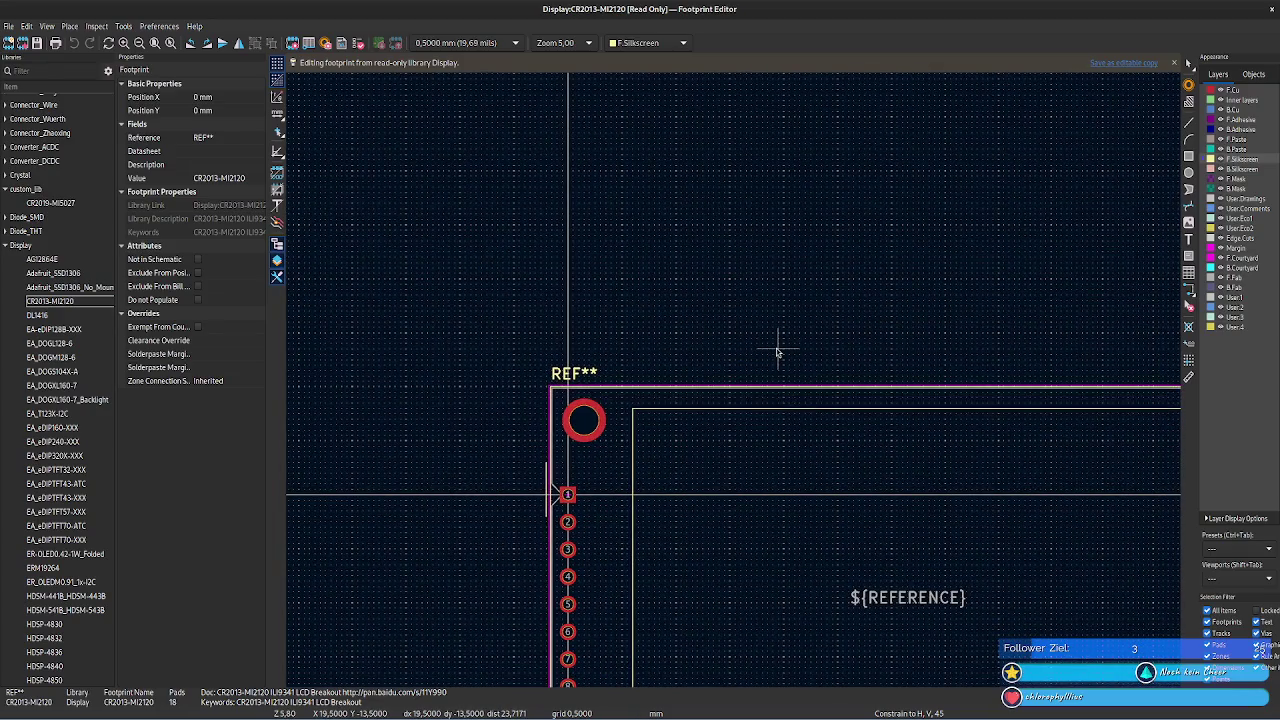
pyautogui.moveTo(781, 355); pyautogui.dragTo(725, 235, button='middle')
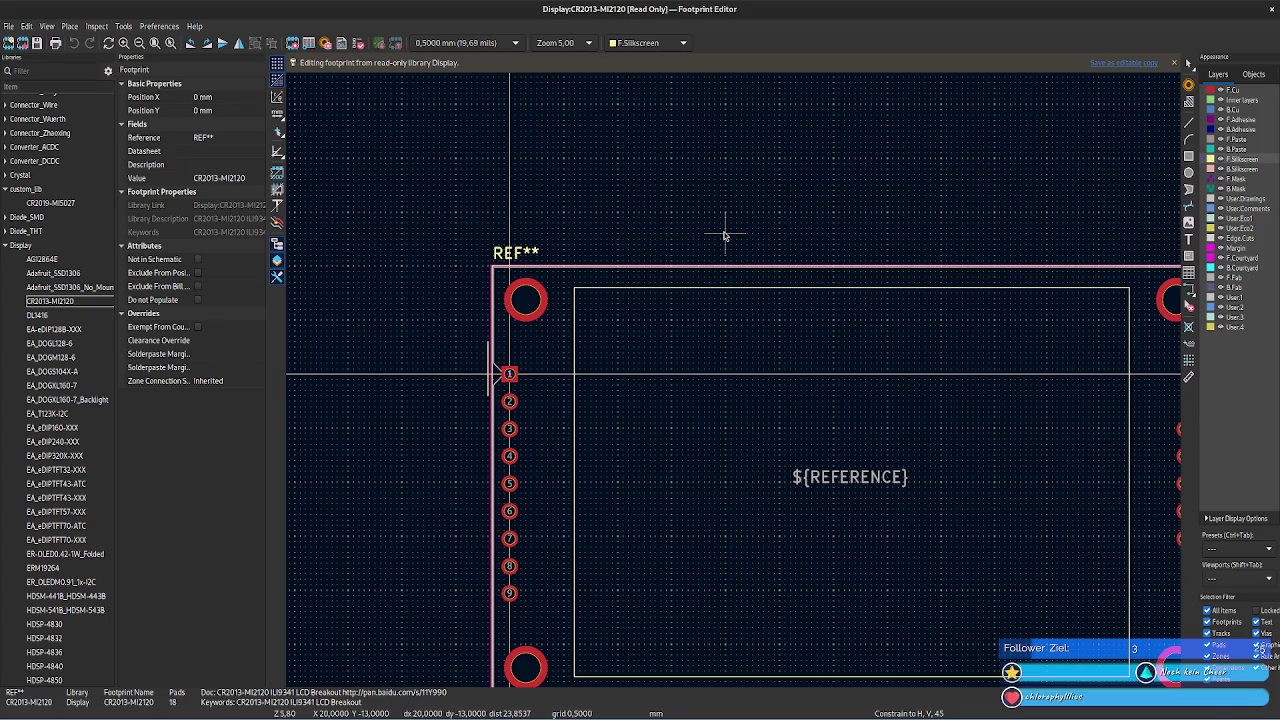
pyautogui.moveTo(791, 214); pyautogui.dragTo(591, 108, button='middle')
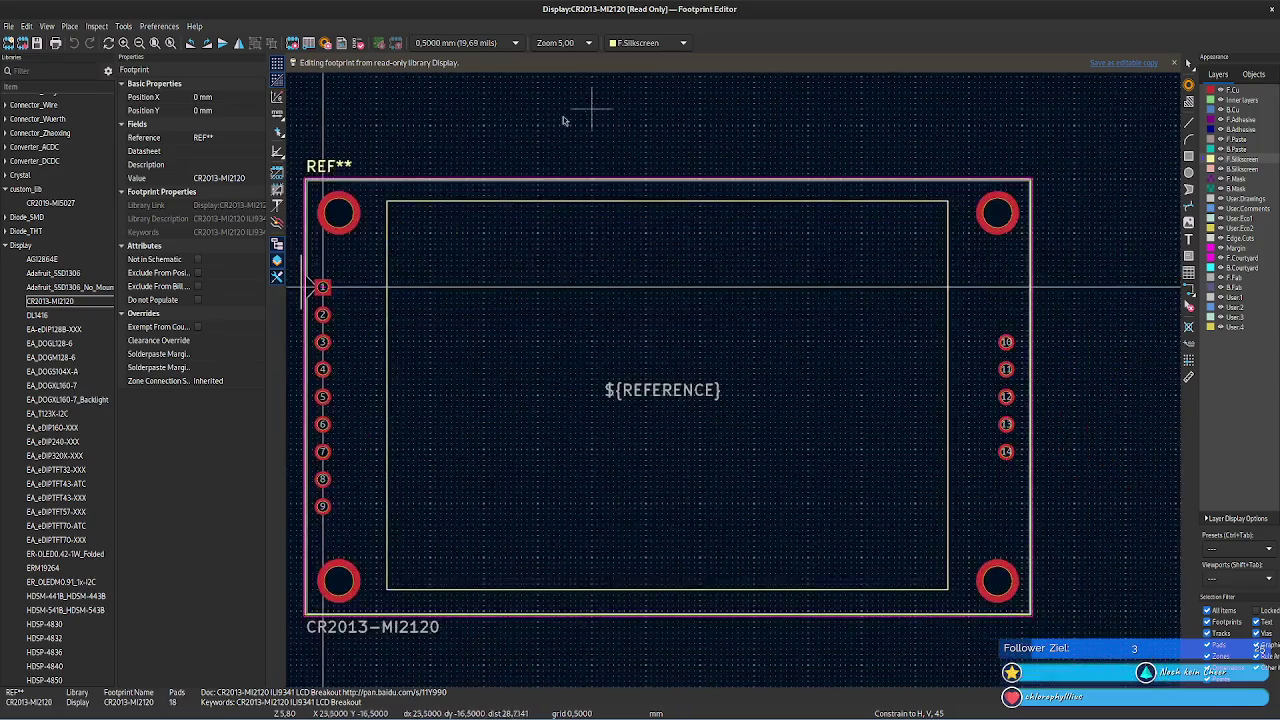
# - Reopen CR2019-MI5027 from custom_lib in the library tree
pyautogui.doubleClick(50, 203)
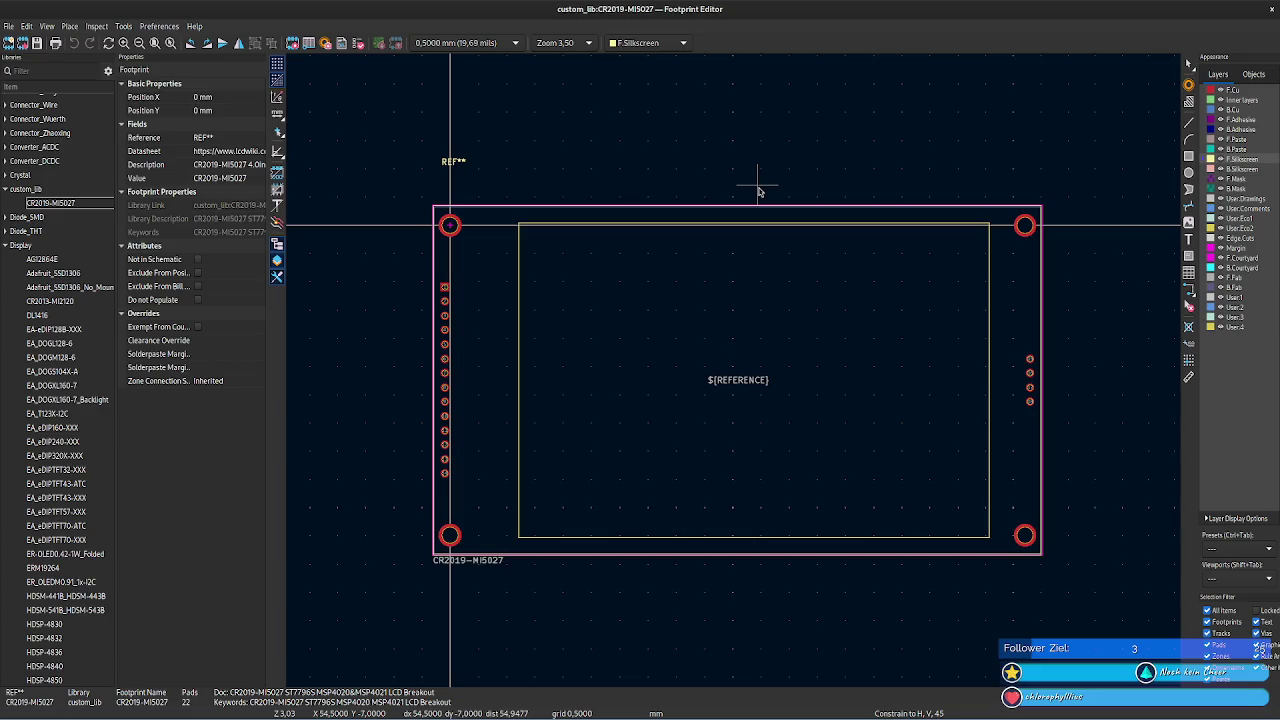
# - Pan the footprint view, select CR2013-MI2120, and switch to MSP4021_Size.pdf in Firefox
pyautogui.moveTo(777, 149)
pyautogui.mouseDown(button='middle')
pyautogui.moveTo(698, 146)
pyautogui.moveTo(725, 127)
pyautogui.mouseUp(button='middle')
pyautogui.moveTo(554, 580)
pyautogui.mouseDown(button='middle')
pyautogui.moveTo(677, 563)
pyautogui.moveTo(666, 571)
pyautogui.mouseUp(button='middle')
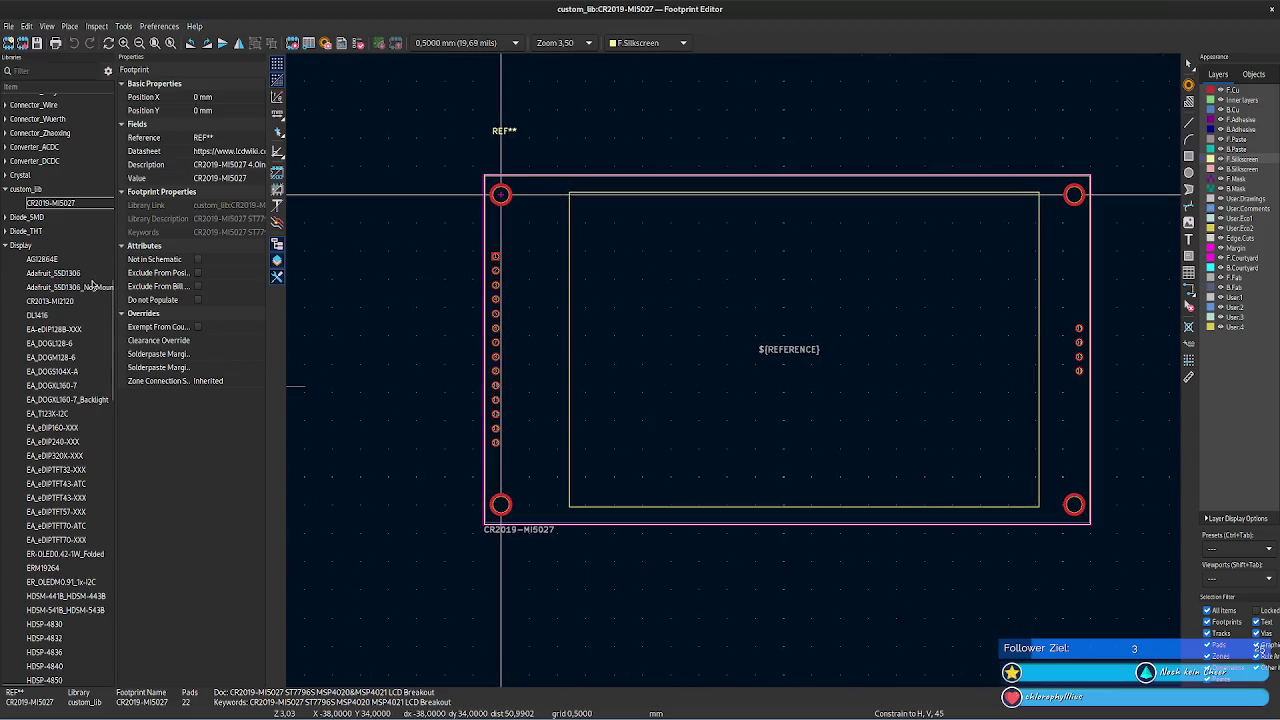
pyautogui.click(73, 304)
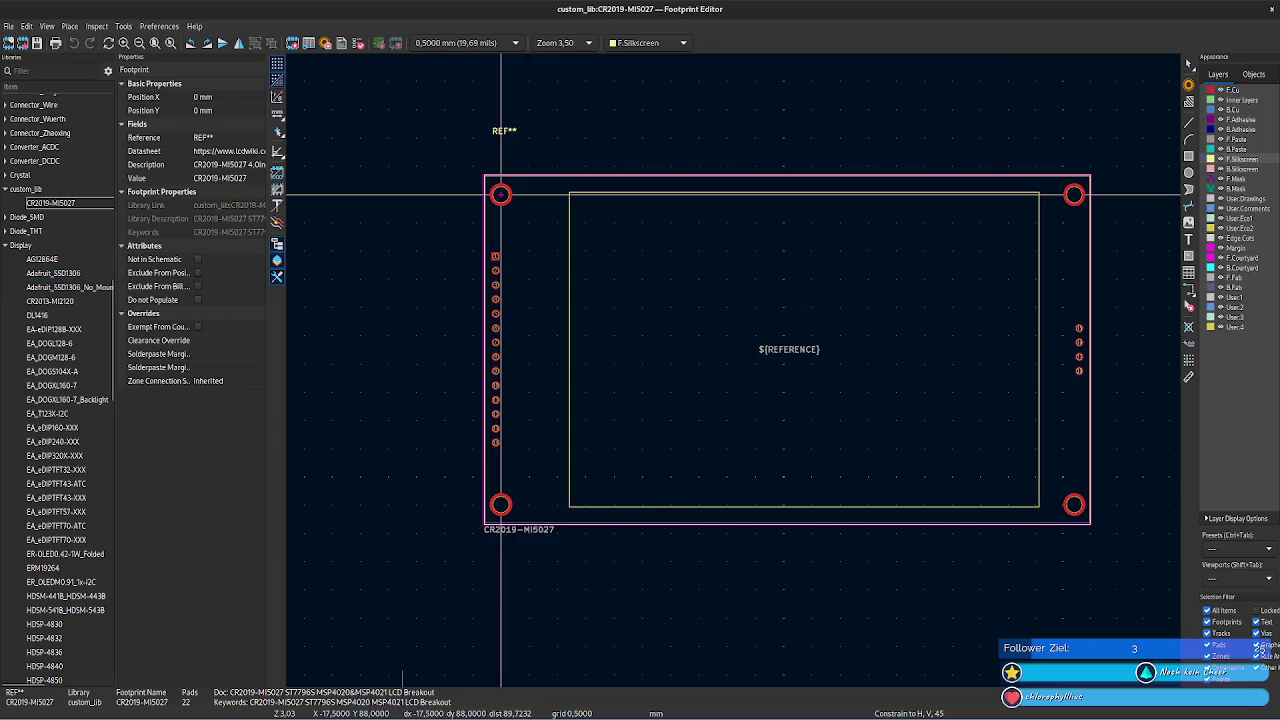
pyautogui.hotkey('alt', 'Tab')
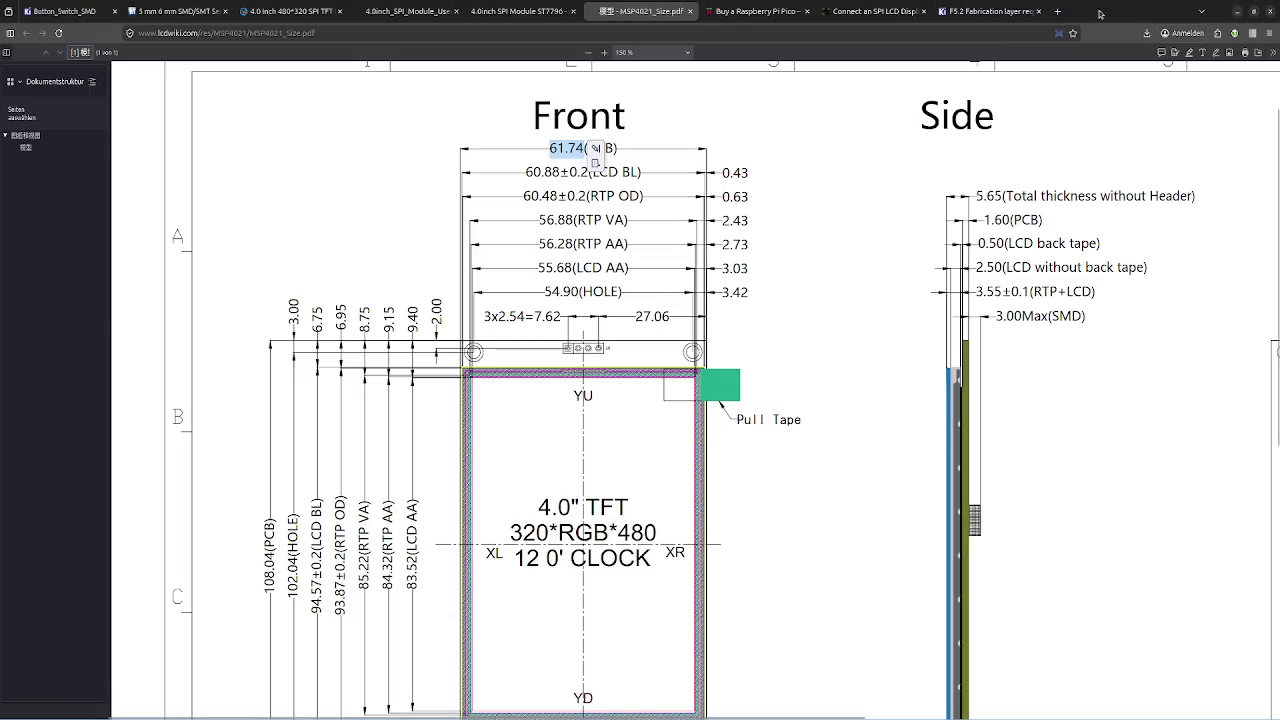
# - Search Google for 'die verkrempelung der welt' in a new Firefox tab
pyautogui.click(1020, 11)
pyautogui.click(1057, 11)
pyautogui.write('die verkrem')
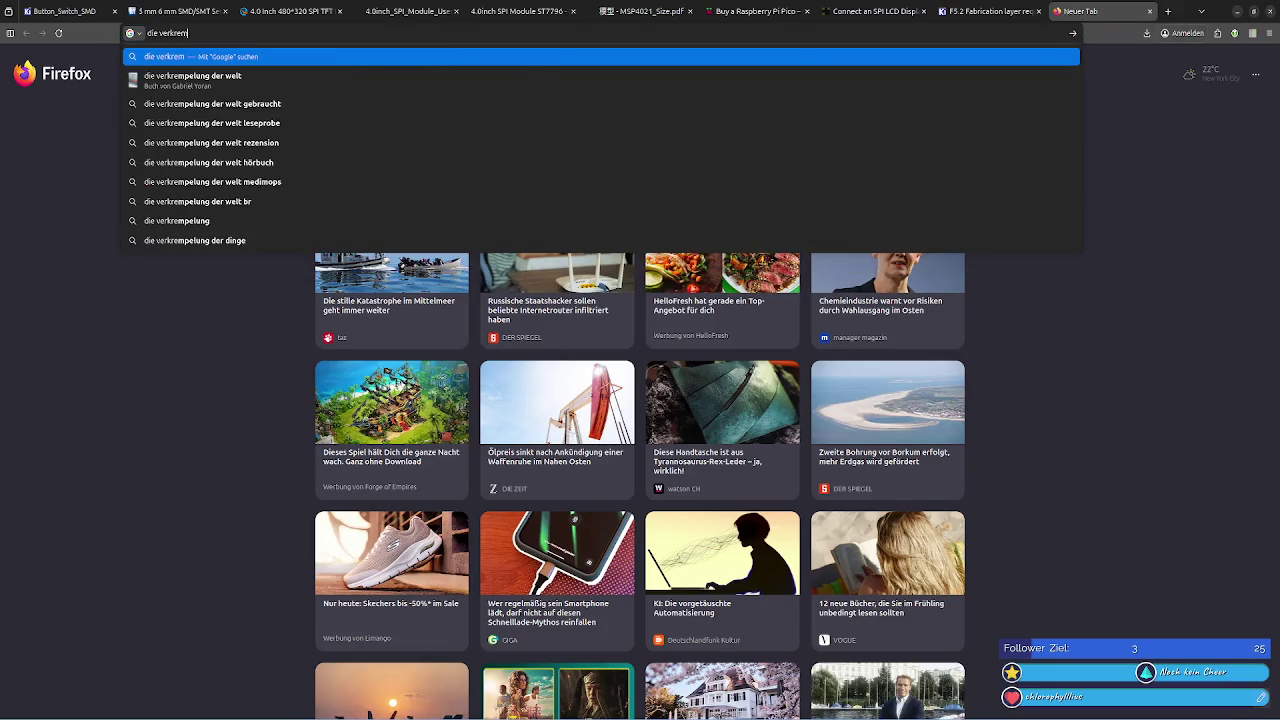
pyautogui.press('Down')
pyautogui.press('Return')
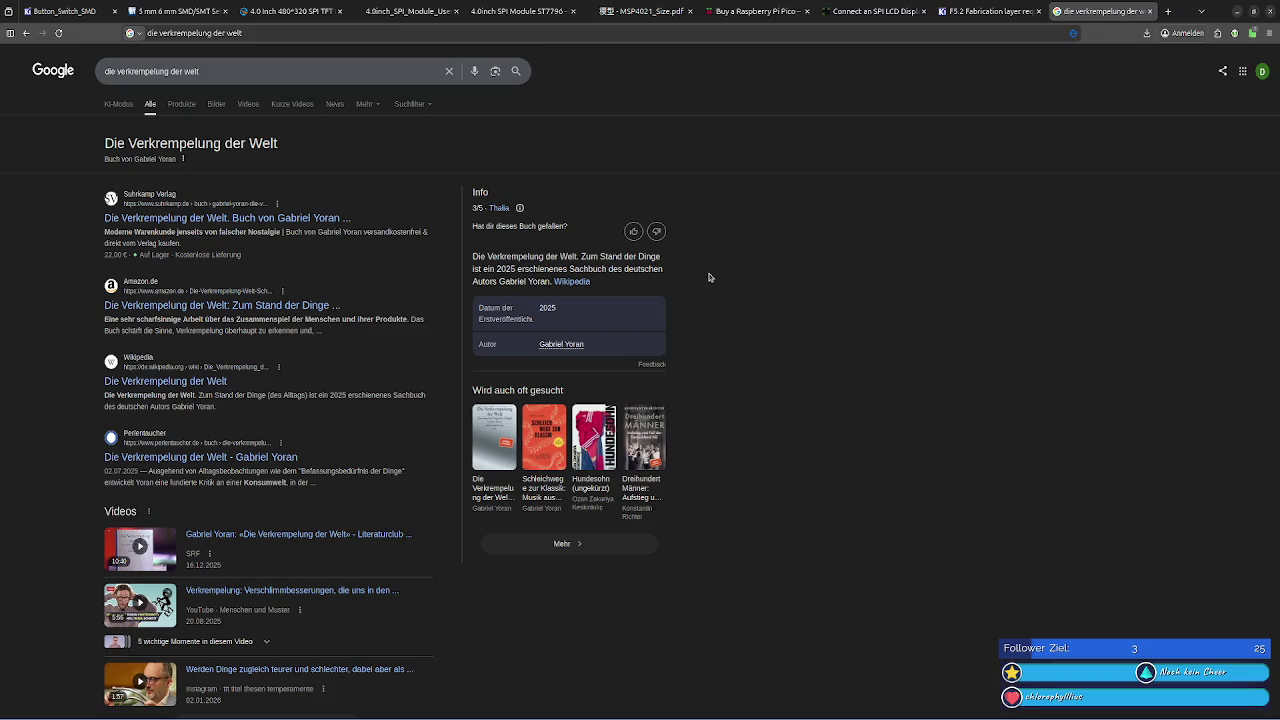
# - Open the Suhrkamp Verlag result for Die Verkrempelung der Welt
pyautogui.click(240, 221)
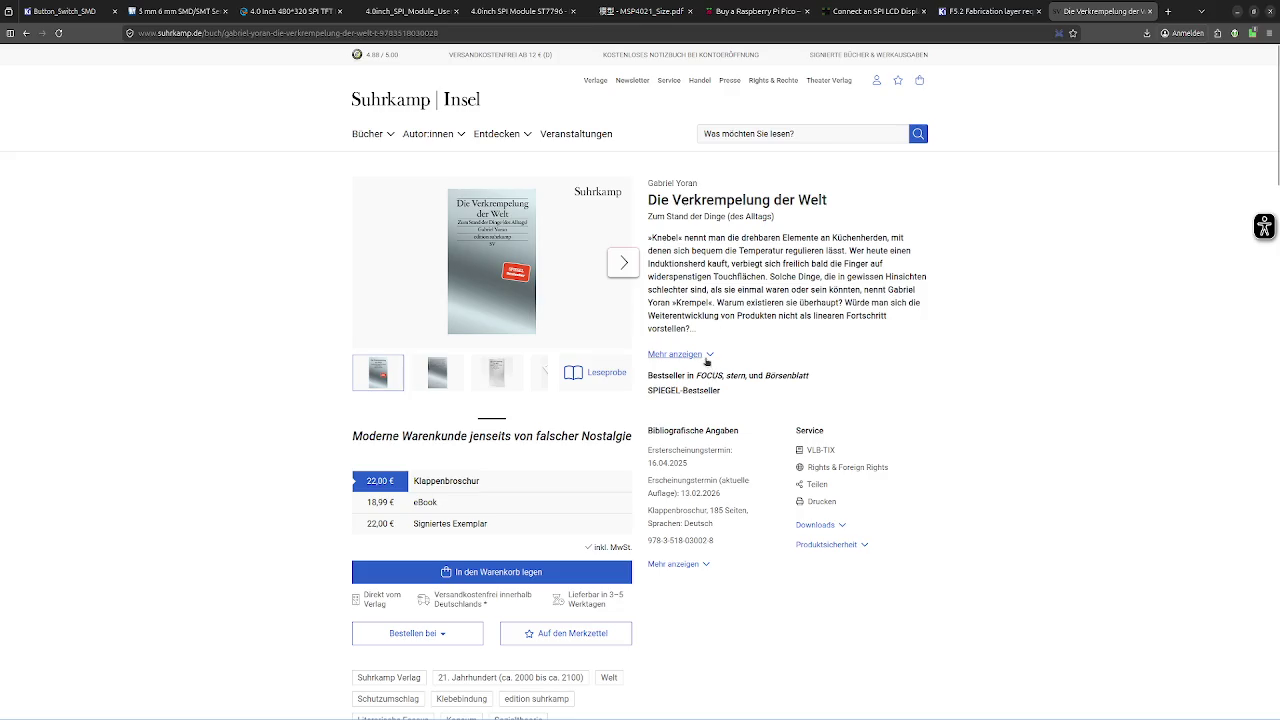
# - Expand the book description and view the back-cover photo full screen
pyautogui.click(706, 358)
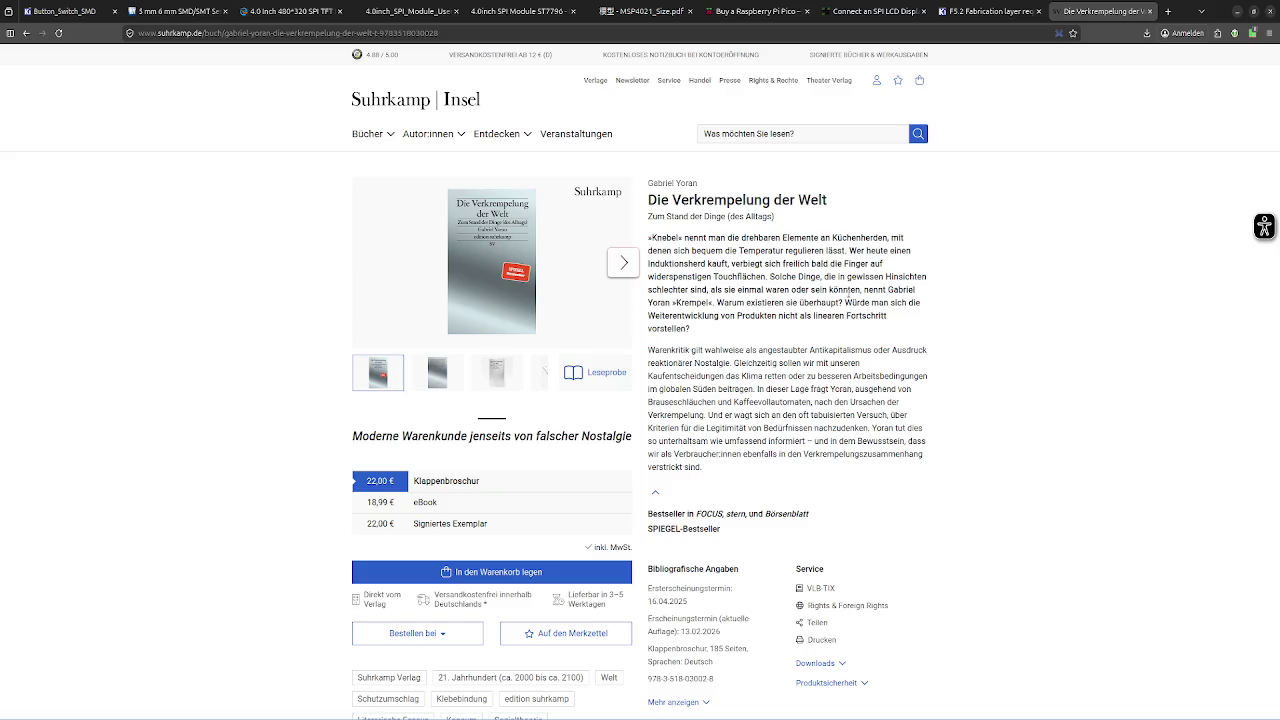
pyautogui.click(623, 263)
pyautogui.click(623, 263)
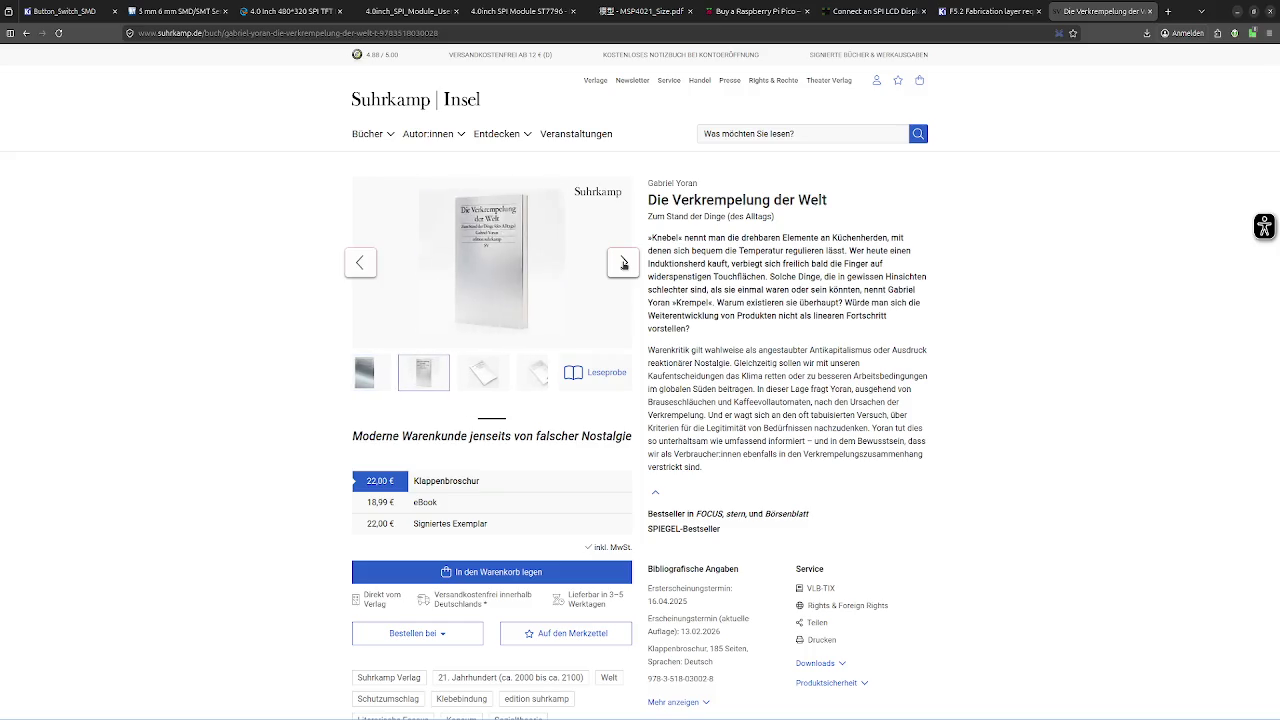
pyautogui.click(623, 263)
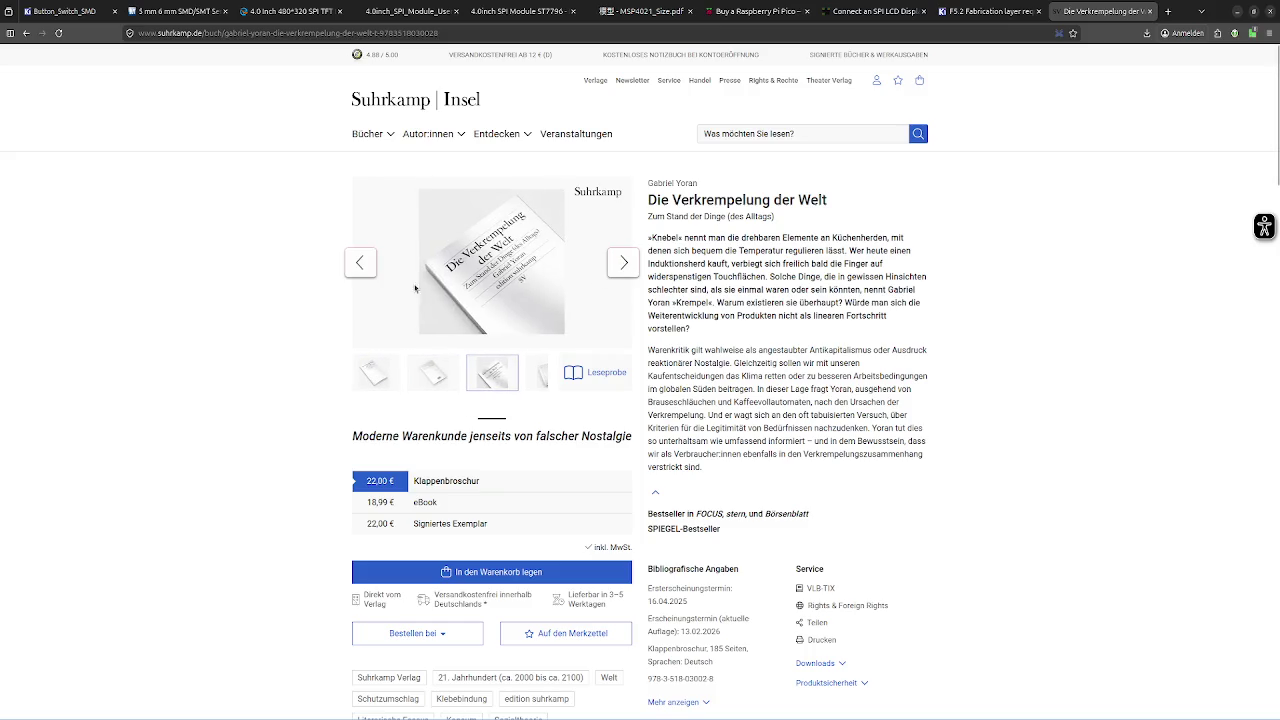
pyautogui.click(363, 270)
pyautogui.click(495, 290)
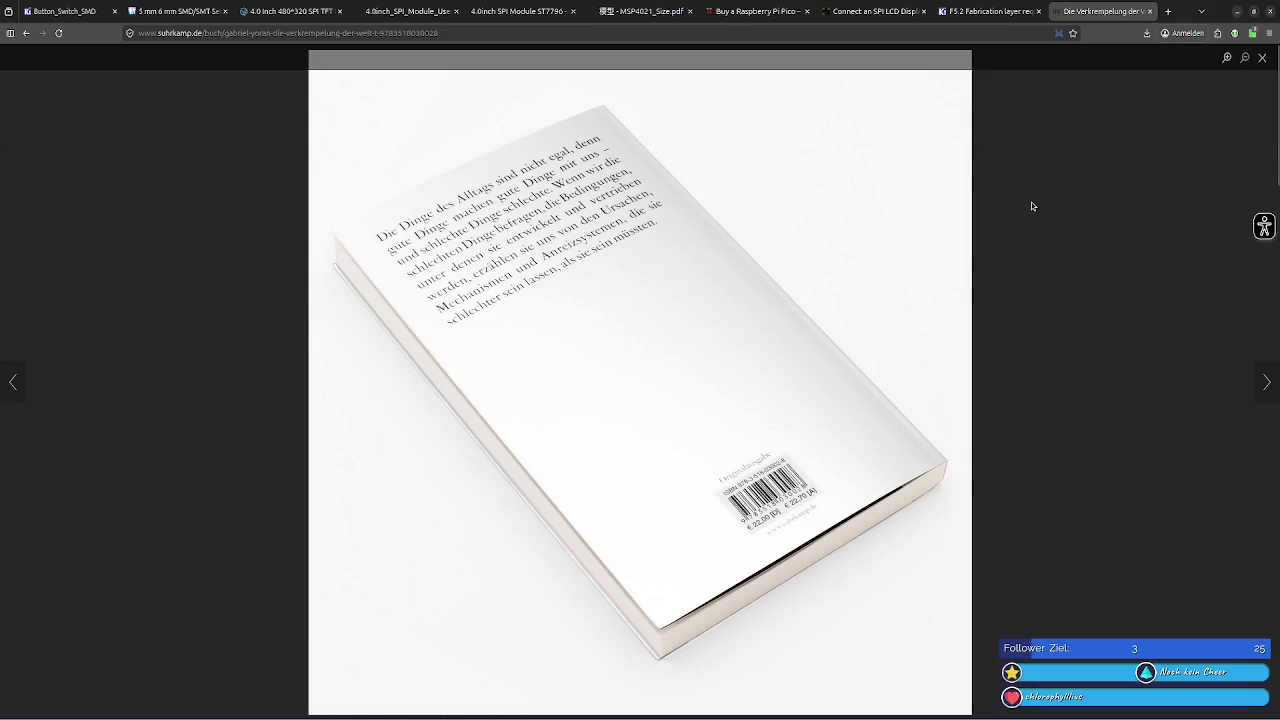
pyautogui.click(1262, 59)
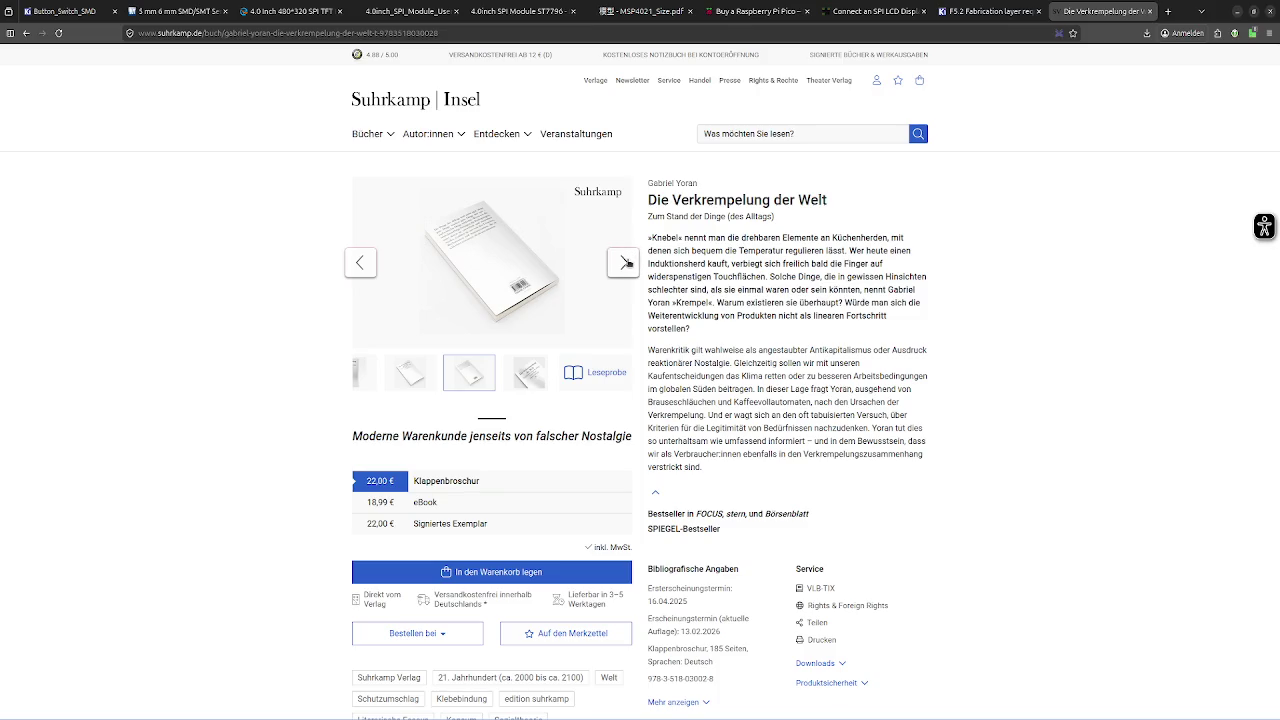
# - Advance the gallery to the open-book photo and view it enlarged
pyautogui.click(625, 262)
pyautogui.click(625, 263)
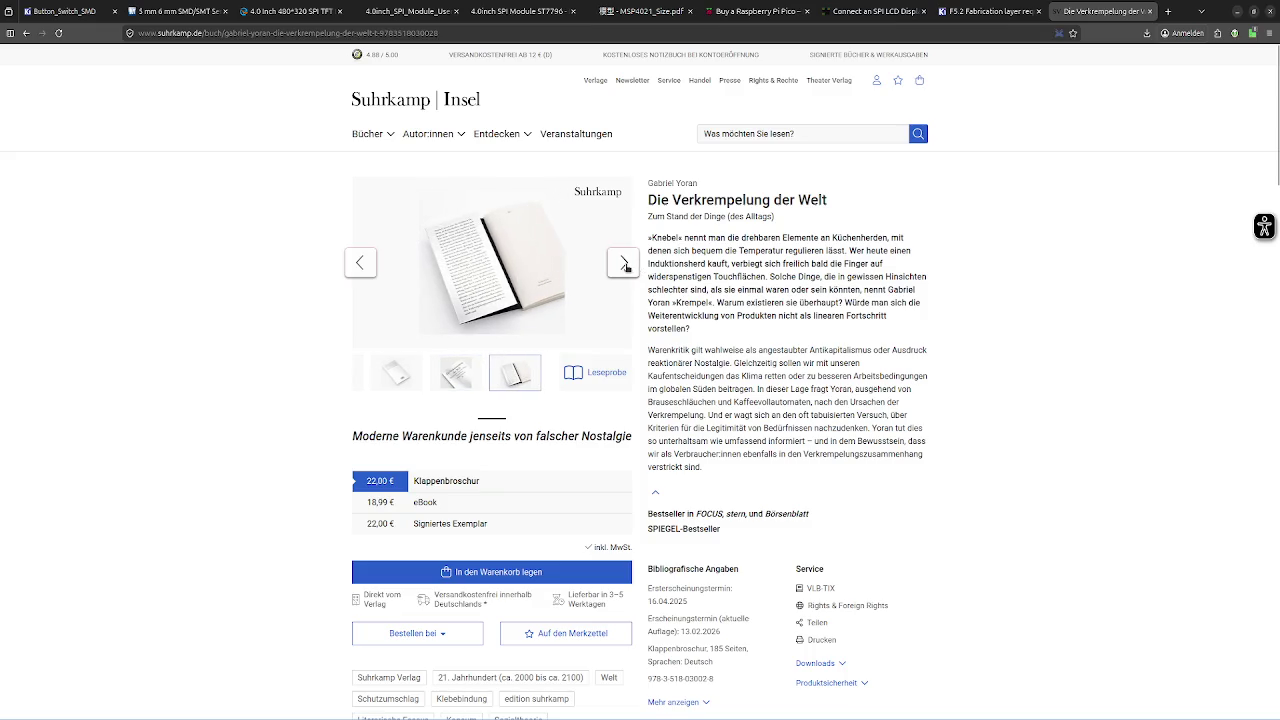
pyautogui.click(462, 262)
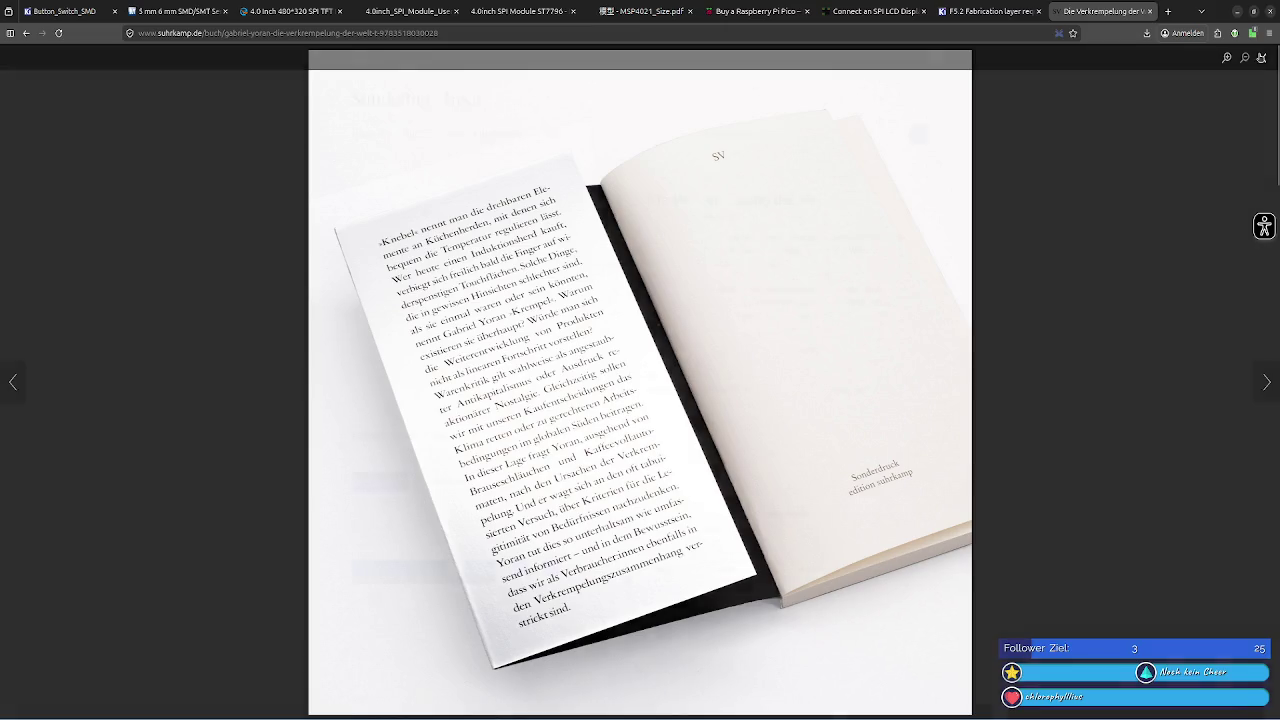
pyautogui.click(1262, 58)
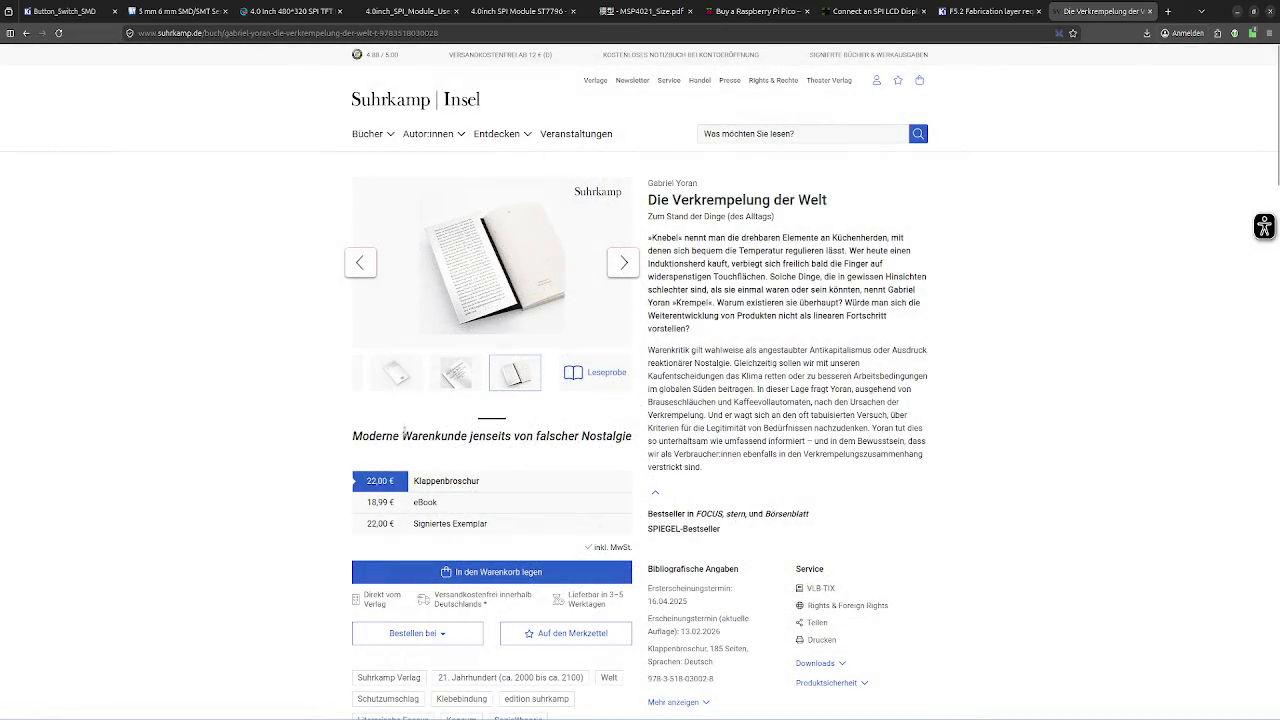